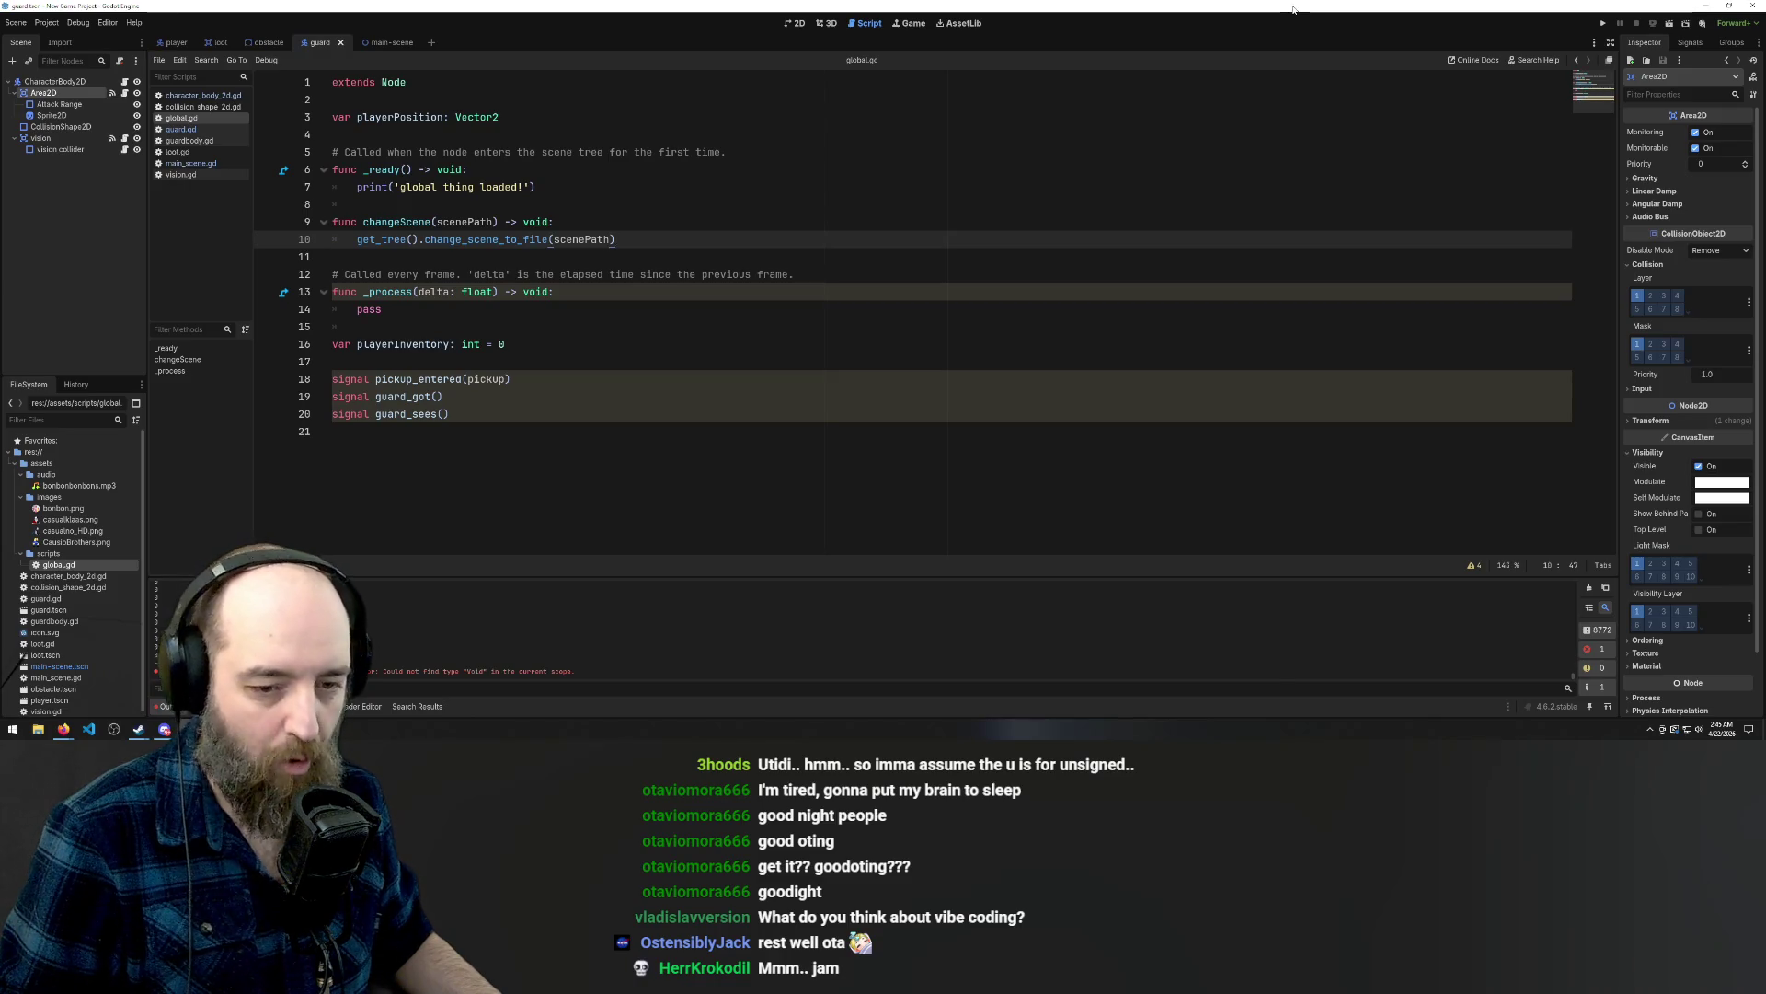
Tidy the blank lines in the global.gd script and save it.
click(689, 361)
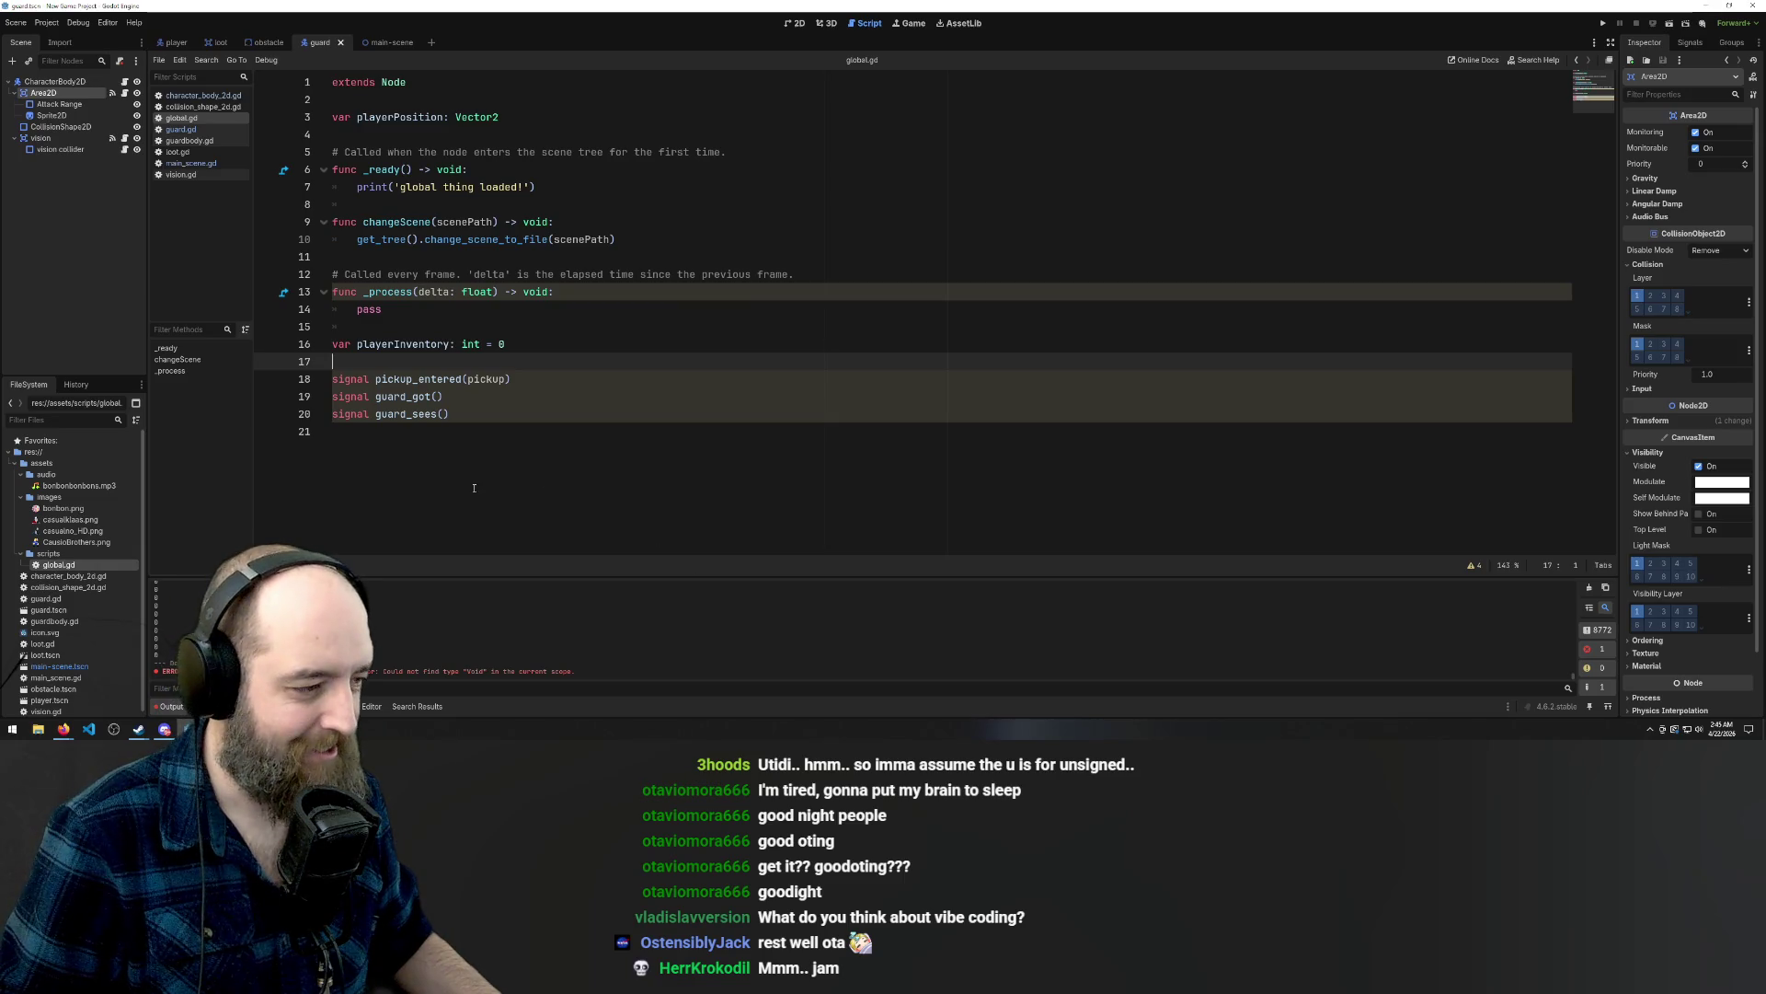
click(478, 429)
click(575, 396)
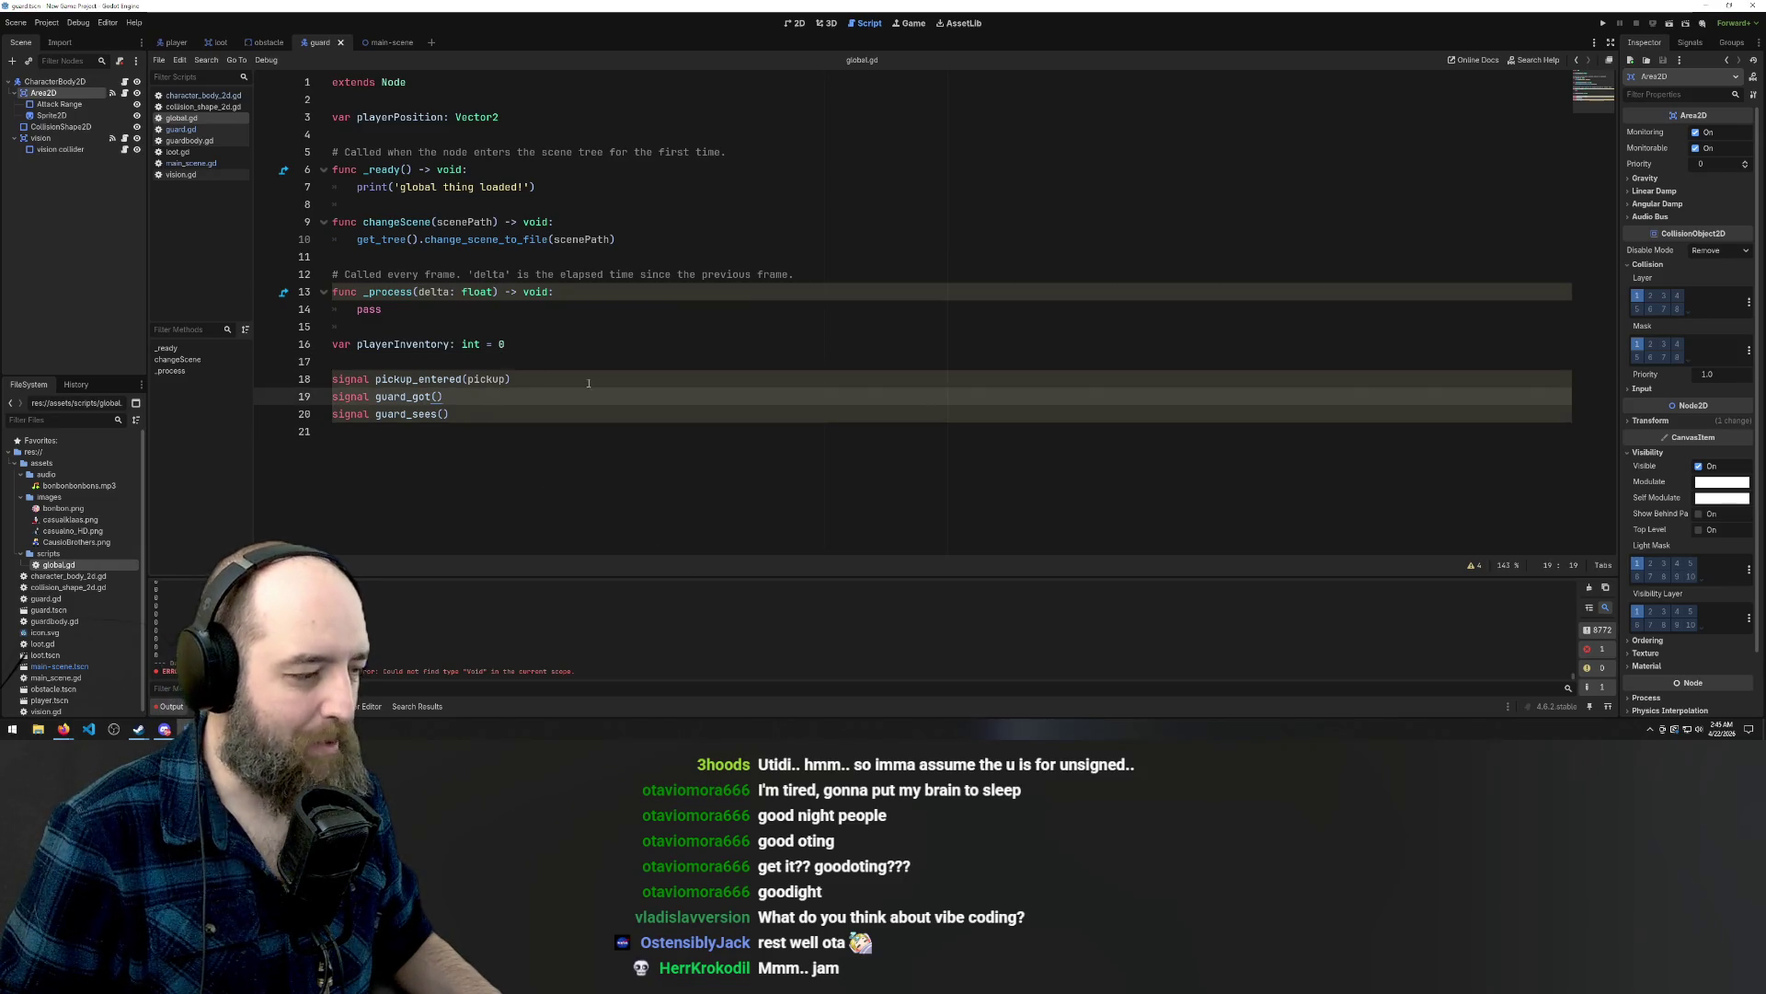
click(561, 327)
click(556, 274)
click(524, 323)
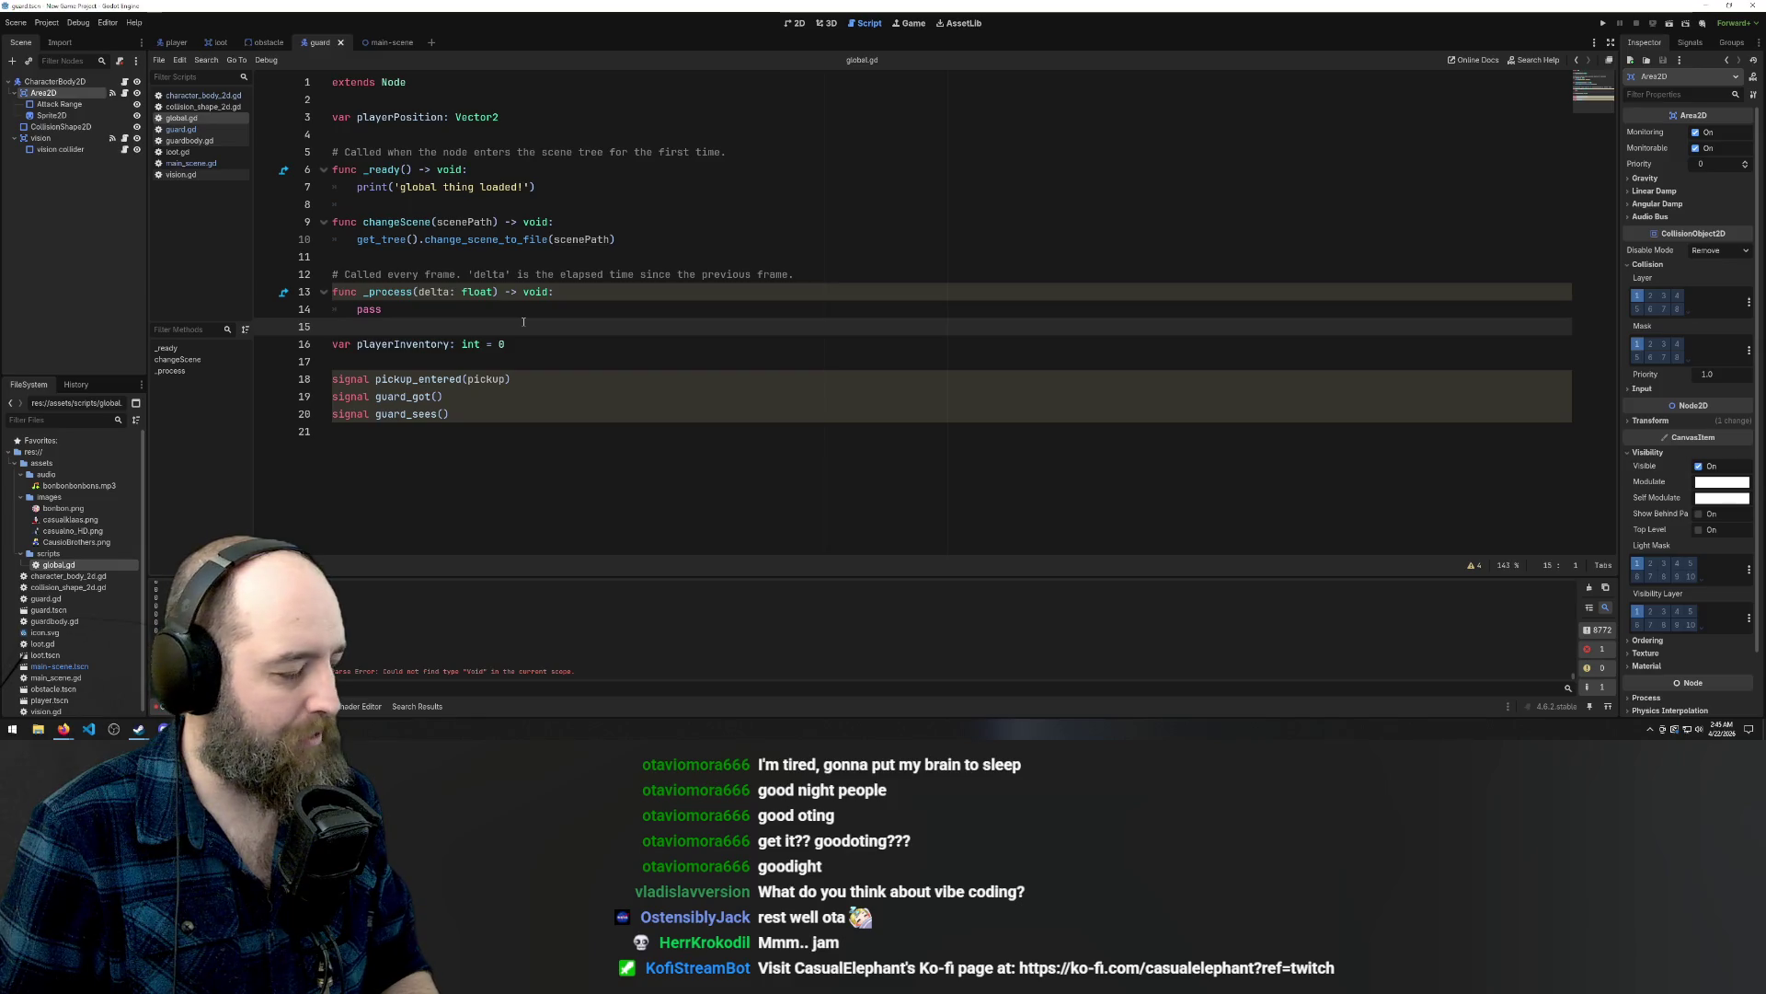
key(Return)
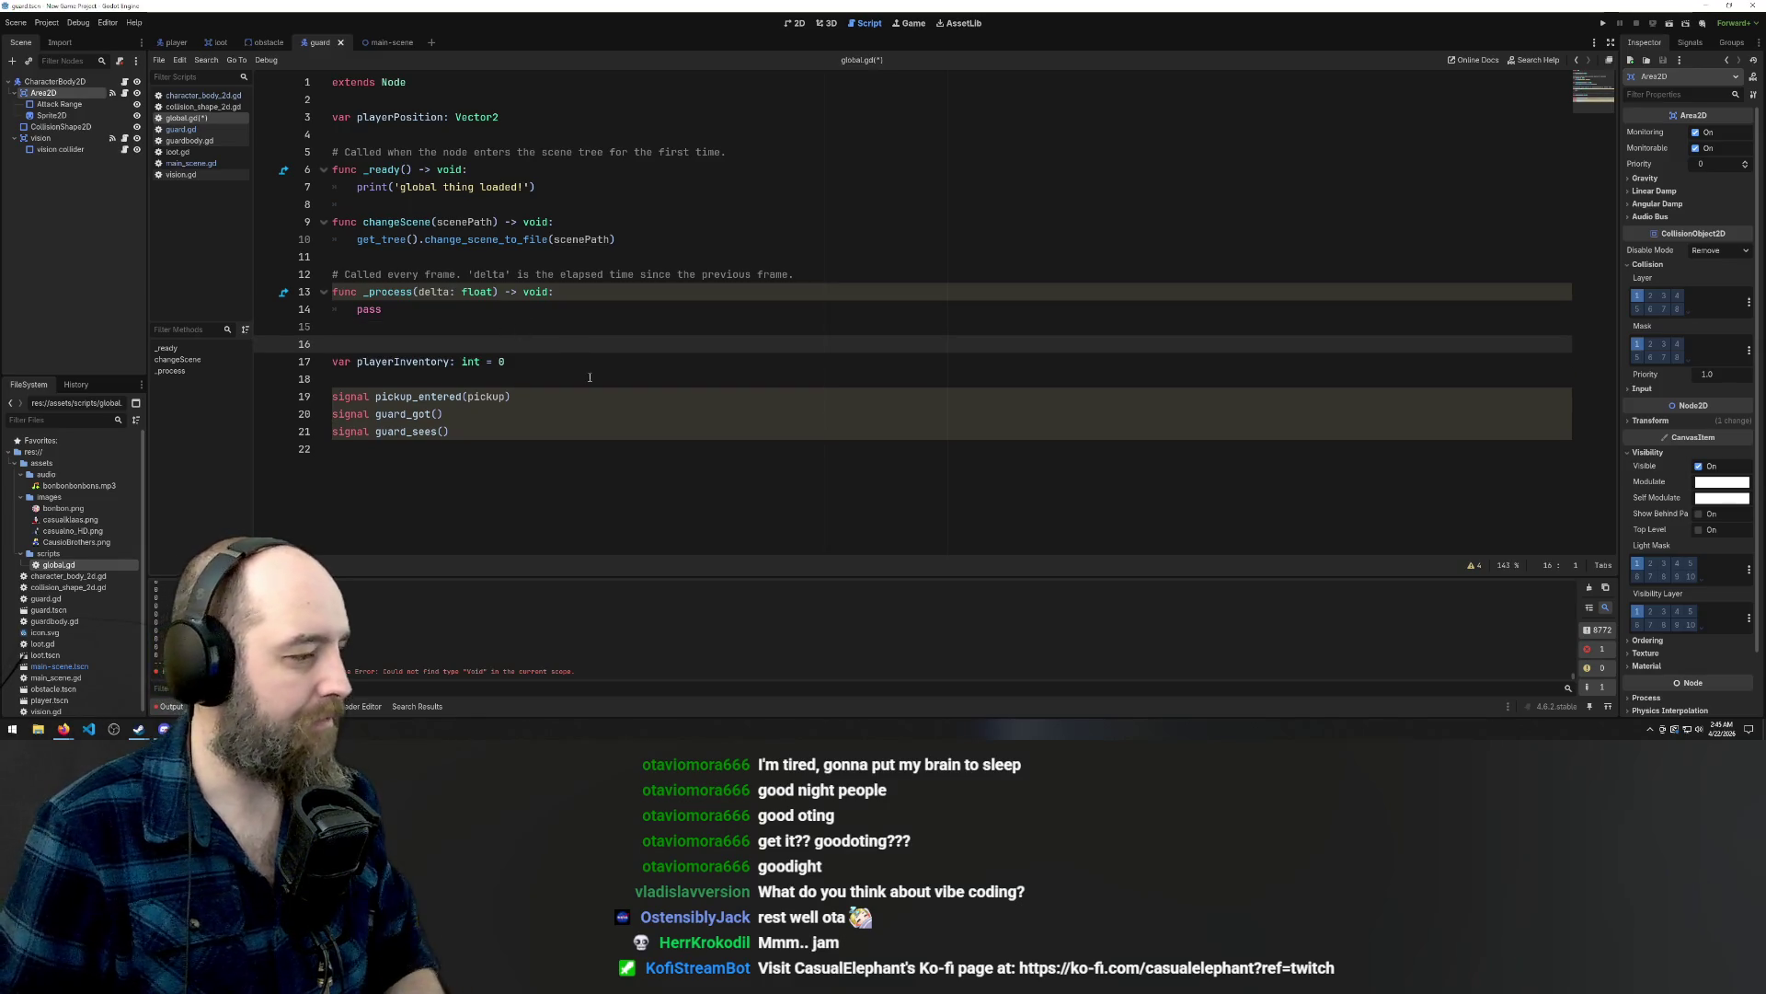
key(BackSpace)
key(Down)
key(End)
key(ctrl+s)
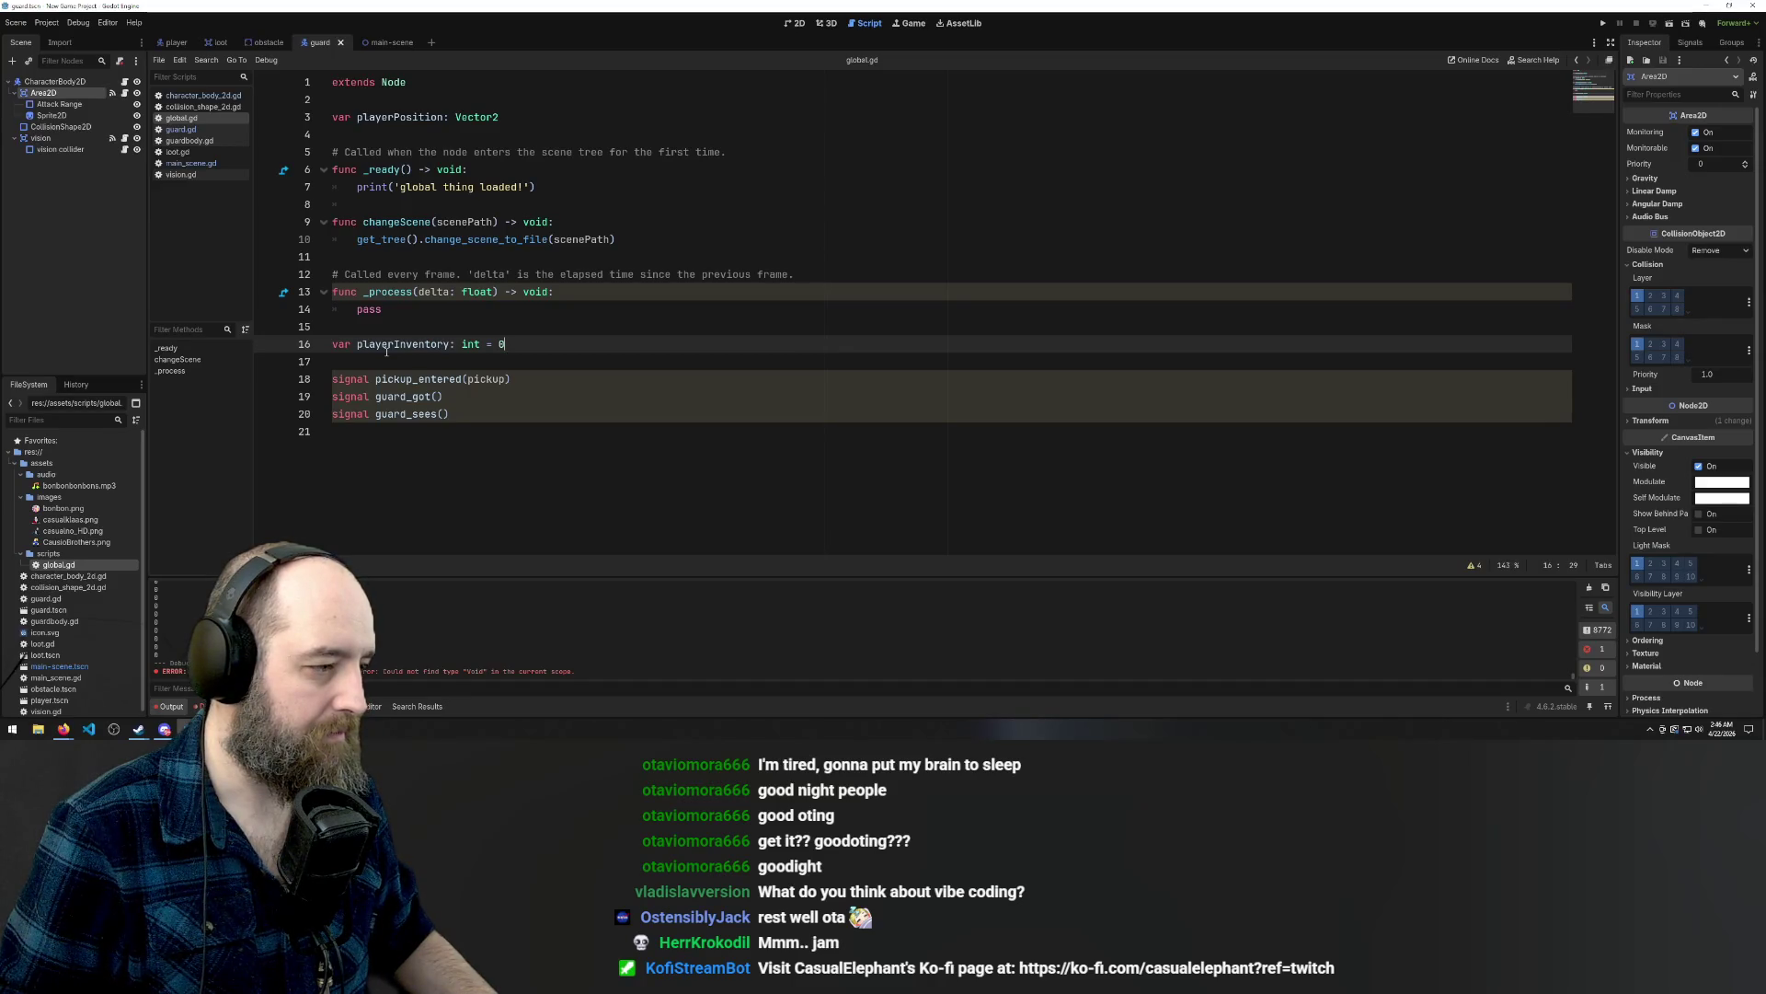
Browse the current scene's node options, then return to its Scene tree.
click(457, 461)
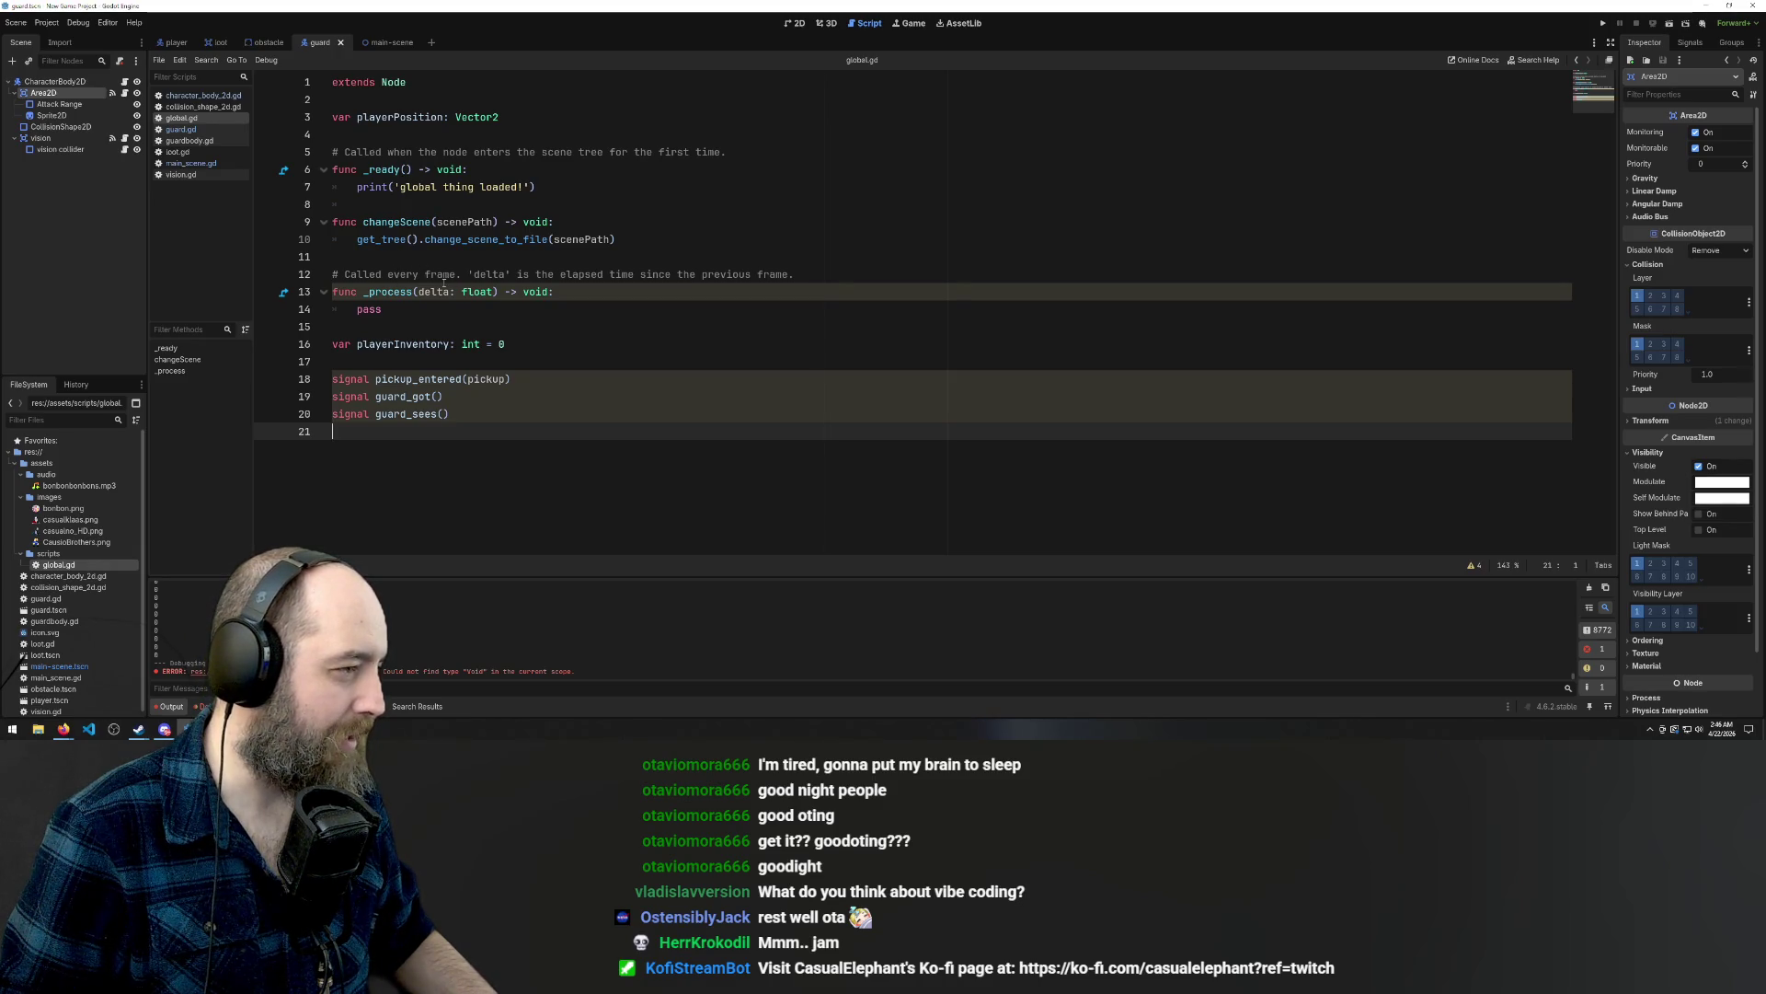
click(35, 237)
right_click(38, 236)
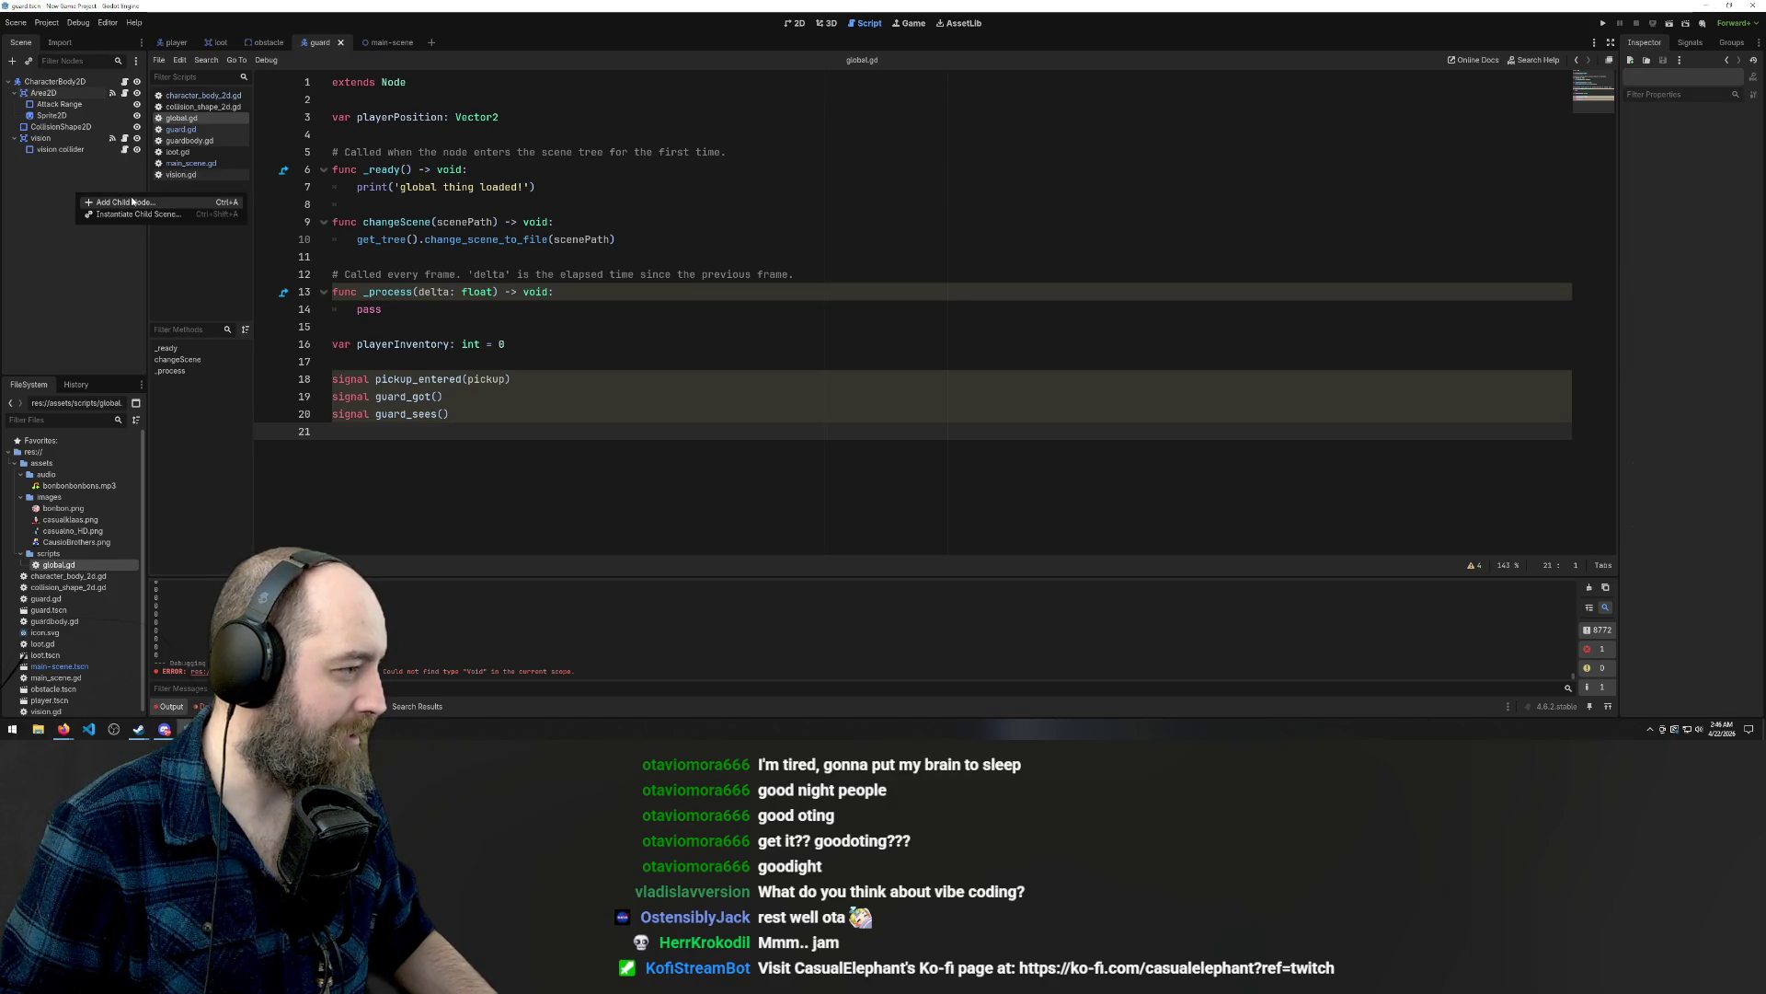
click(41, 235)
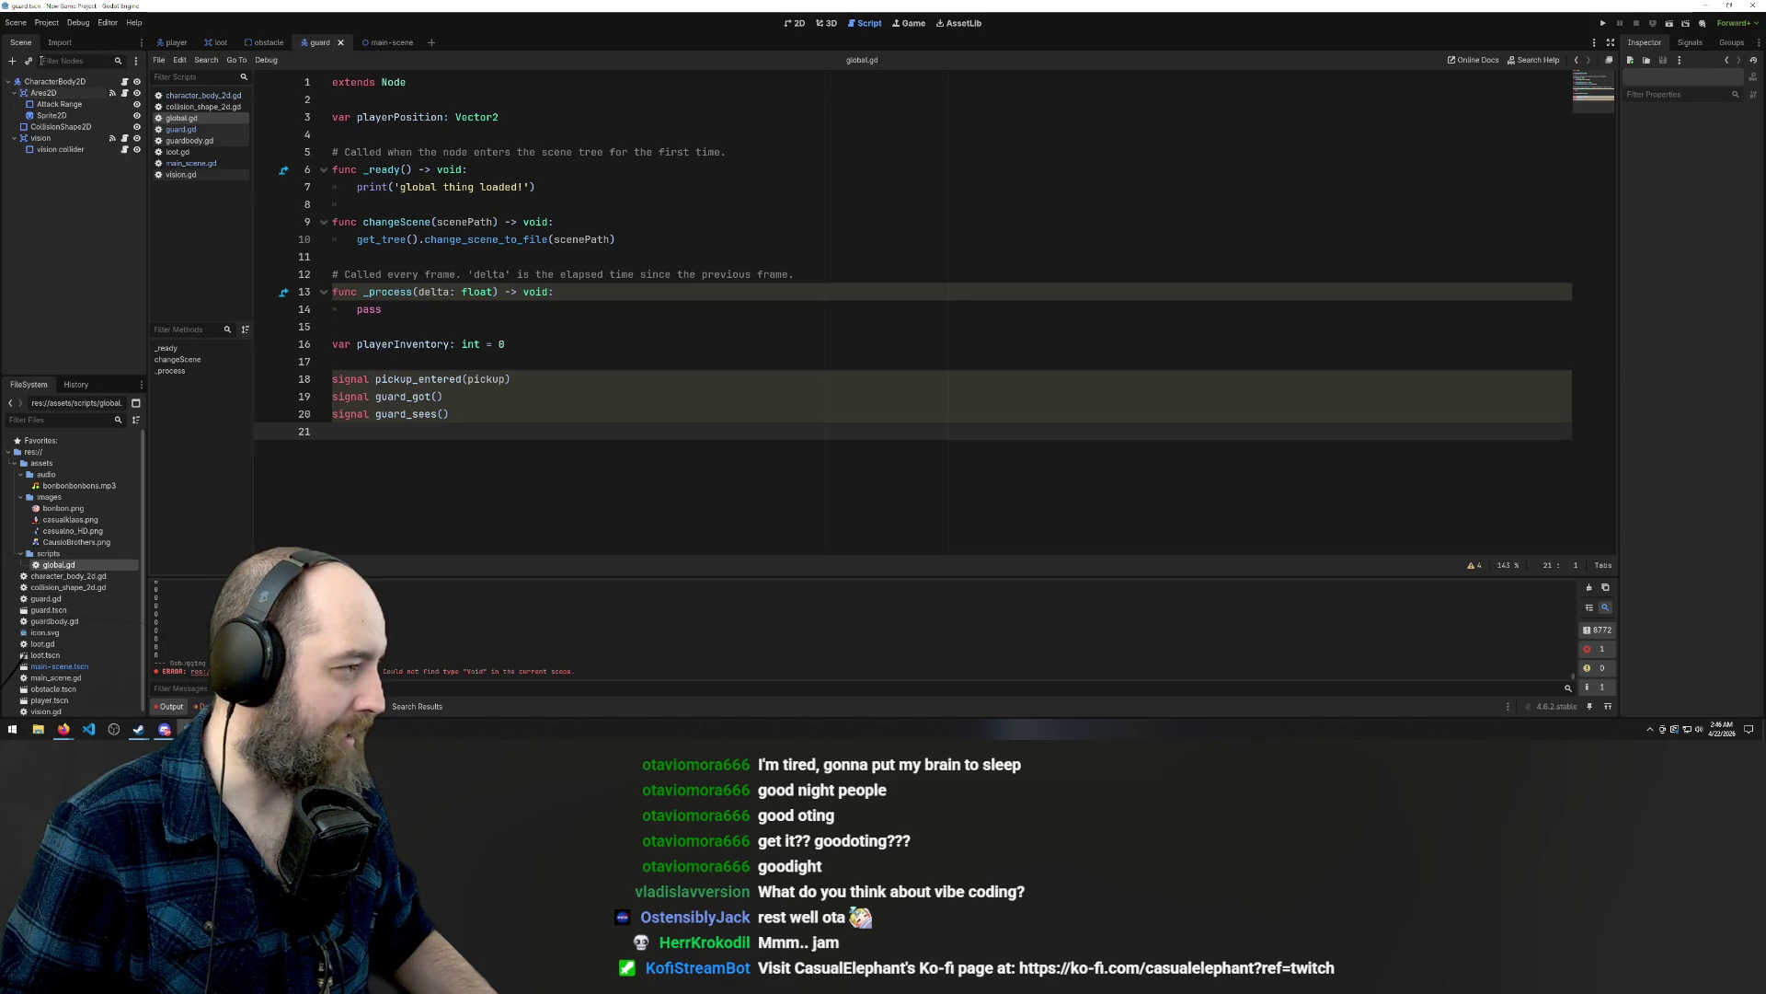
click(60, 42)
click(34, 45)
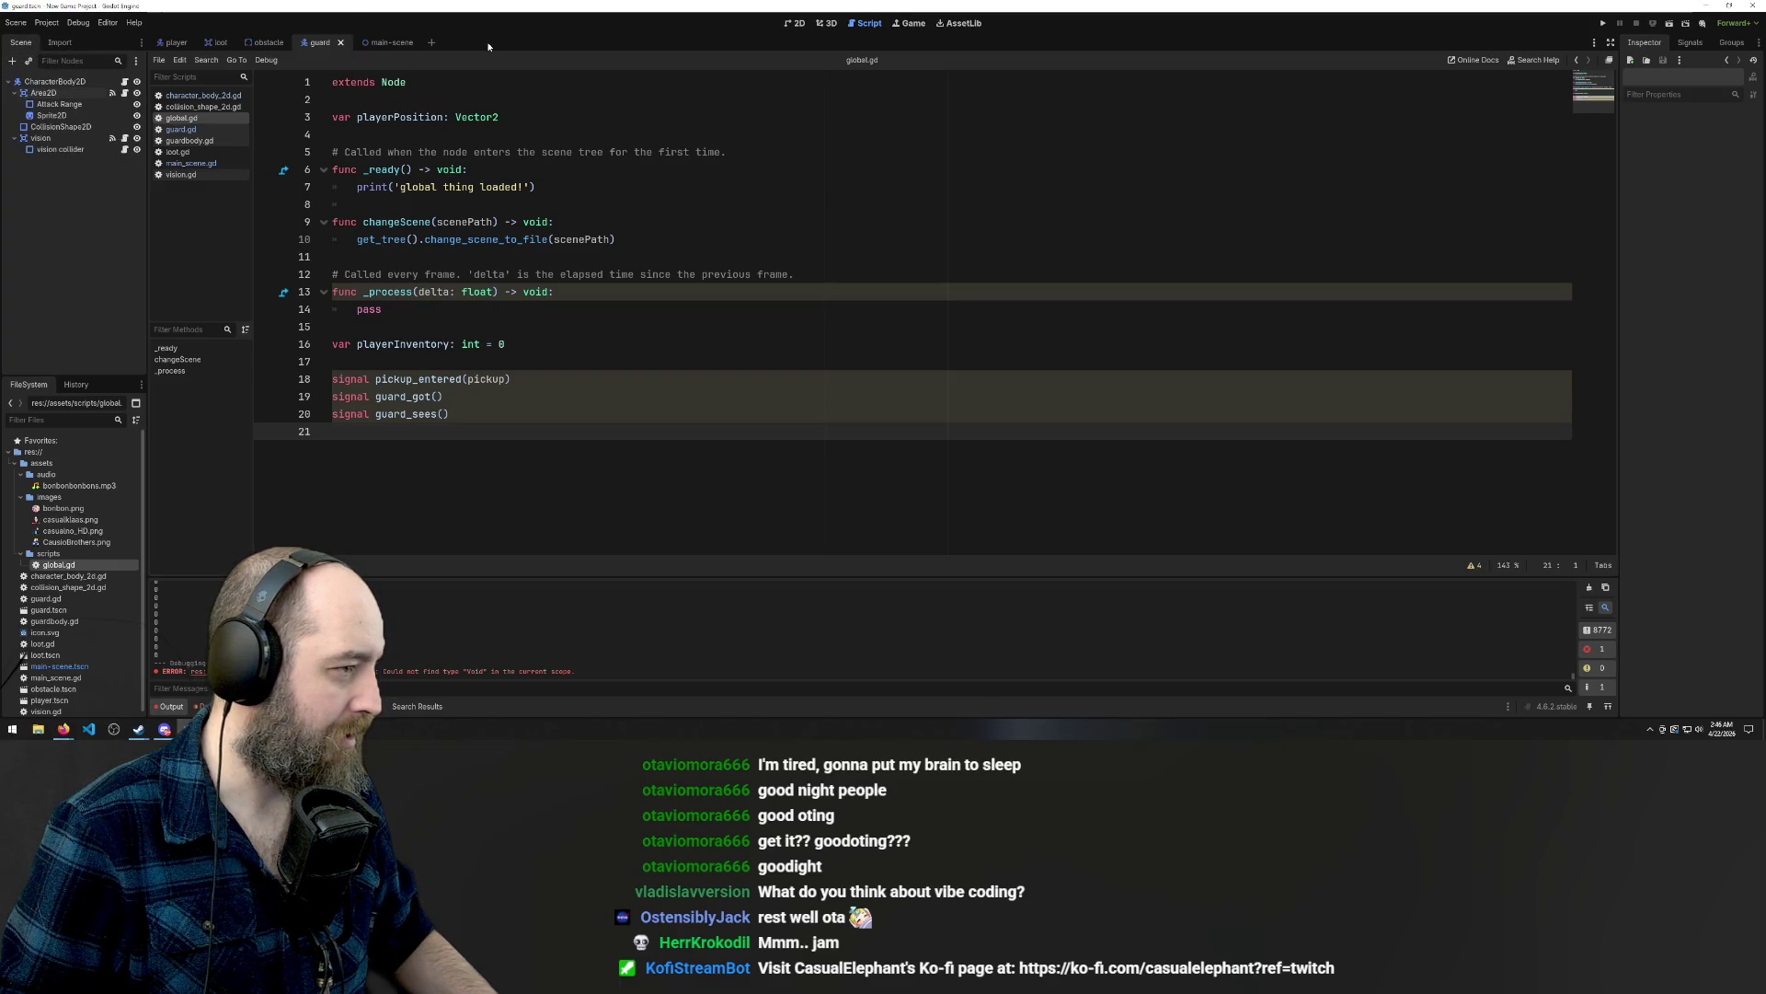
Create a new scene with a Node2D root and save it as menu.tscn.
click(429, 43)
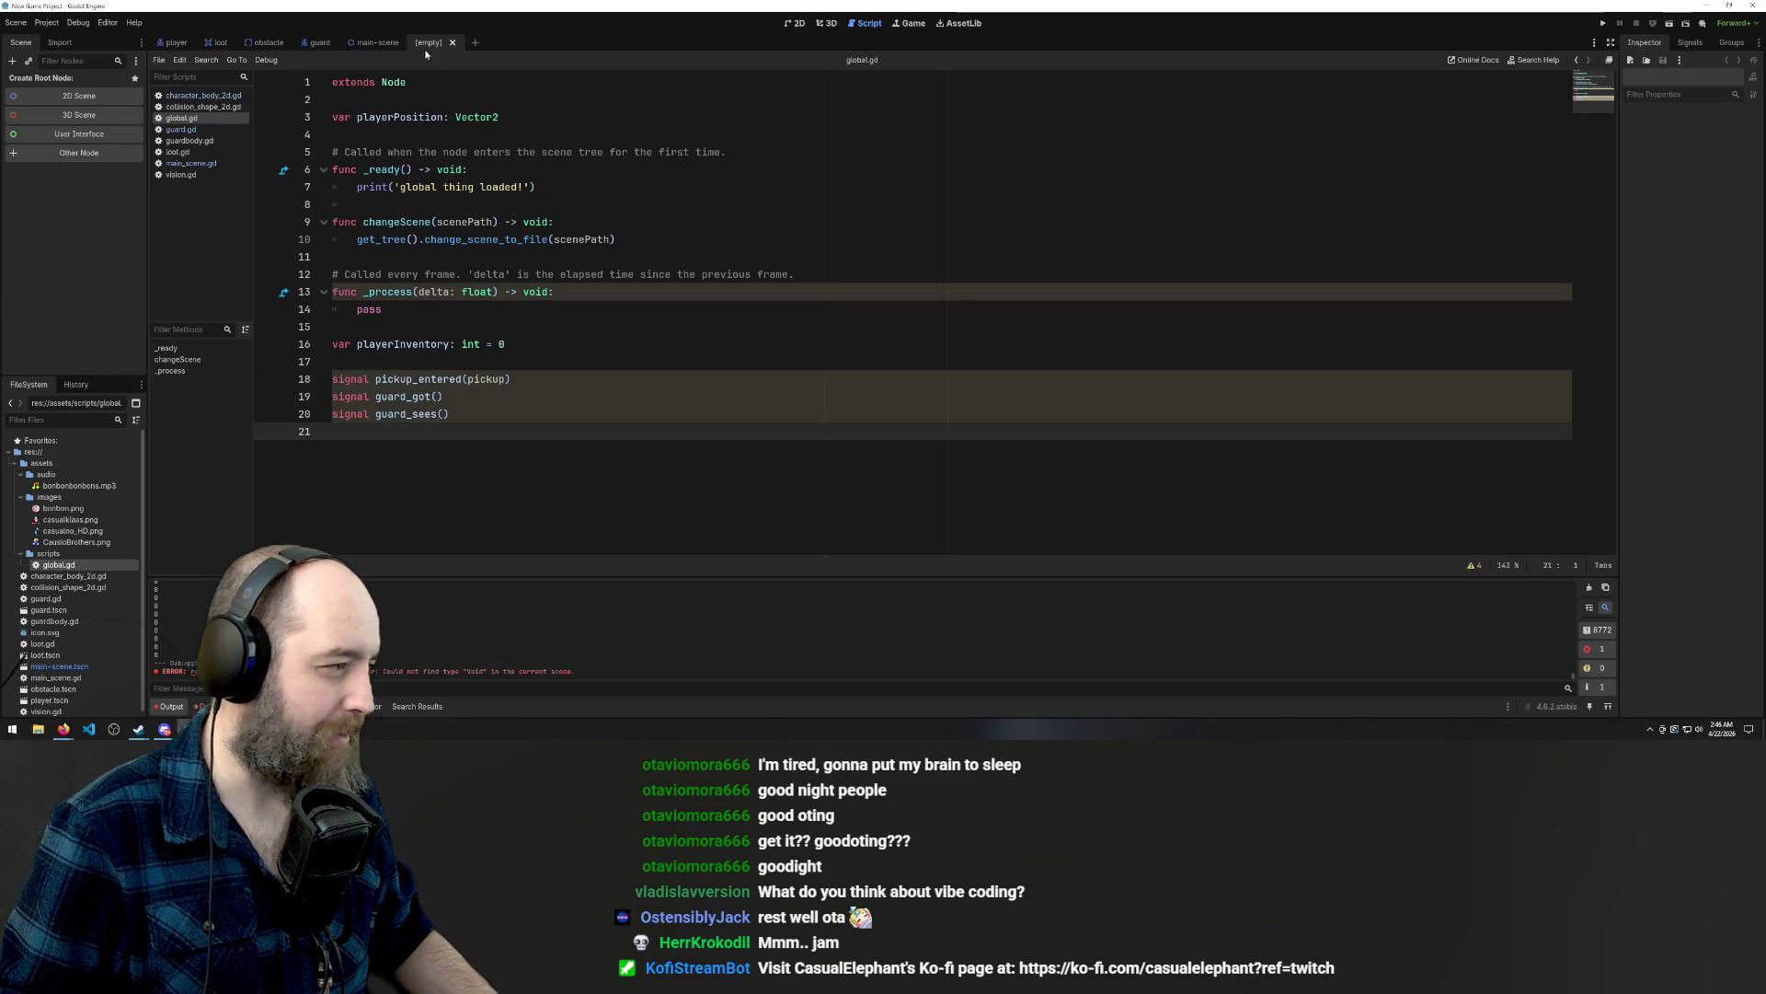
click(86, 95)
click(794, 25)
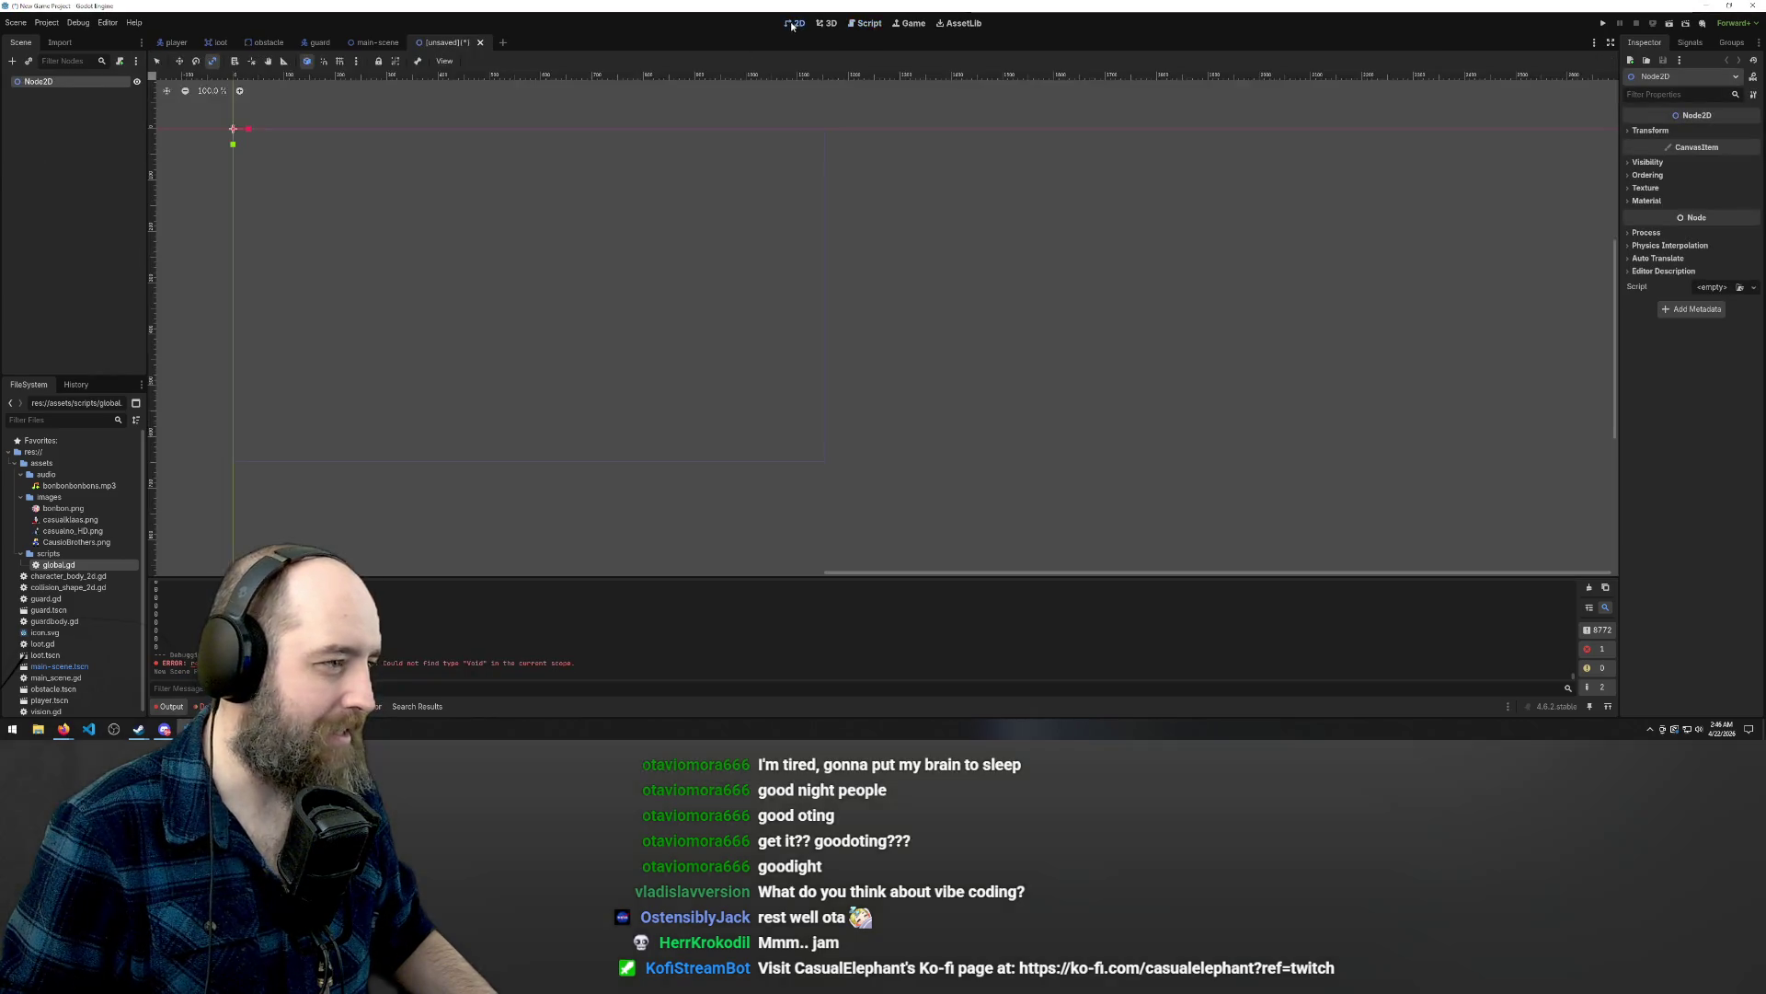
scroll(1092, 224, down, 1)
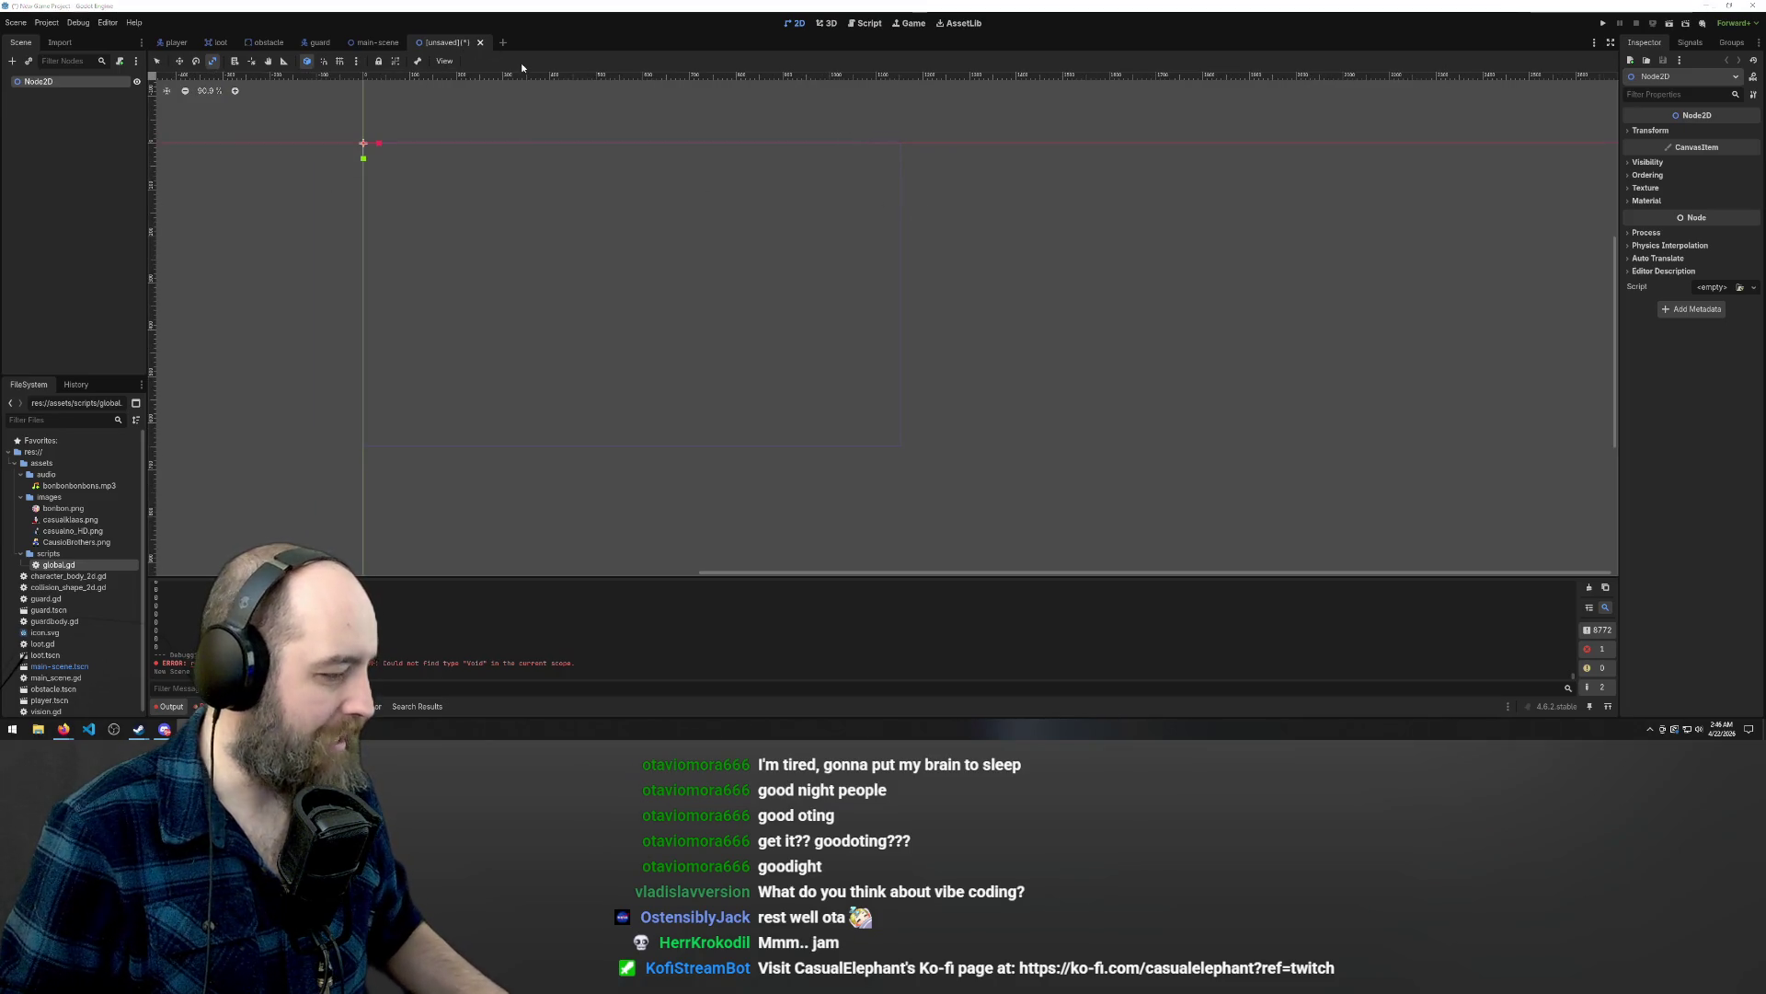
key(ctrl+s)
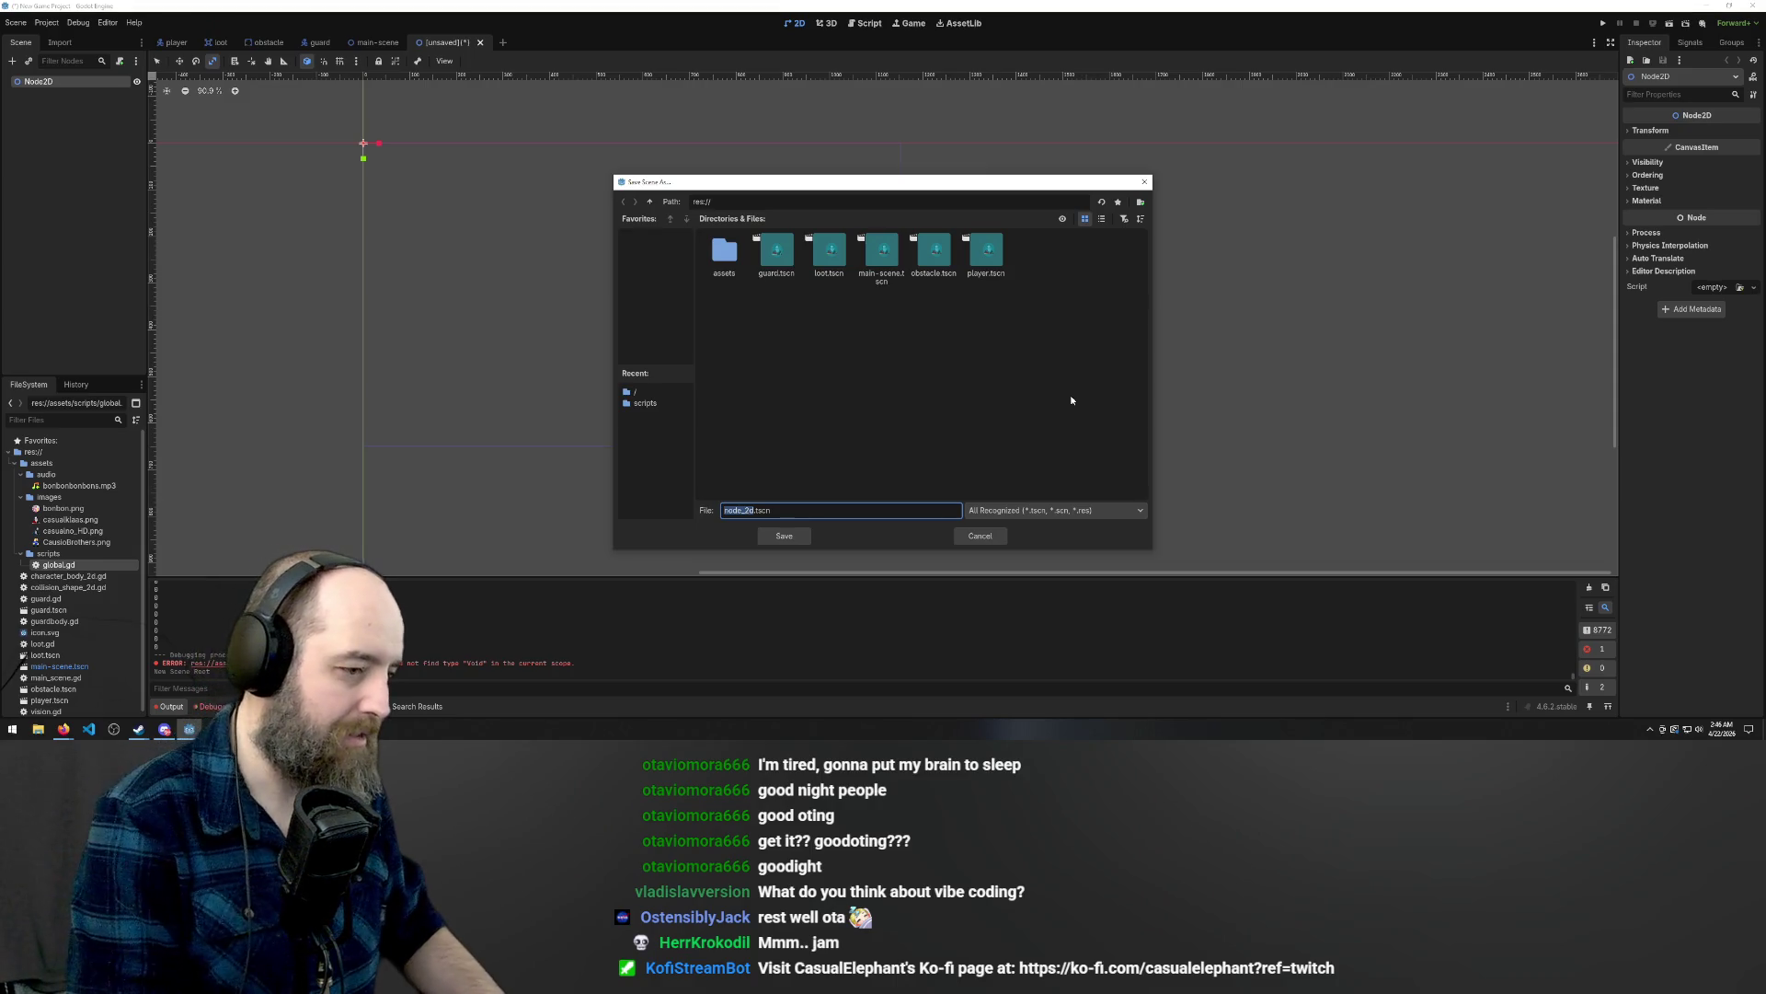
text(menu)
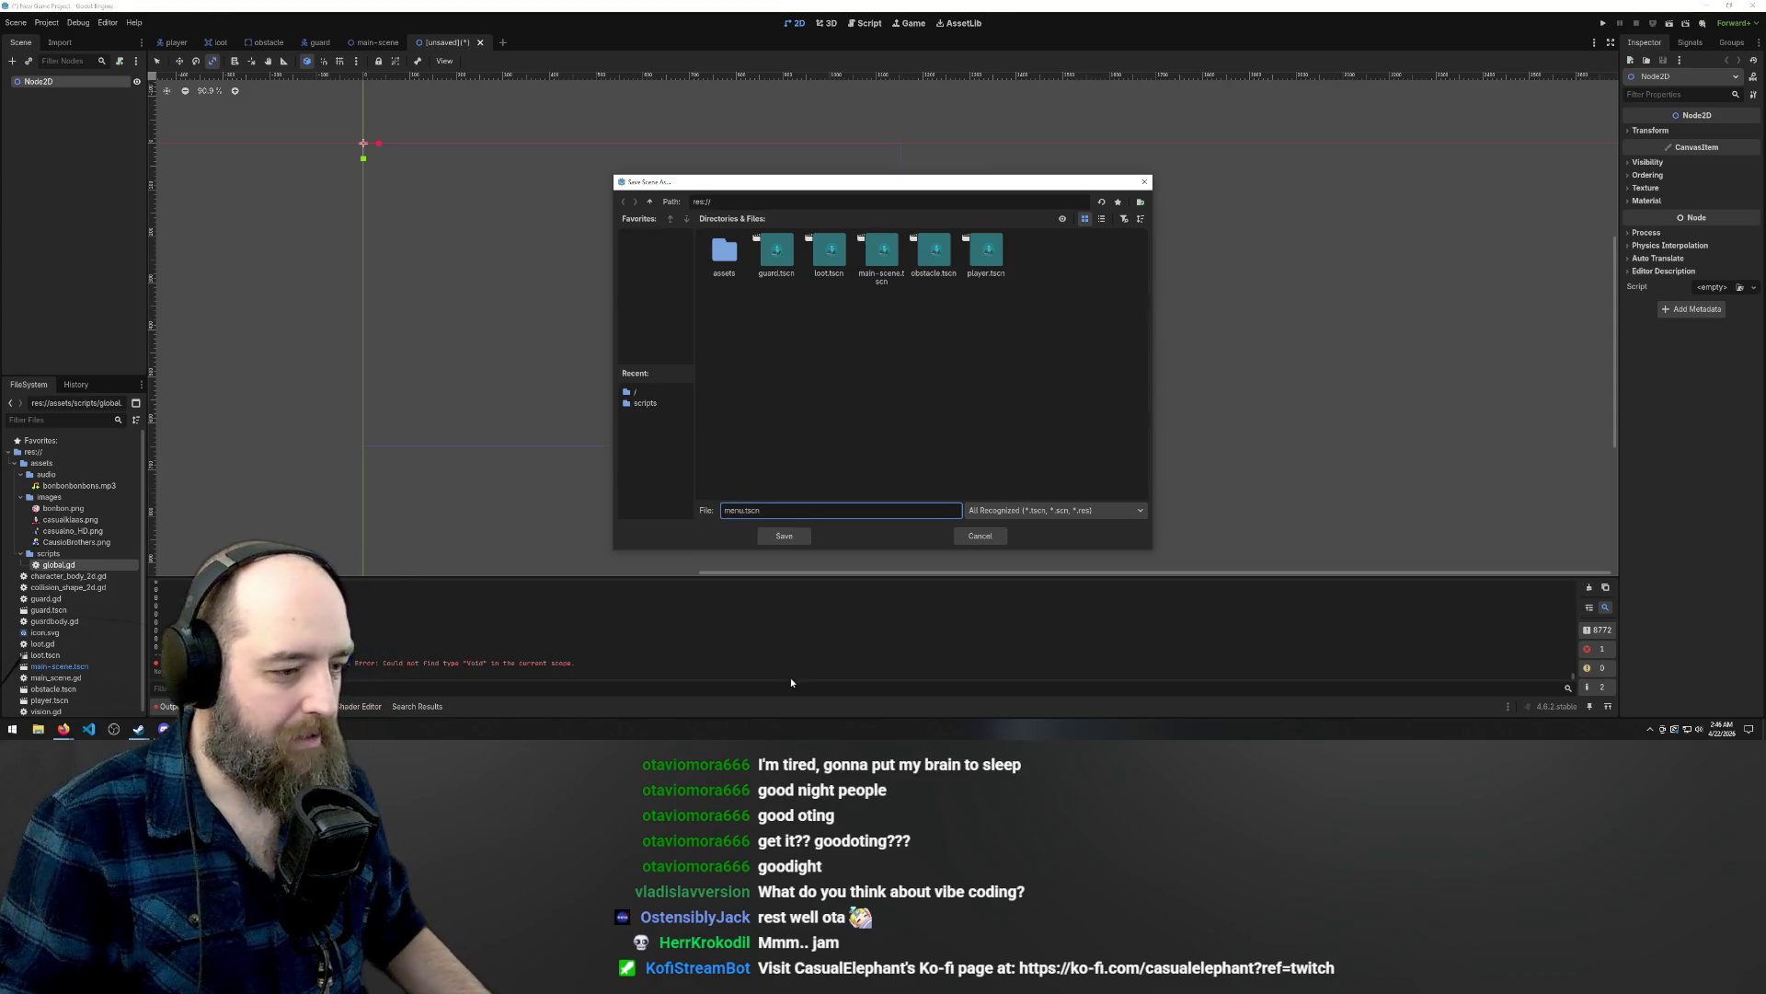
click(782, 537)
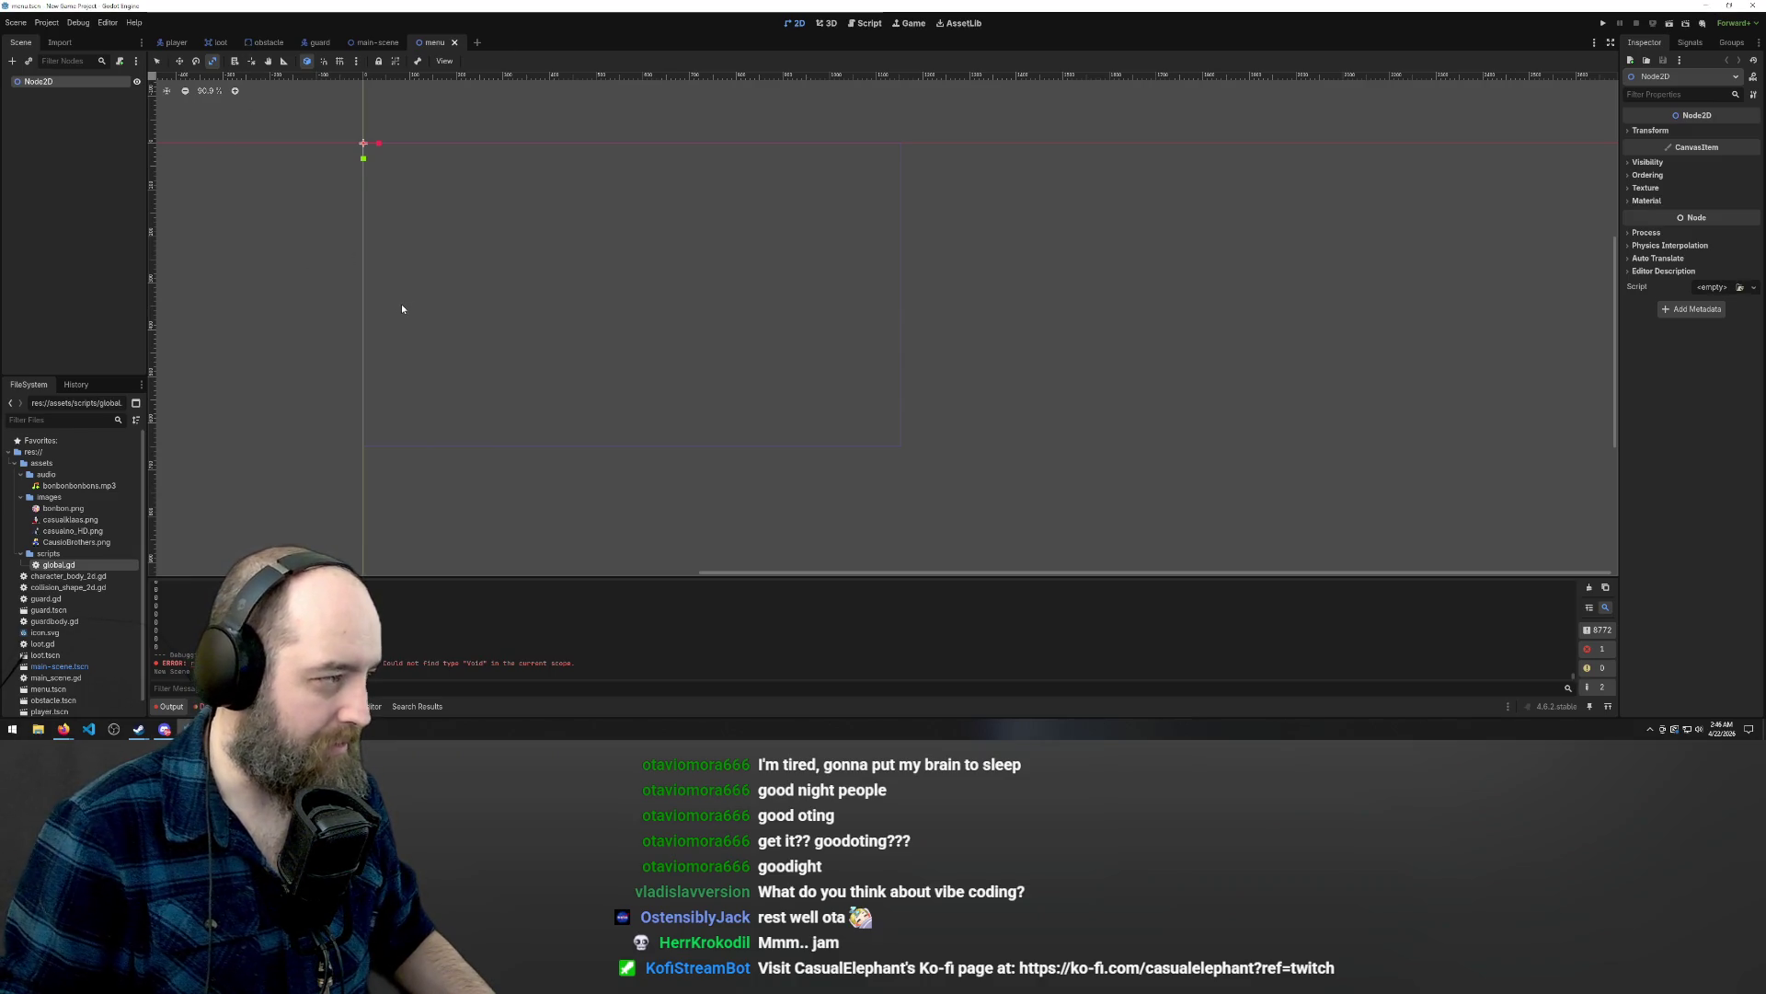
Add a CollisionShape2D child node under the menu scene's Node2D root.
right_click(54, 85)
click(128, 98)
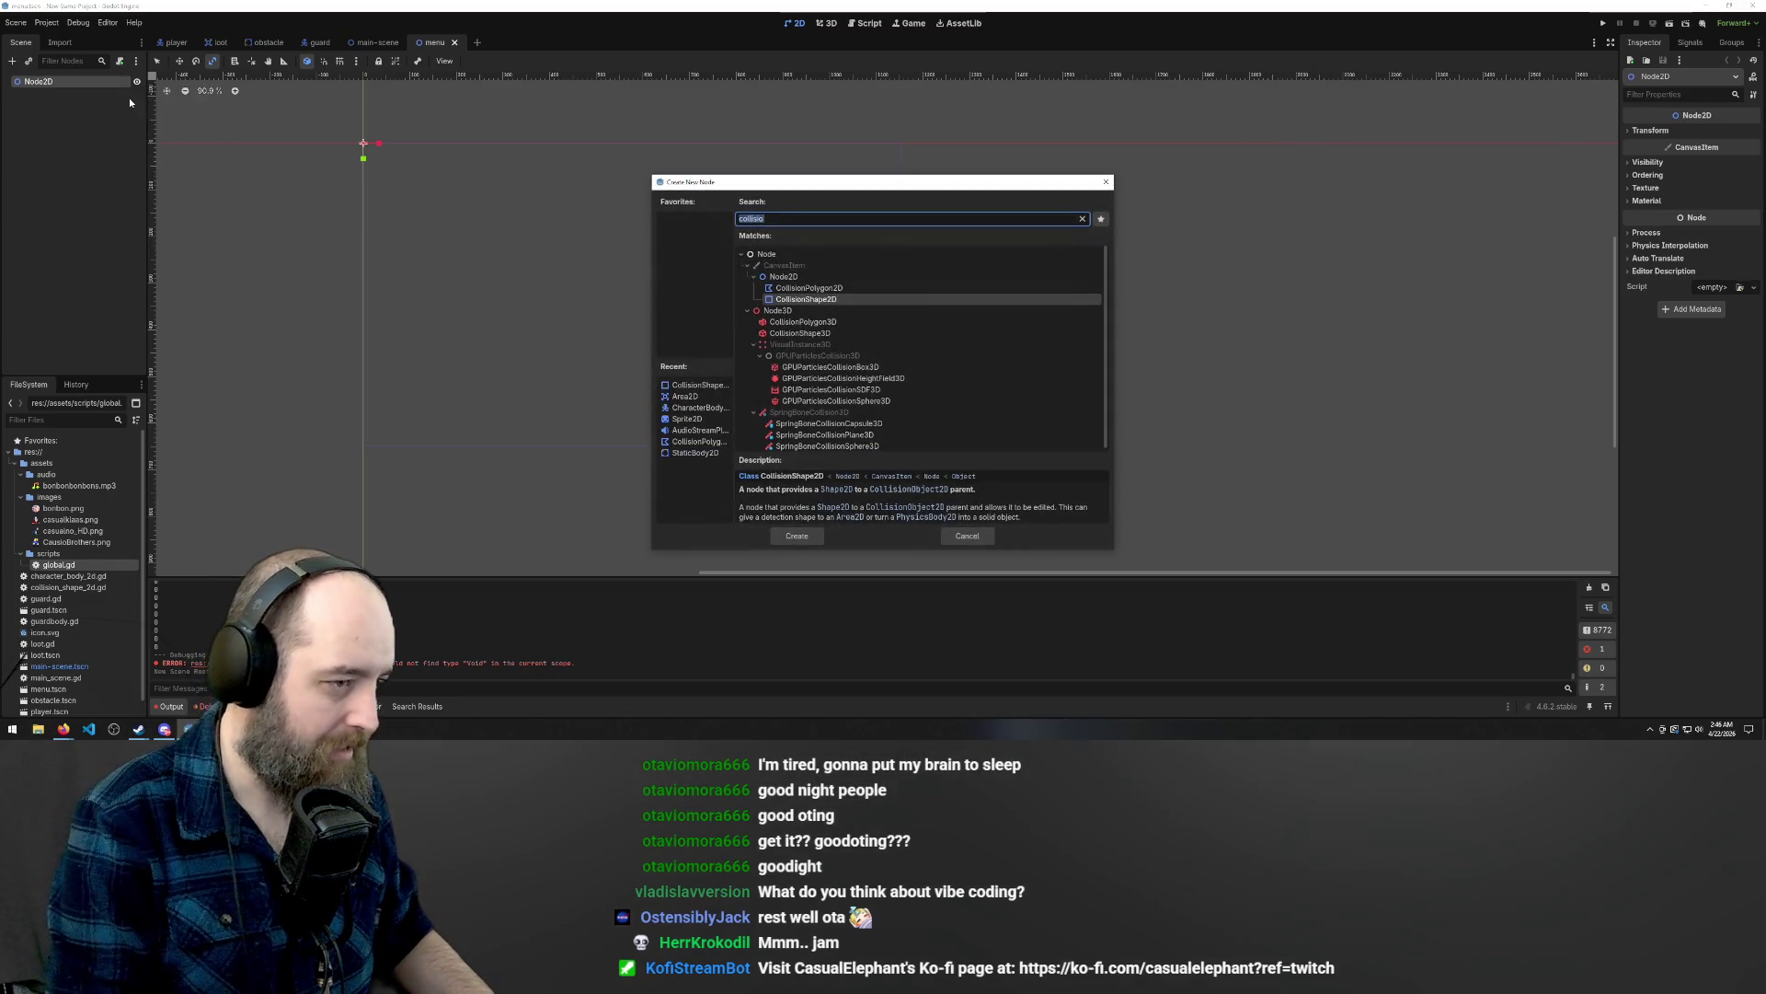
click(785, 300)
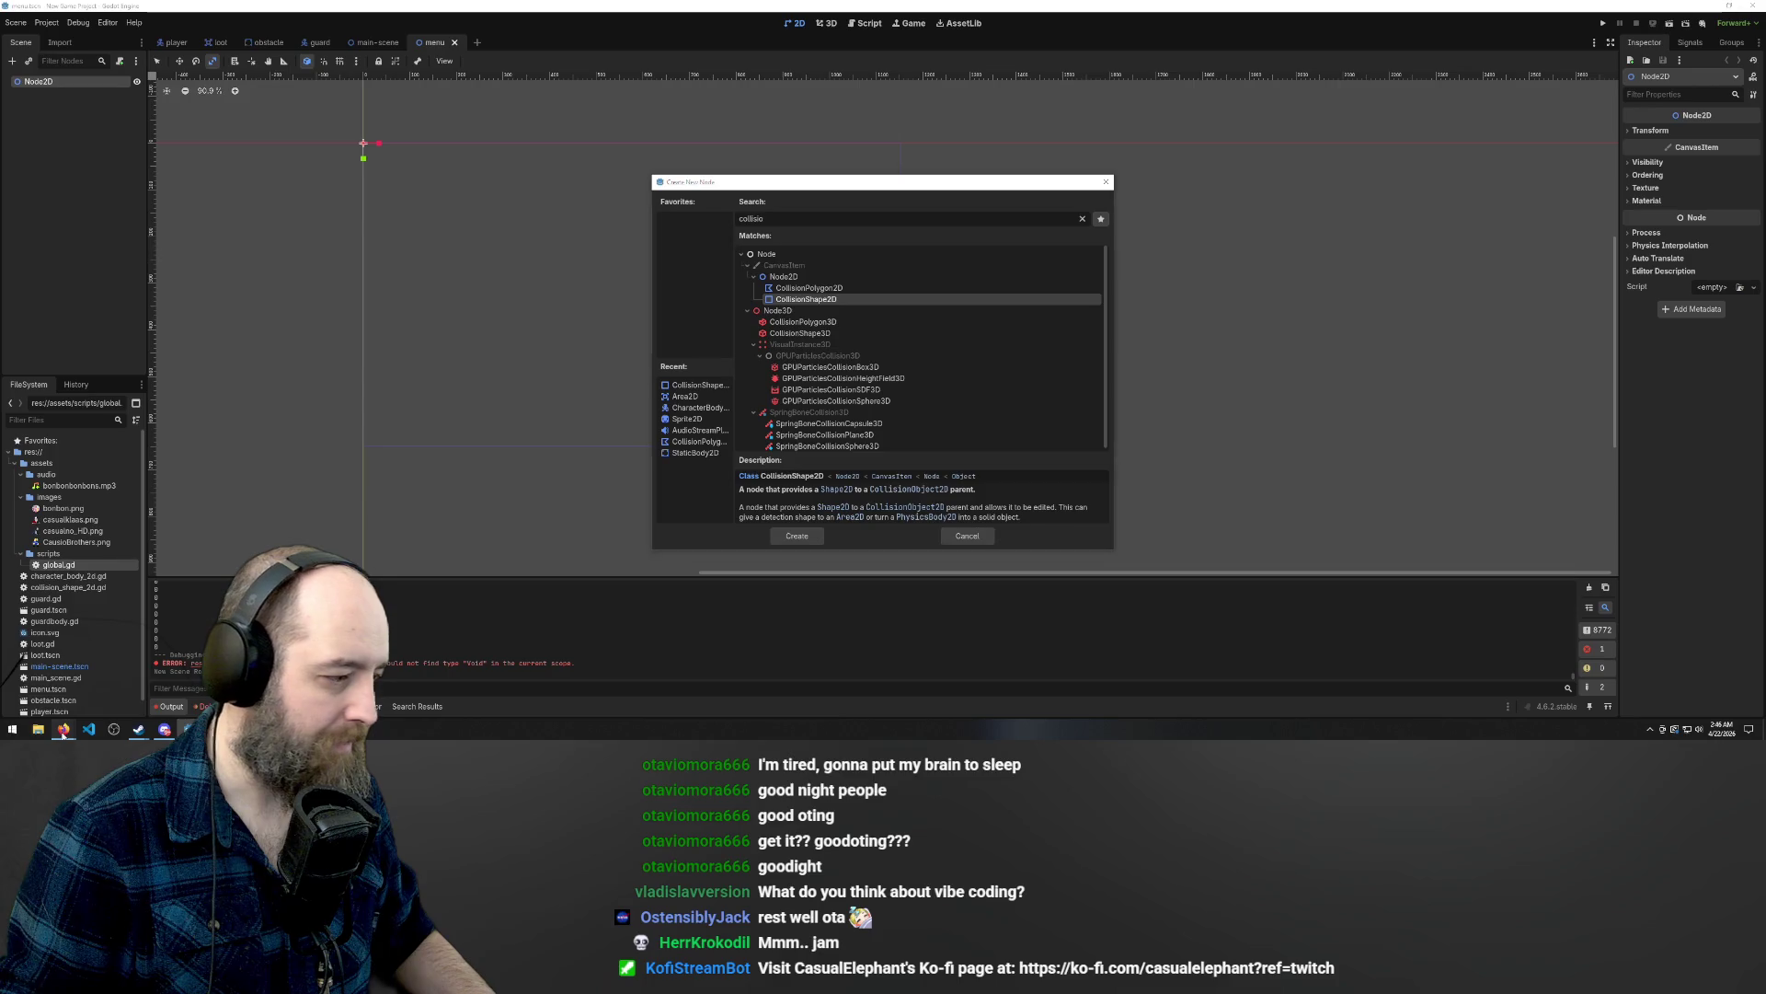
mouse_move(62, 733)
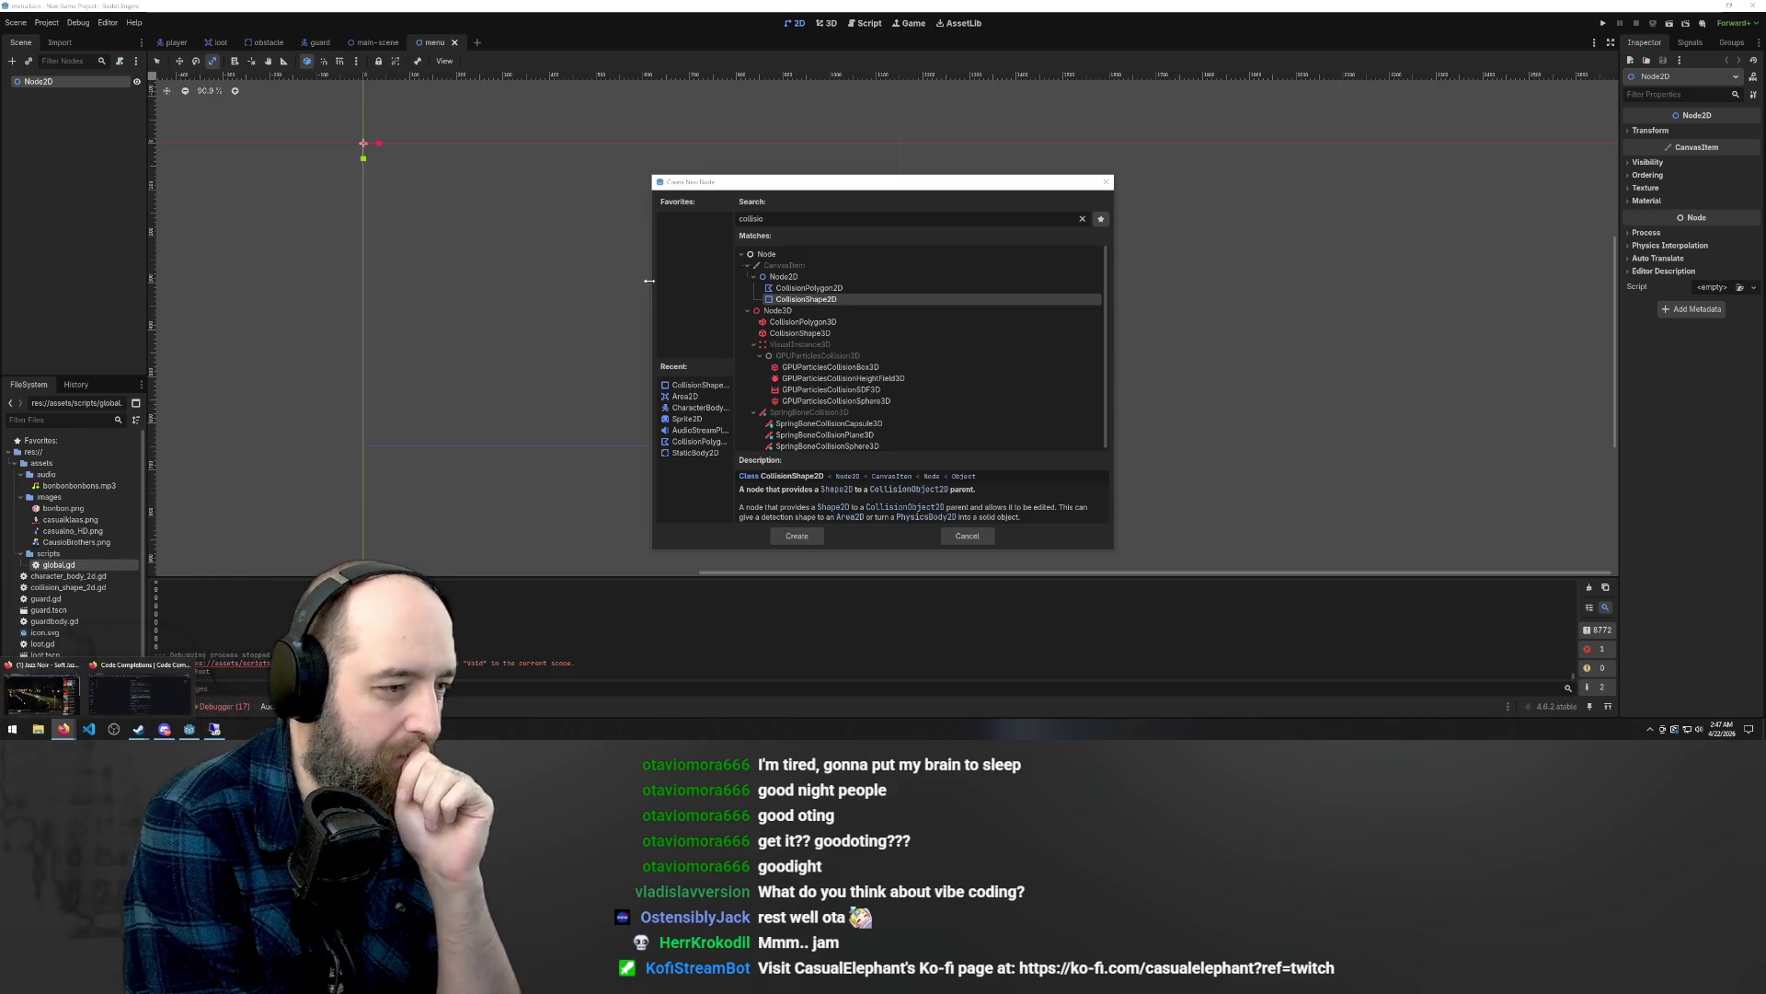
double_click(806, 299)
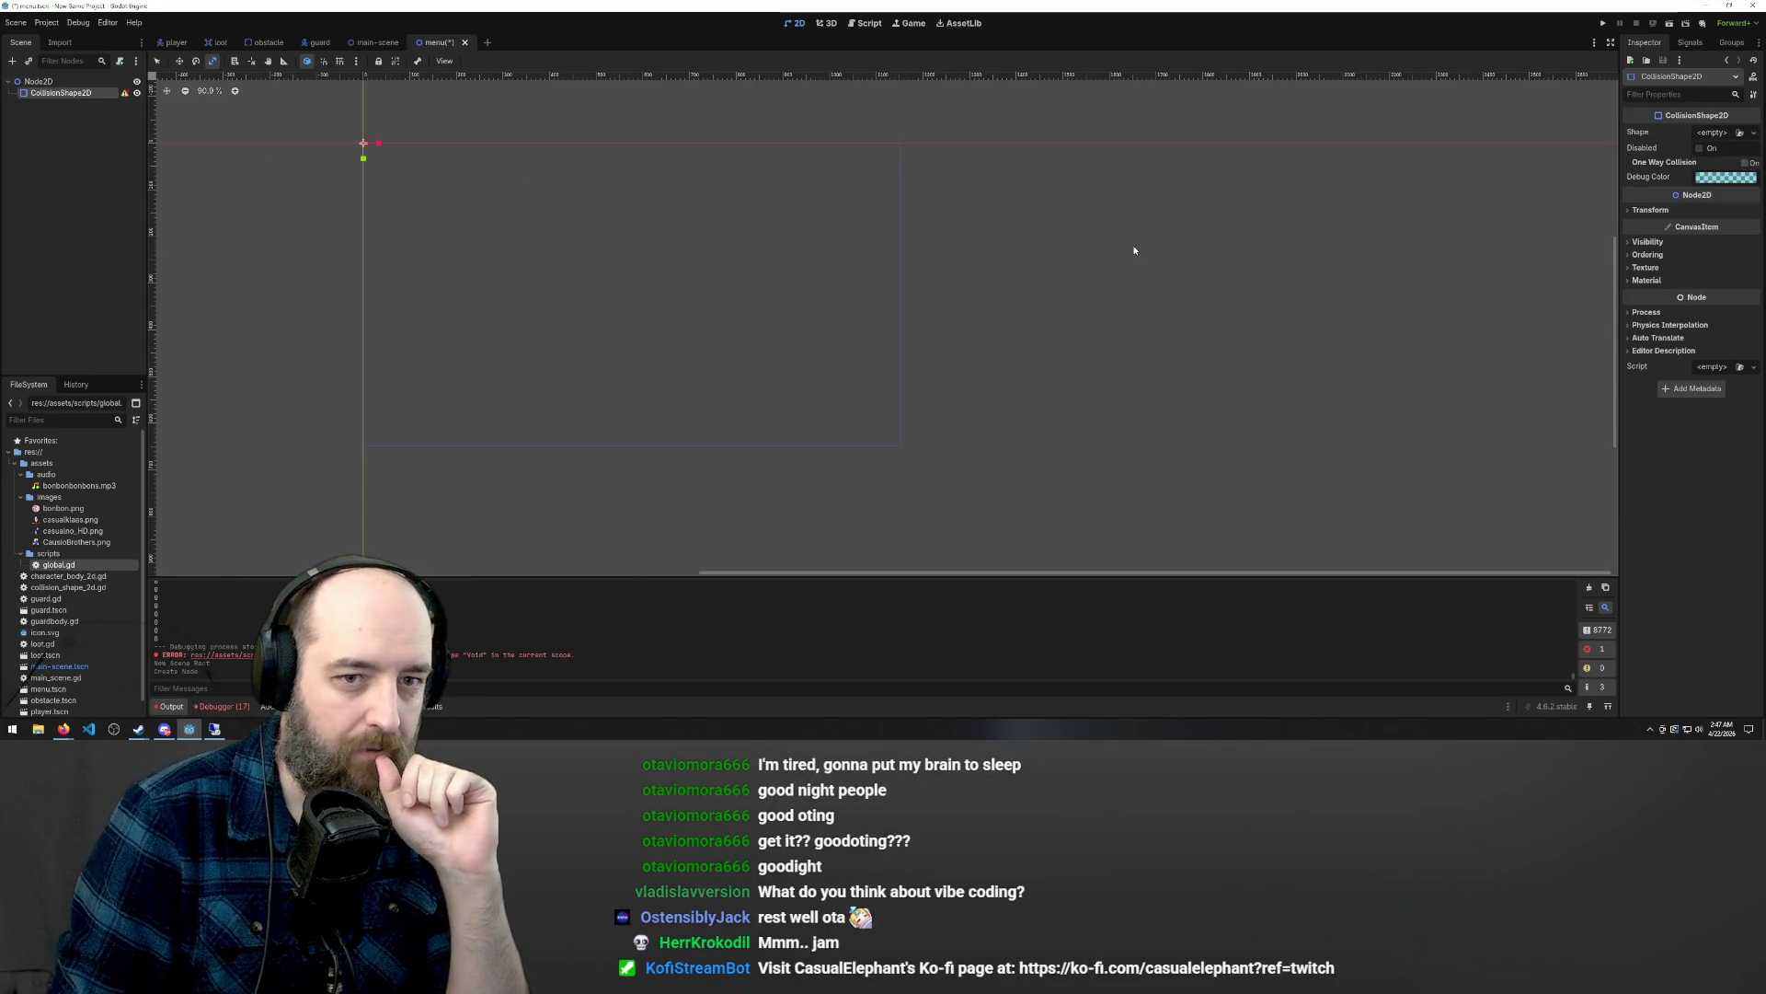
Assign a new RectangleShape2D to the collision shape.
click(1740, 134)
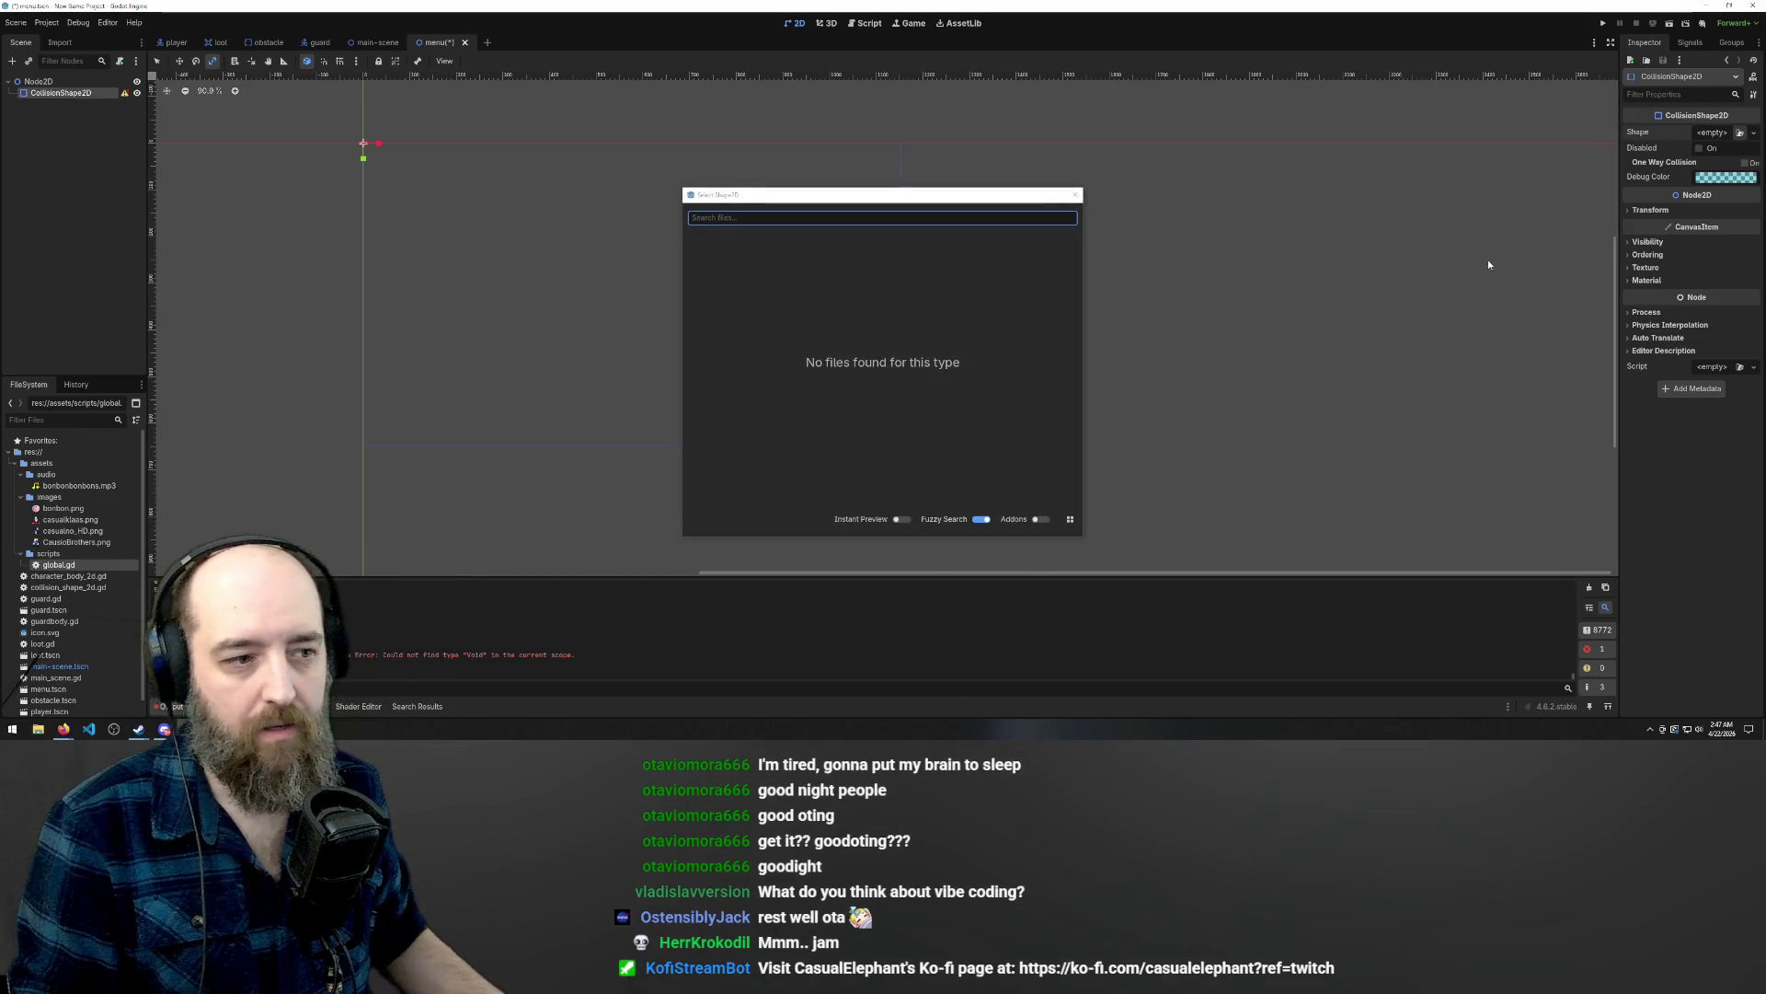
click(1076, 194)
click(1707, 135)
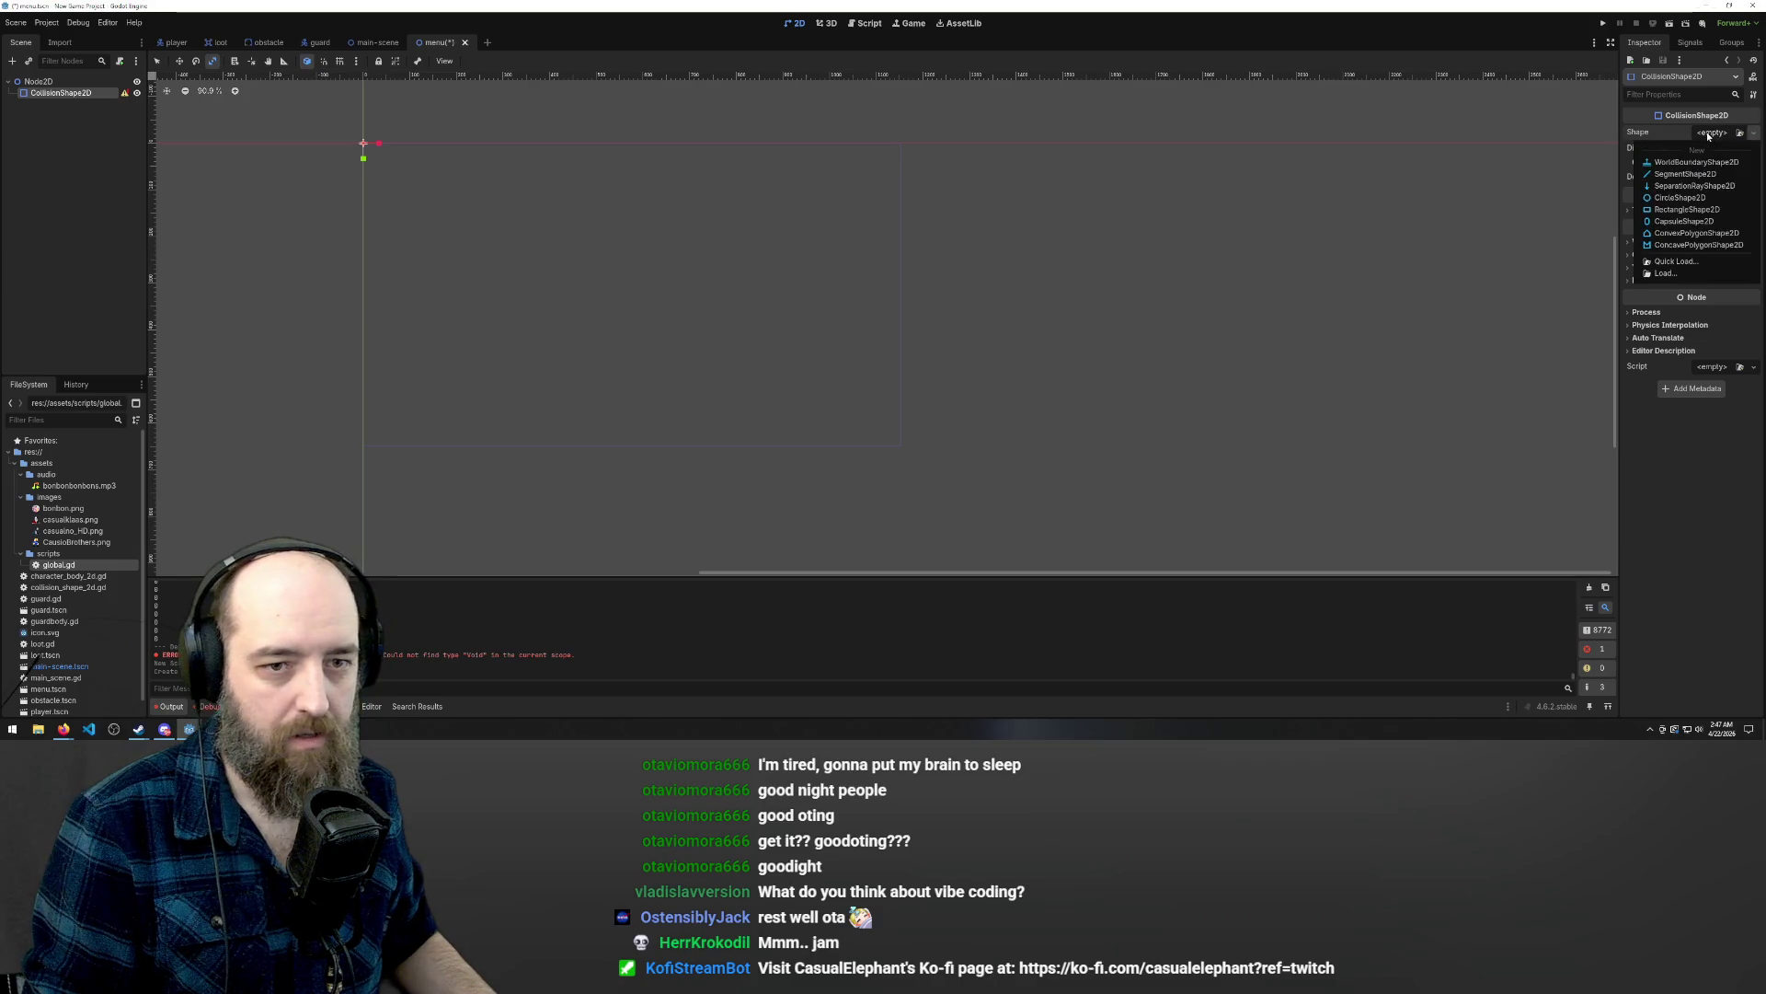
click(1686, 210)
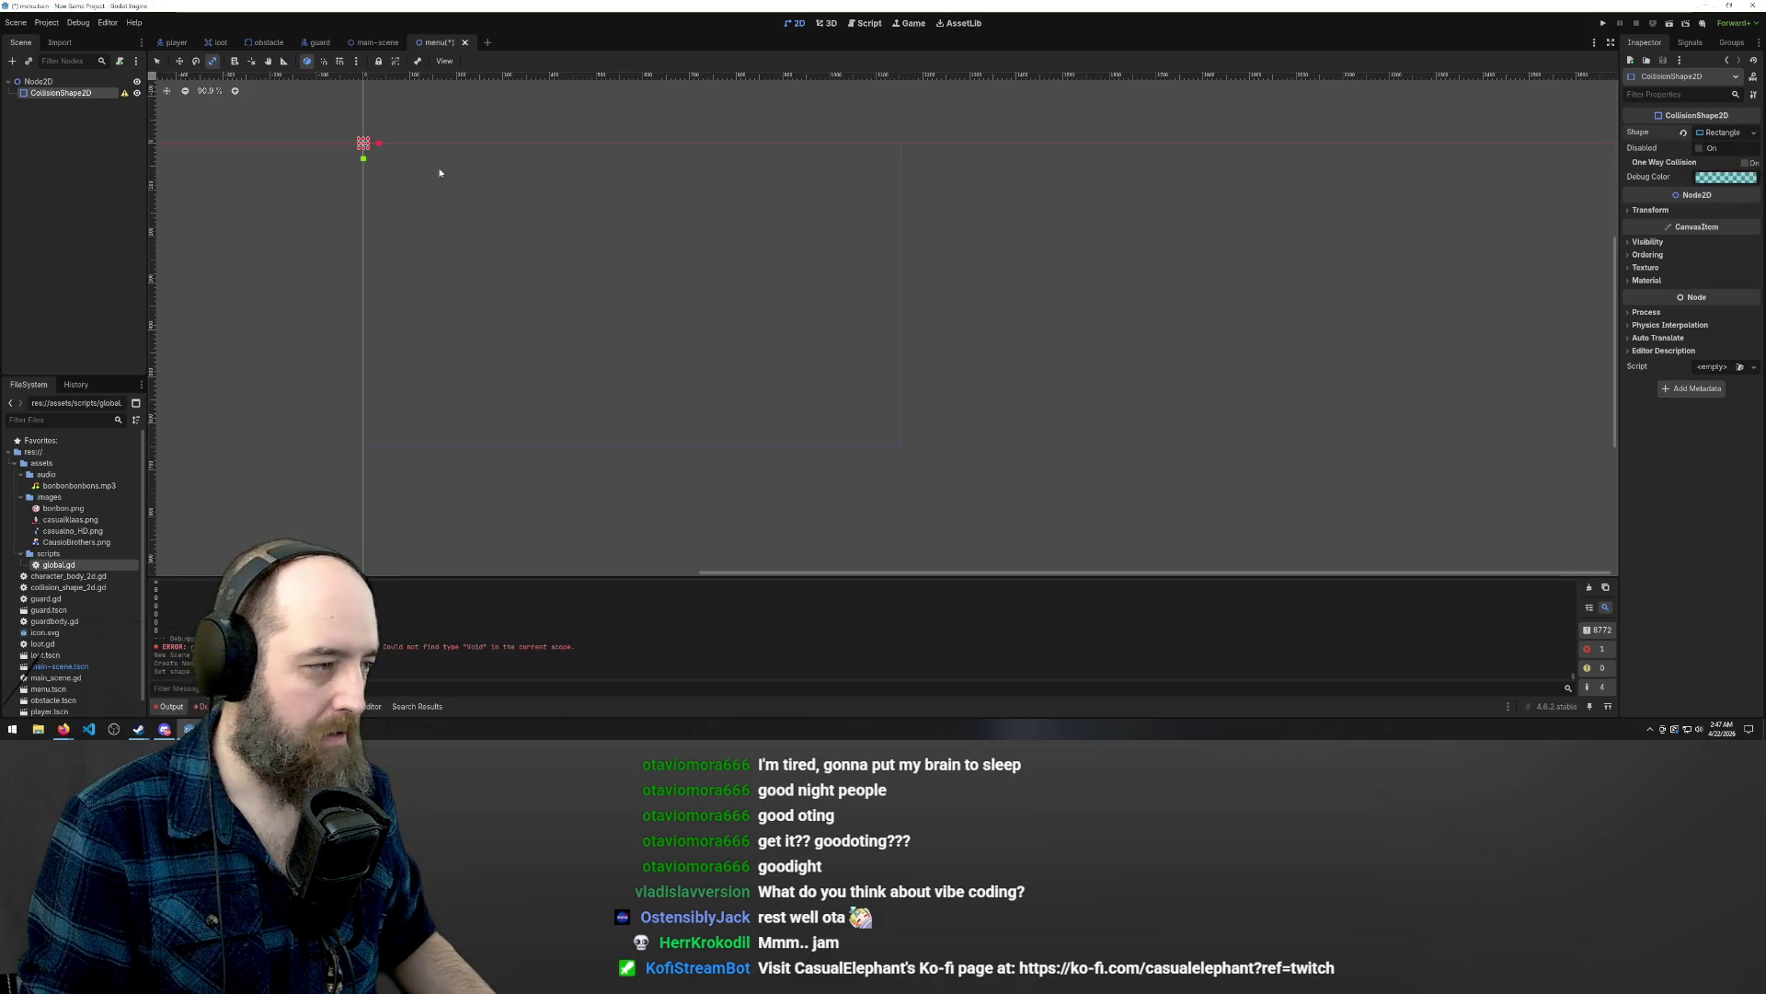
Stretch the rectangle into a wide box and move it down and right.
drag(380, 147, 447, 143)
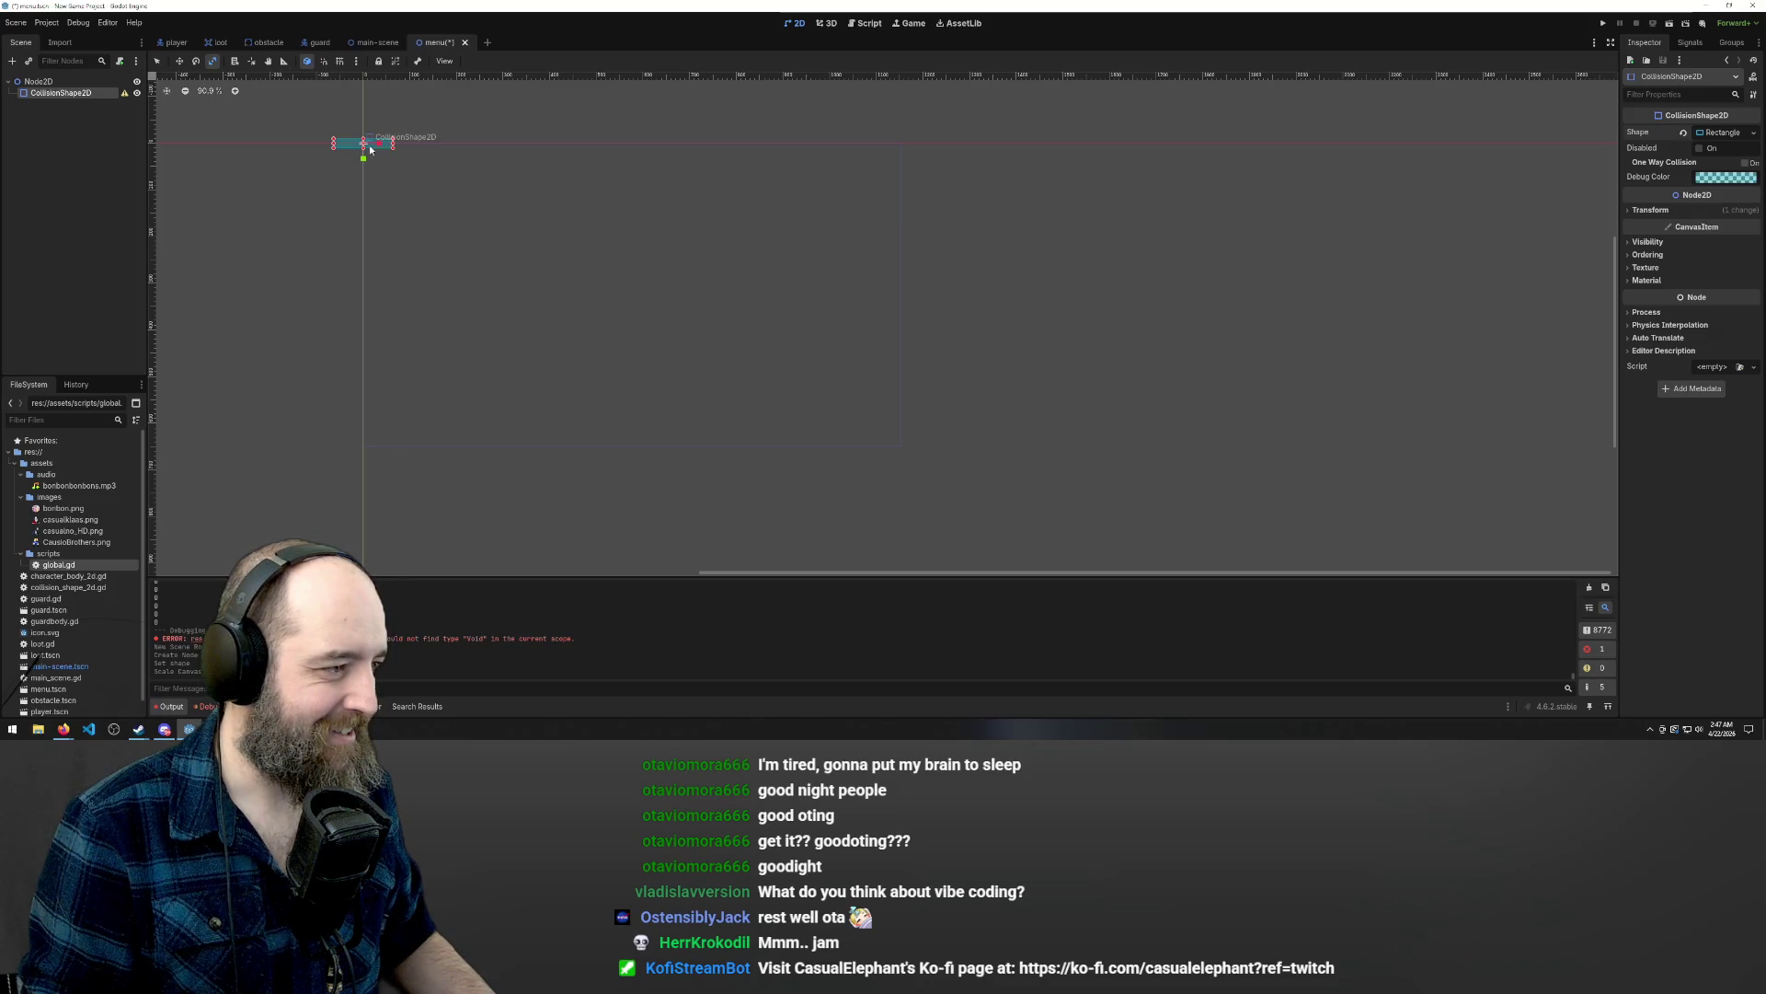
mouse_move(390, 142)
mouse_down()
mouse_move(740, 285)
mouse_move(675, 262)
mouse_up()
key(w)
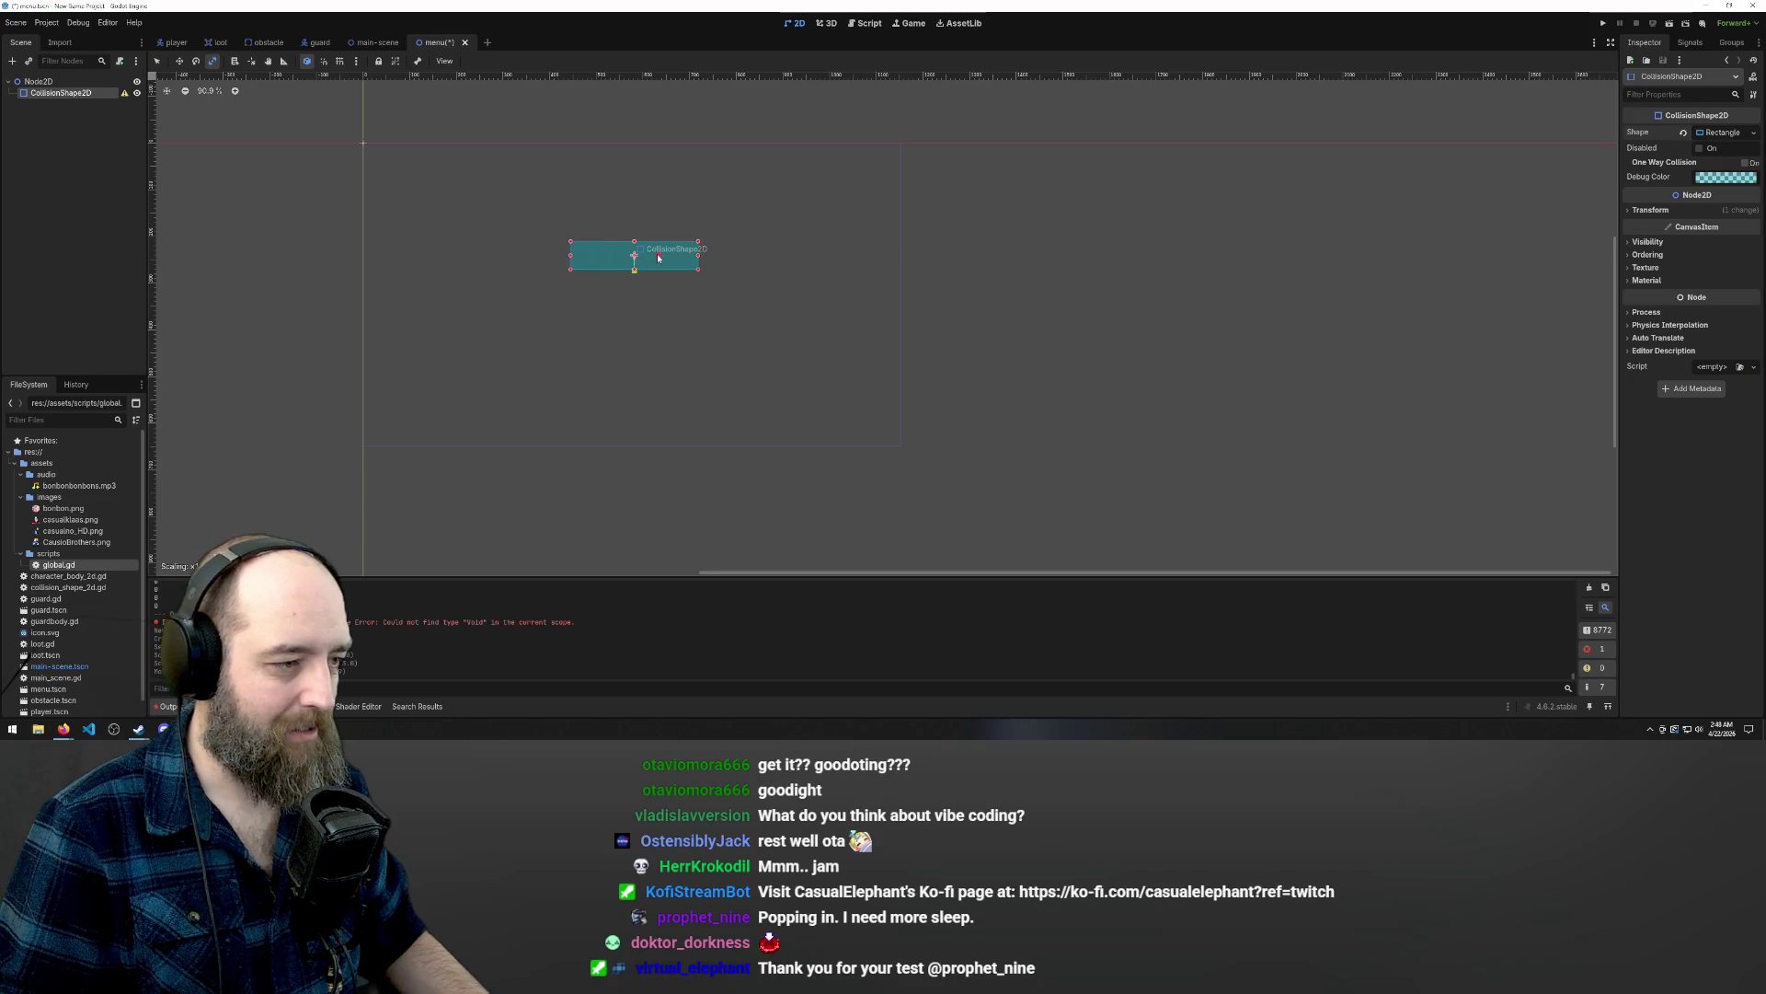
drag(716, 260, 715, 261)
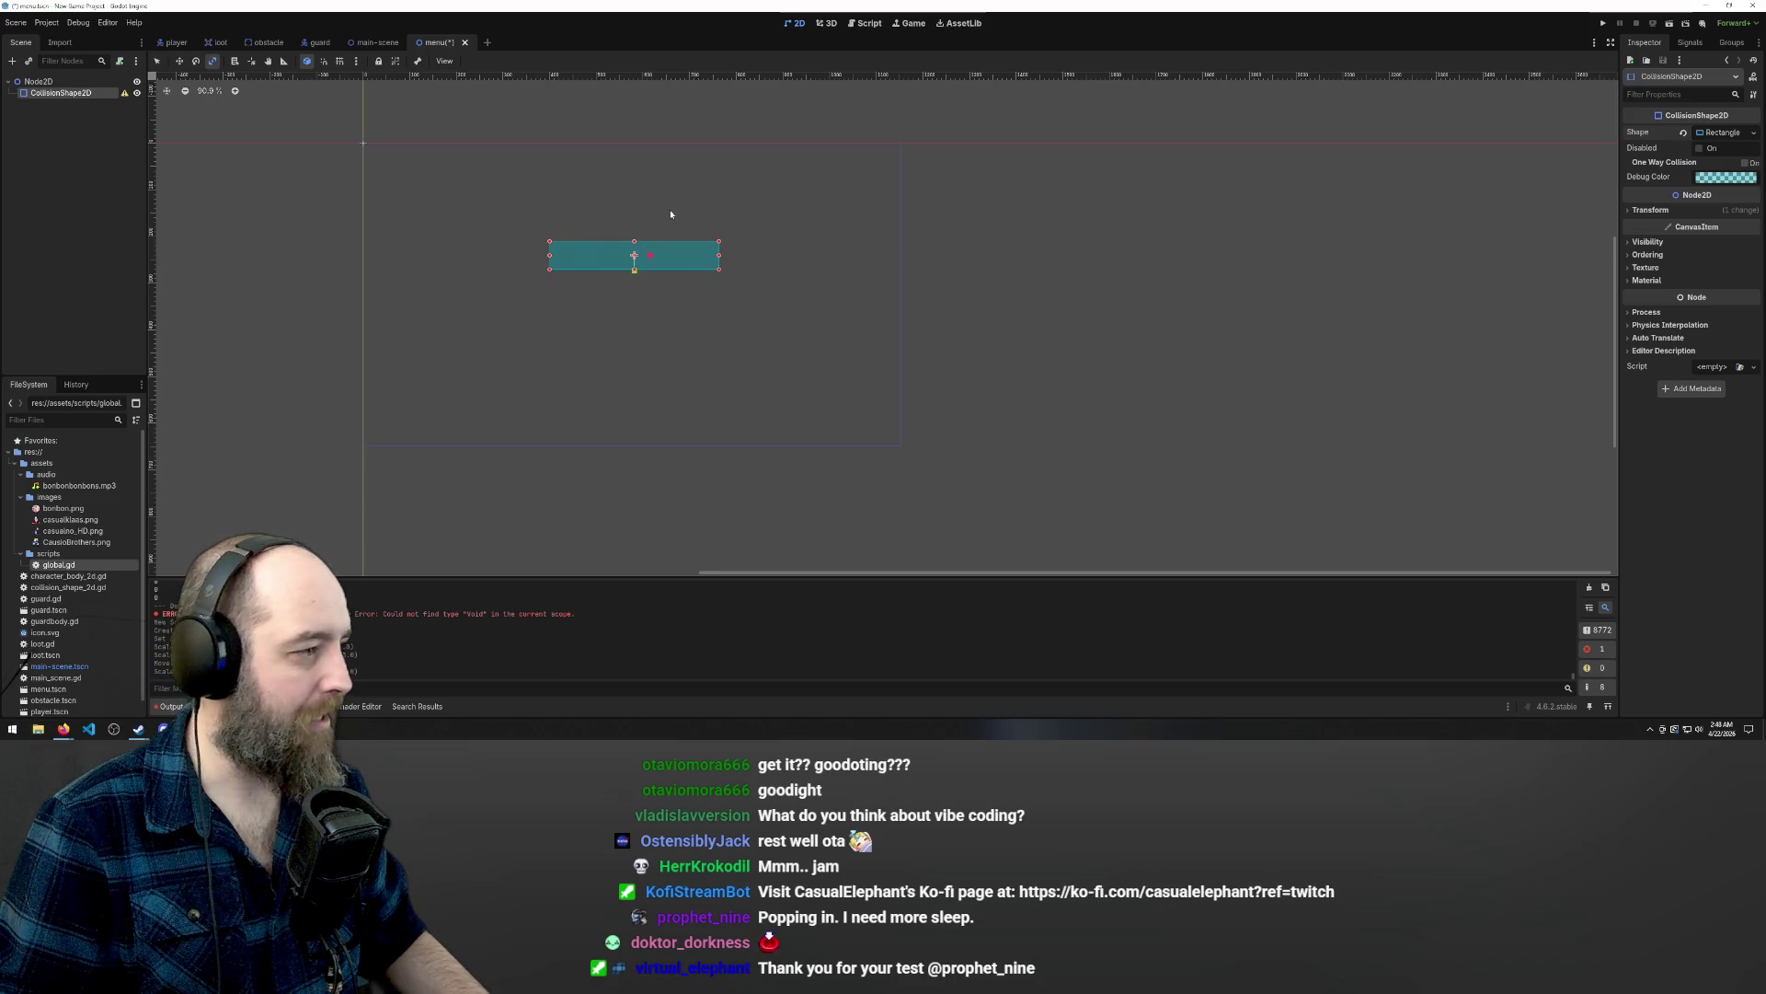
right_click(475, 206)
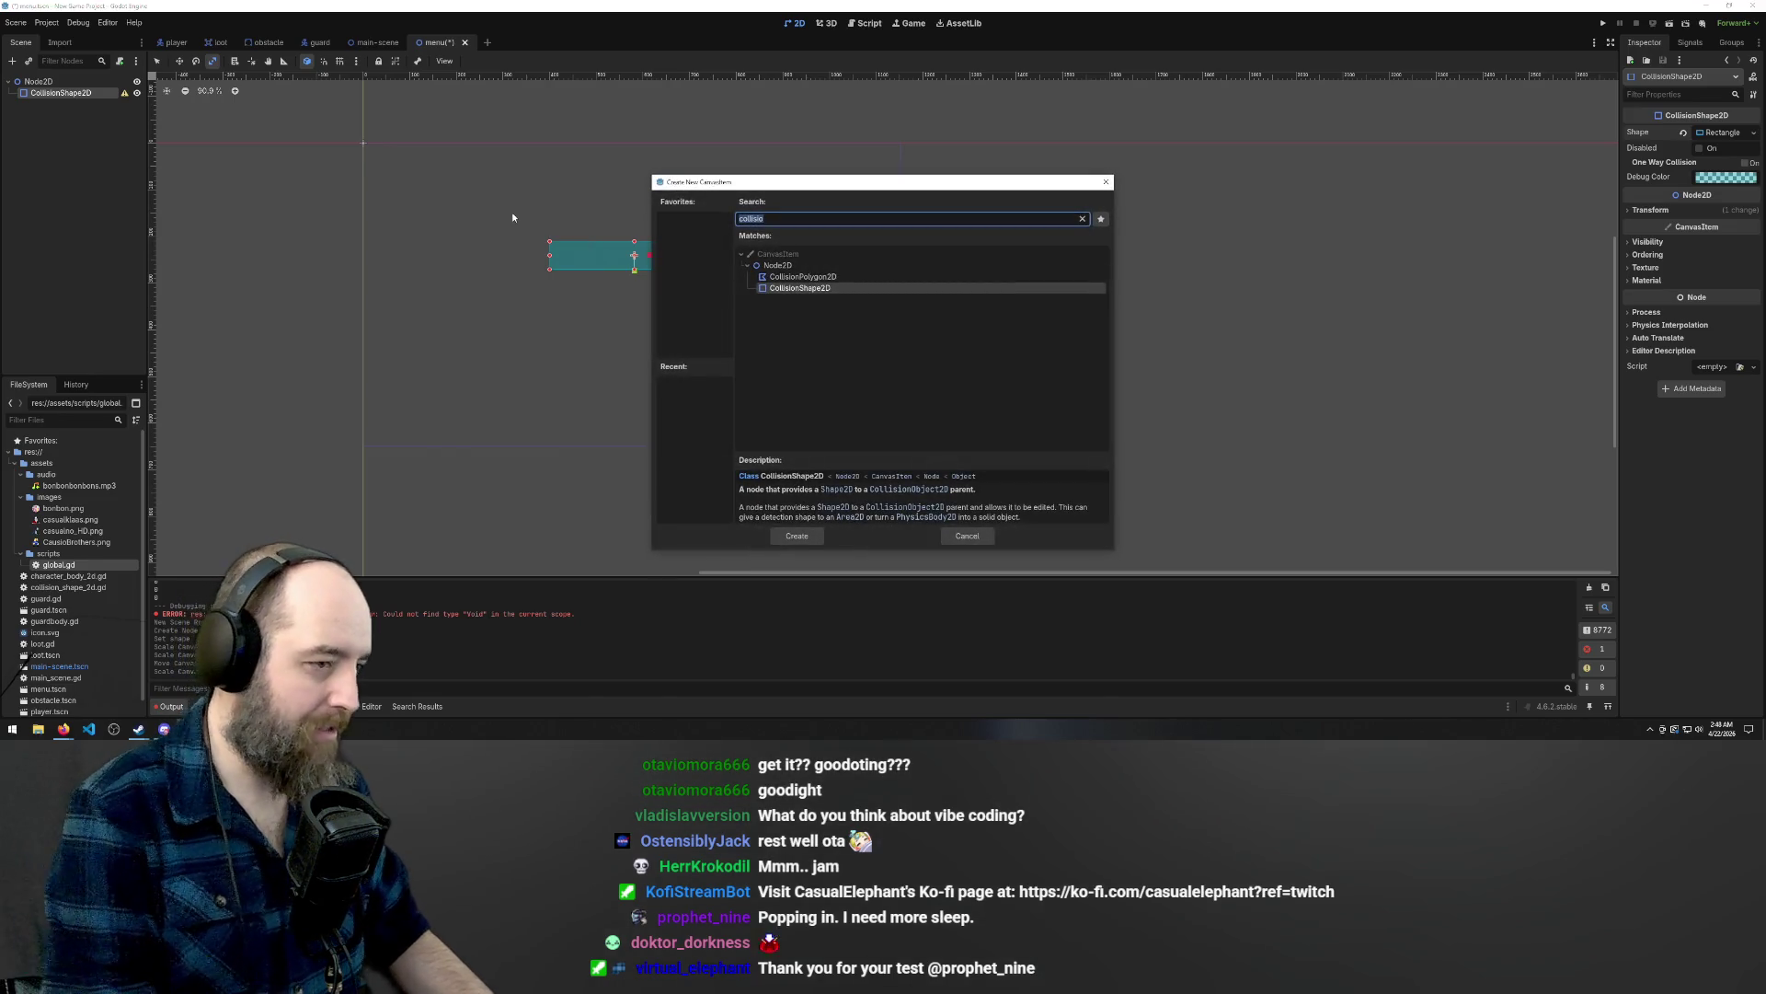
Add a TextEdit node, scale it up, then delete it again.
text(text)
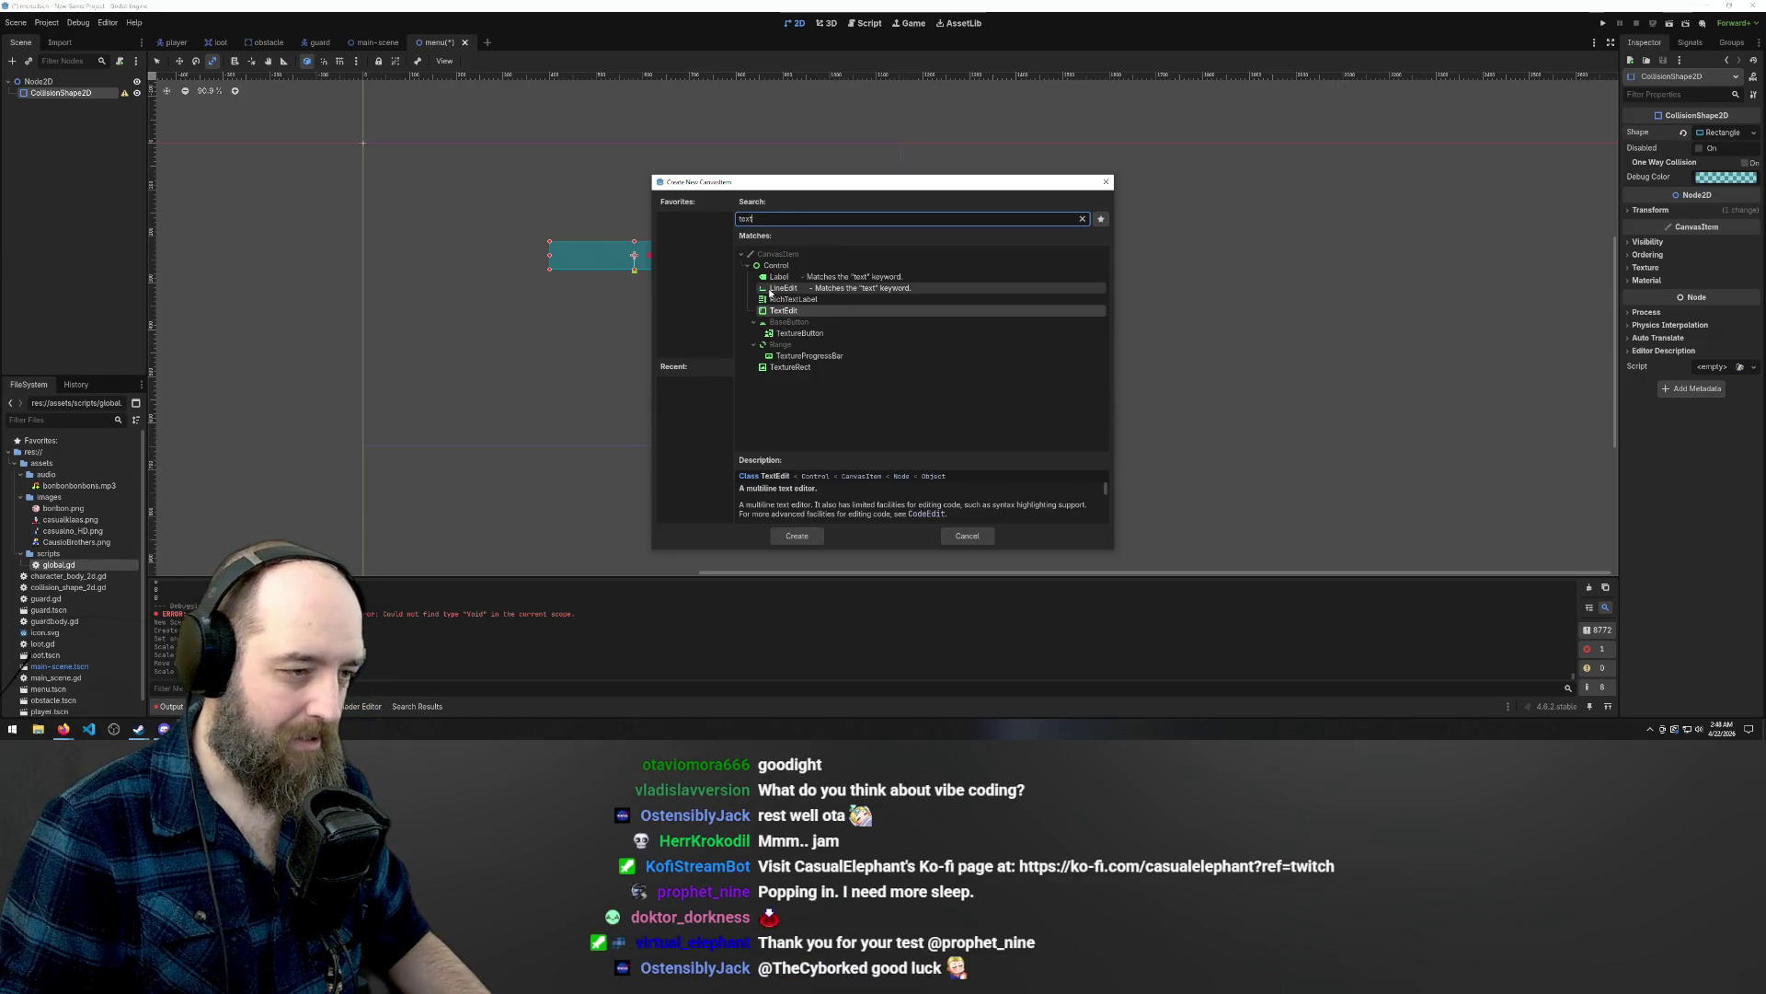
click(791, 314)
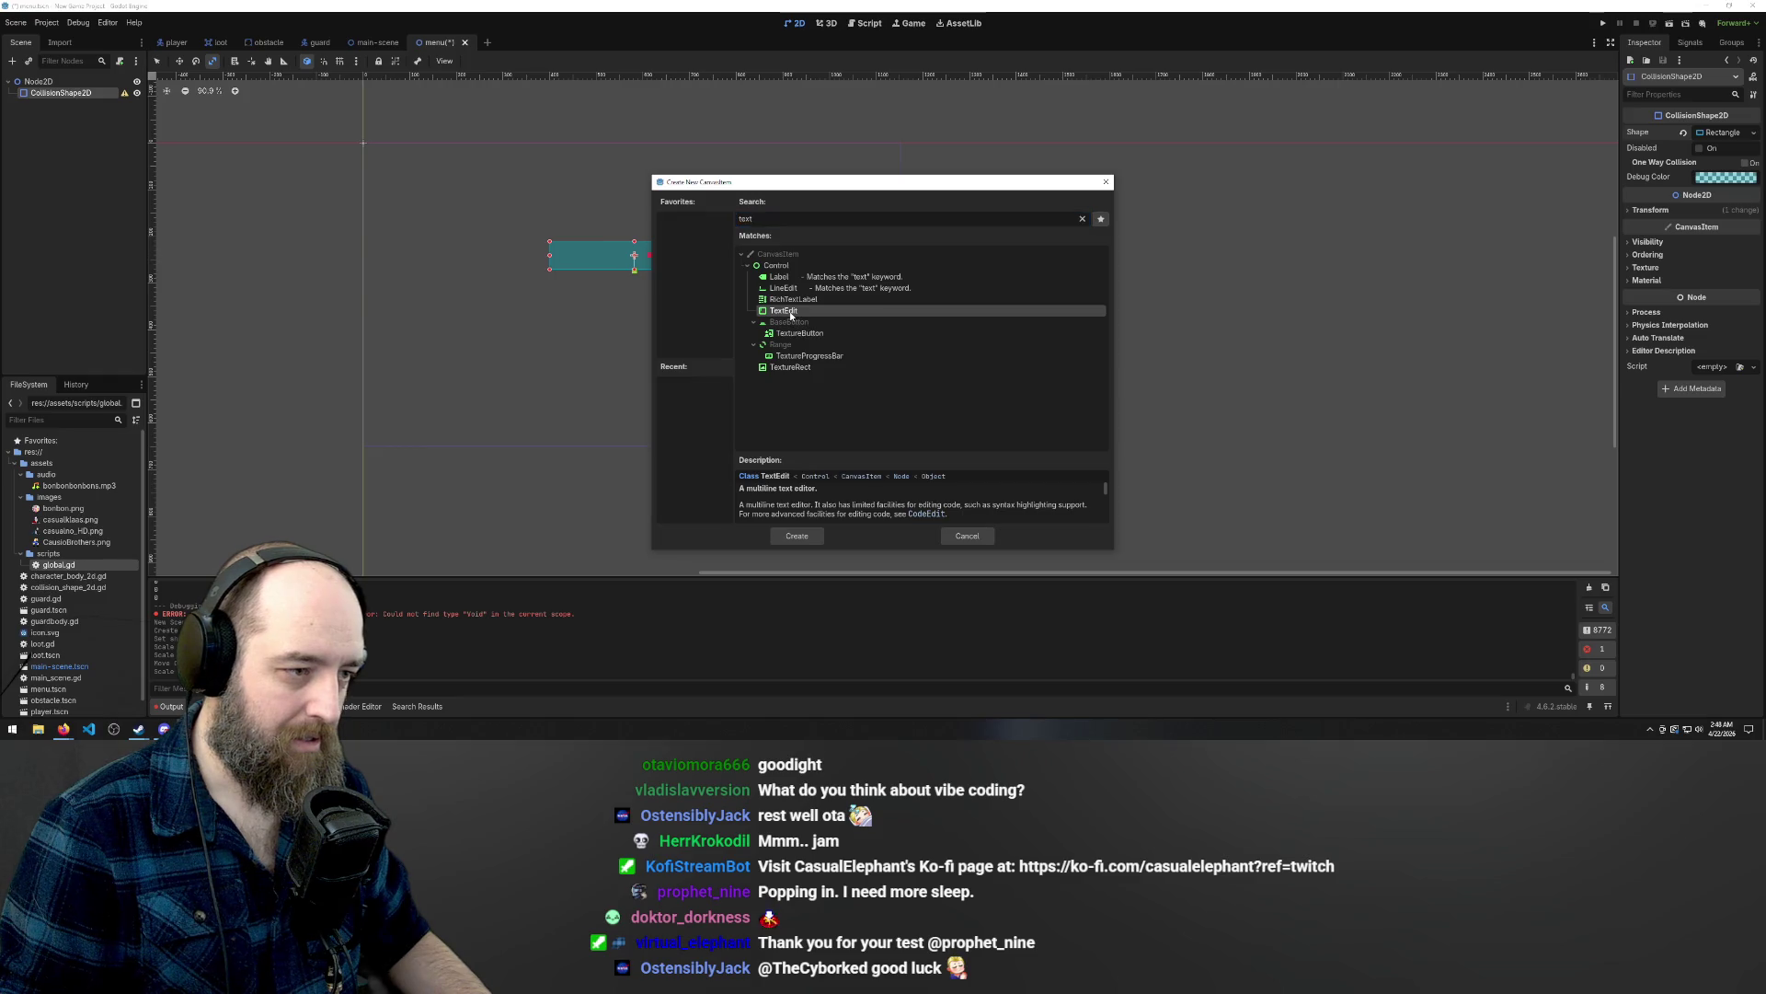
double_click(790, 315)
scroll(497, 218, up, 12)
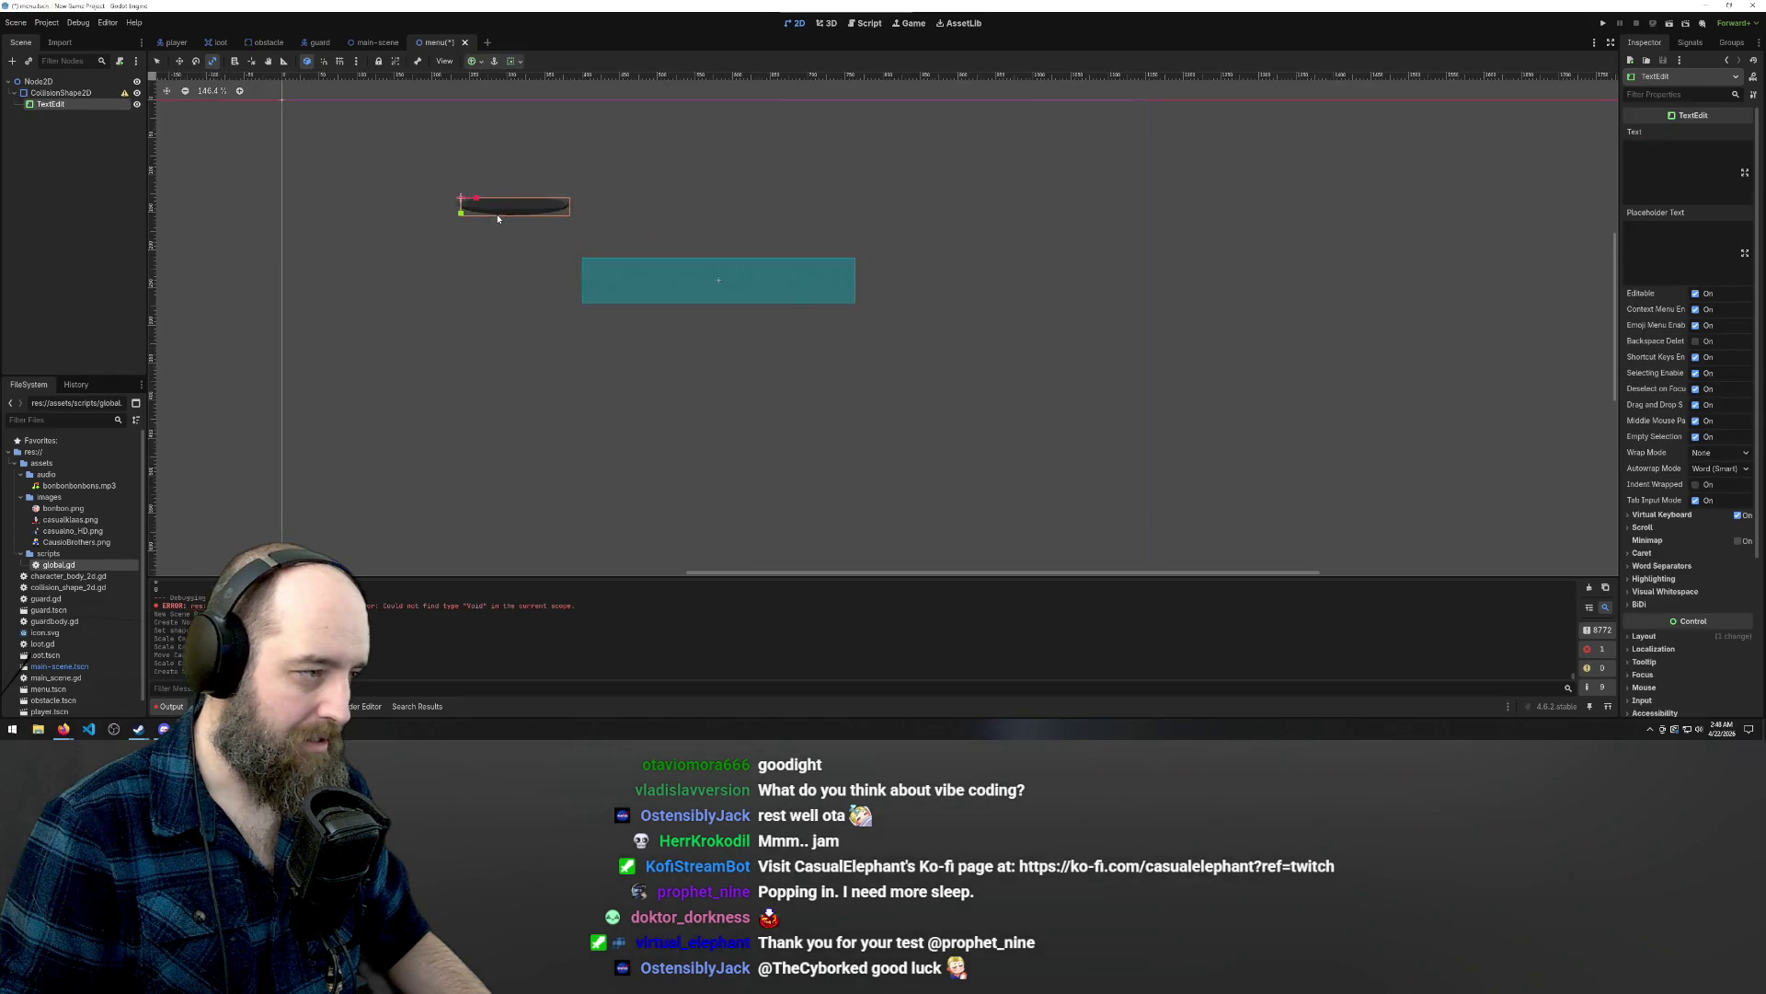
mouse_move(497, 218)
mouse_down()
mouse_move(719, 292)
mouse_move(518, 241)
mouse_up()
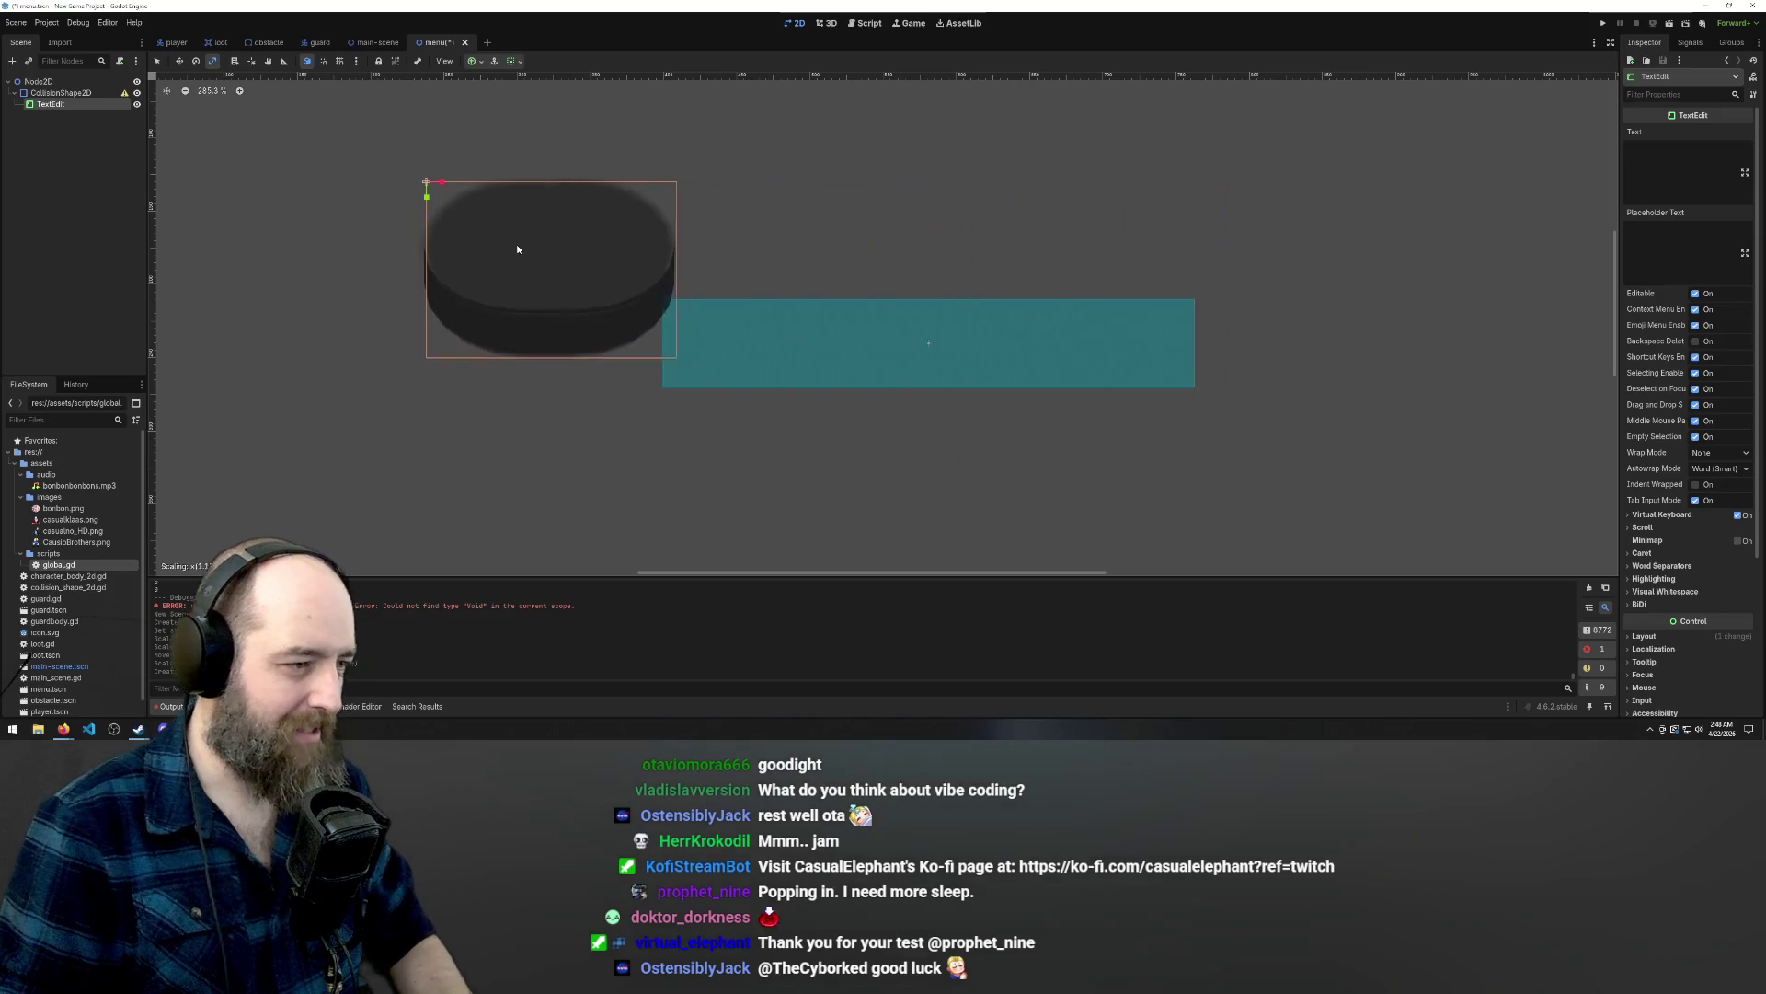
key(Delete)
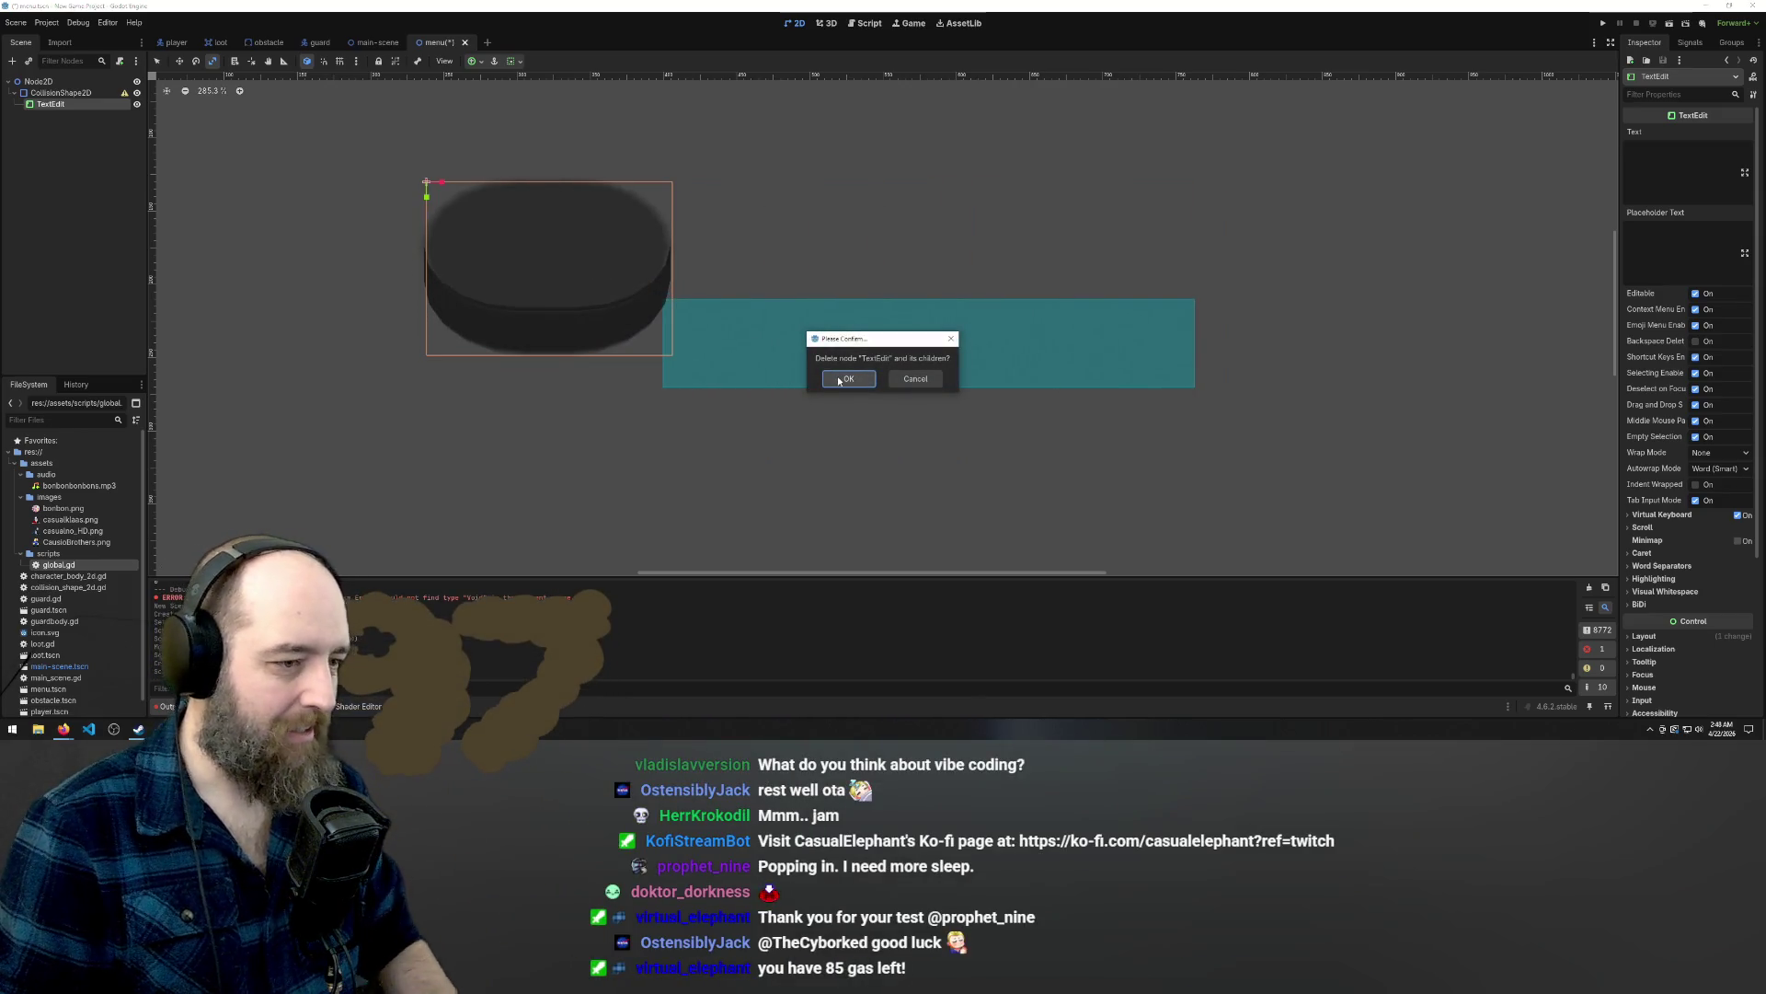
click(839, 379)
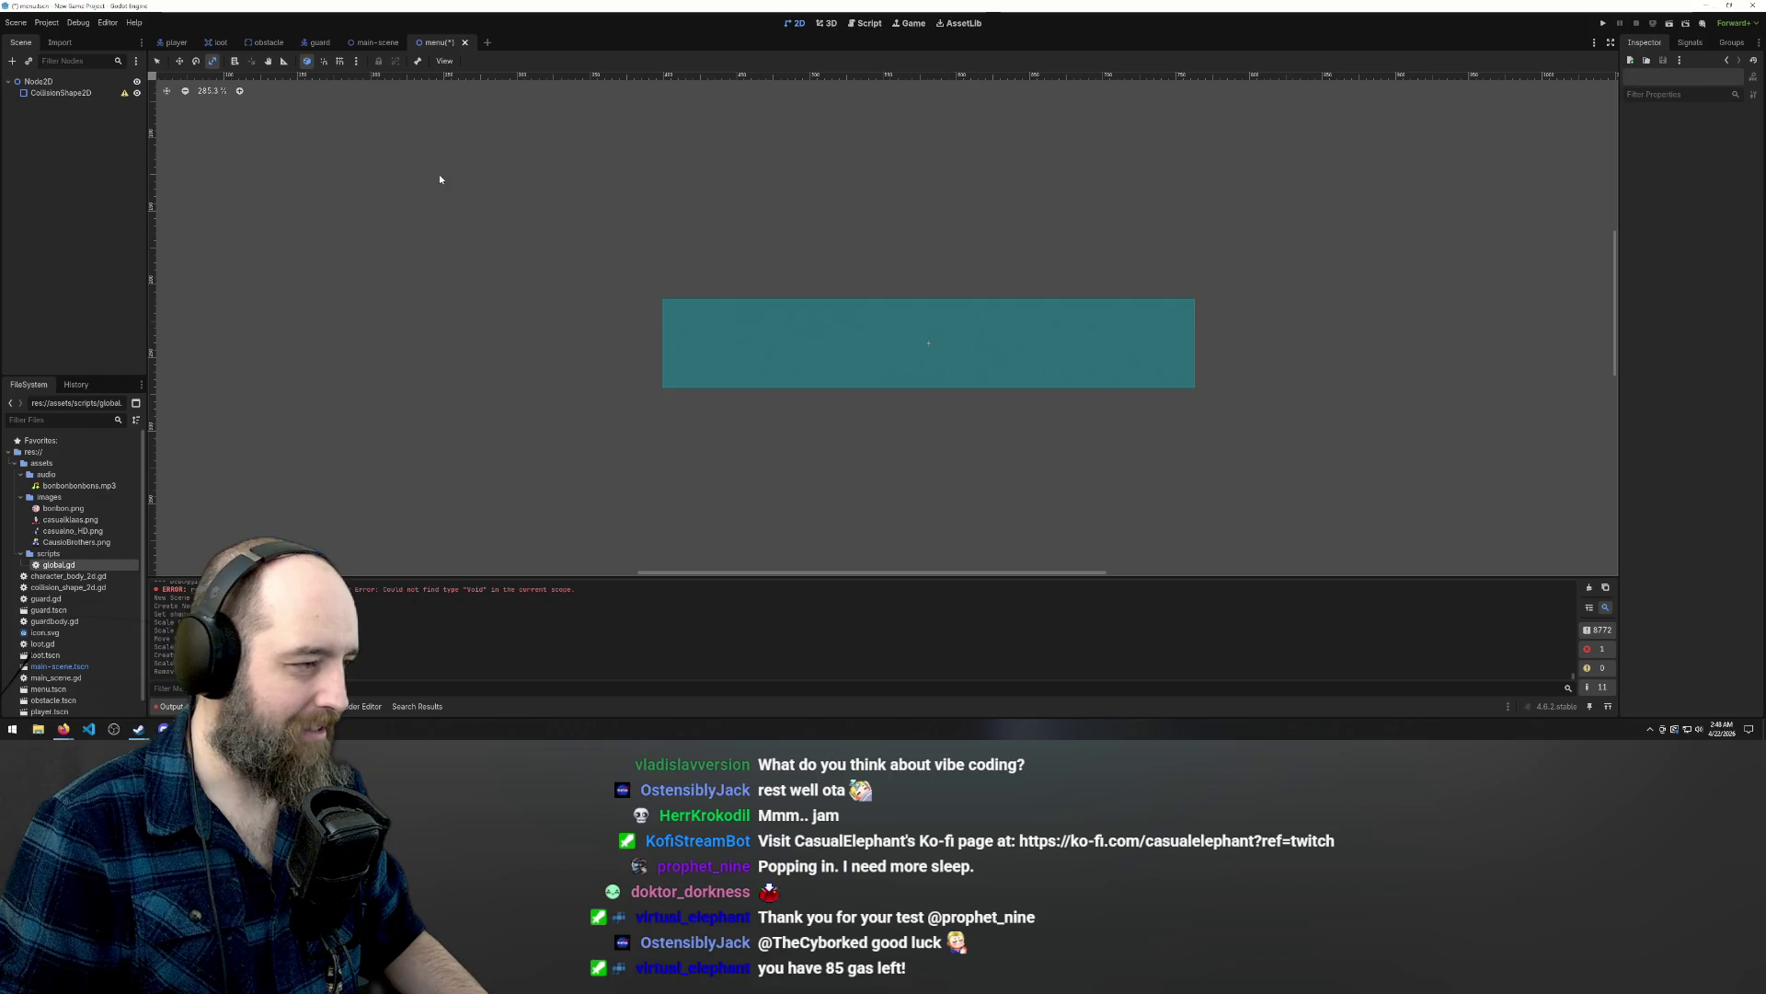
Add a Label node and set its text to START.
right_click(783, 214)
click(813, 221)
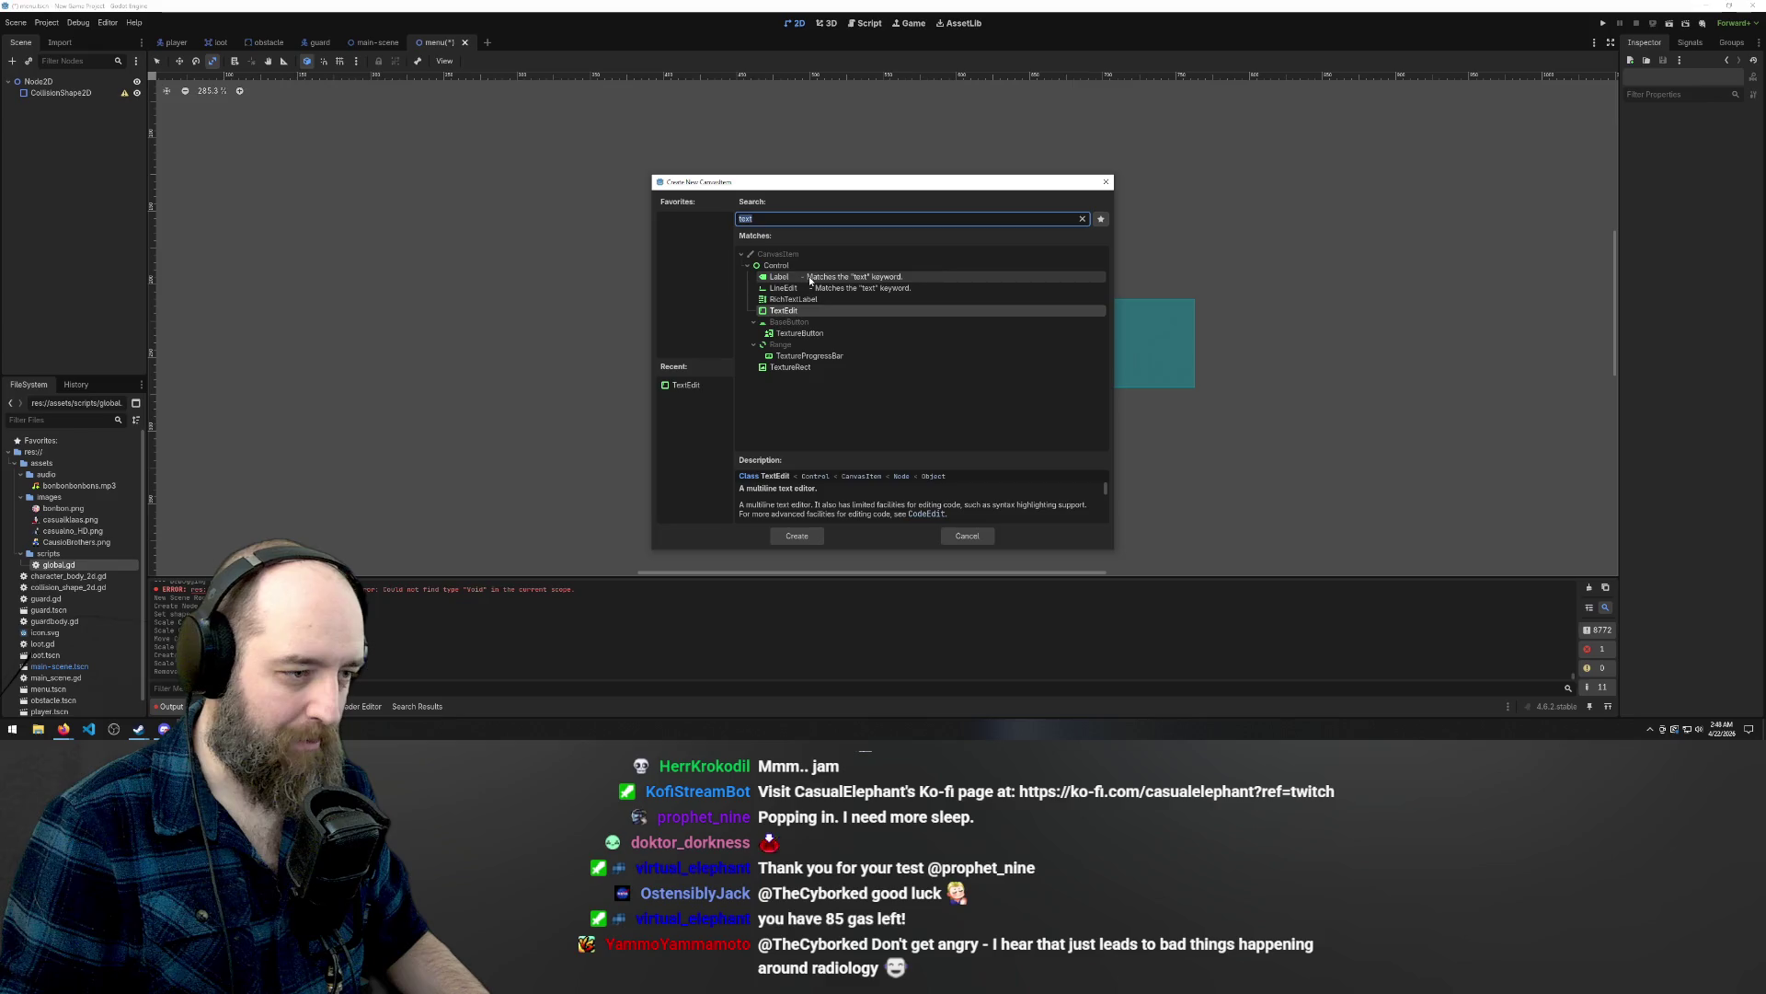
click(809, 278)
click(797, 537)
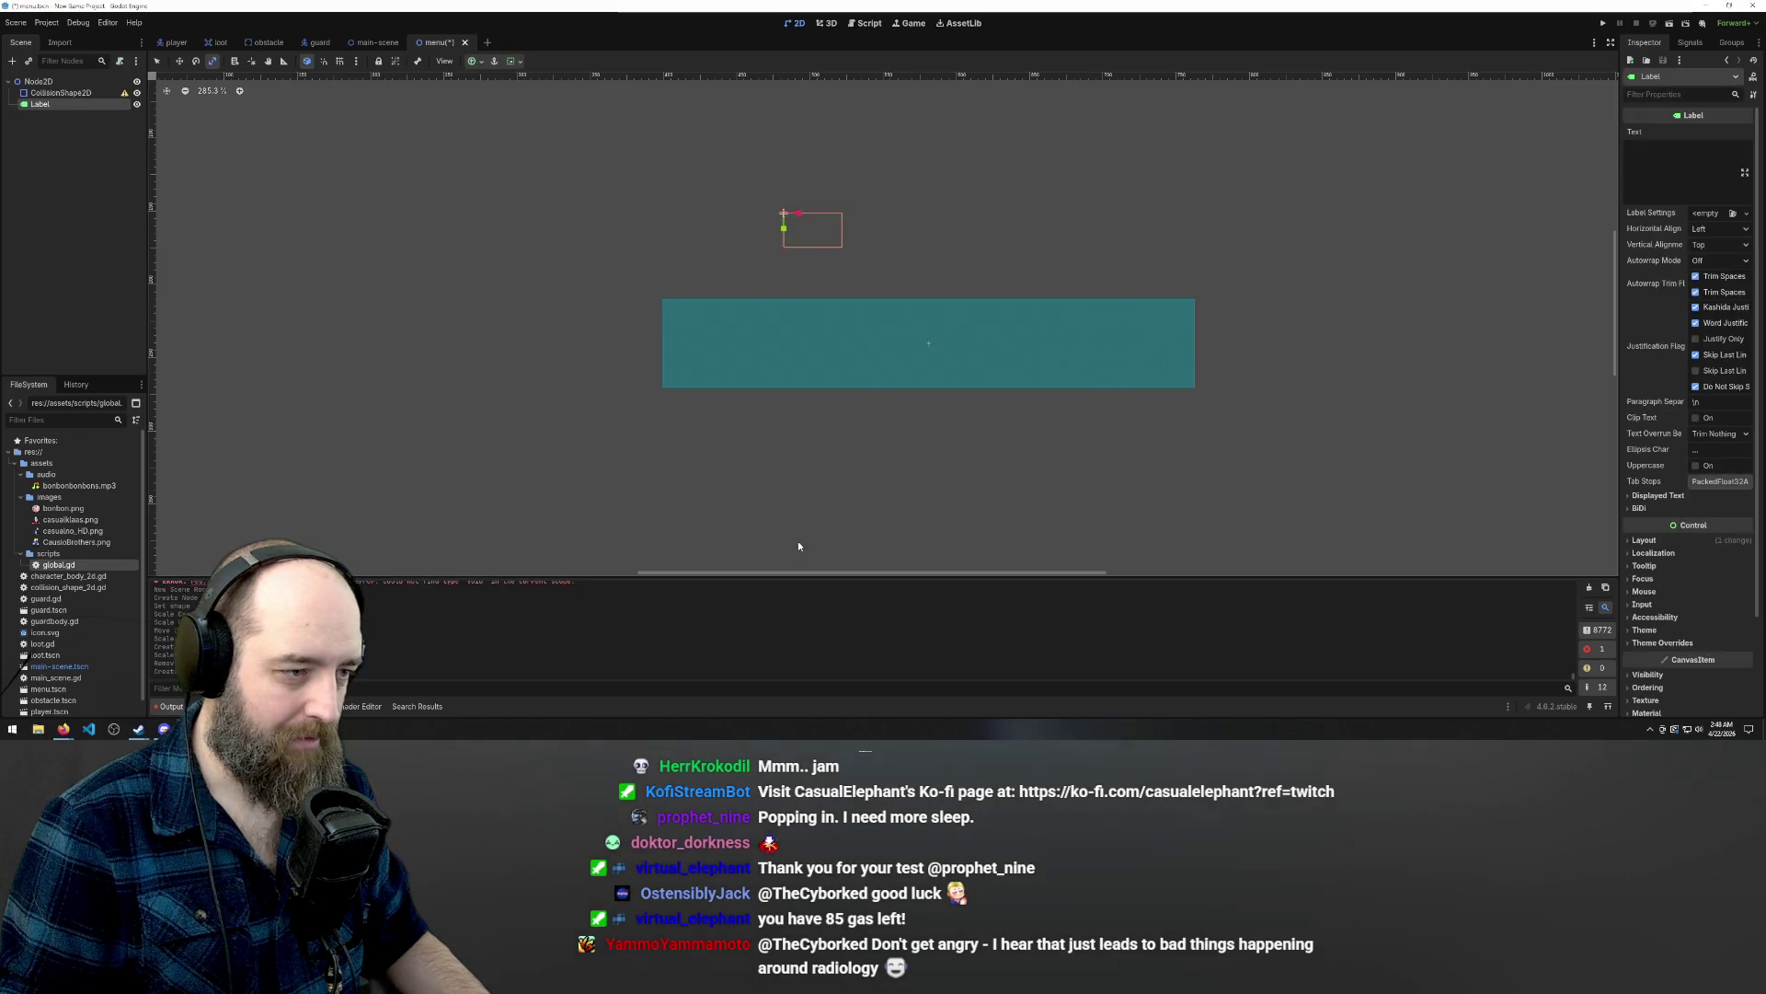
click(1682, 166)
text(STA)
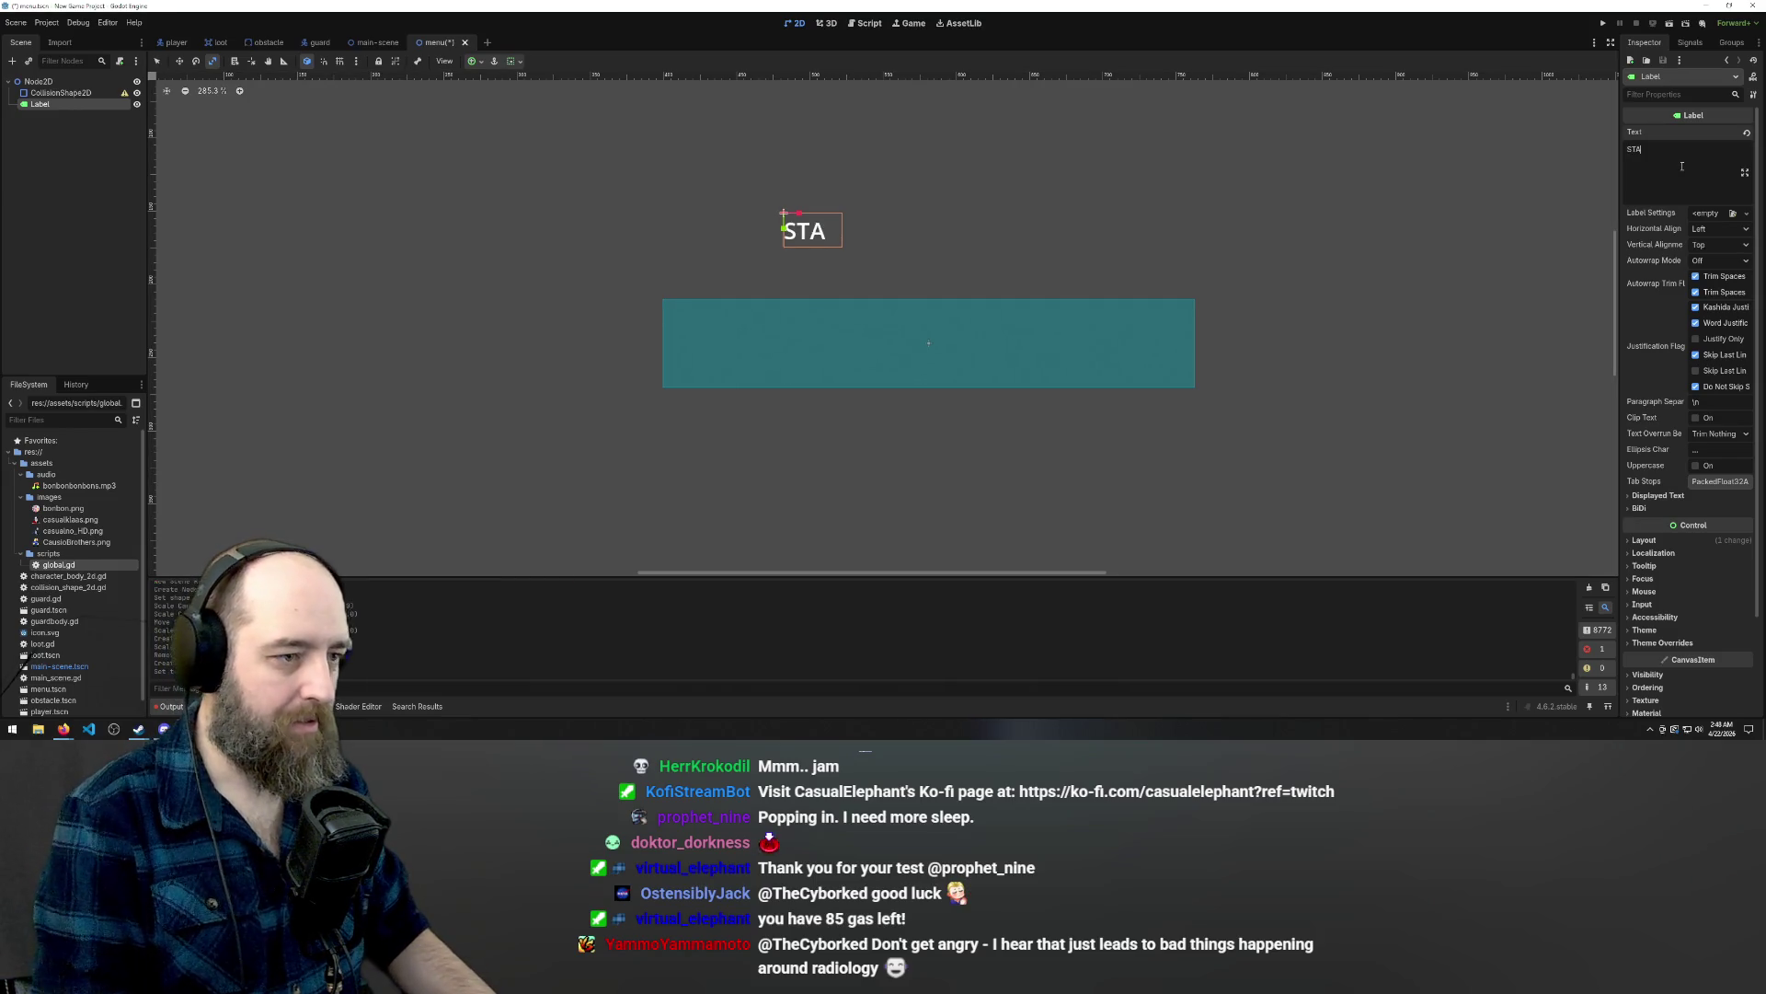
text(RT)
Scale the START label up about fourfold, move it onto the panel, and check the old CollisionShape2D.
mouse_move(803, 232)
mouse_down()
mouse_move(874, 301)
mouse_move(845, 246)
mouse_move(887, 265)
mouse_move(867, 310)
mouse_move(917, 334)
mouse_up()
key(w)
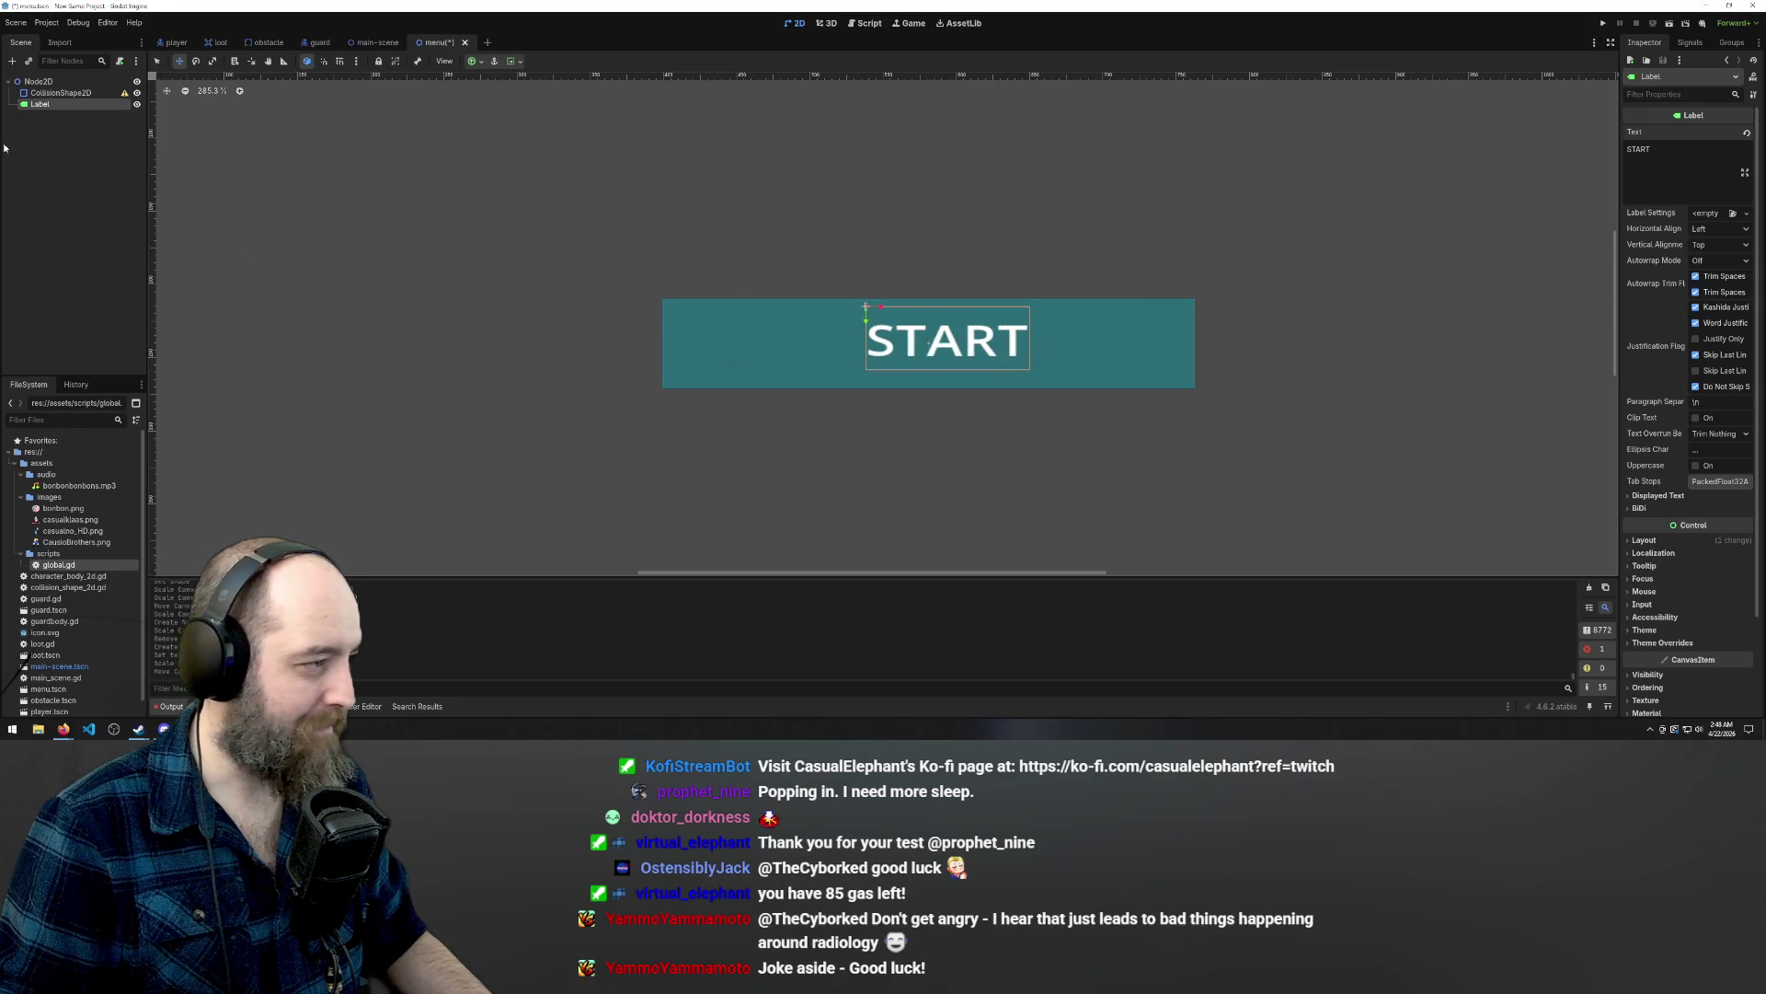
click(48, 93)
mouse_move(125, 93)
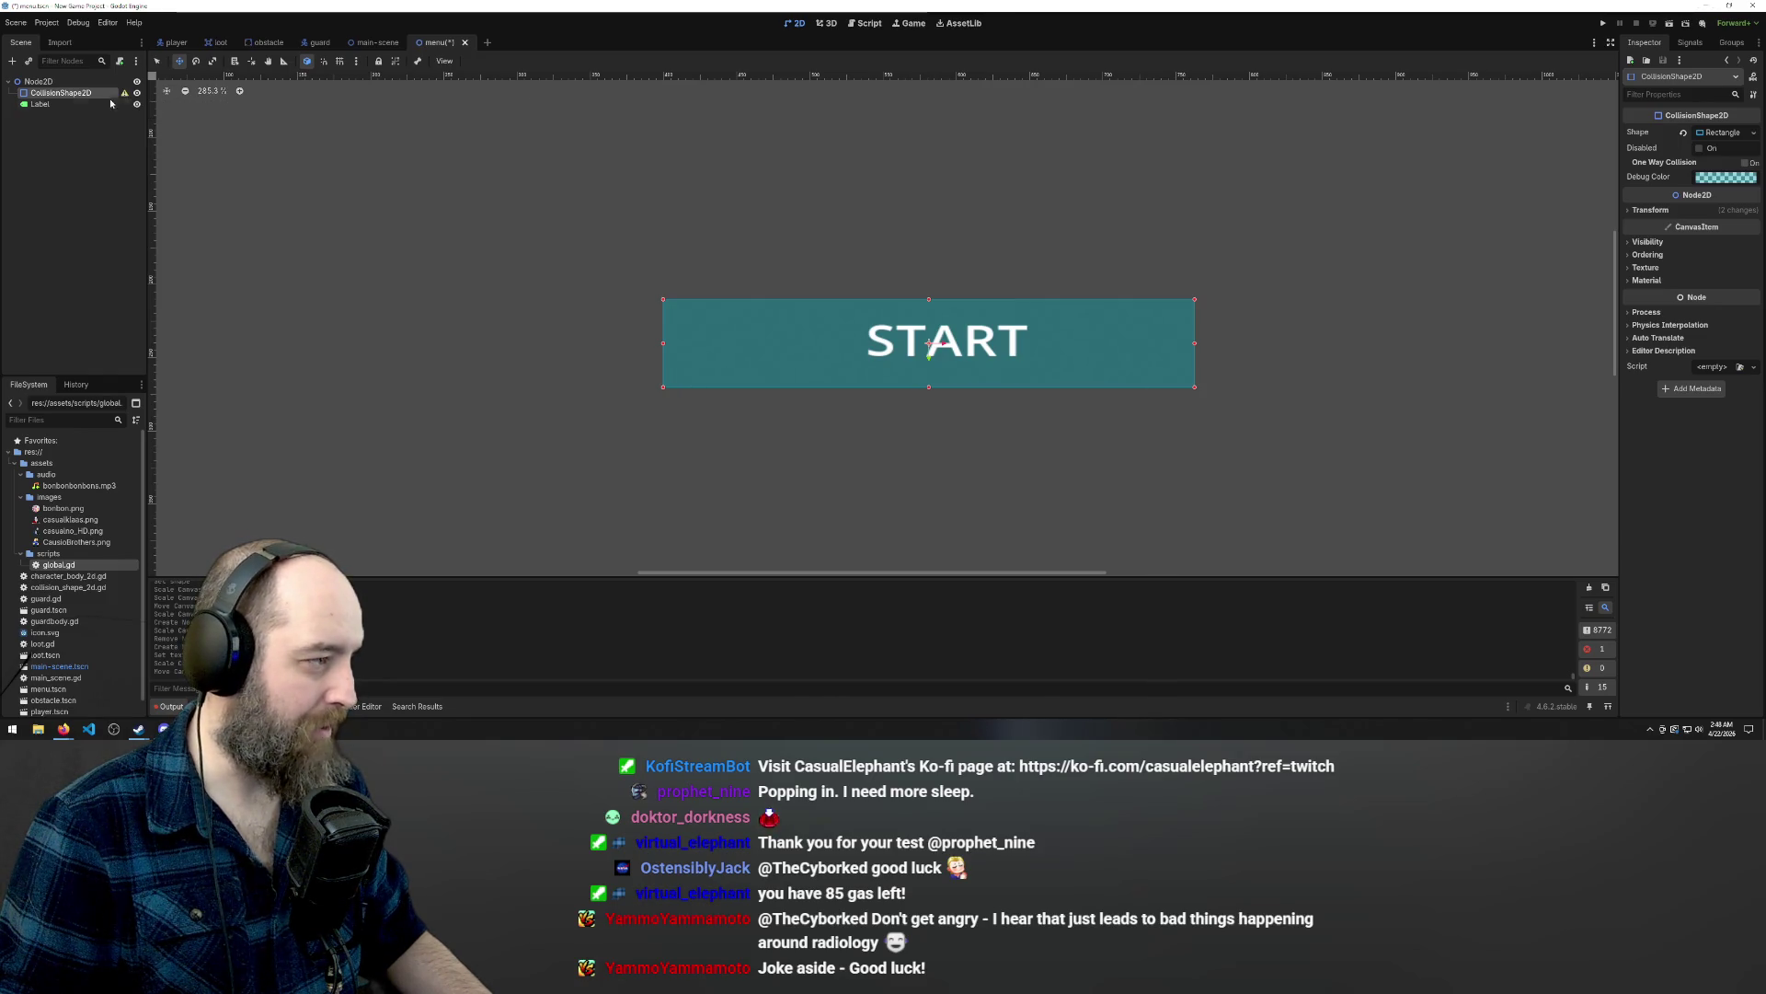
right_click(97, 102)
Delete the old CollisionShape2D node.
click(62, 96)
double_click(61, 97)
key(BackSpace)
key(Escape)
key(Delete)
key(Return)
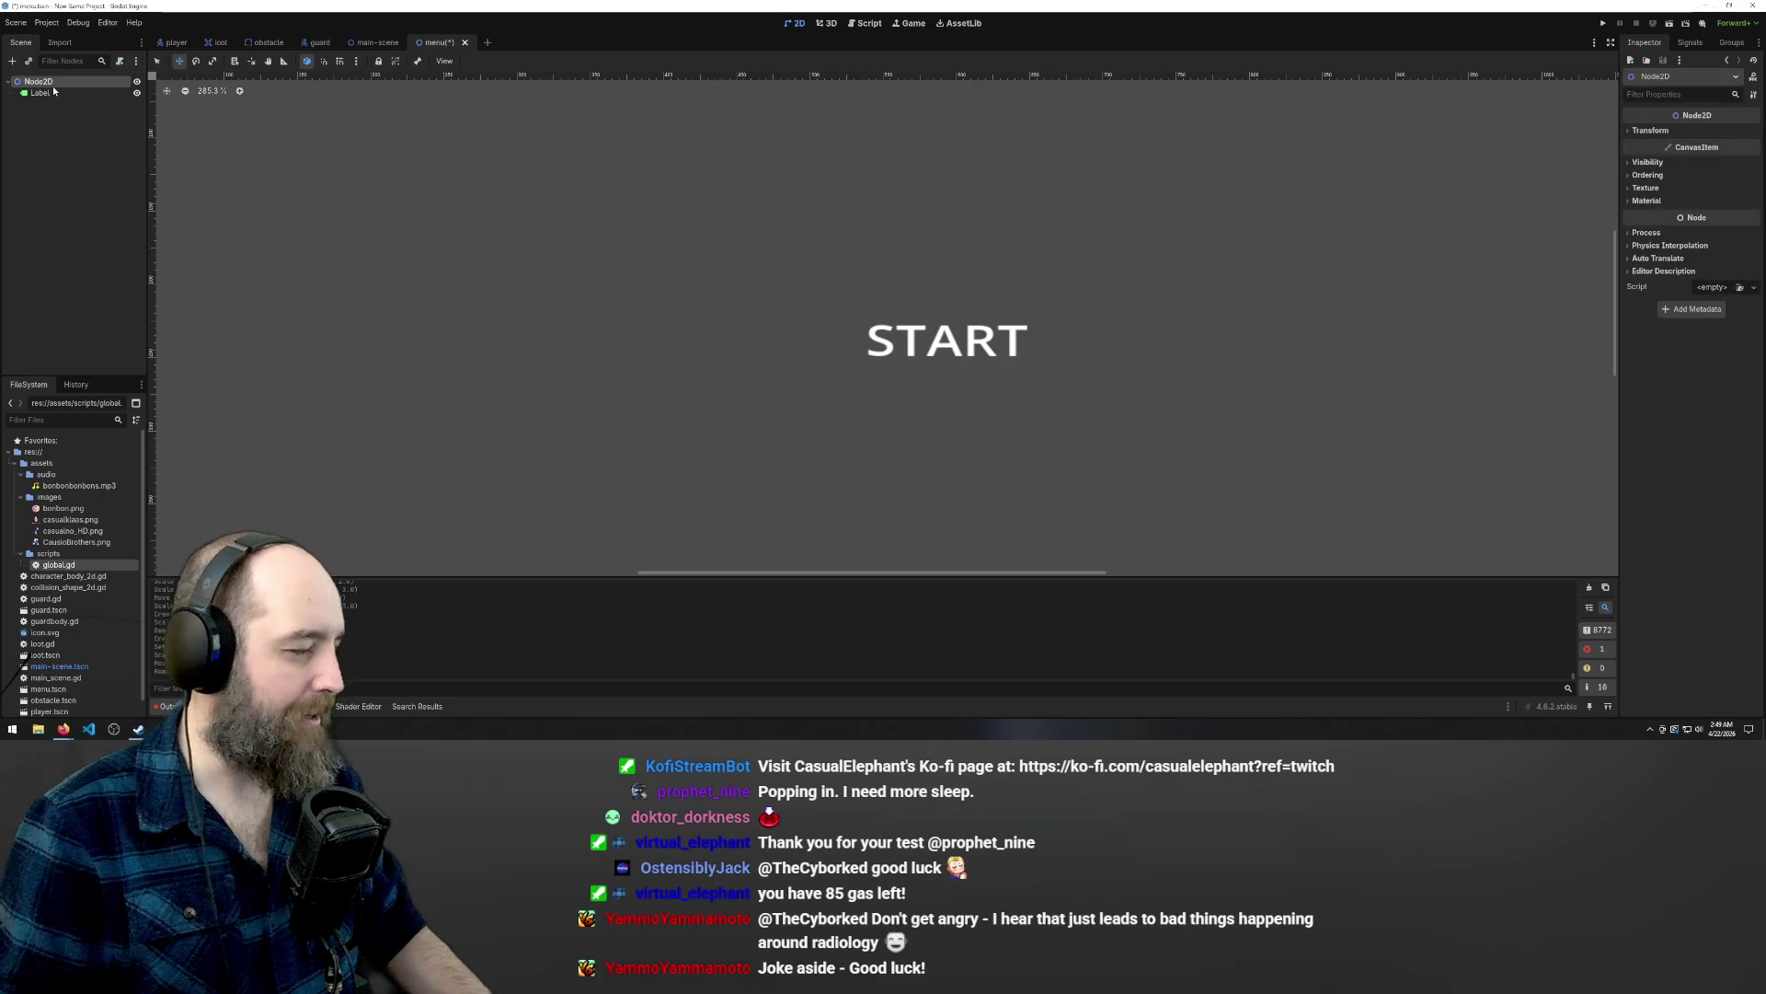
Add an Area2D child under the Node2D root.
right_click(53, 85)
click(87, 104)
text(rea)
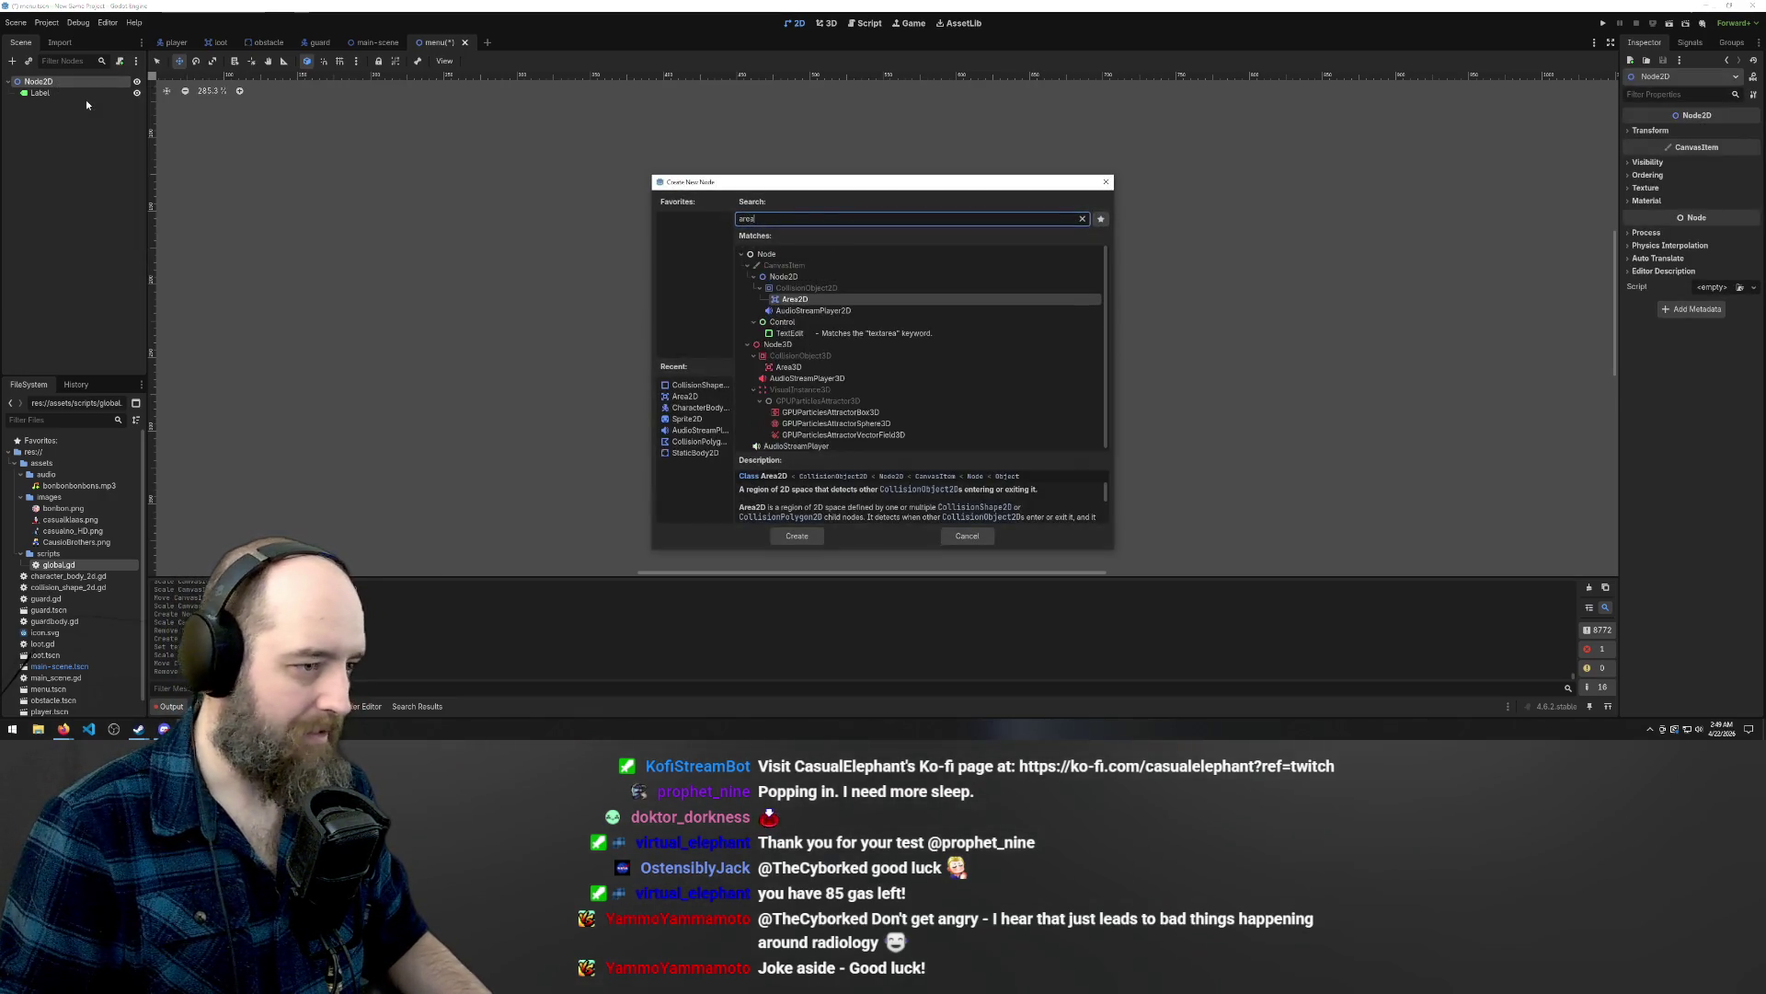
click(789, 301)
double_click(788, 302)
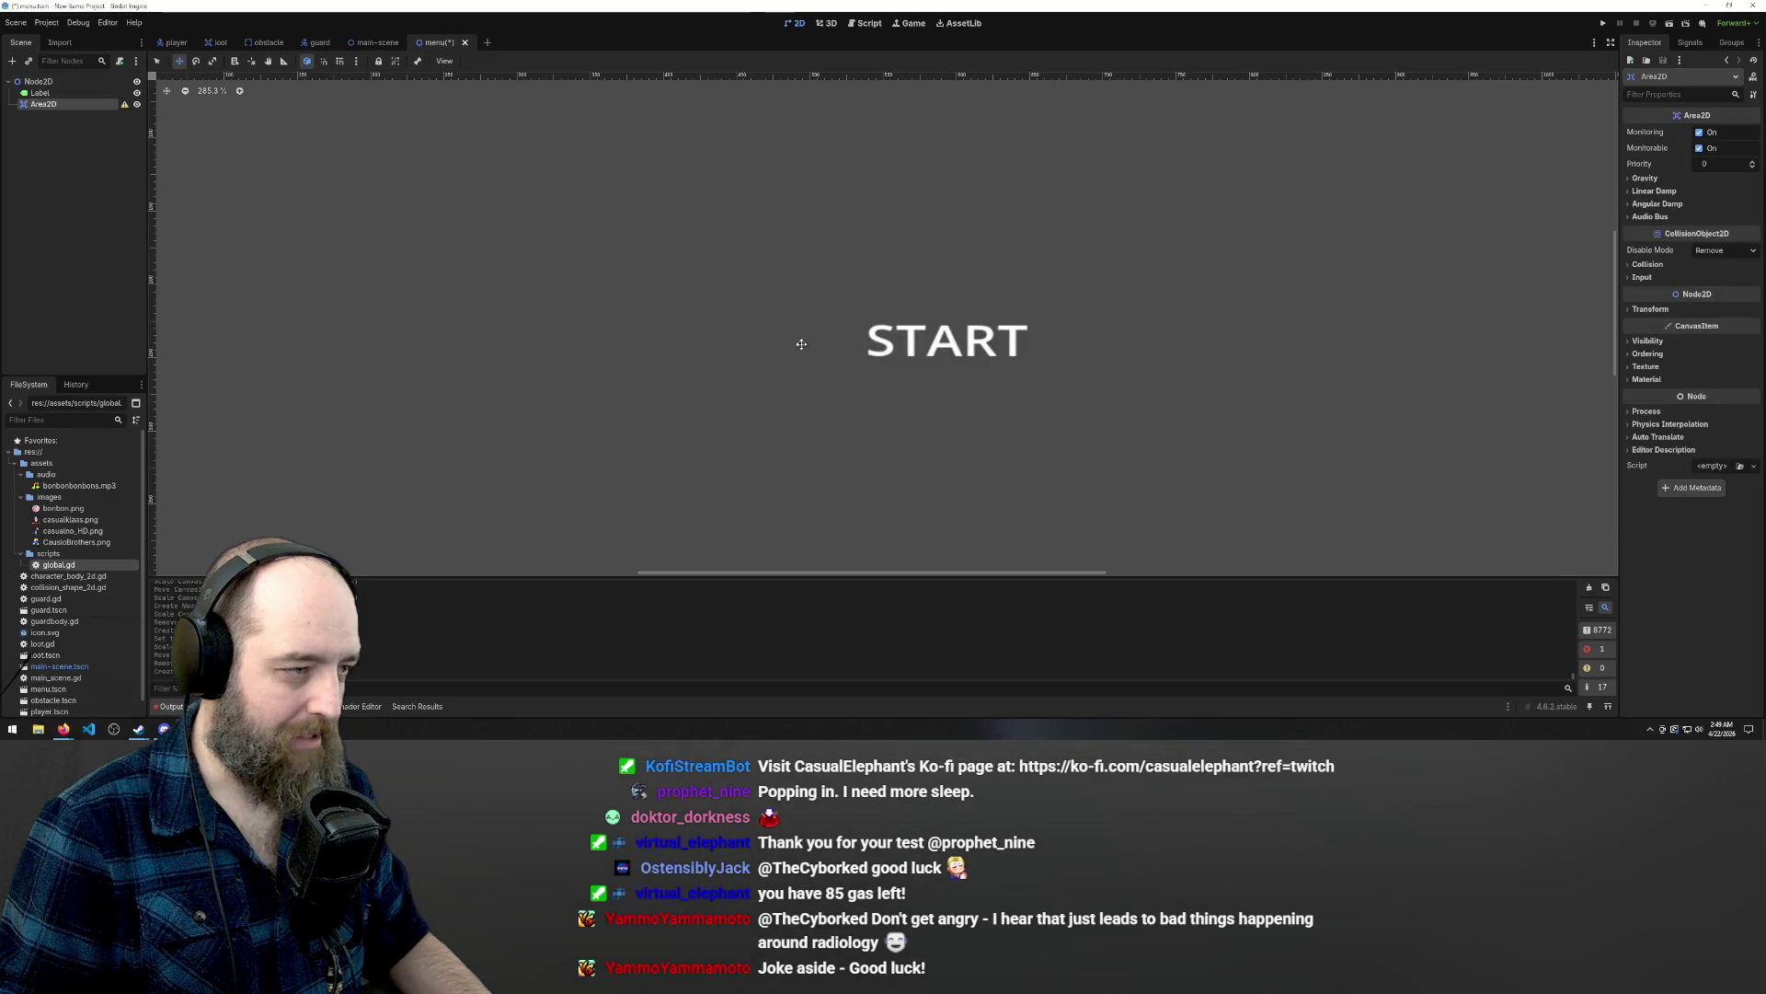
scroll(698, 284, down, 5)
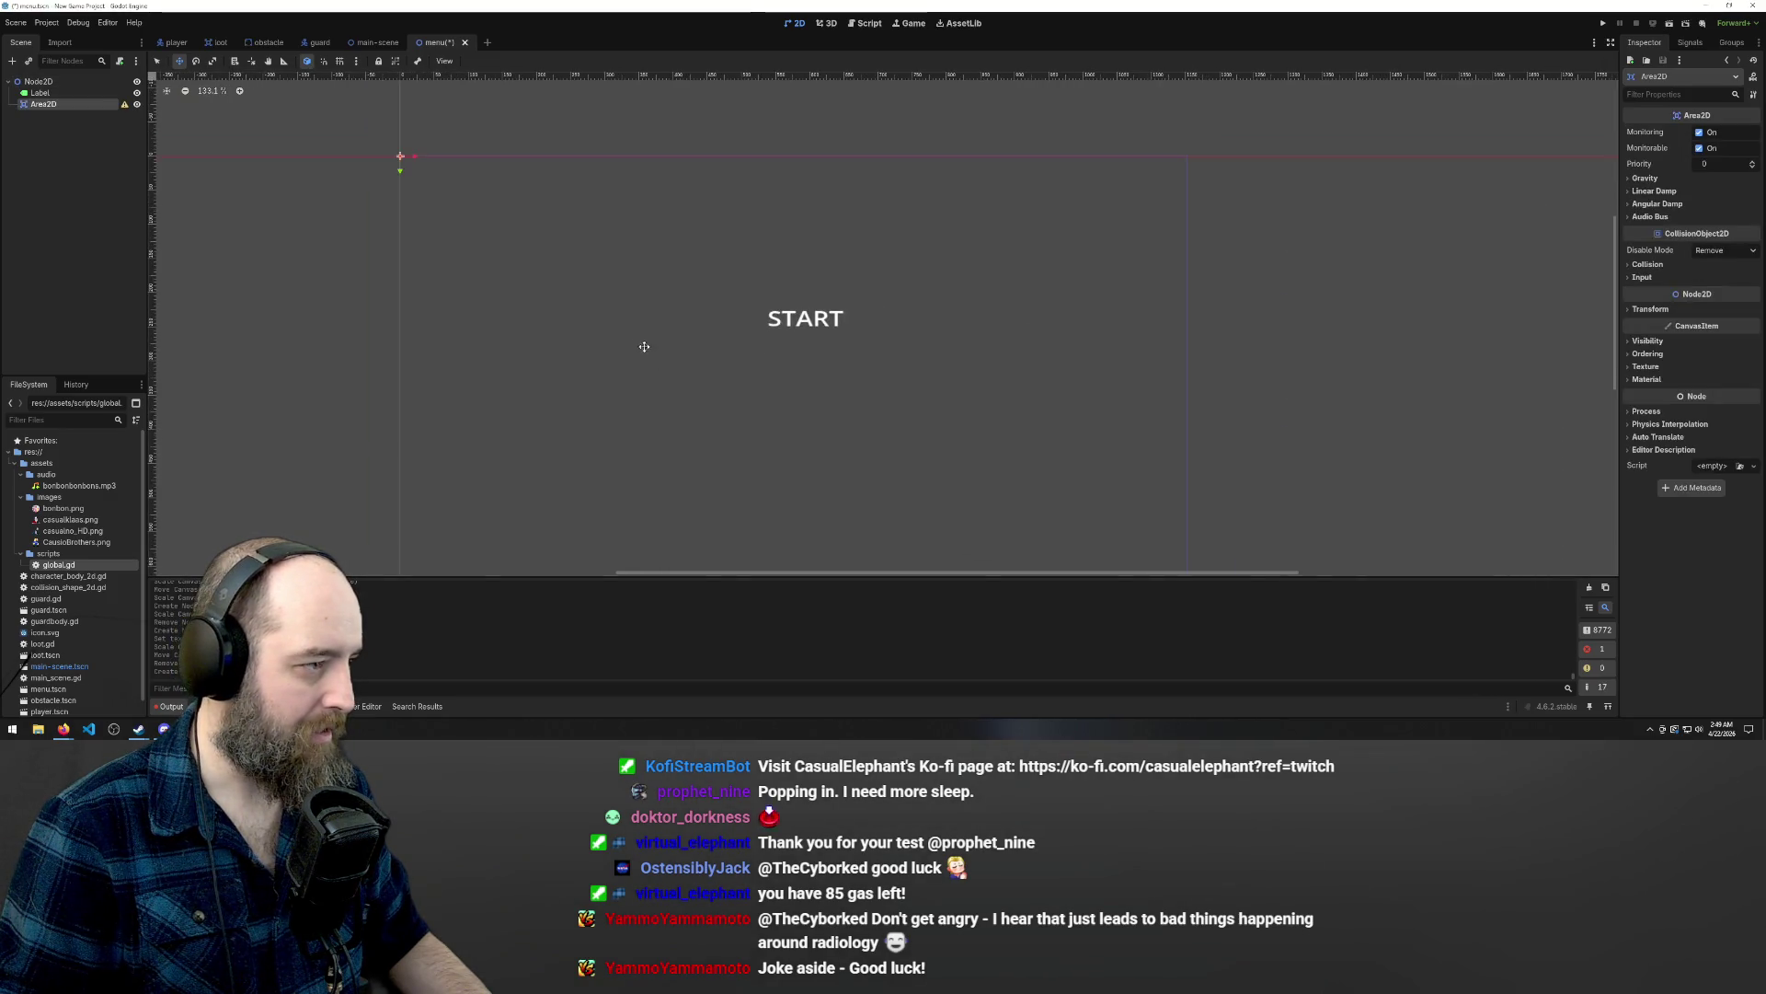
Add a CollisionShape2D under Area2D and review its missing-shape warning.
right_click(89, 104)
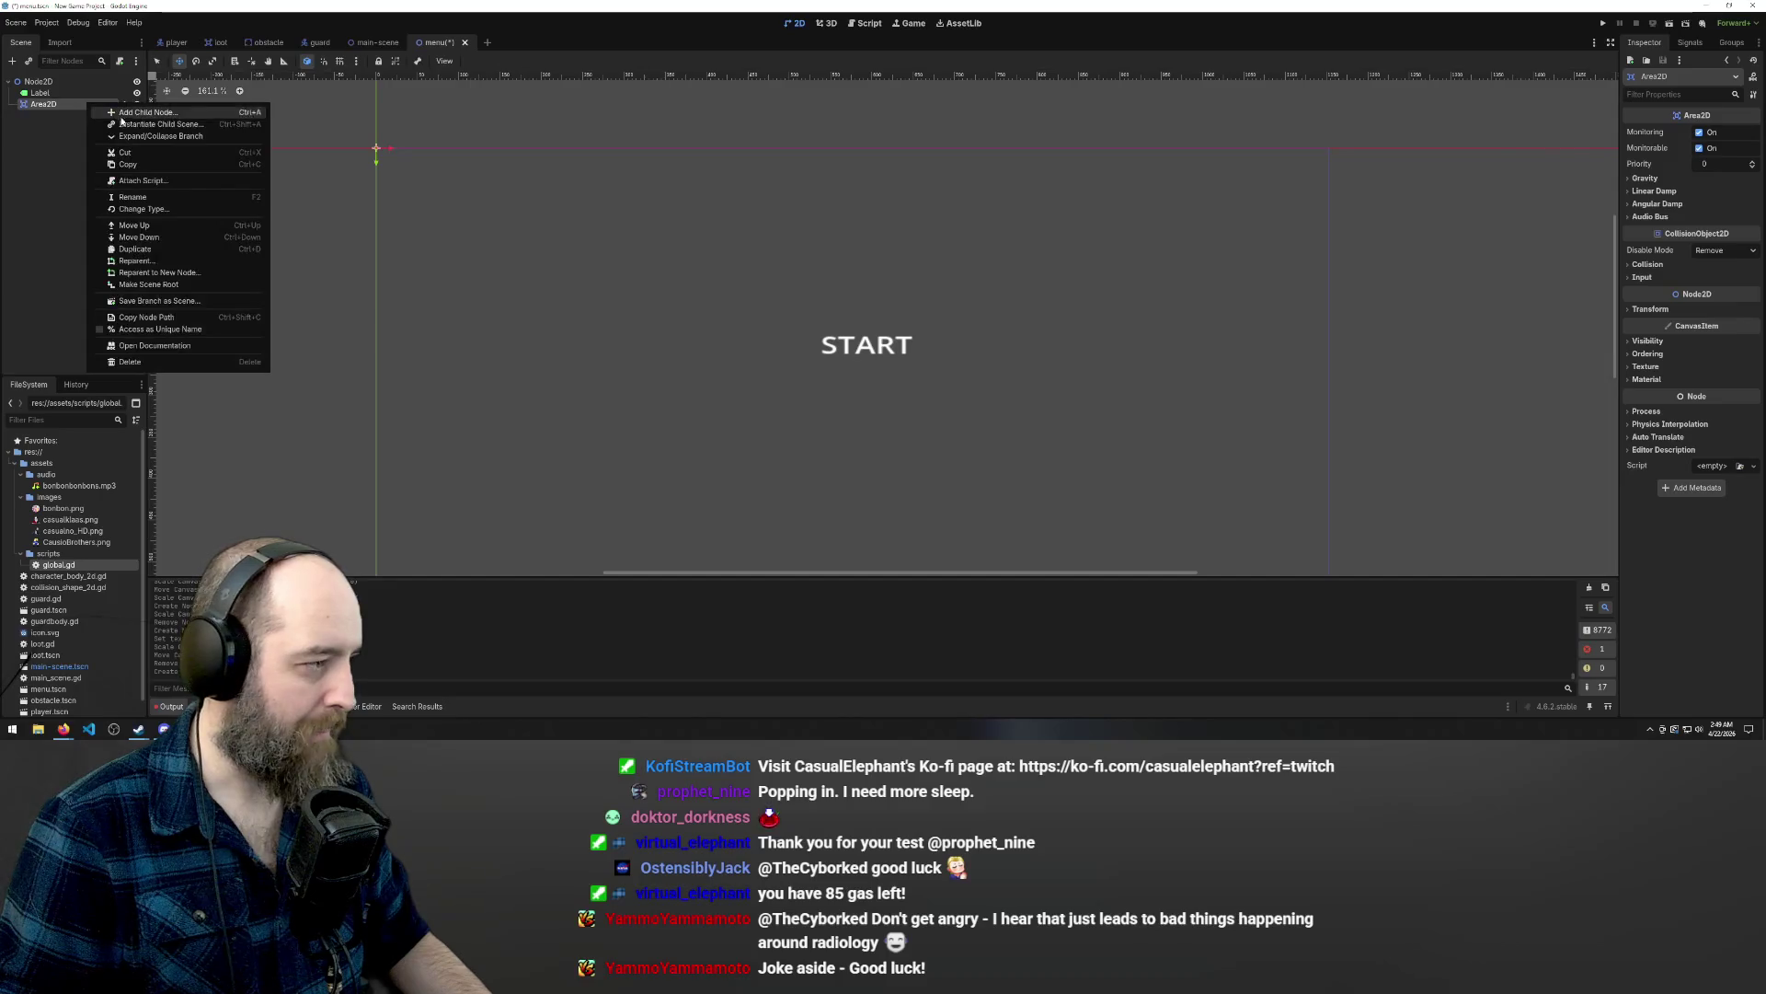
click(158, 118)
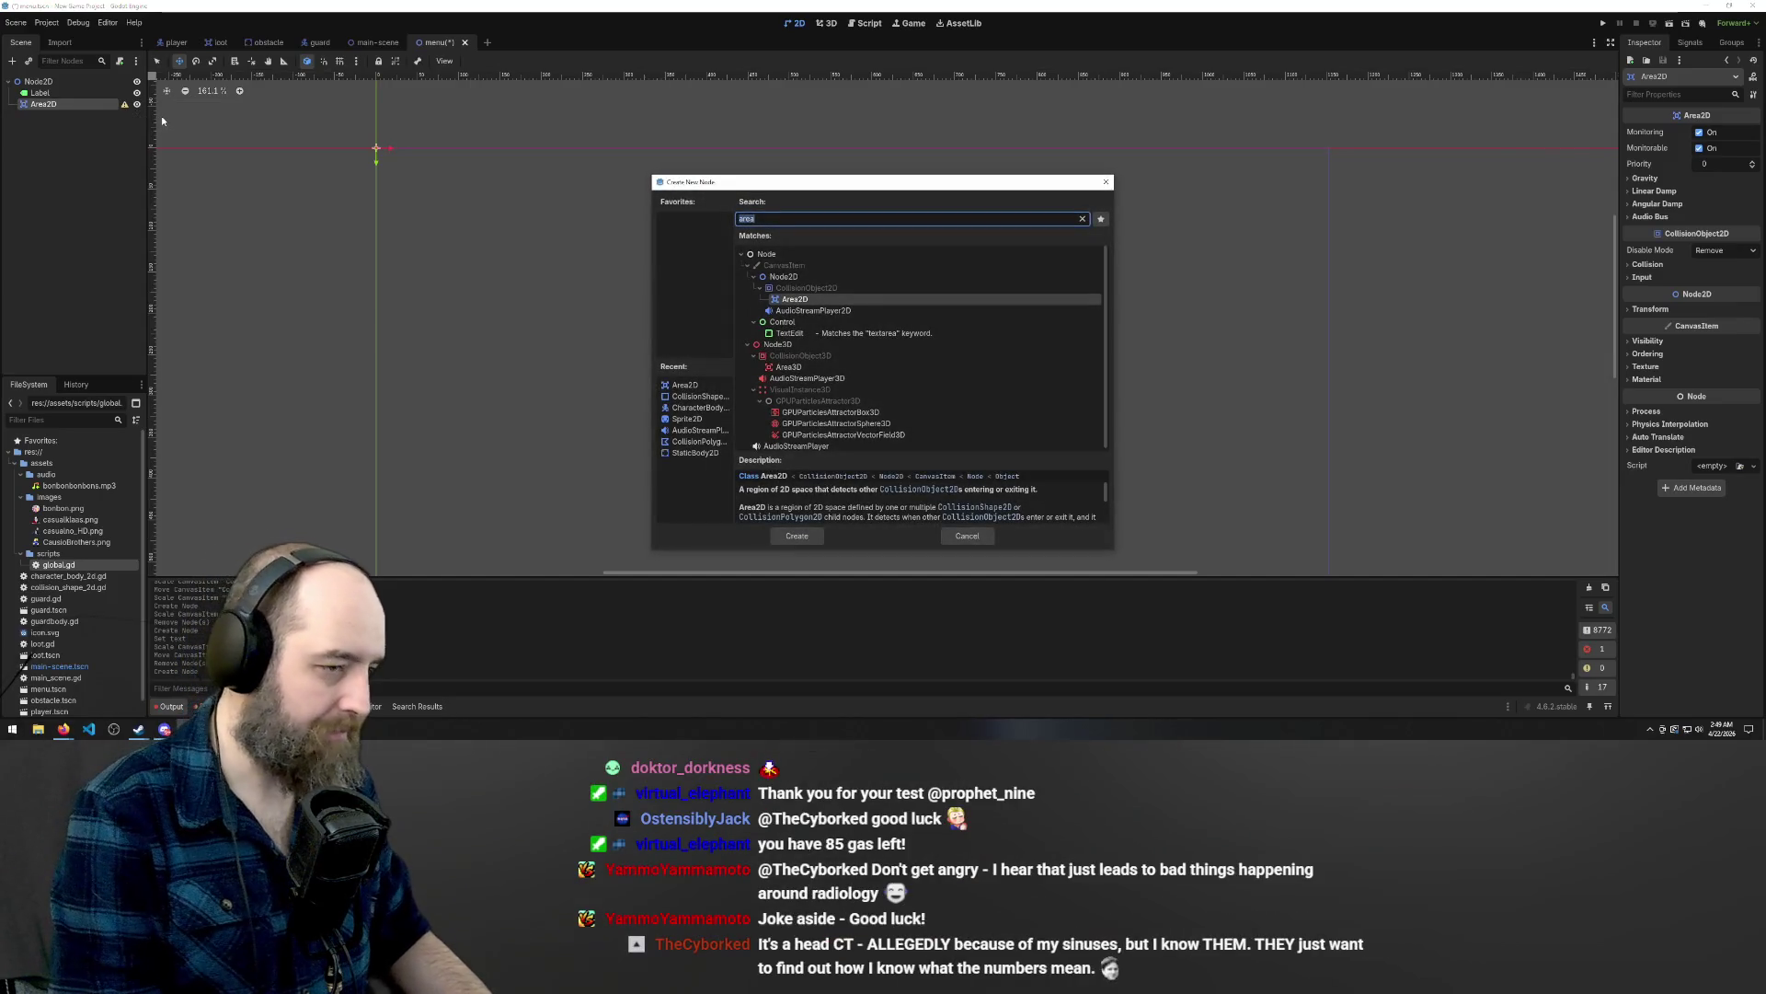
text(coll)
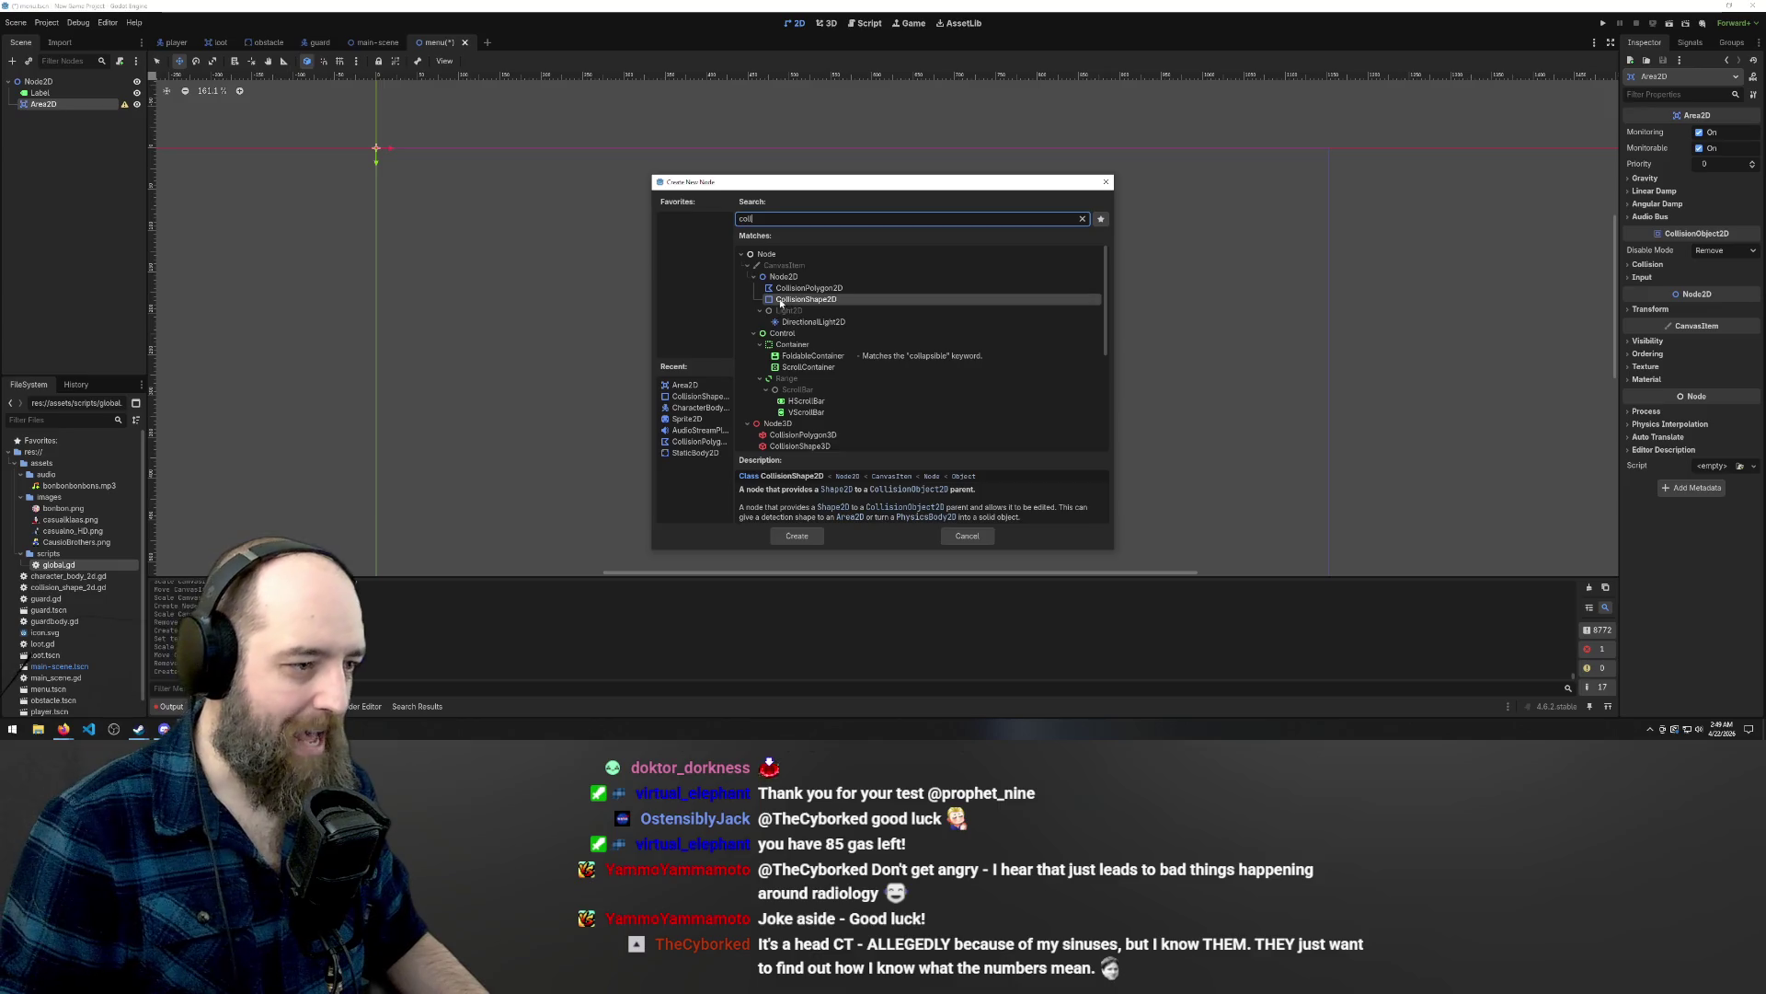
key(Return)
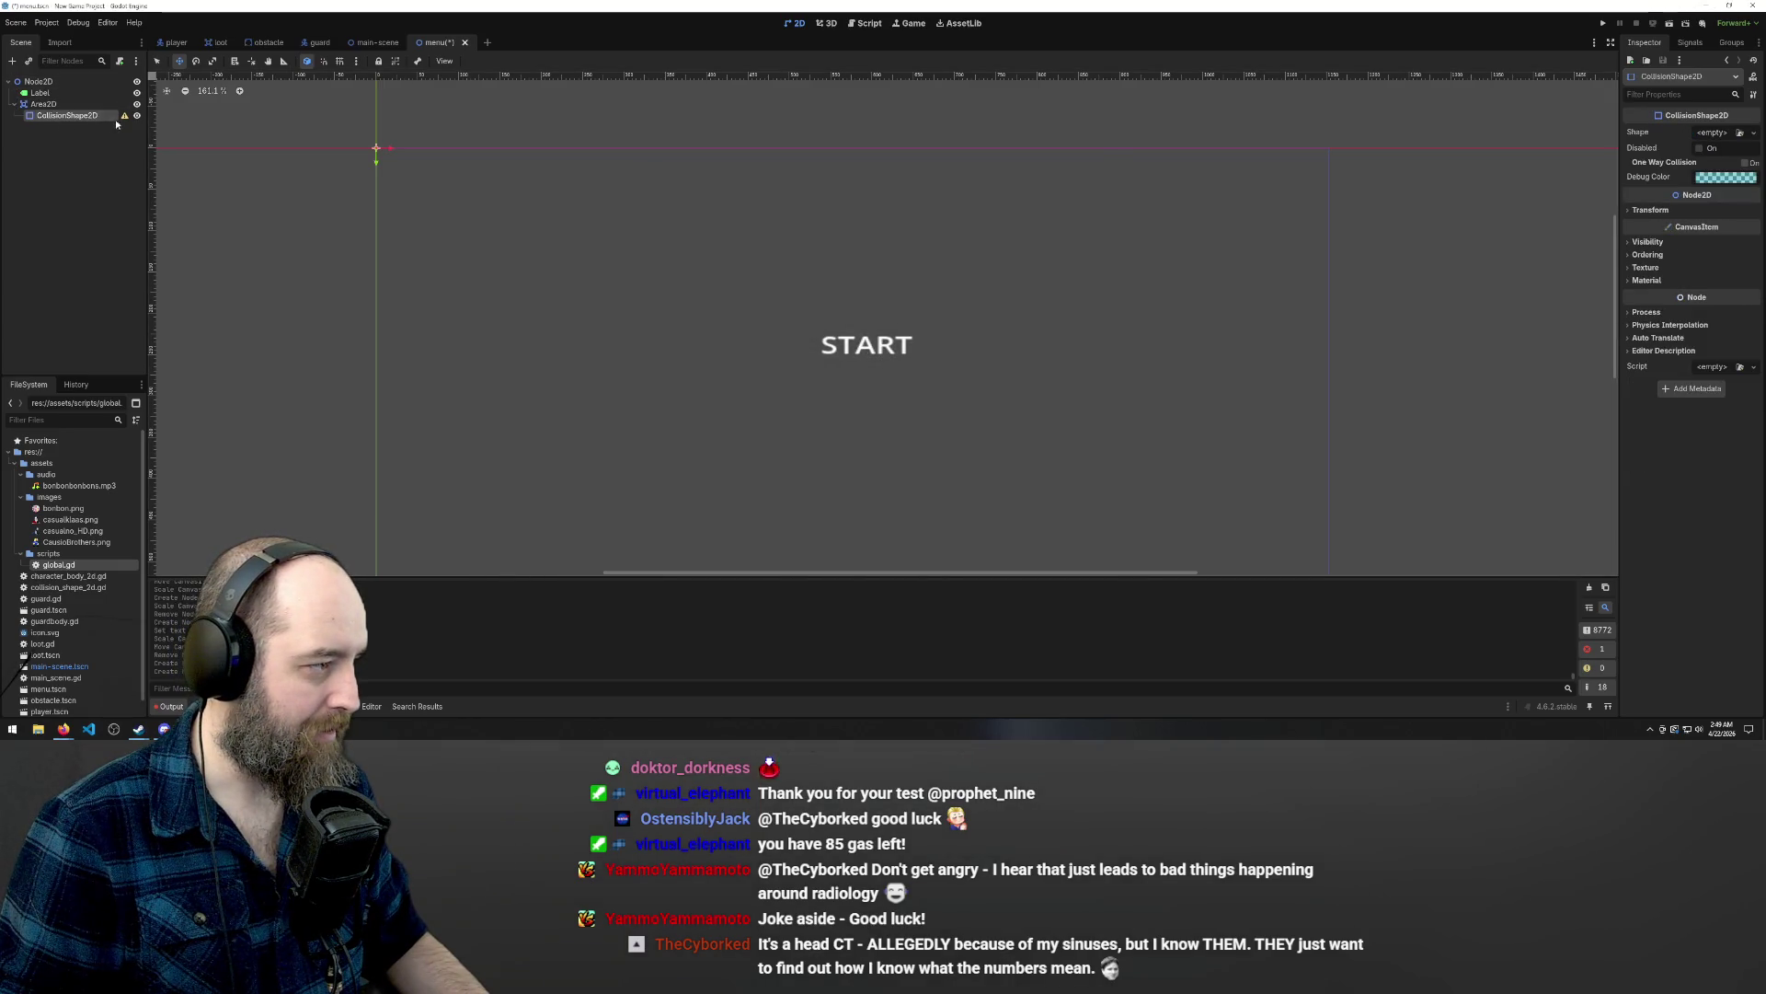
click(124, 115)
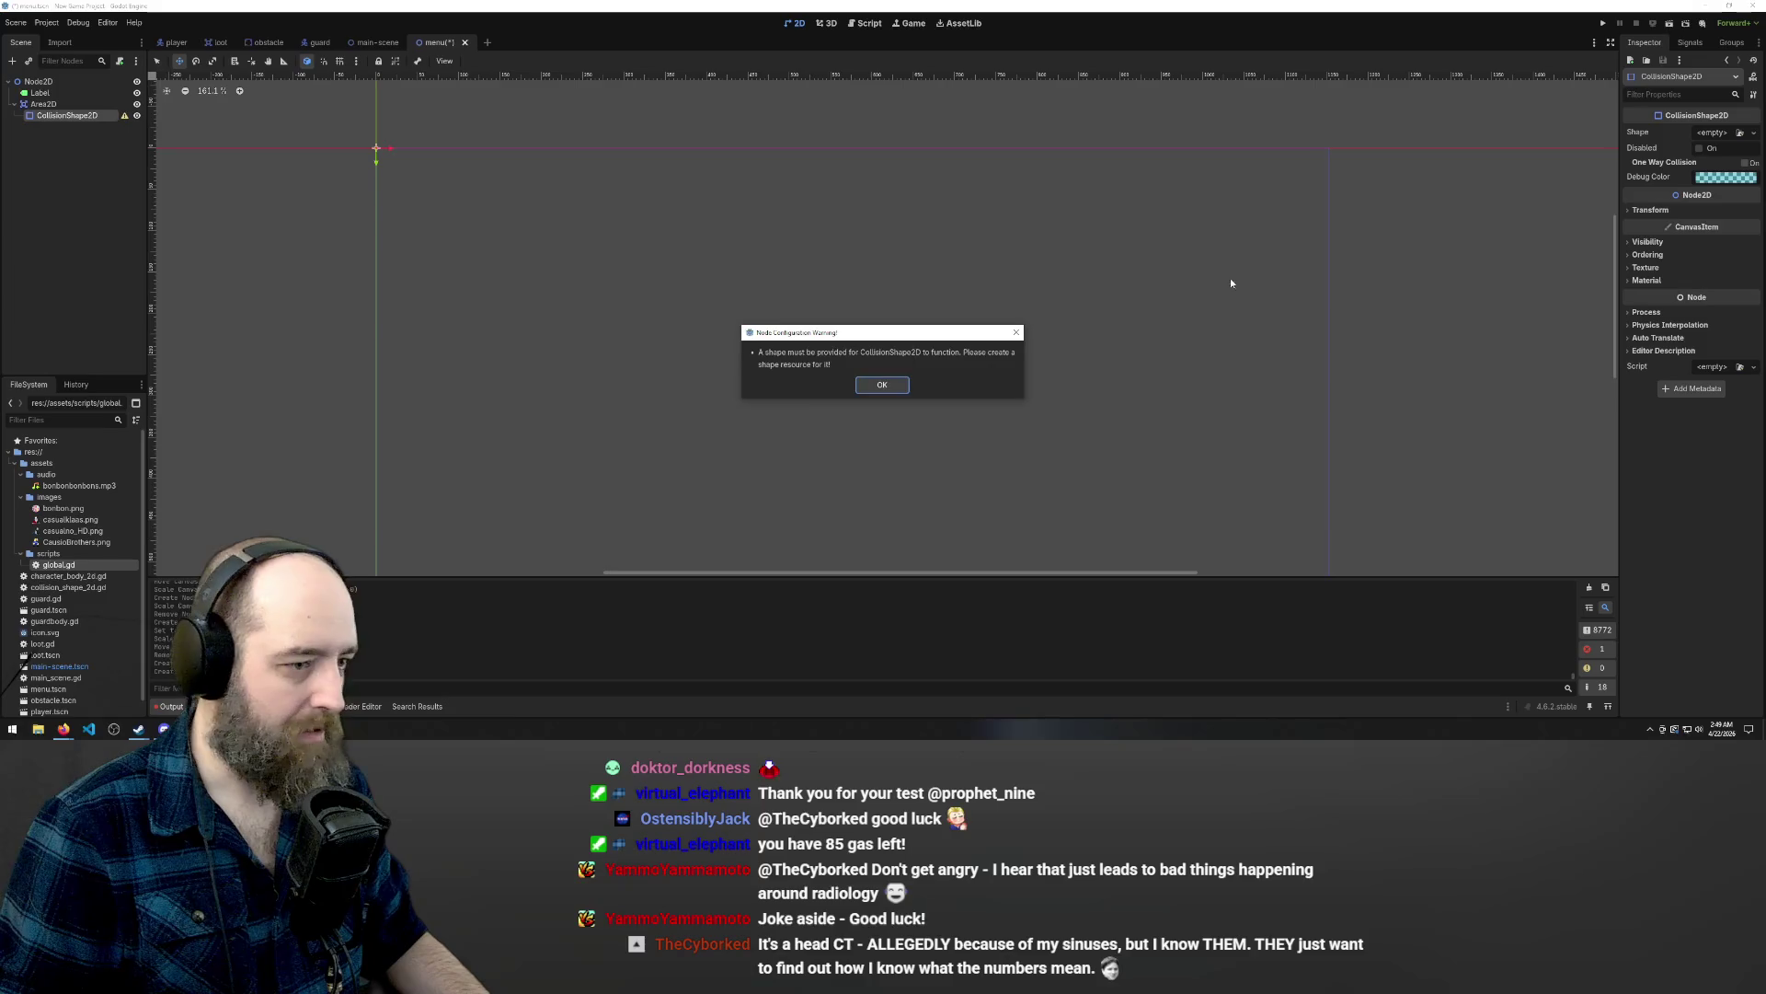
click(883, 384)
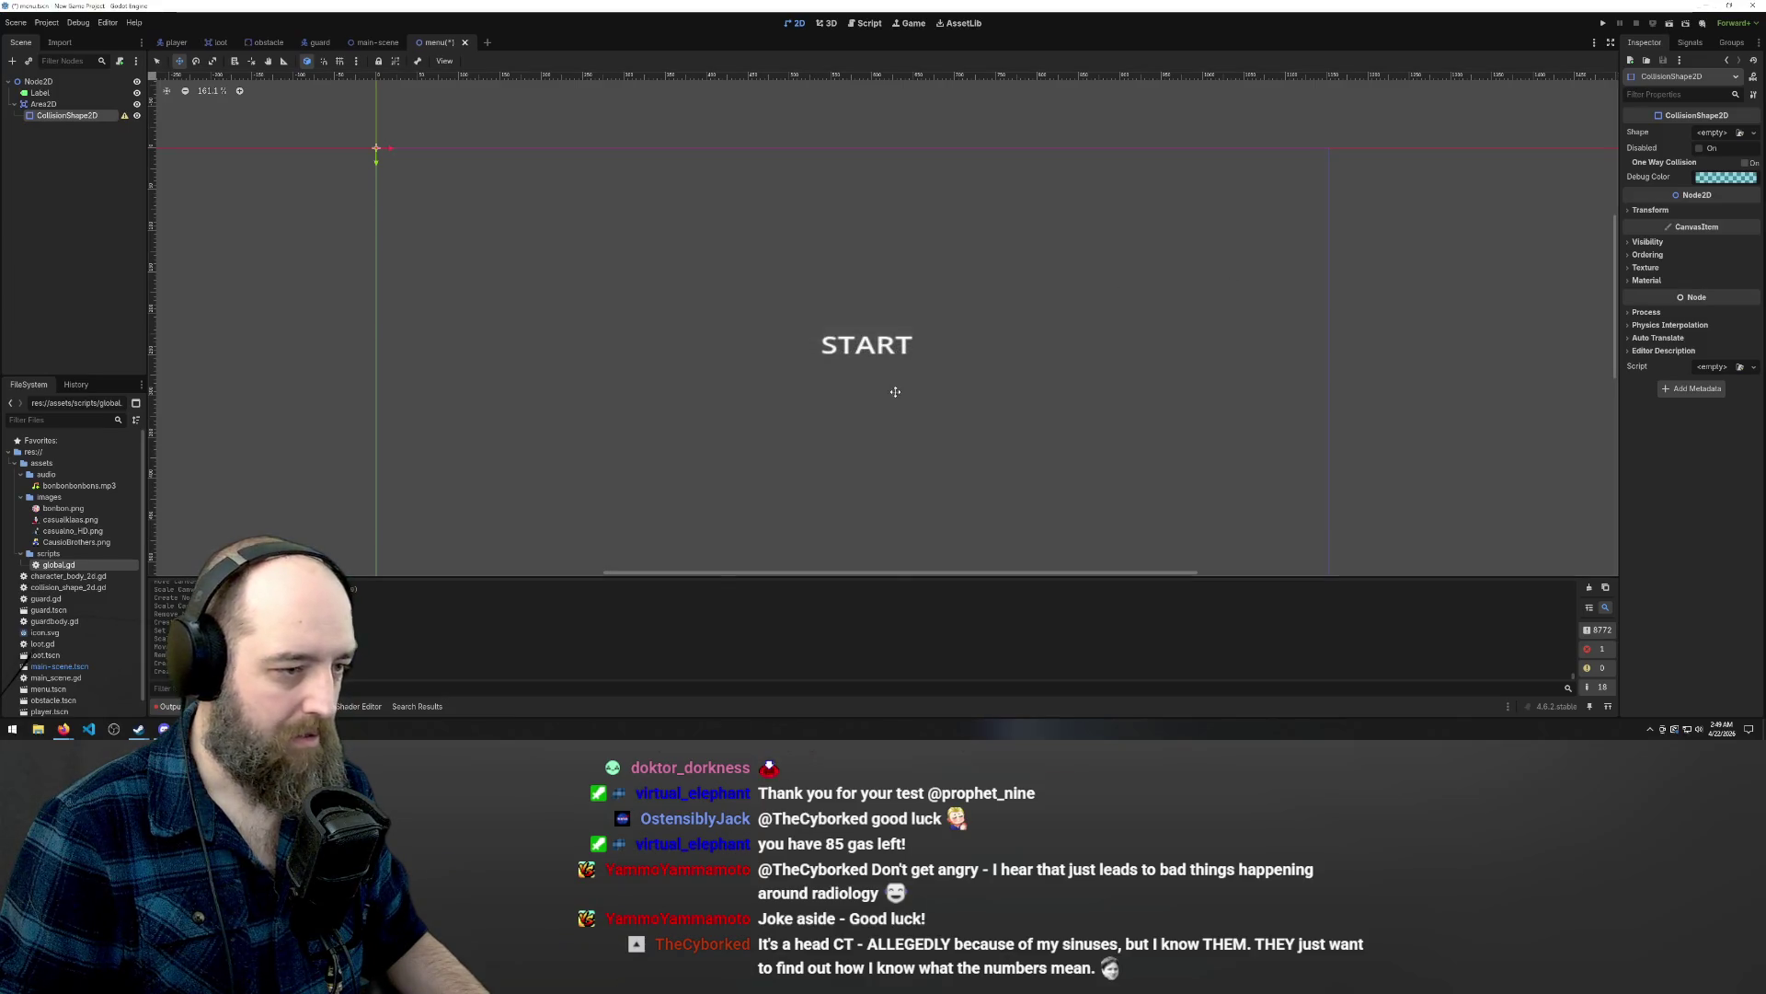
click(49, 106)
key(Down)
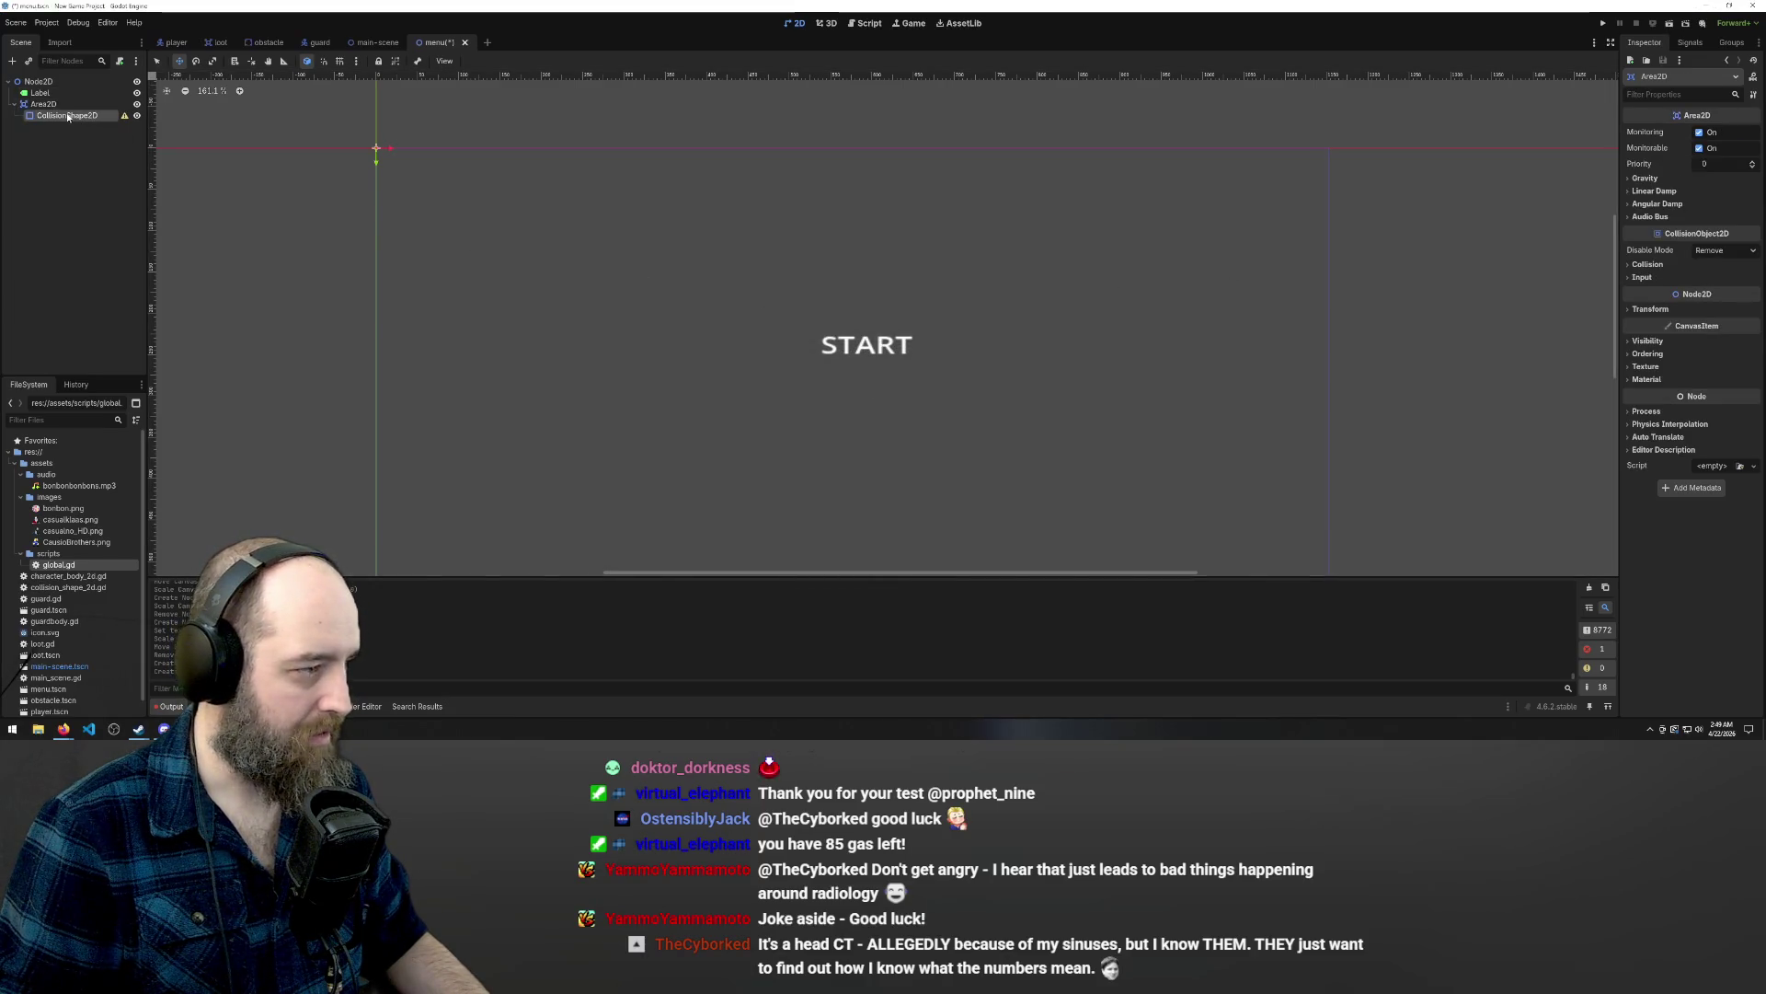
click(1740, 133)
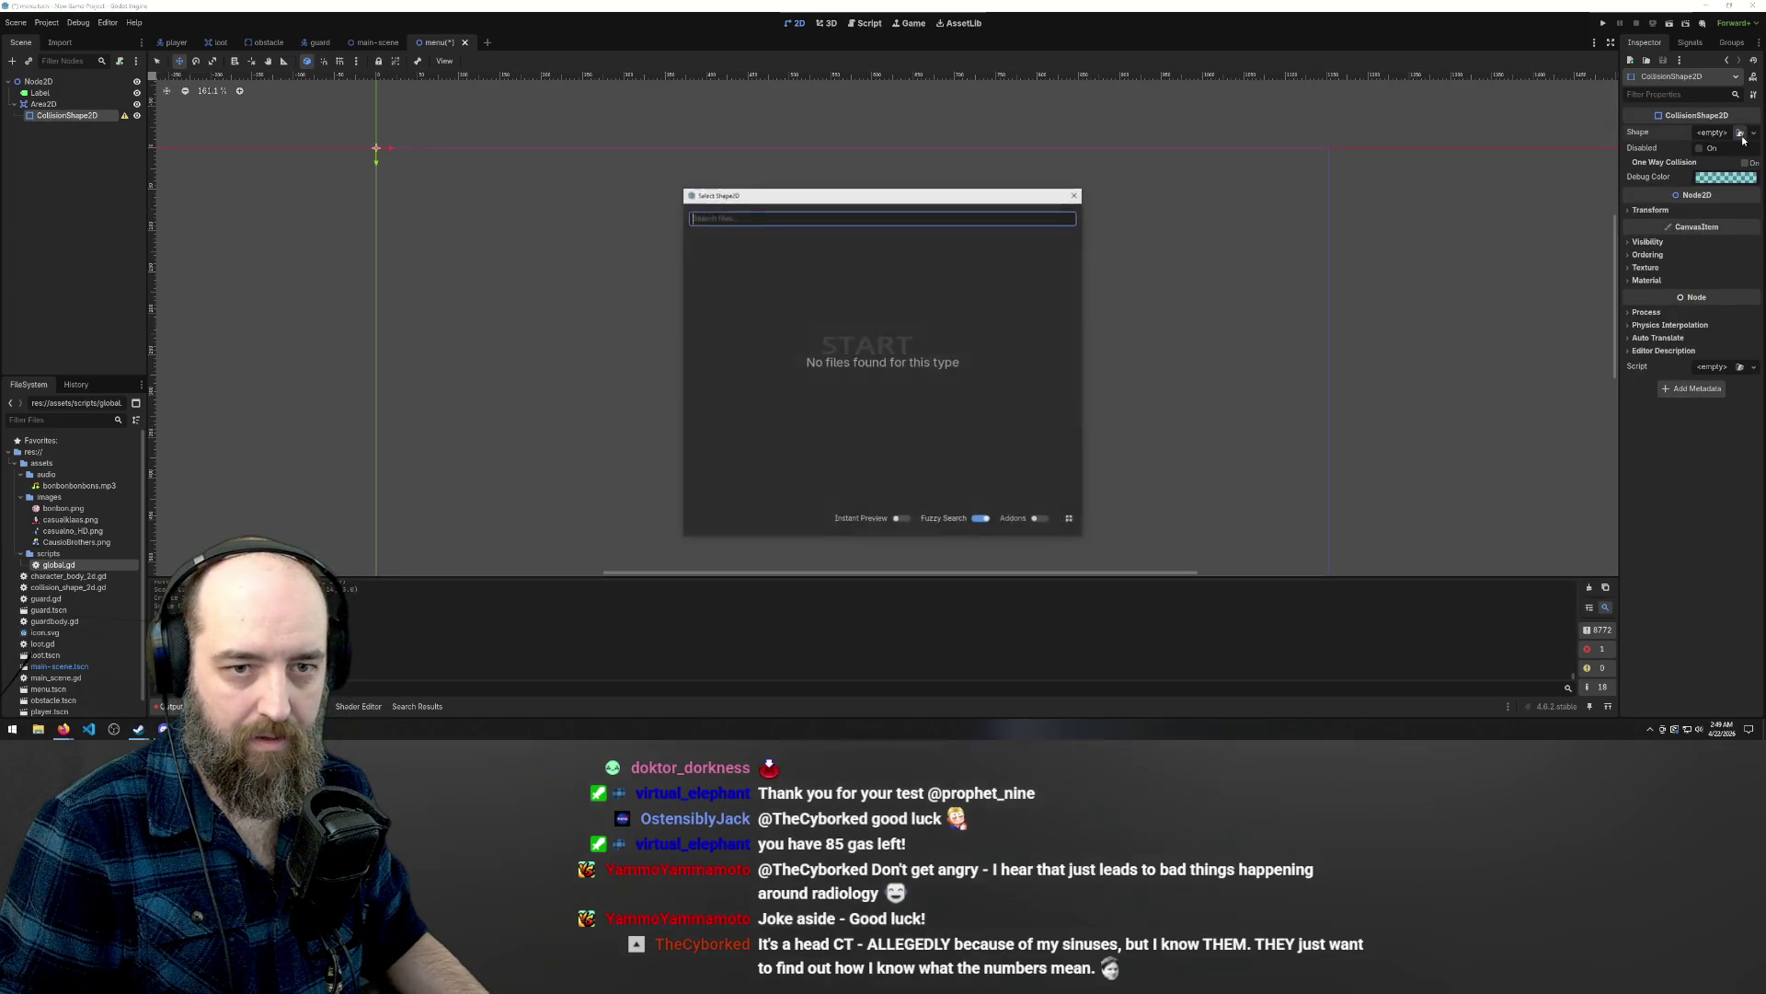
Give the new collision shape a new RectangleShape2D.
key(Escape)
click(1712, 134)
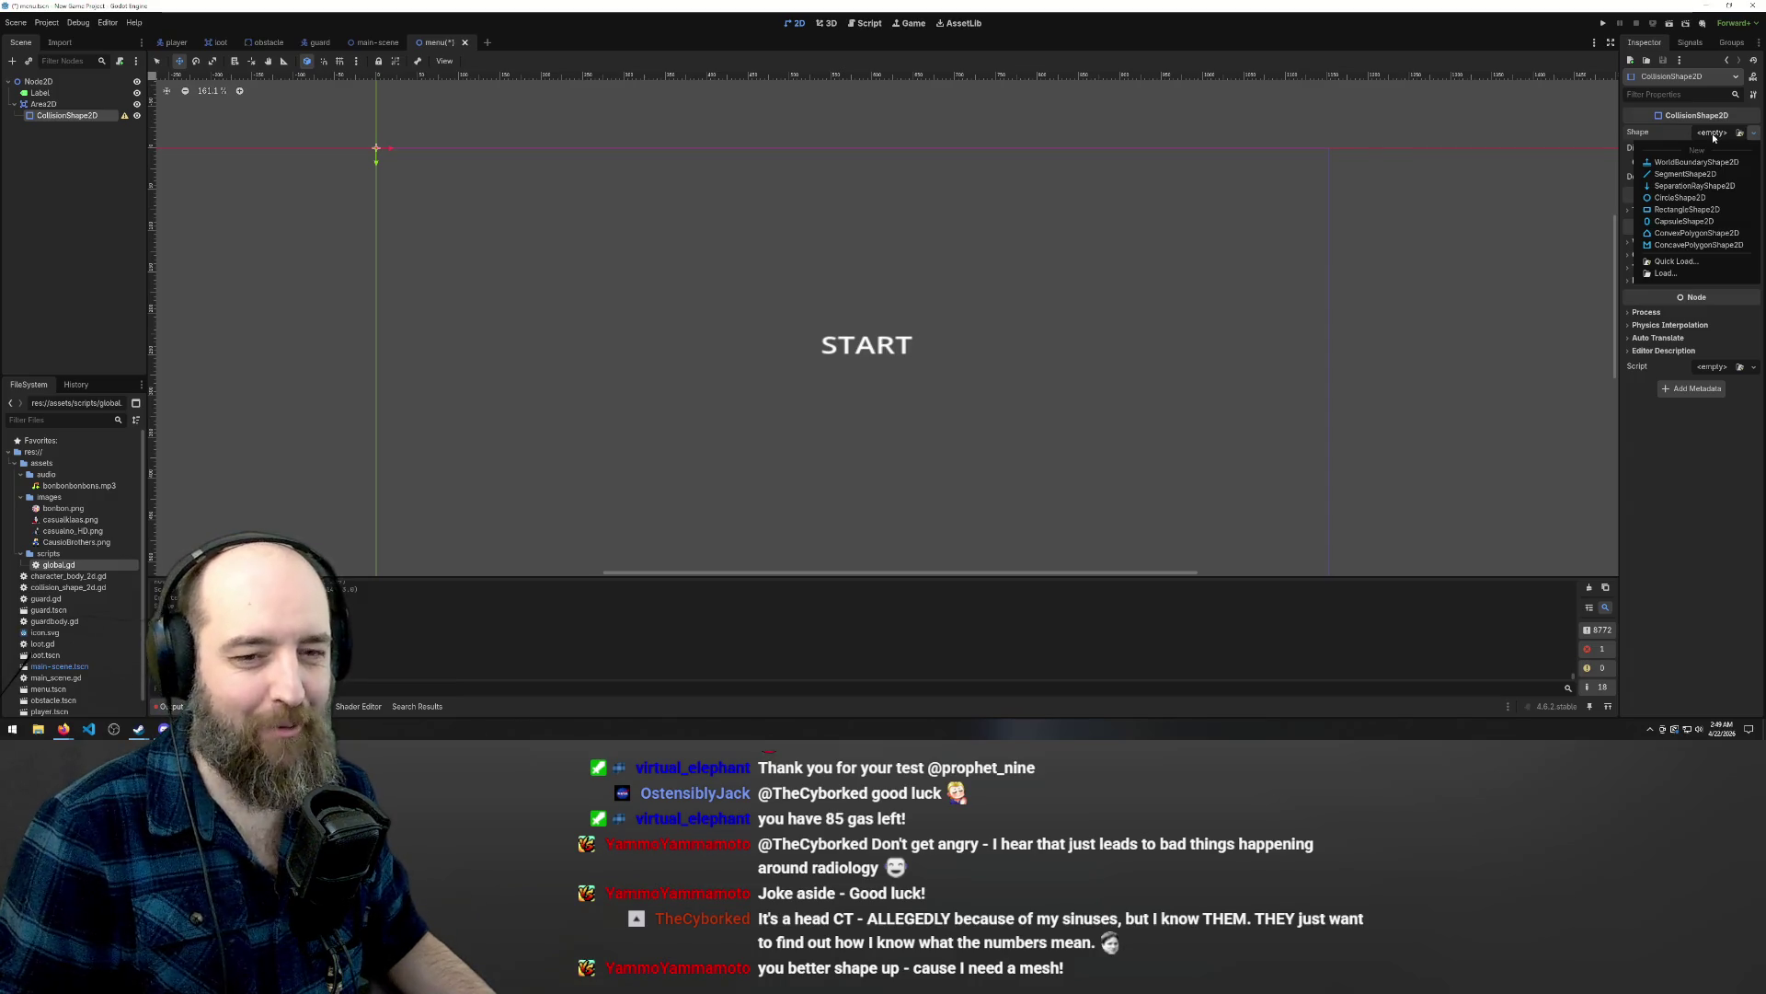
click(1683, 210)
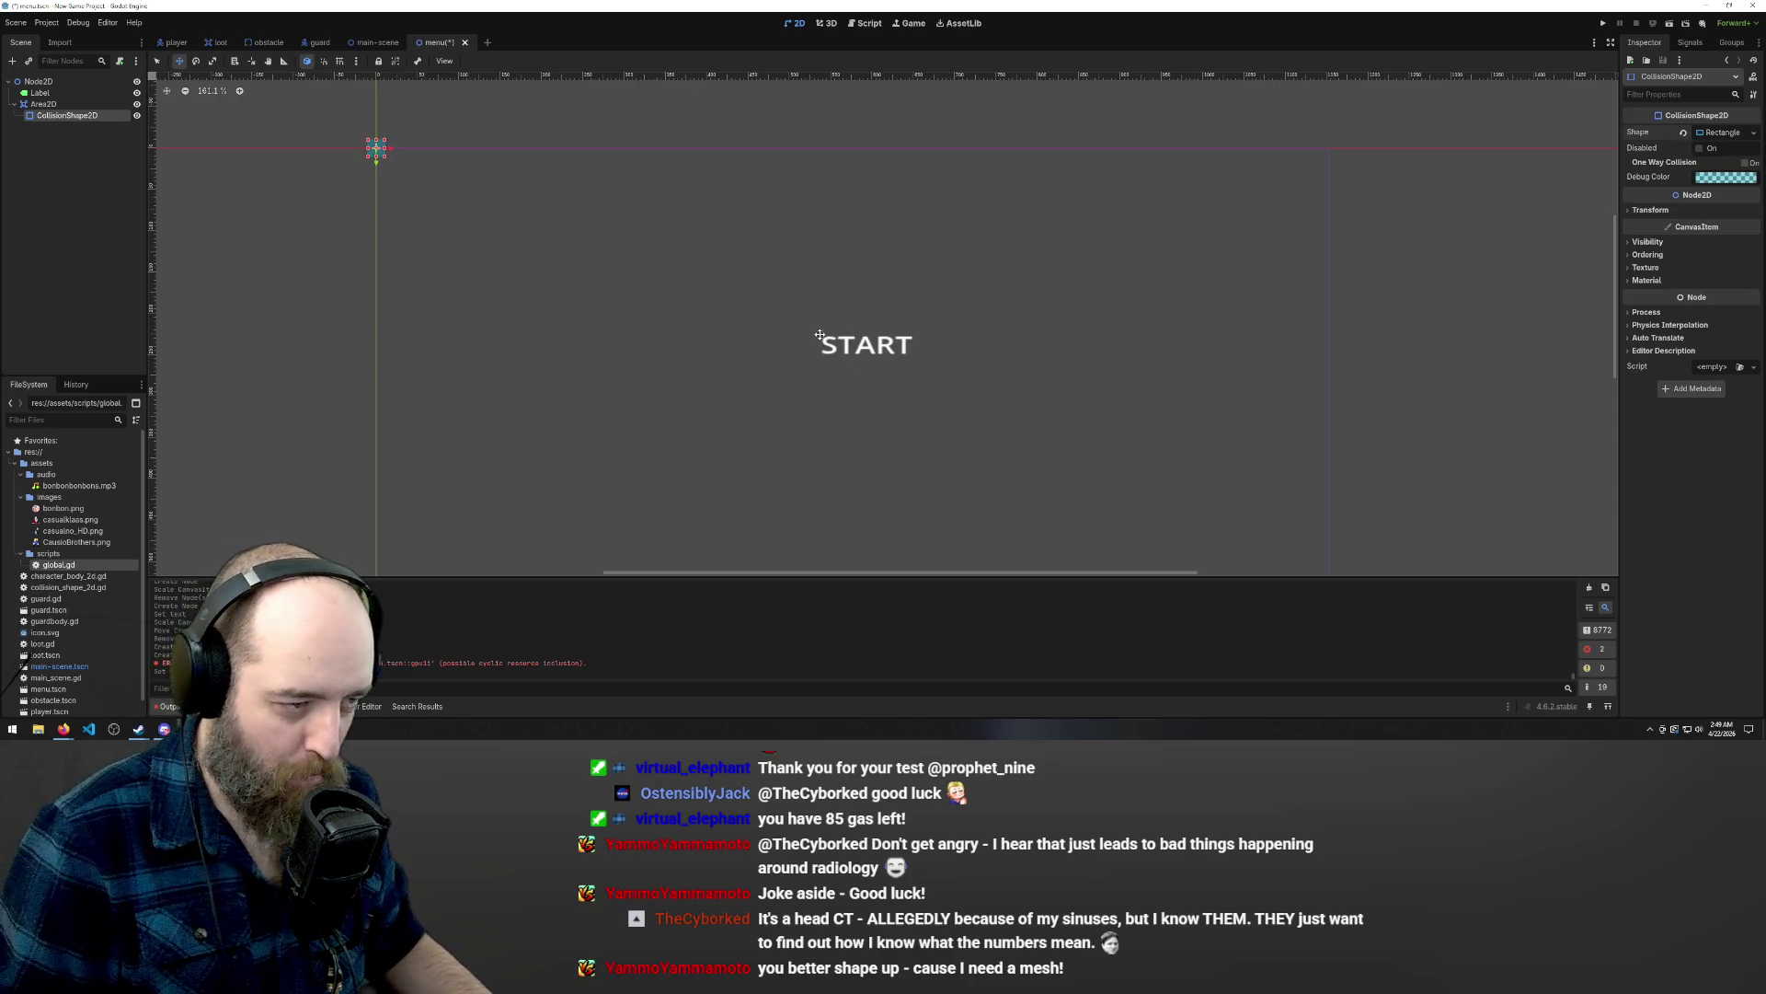
Move and resize the rectangle to span the START label from S to T.
mouse_move(375, 149)
mouse_down()
mouse_move(597, 277)
mouse_move(867, 340)
mouse_up()
scroll(867, 333, up, 3)
scroll(864, 331, up, 6)
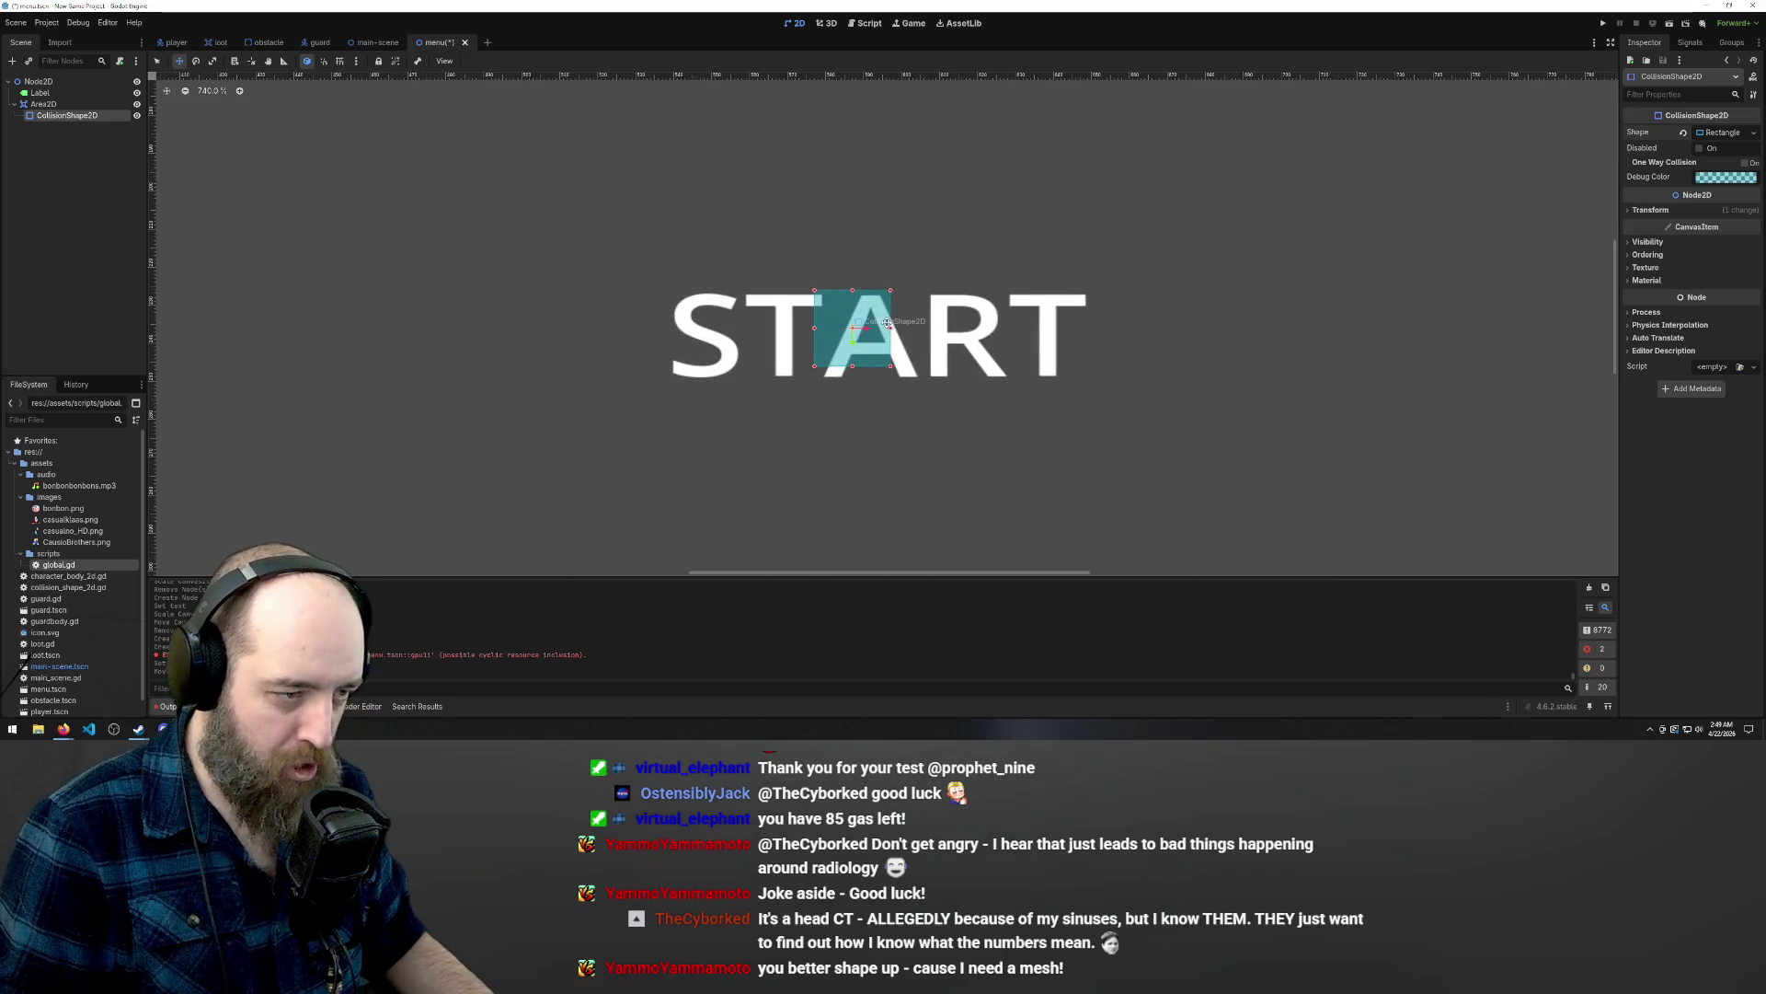
mouse_move(891, 329)
mouse_down()
mouse_move(1099, 342)
mouse_move(1086, 346)
mouse_up()
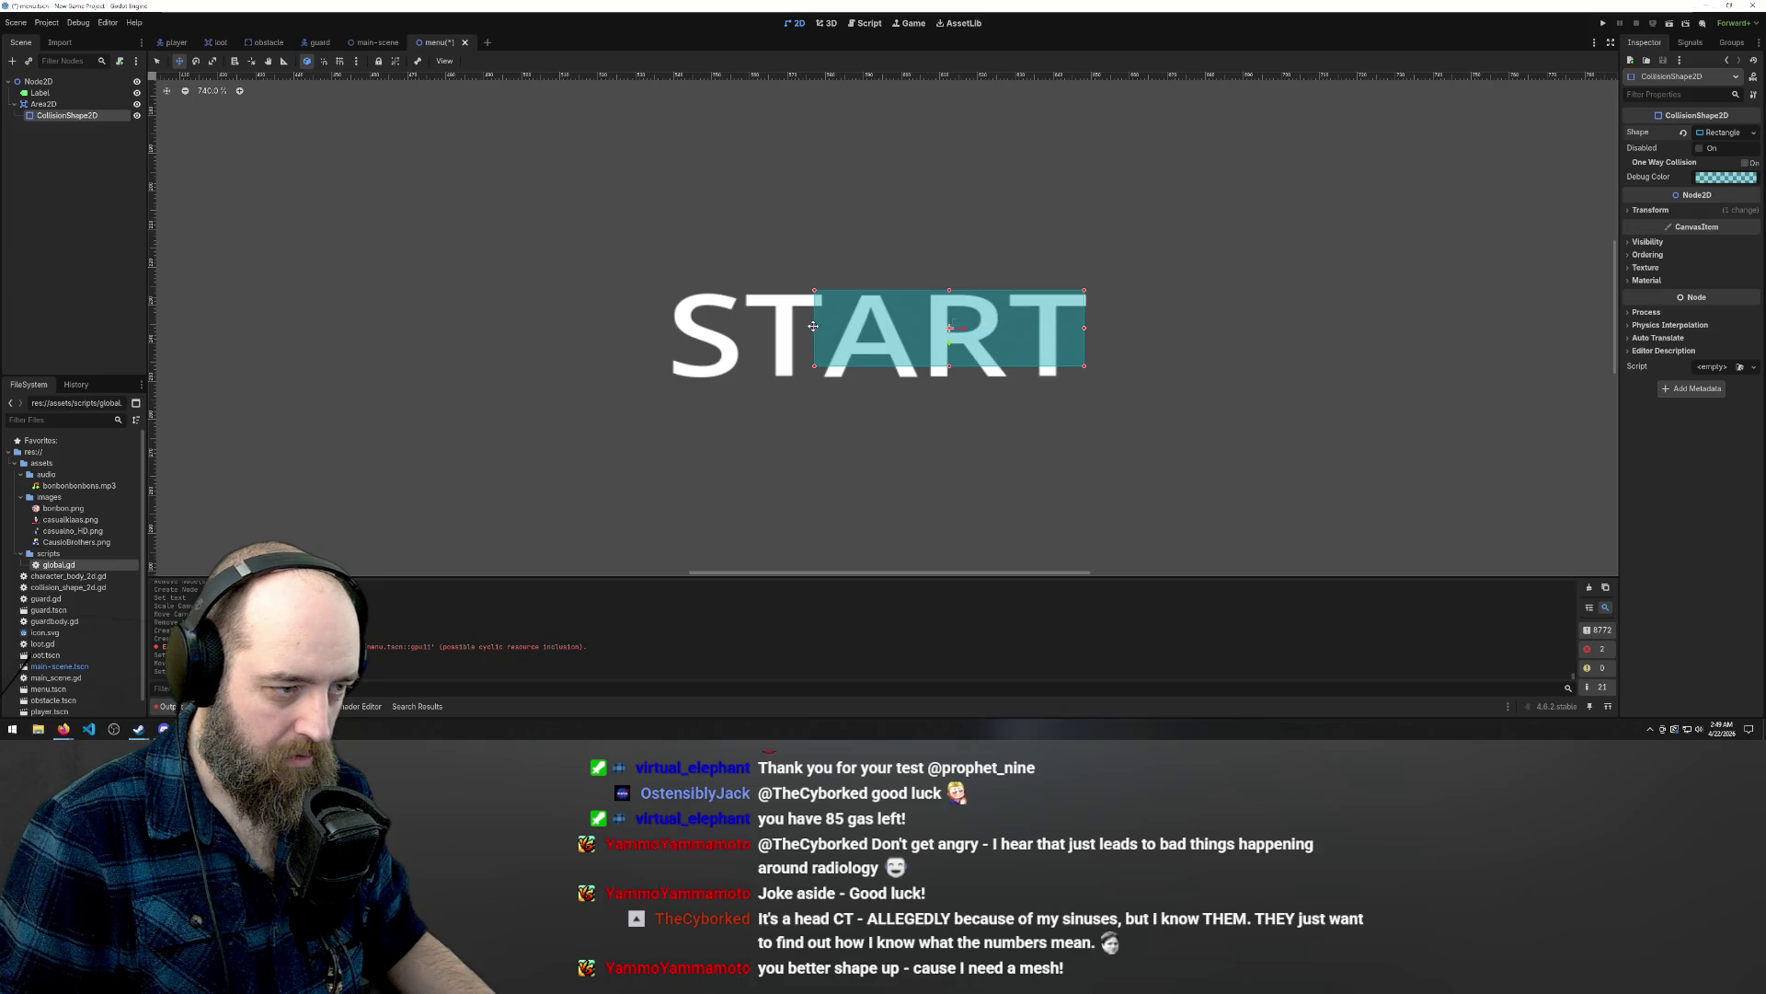
drag(800, 326, 662, 327)
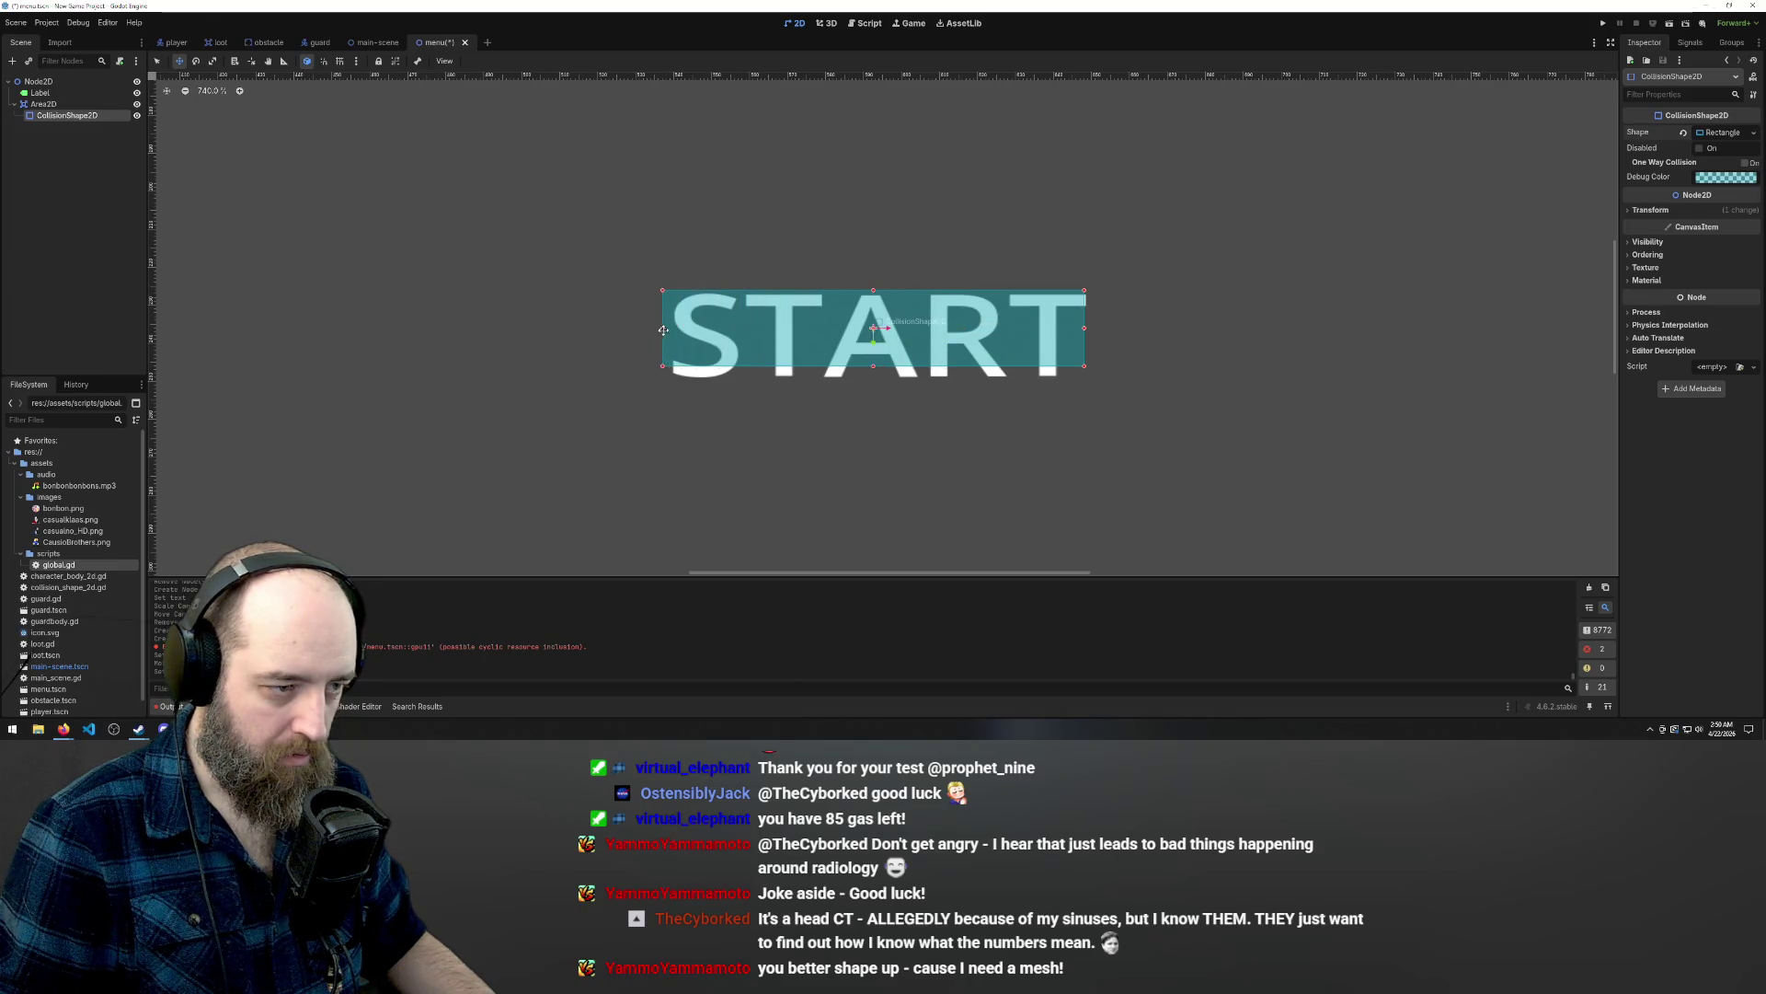
drag(873, 366, 873, 385)
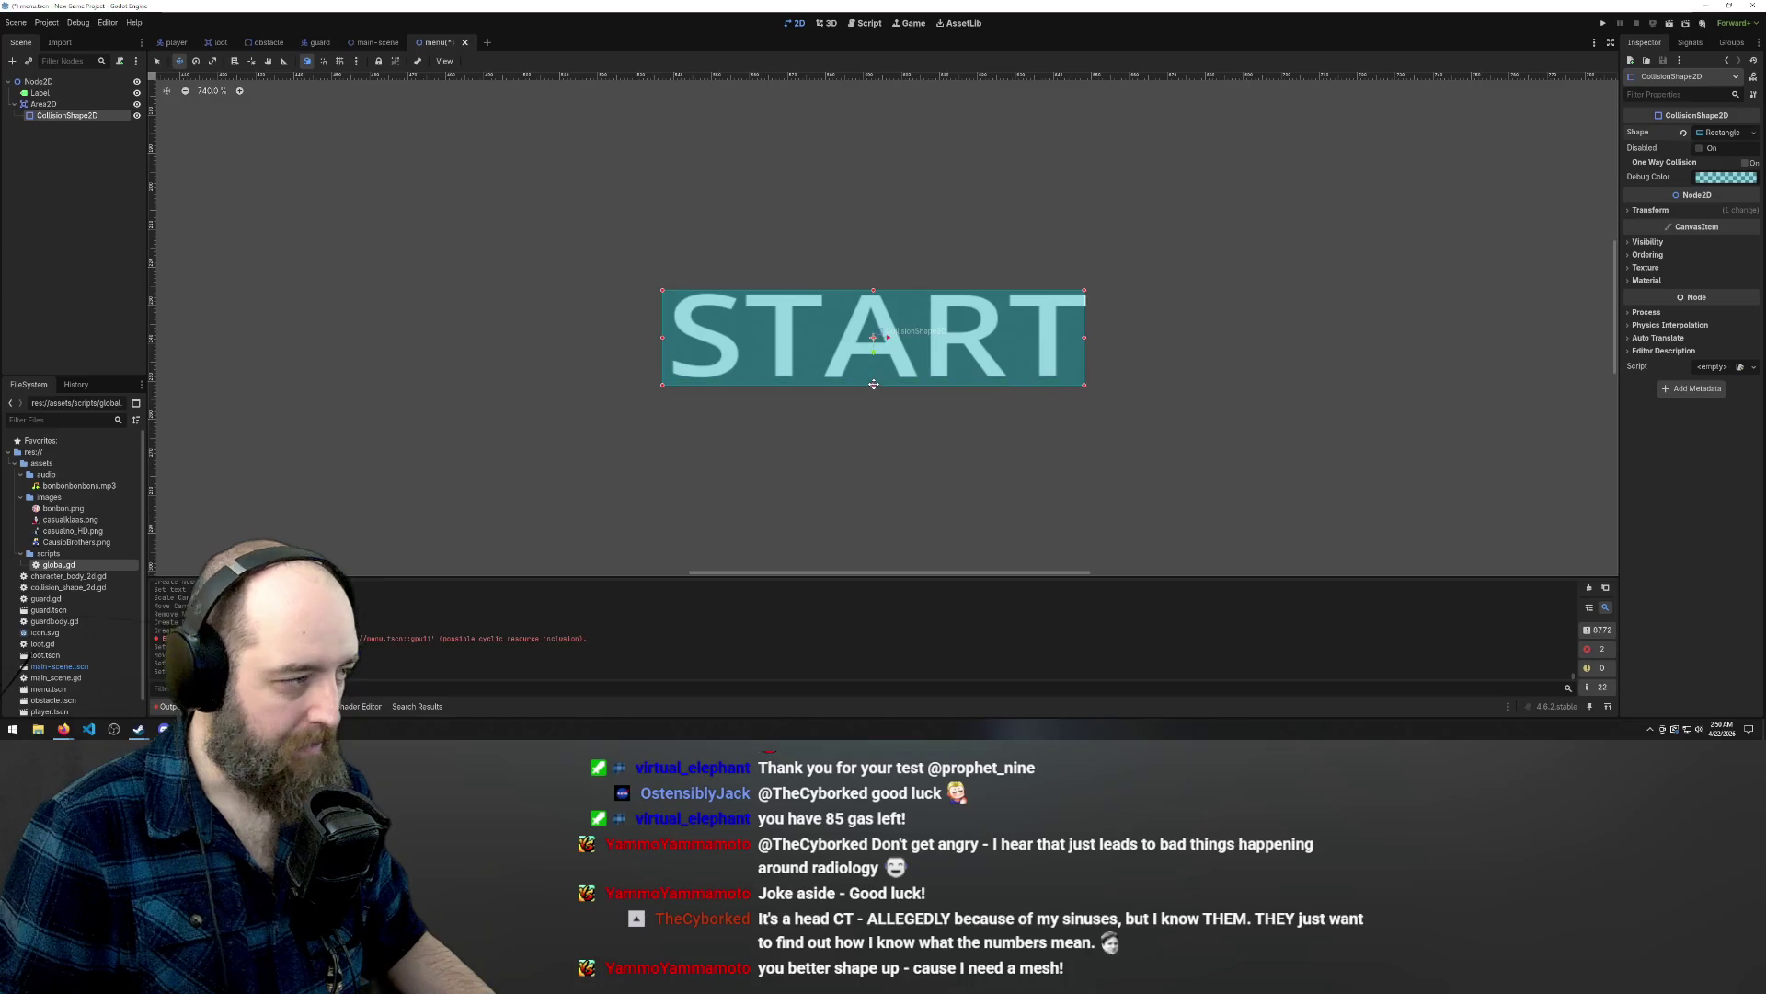
scroll(876, 206, down, 4)
click(953, 318)
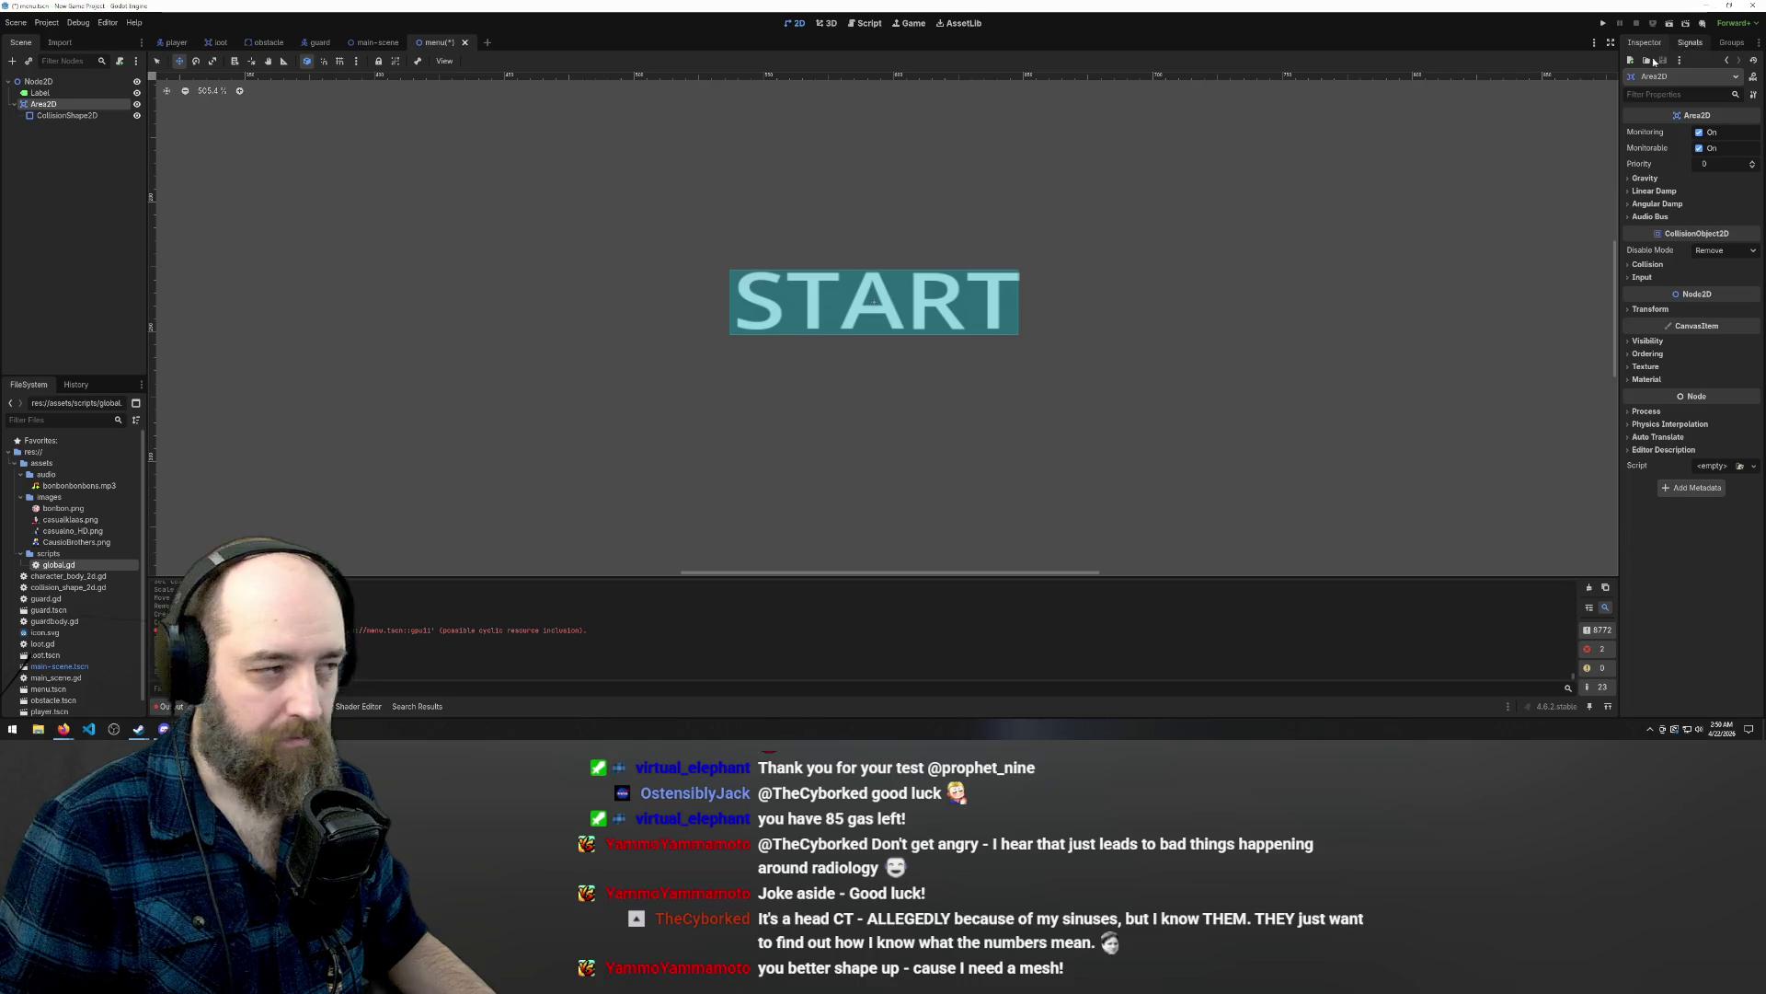
click(120, 61)
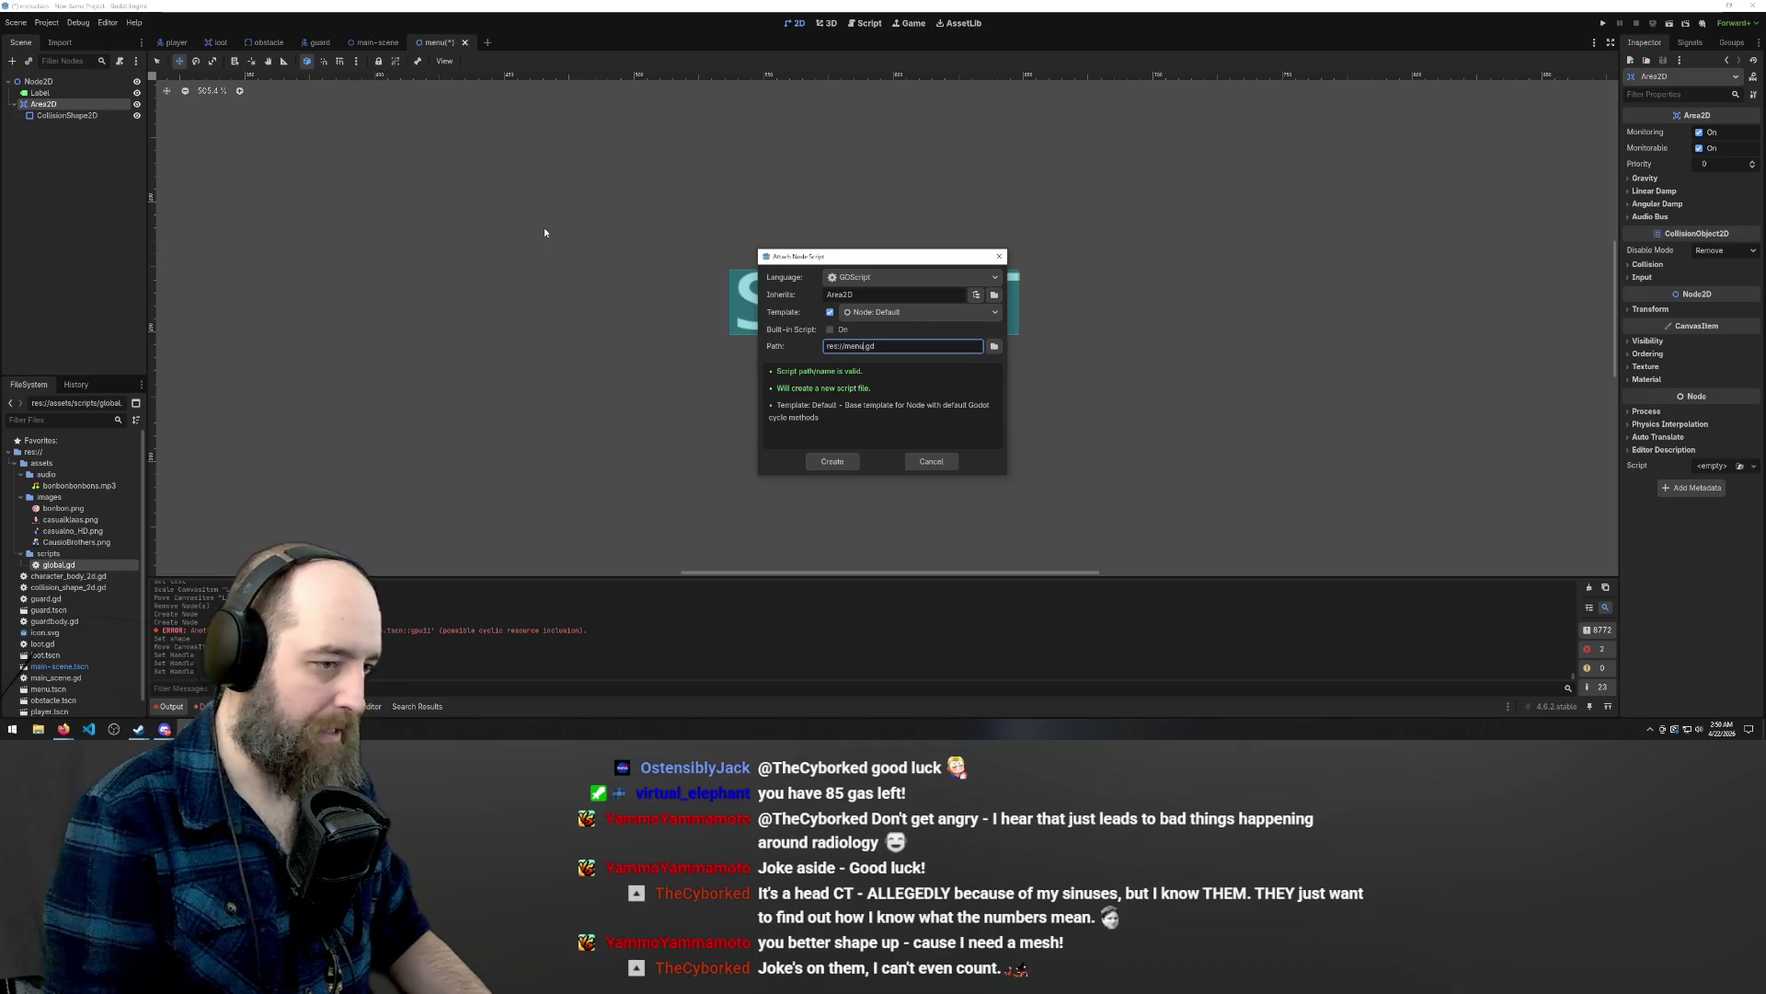
Create the menu.gd script and attach it to the Area2D node.
click(830, 463)
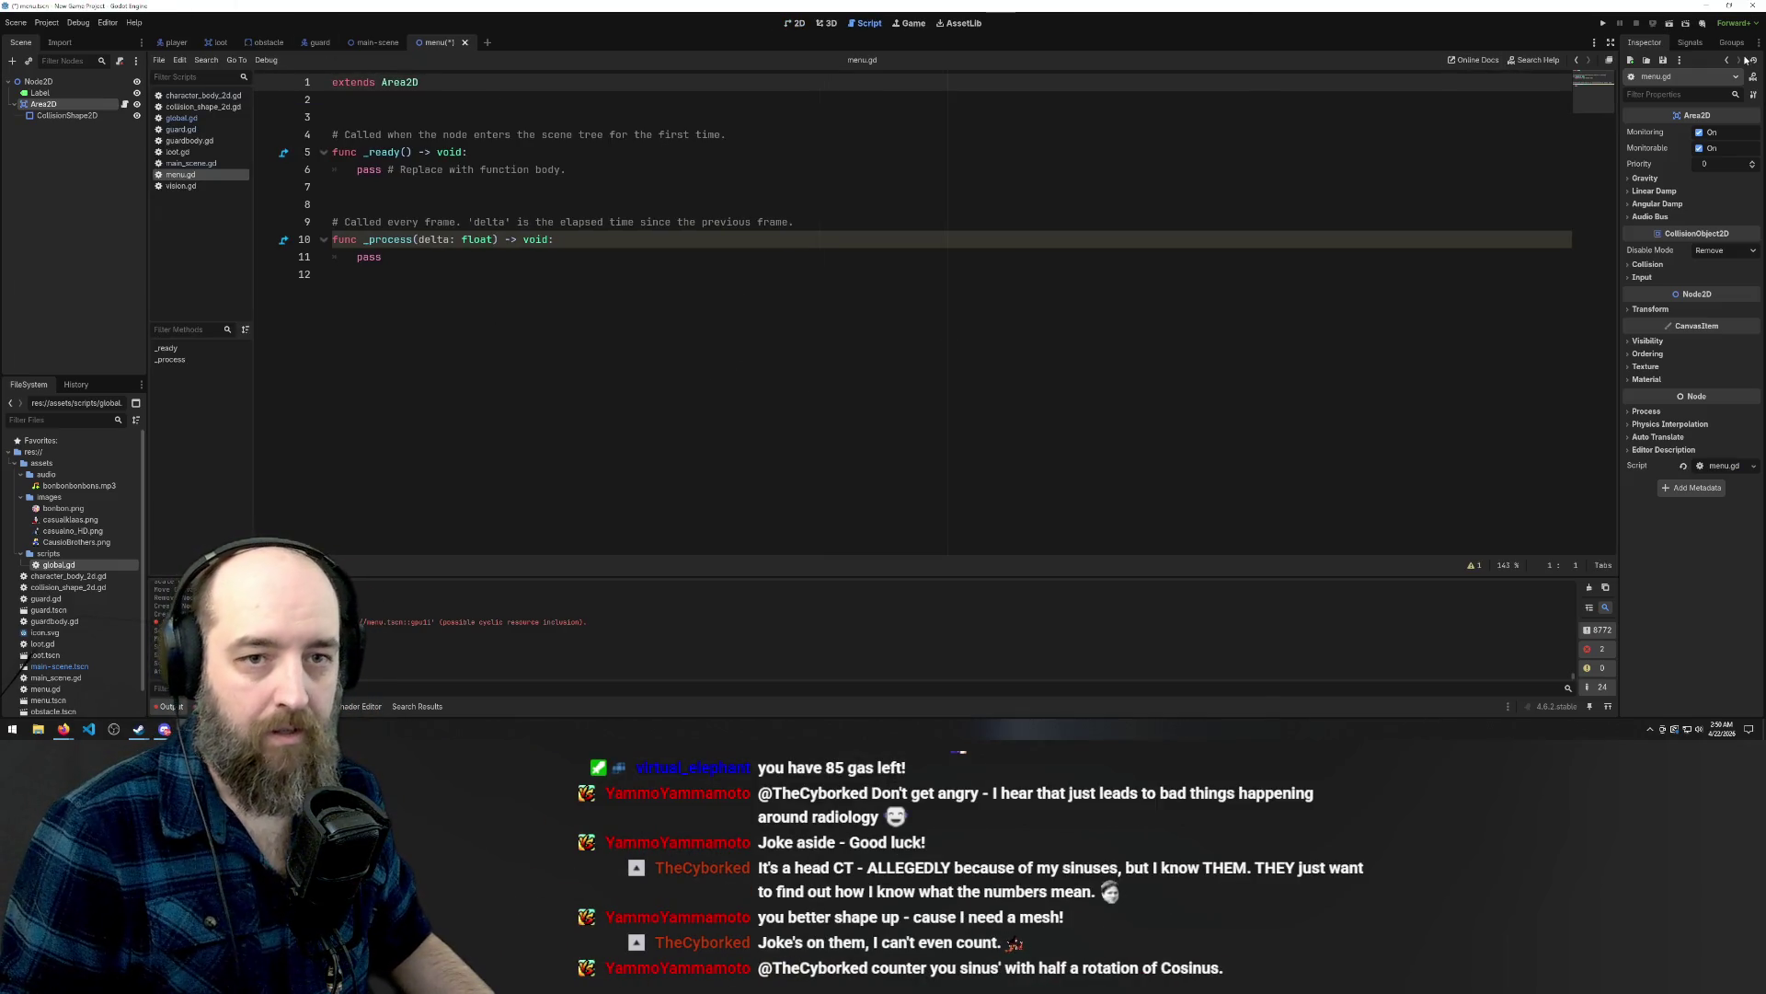
click(1690, 43)
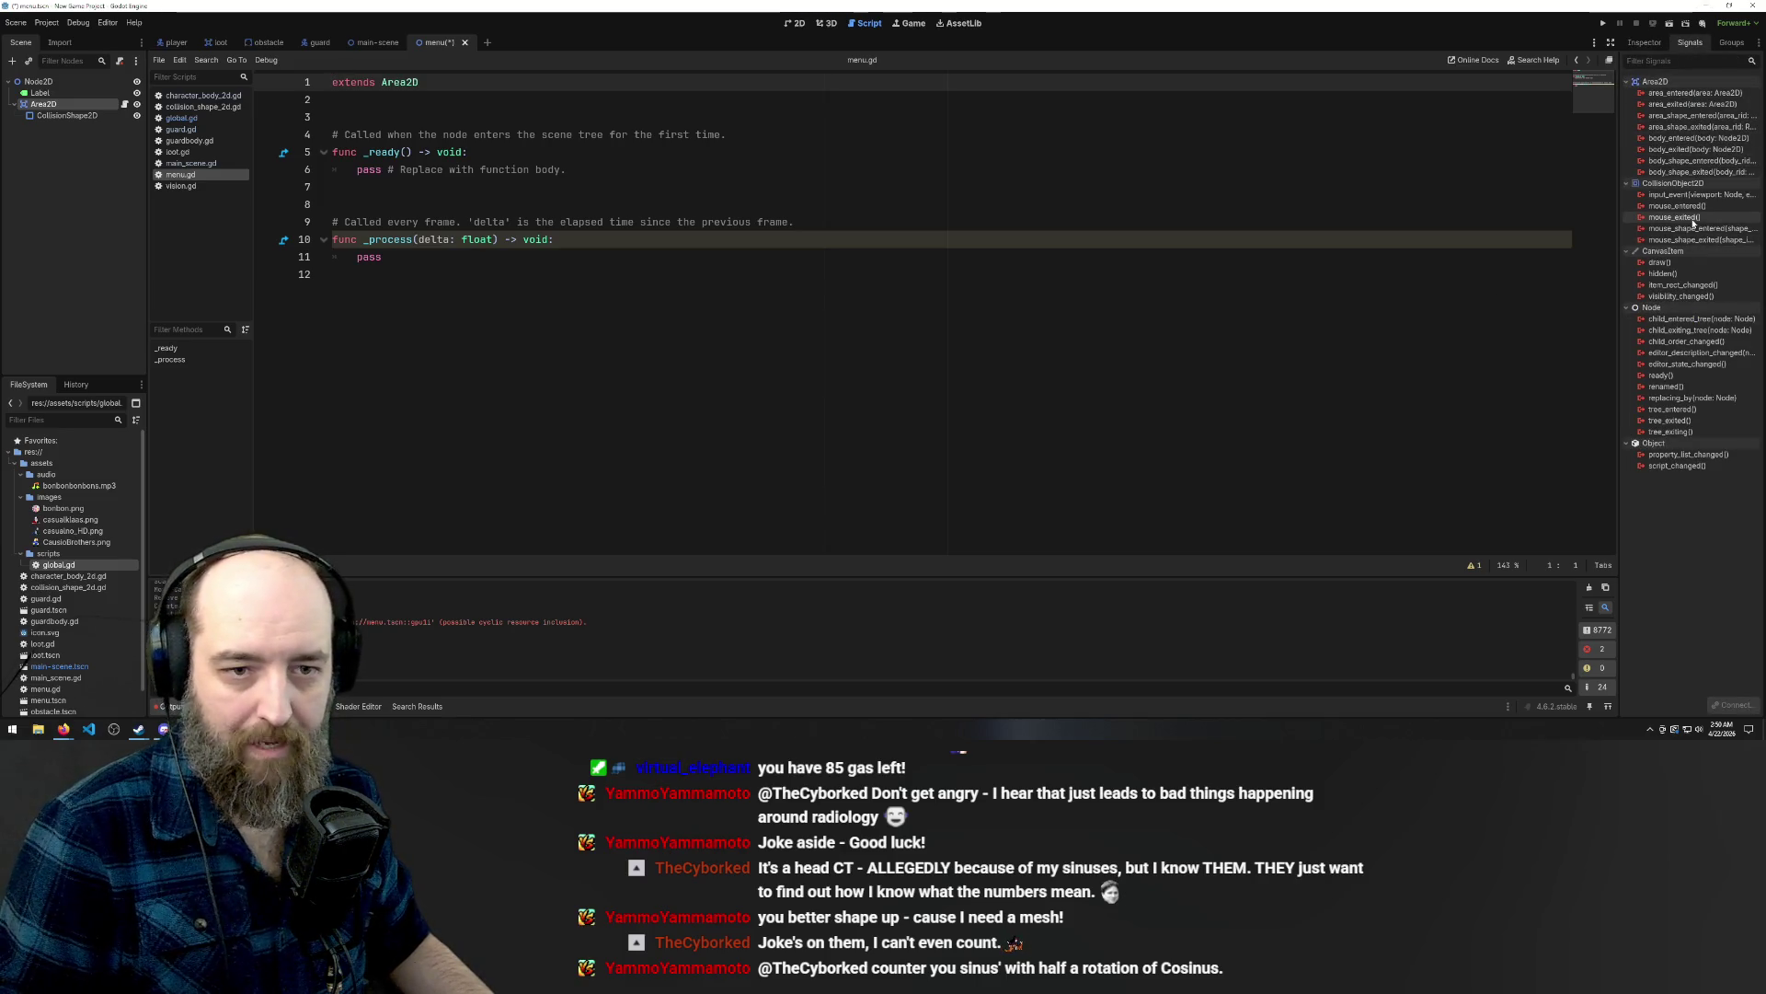
Read the tooltips of Area2D signals such as mouse_entered and input_event.
mouse_move(1697, 219)
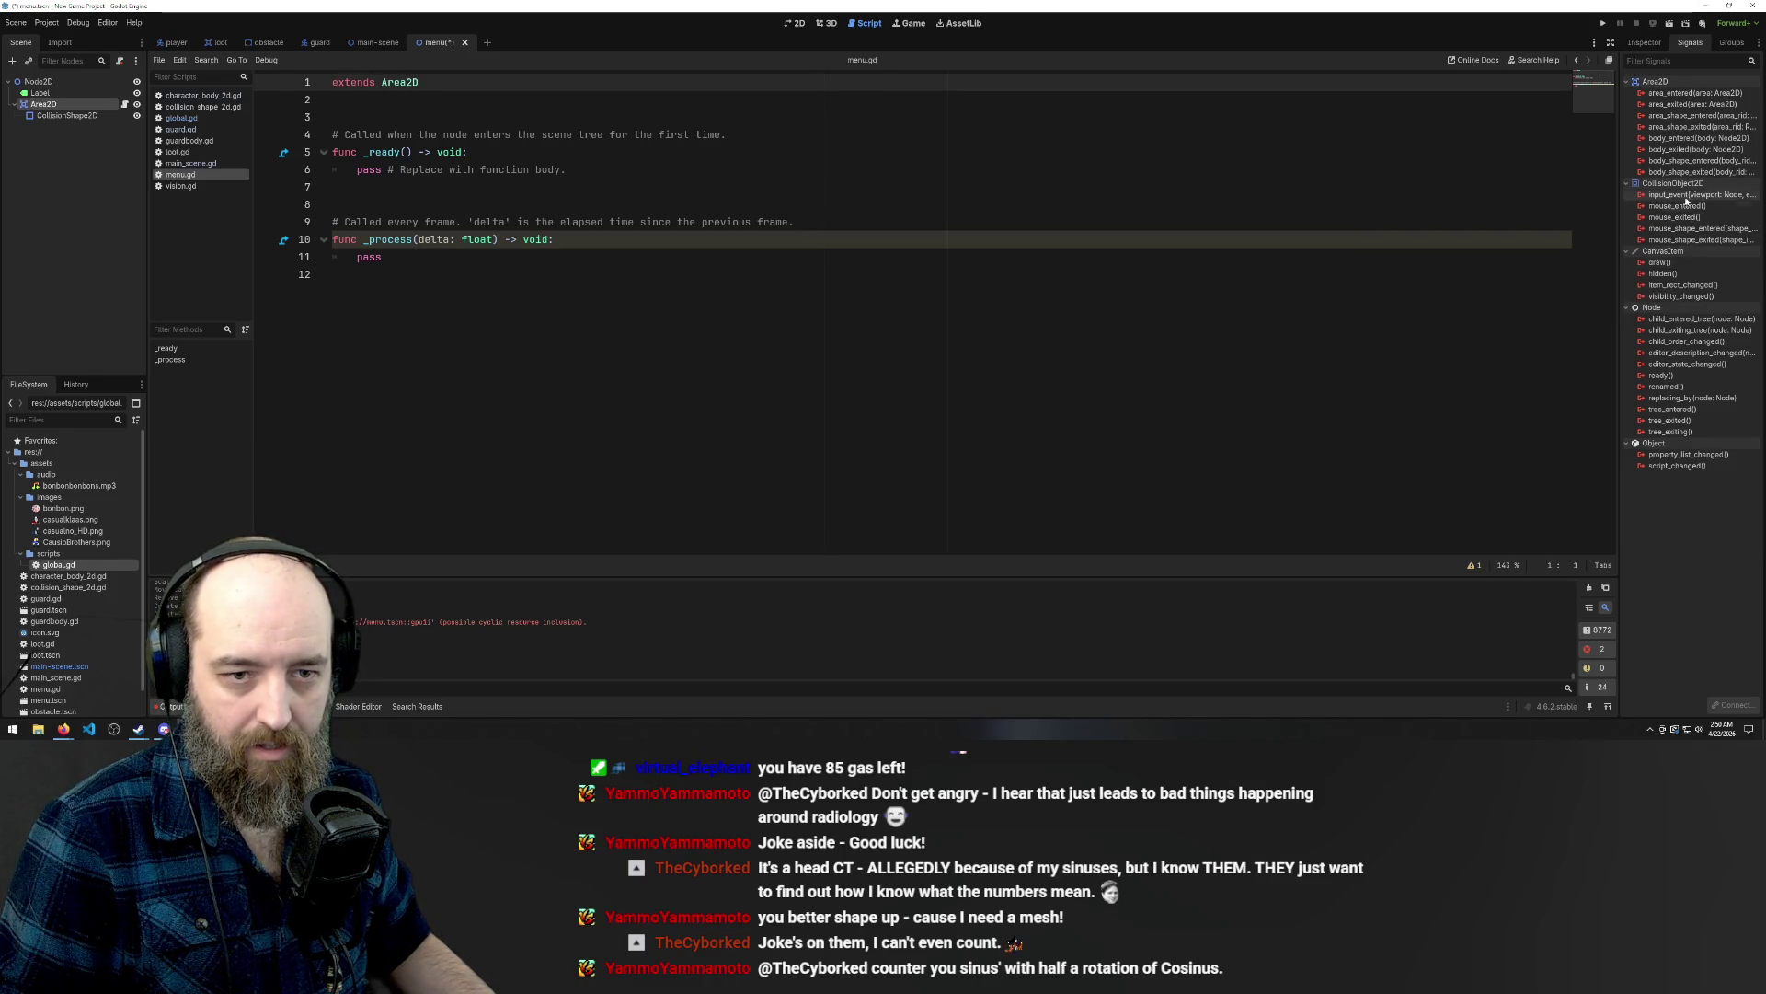
mouse_move(1691, 210)
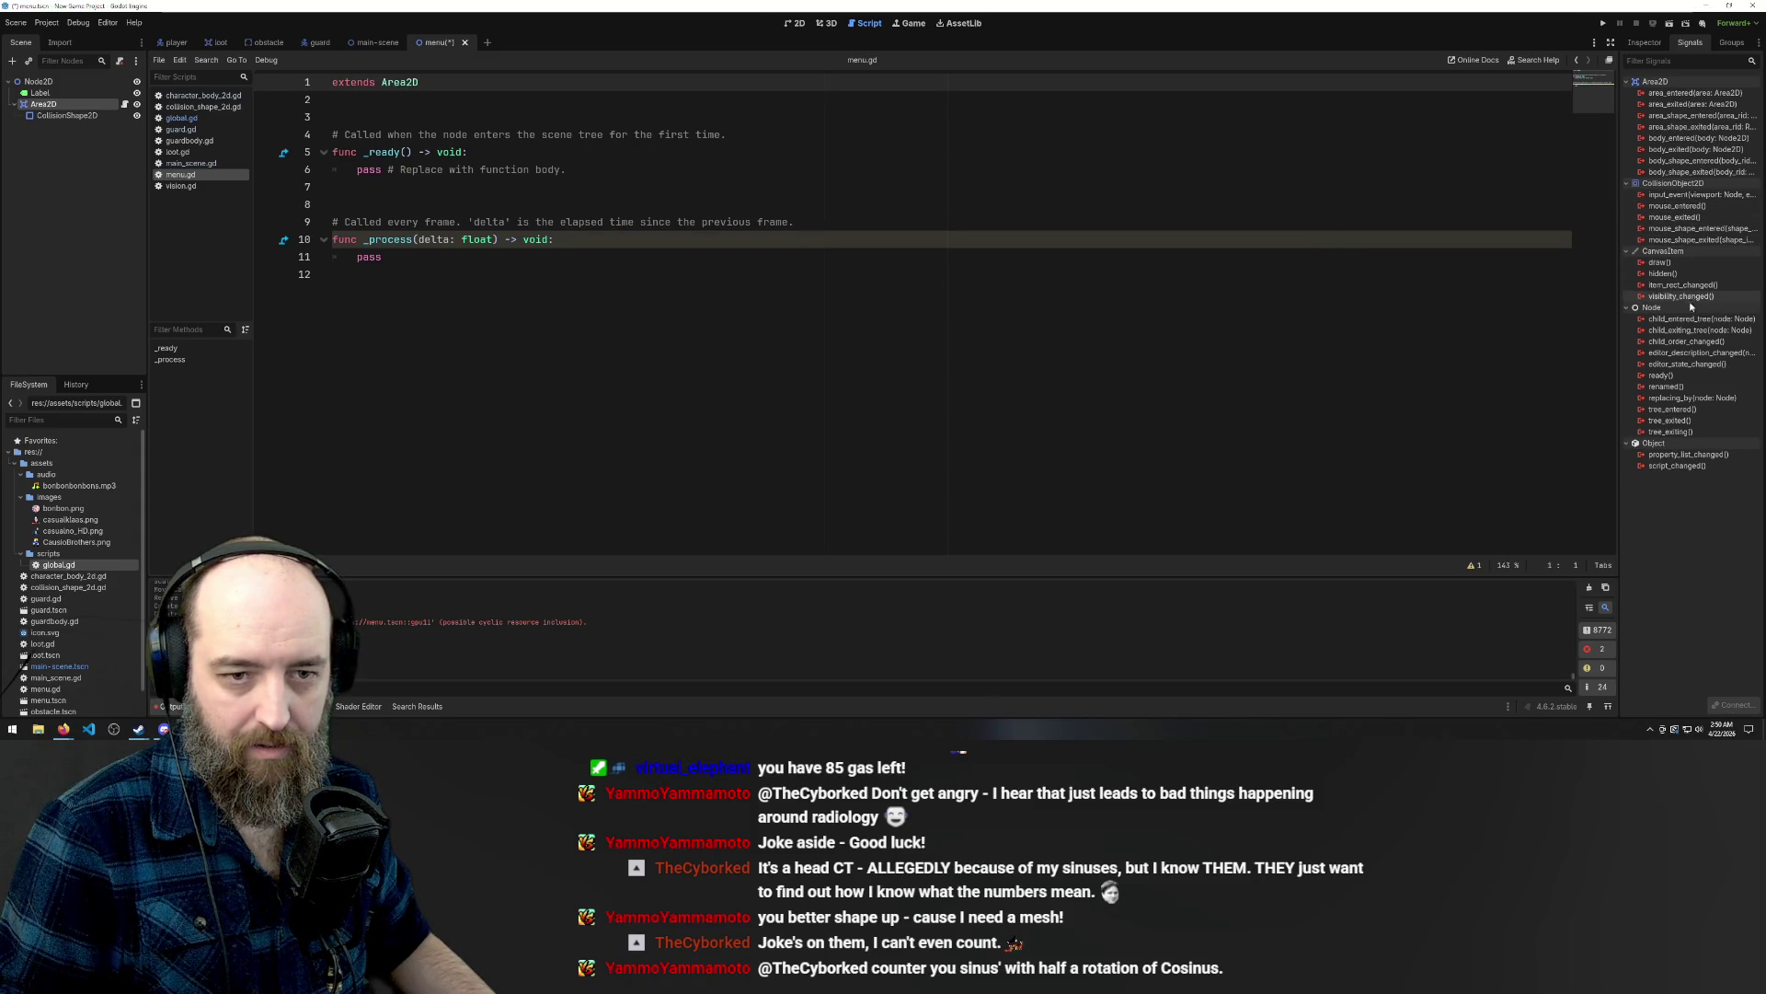
mouse_move(1690, 243)
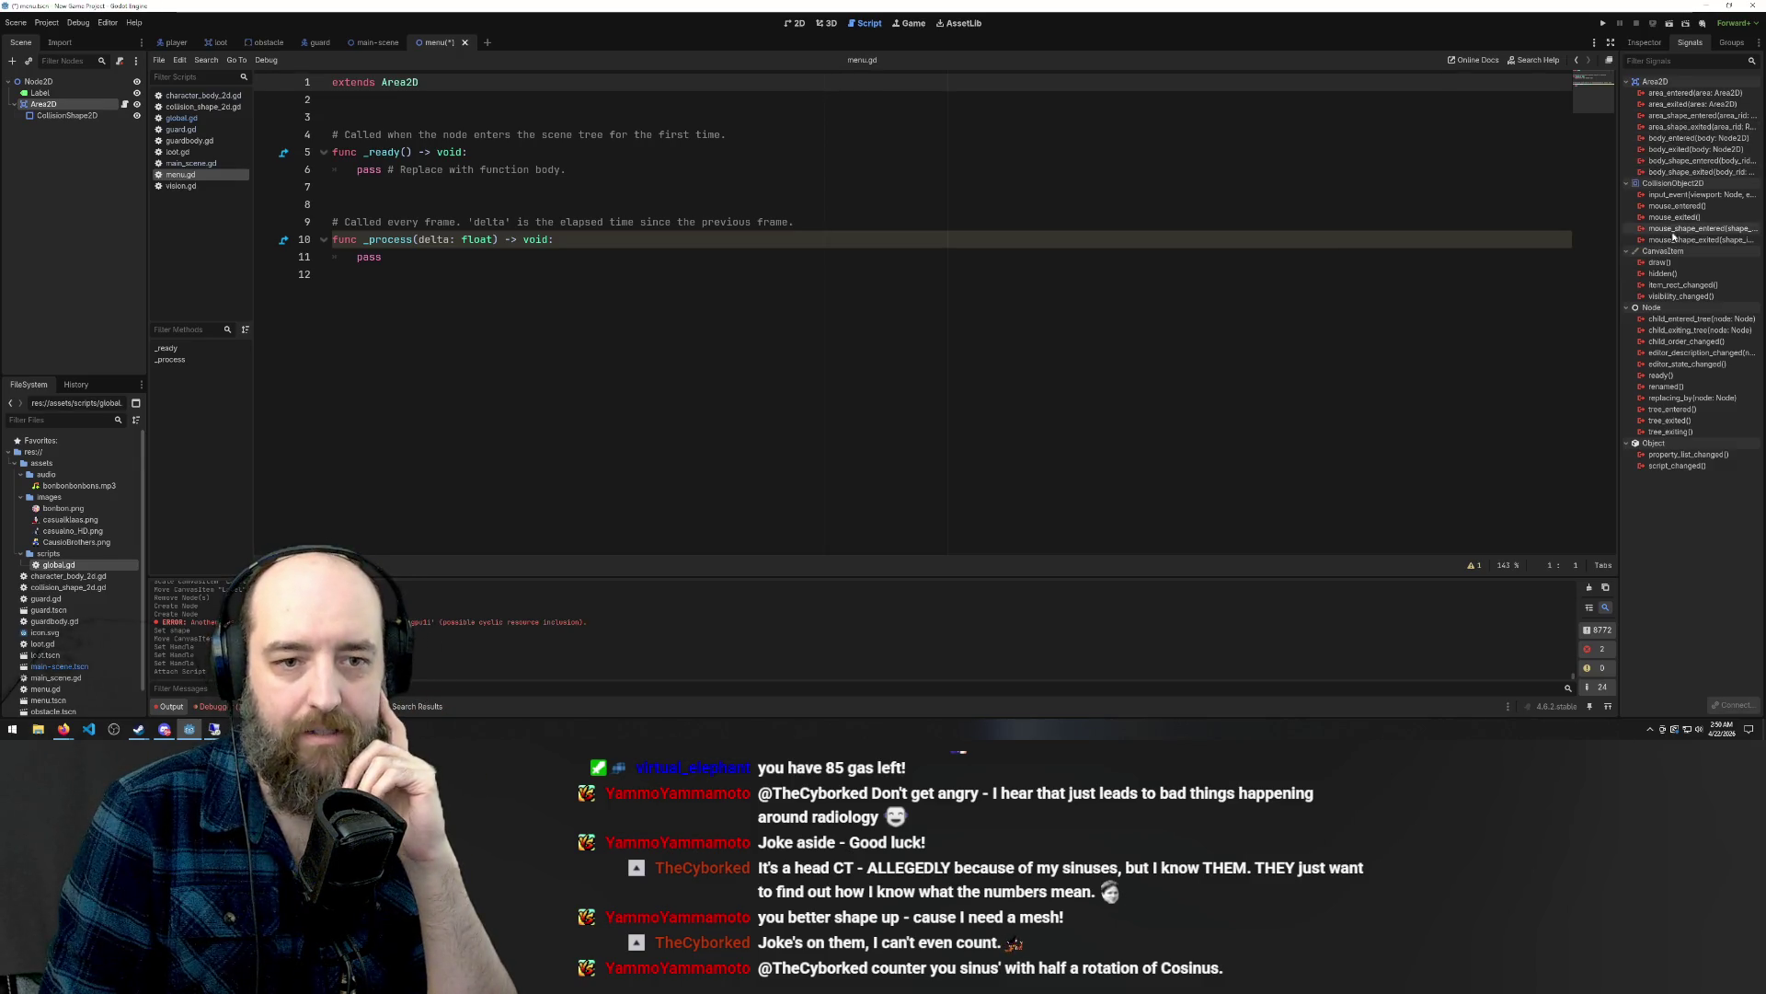
click(62, 115)
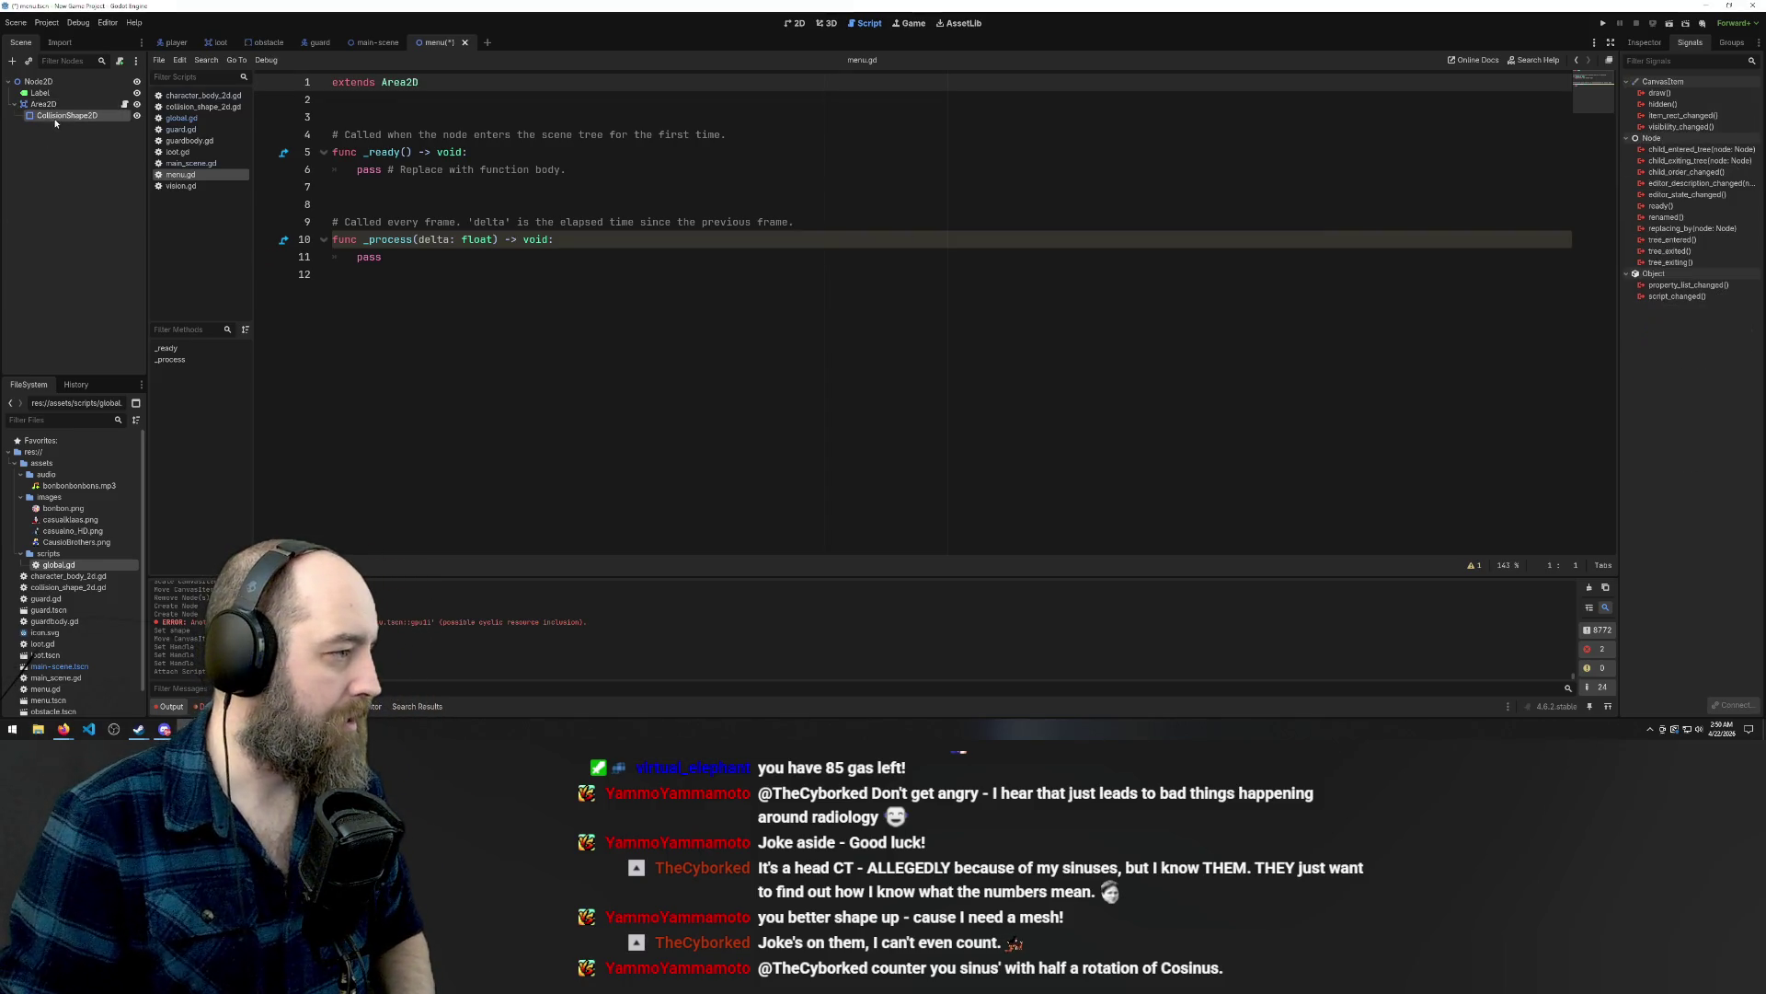
Undo an accidental move of CollisionShape2D out of Area2D and save menu.gd.
drag(74, 81, 74, 83)
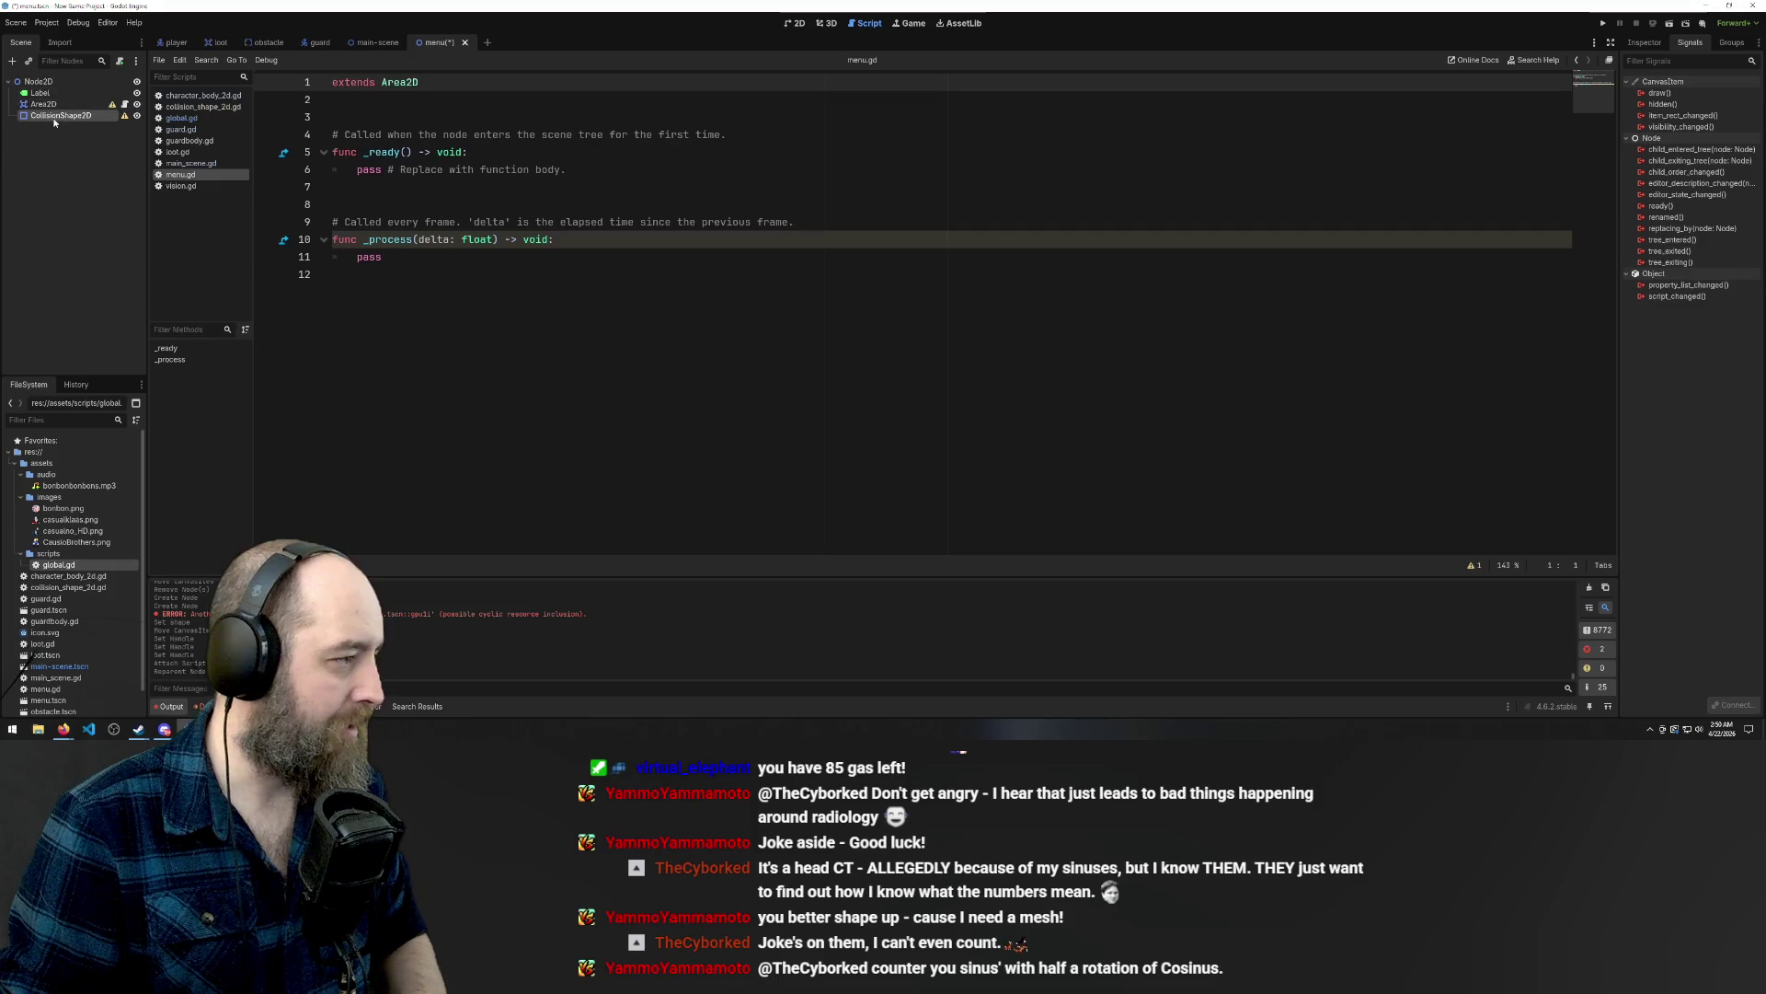
click(37, 107)
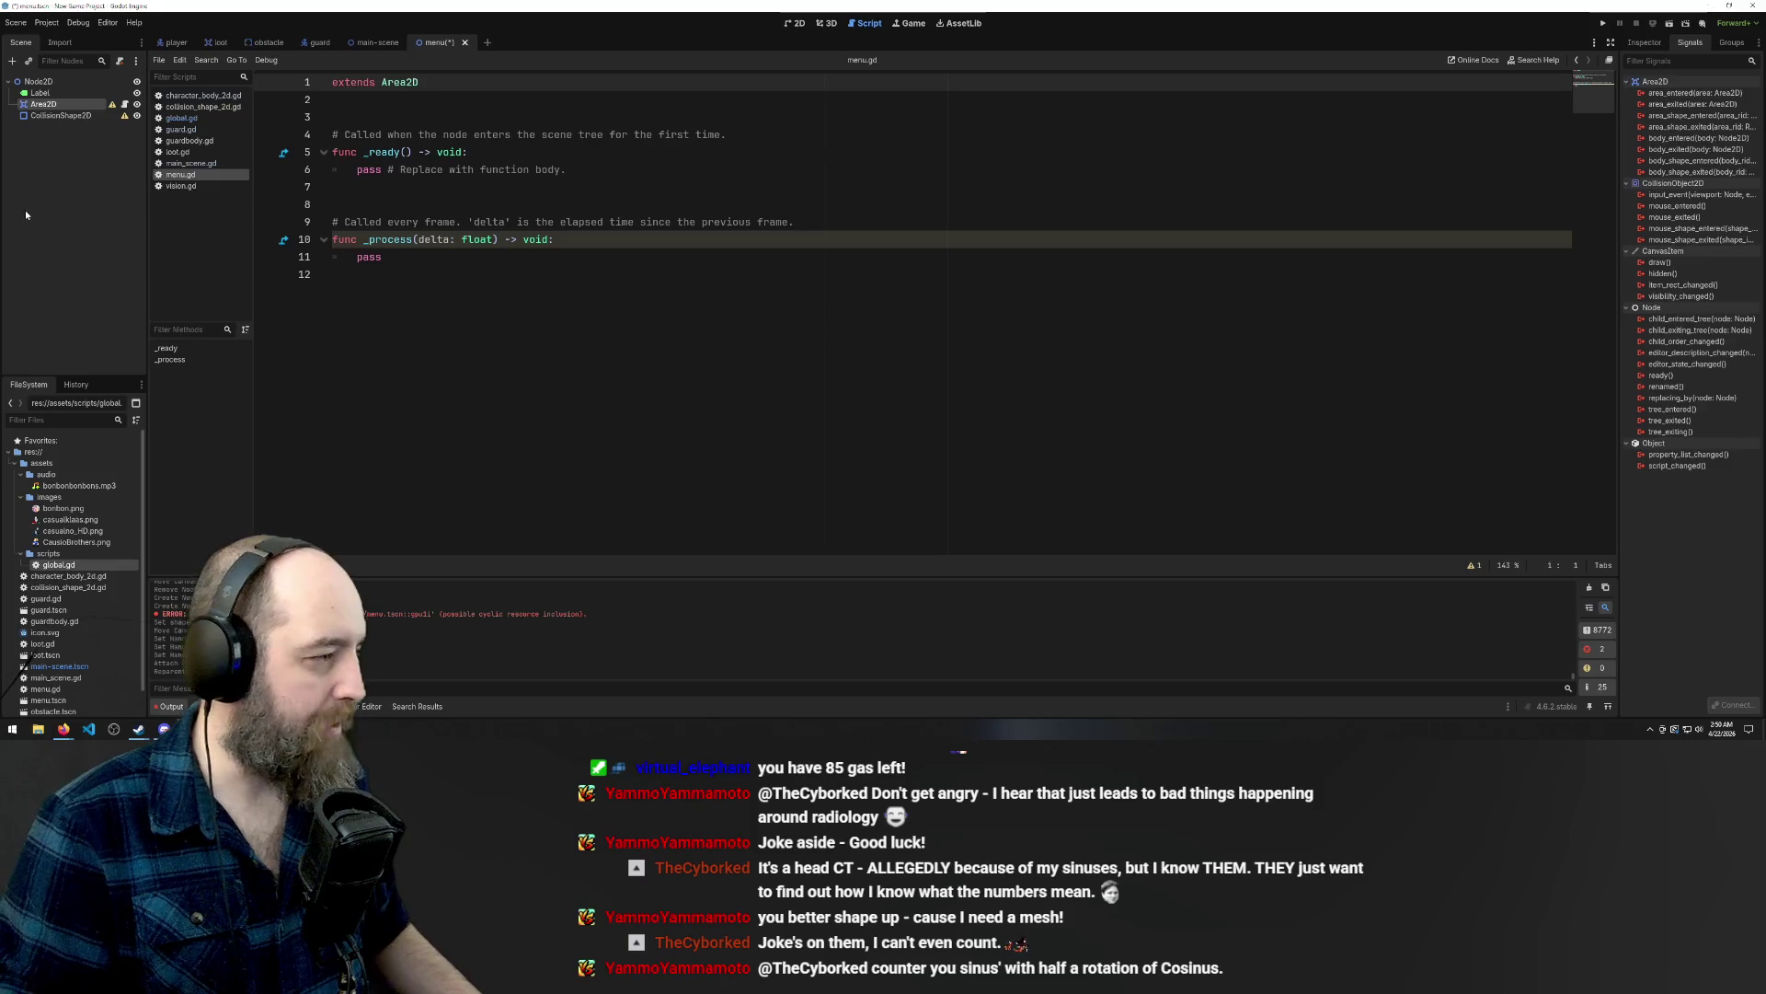
key(ctrl+z)
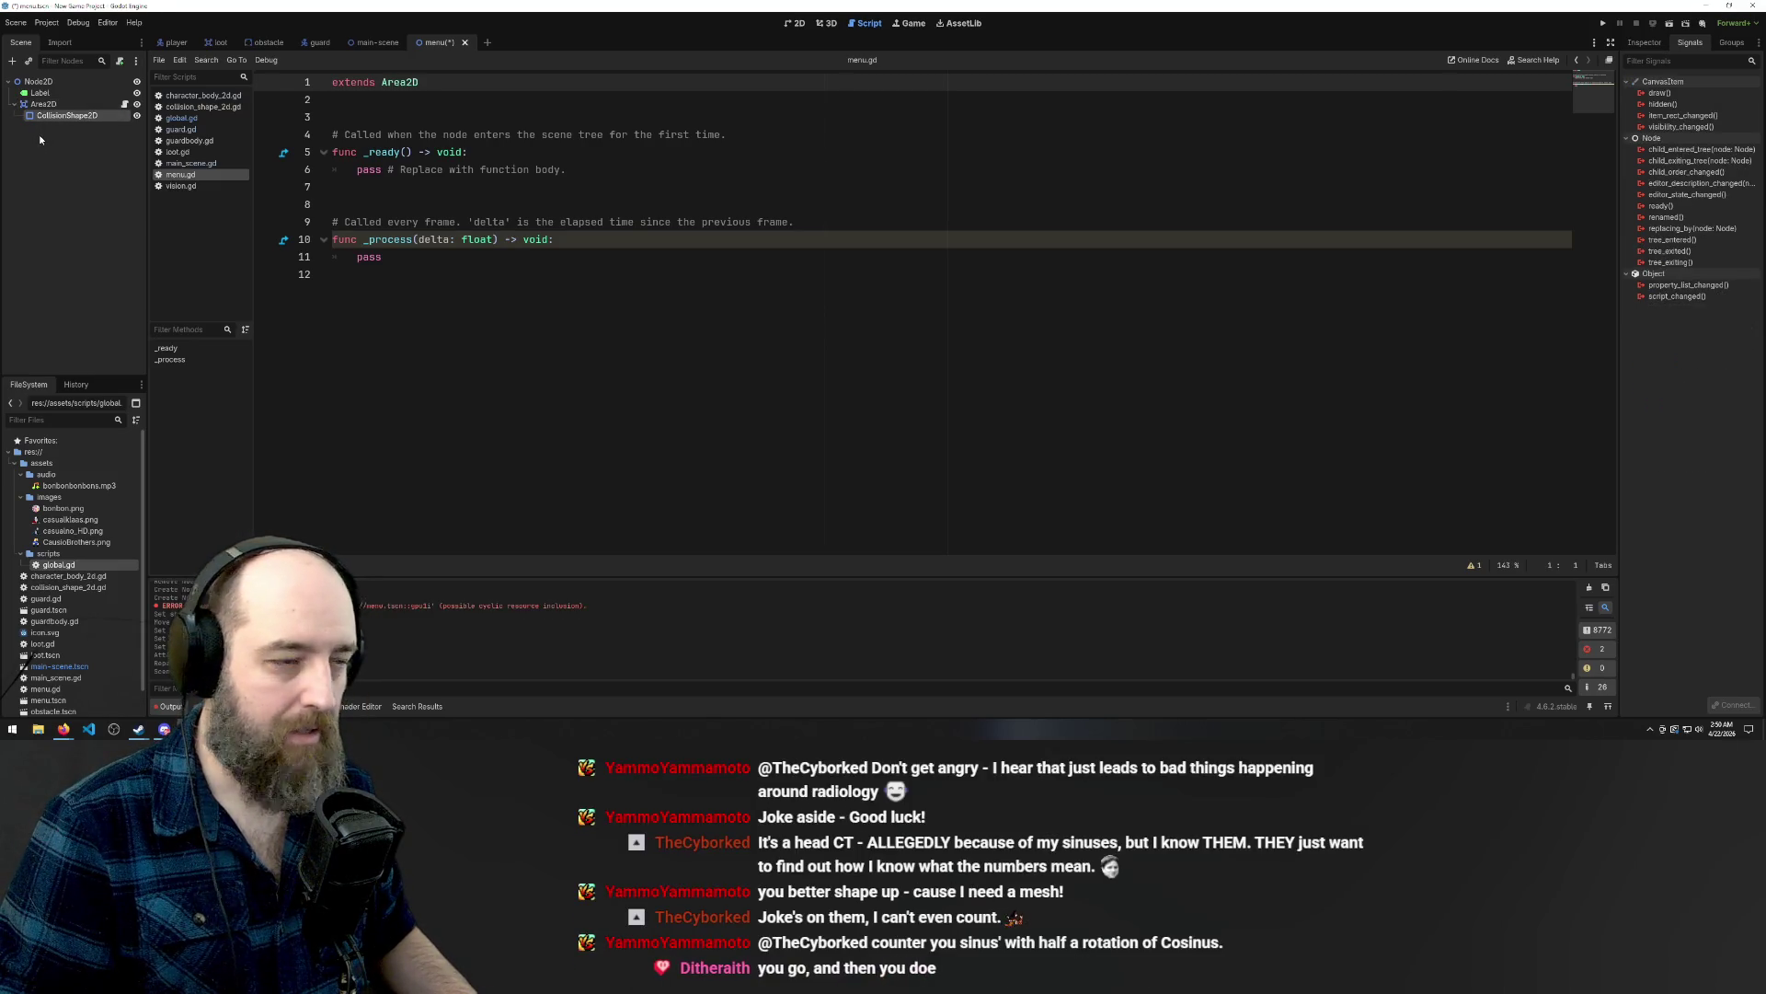
click(40, 137)
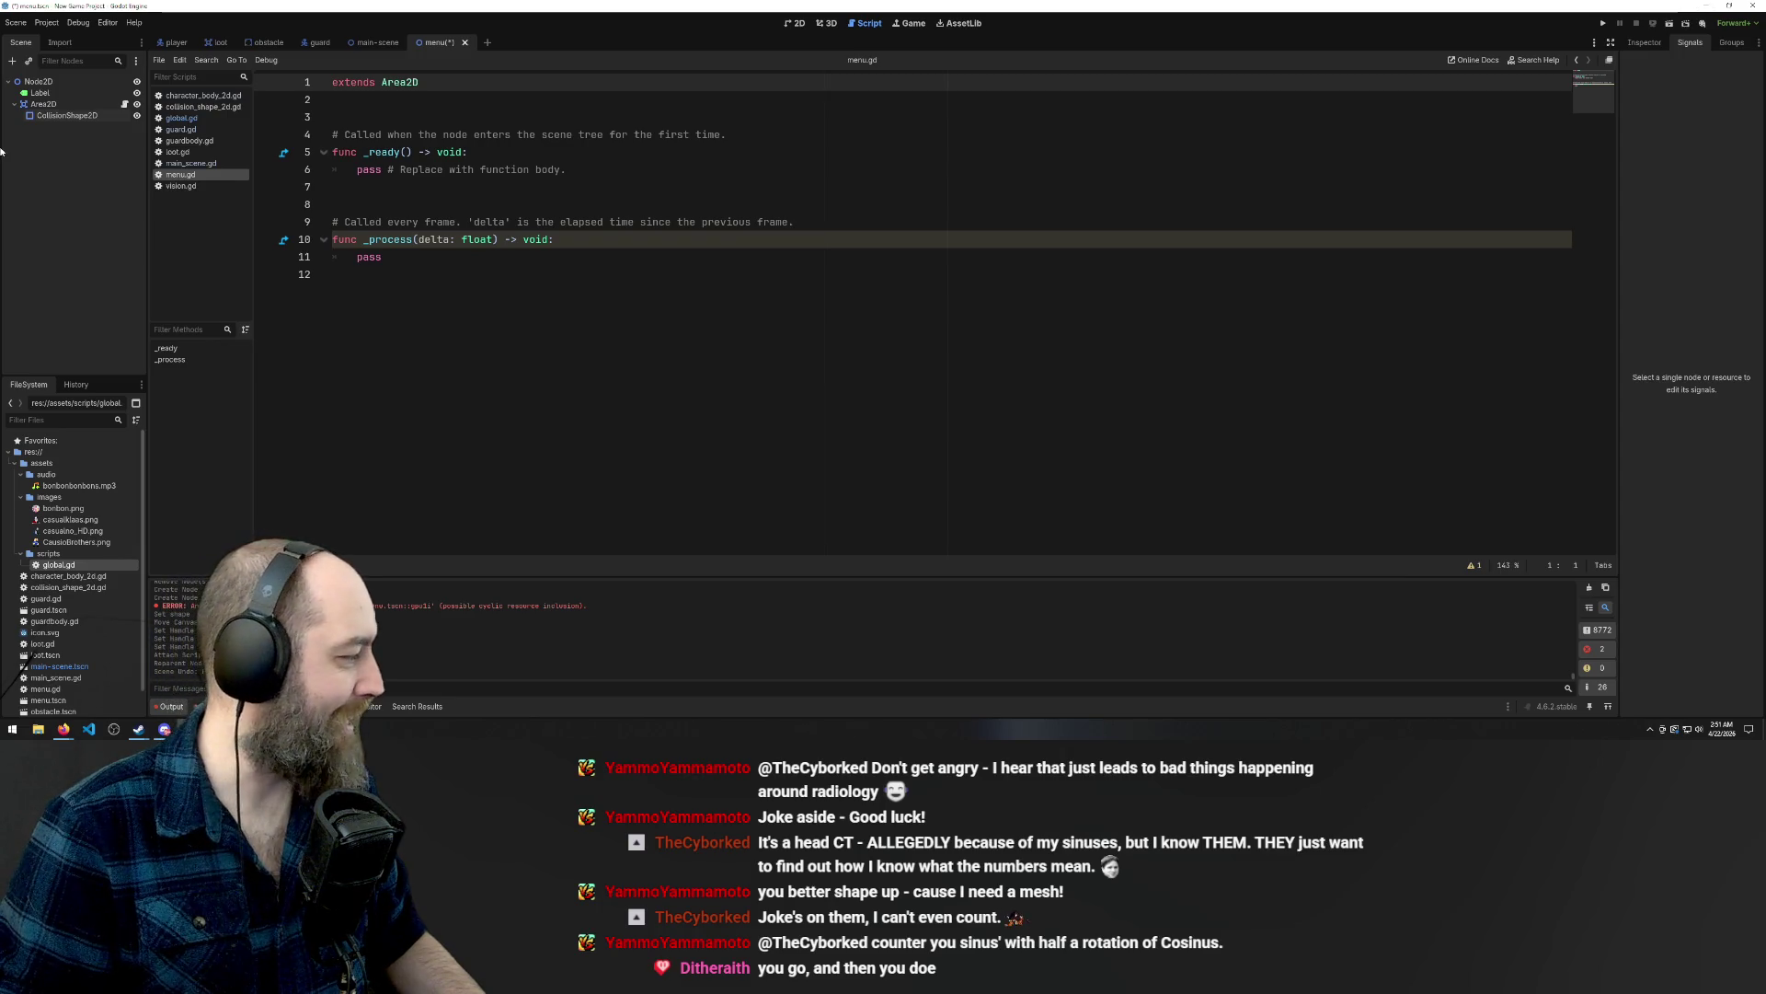
click(62, 116)
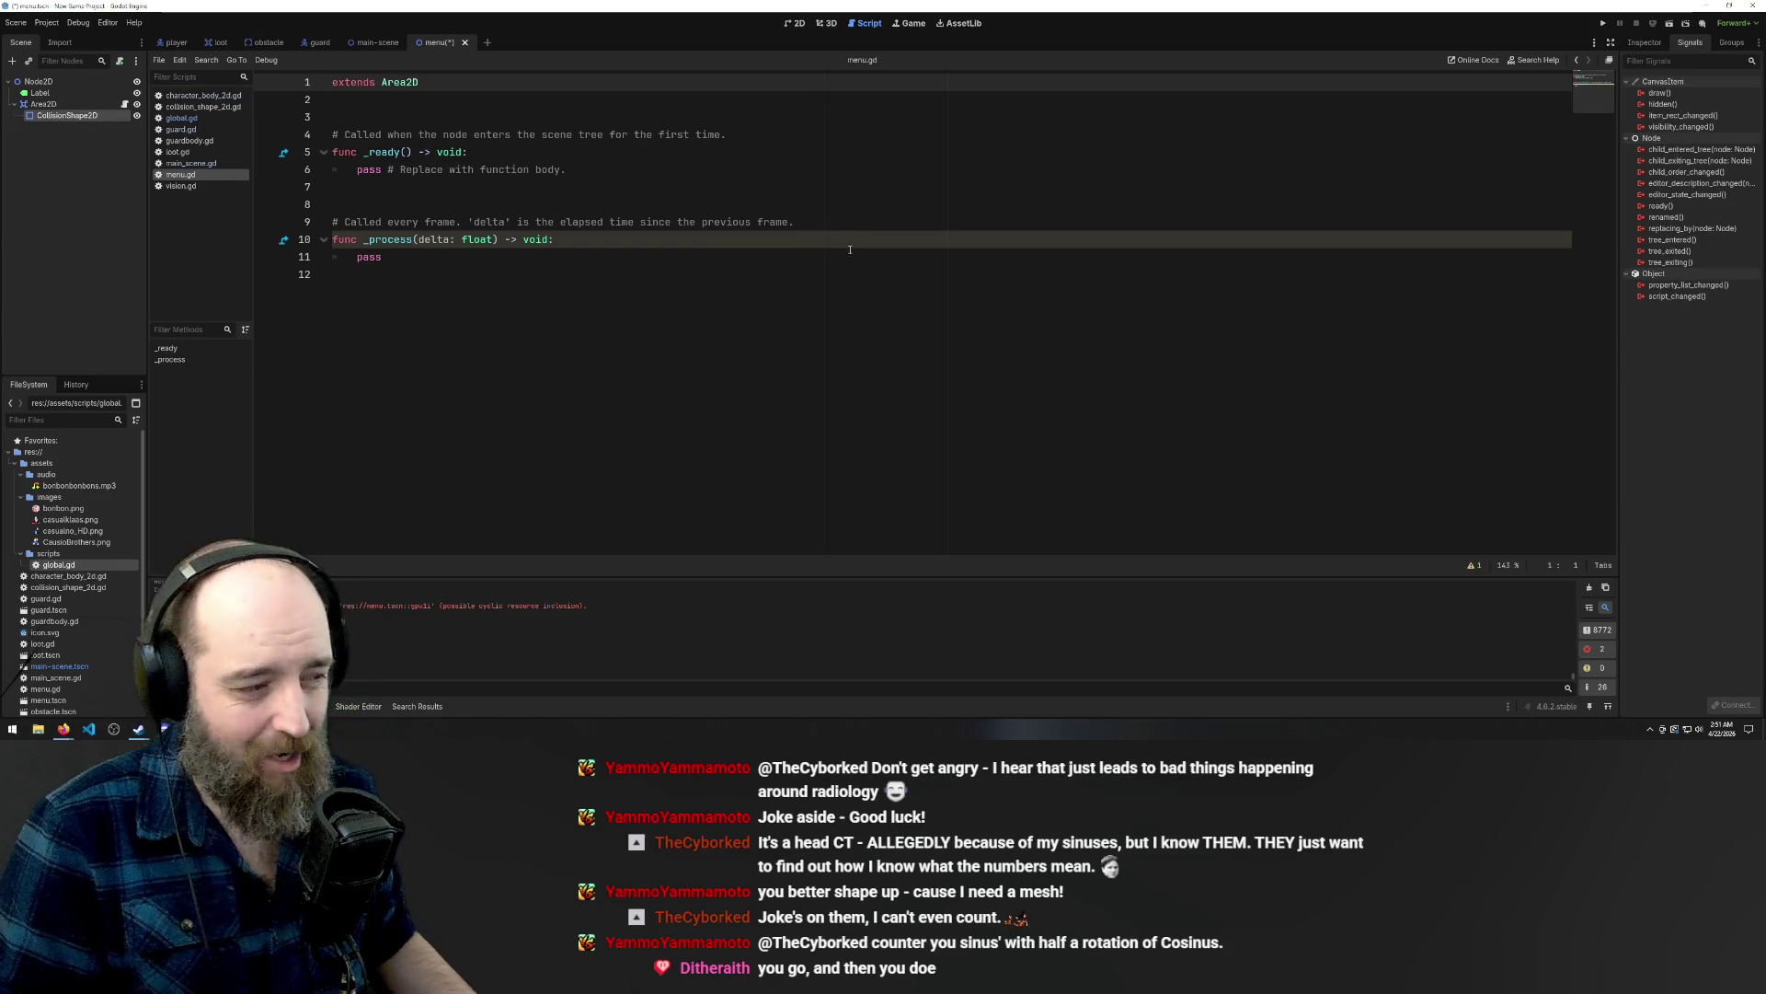
click(793, 174)
key(ctrl+s)
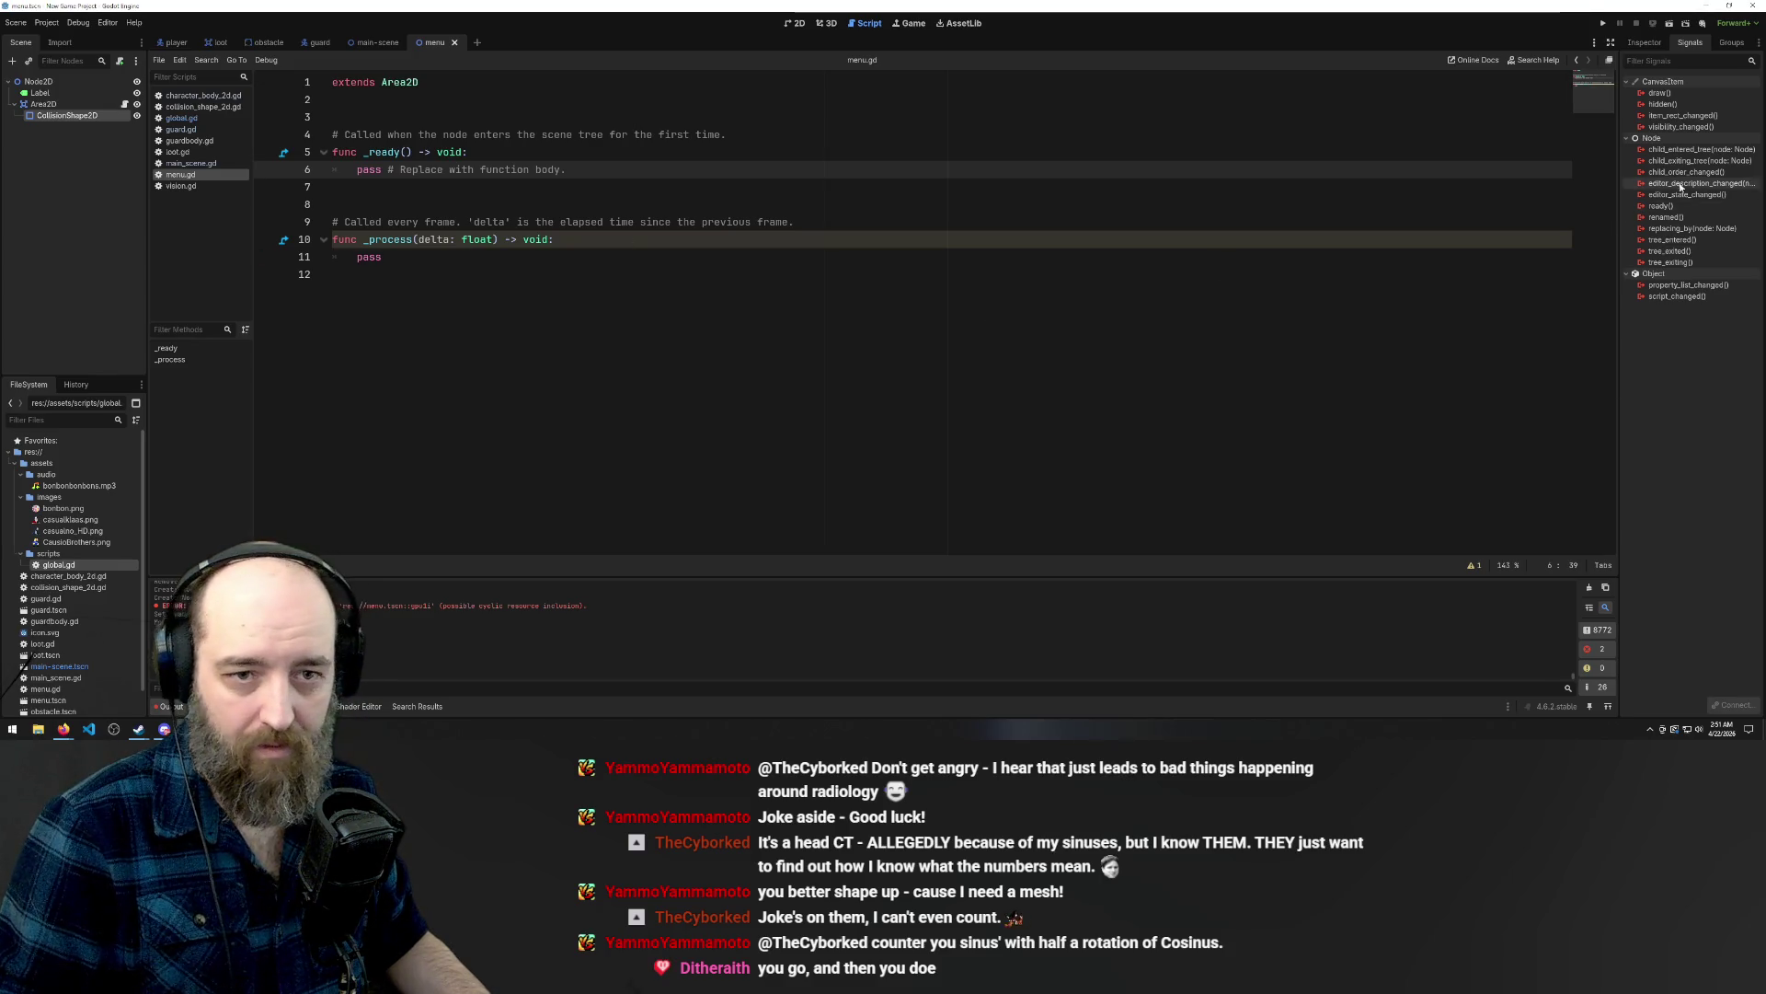
Glance at vision.gd, return to menu.gd, and bring the browser forward.
click(191, 186)
click(180, 176)
click(43, 104)
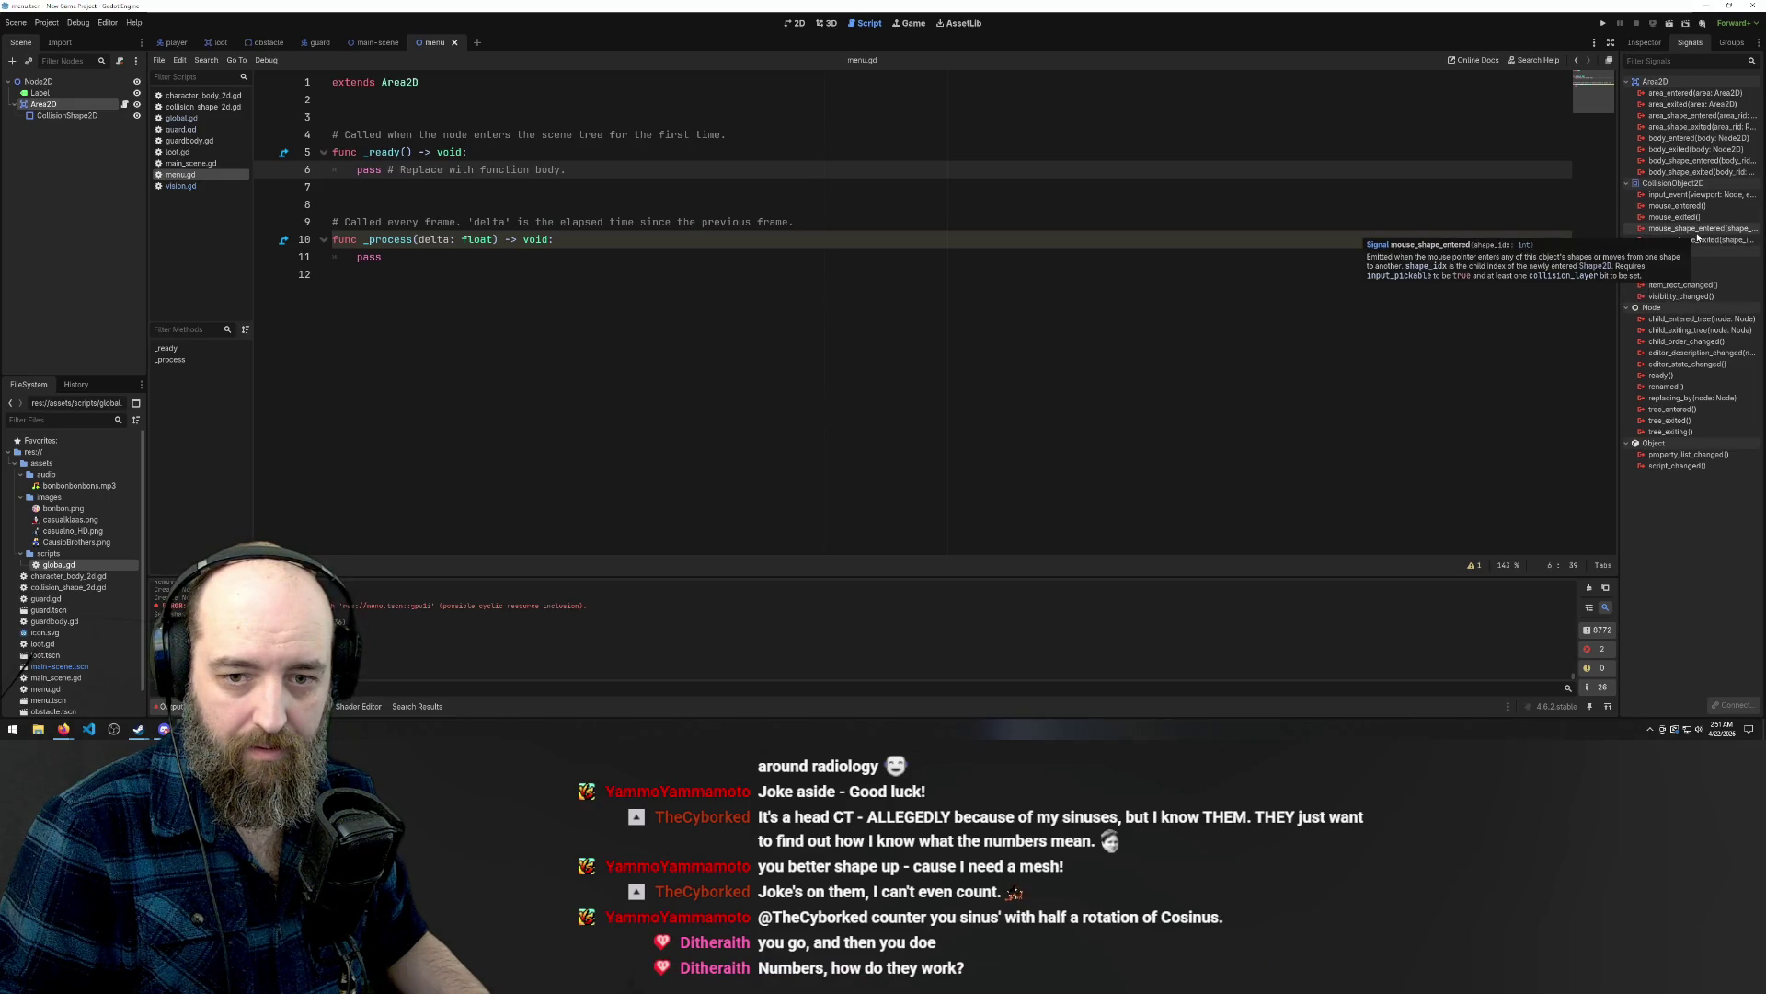
mouse_move(64, 729)
click(118, 687)
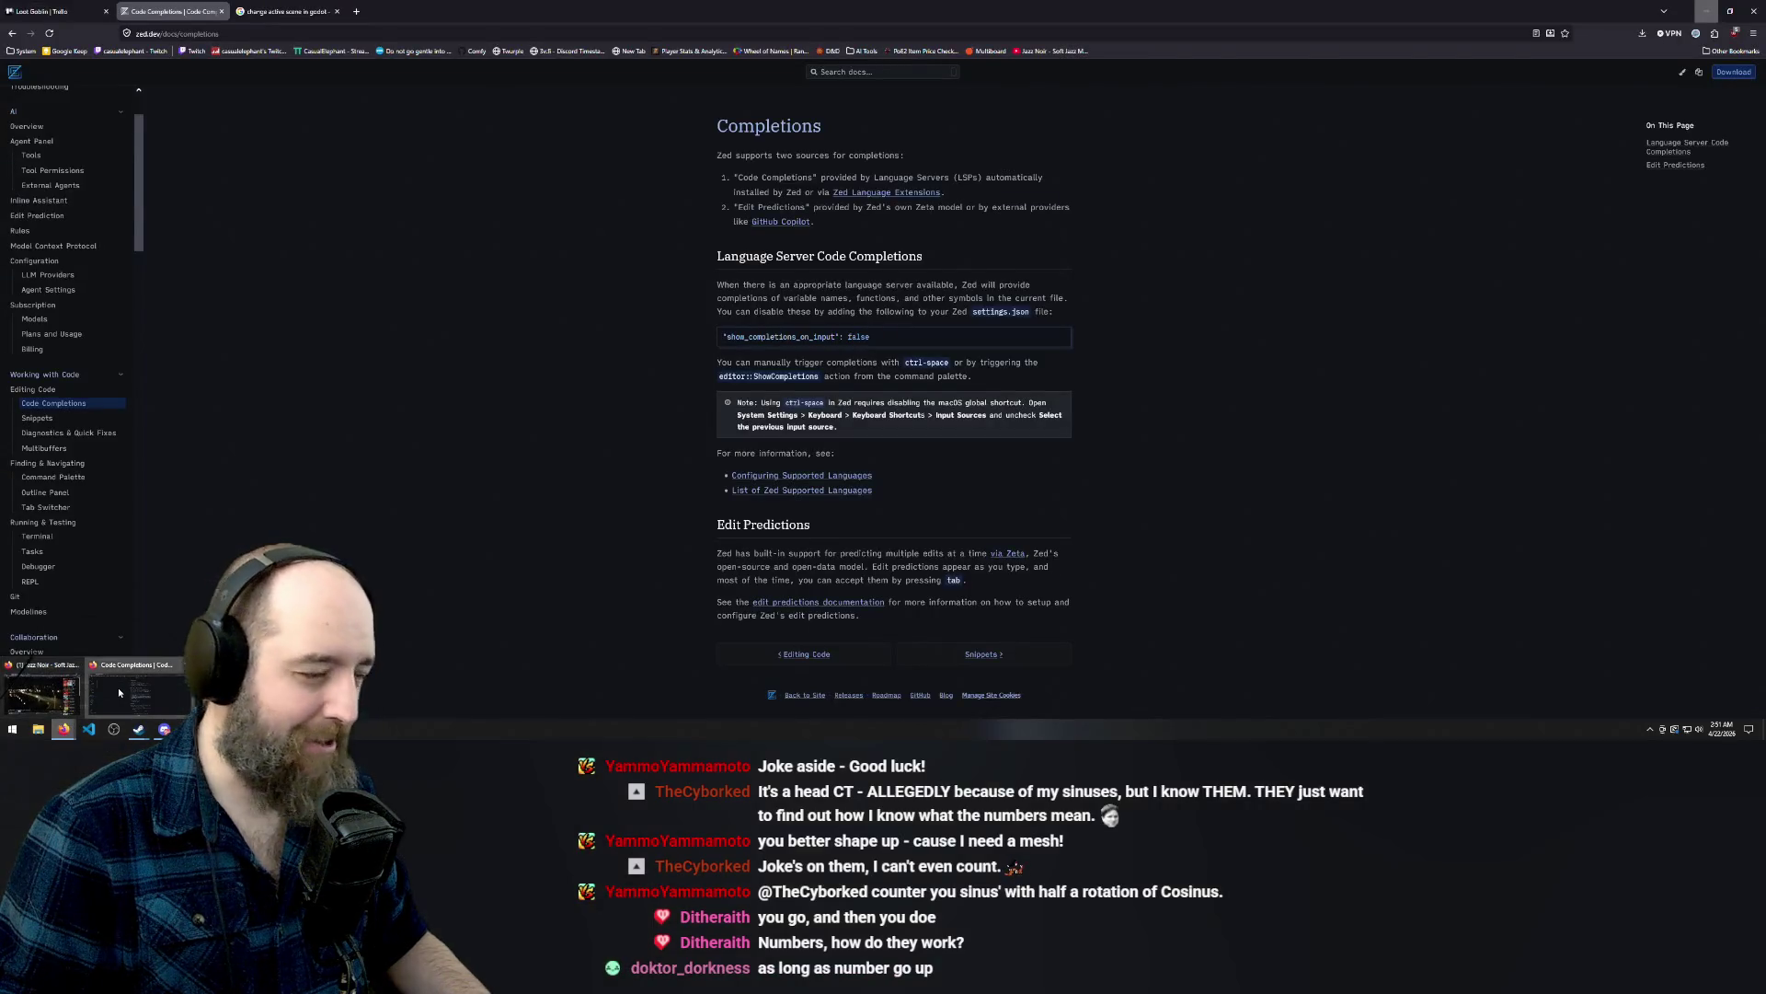
Search Google for 'click object godot'.
click(282, 7)
key(slash)
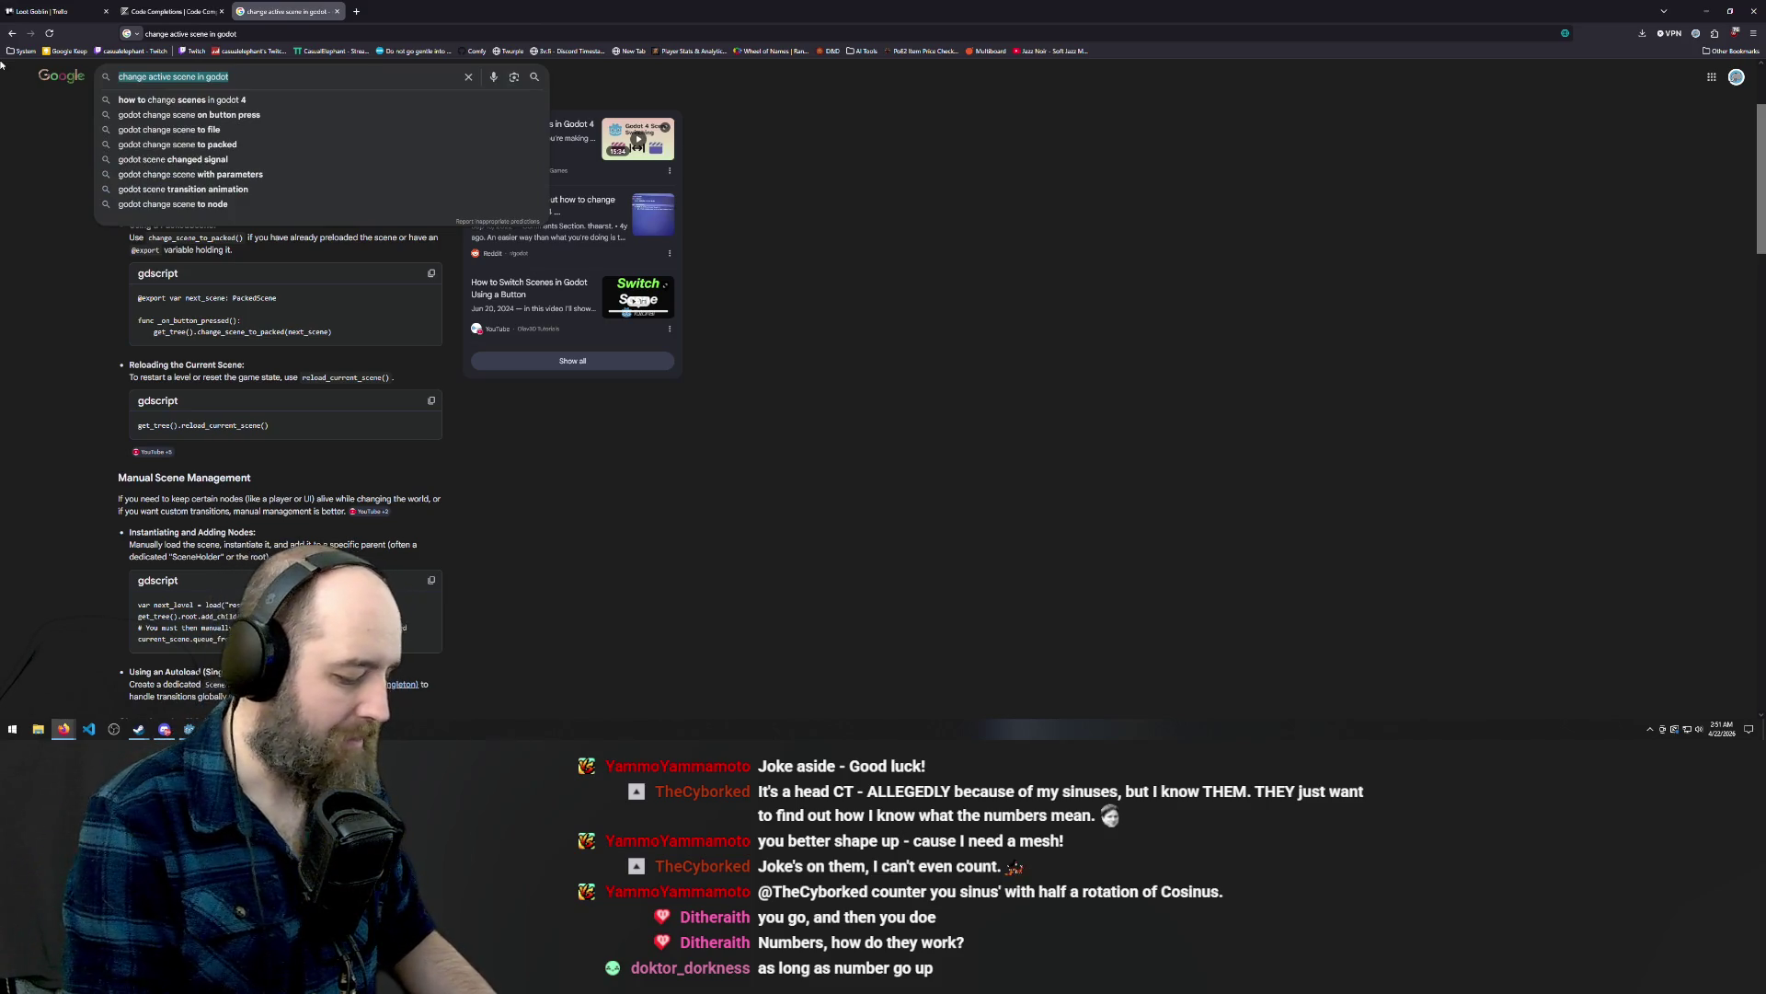
text(click object godot)
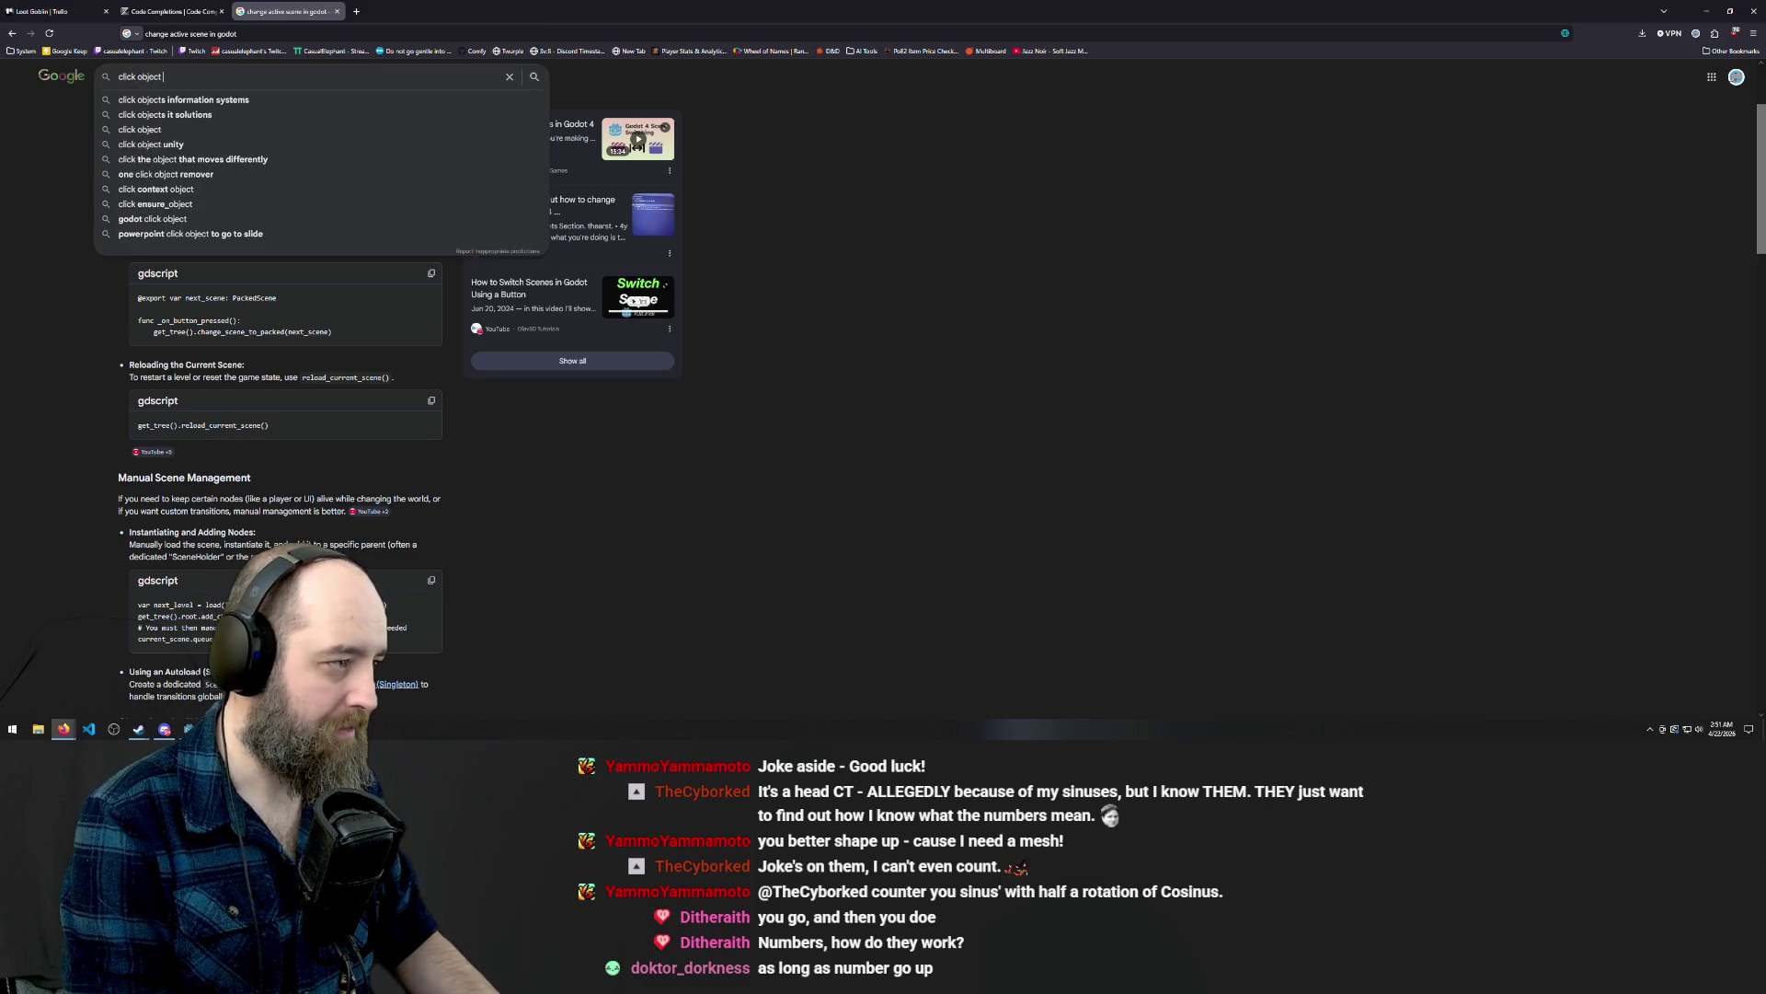
key(Return)
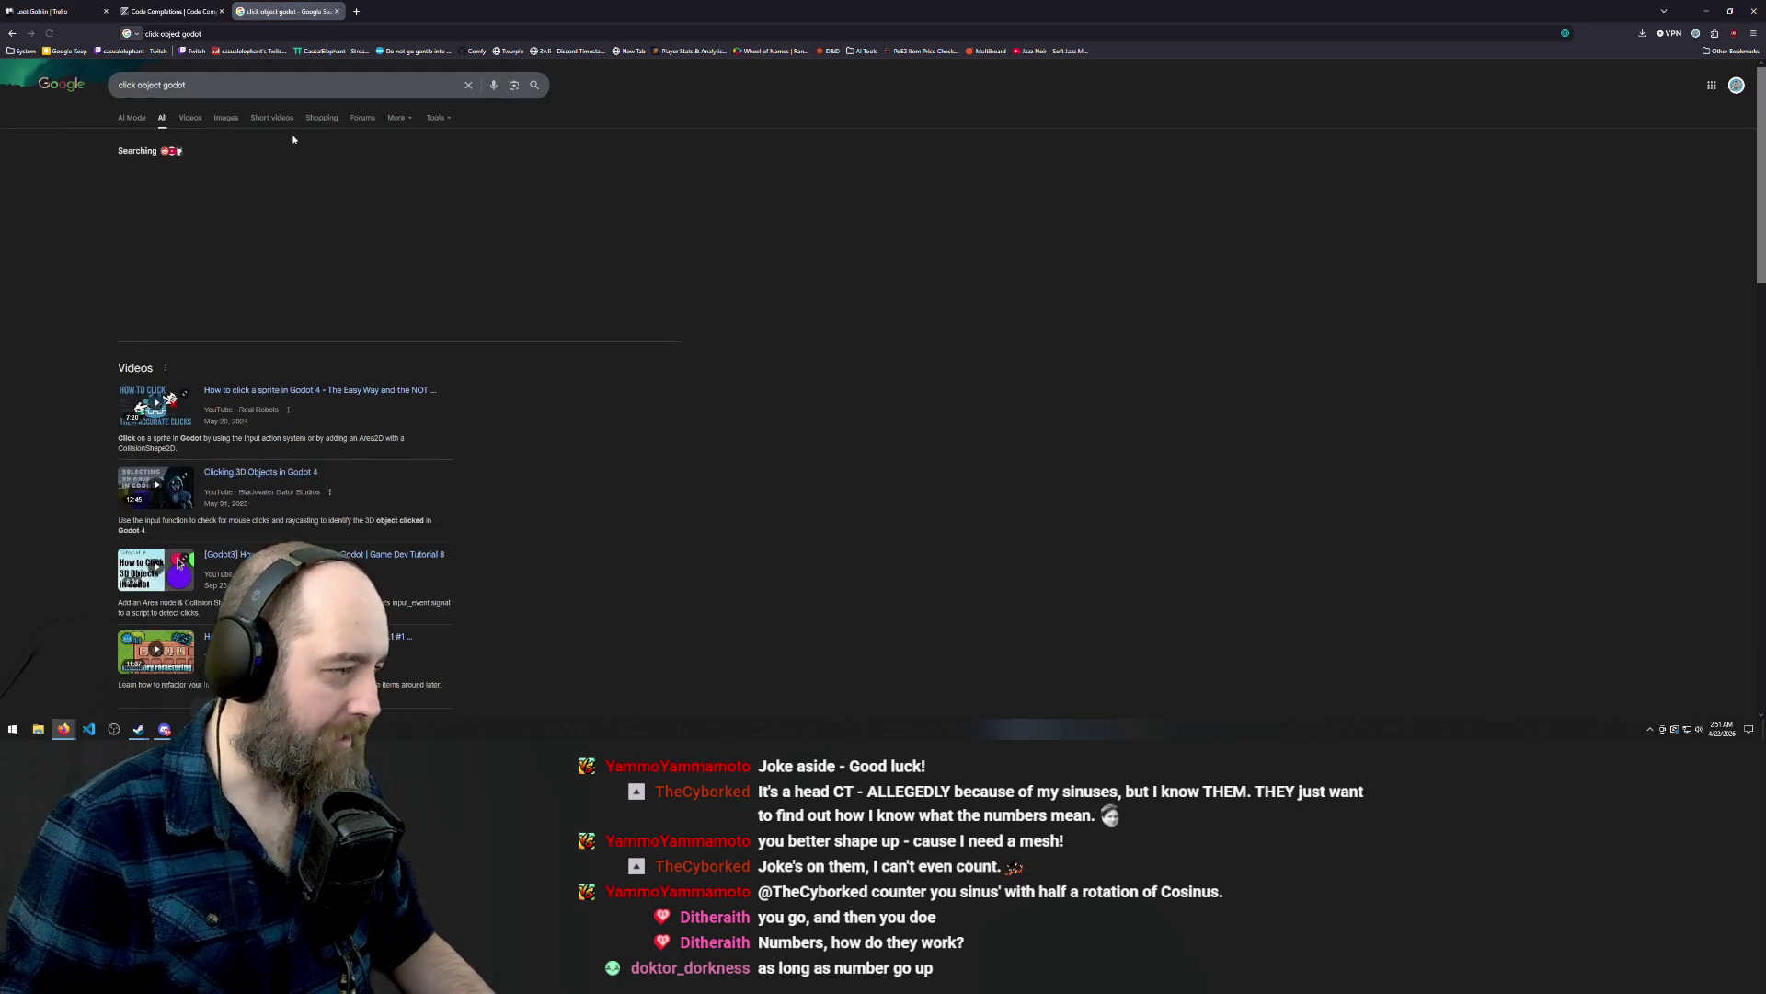
Read the expanded AI Overview on detecting clicks with the input_event signal.
click(262, 320)
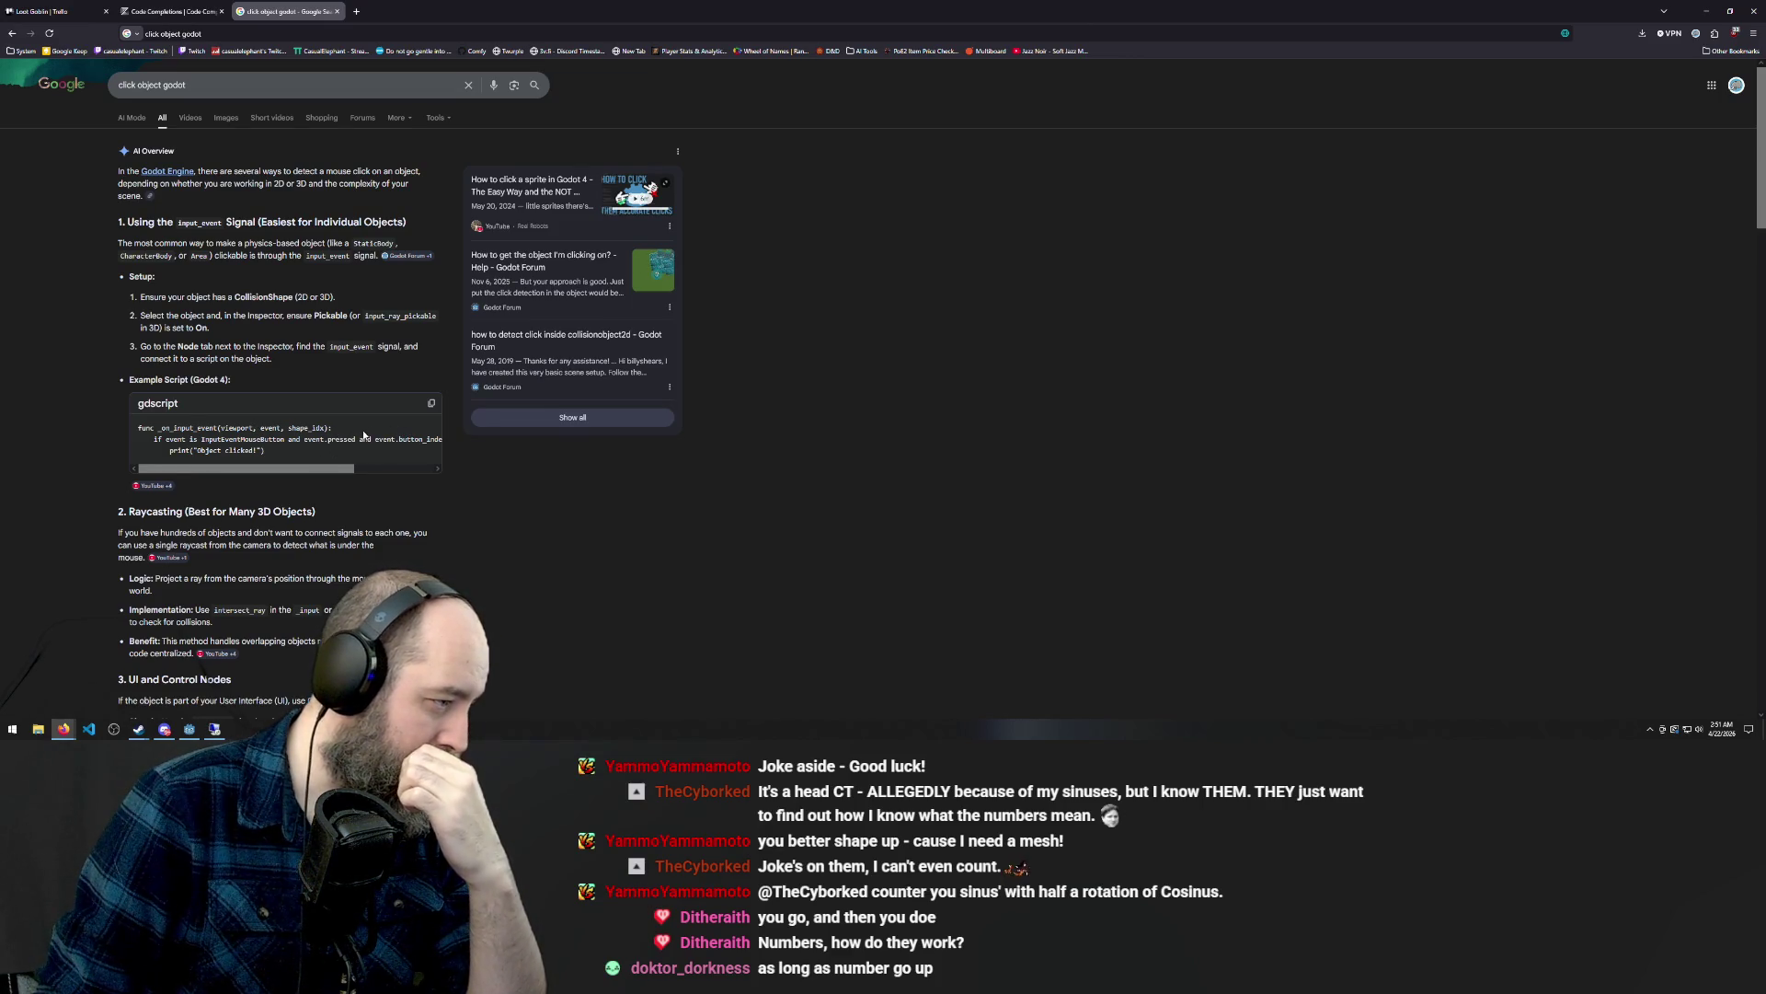
scroll(364, 435, down, 1)
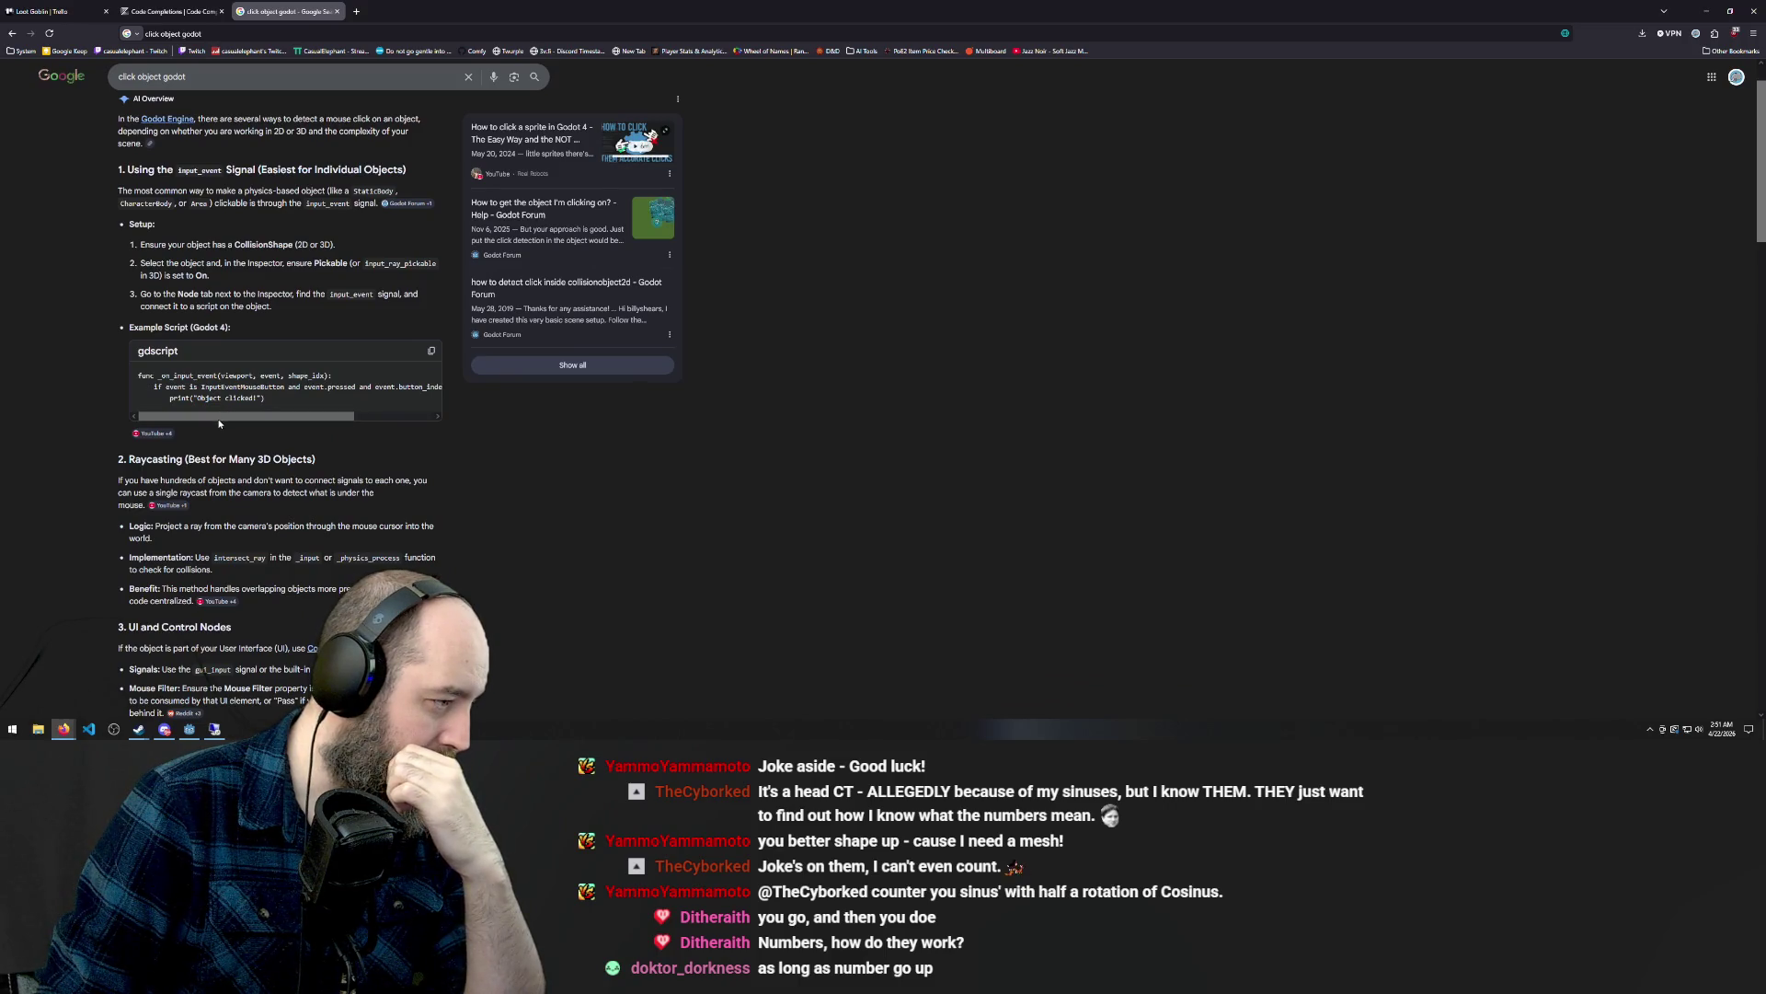
mouse_move(274, 421)
mouse_down()
mouse_move(350, 426)
mouse_move(114, 409)
mouse_up()
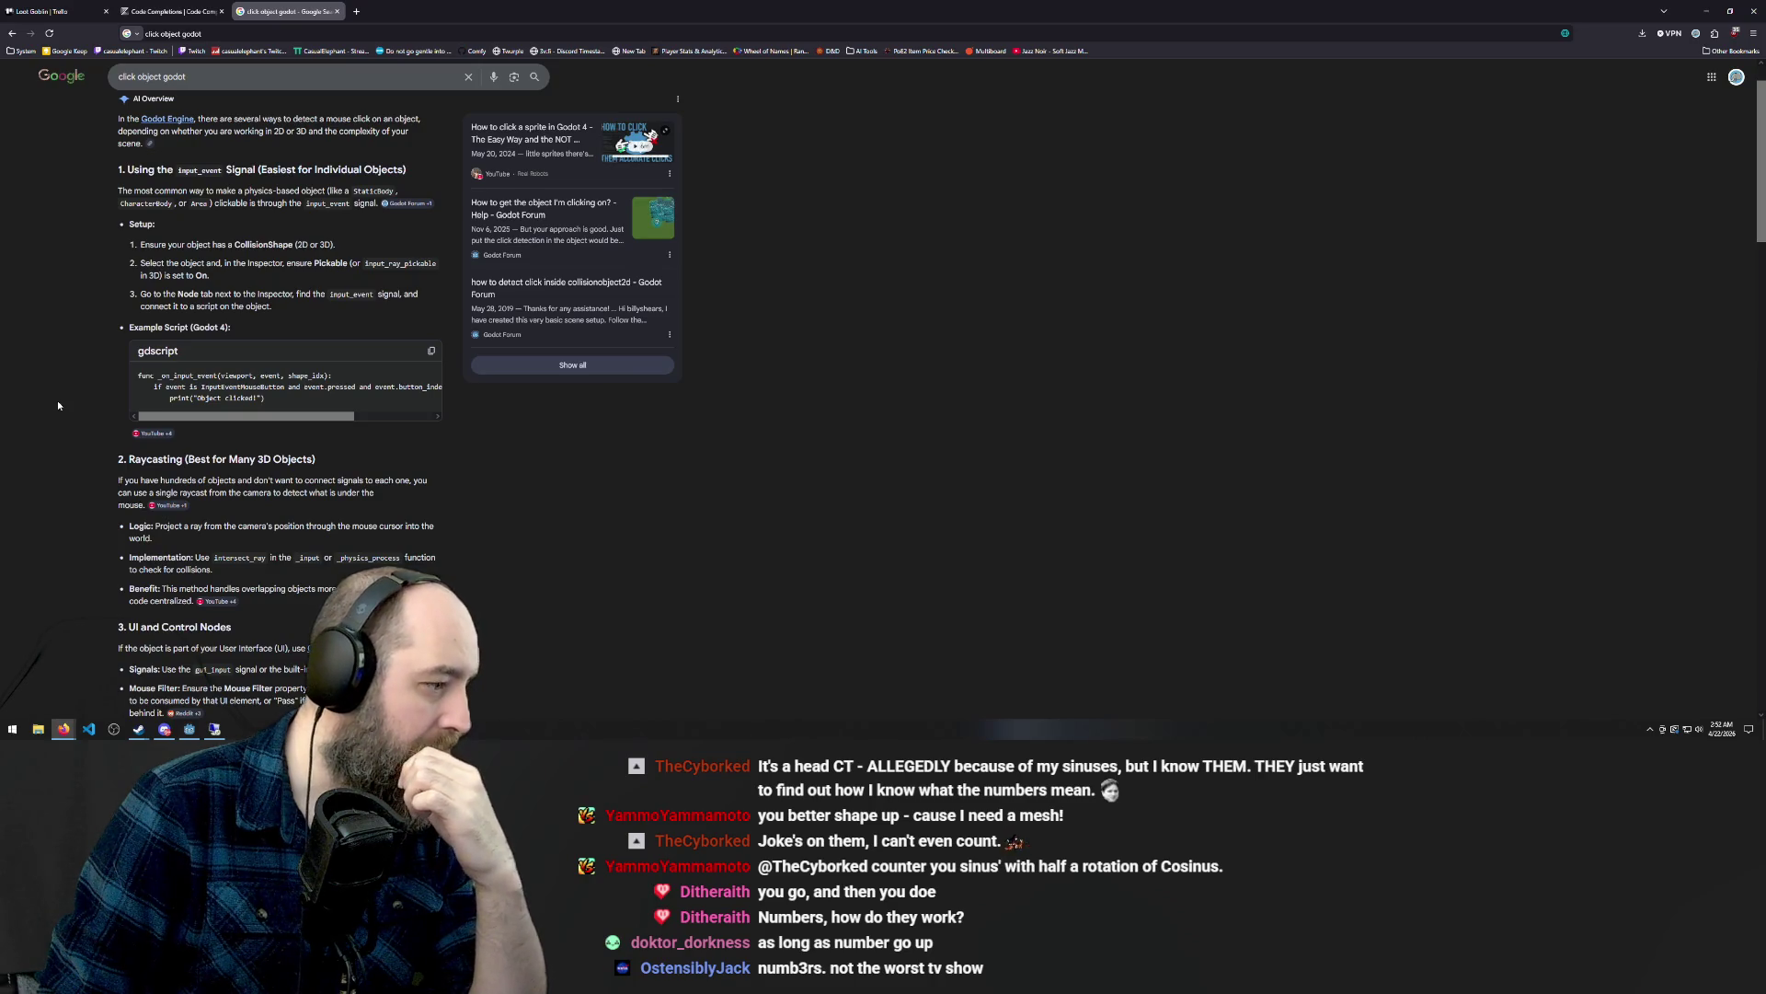
scroll(57, 400, down, 2)
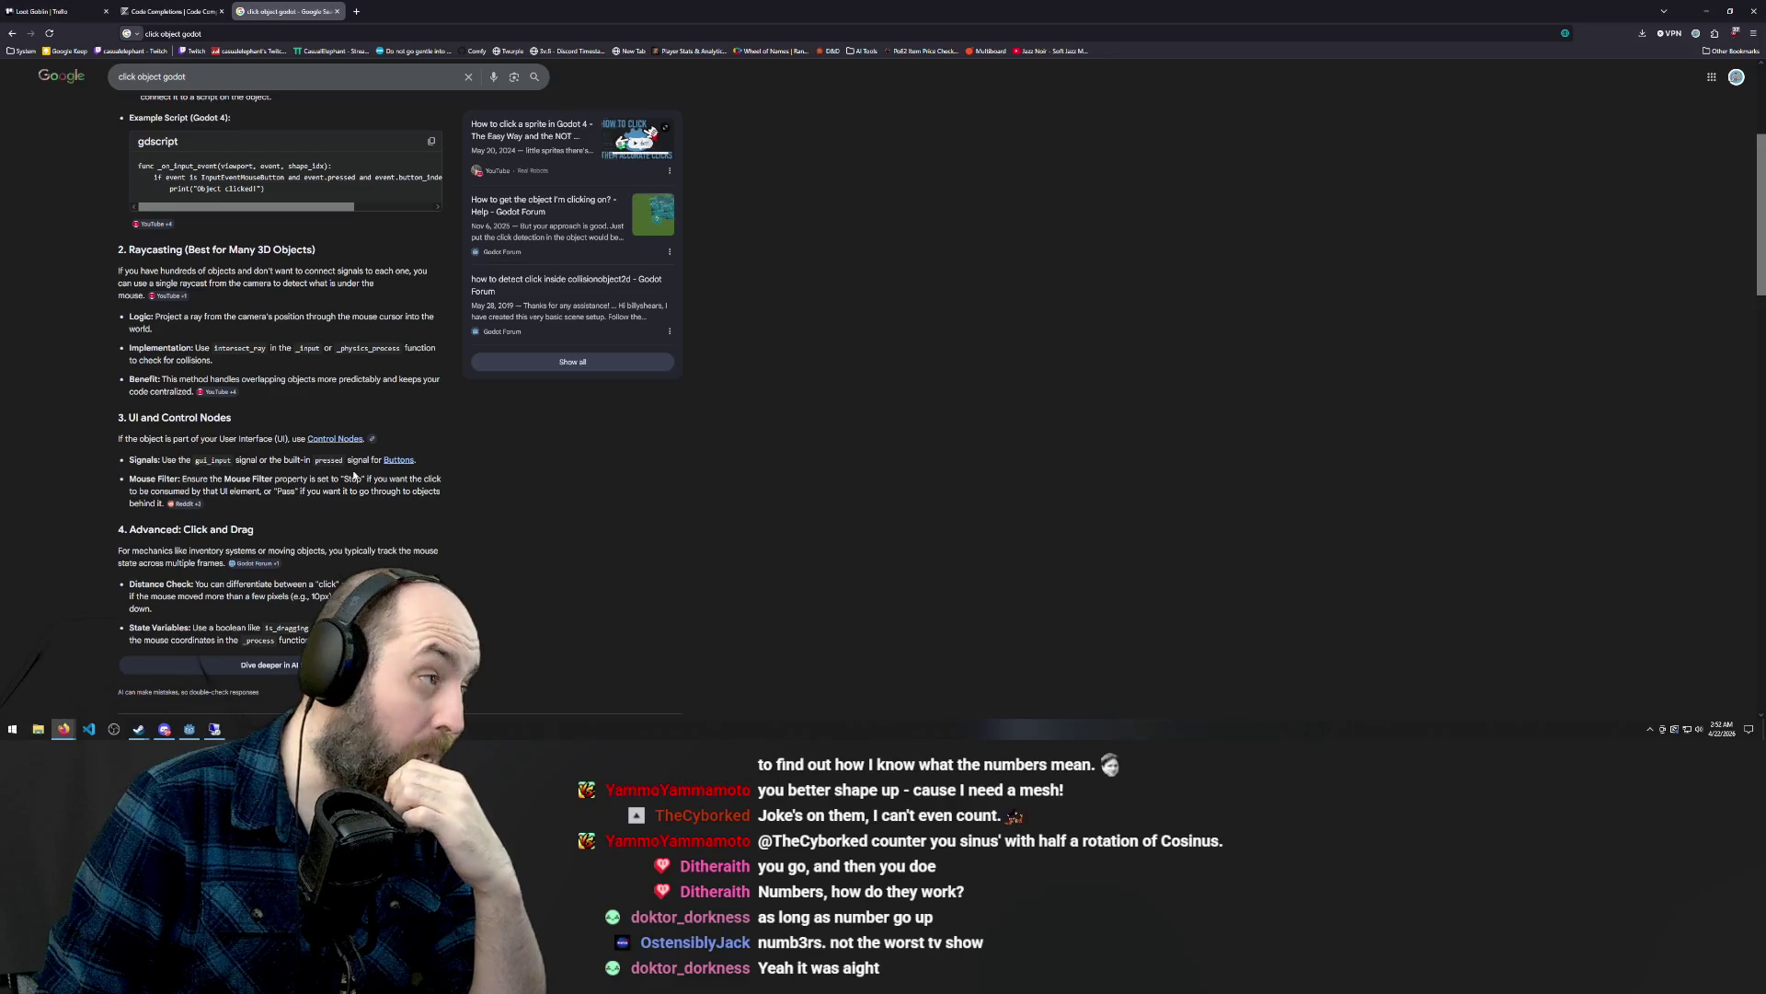
click(199, 731)
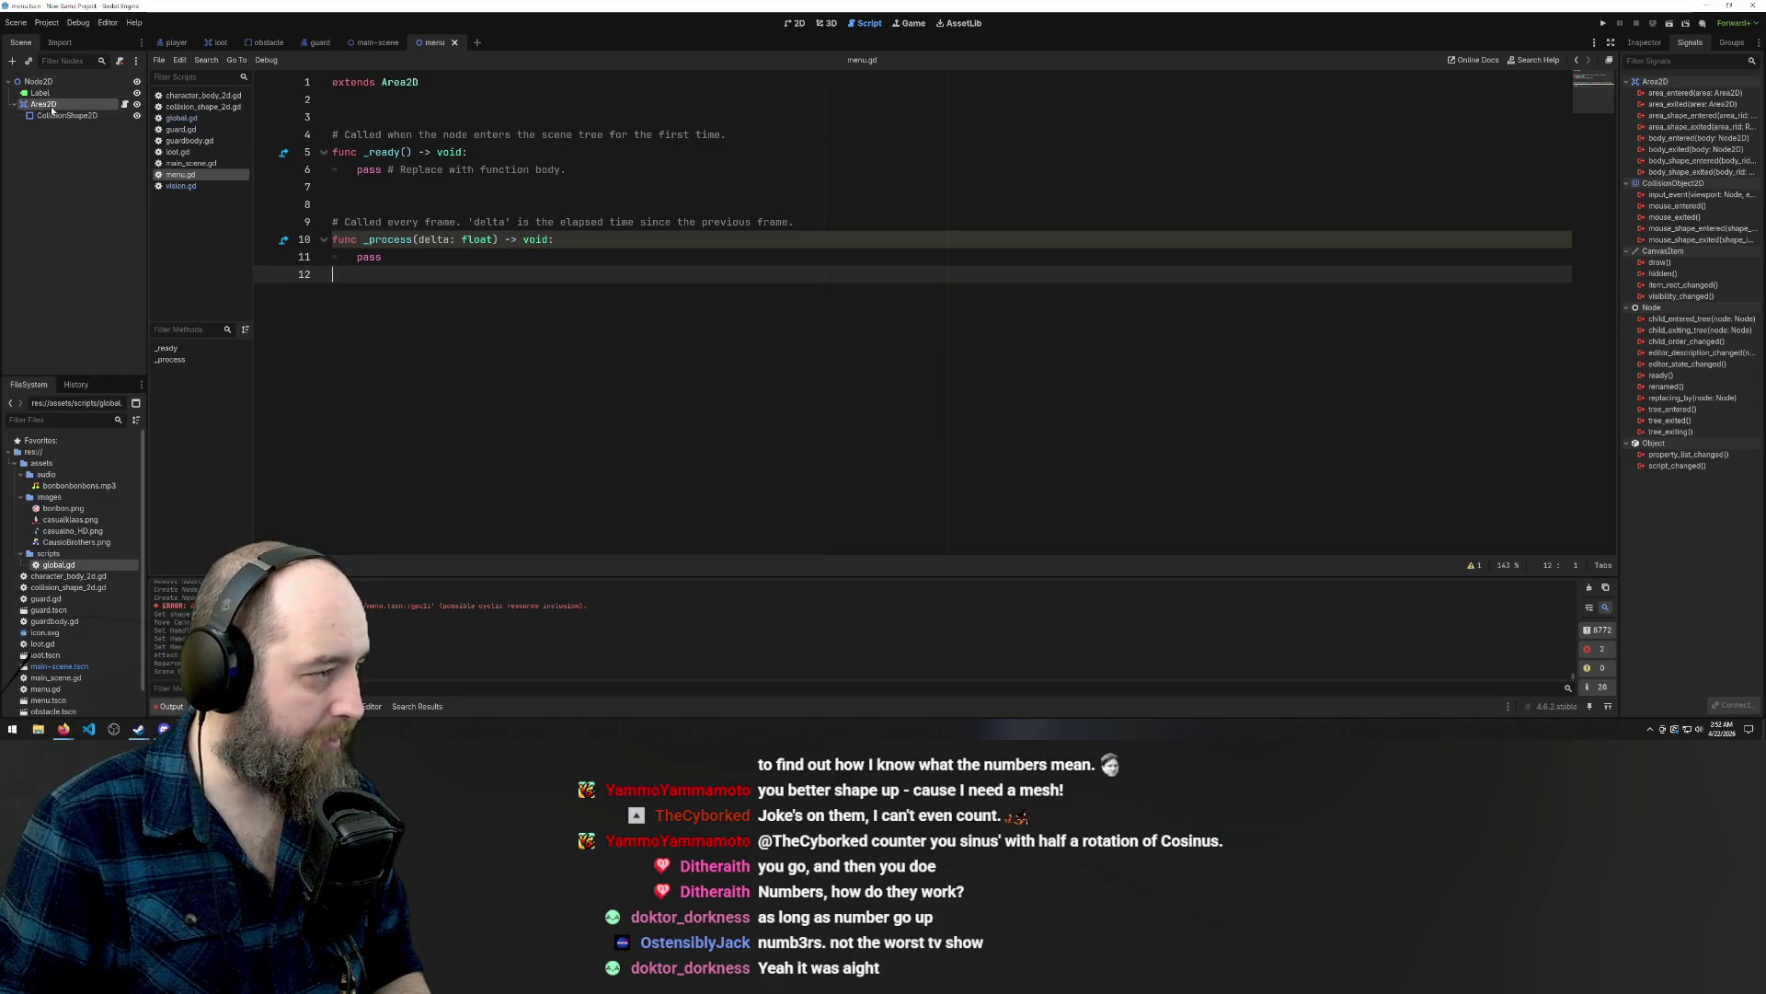
Delete the Label and the Area2D with its collision shape, then close the menu scene tab.
click(64, 140)
click(65, 105)
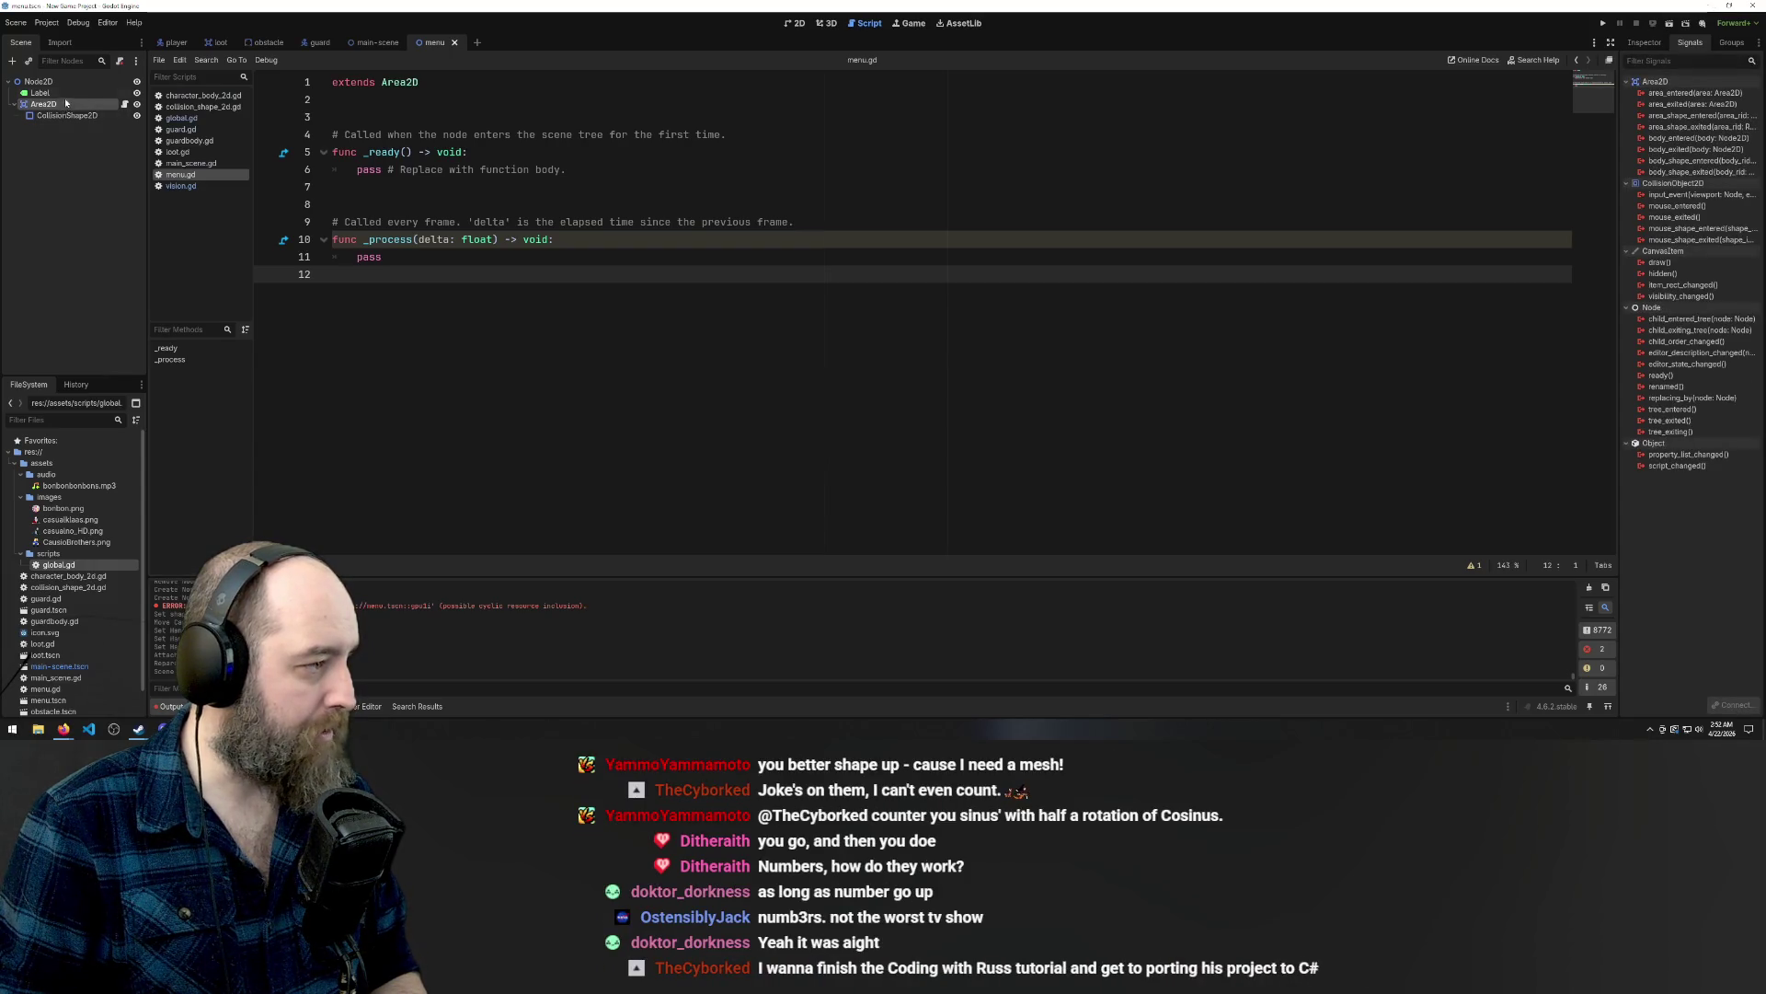
click(66, 92)
key(Delete)
key(Return)
click(66, 92)
key(Delete)
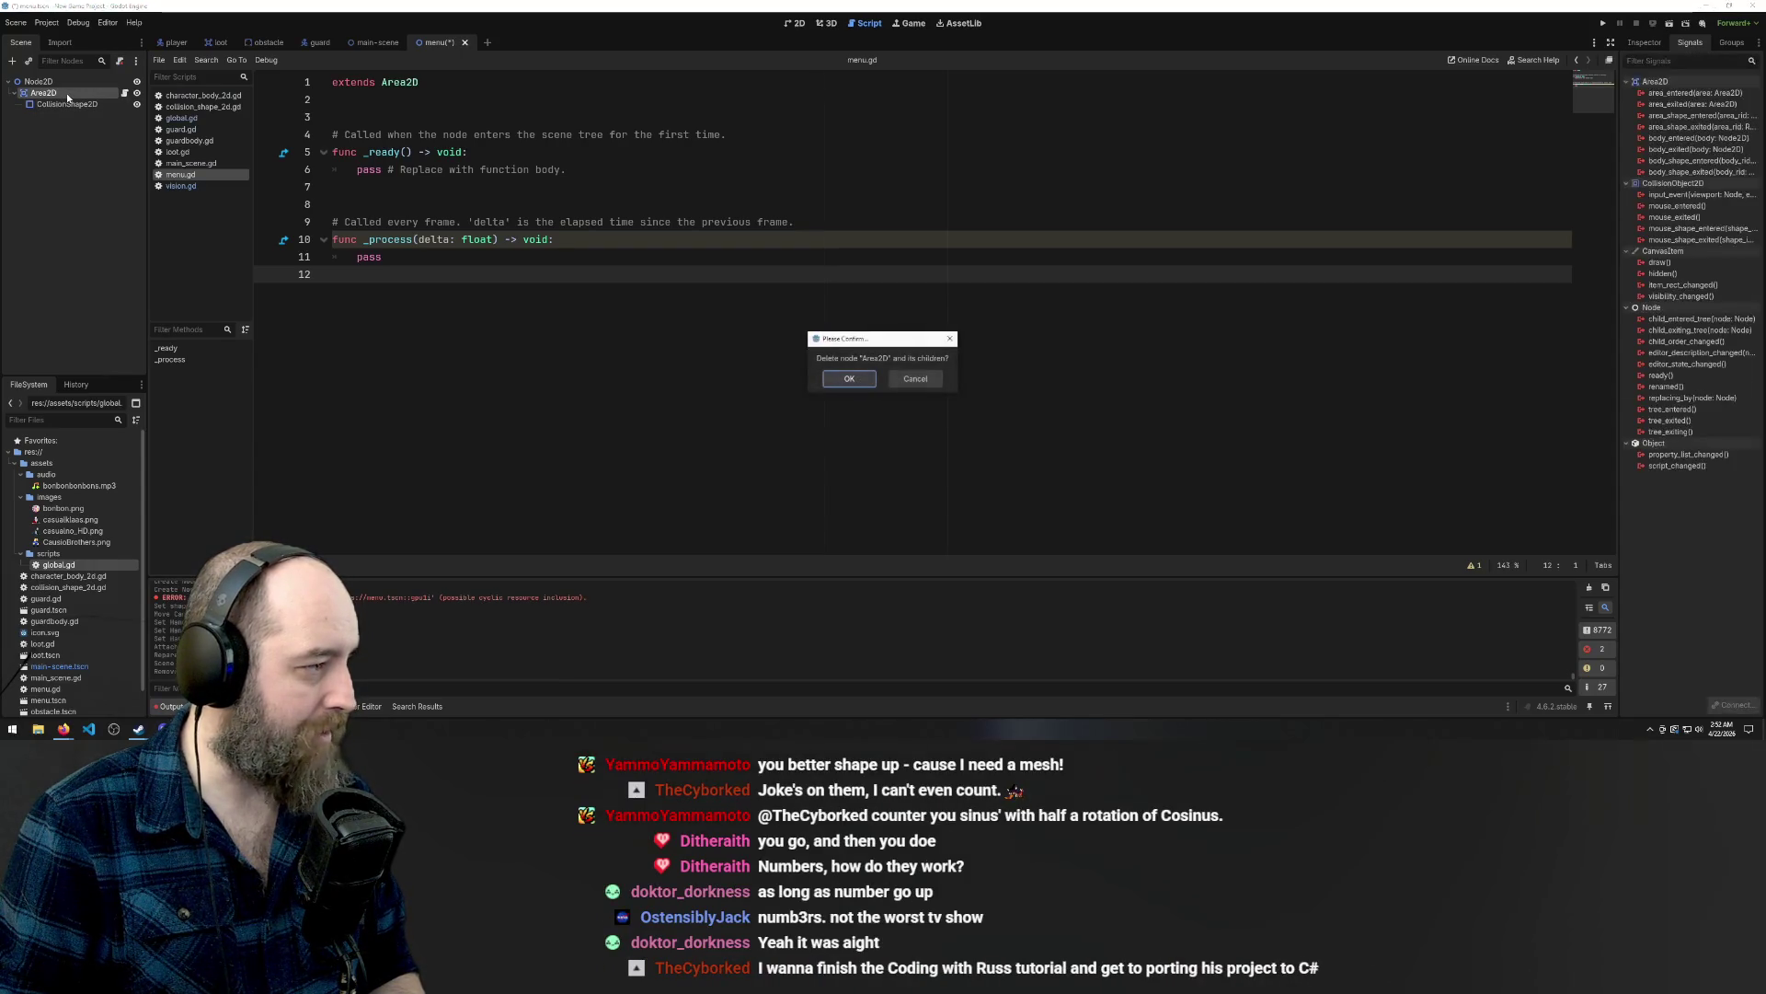
key(Return)
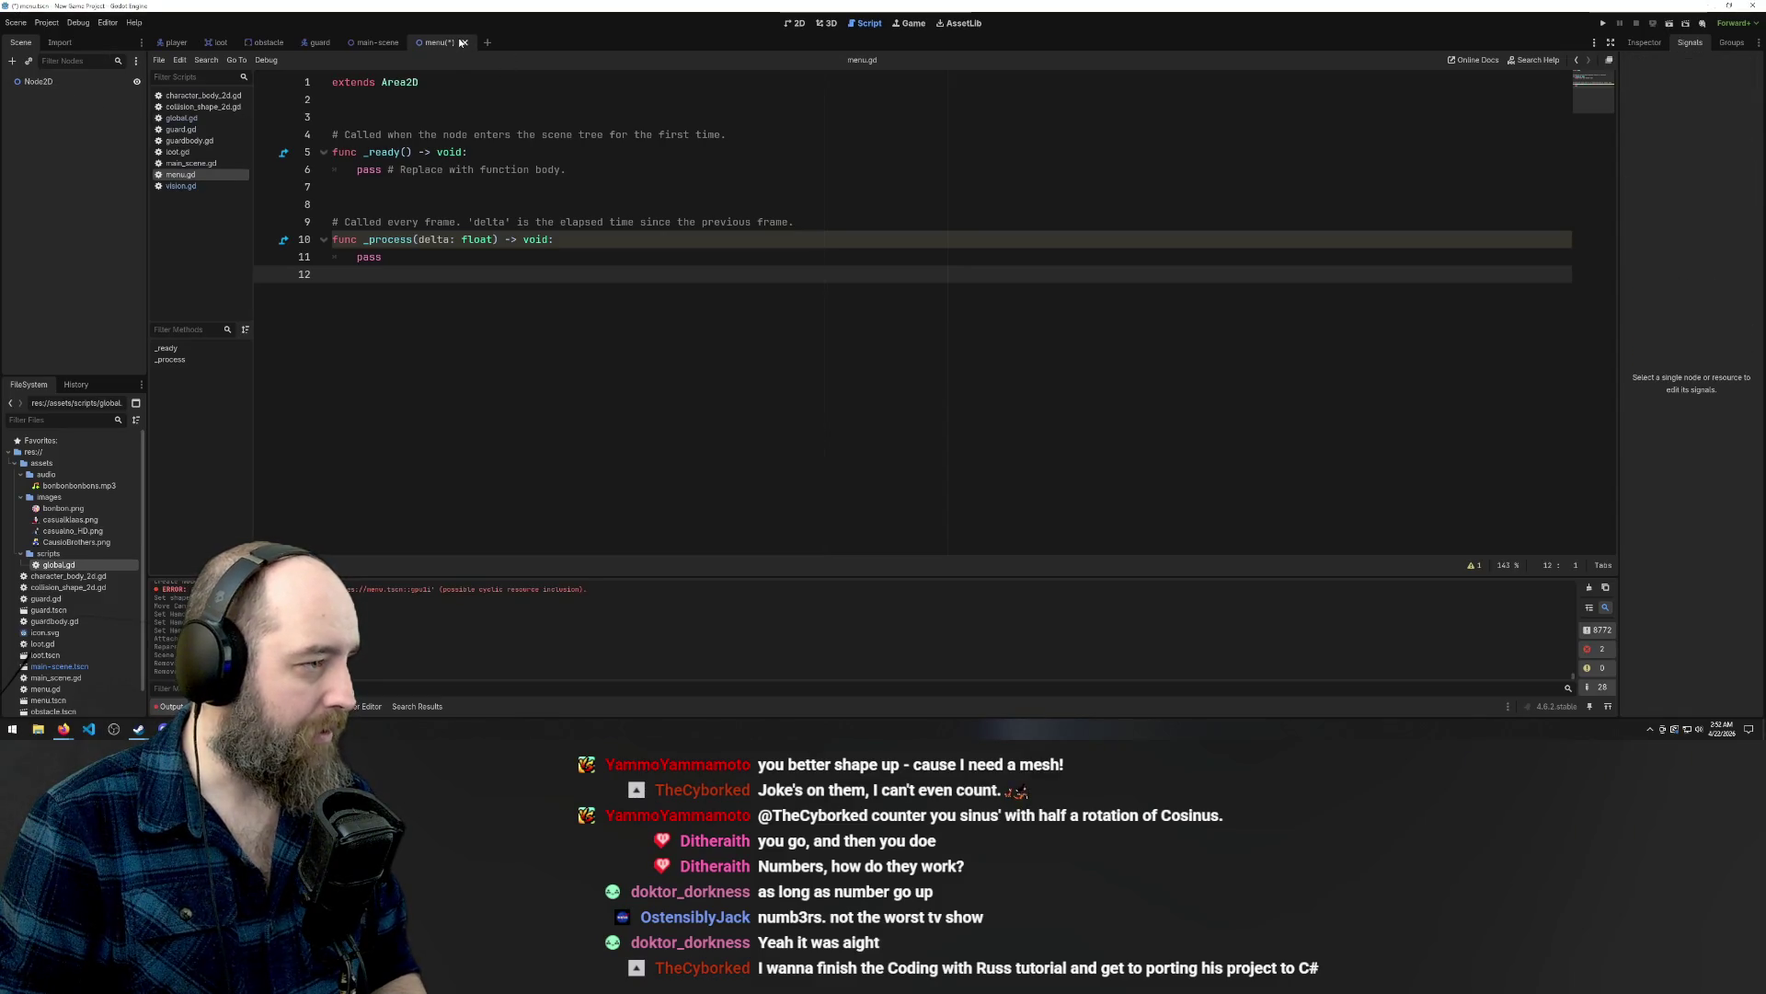
click(466, 44)
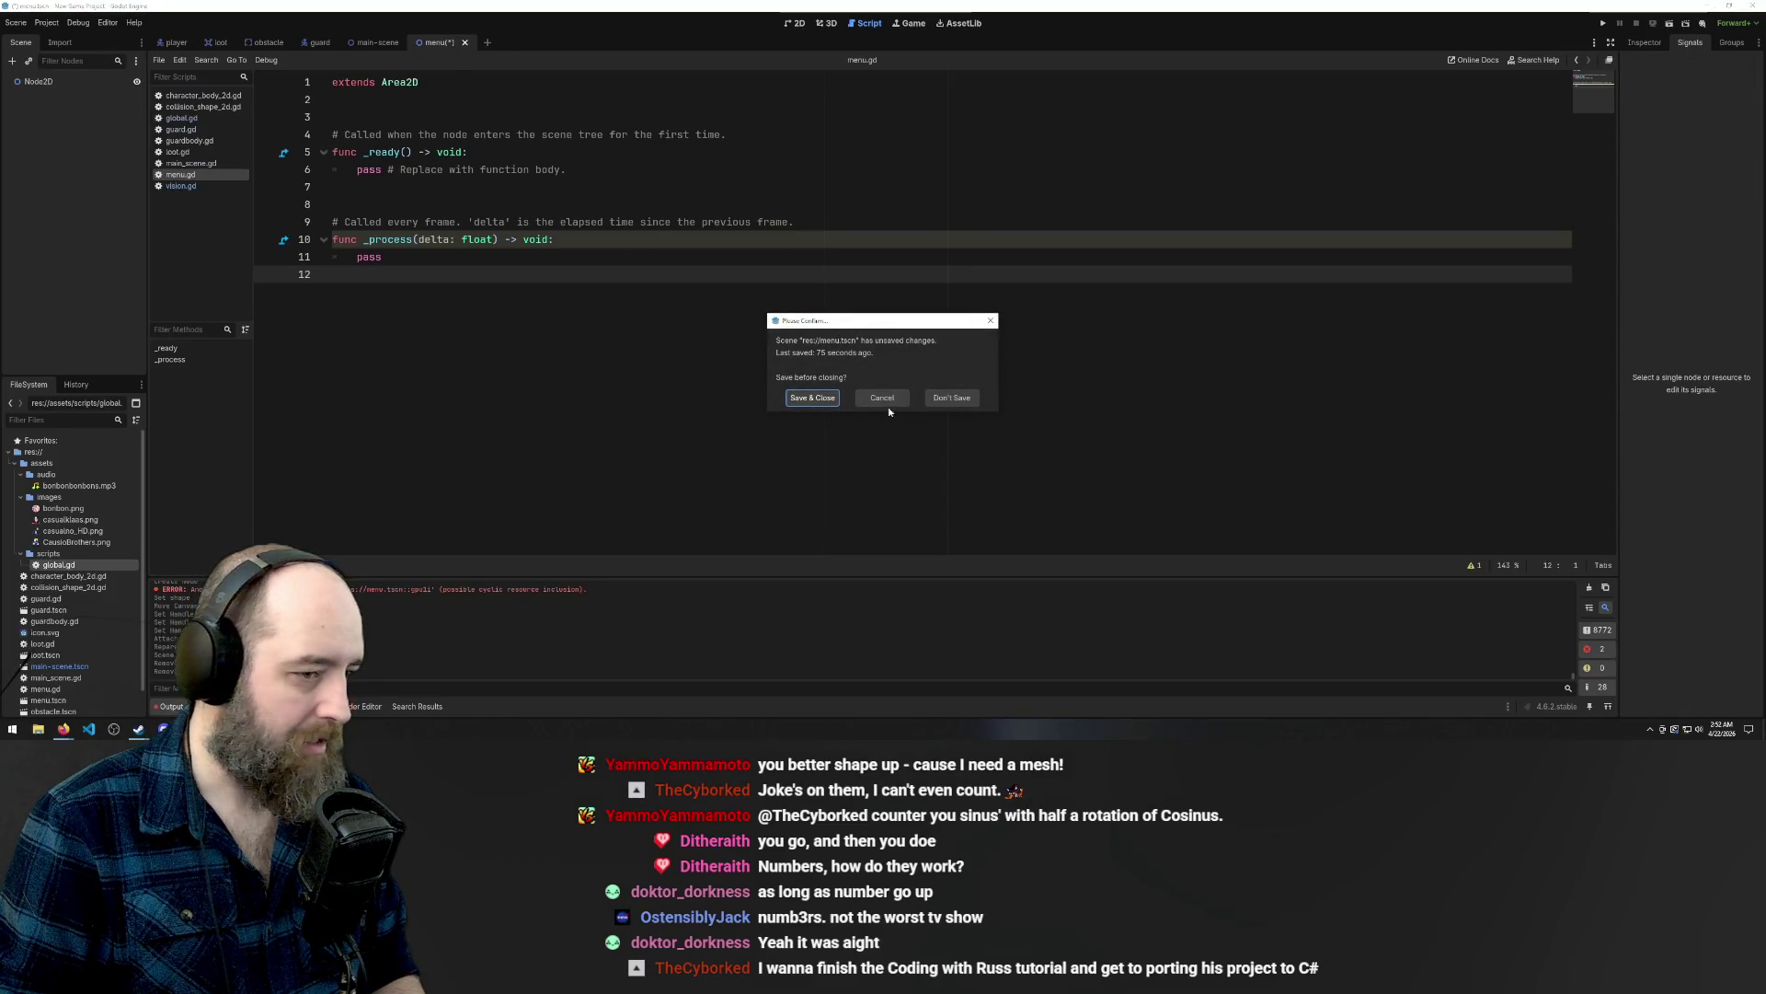
click(951, 398)
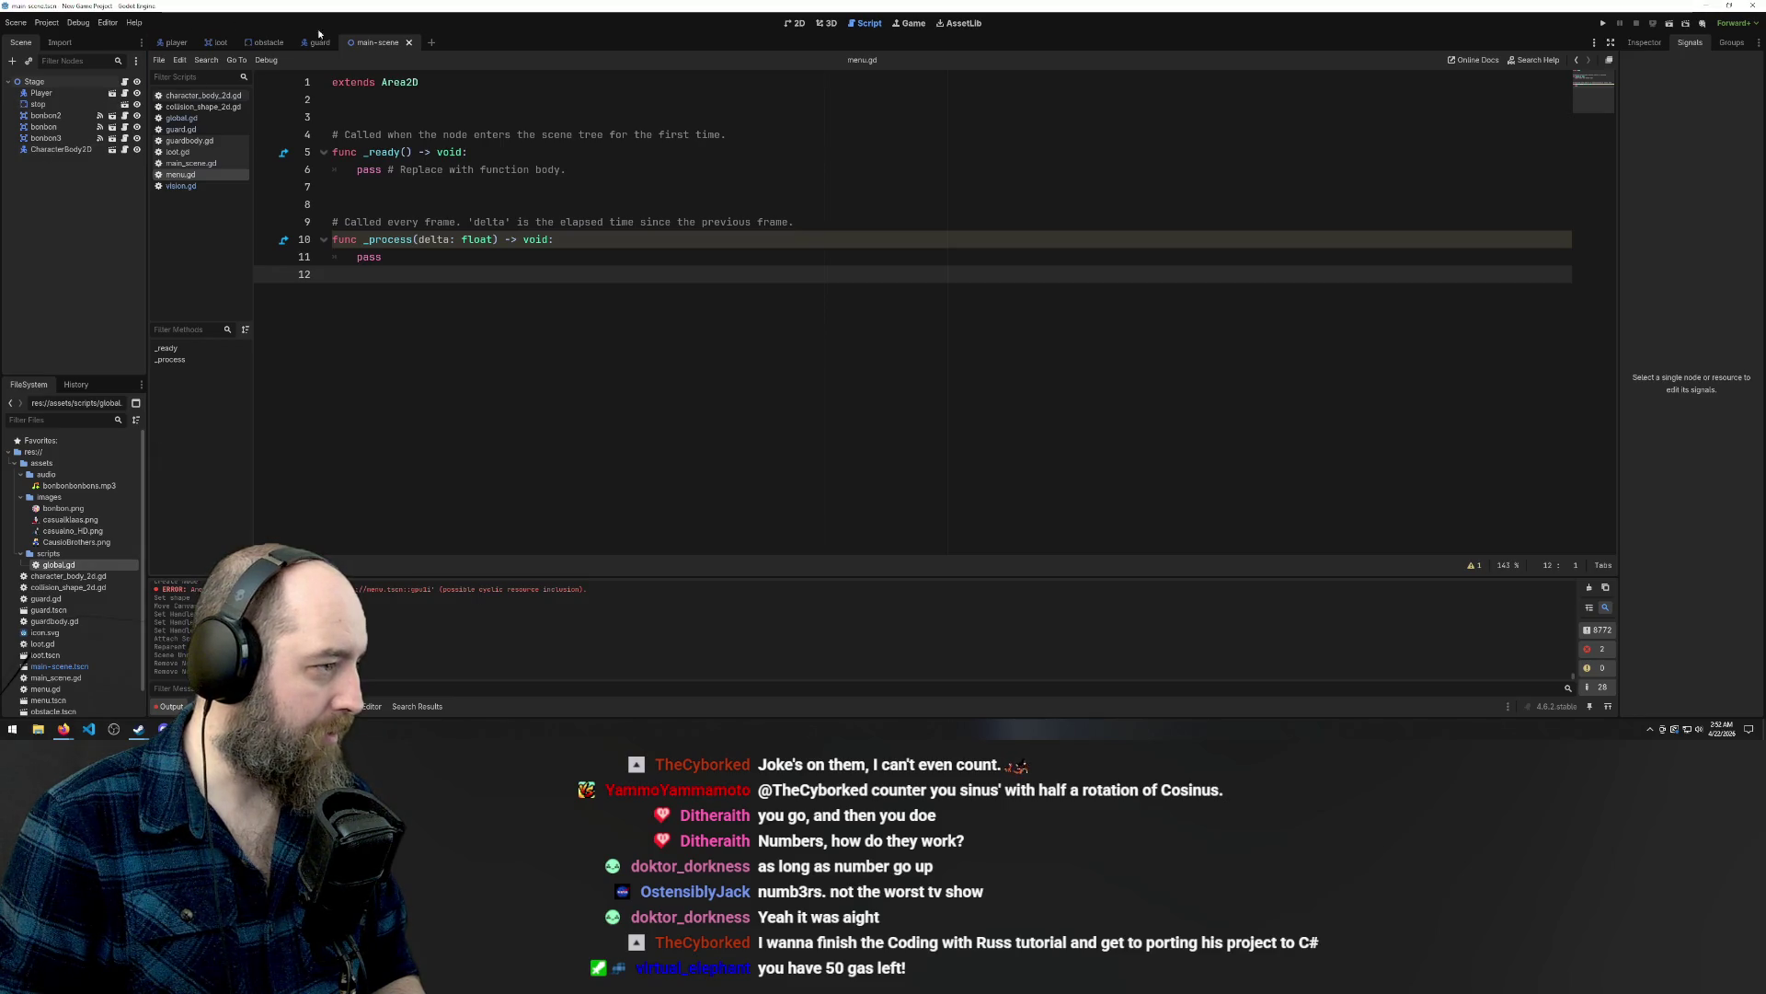
Open a new empty scene tab in the 2D workspace, then close it again.
click(433, 43)
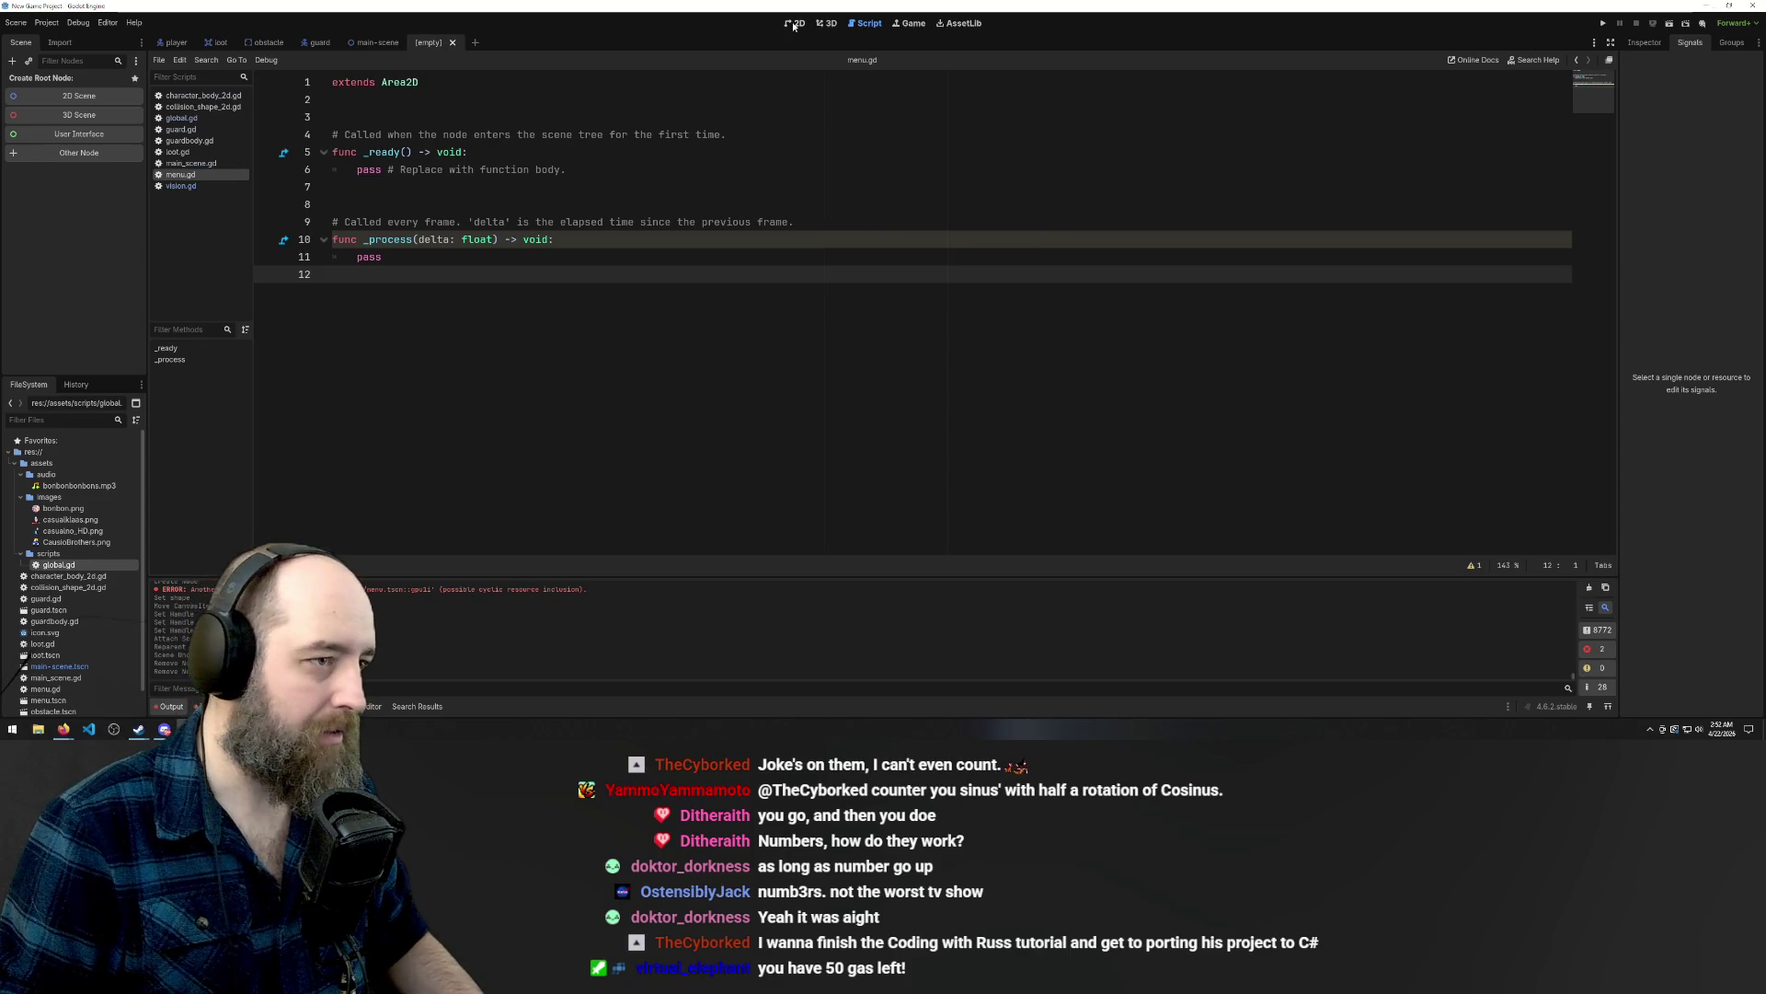
click(795, 25)
right_click(440, 44)
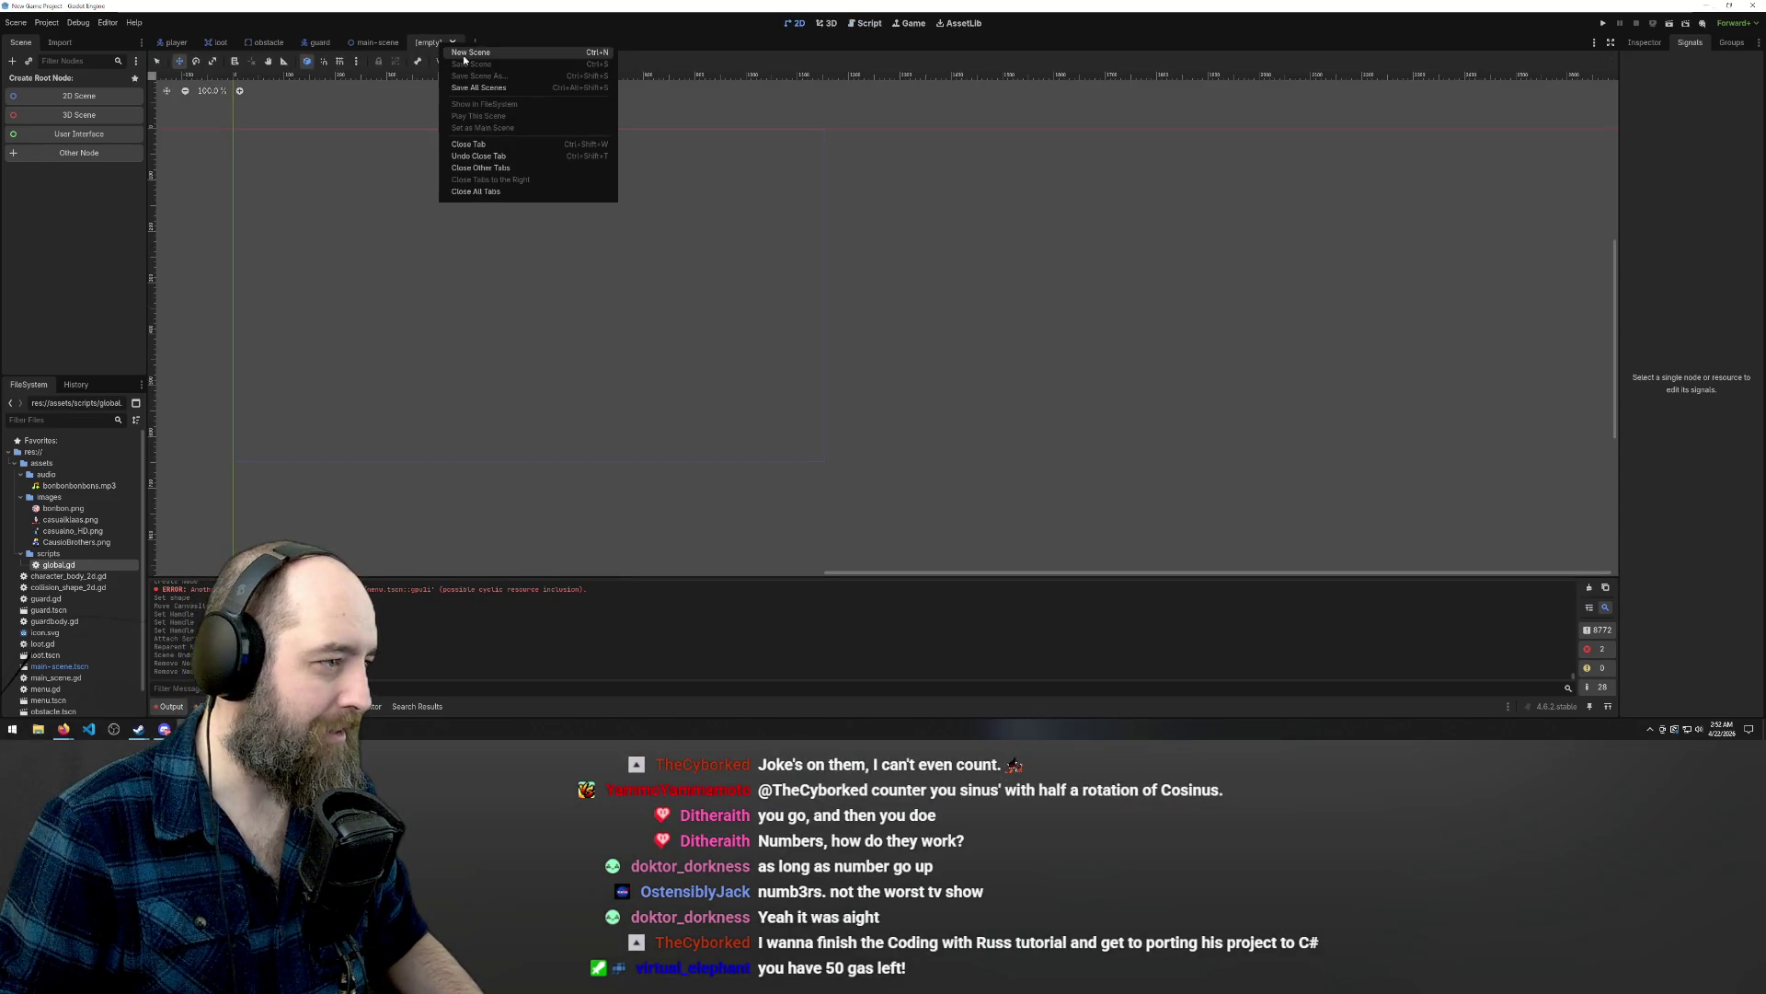
click(391, 212)
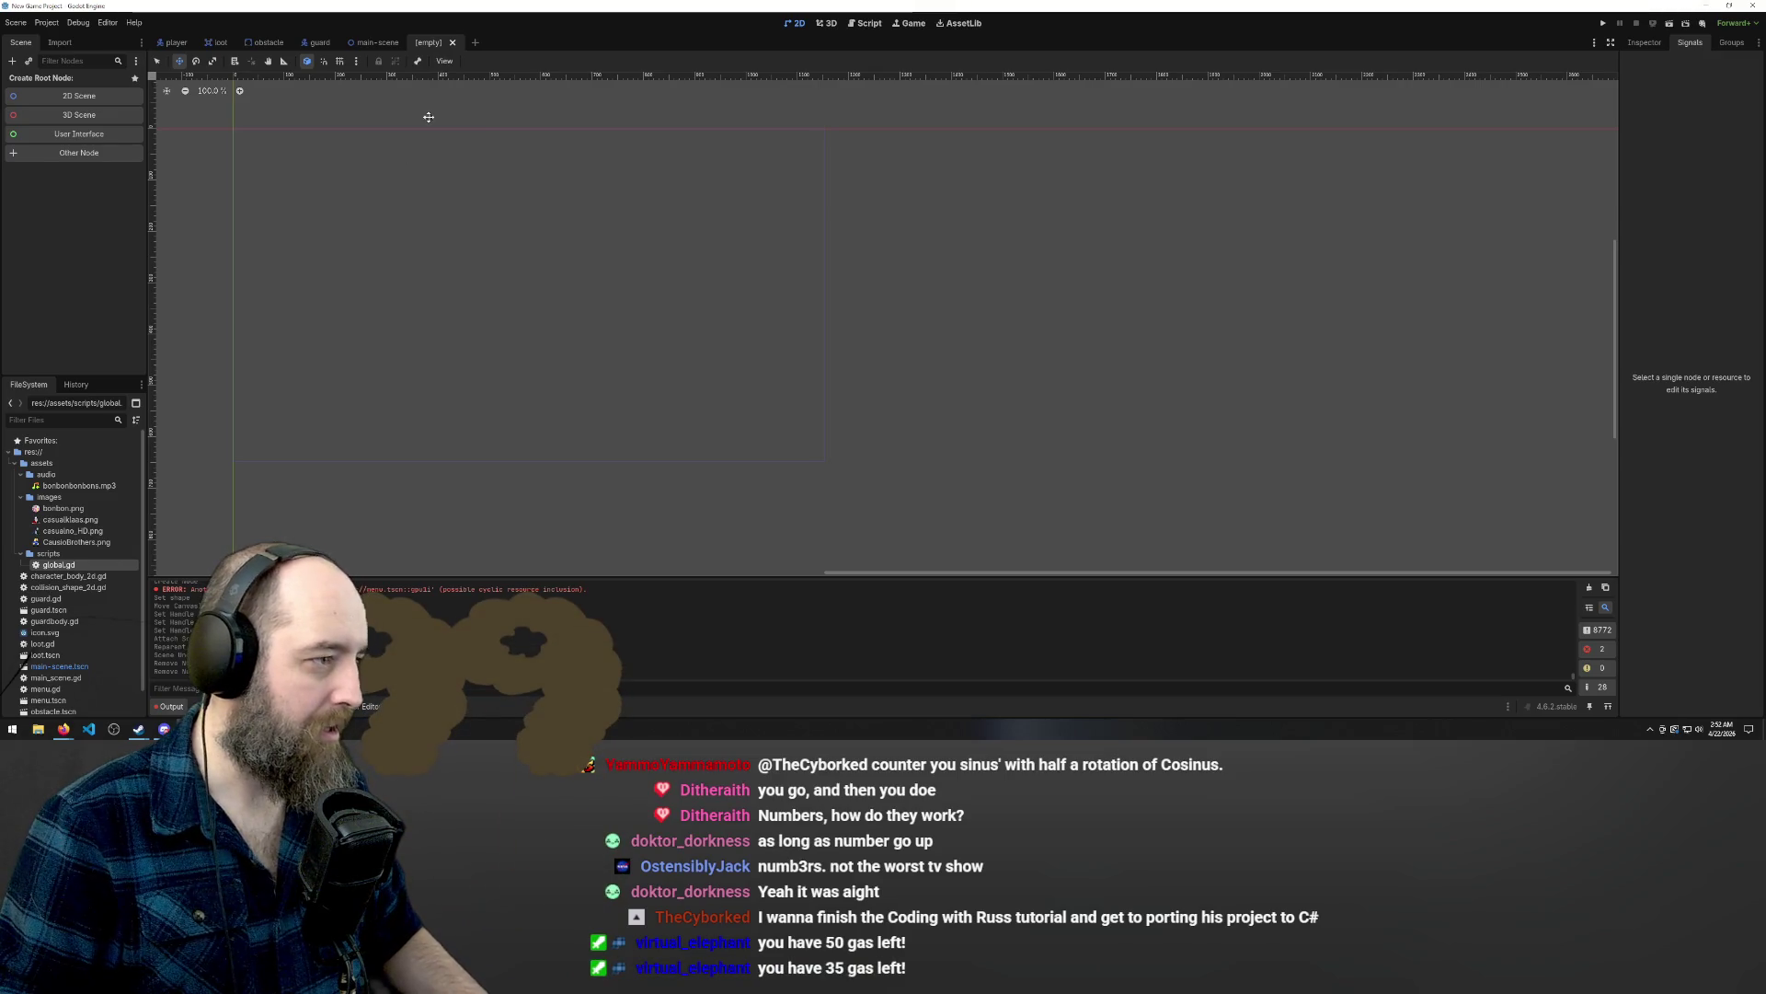
click(453, 44)
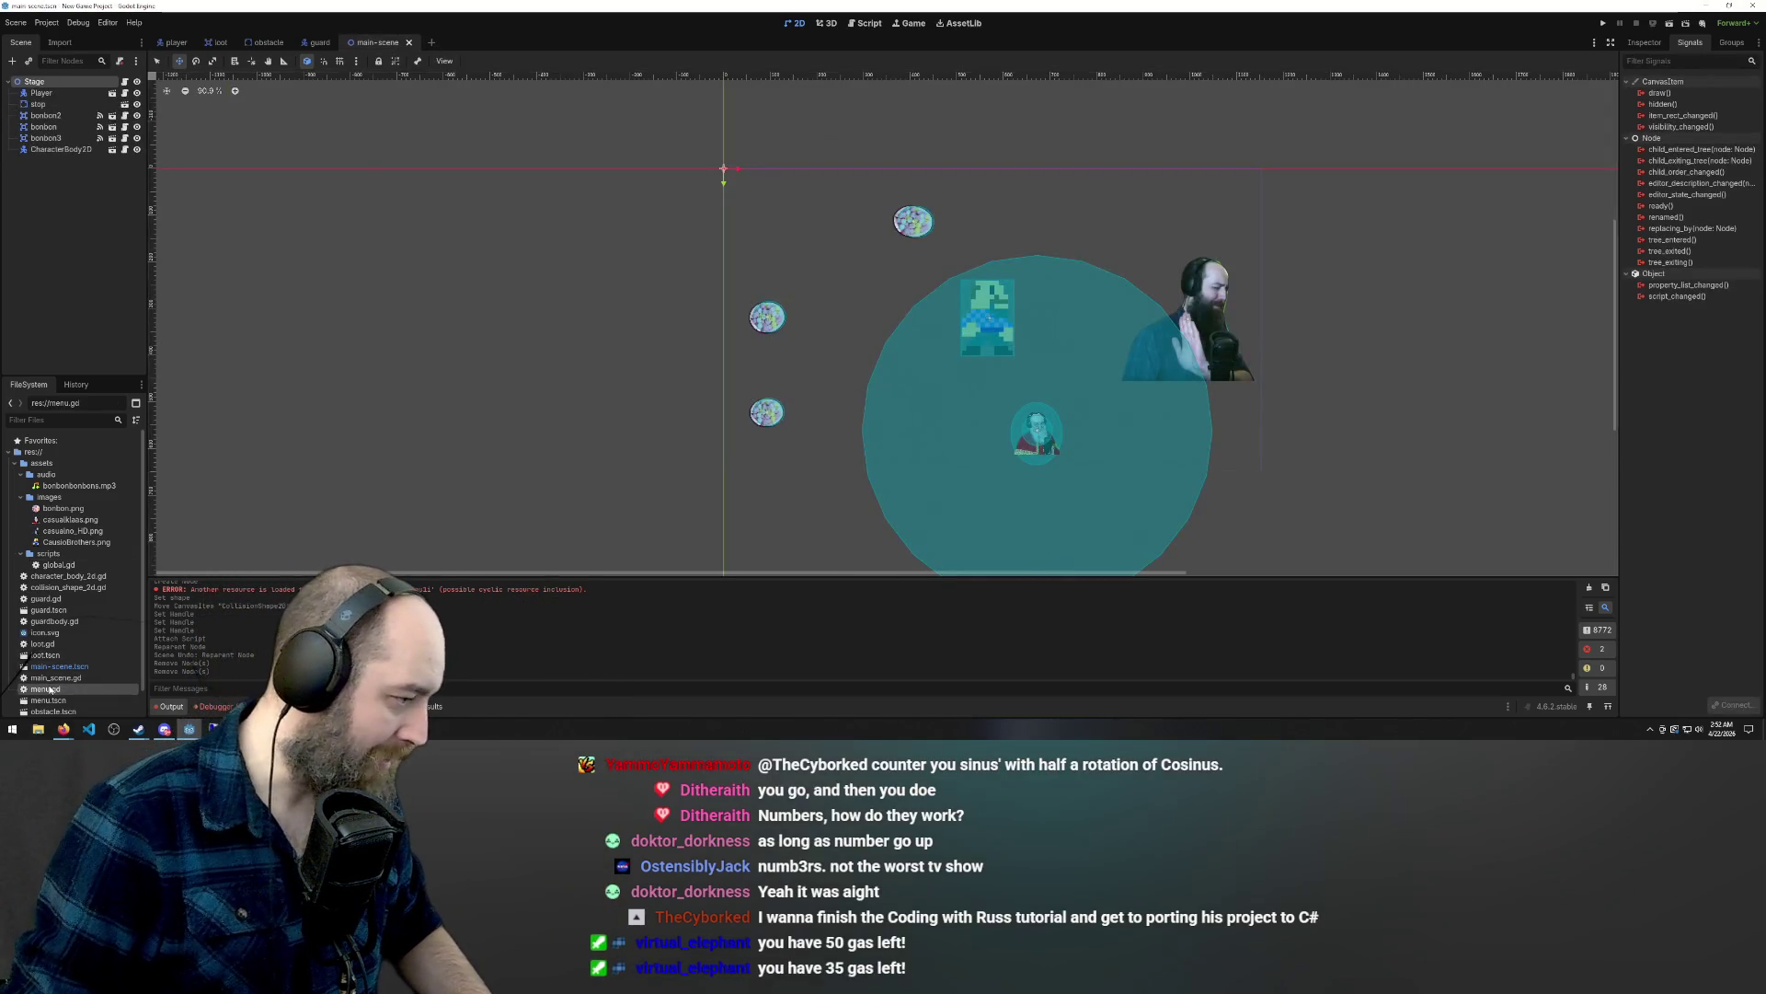
Open menu.gd and switch between it and the 2D view of main-scene.
double_click(46, 688)
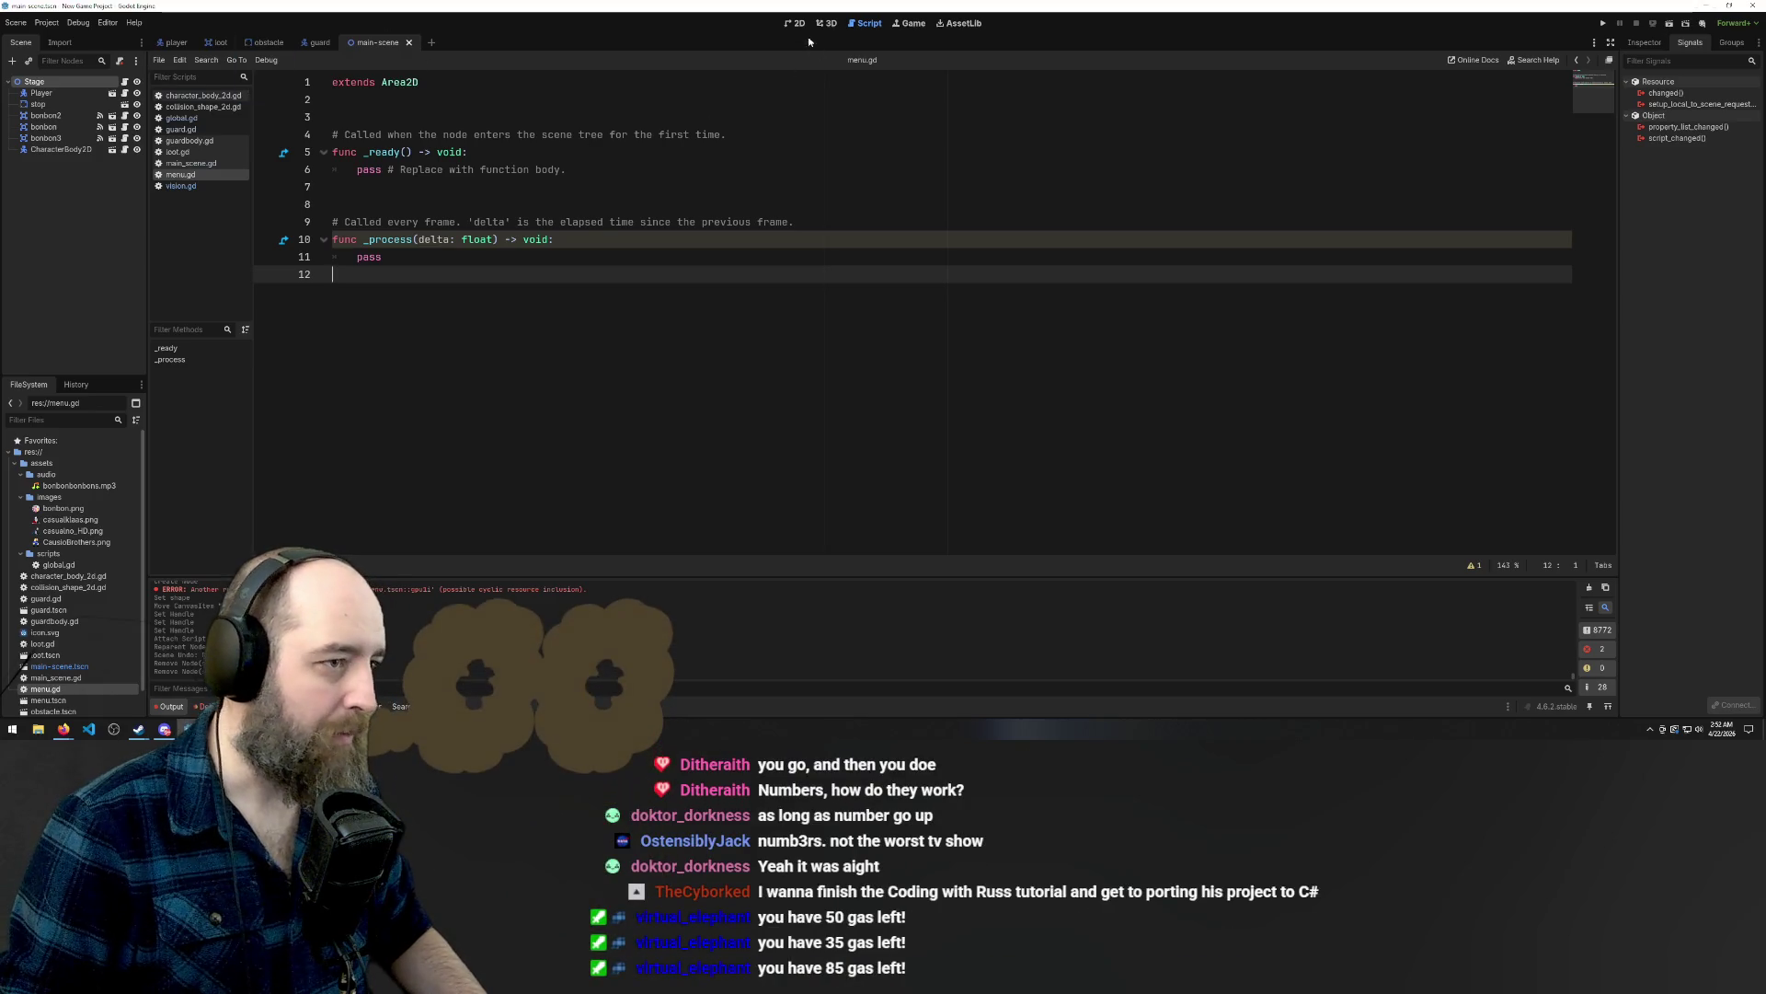
key(ctrl+F1)
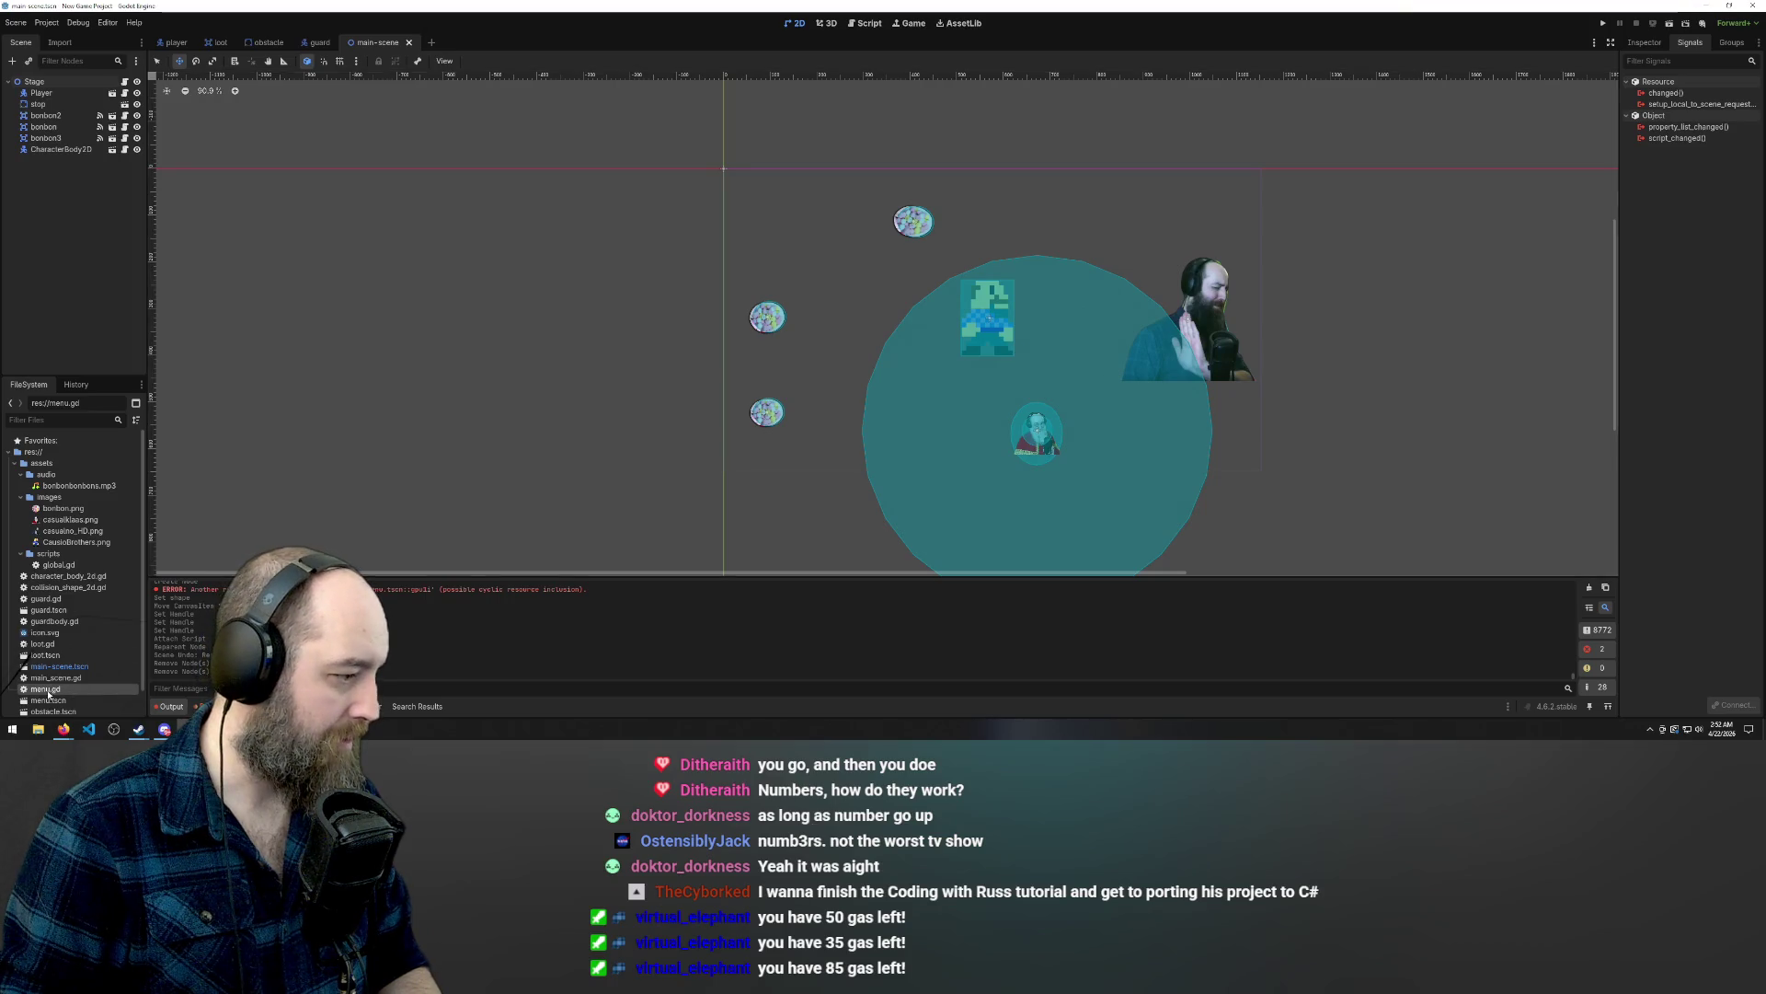
key(ctrl+F3)
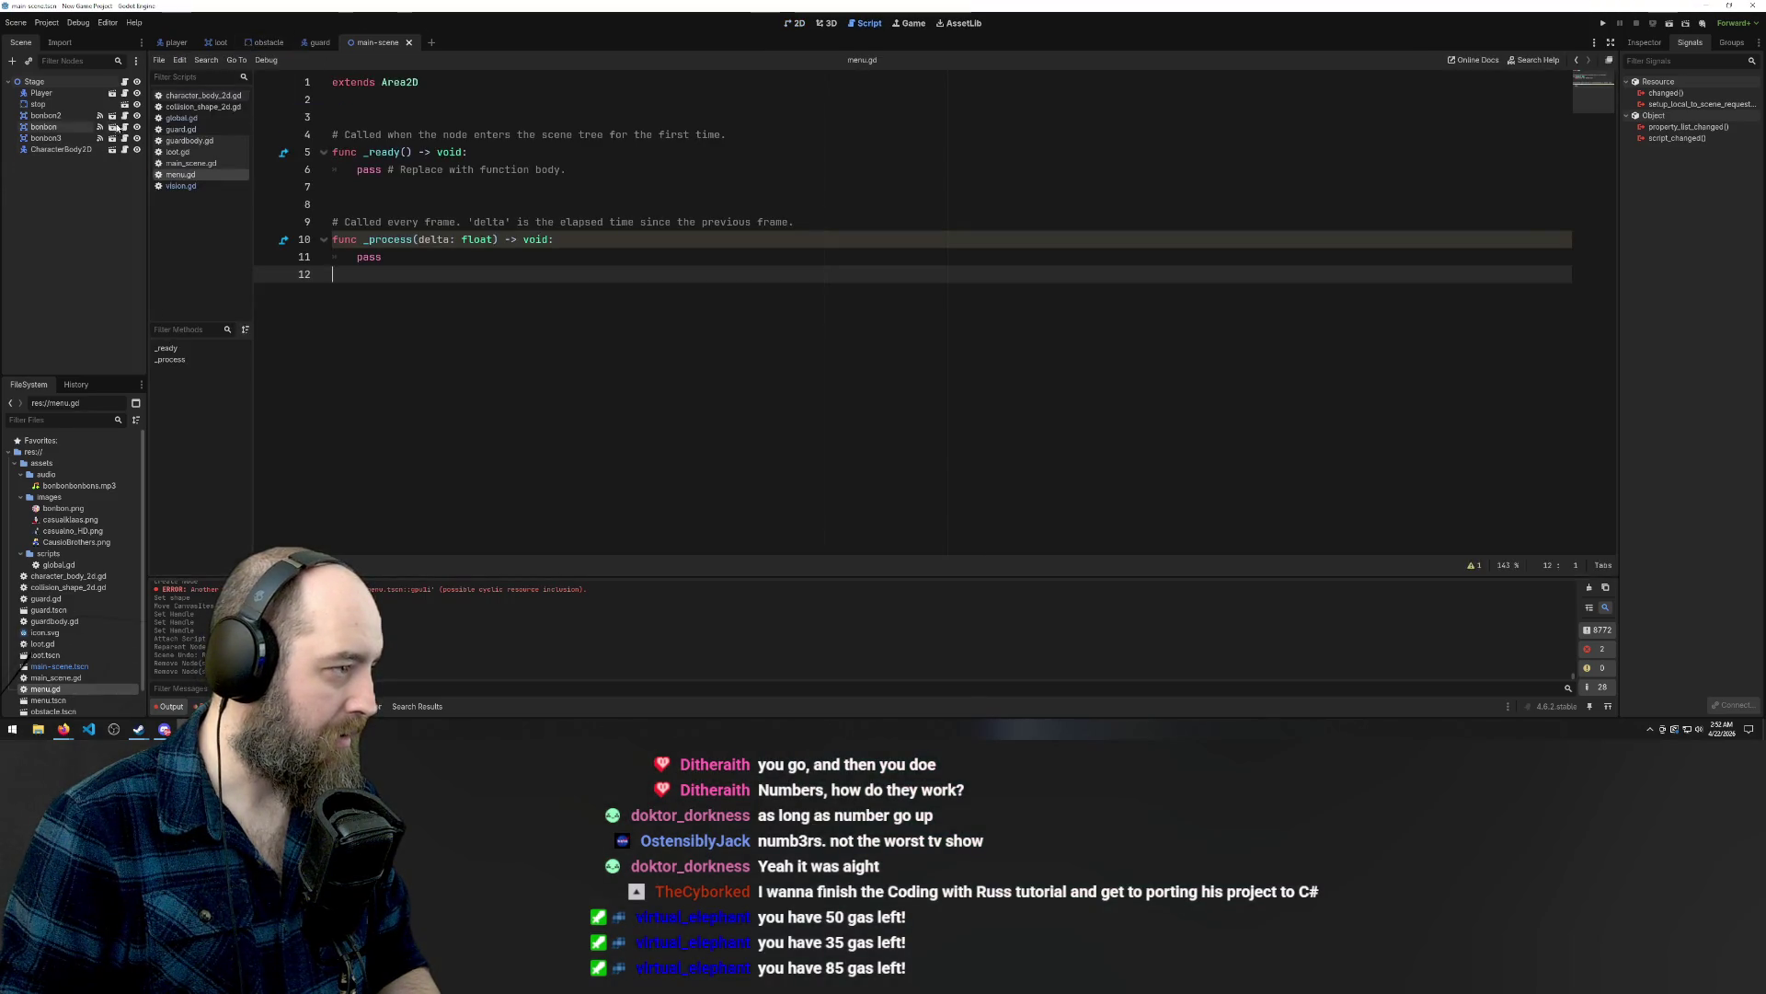
click(798, 24)
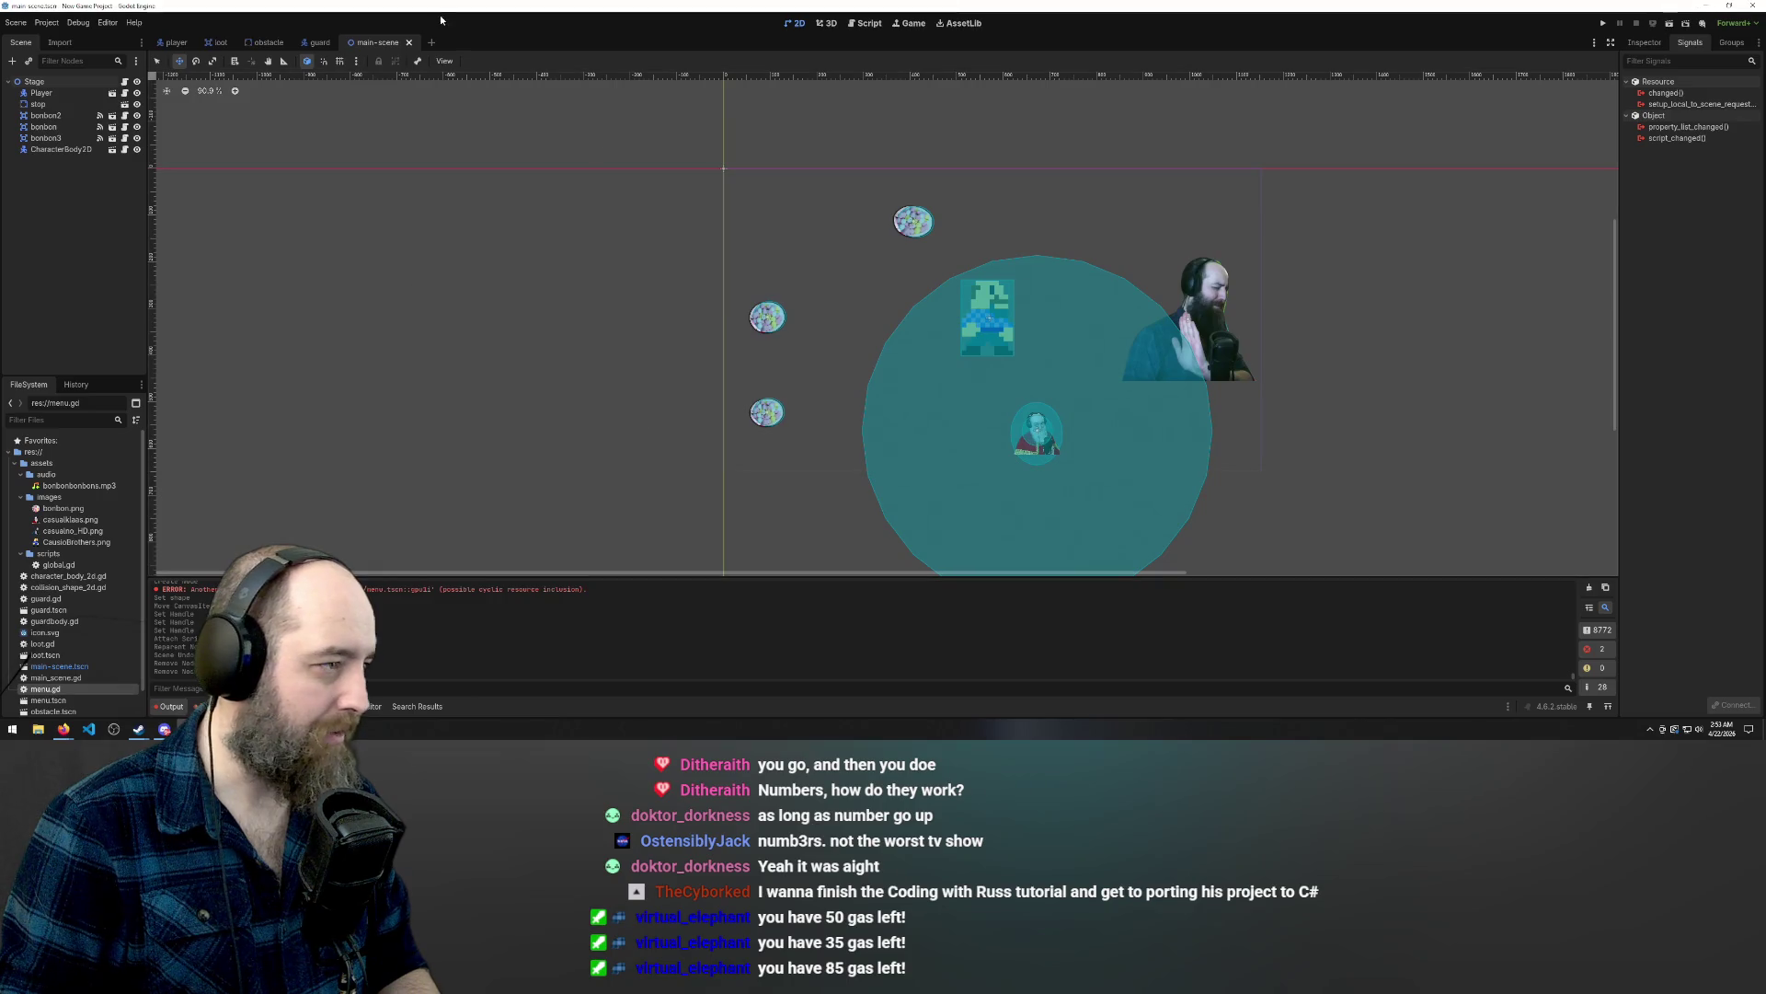
click(867, 24)
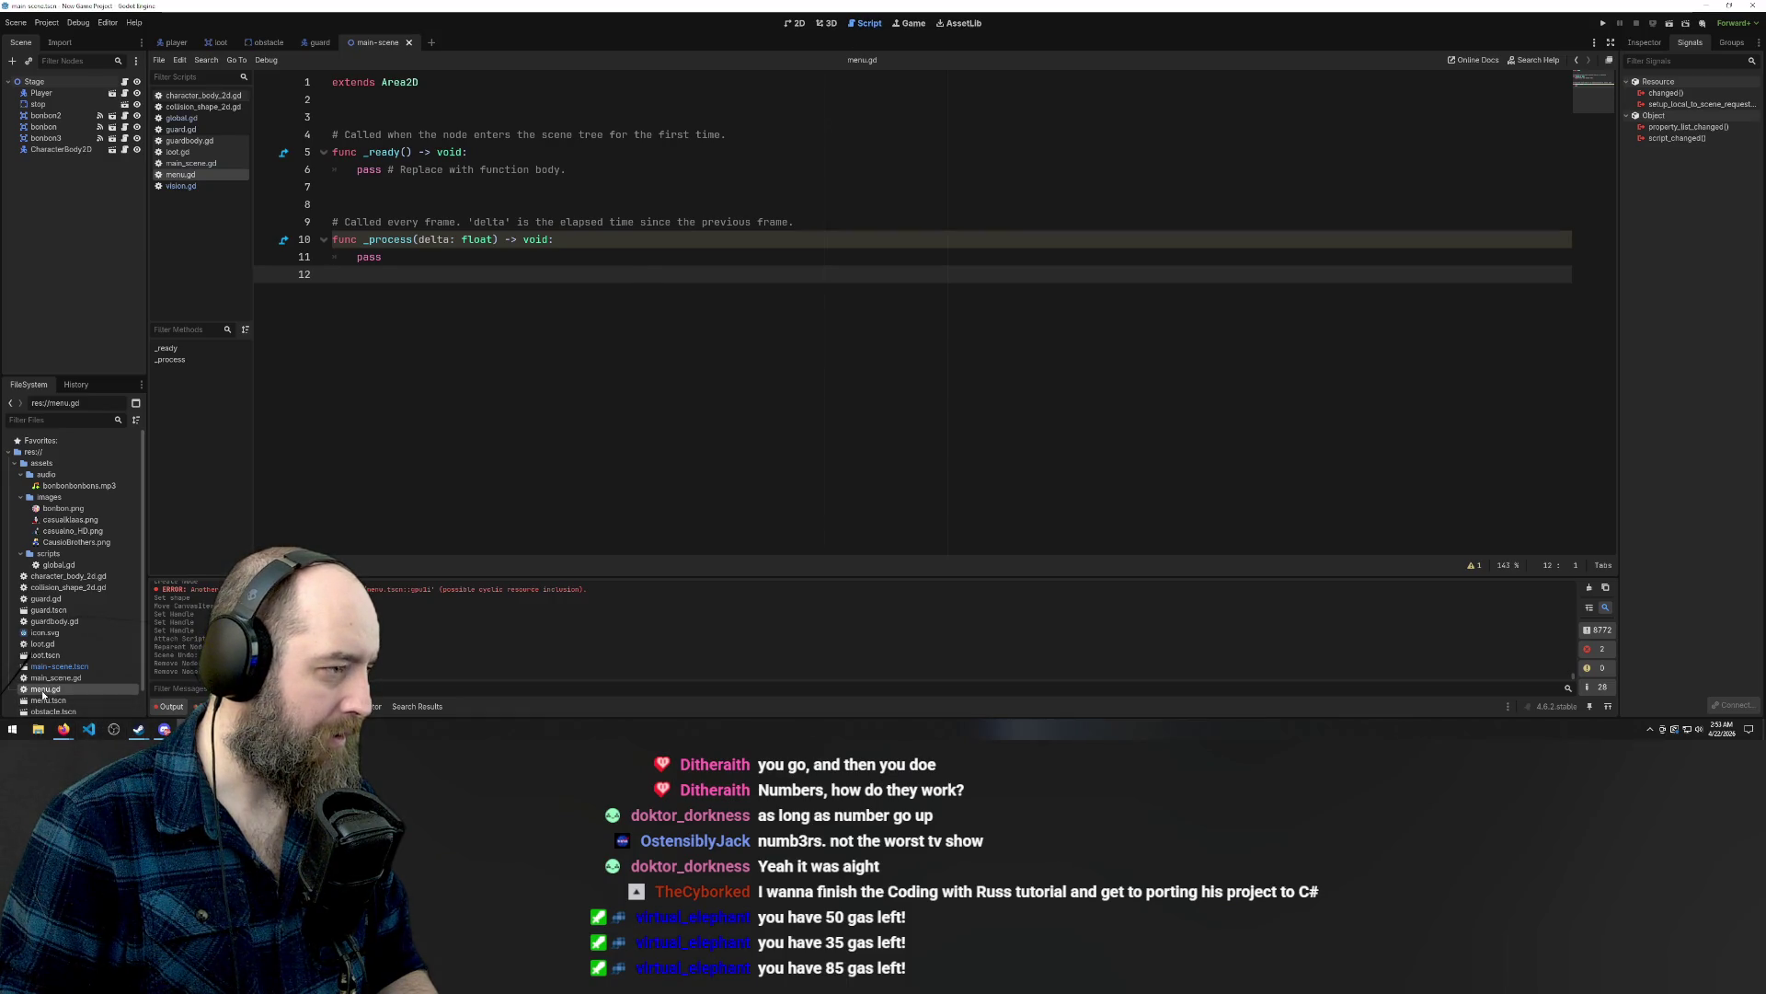
Open menu.tscn from the FileSystem dock after a failed drag attempt.
mouse_move(43, 690)
mouse_down()
mouse_move(363, 262)
mouse_move(487, 43)
mouse_move(432, 42)
mouse_up()
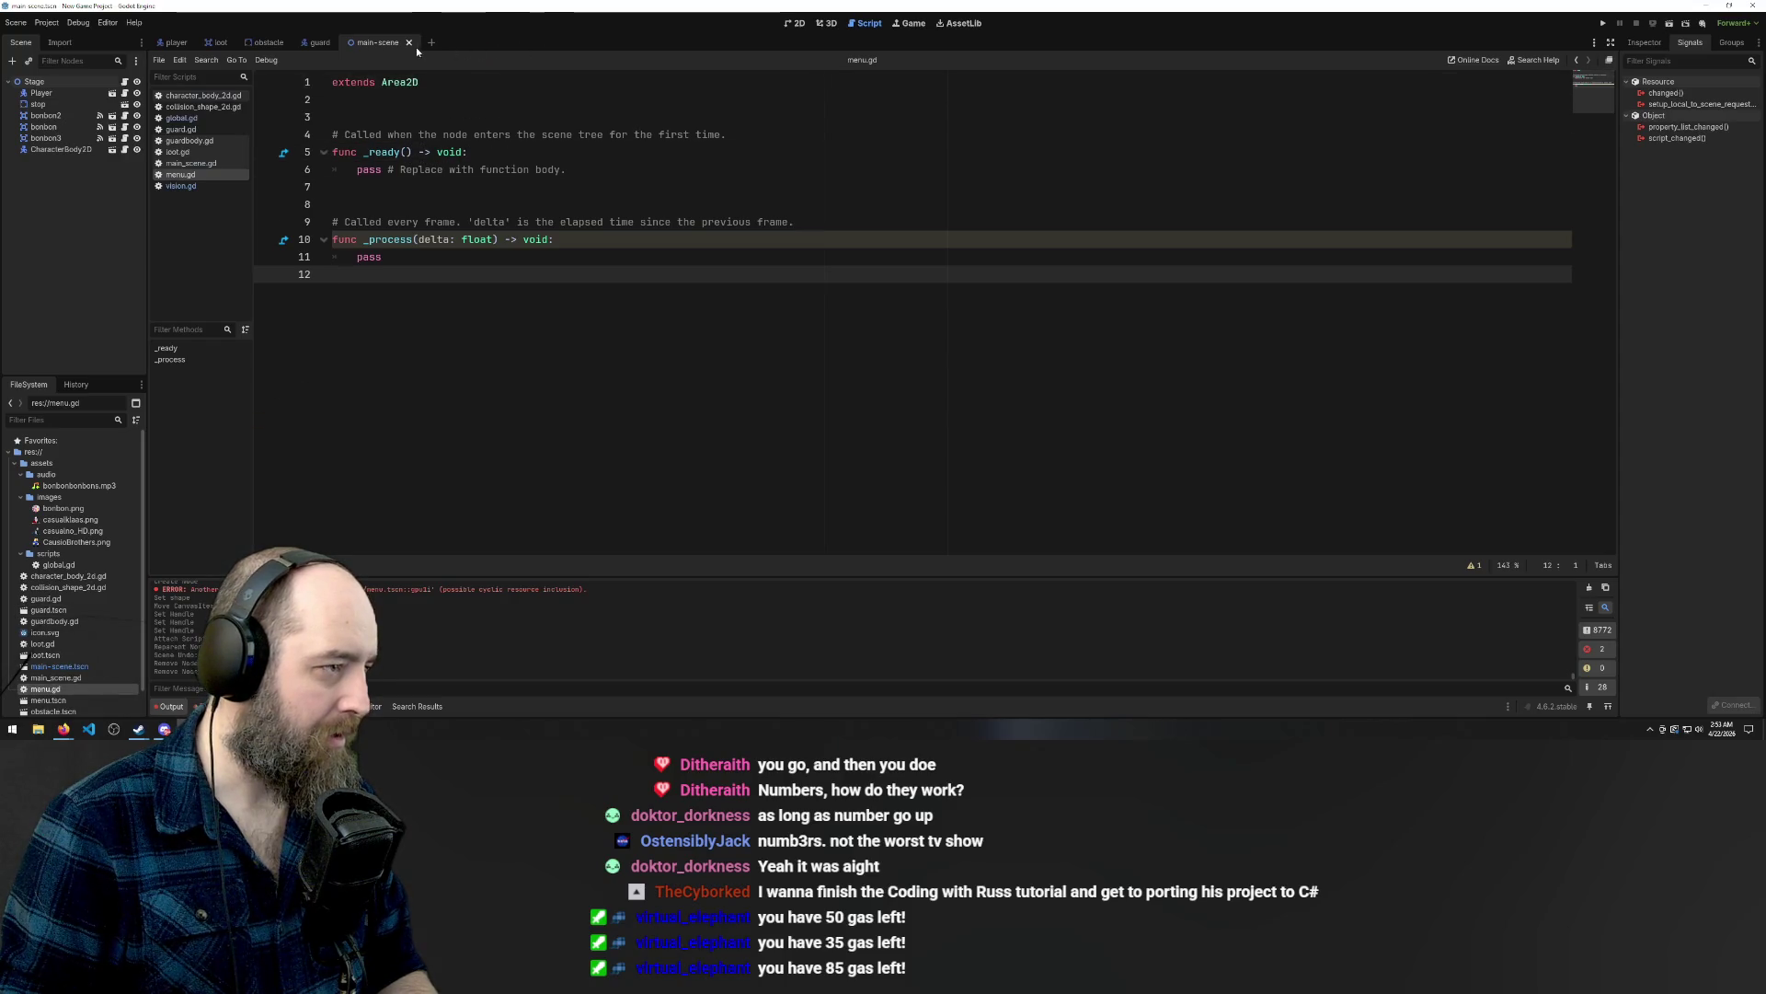
click(431, 42)
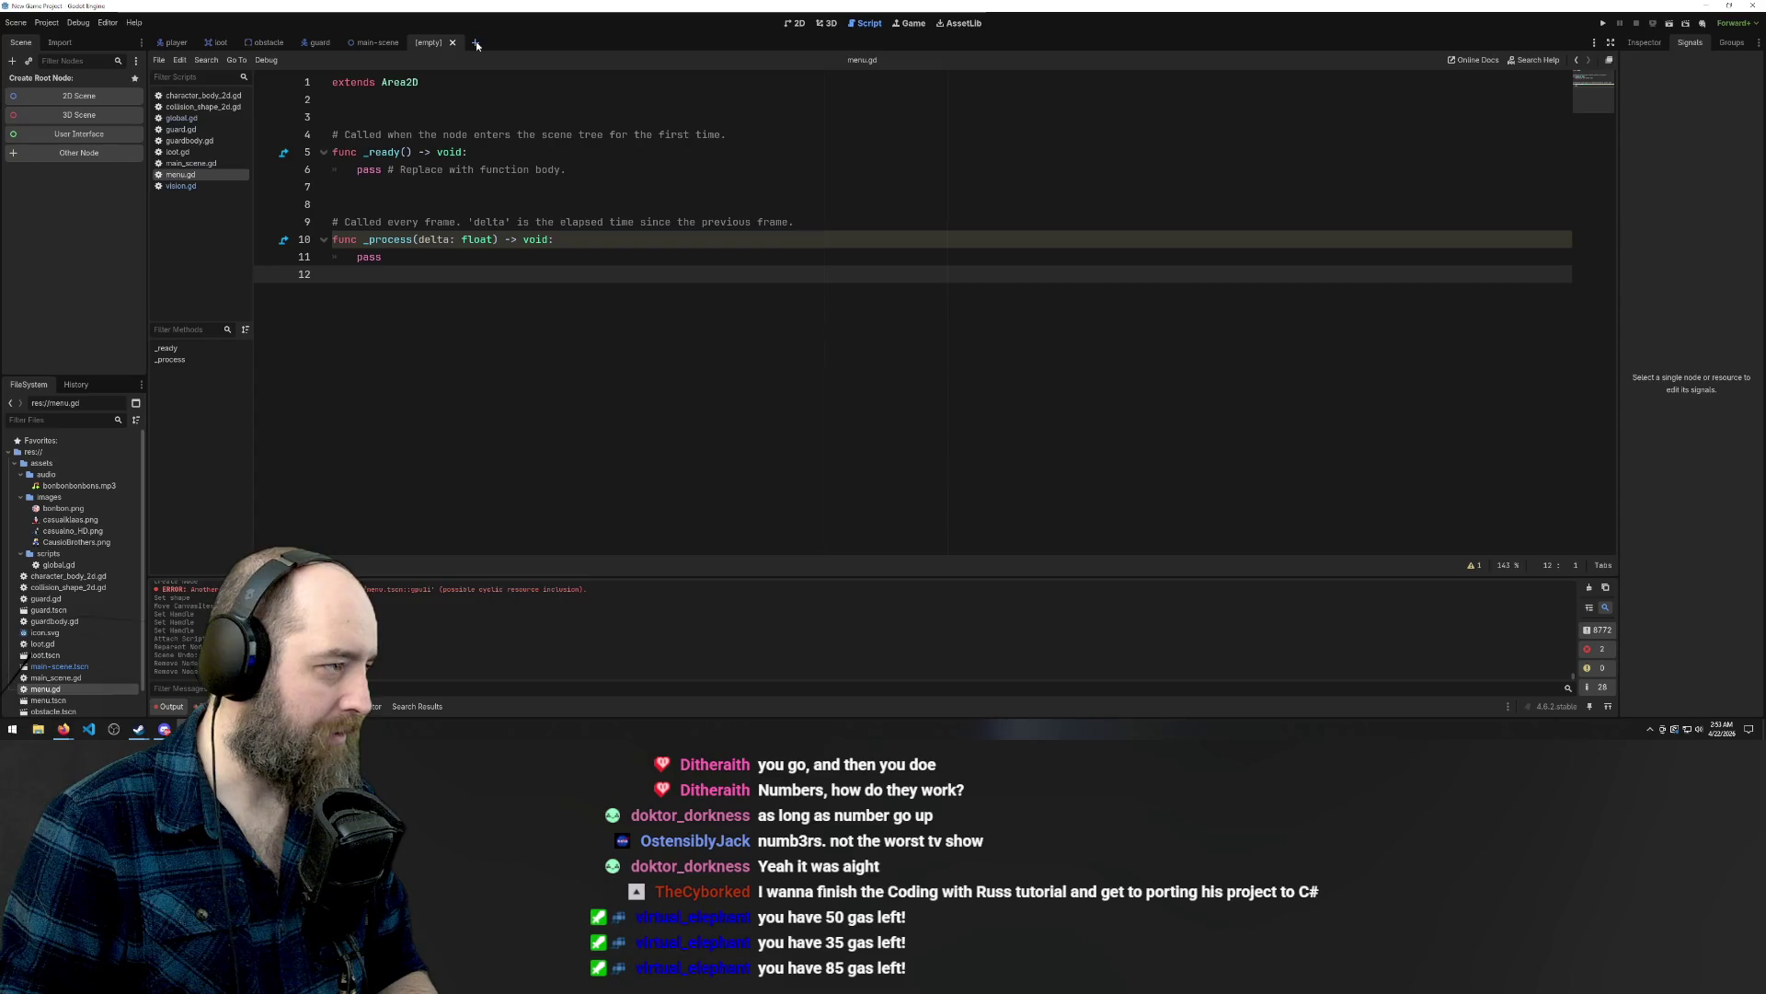
click(453, 42)
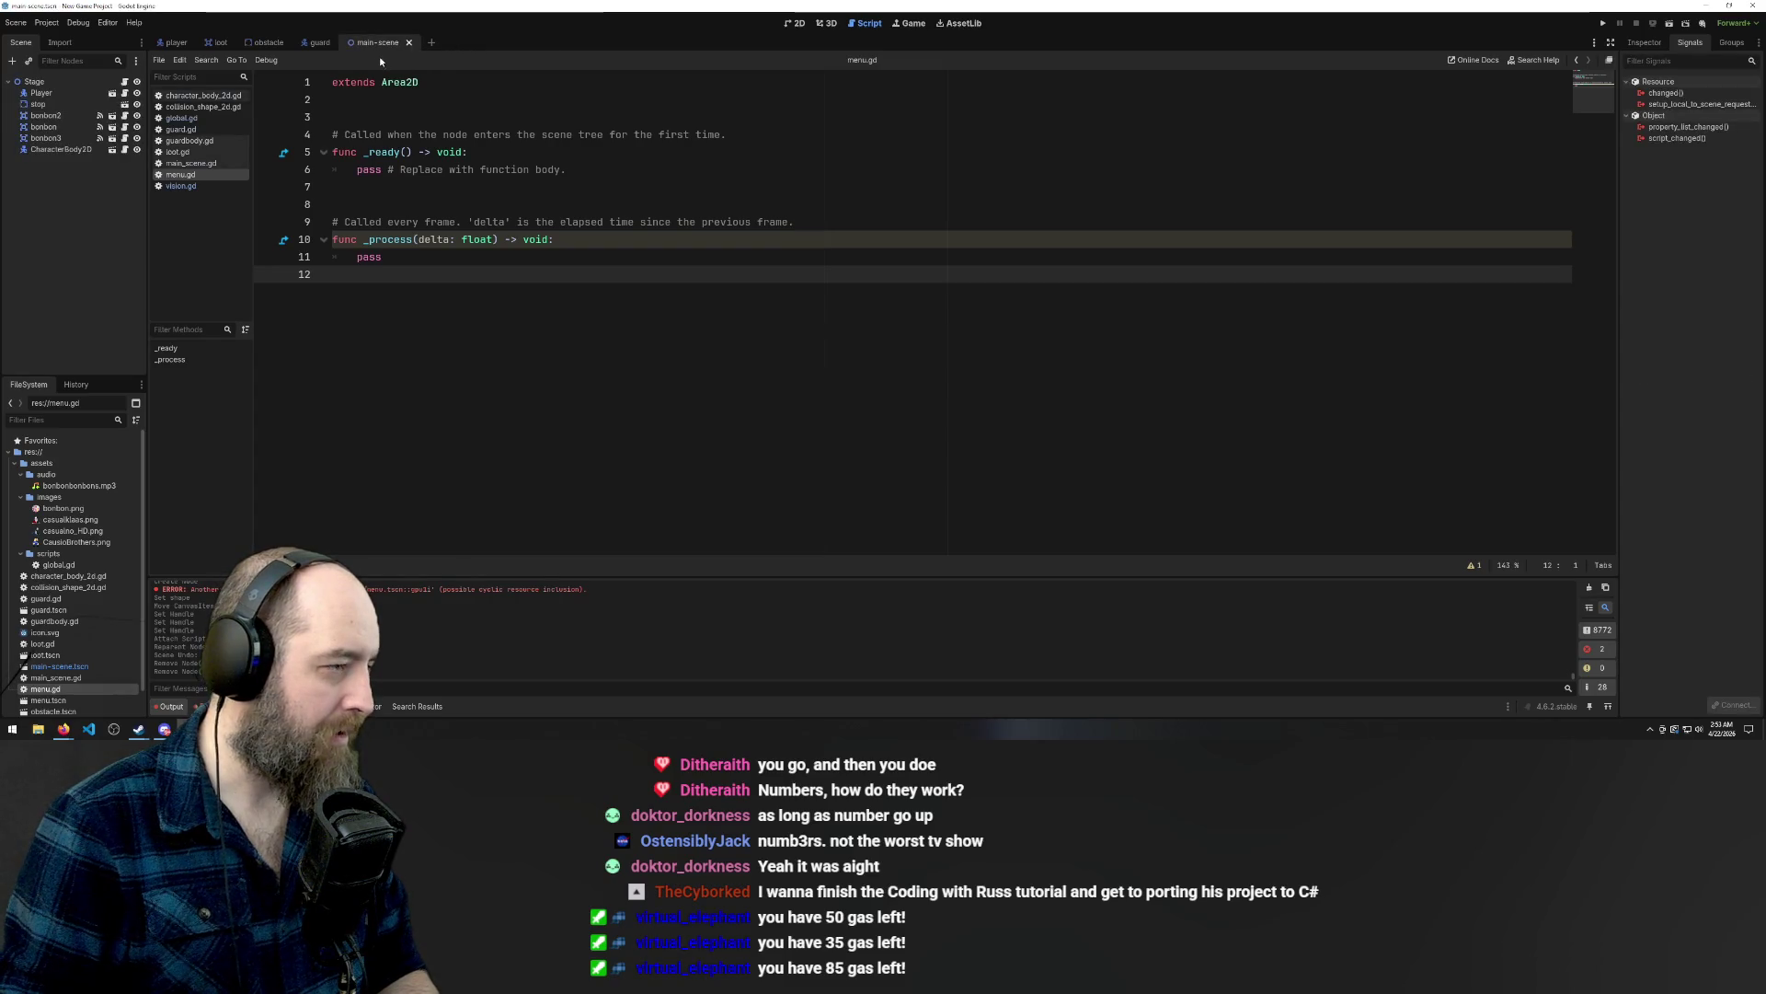
click(48, 710)
mouse_move(37, 706)
mouse_down()
mouse_move(551, 56)
mouse_move(214, 626)
mouse_up()
double_click(55, 705)
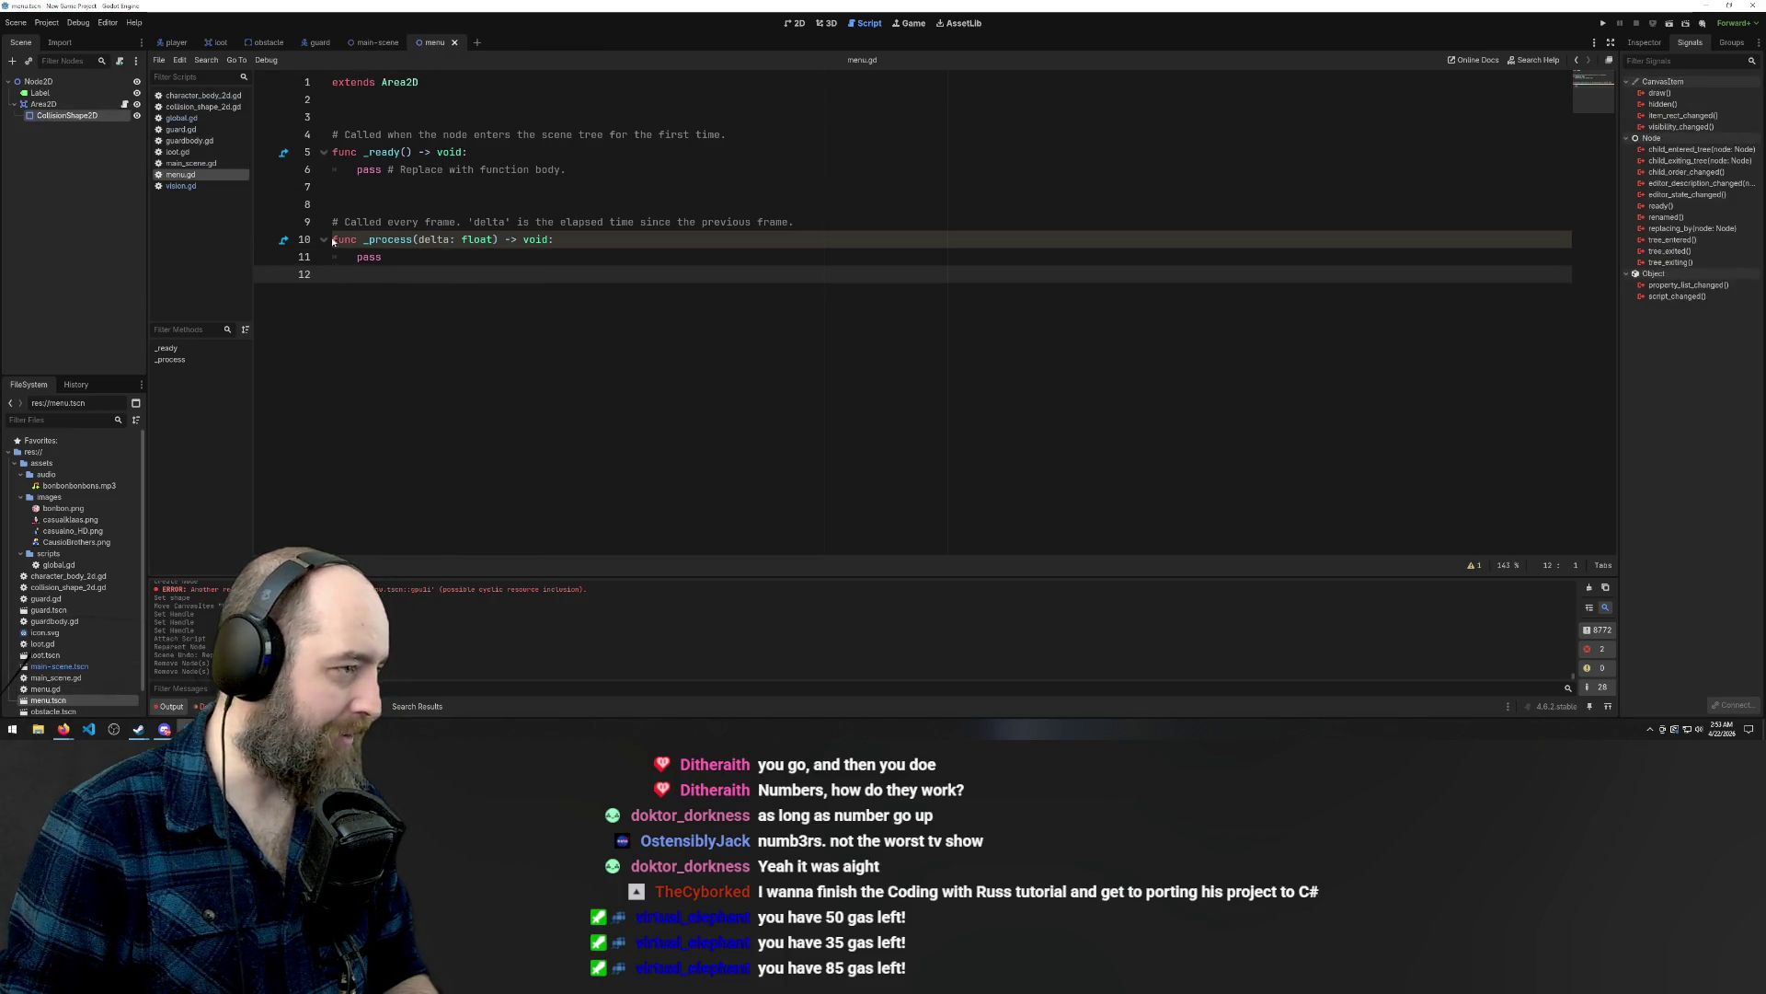
In the 2D view, delete the Label and the Area2D with its collision shape.
click(795, 23)
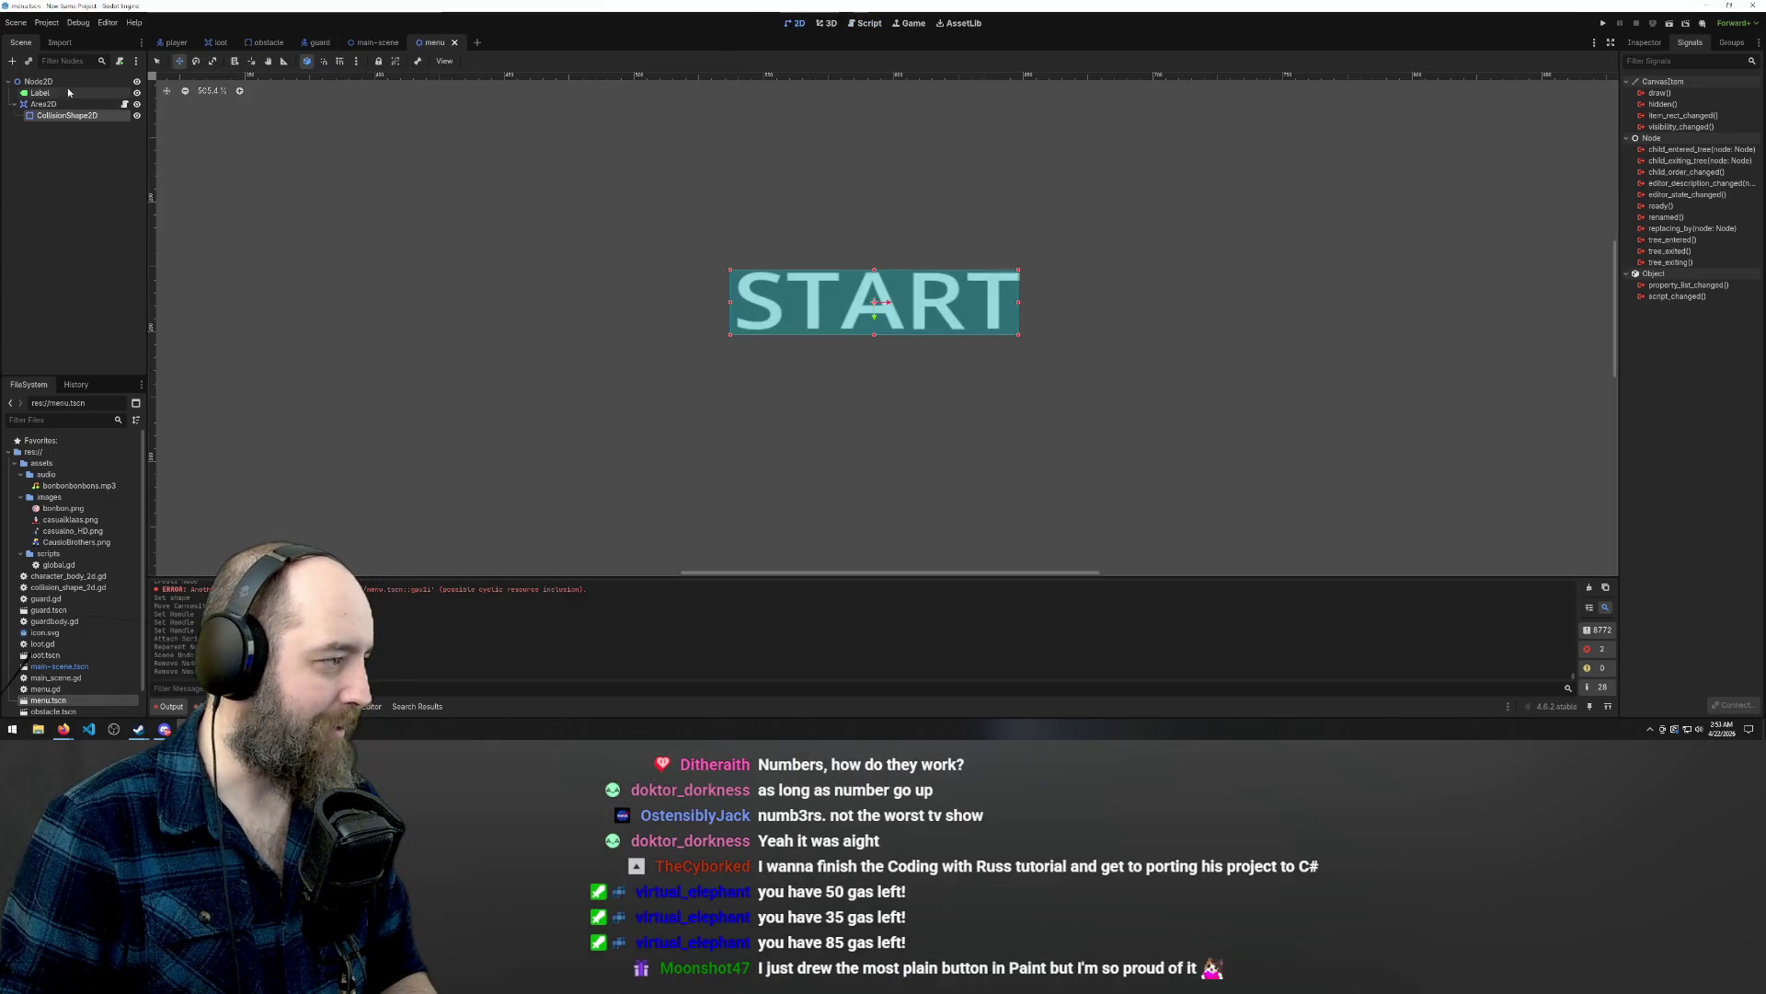
click(41, 93)
key(Delete)
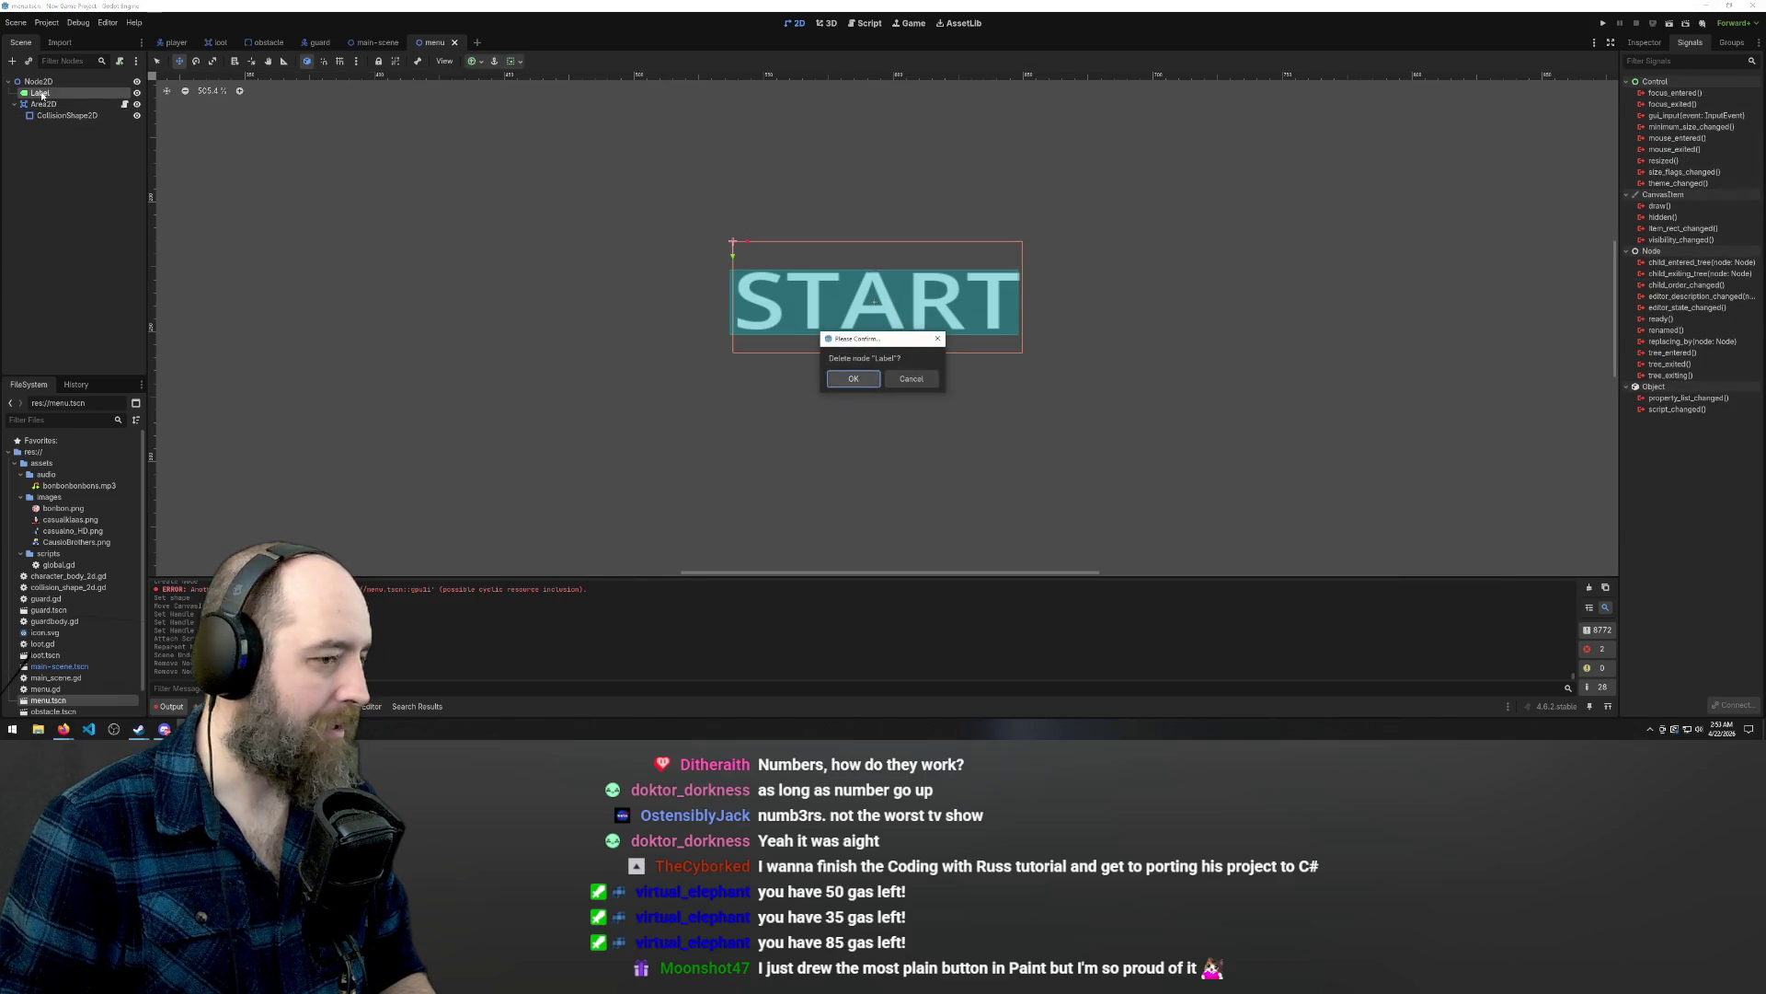
key(Return)
click(37, 94)
key(Delete)
key(Return)
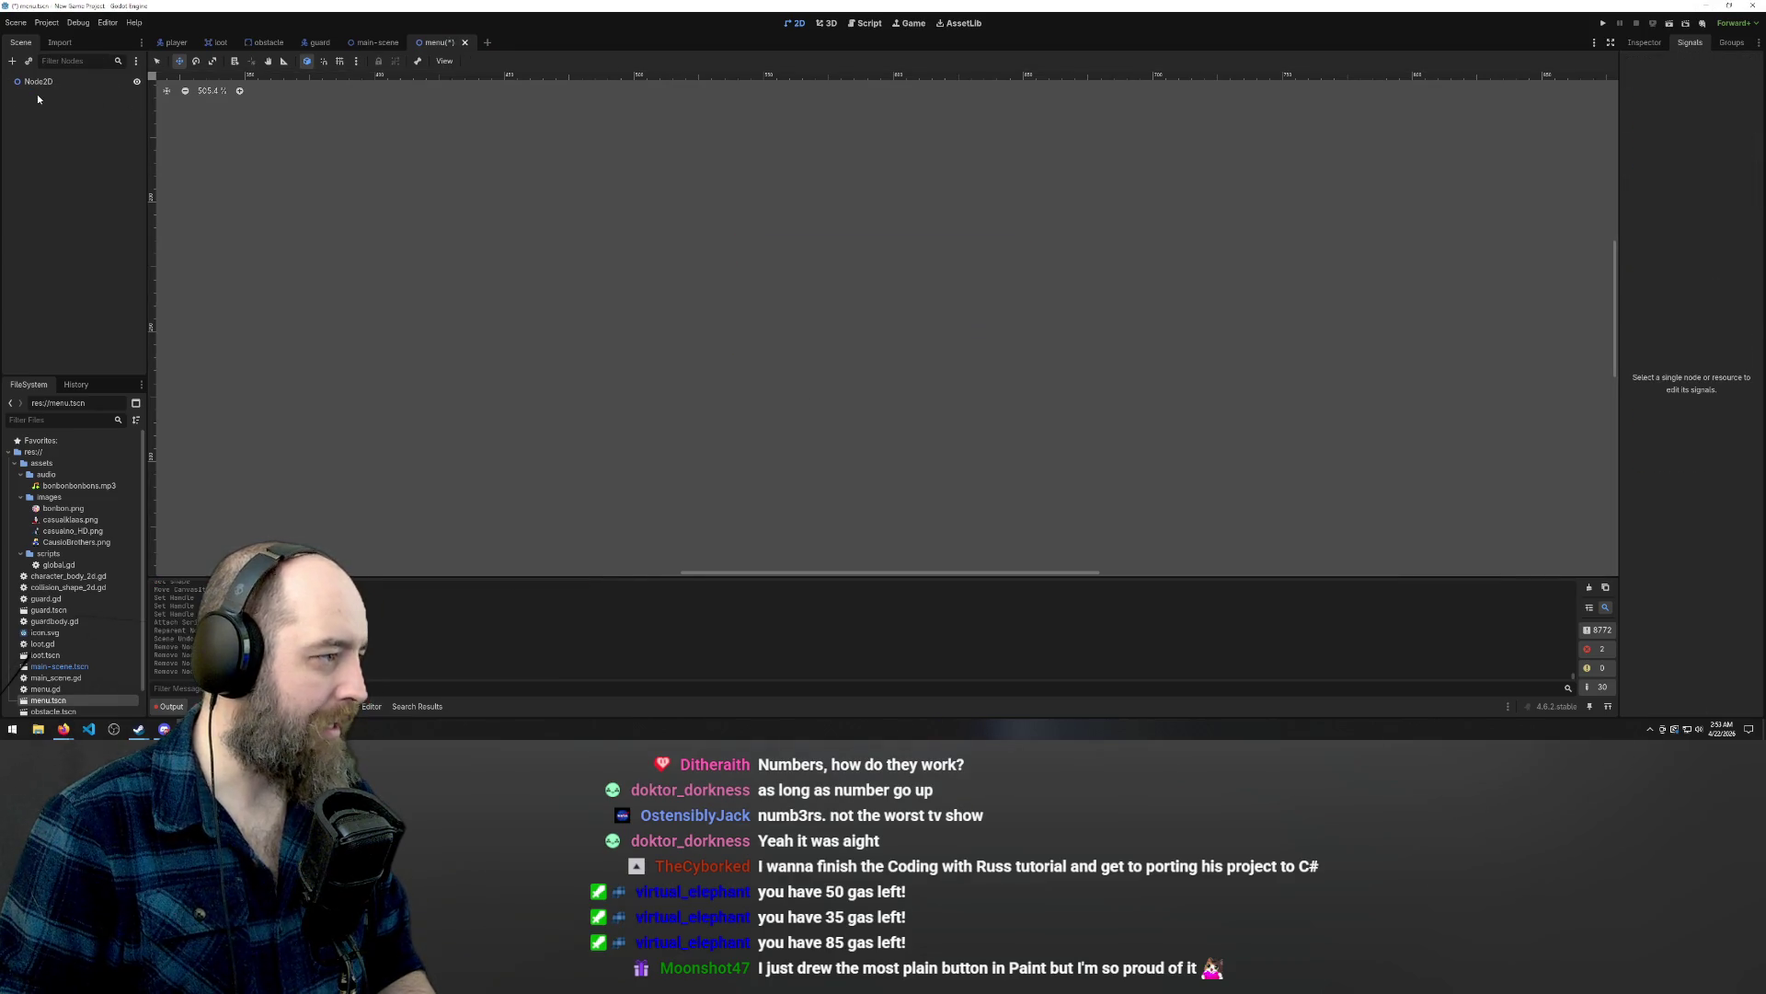
Begin adding a child node under Node2D searching 'ui', then switch to the browser's search results.
right_click(44, 81)
click(76, 86)
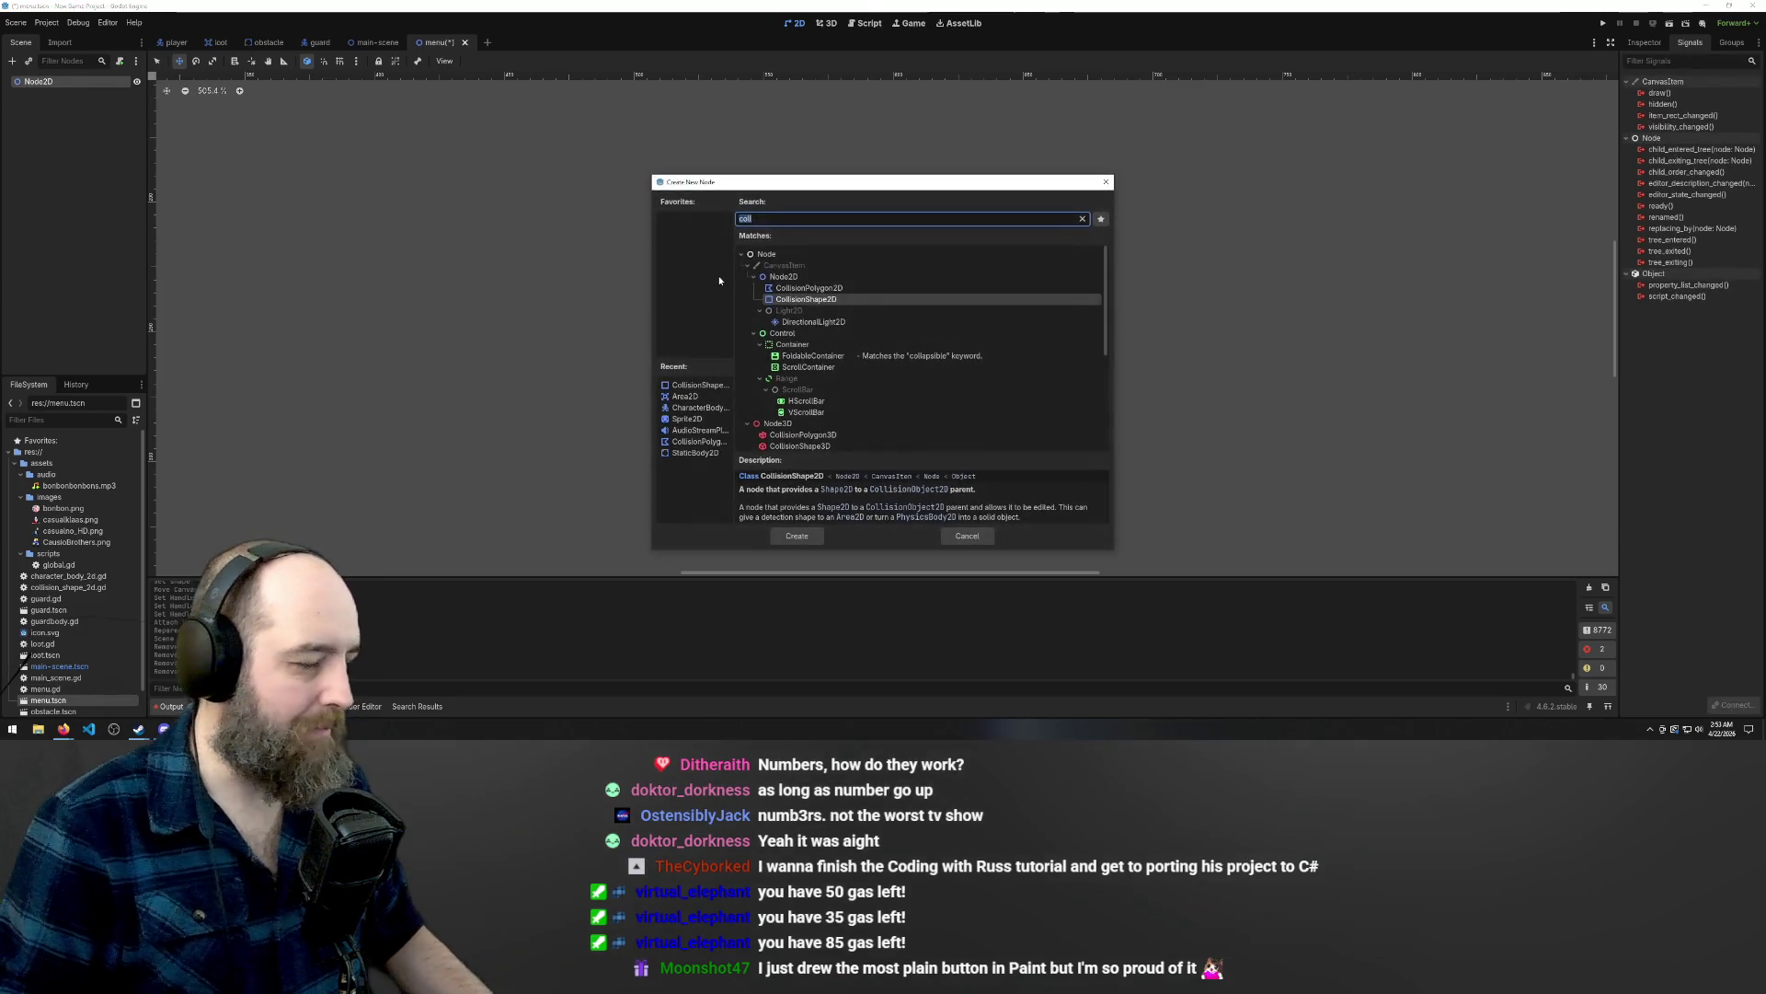
text(ui)
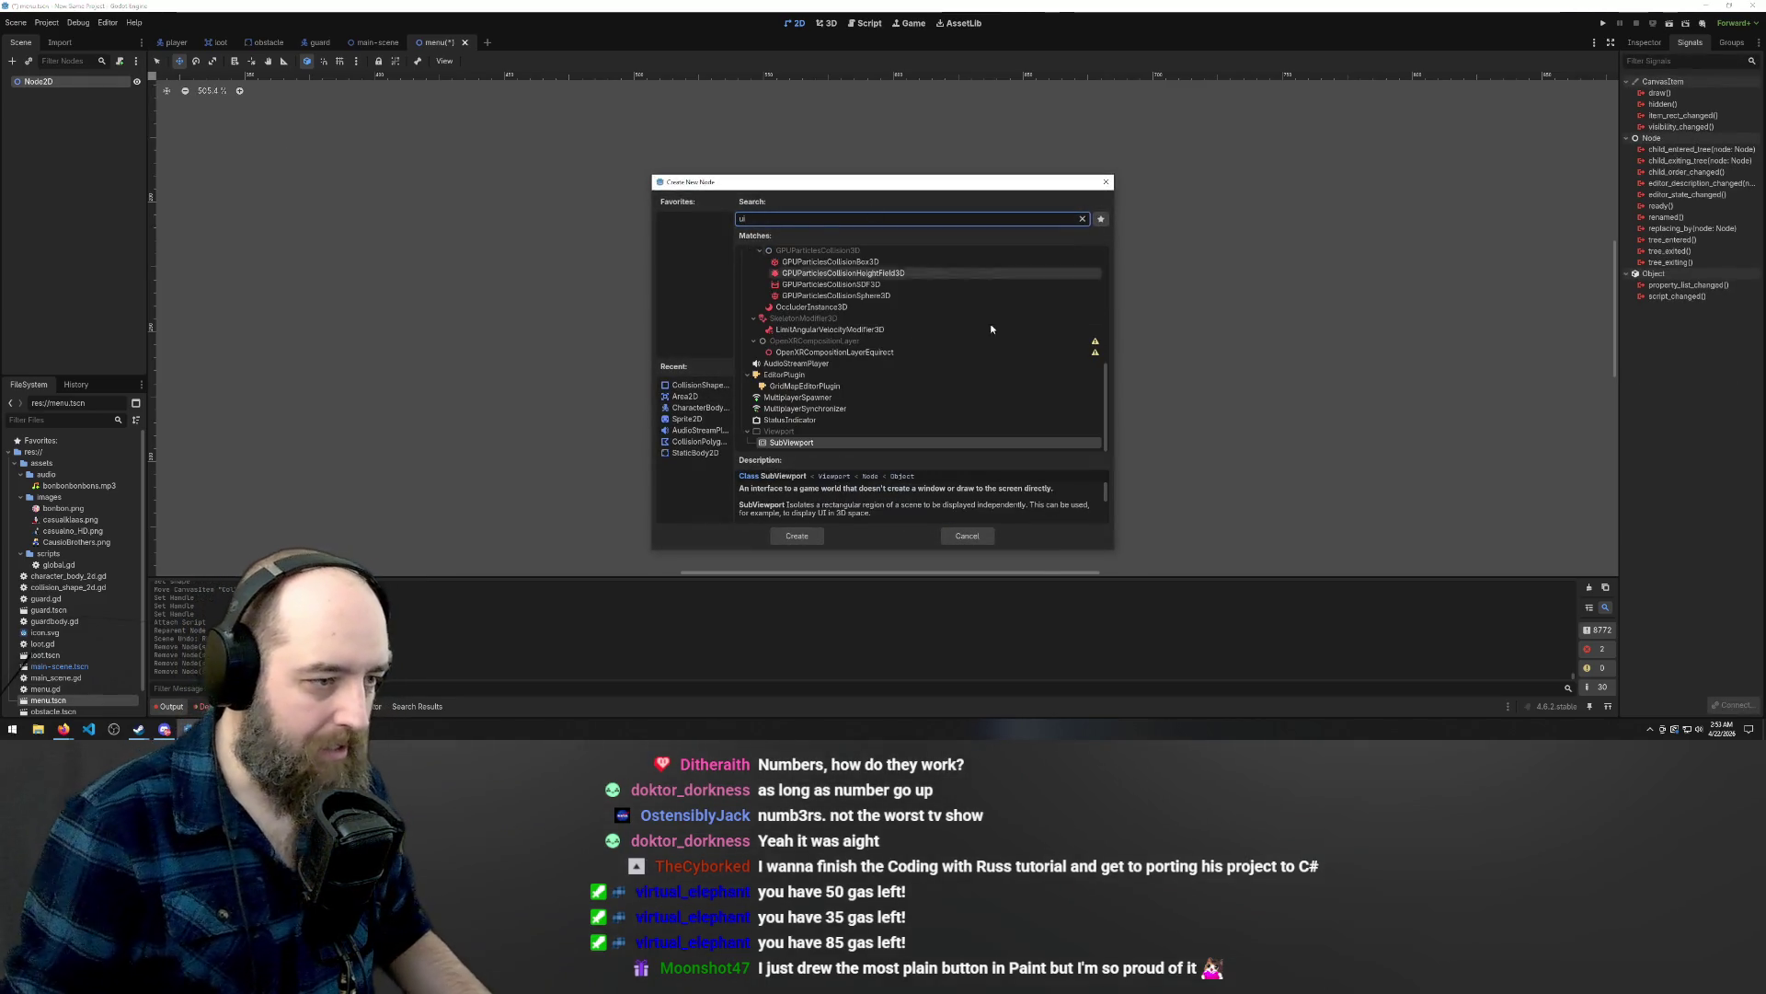
scroll(991, 329, up, 10)
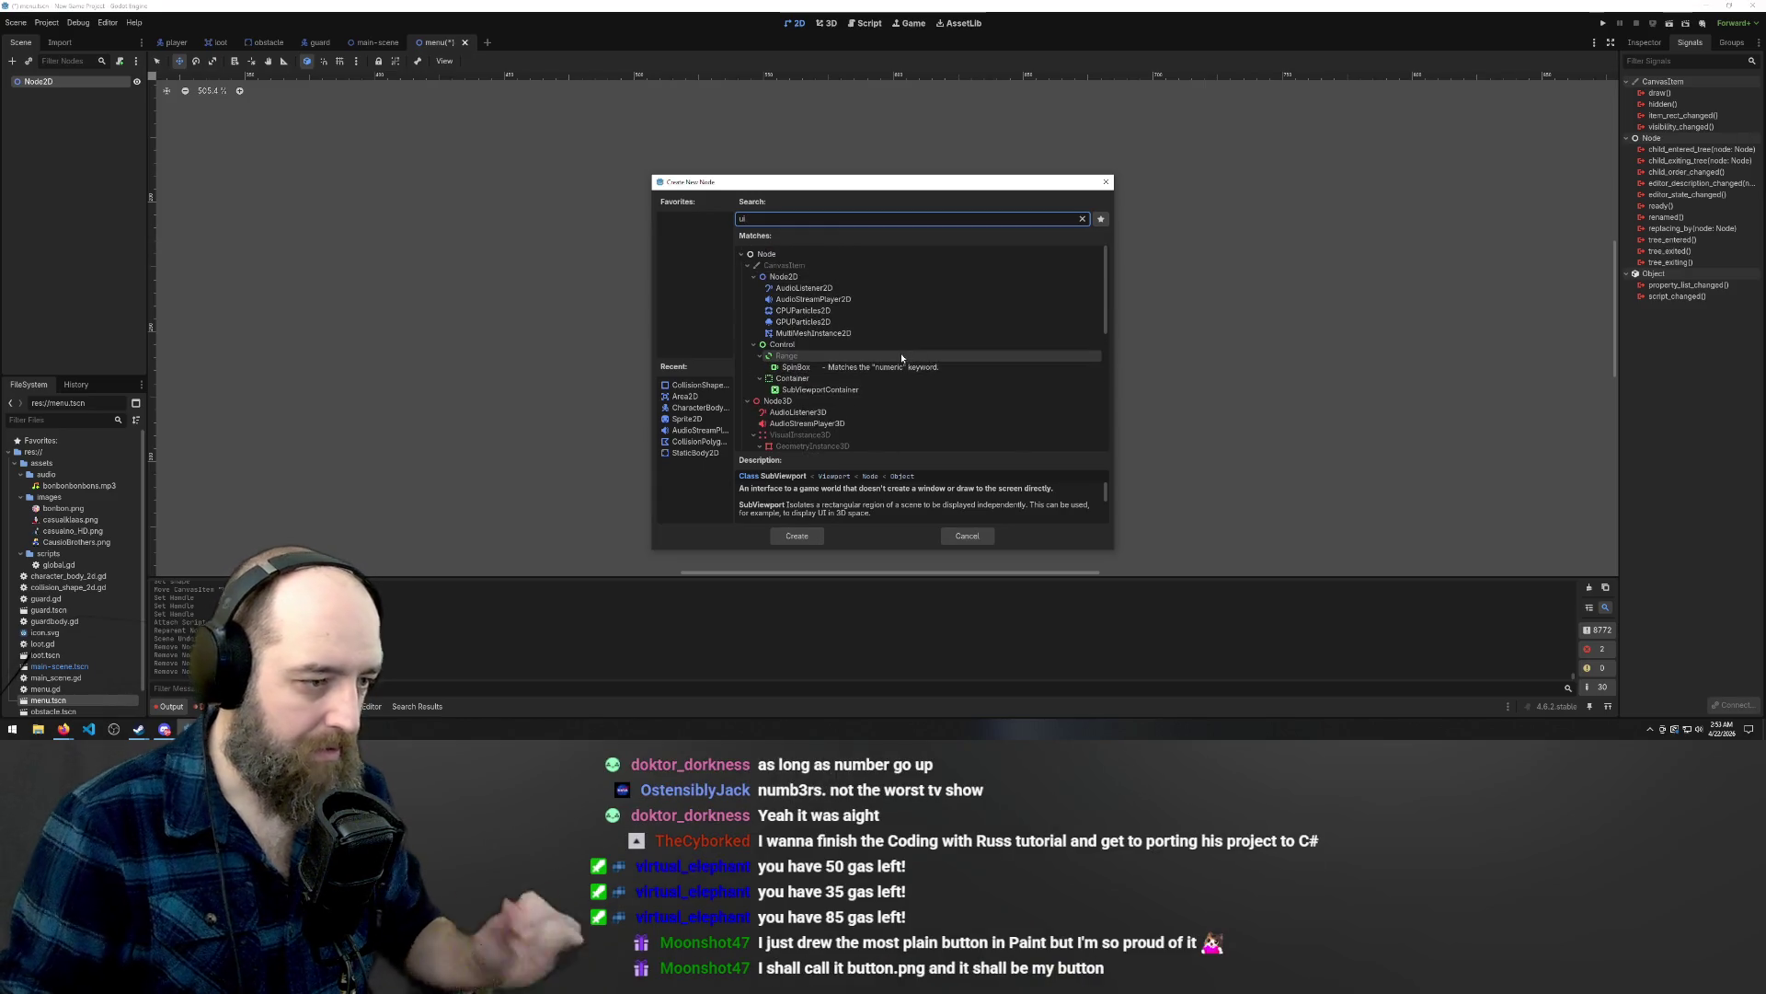
click(64, 729)
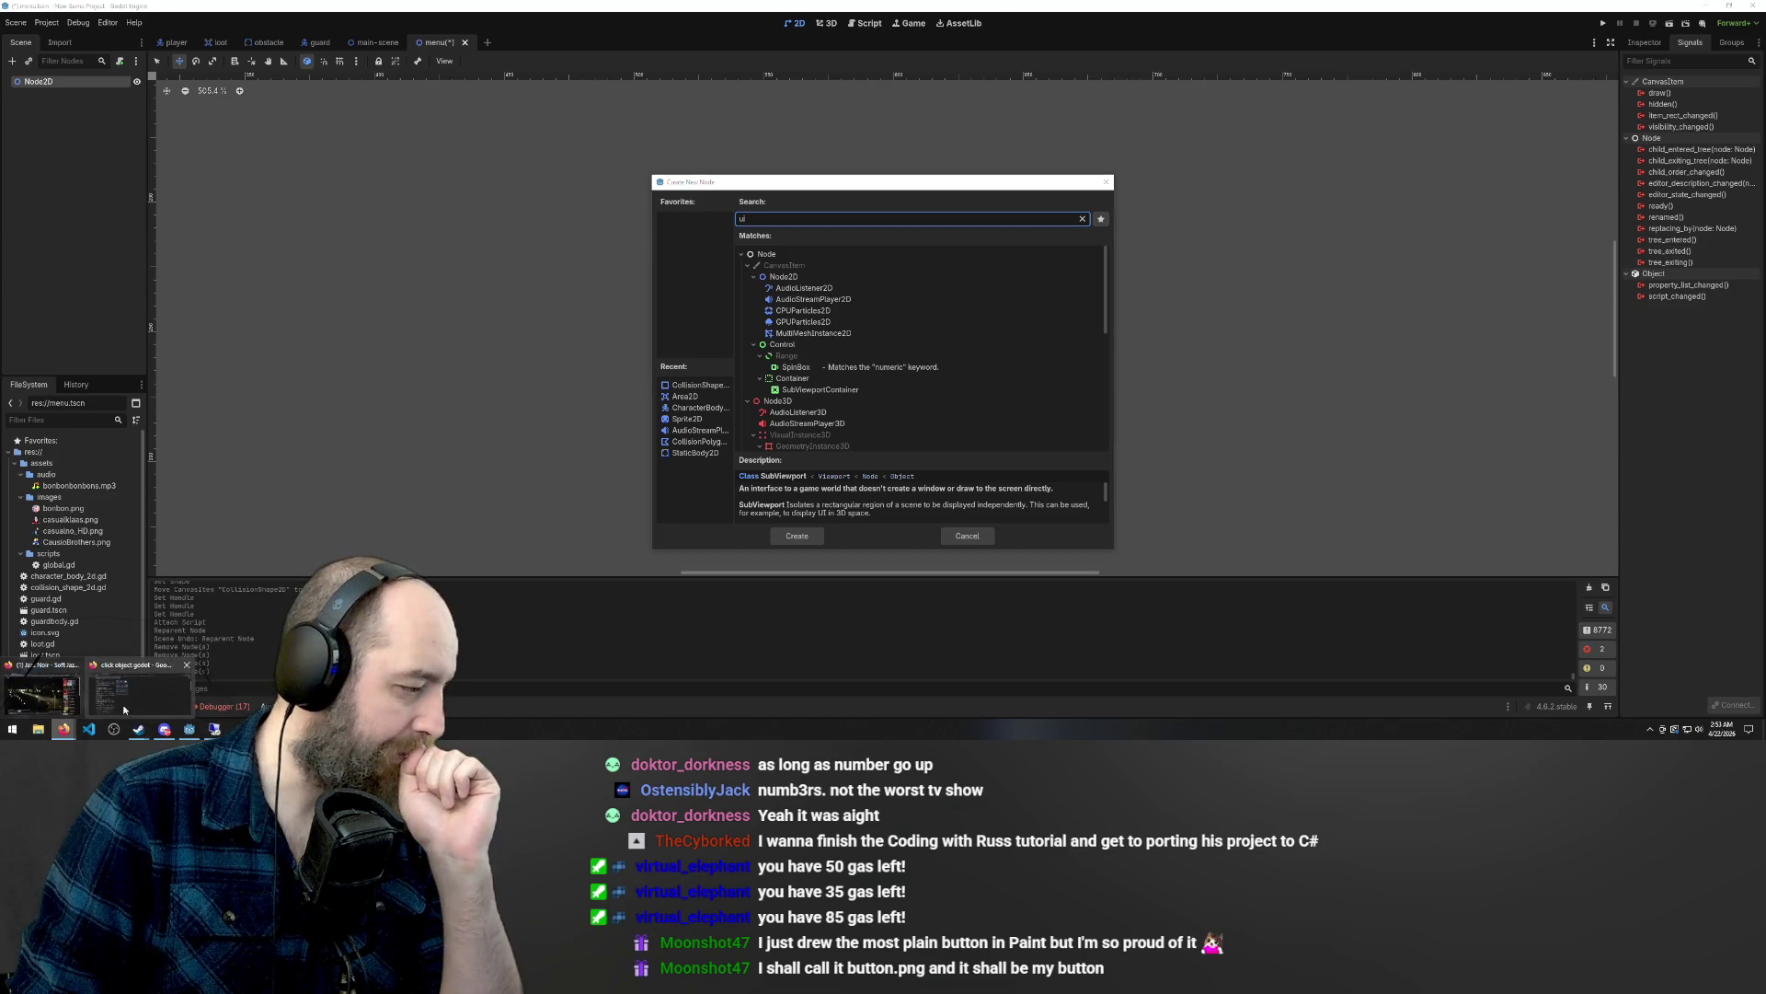
click(123, 704)
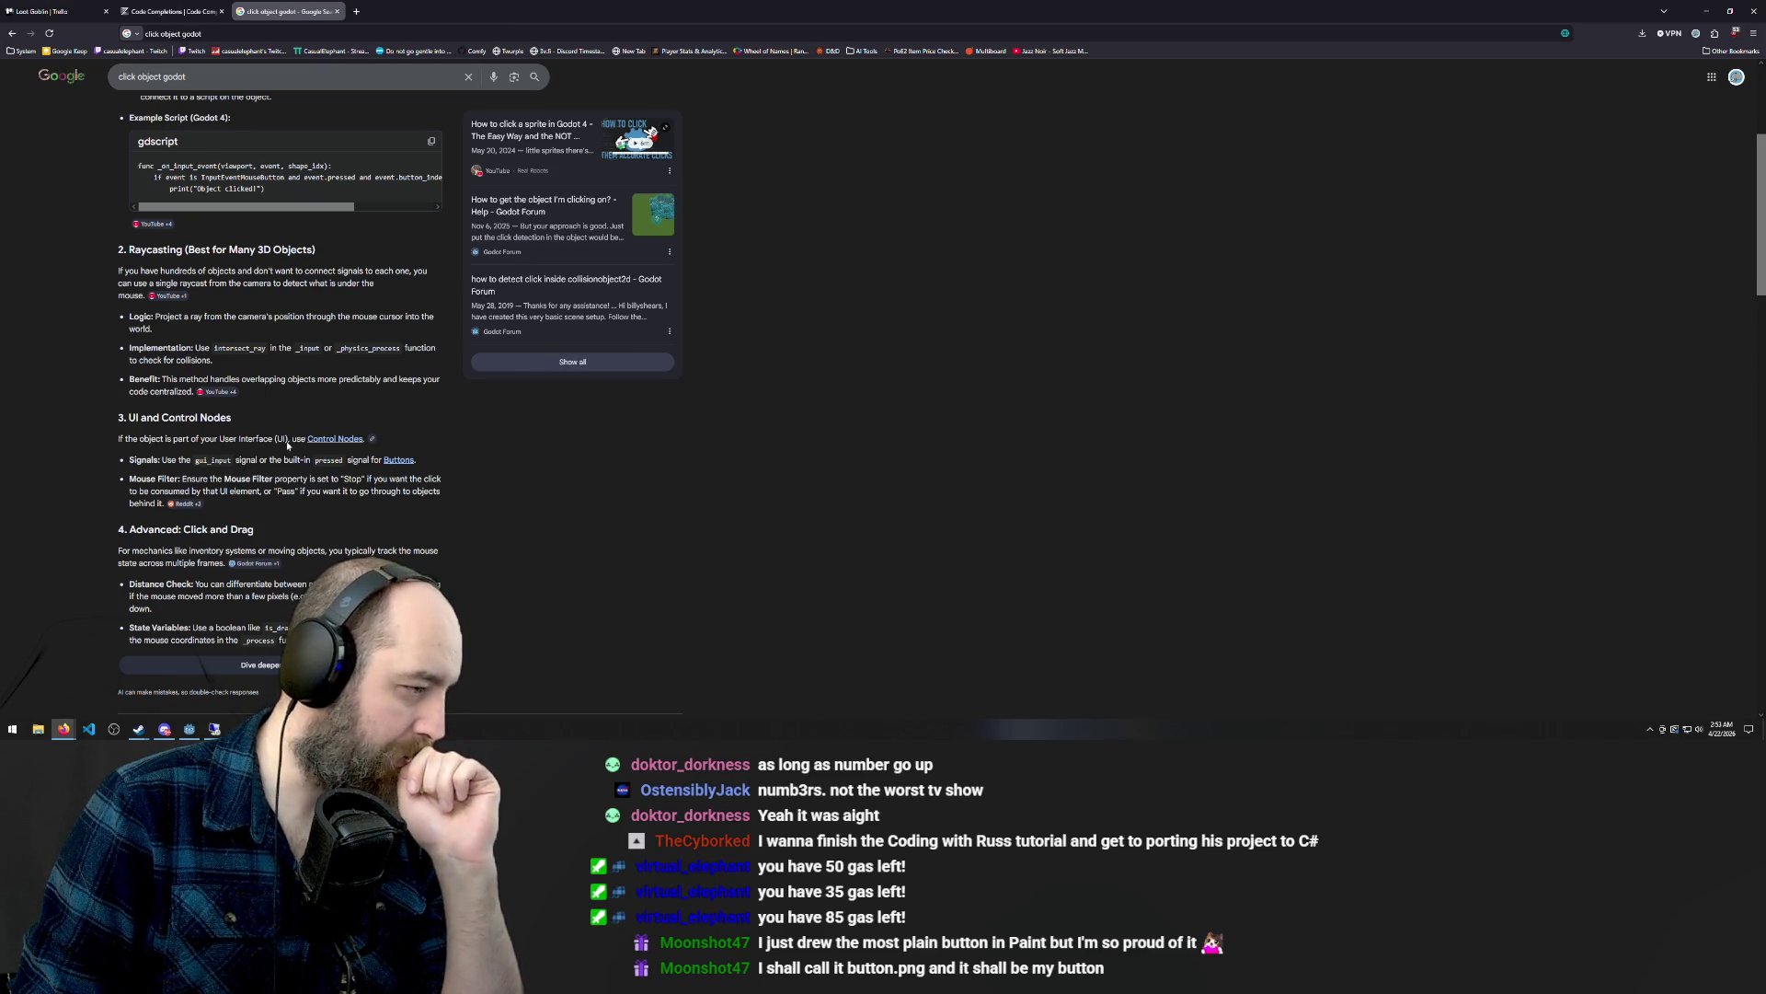
Read the Godot Docs Control class page on GUI input, then return to the editor.
click(334, 440)
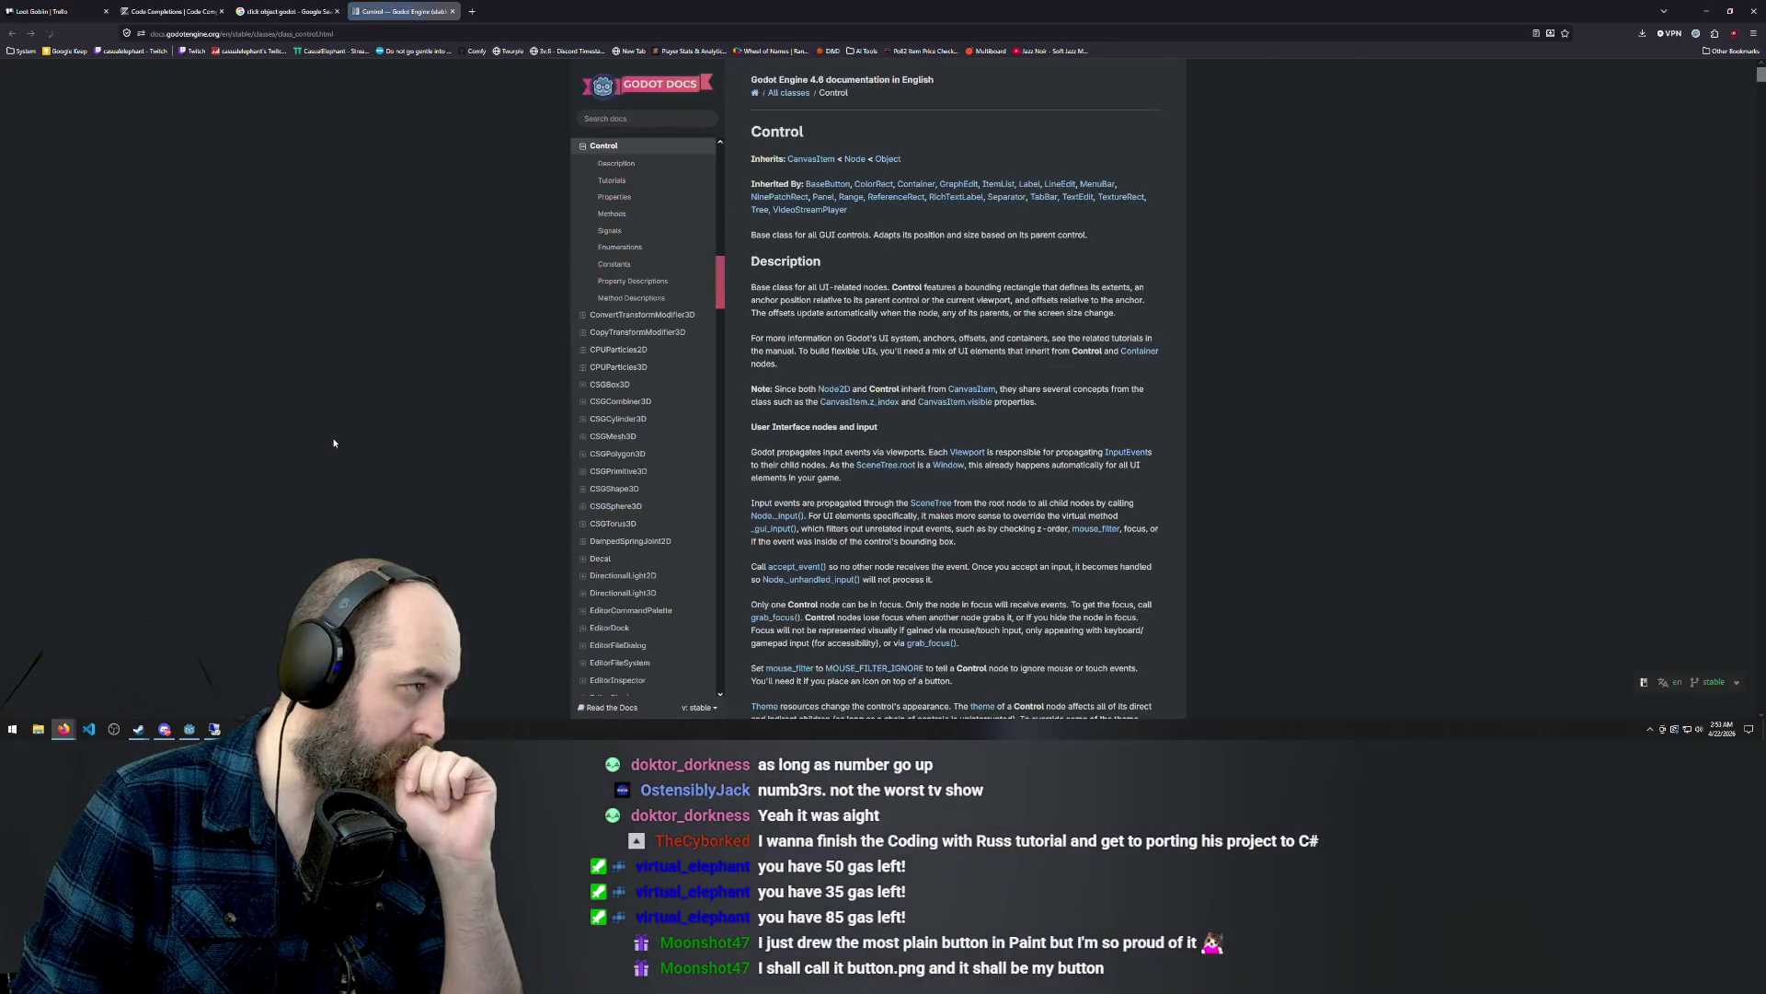
scroll(1004, 411, down, 2)
scroll(1004, 411, down, 3)
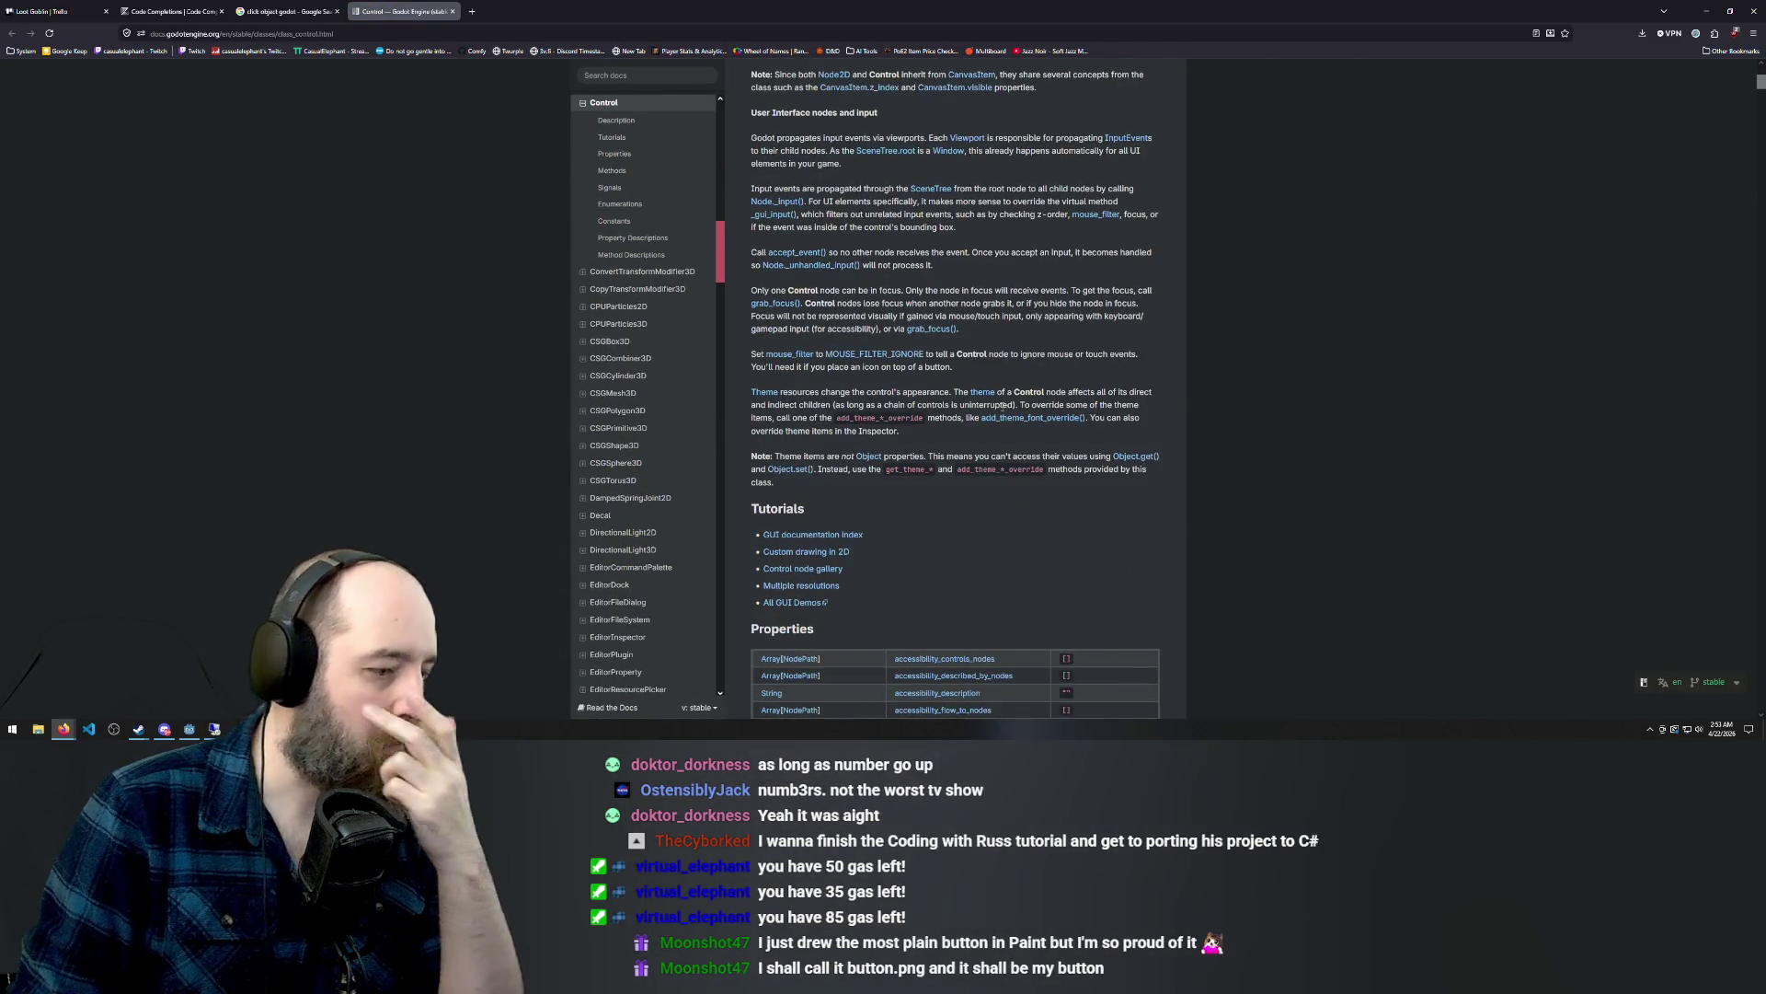
scroll(1004, 410, down, 3)
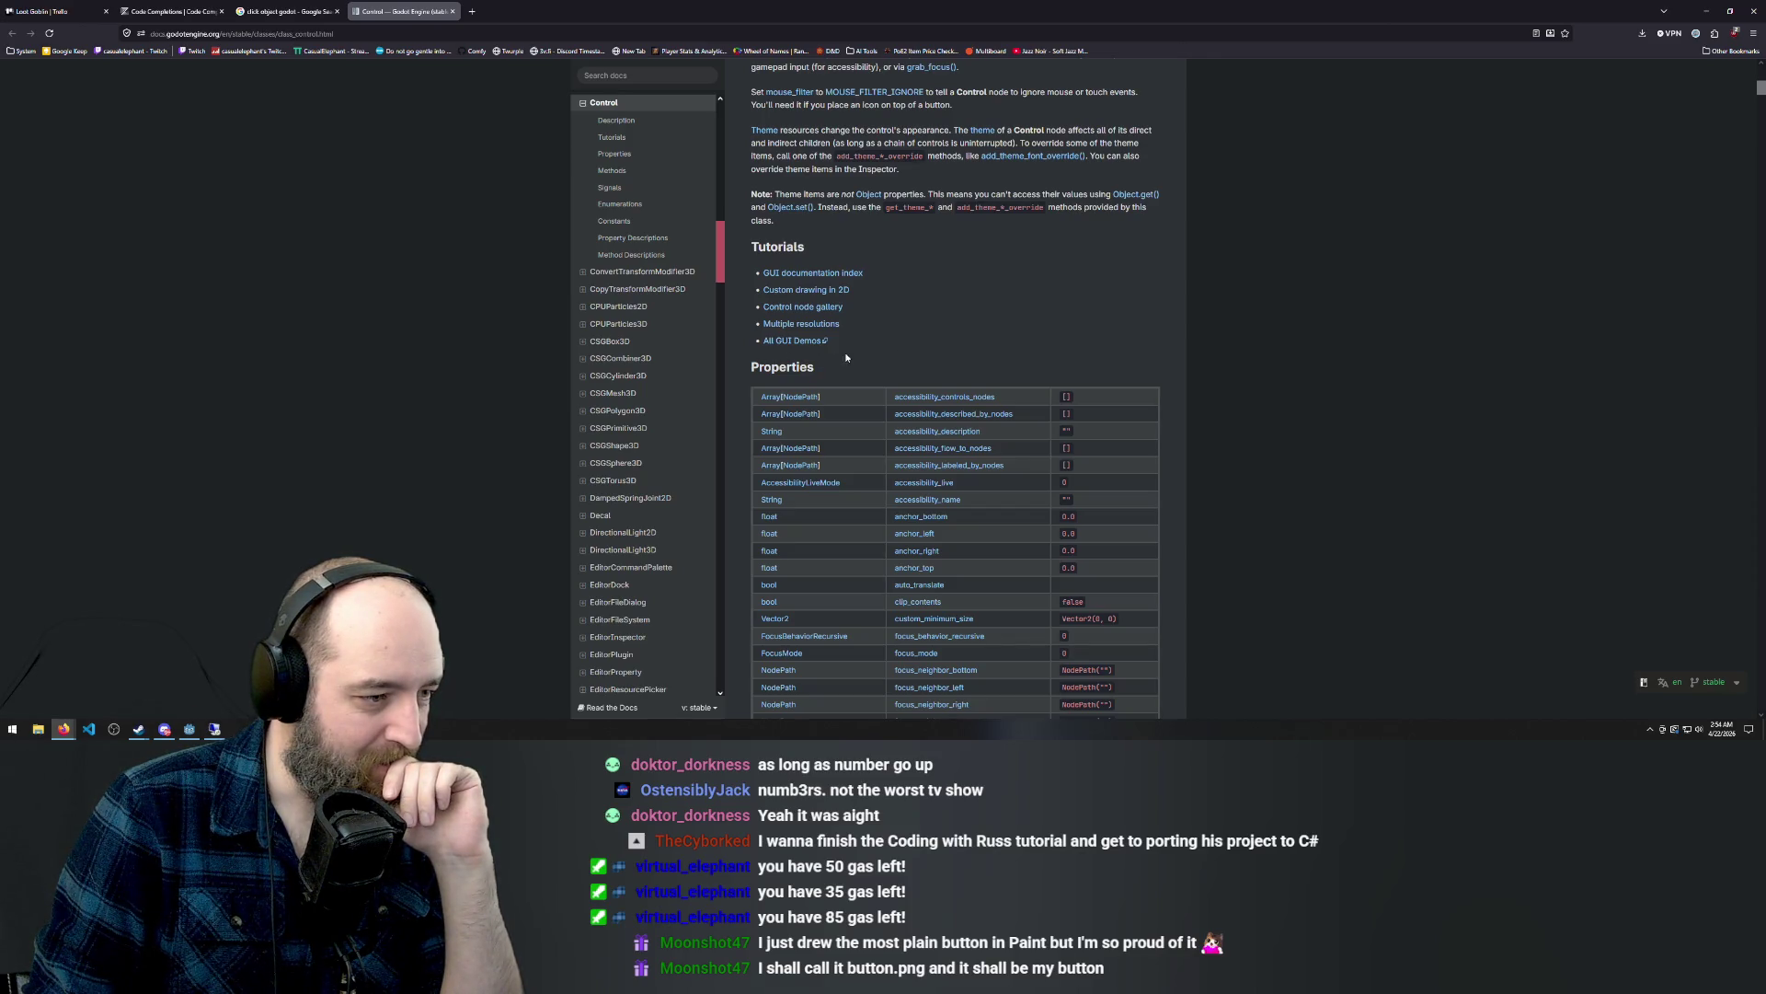
scroll(944, 334, down, 4)
scroll(945, 333, up, 7)
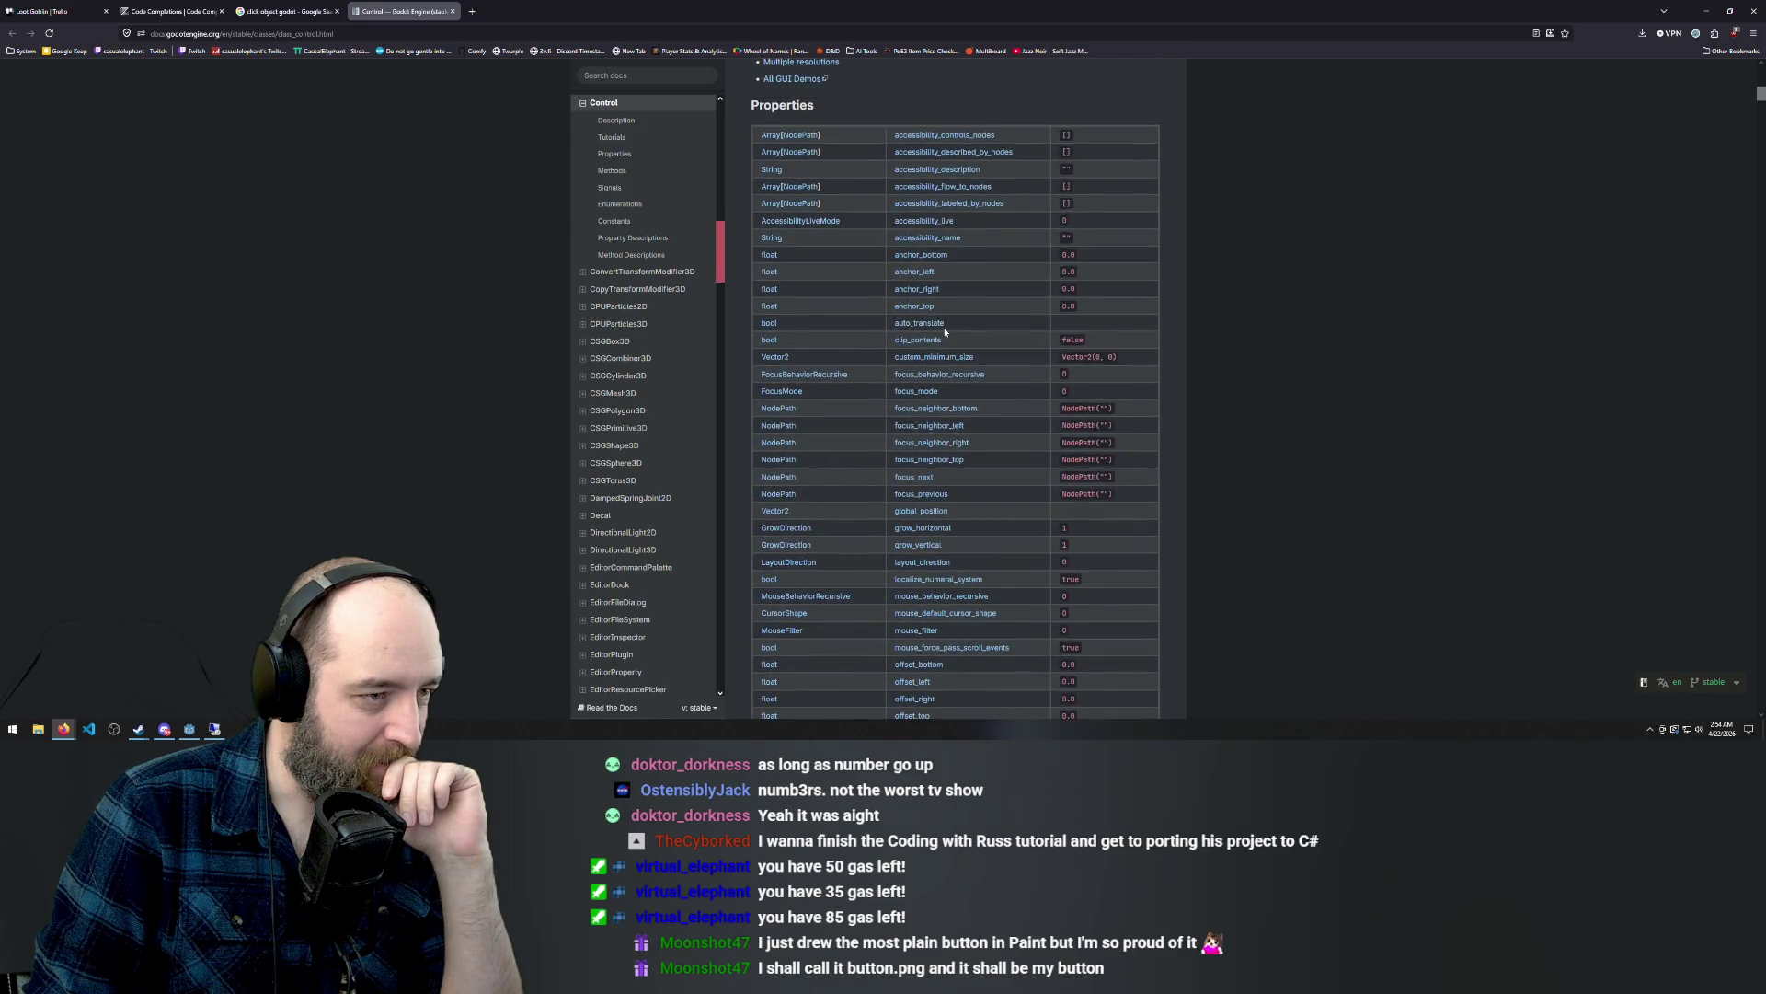
scroll(945, 332, up, 1)
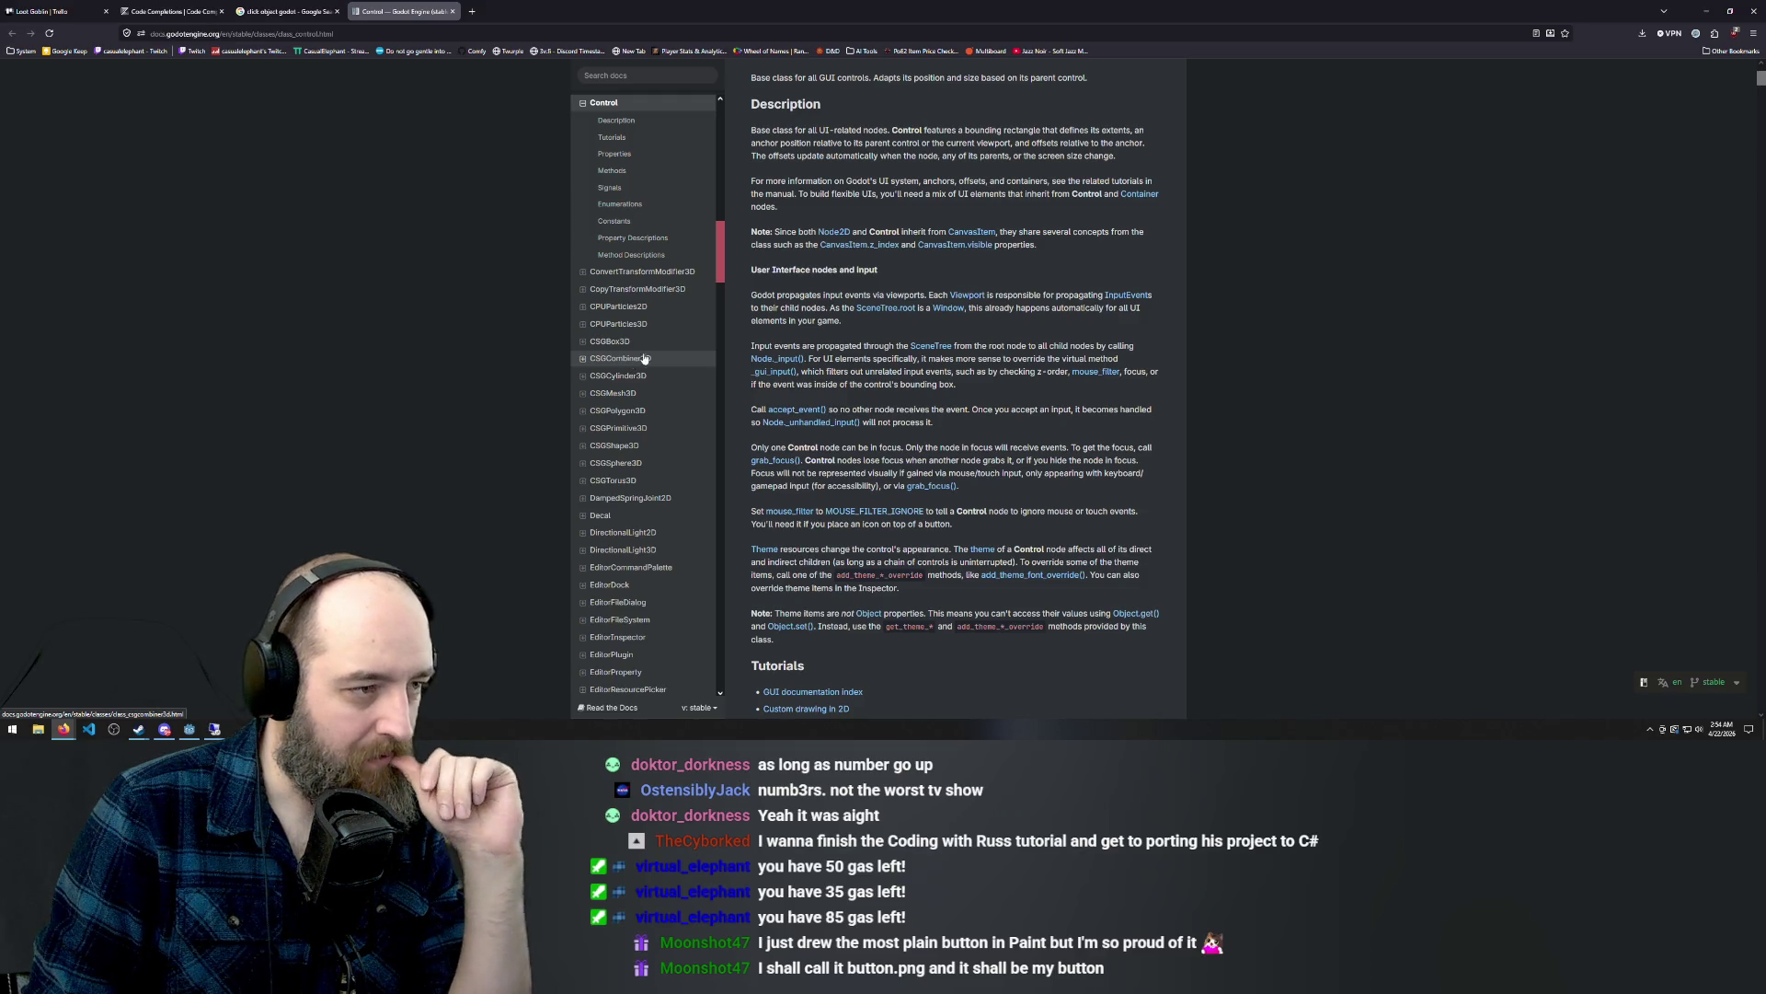
scroll(884, 351, up, 3)
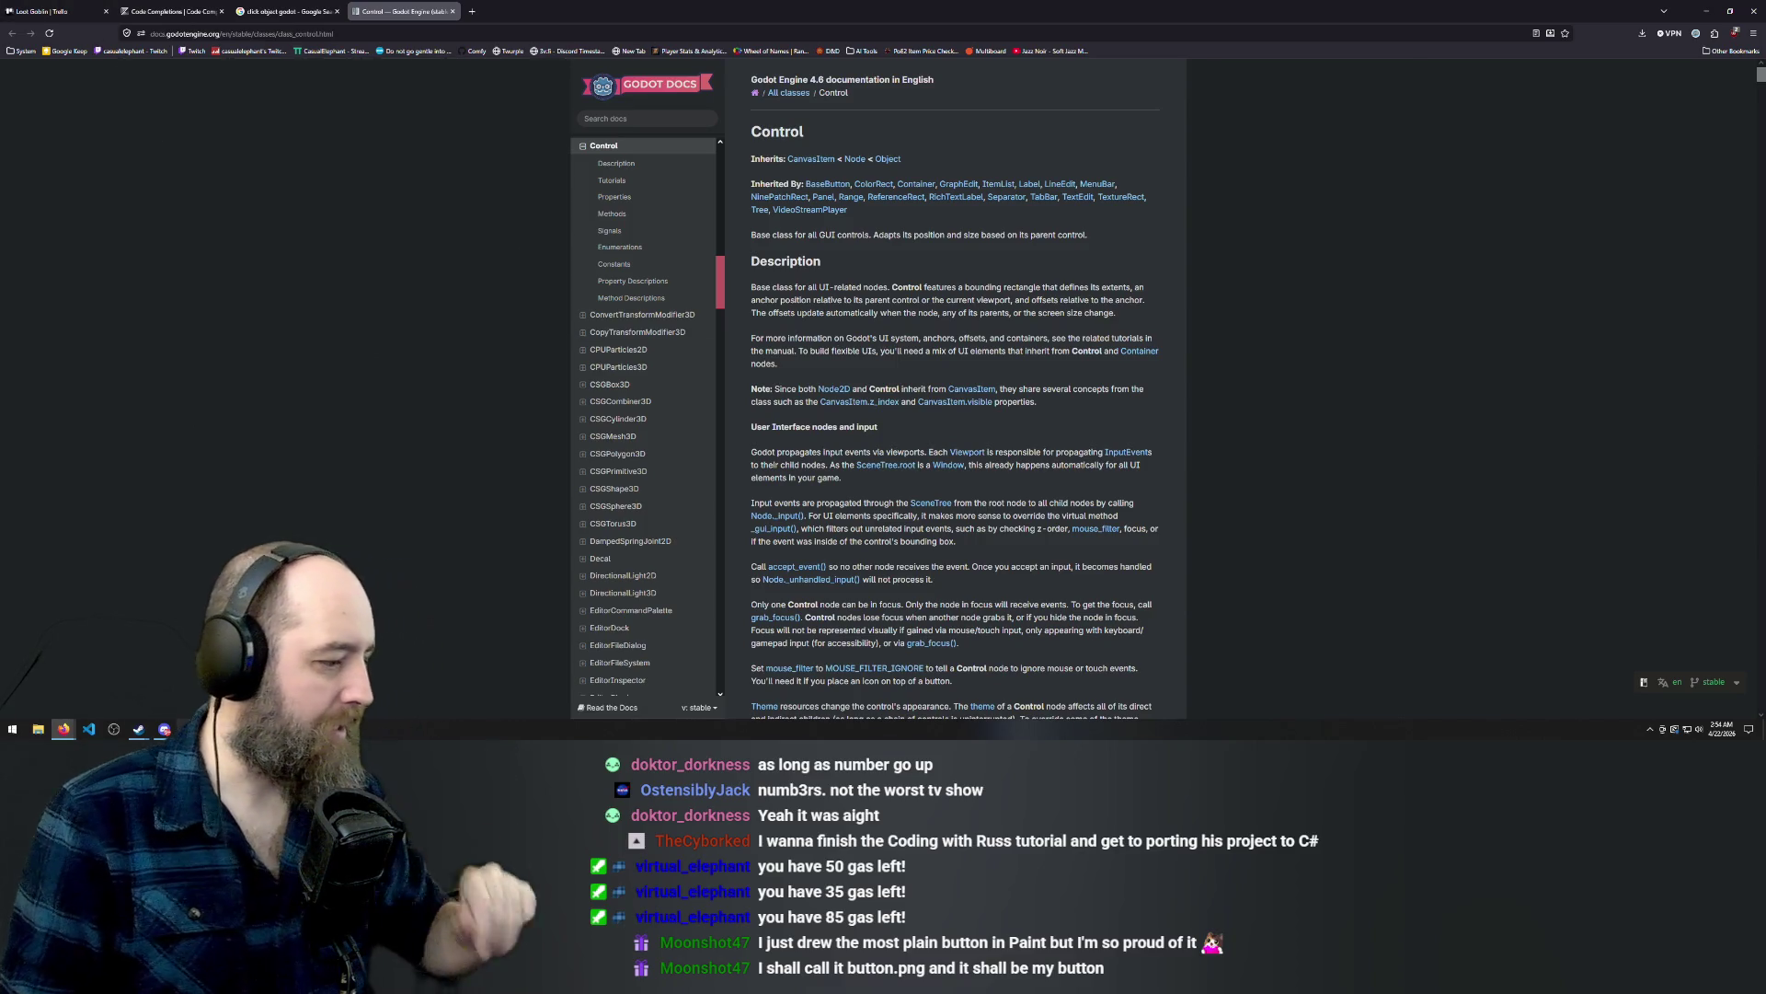
key(alt+Tab)
Search 'gui' among node types, browse the list, and close the dialog without adding anything.
key(BackSpace)
key(BackSpace)
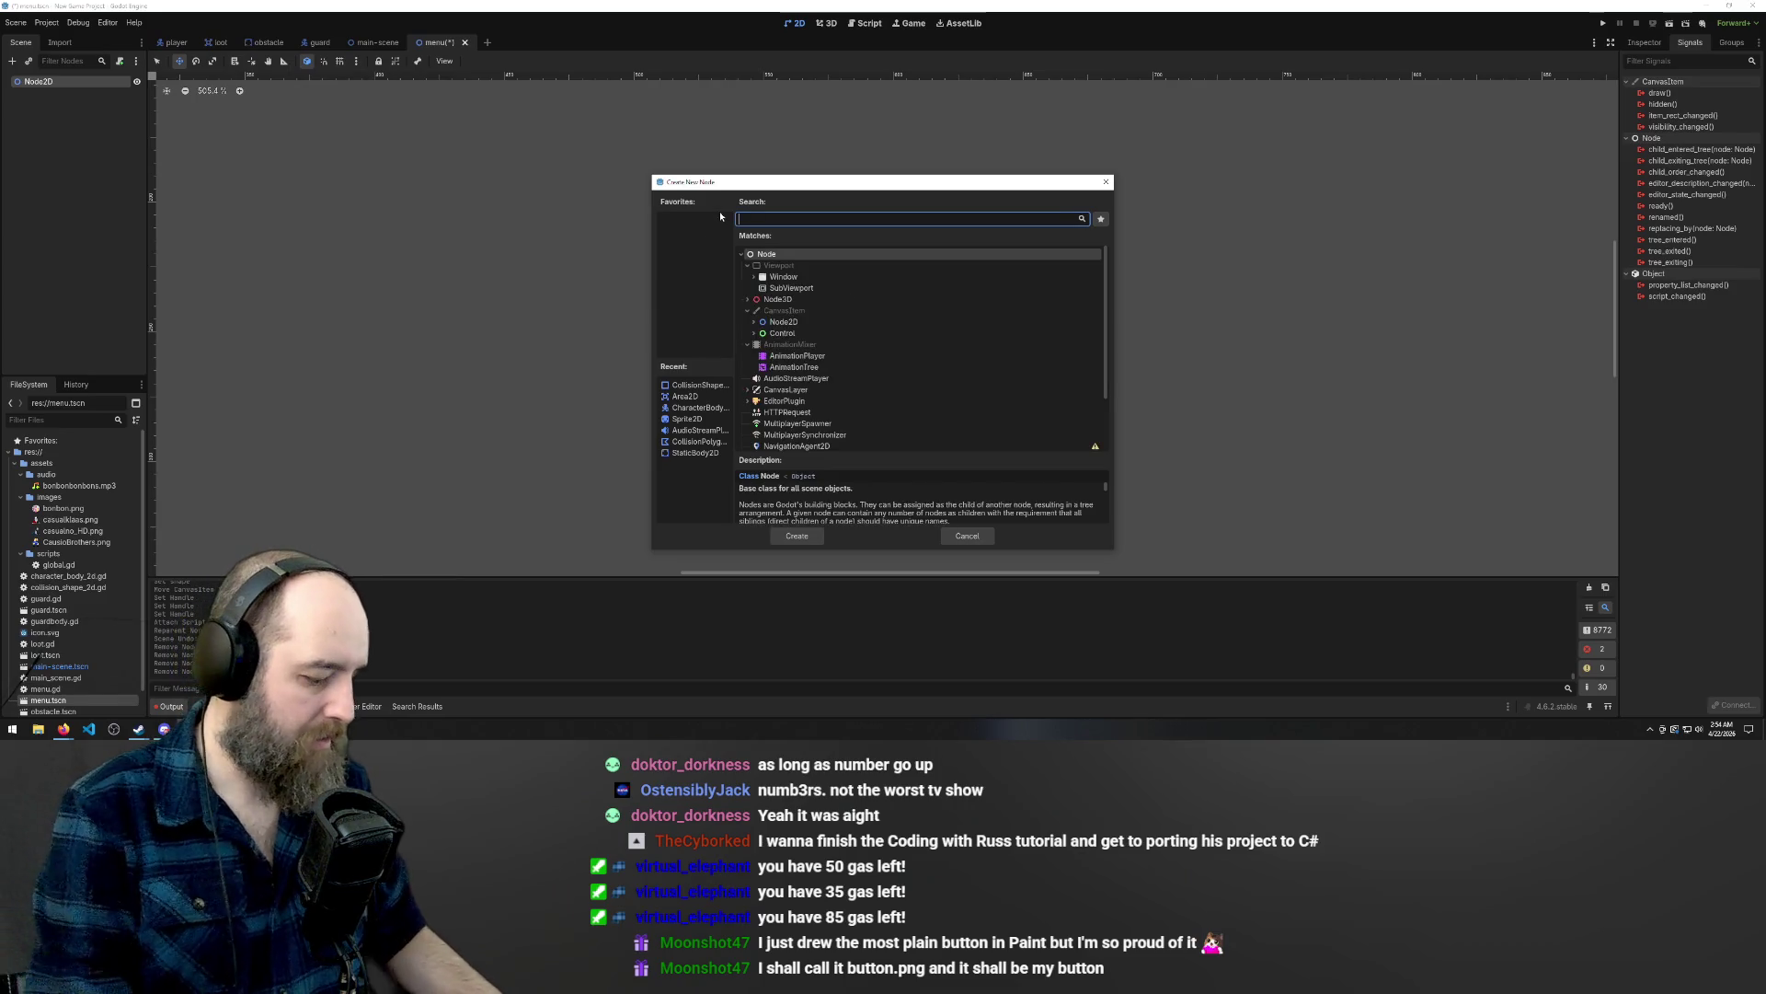
text(gui)
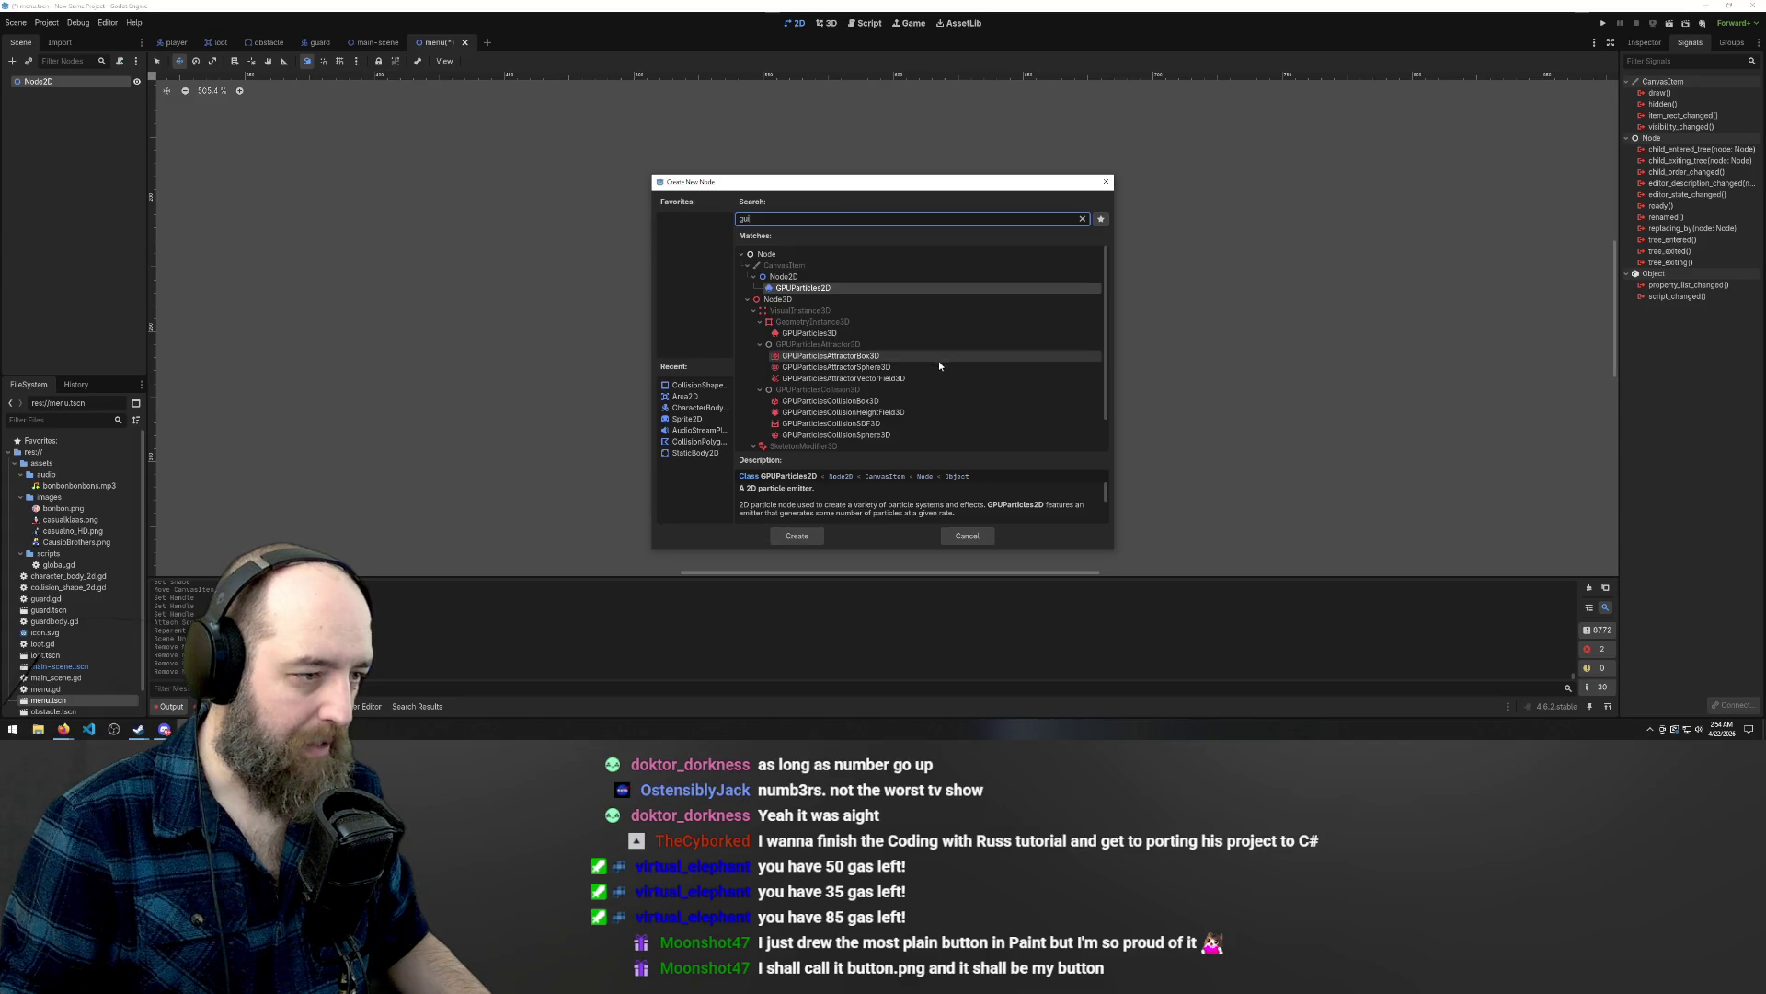
click(745, 300)
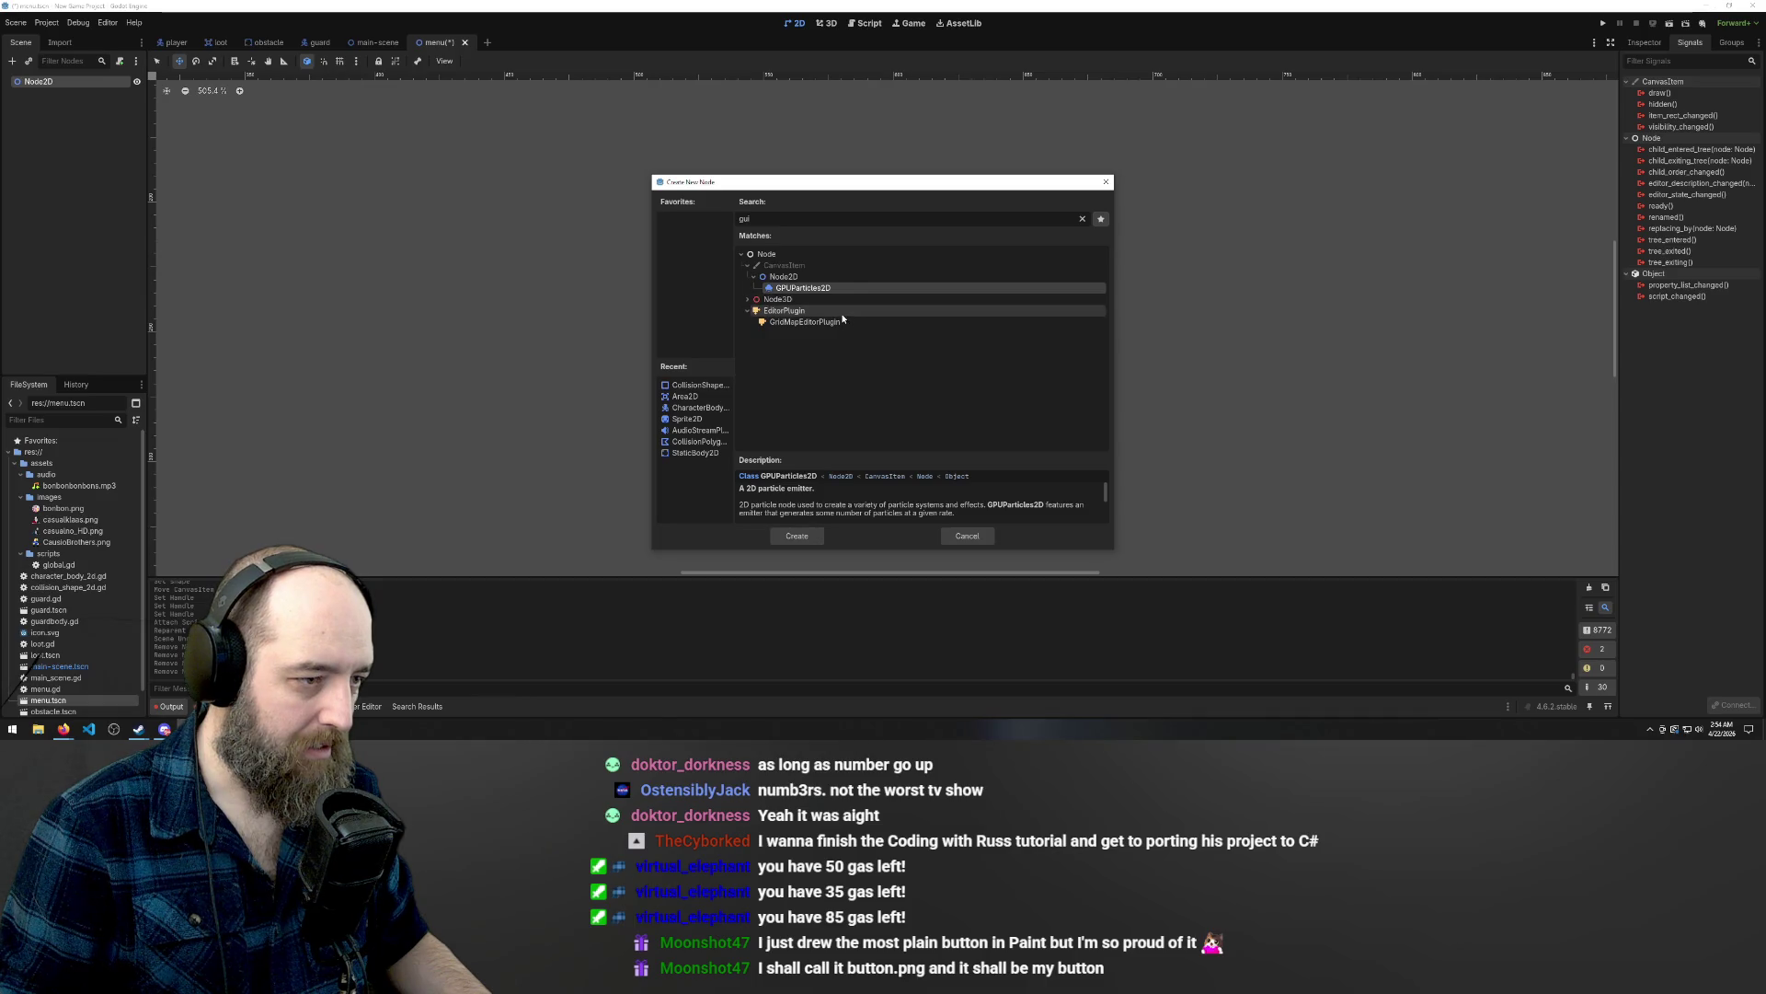
click(787, 276)
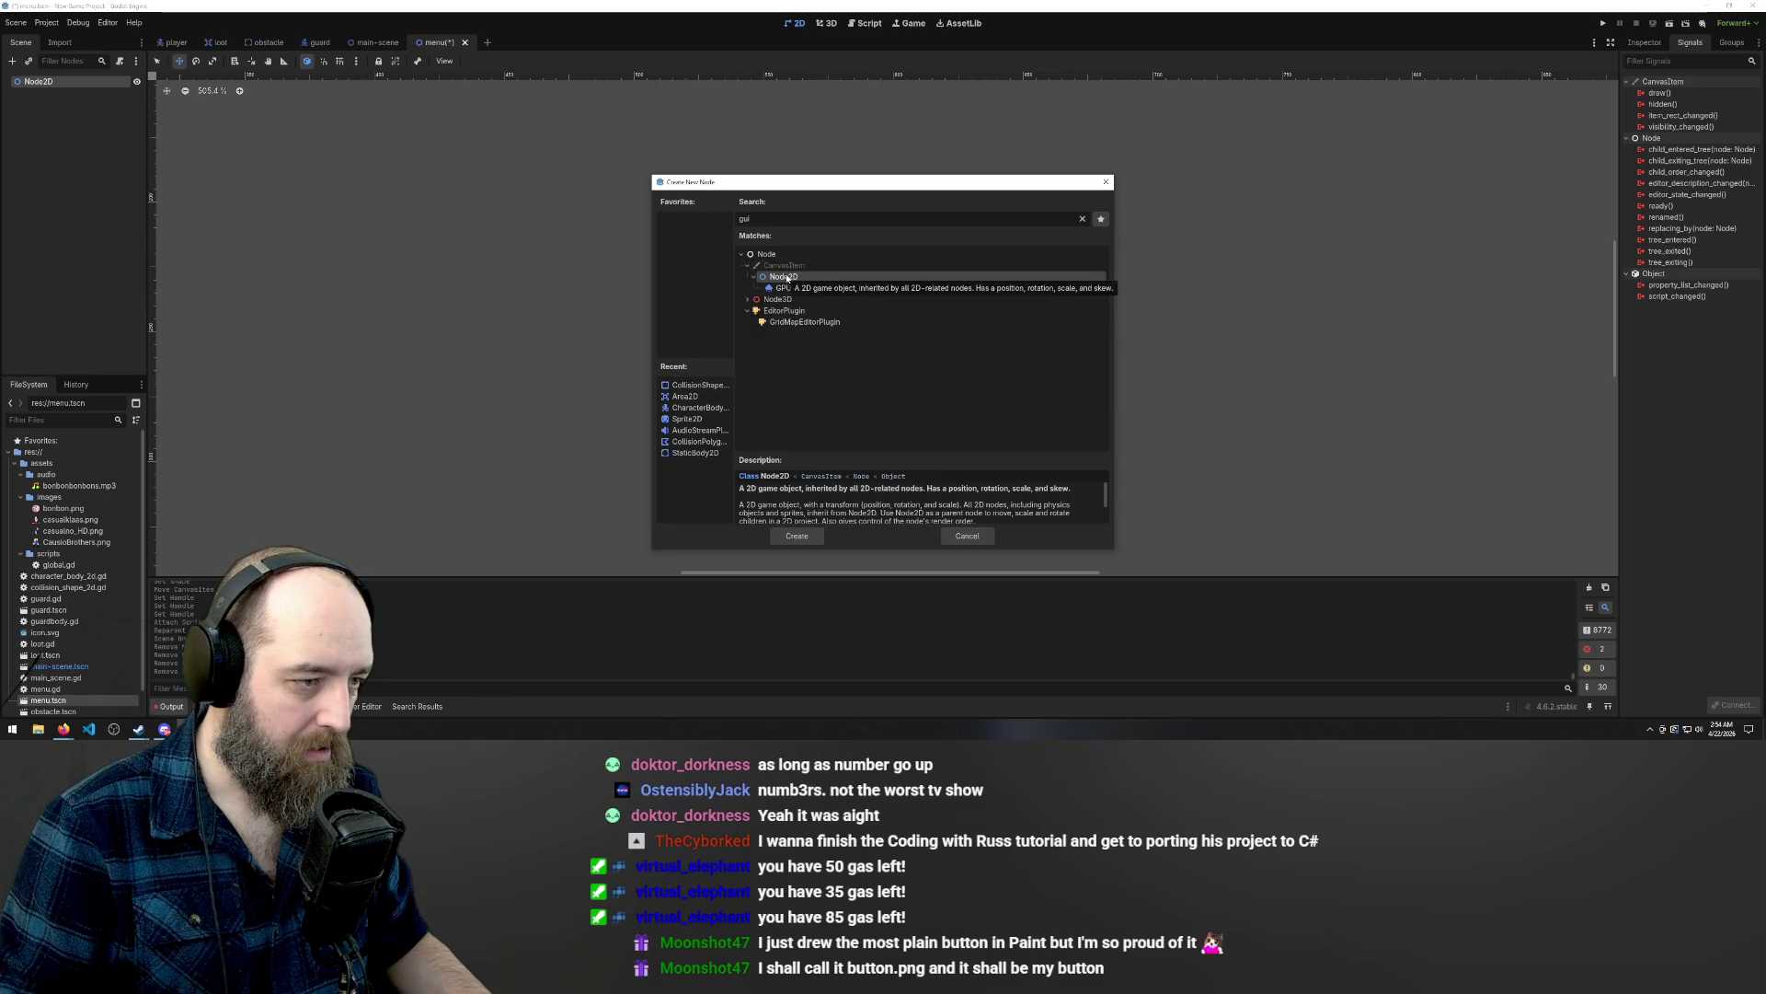
click(808, 286)
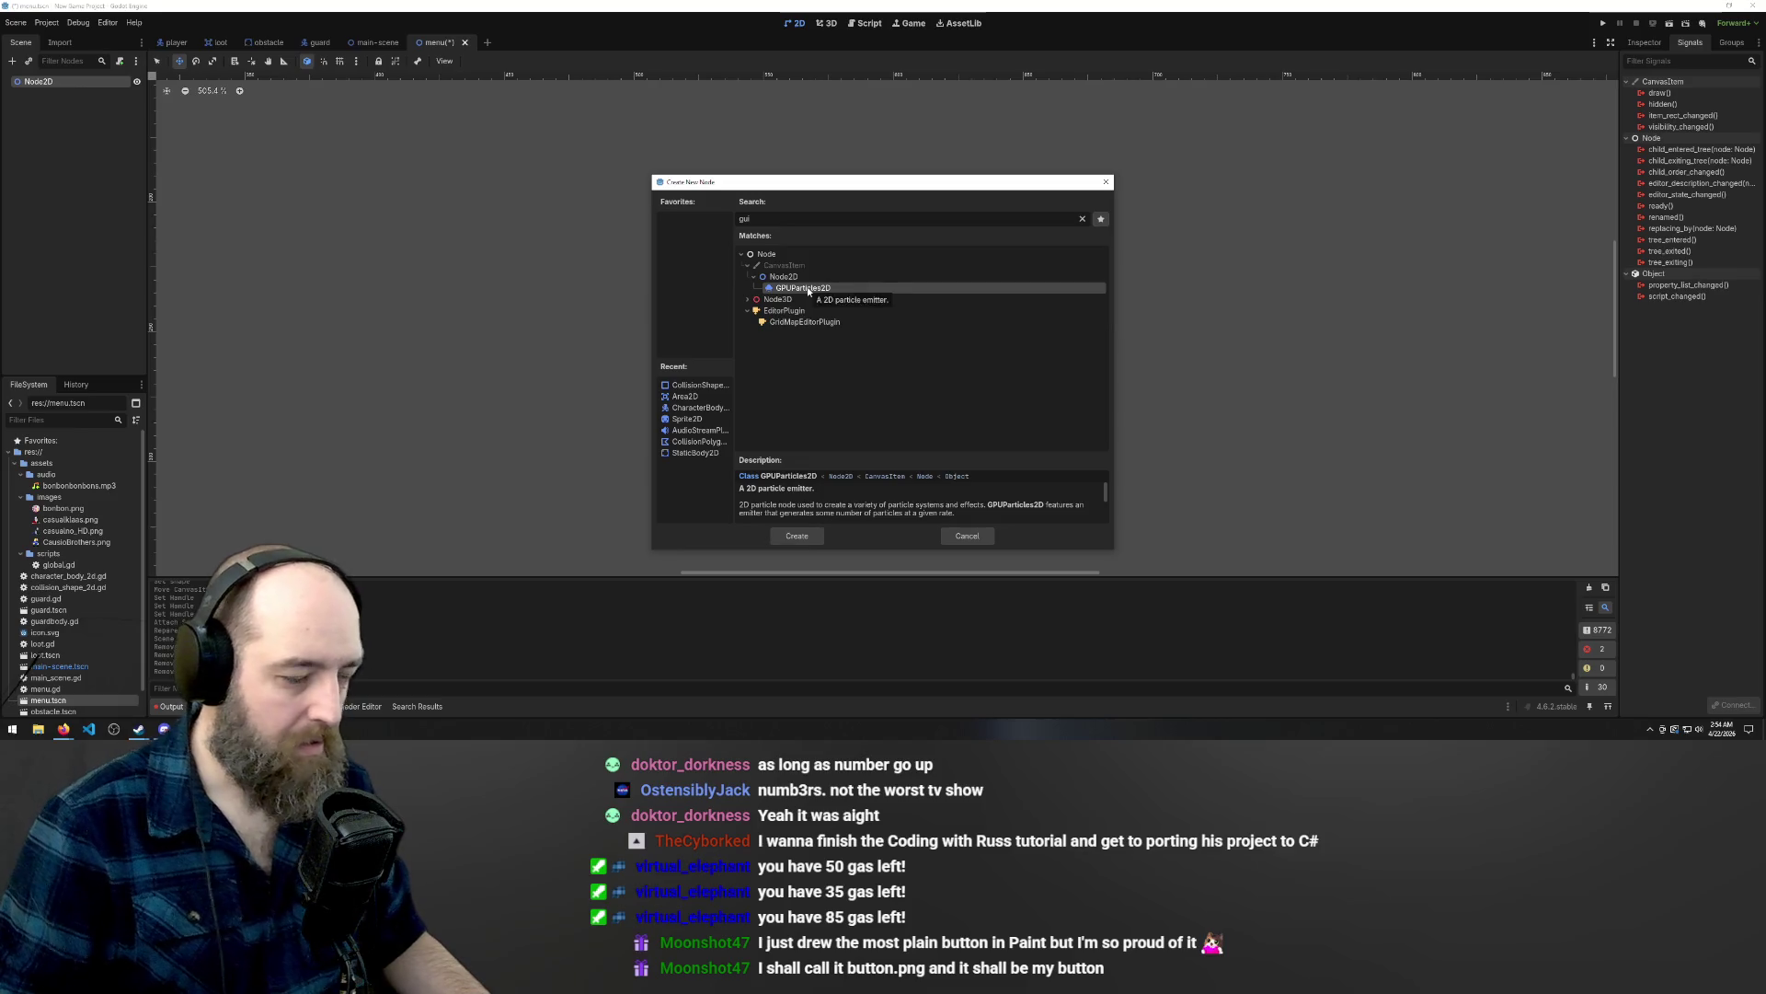
double_click(739, 220)
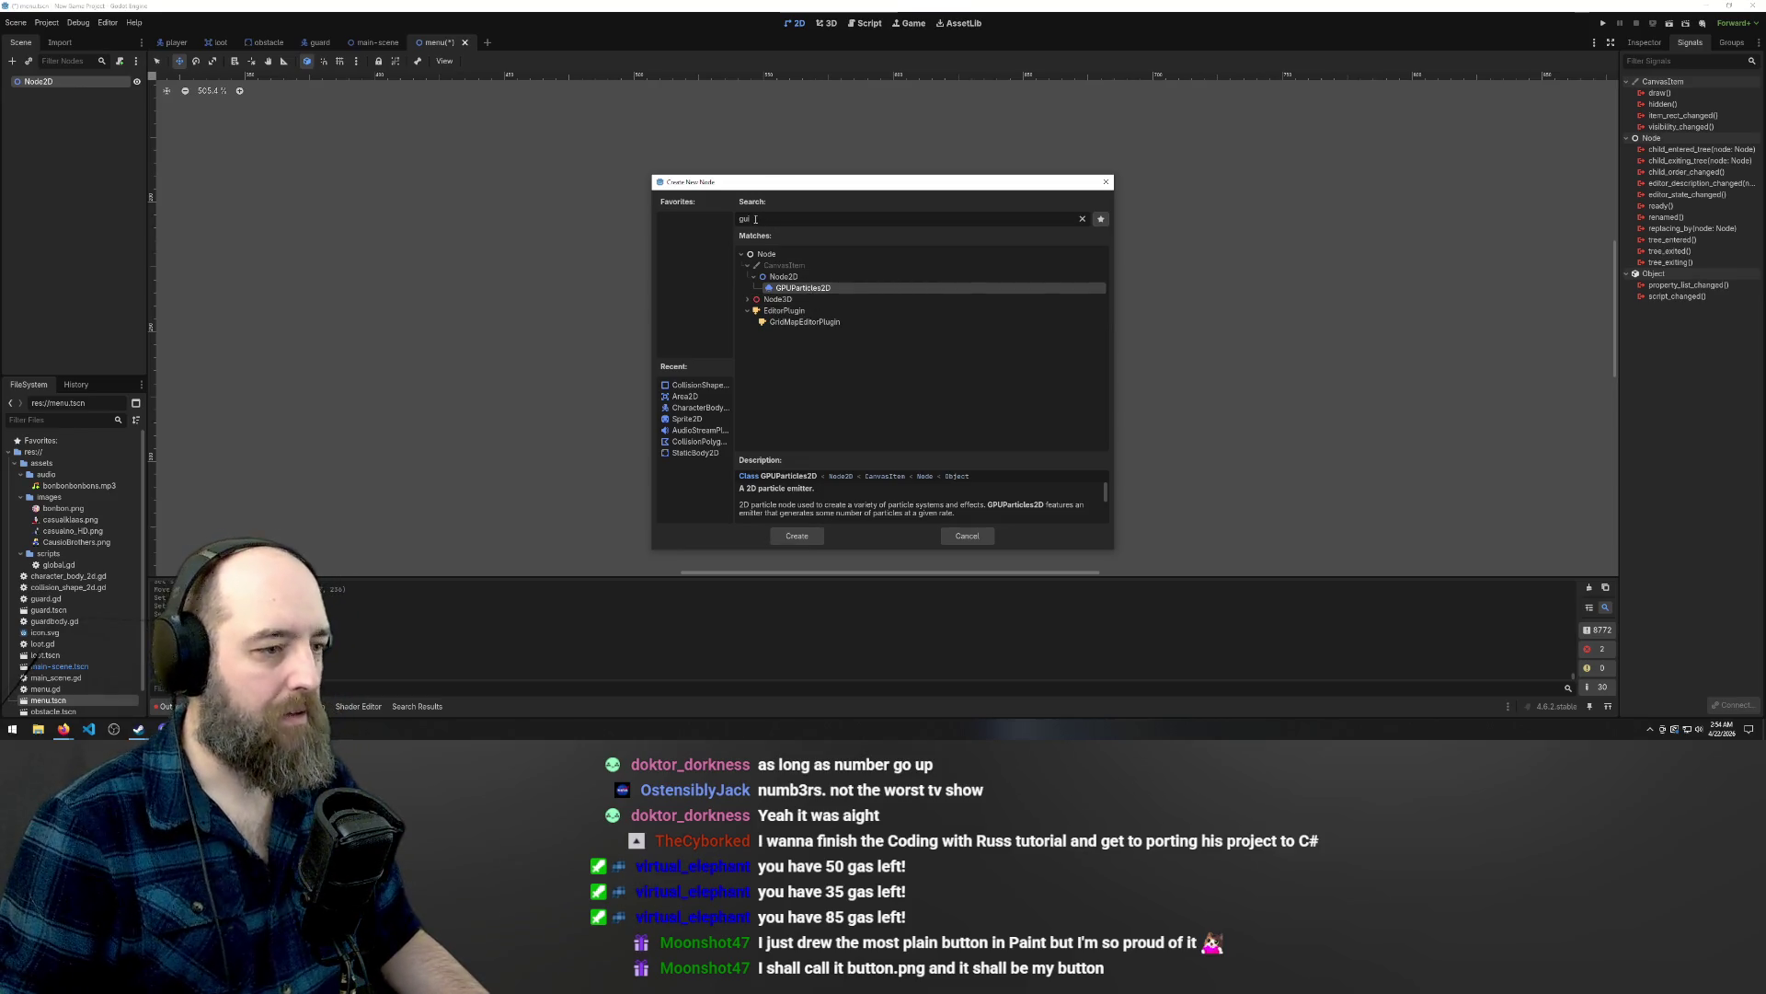
click(748, 300)
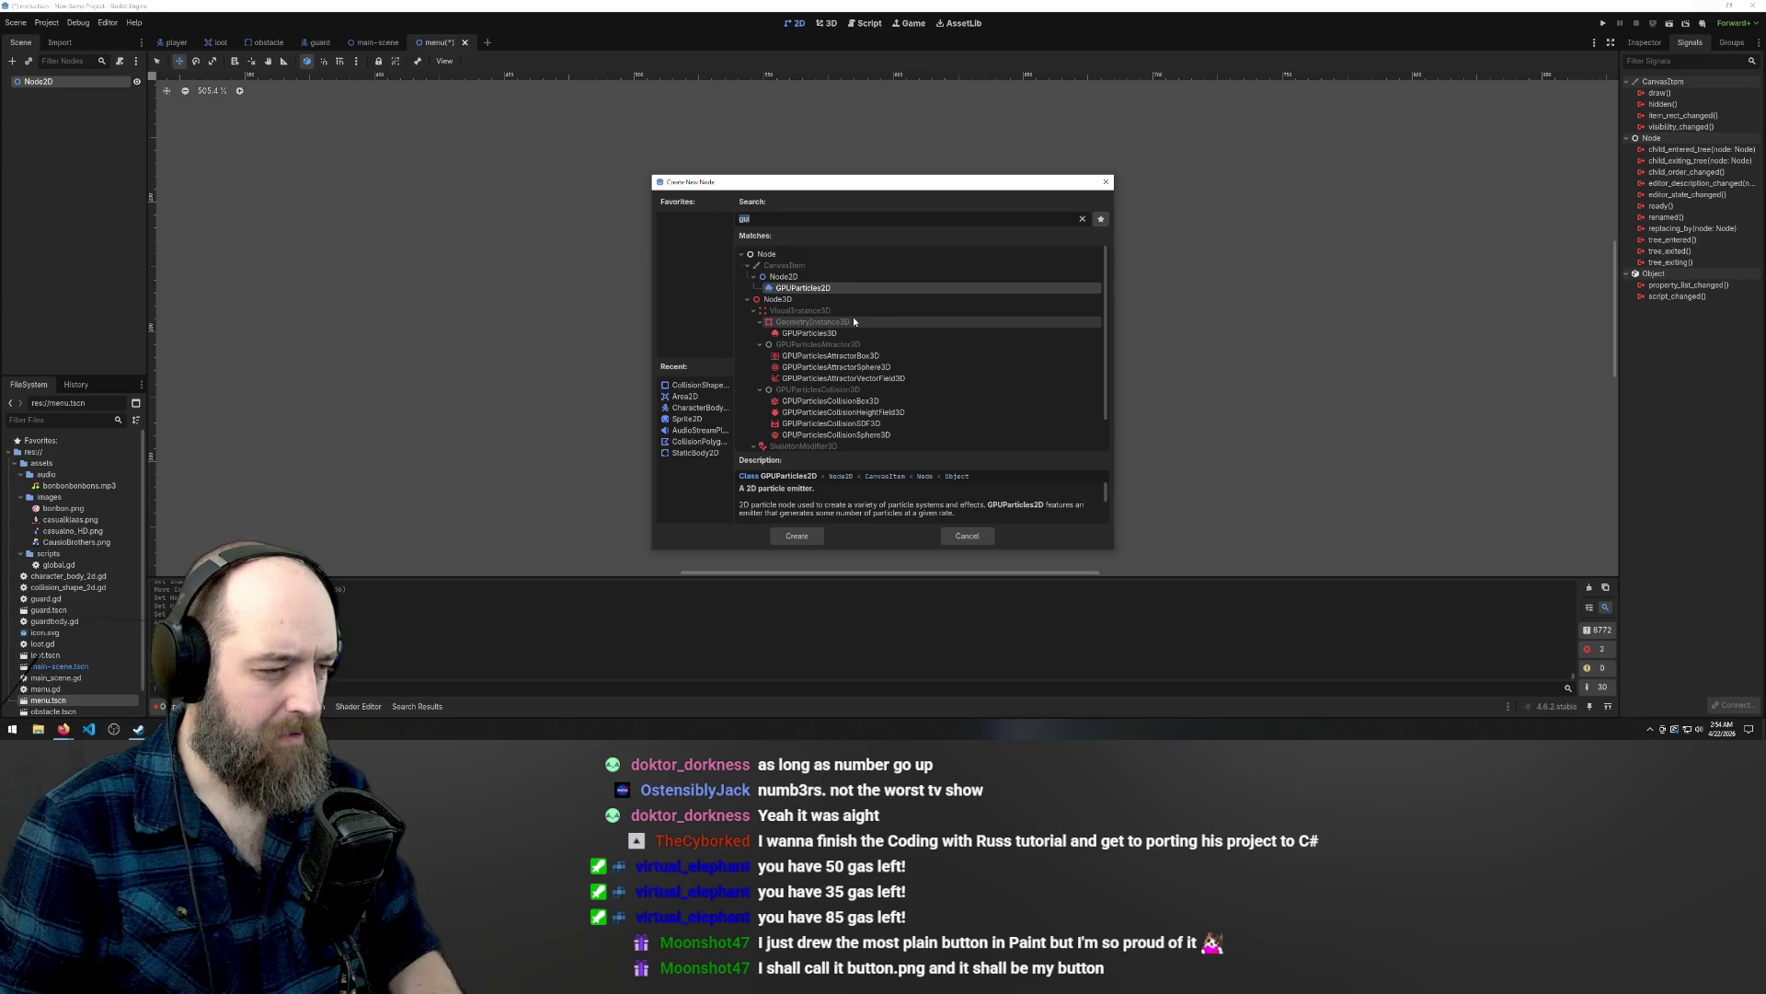
key(BackSpace)
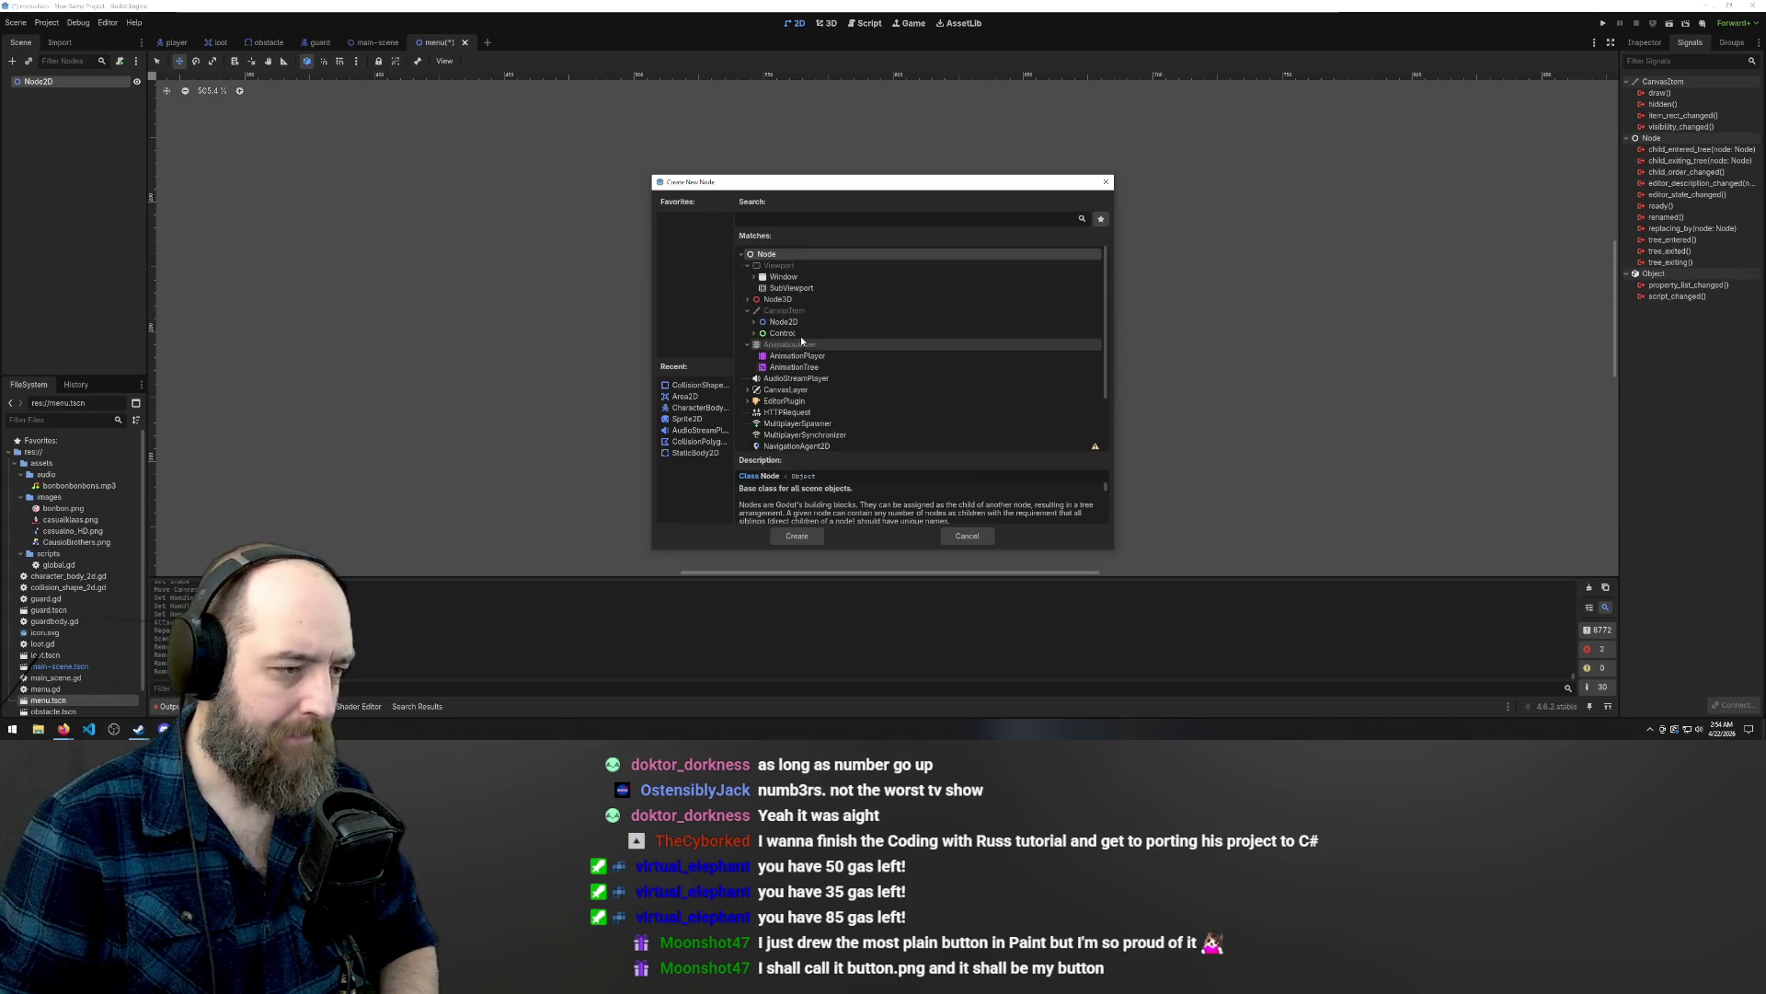
scroll(910, 415, down, 2)
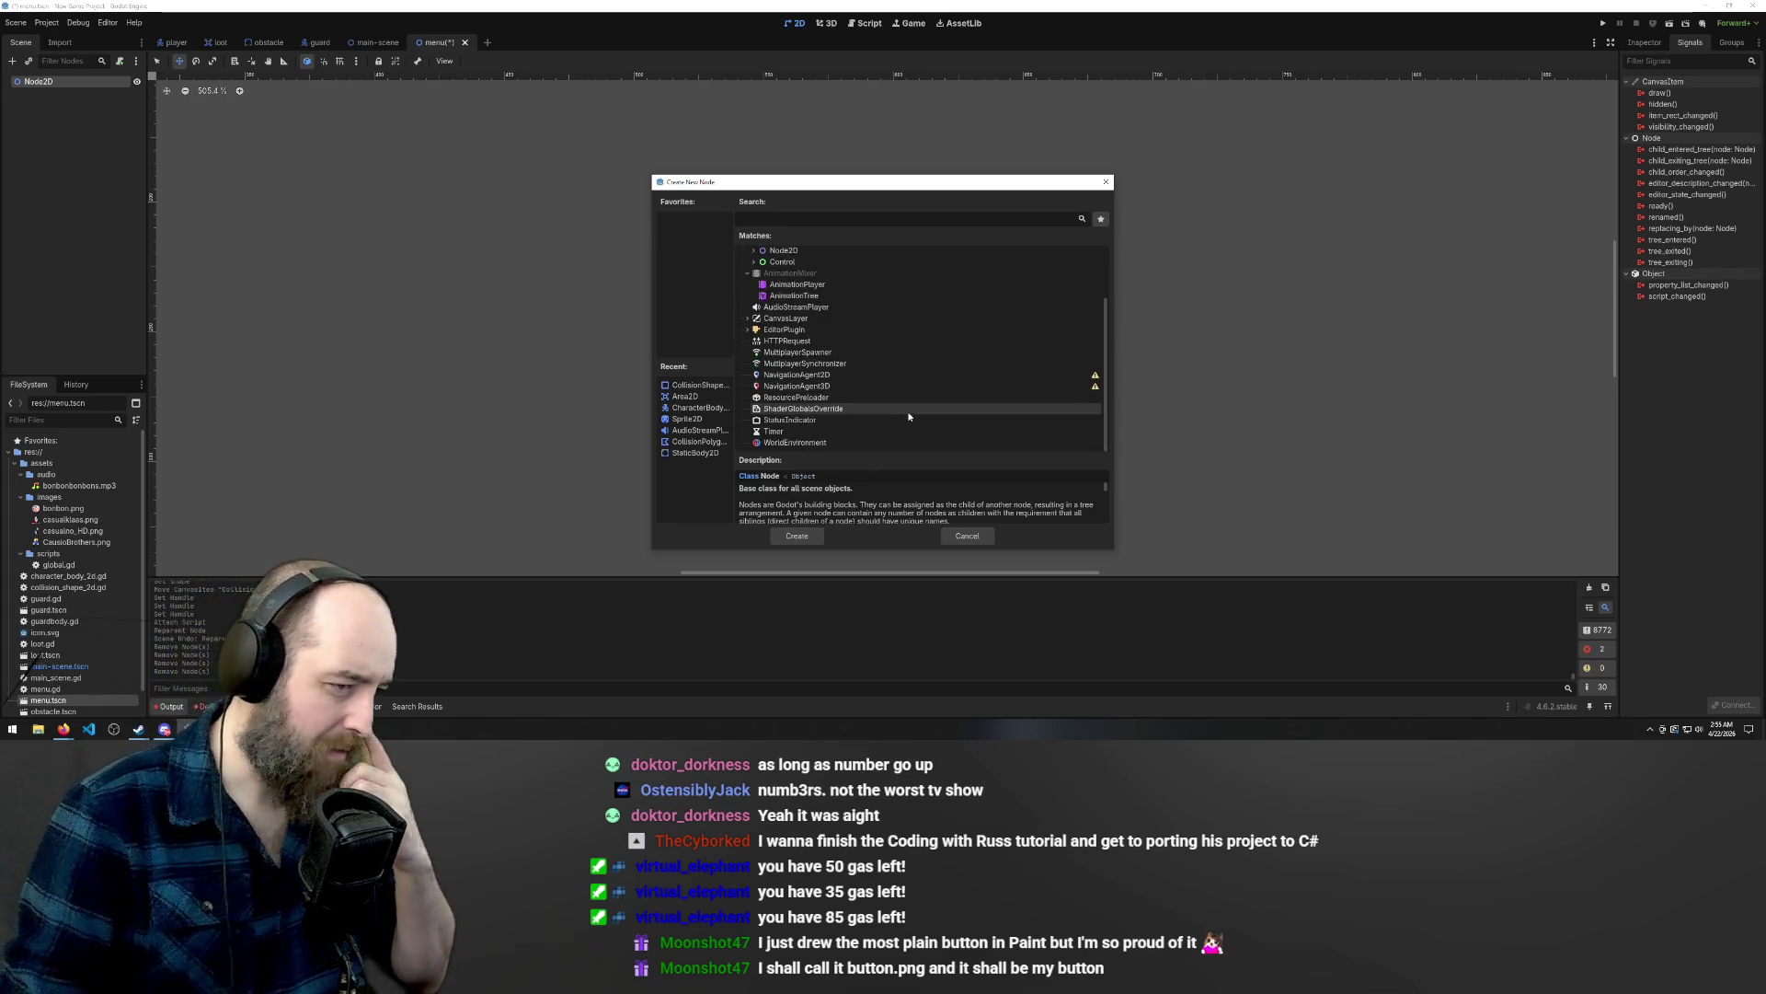
scroll(920, 423, up, 2)
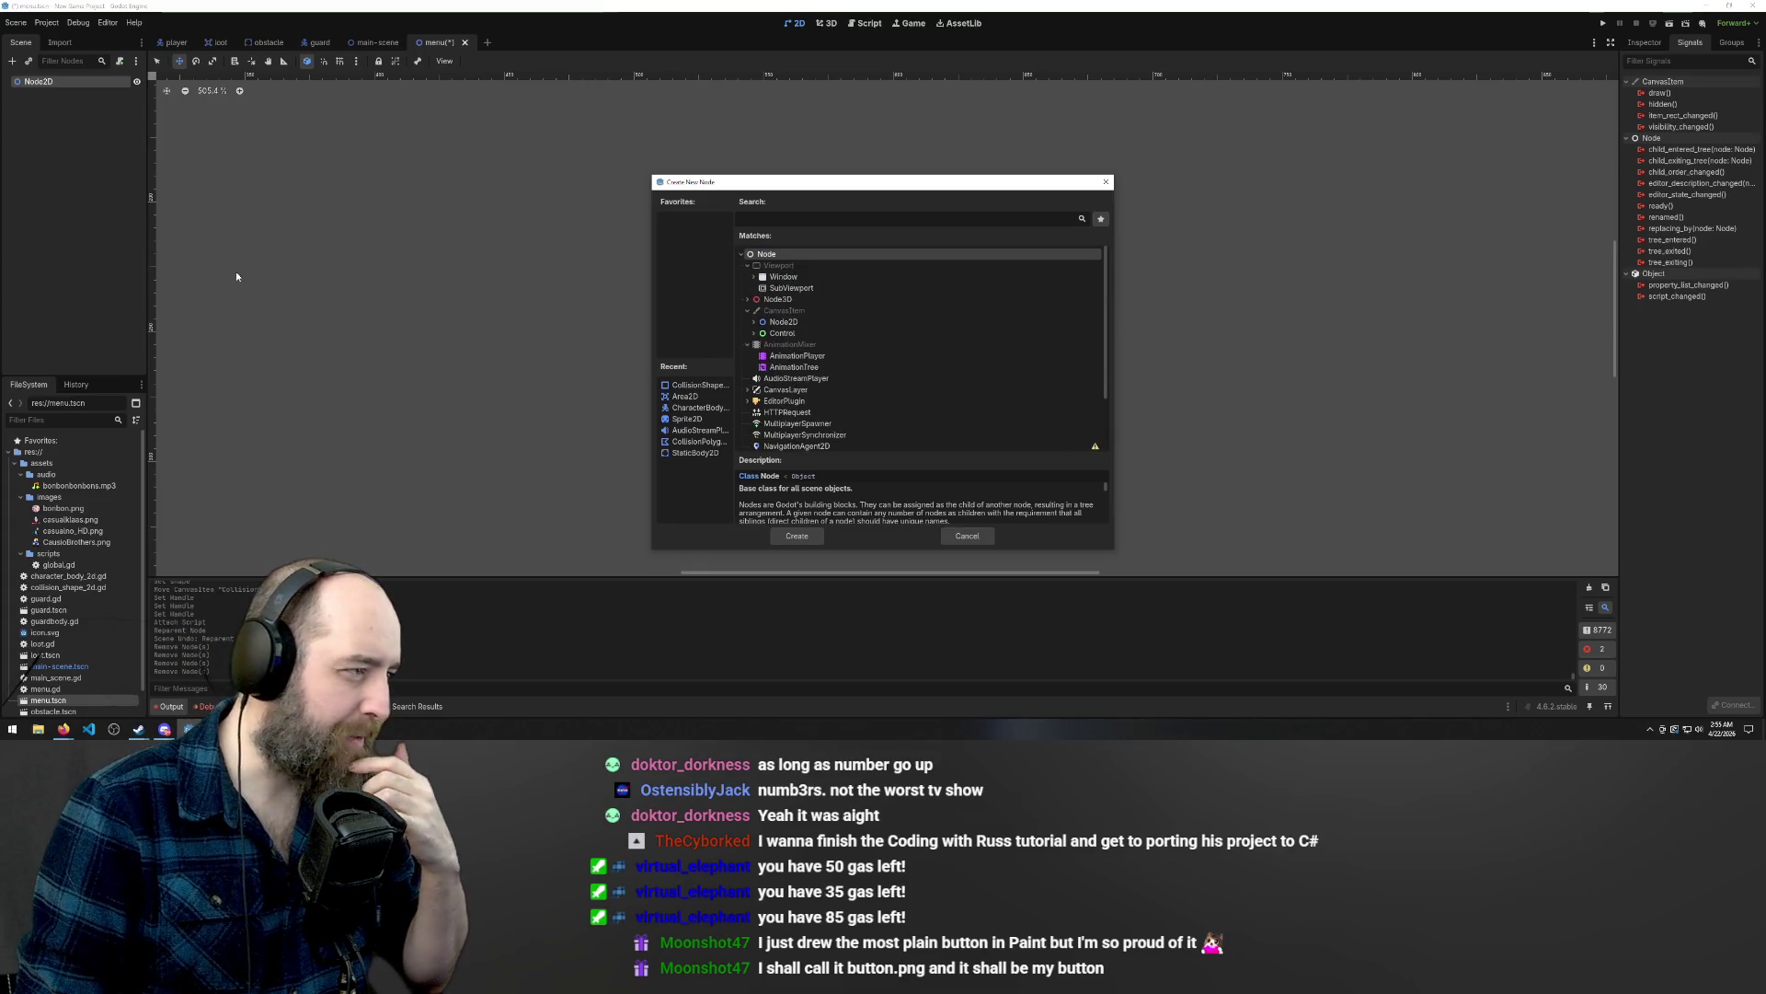
click(1104, 183)
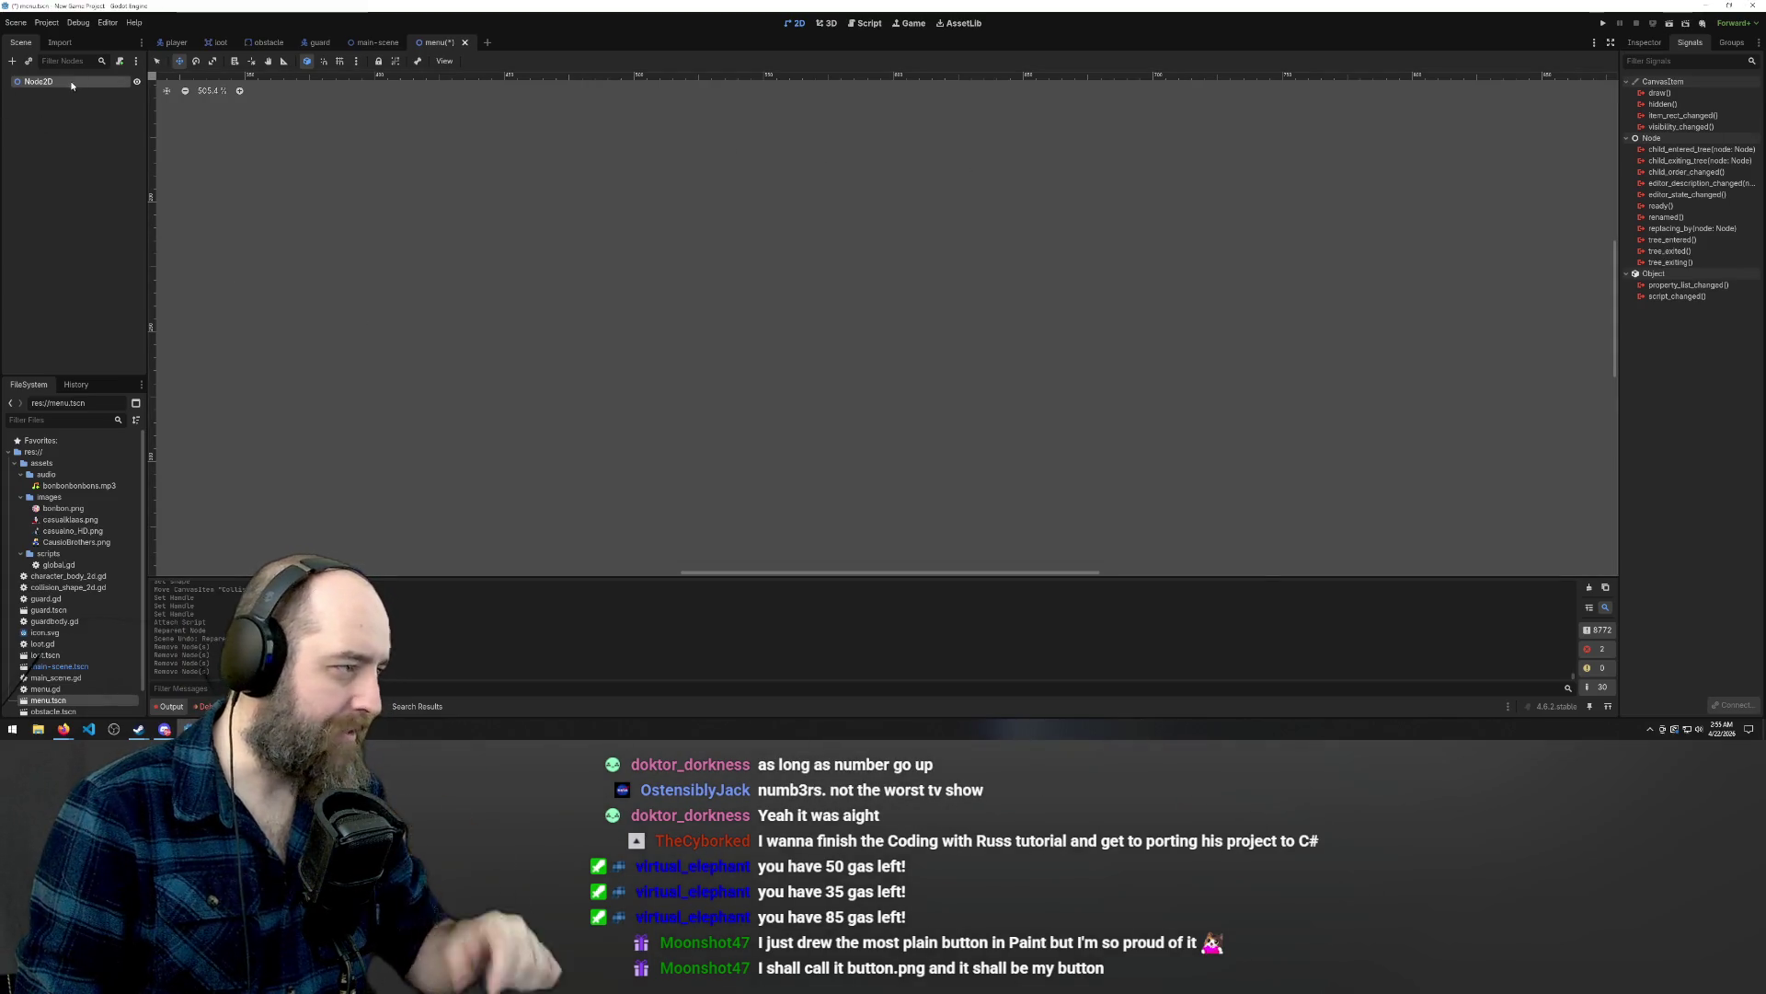
Open a new empty scene and close menu.tscn without saving its changes.
click(28, 134)
click(487, 43)
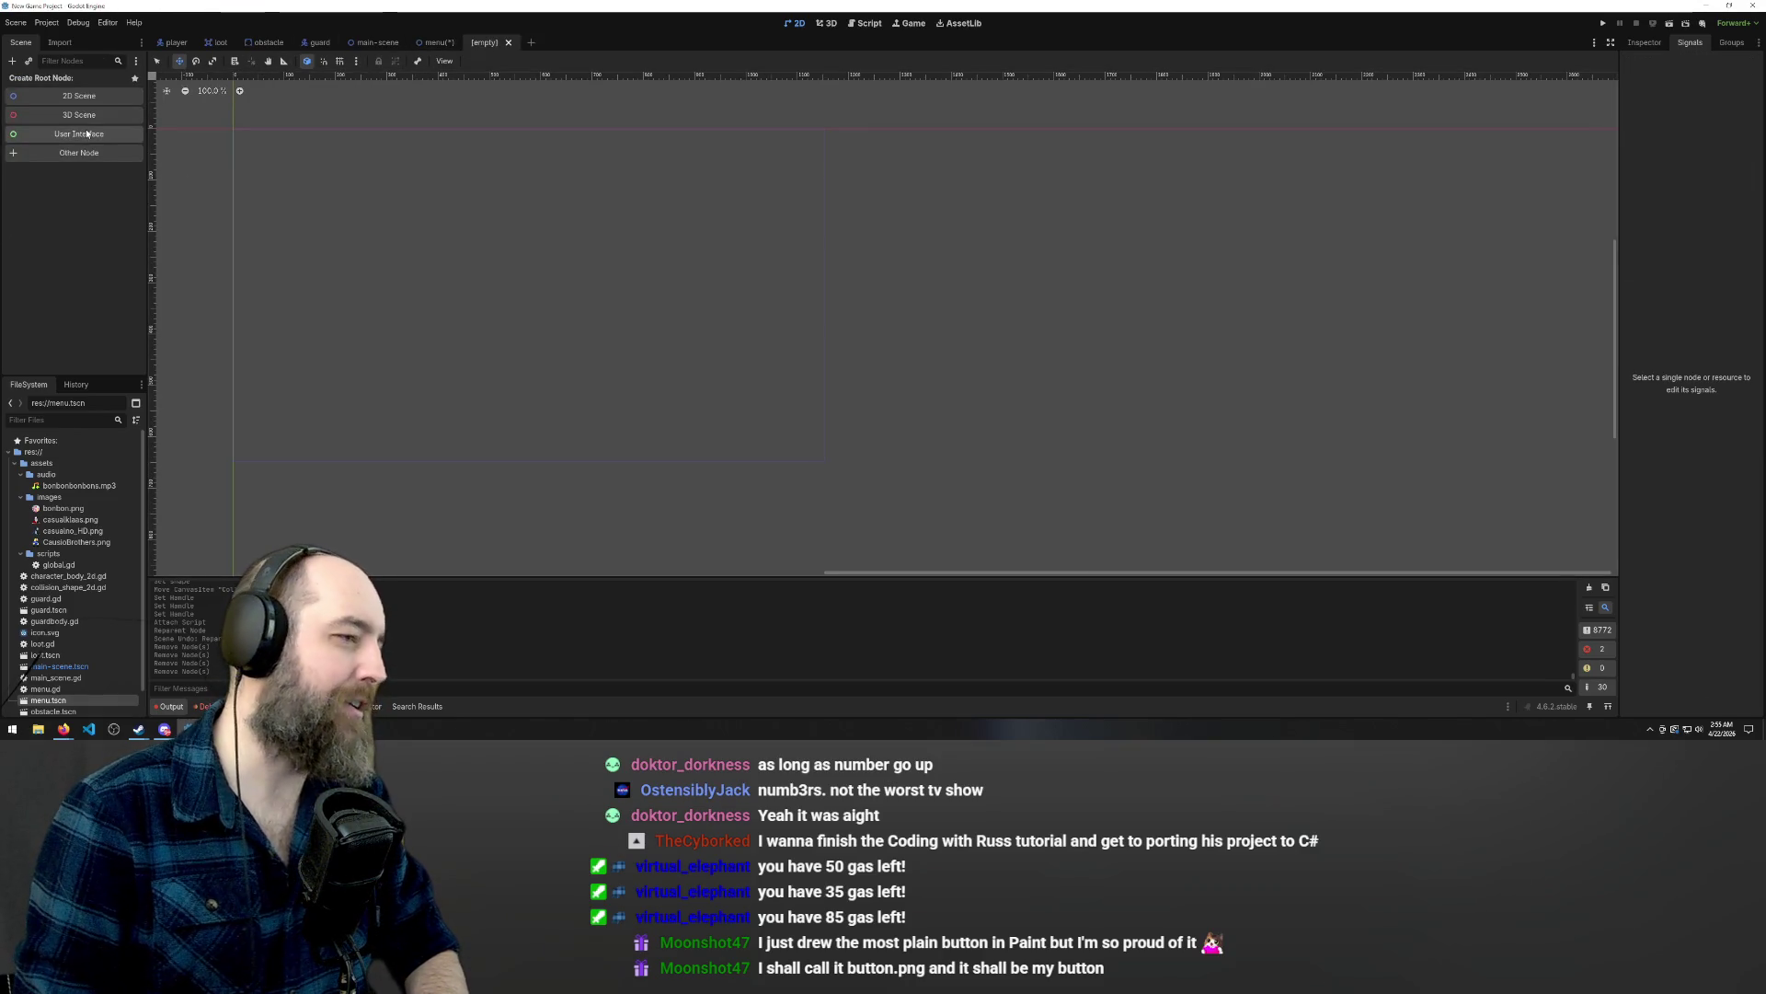
click(448, 45)
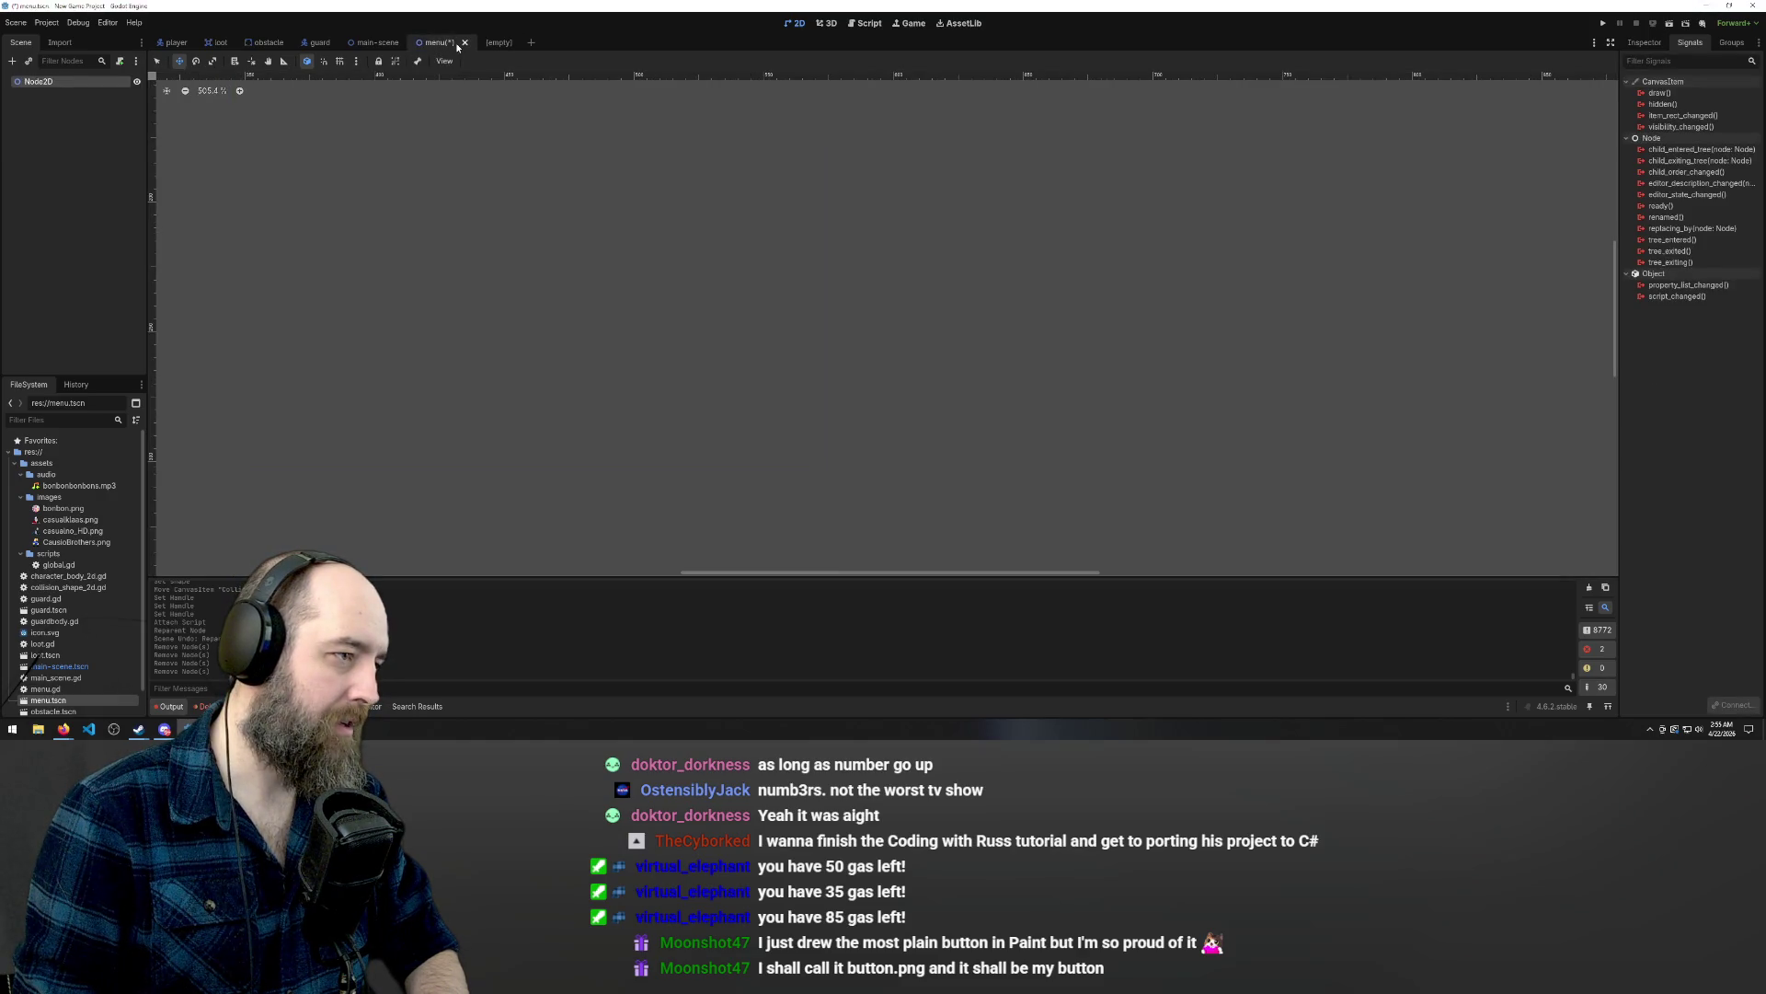
click(465, 43)
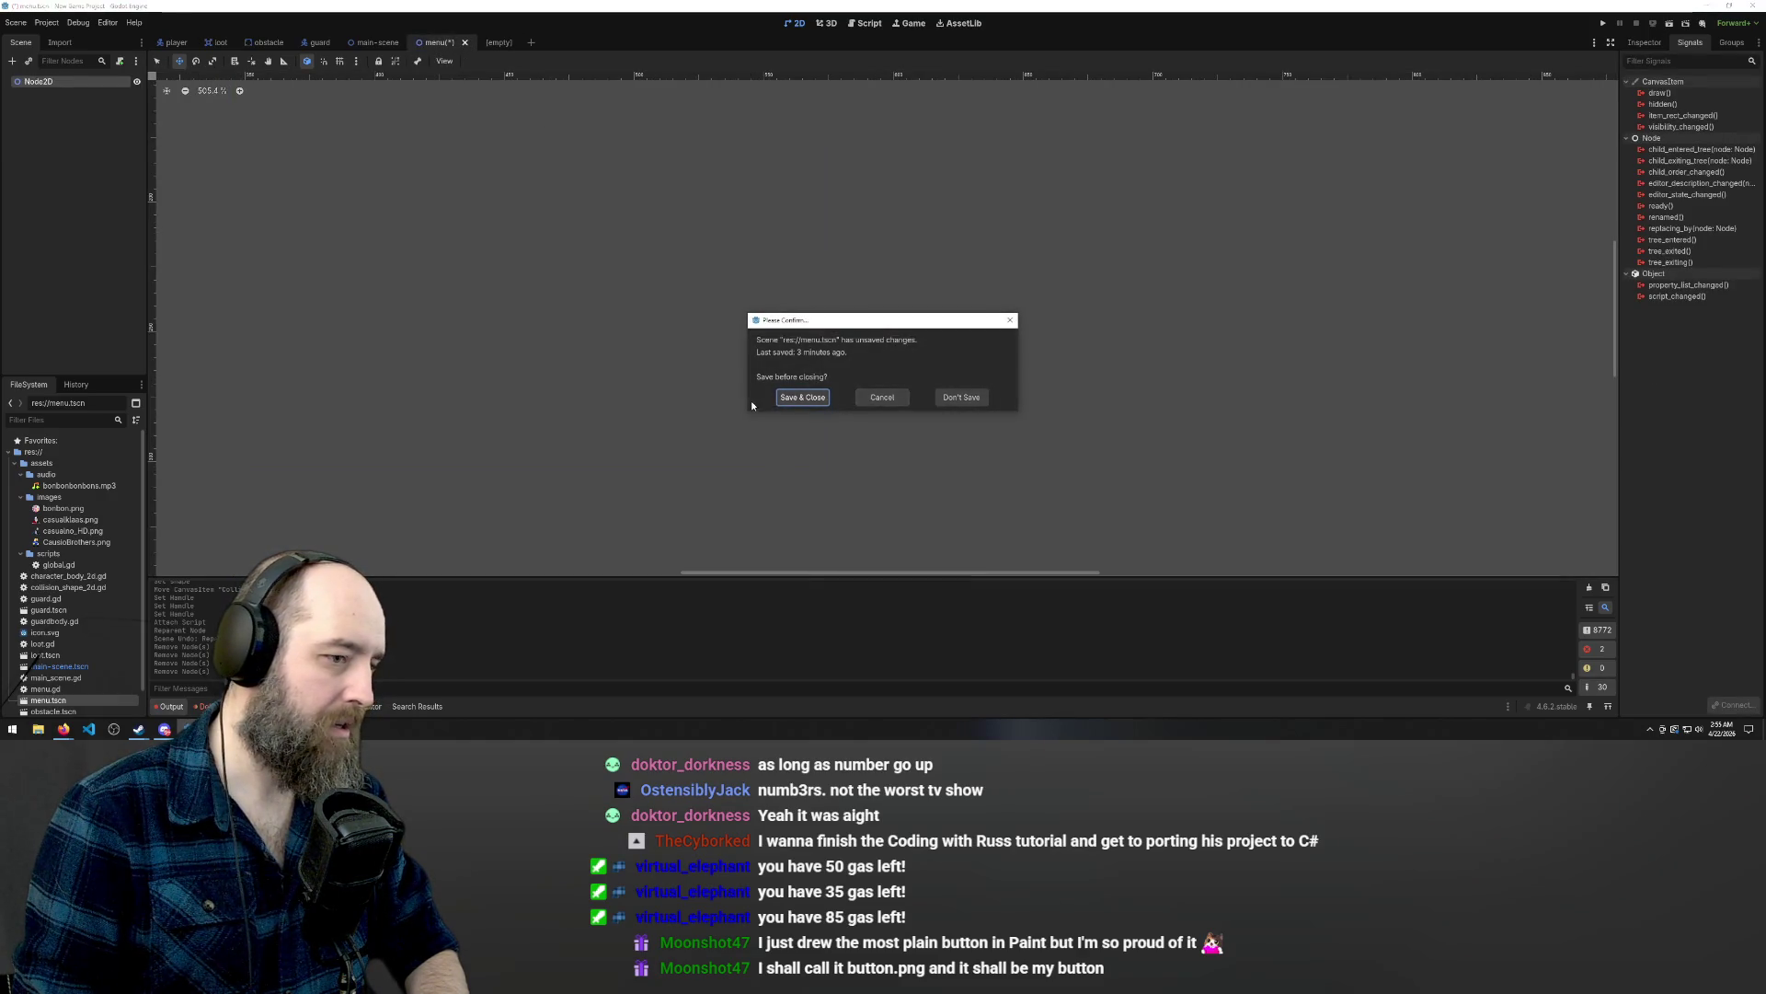
click(968, 401)
Give the new scene a Control user-interface root node and begin adding a child to it.
click(449, 43)
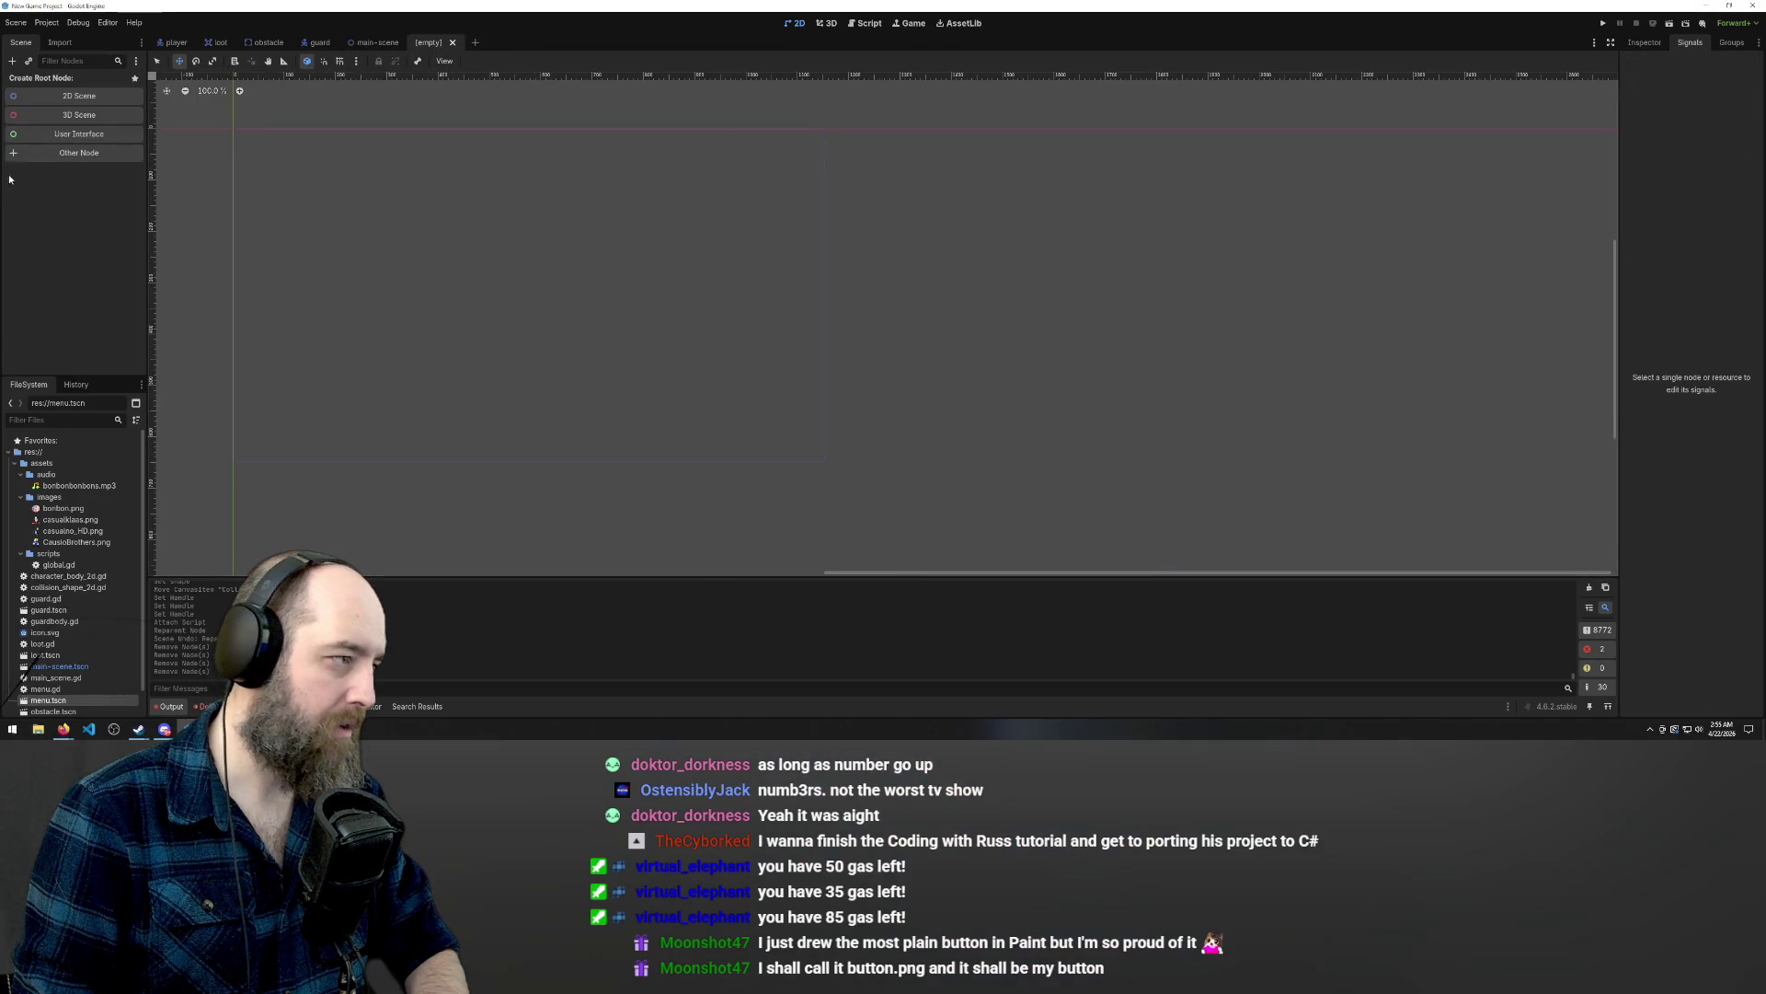
click(40, 135)
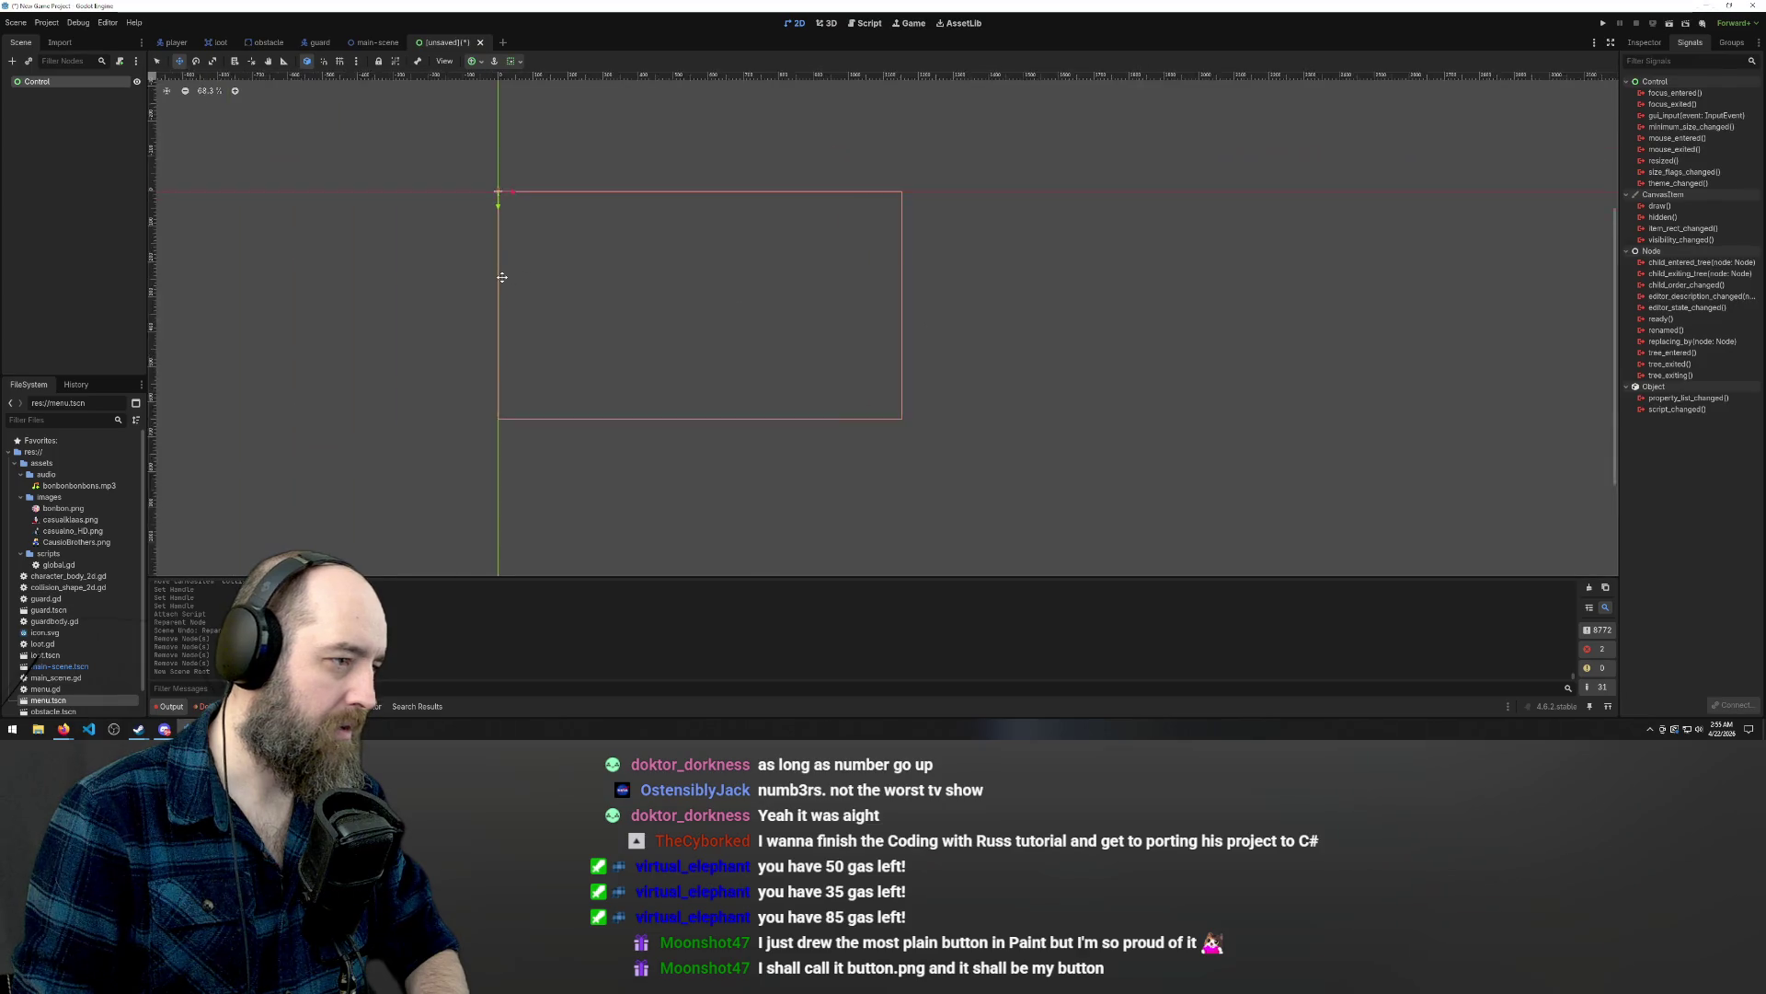
right_click(69, 81)
click(109, 87)
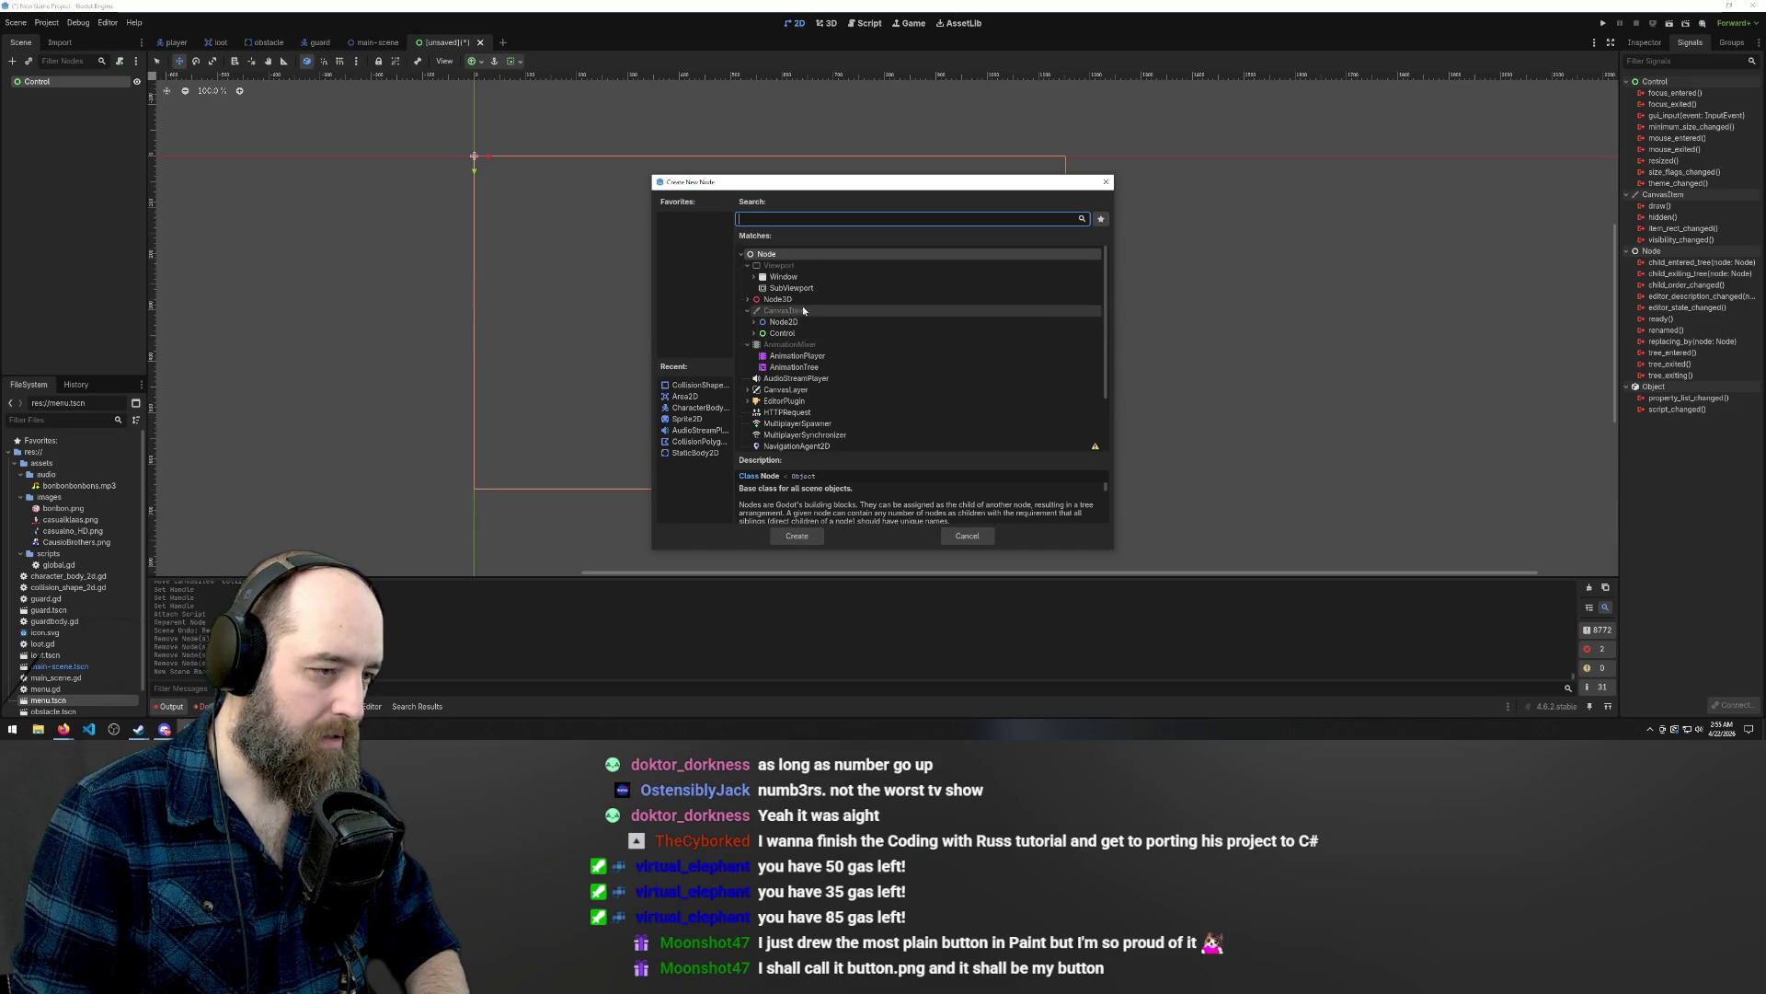
Search 'button' and create a Button under the Control root, showing its properties.
scroll(847, 331, down, 2)
text(bu)
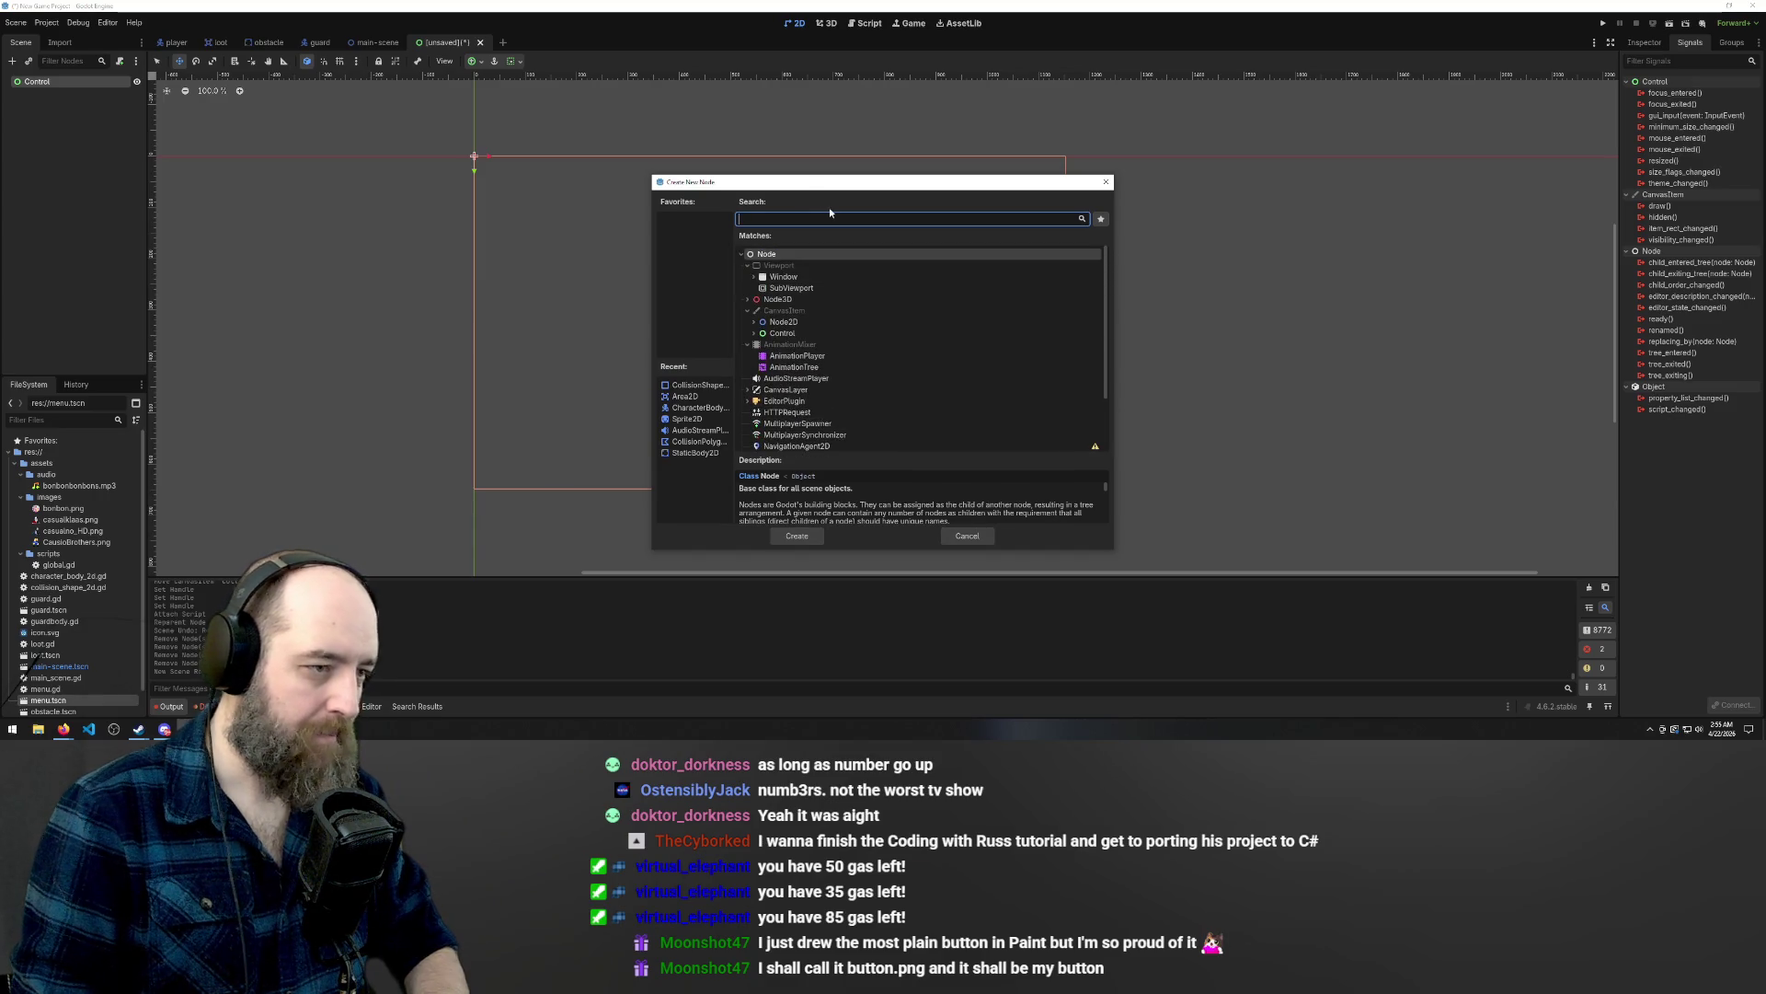
text(tton)
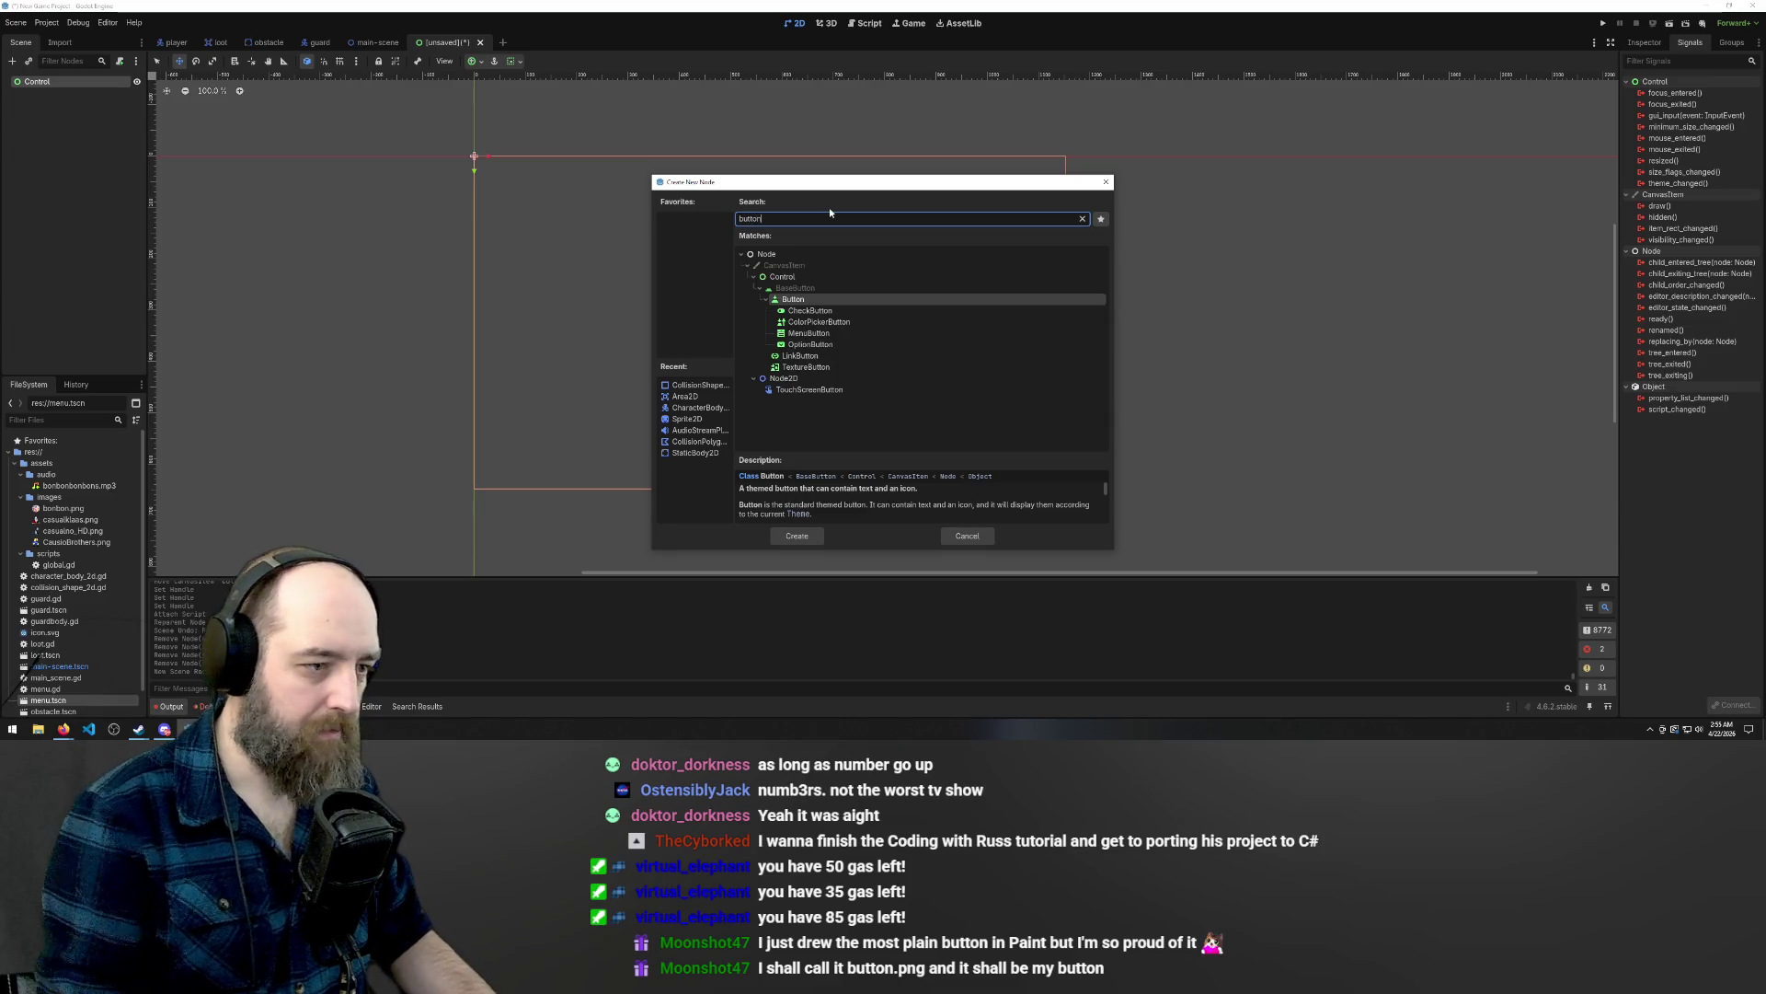
click(802, 302)
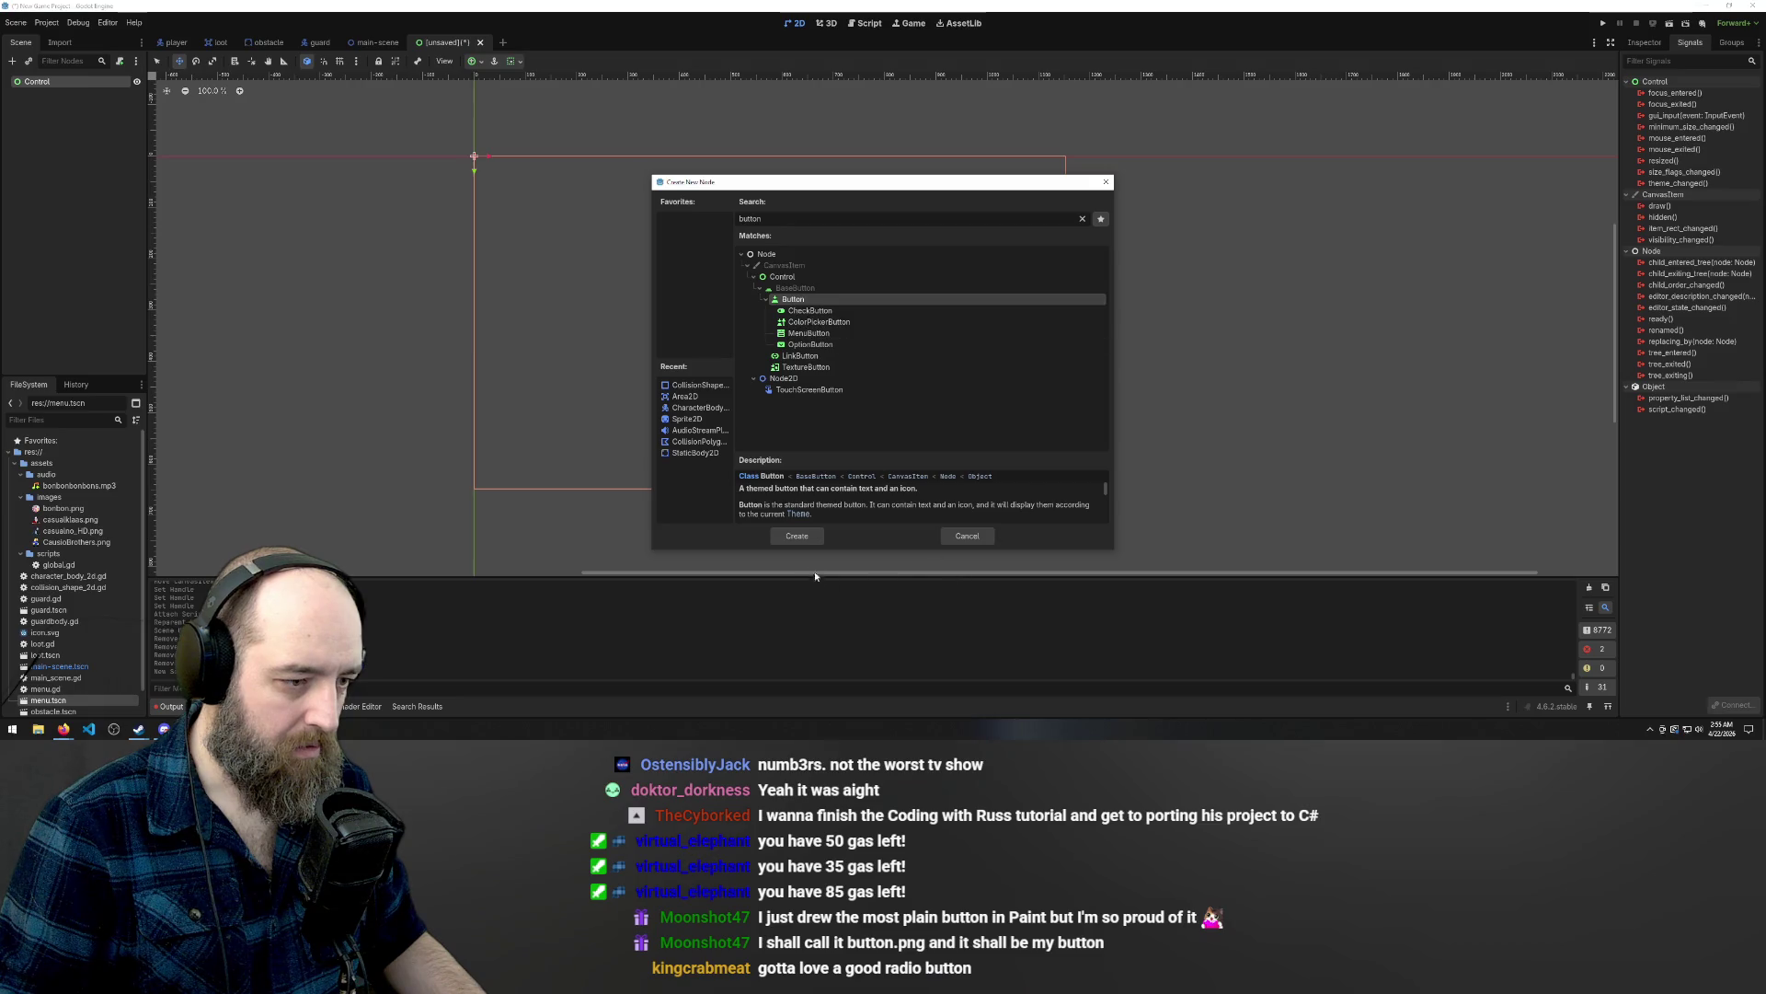
click(797, 536)
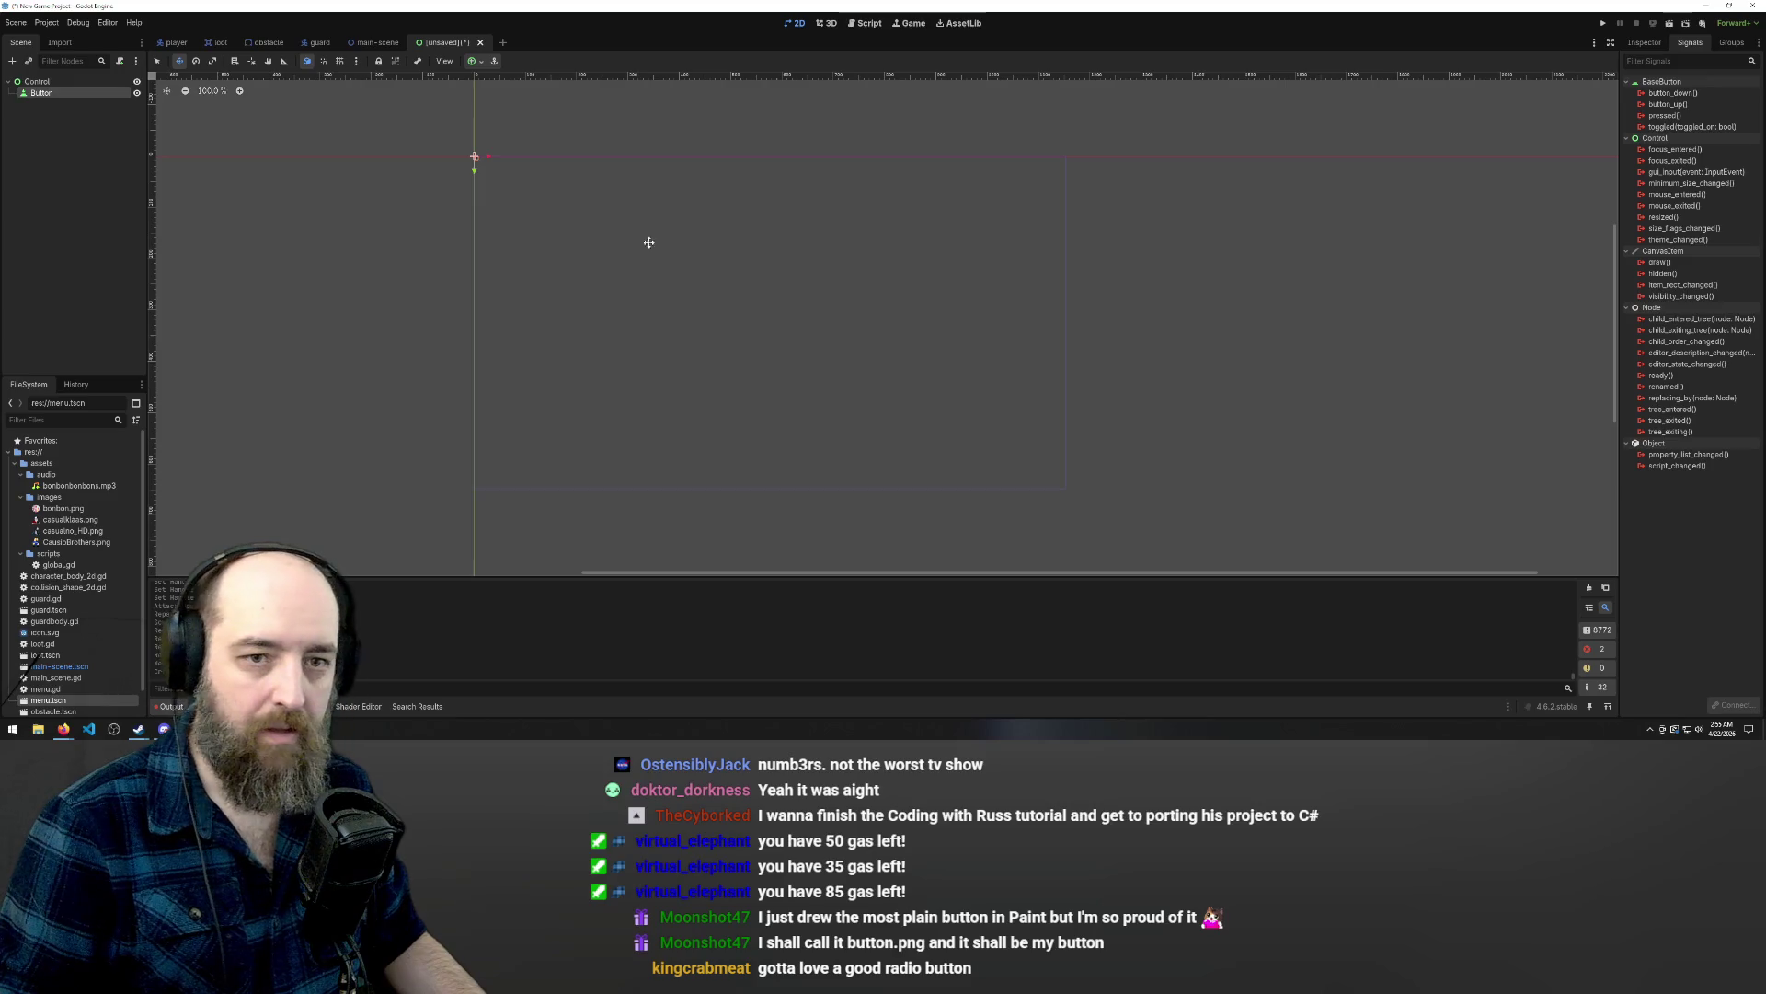
click(1644, 43)
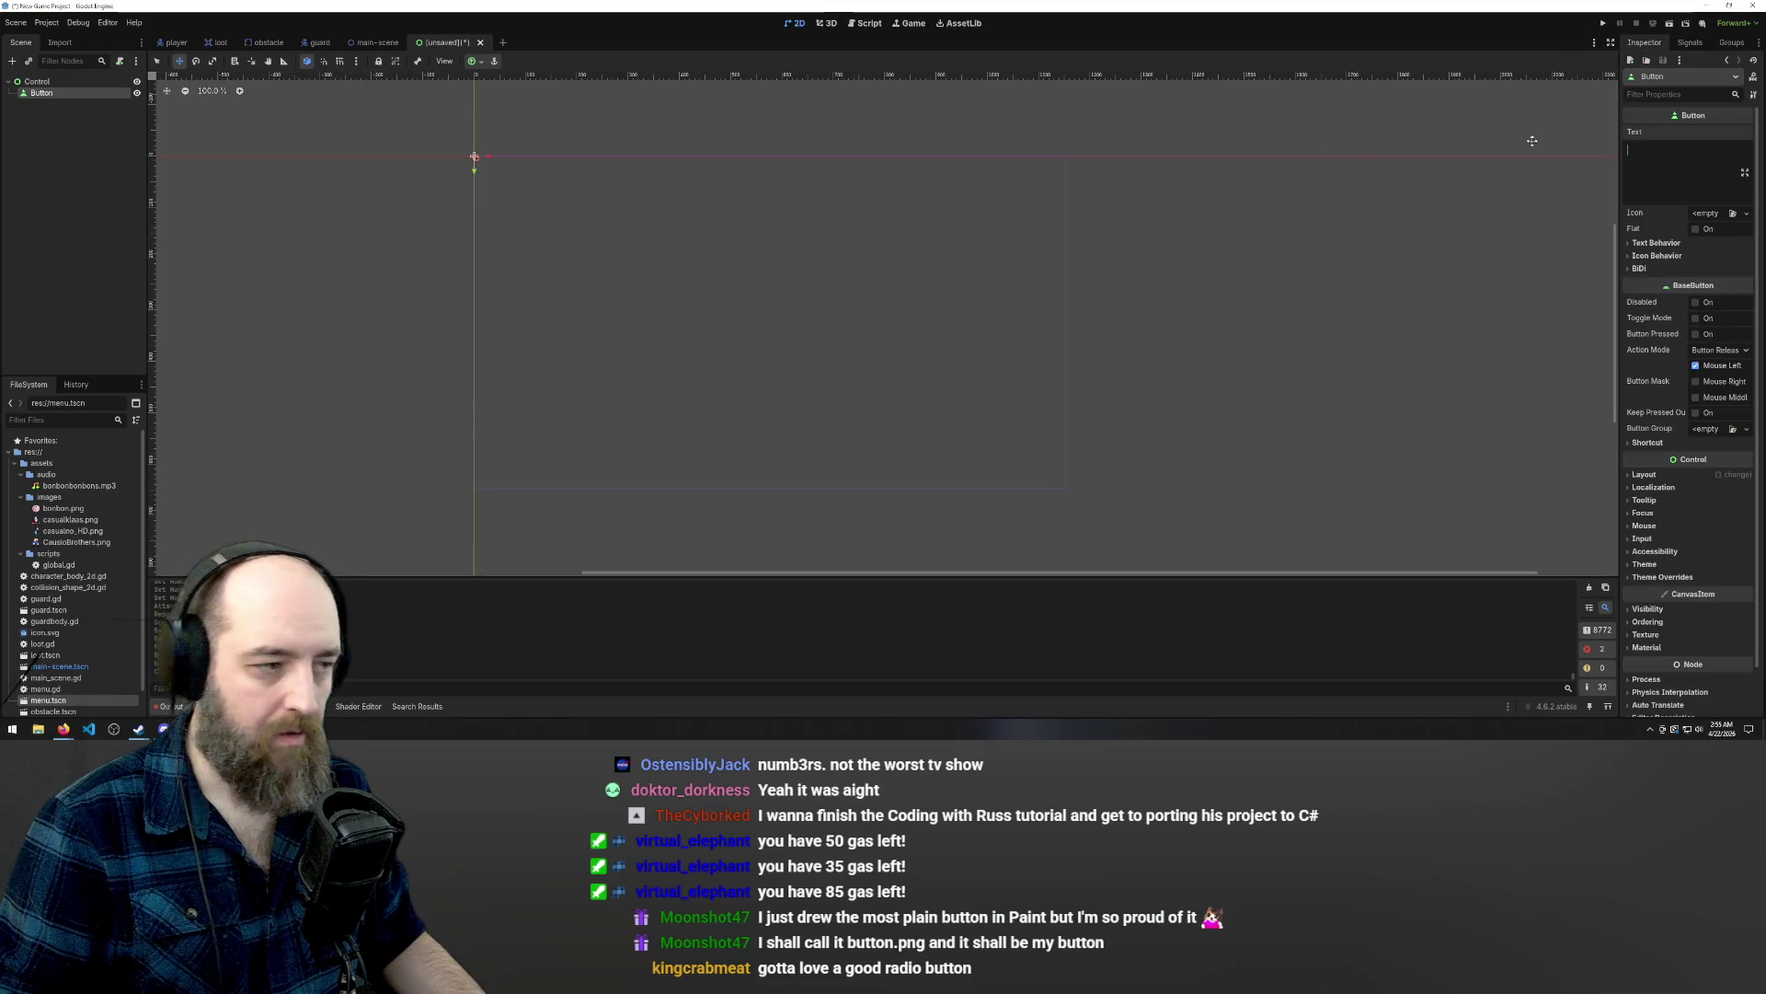
Set the button text to START, move it toward the centre and scale it up.
scroll(955, 233, up, 3)
text(START)
drag(643, 188, 1200, 373)
drag(992, 388, 1015, 395)
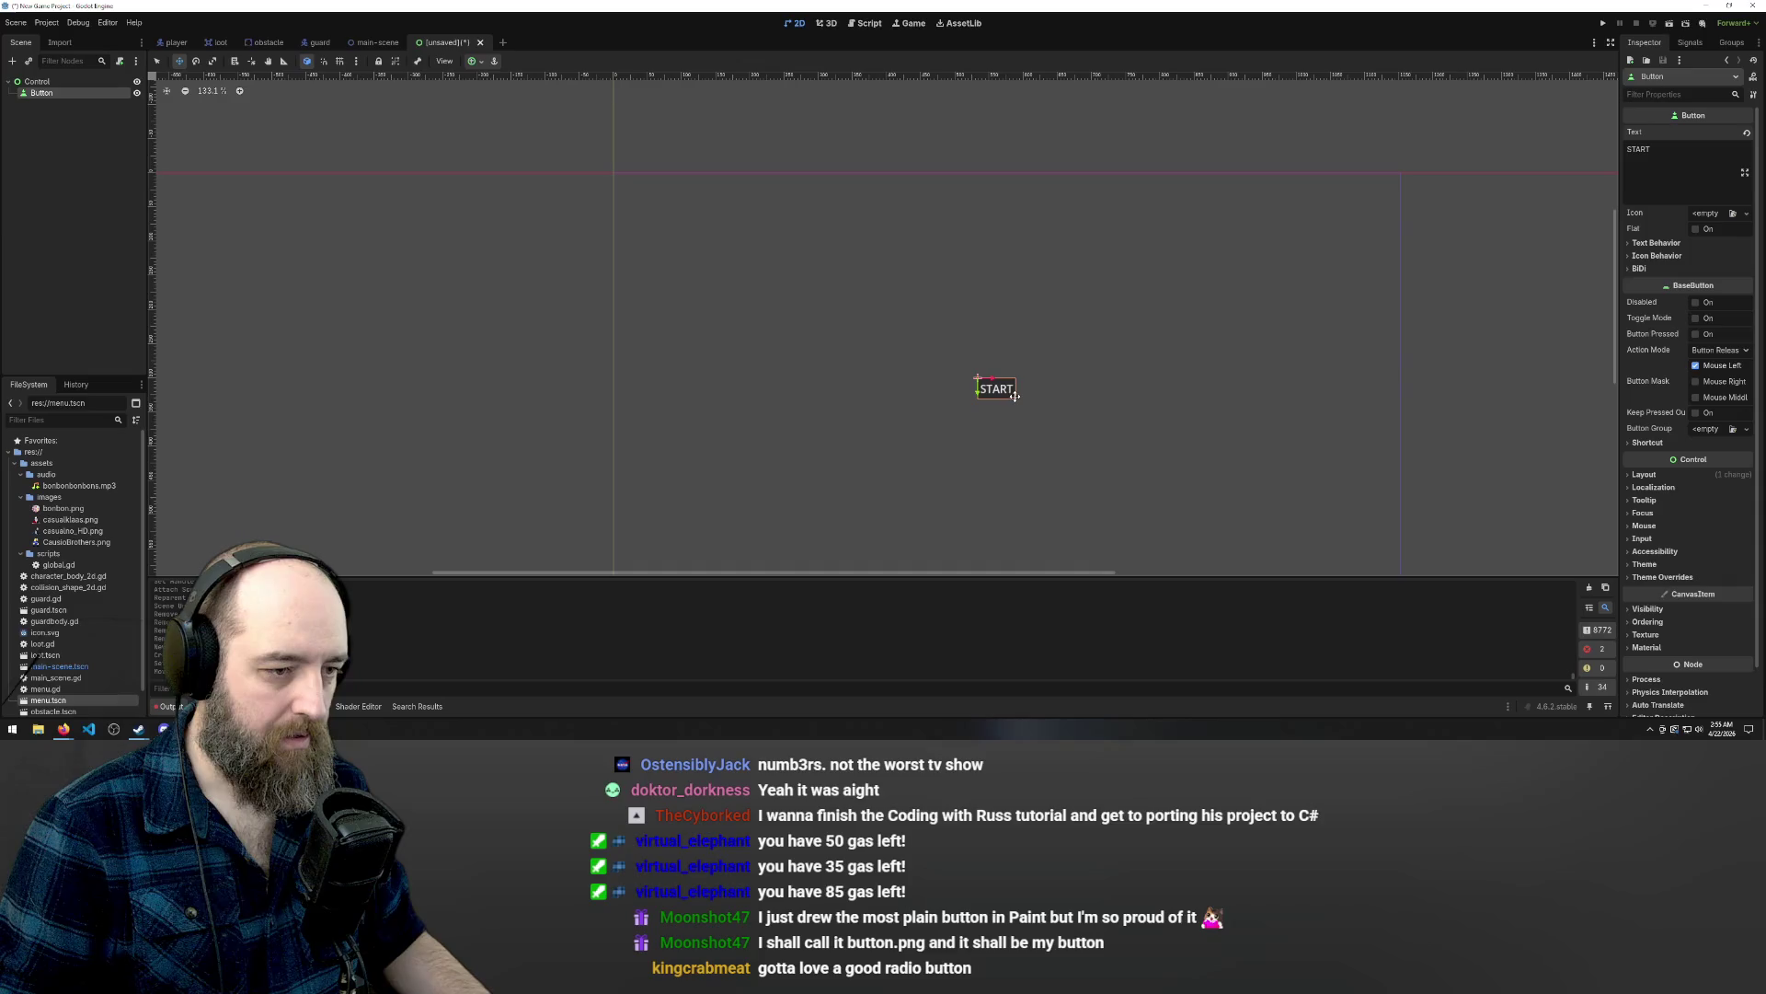
key(s)
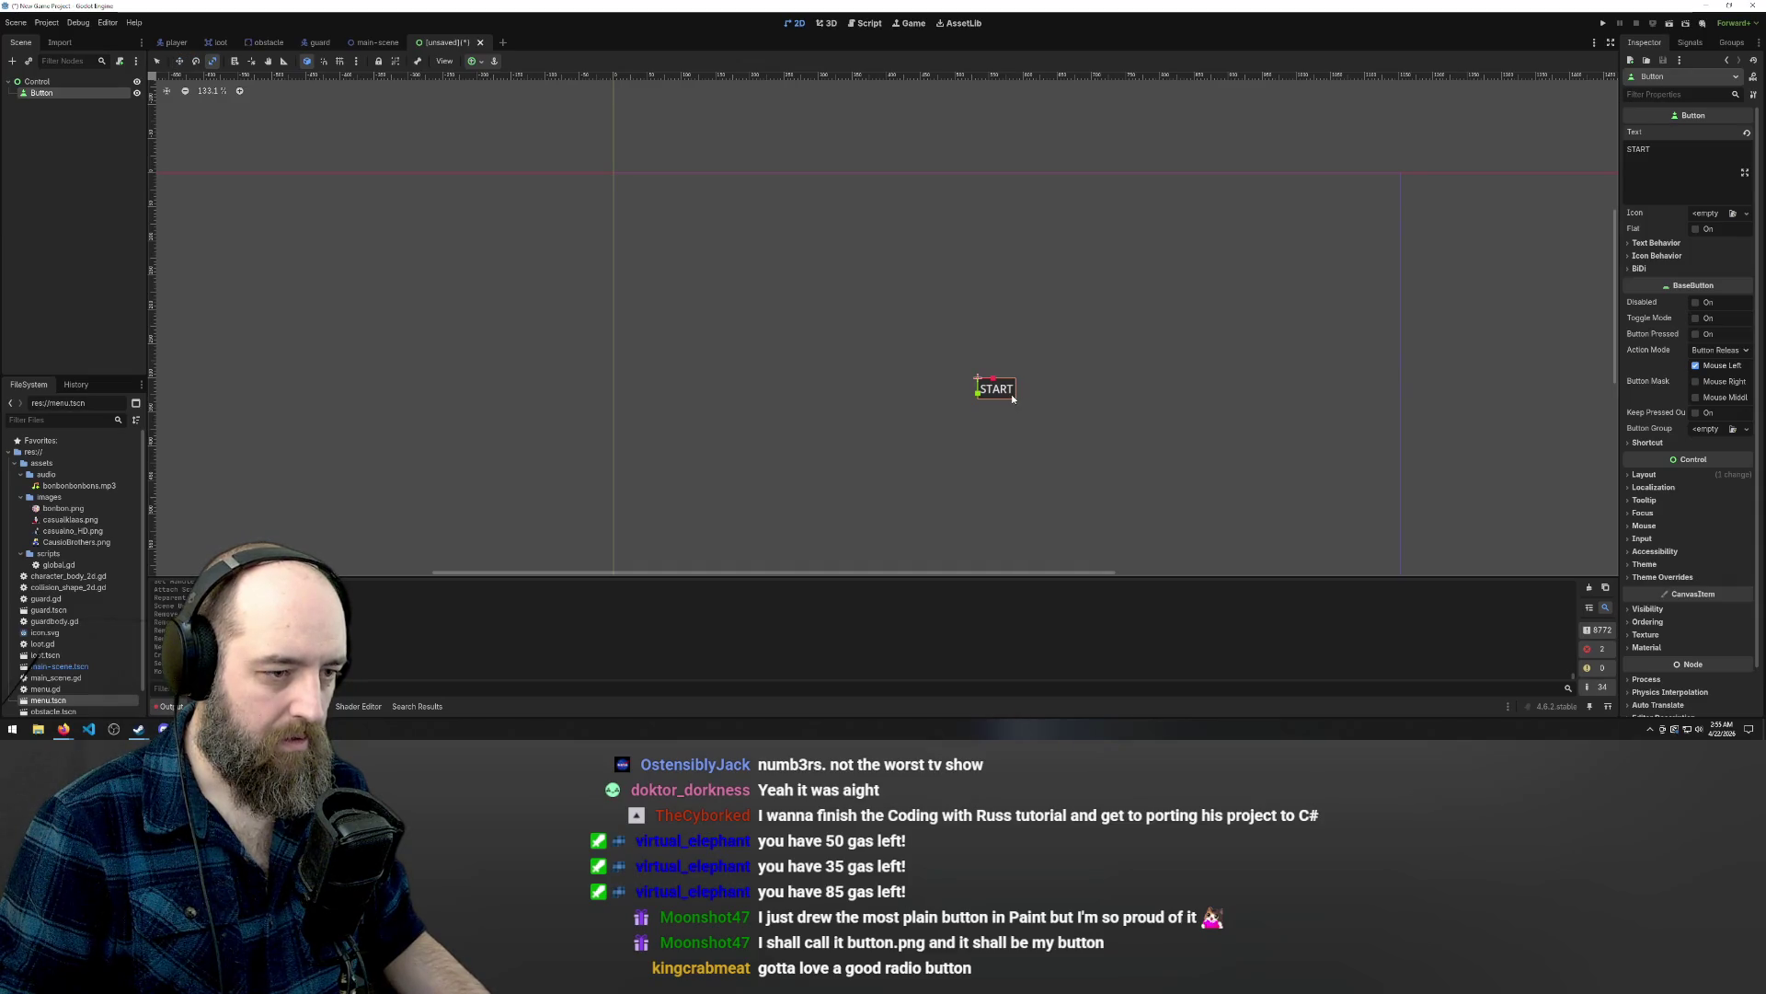
mouse_move(995, 388)
mouse_down()
mouse_move(1115, 440)
mouse_move(1139, 410)
mouse_move(1024, 398)
mouse_move(1050, 417)
mouse_up()
key(ctrl+z)
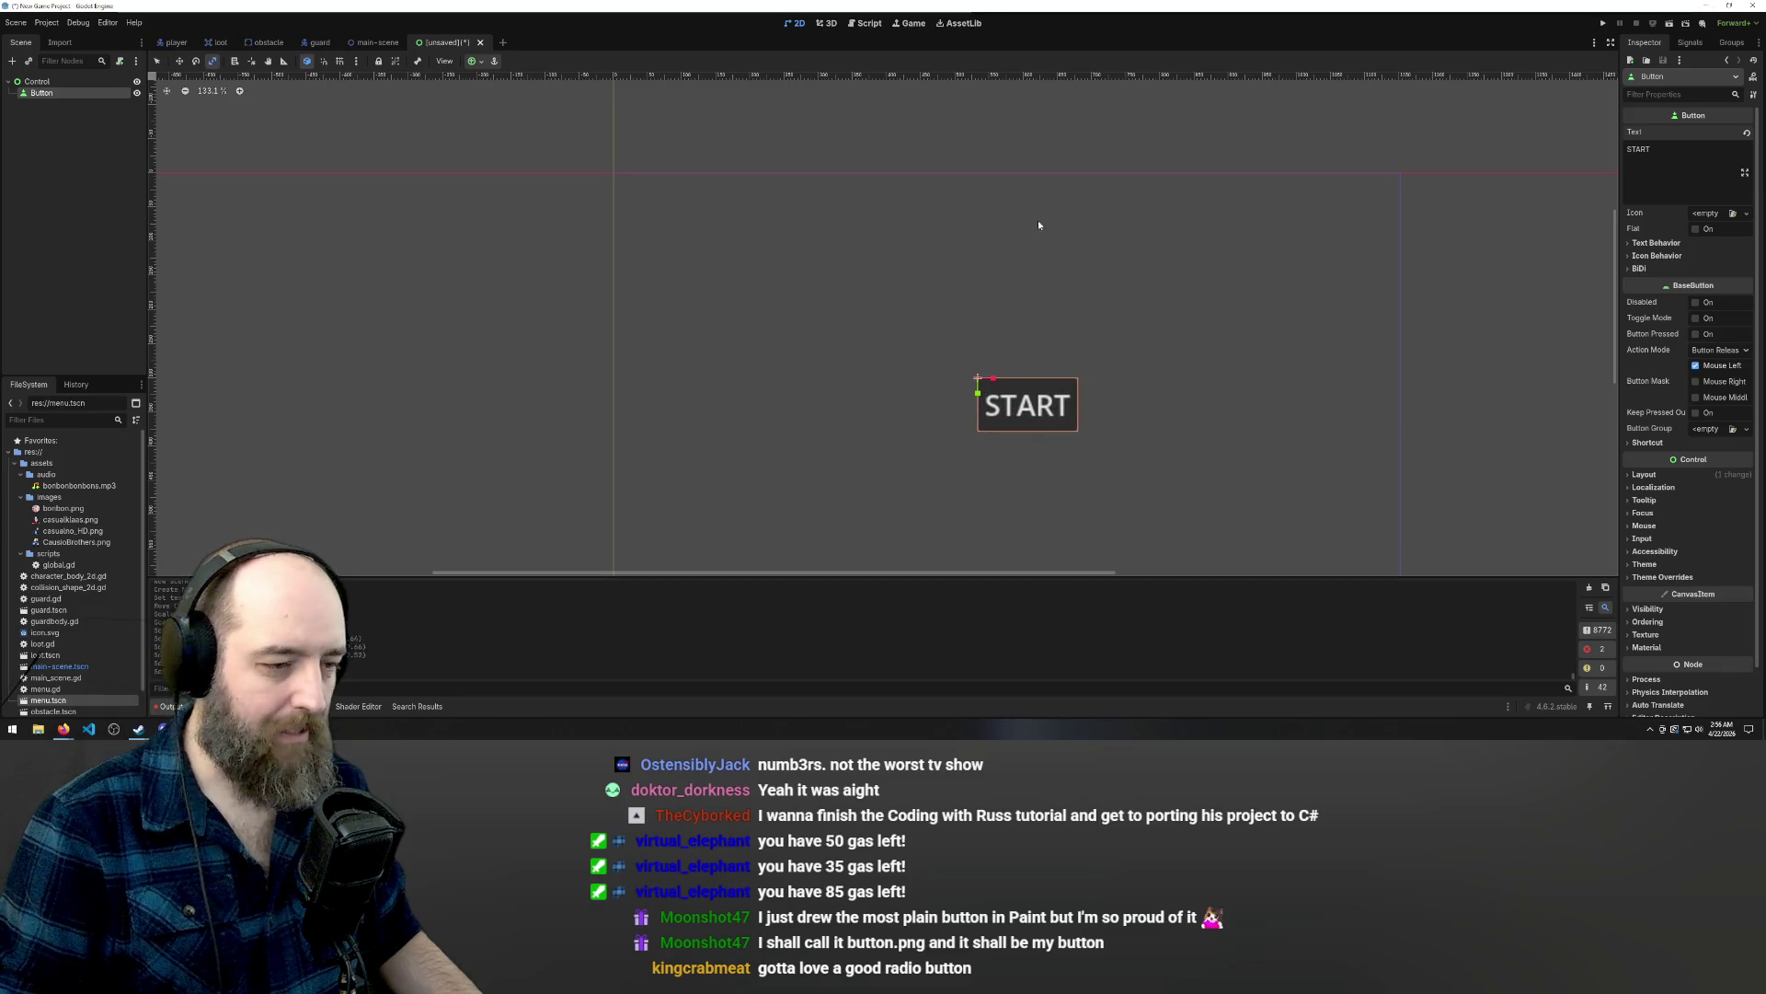
click(1042, 229)
click(1146, 353)
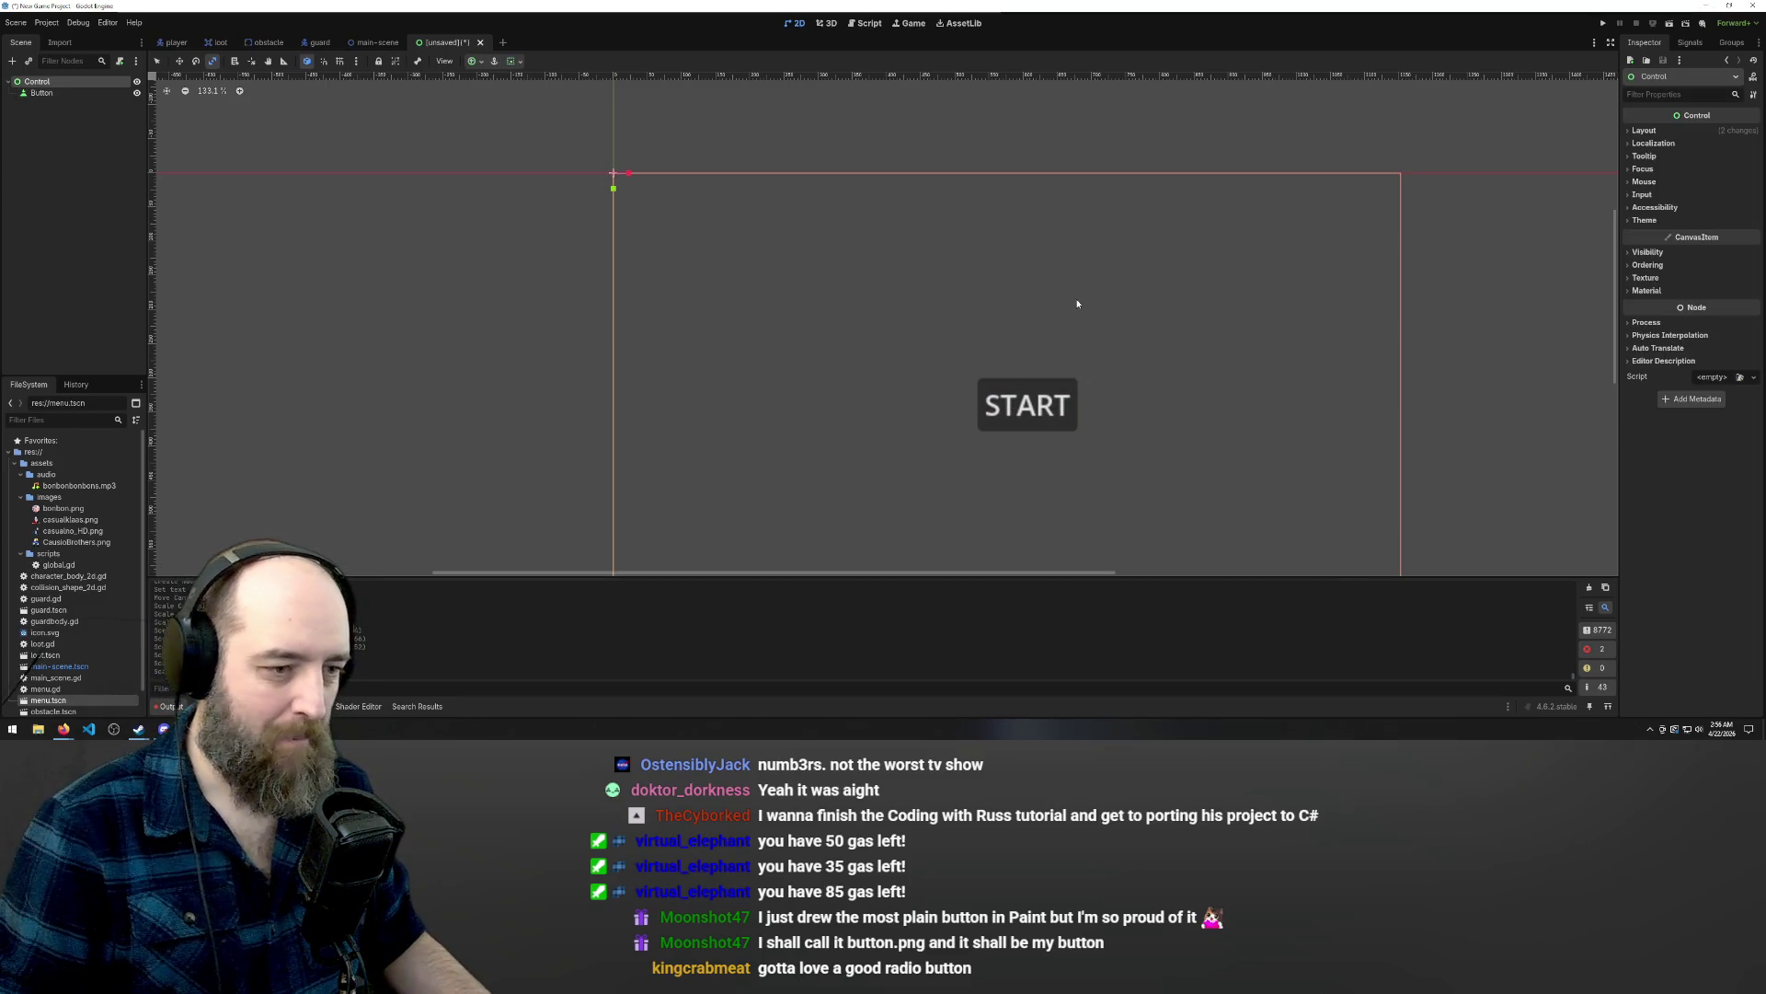
Run the game with F5 without saving, then close the running game window.
key(F5)
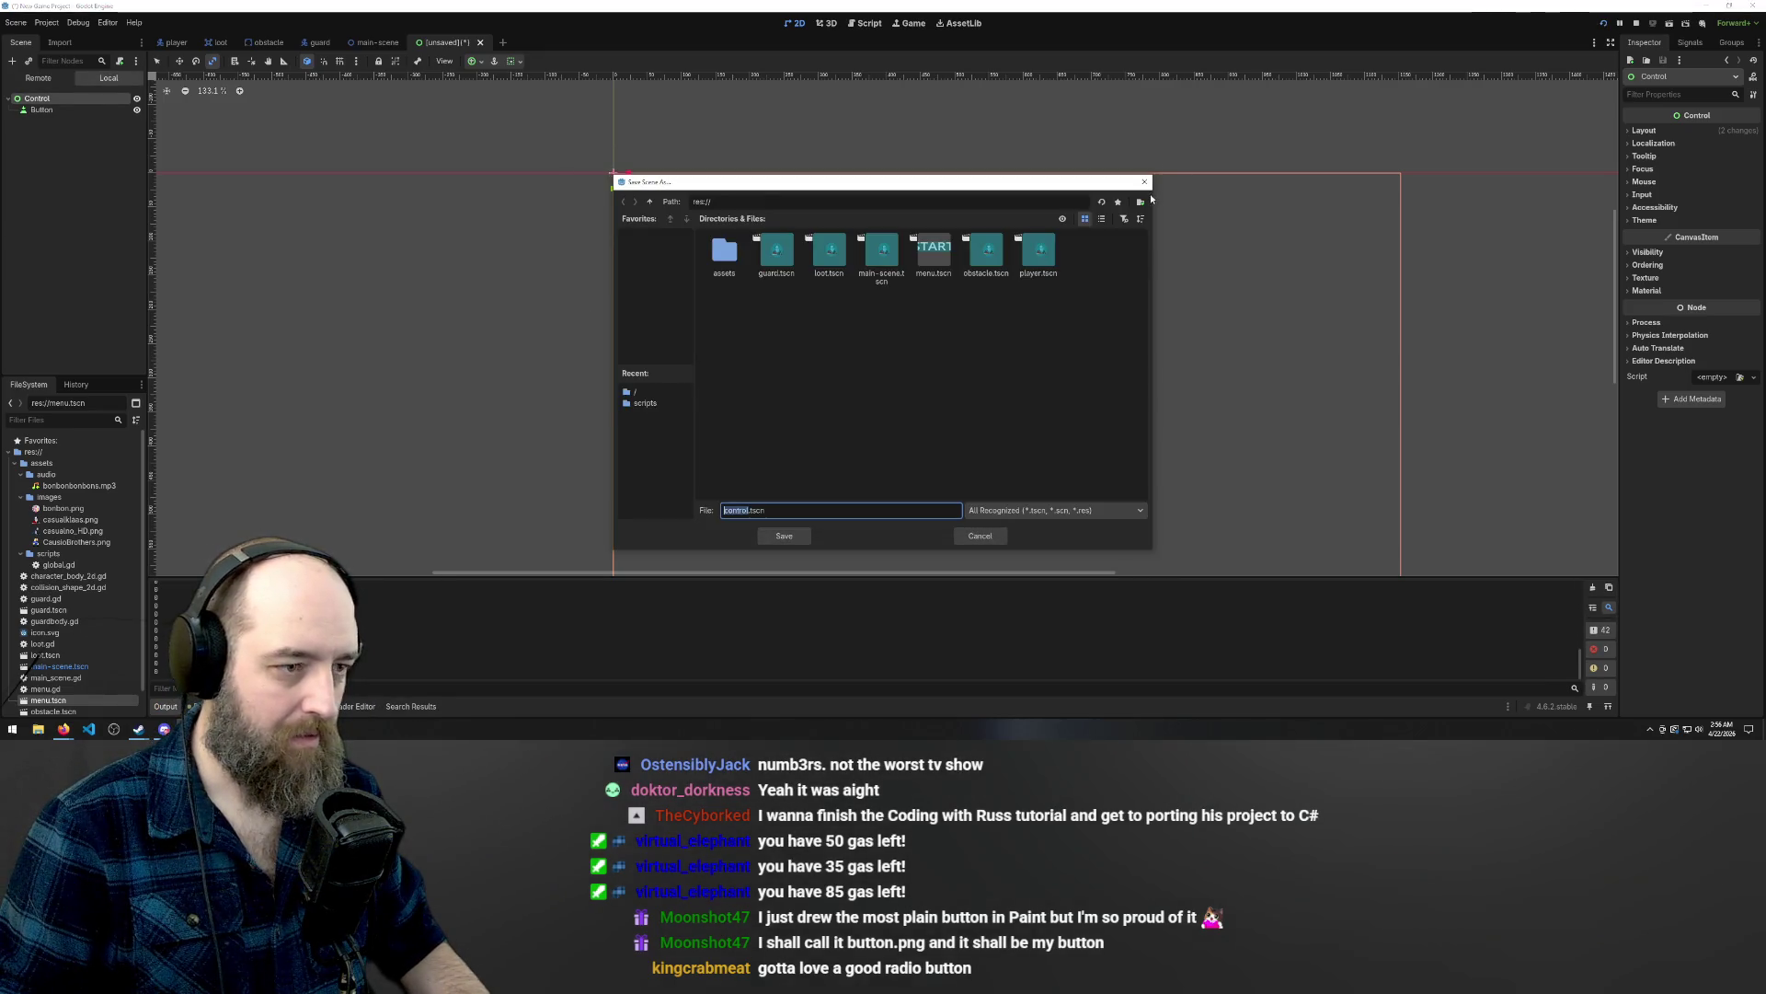
click(1145, 182)
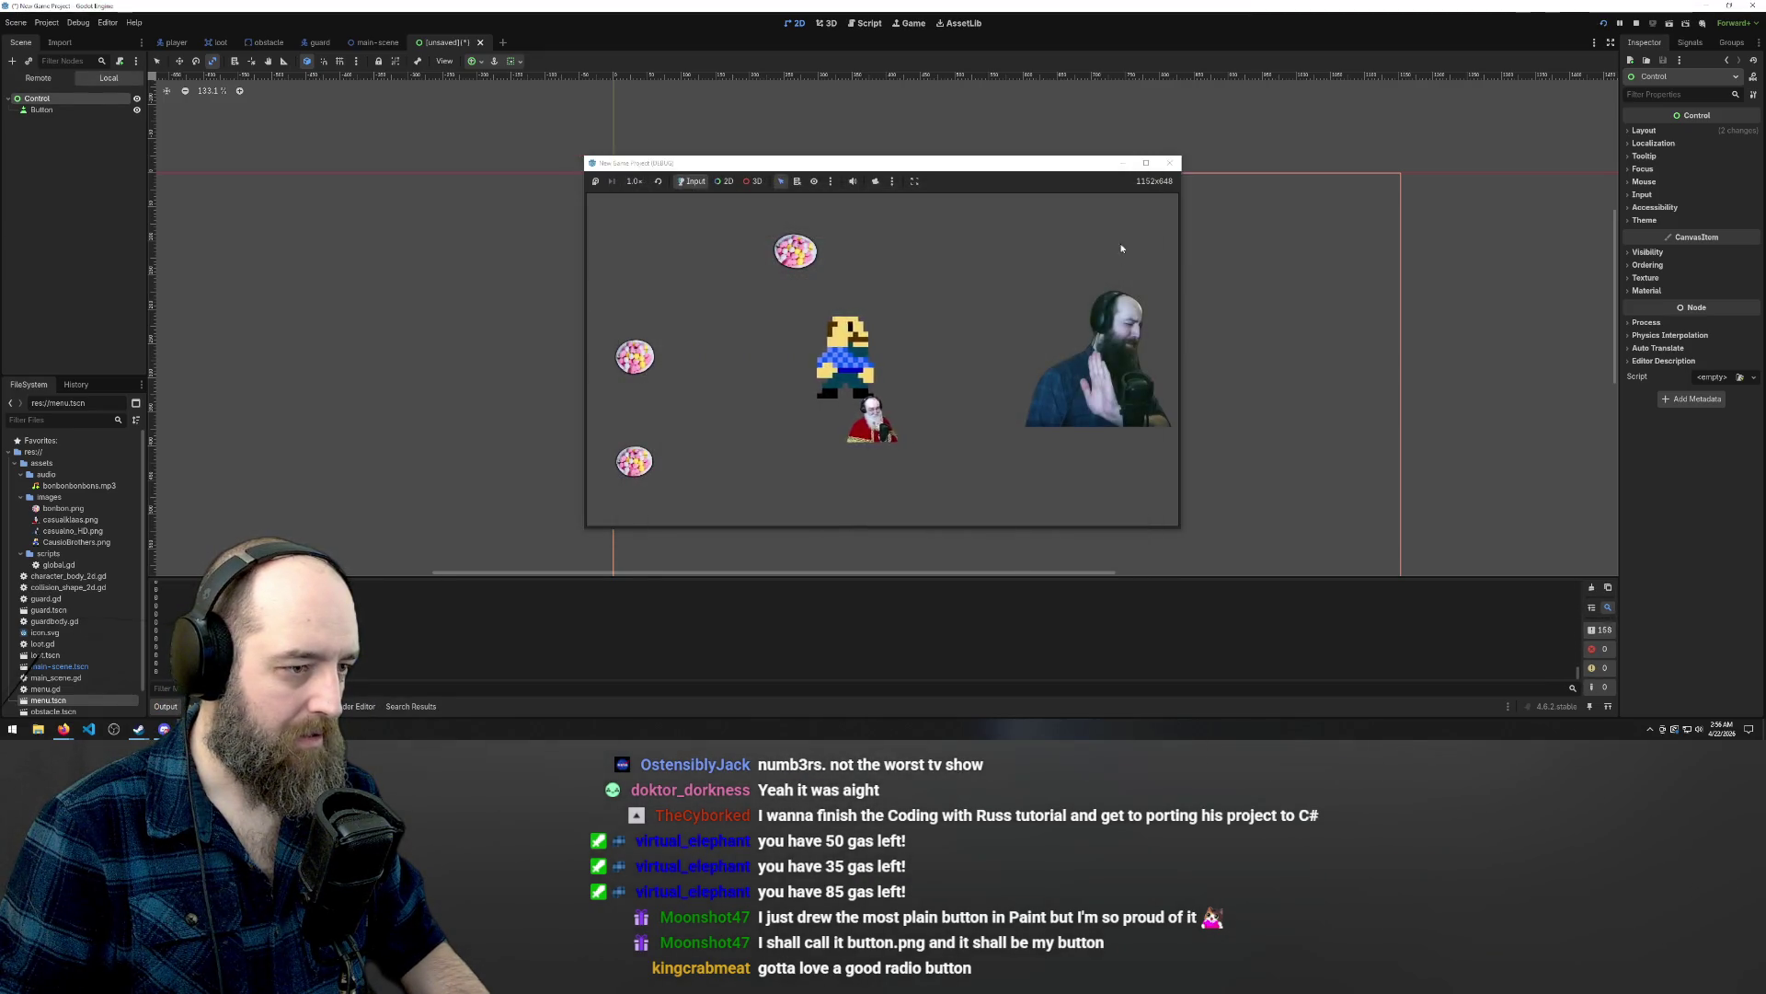
click(1169, 163)
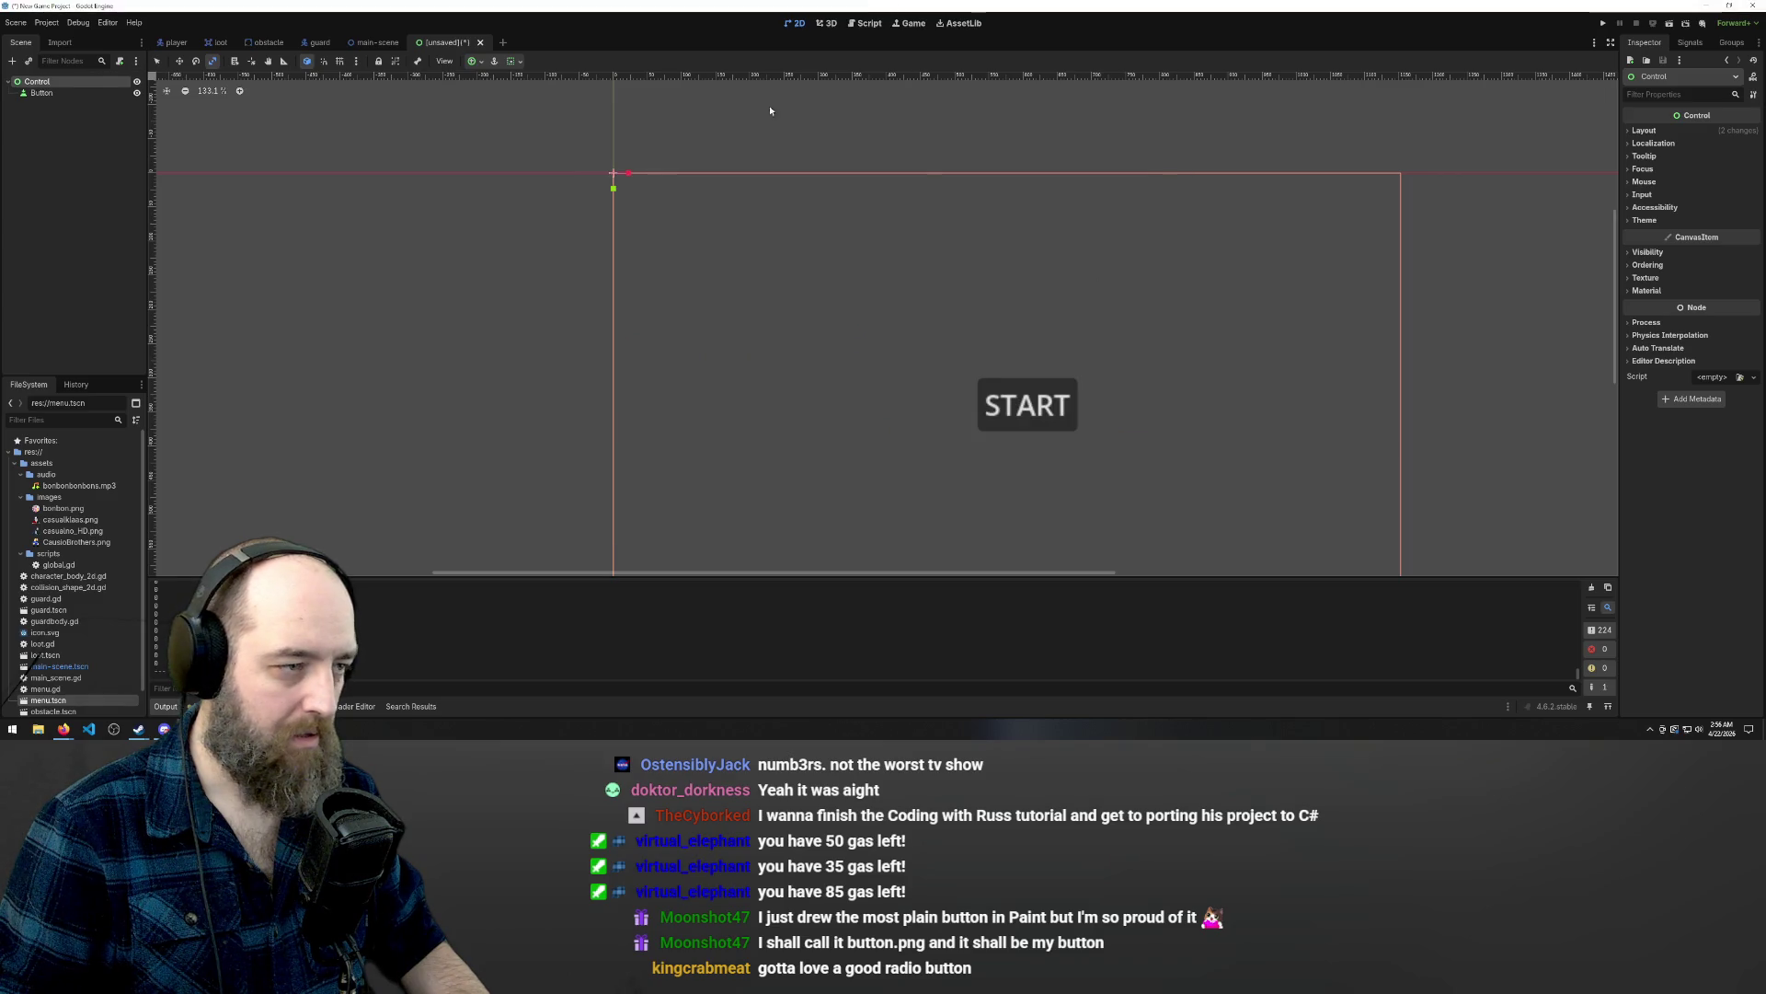
Save the scene as menu.tscn, overwriting the existing file.
scroll(938, 348, down, 1)
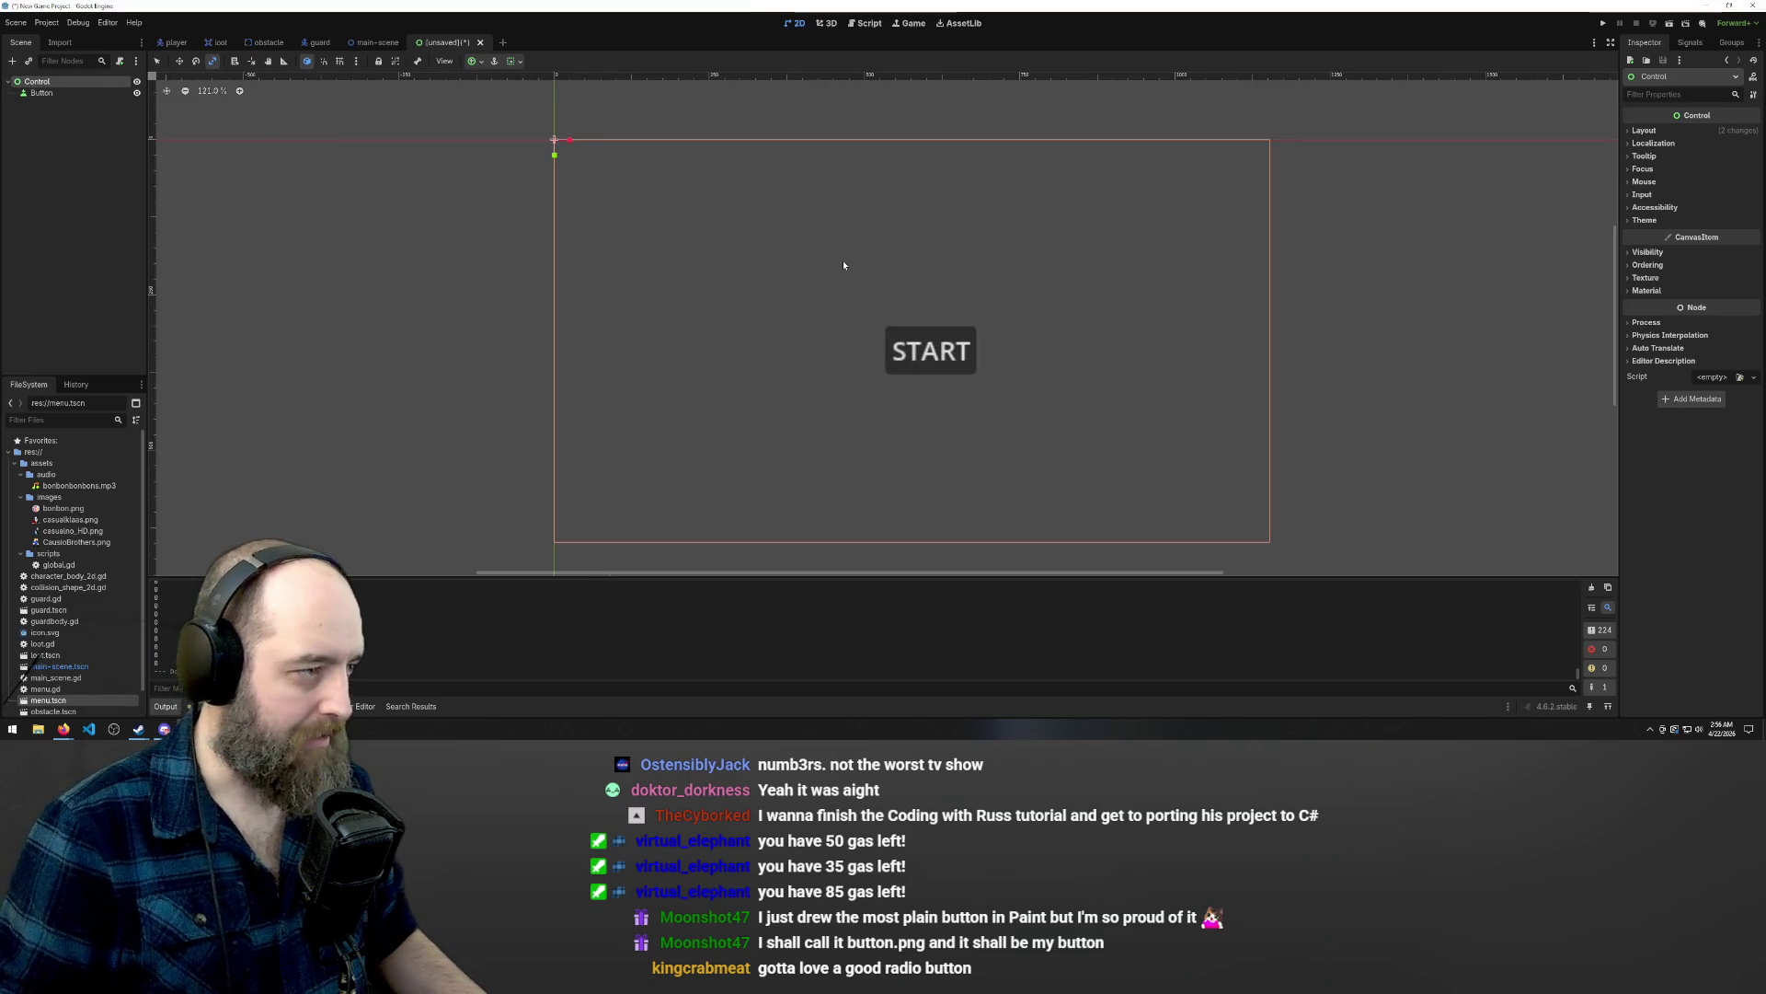
key(ctrl+s)
text(menu.tscn)
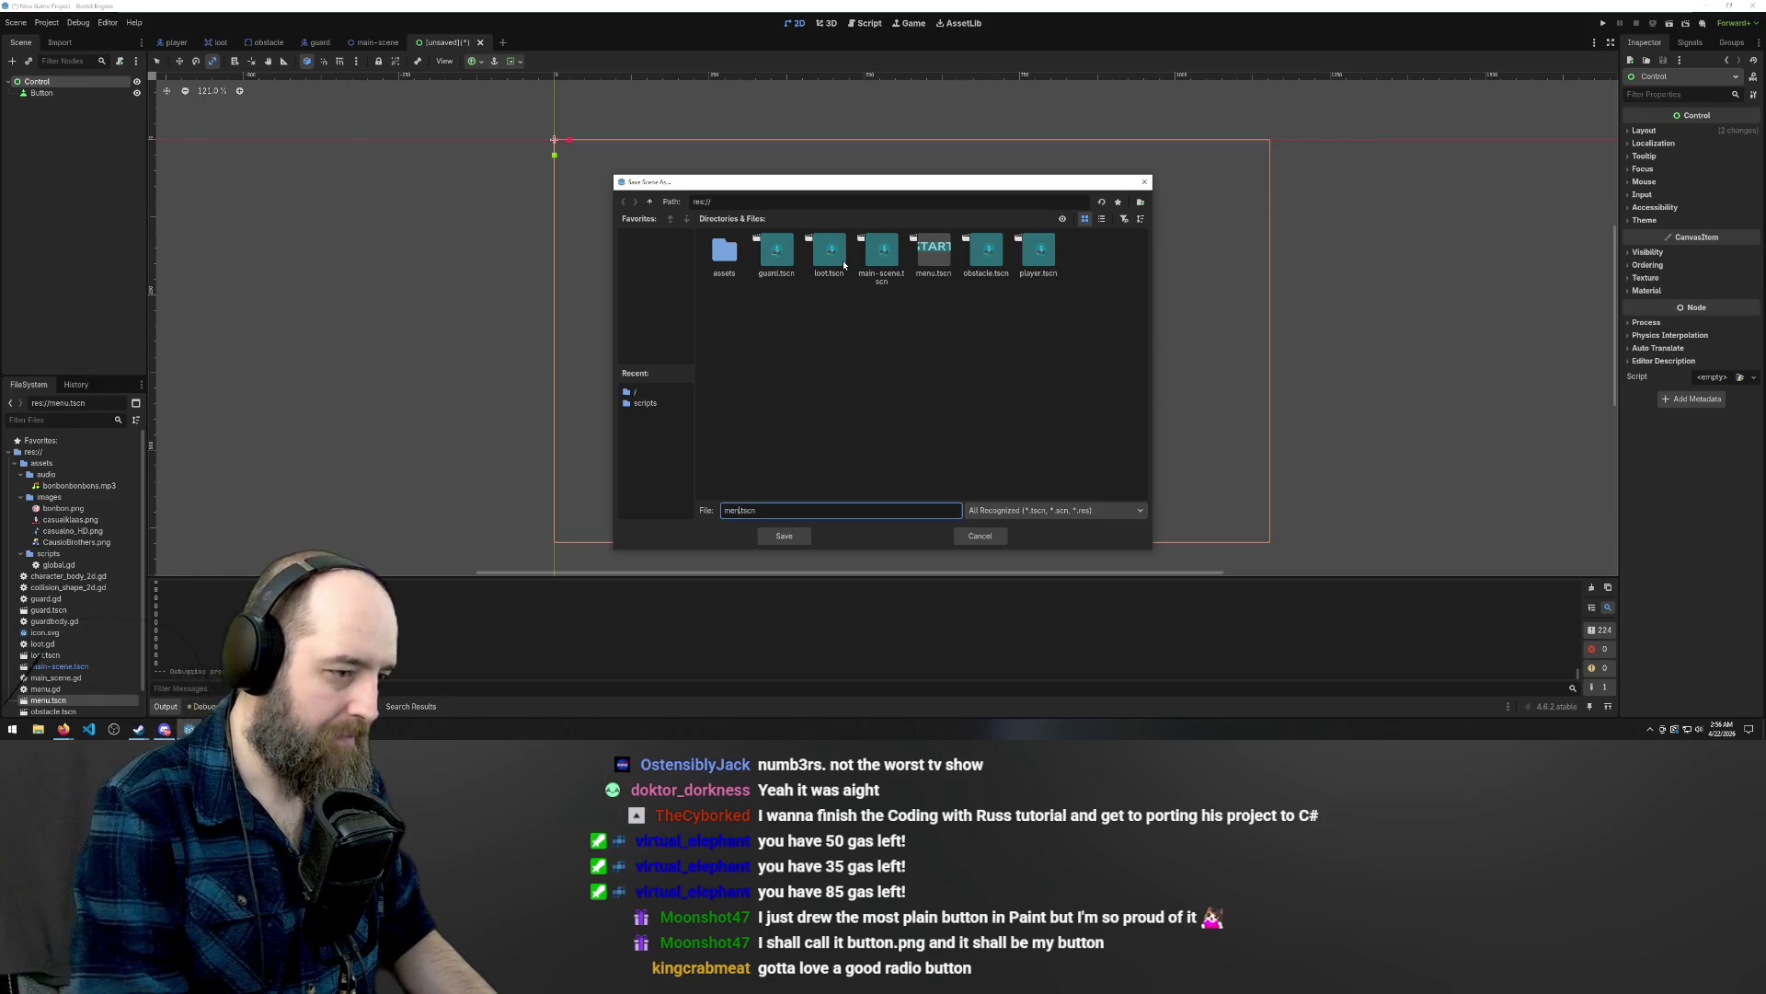
key(Return)
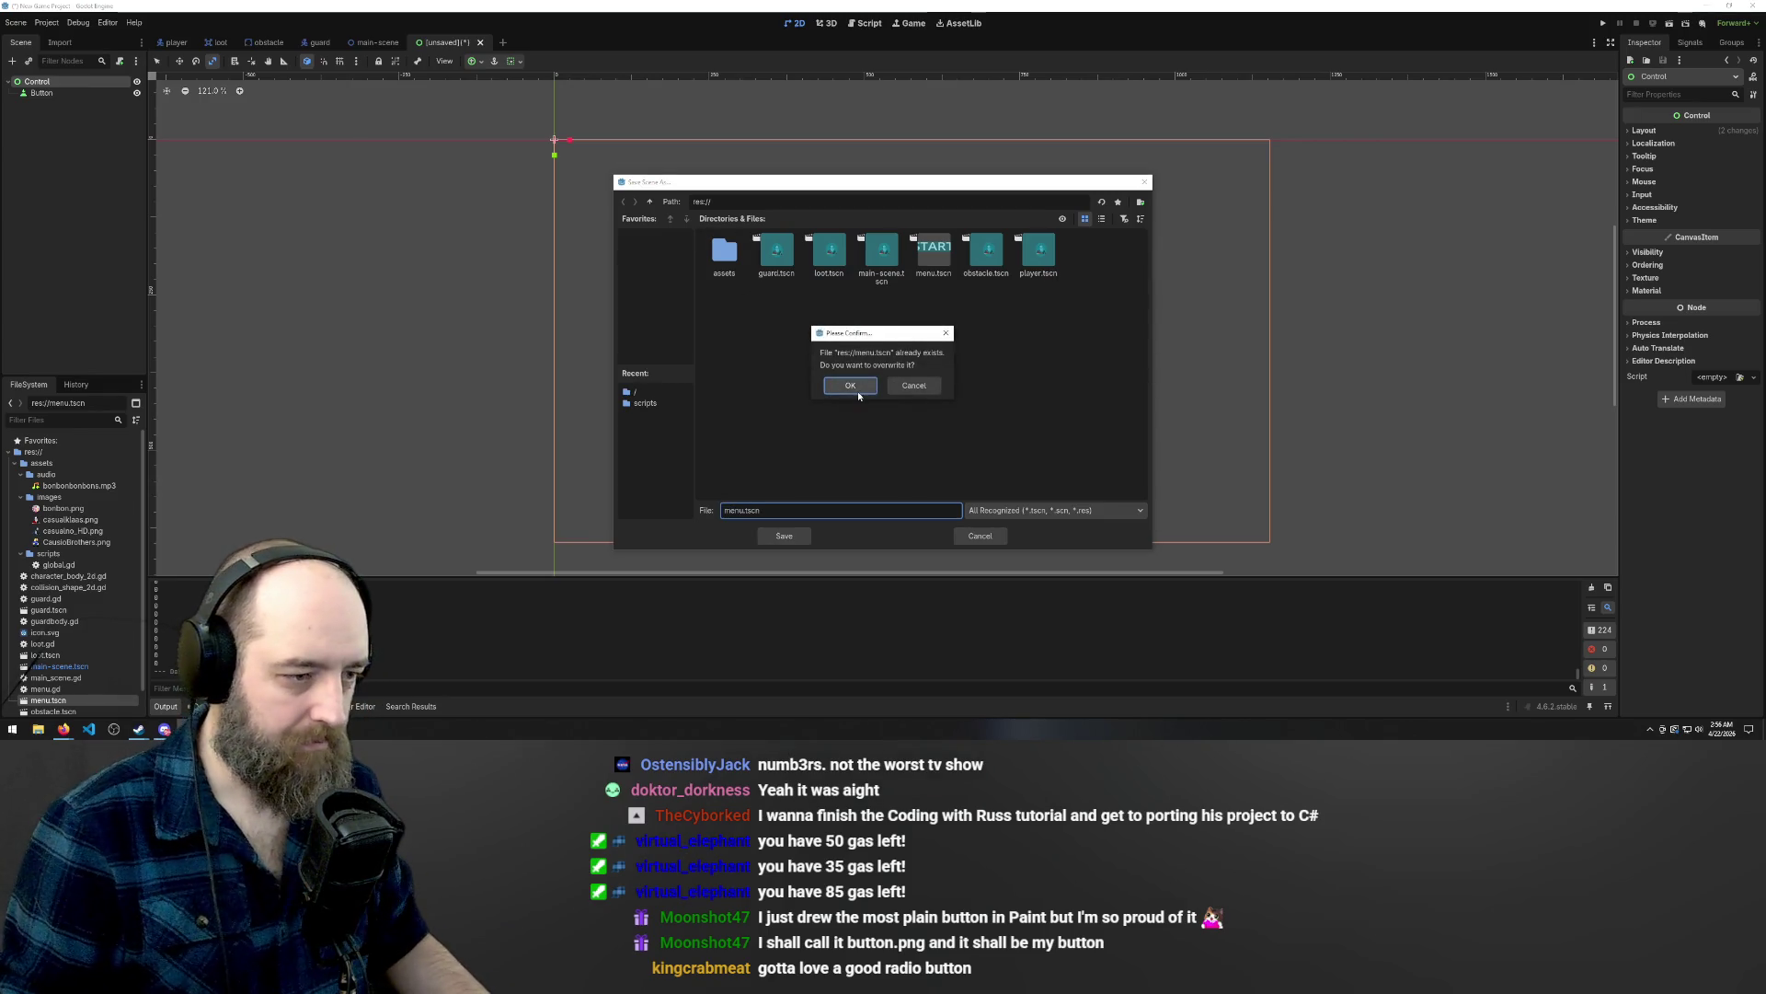
click(854, 391)
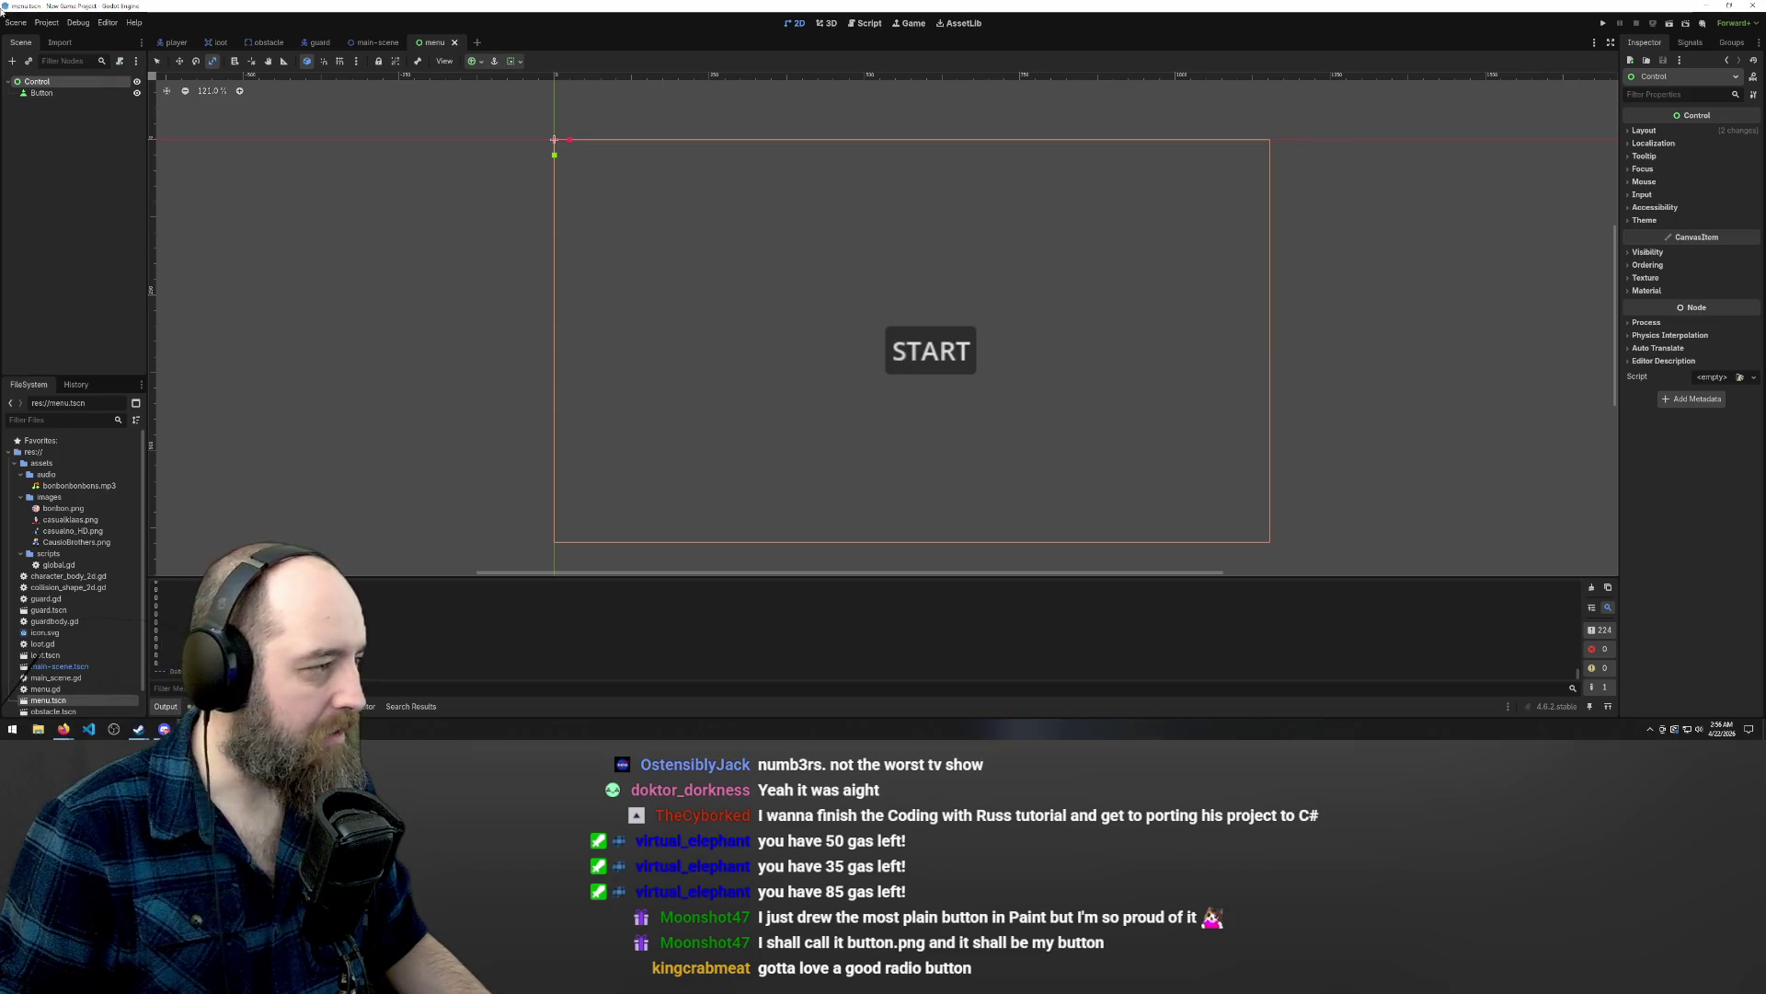
Make the Button the scene root and delete the old Control node.
click(55, 93)
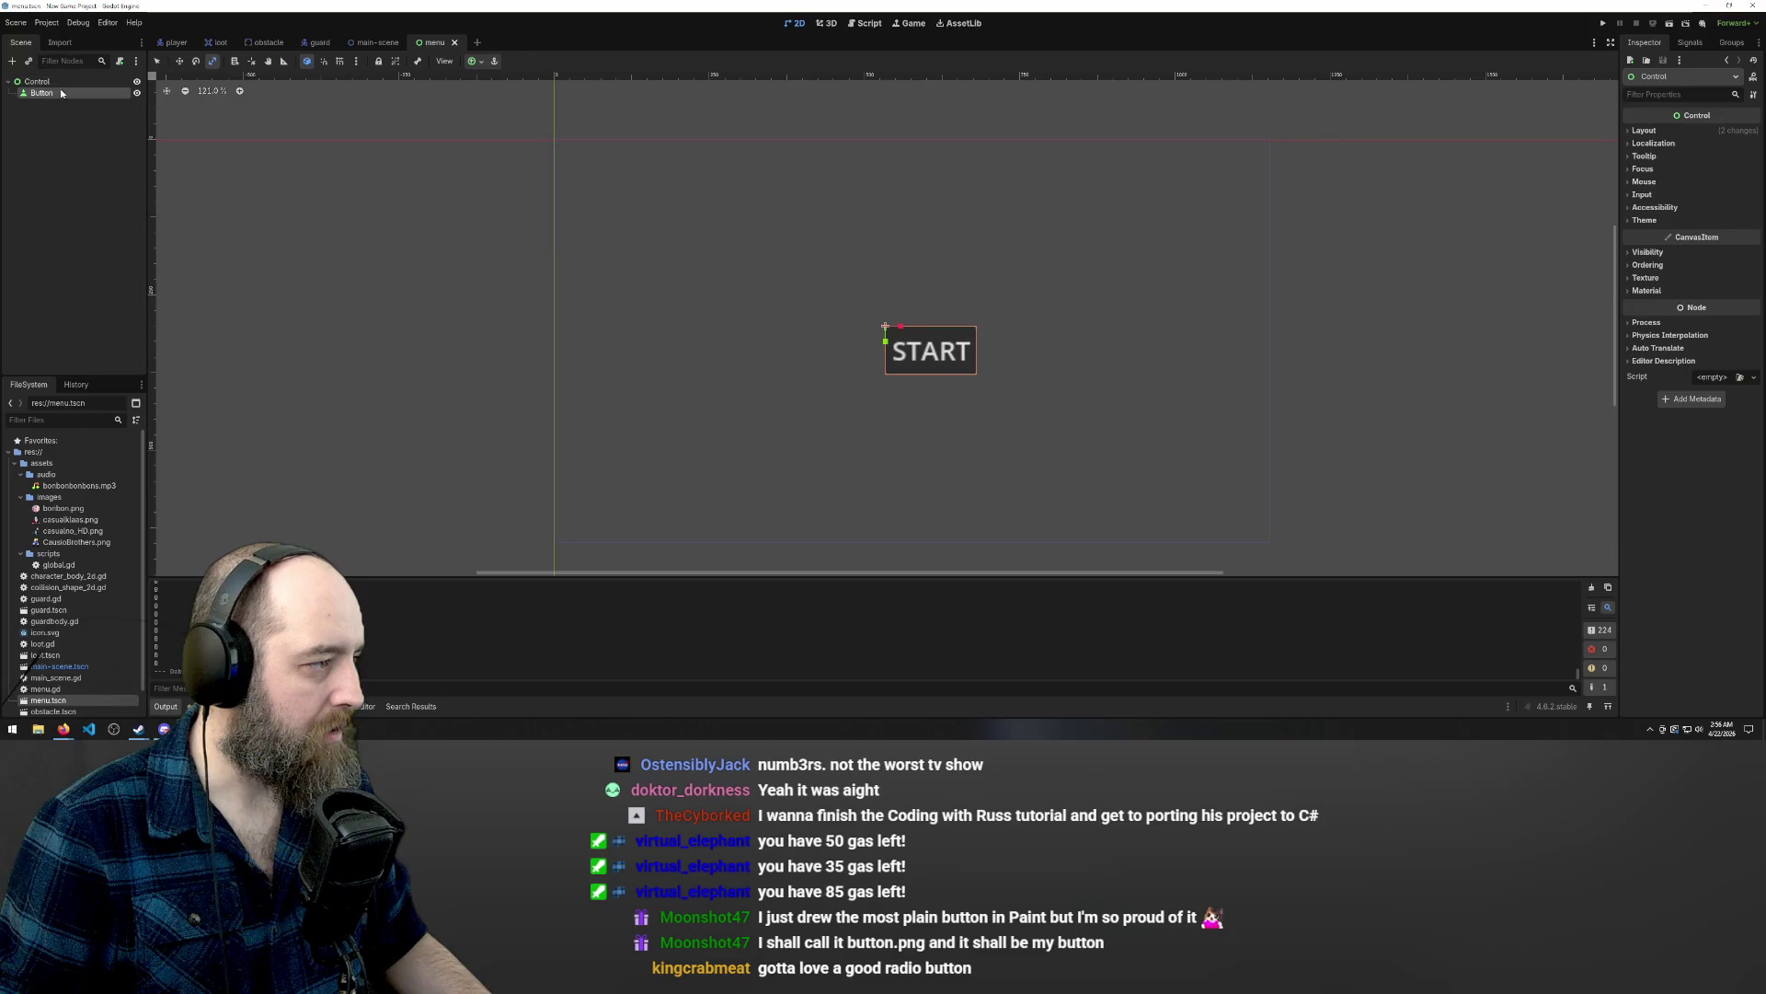
right_click(63, 92)
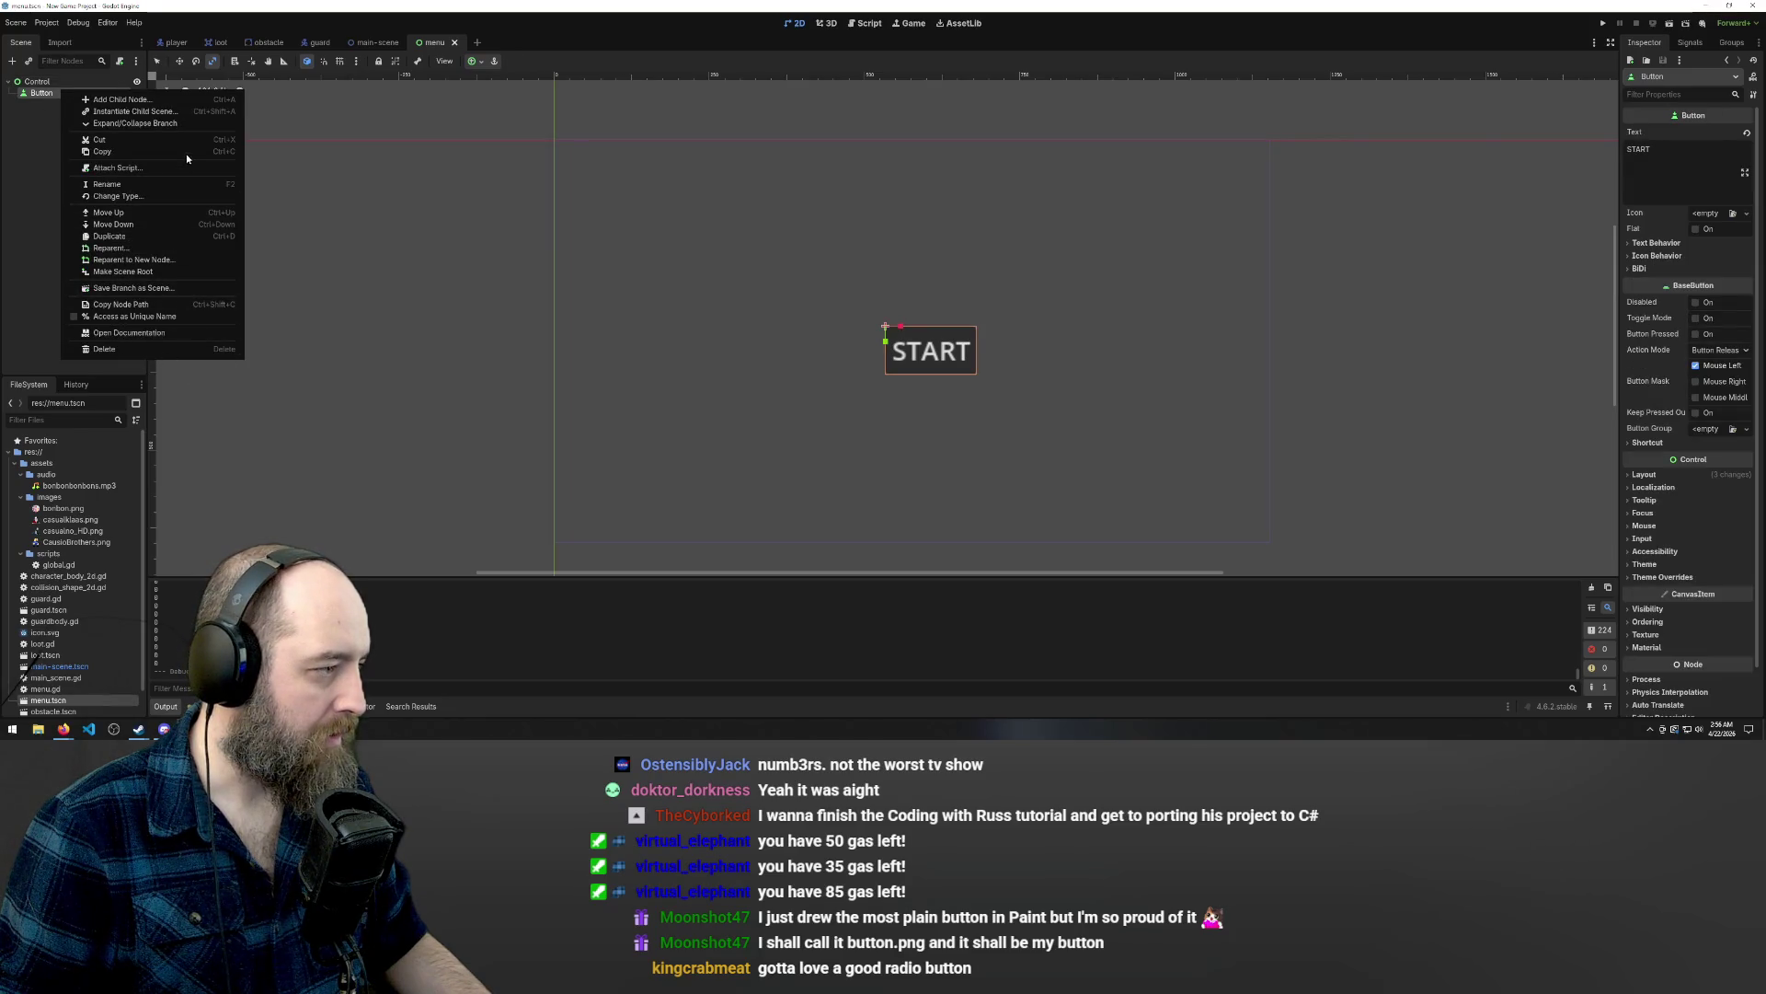
click(146, 270)
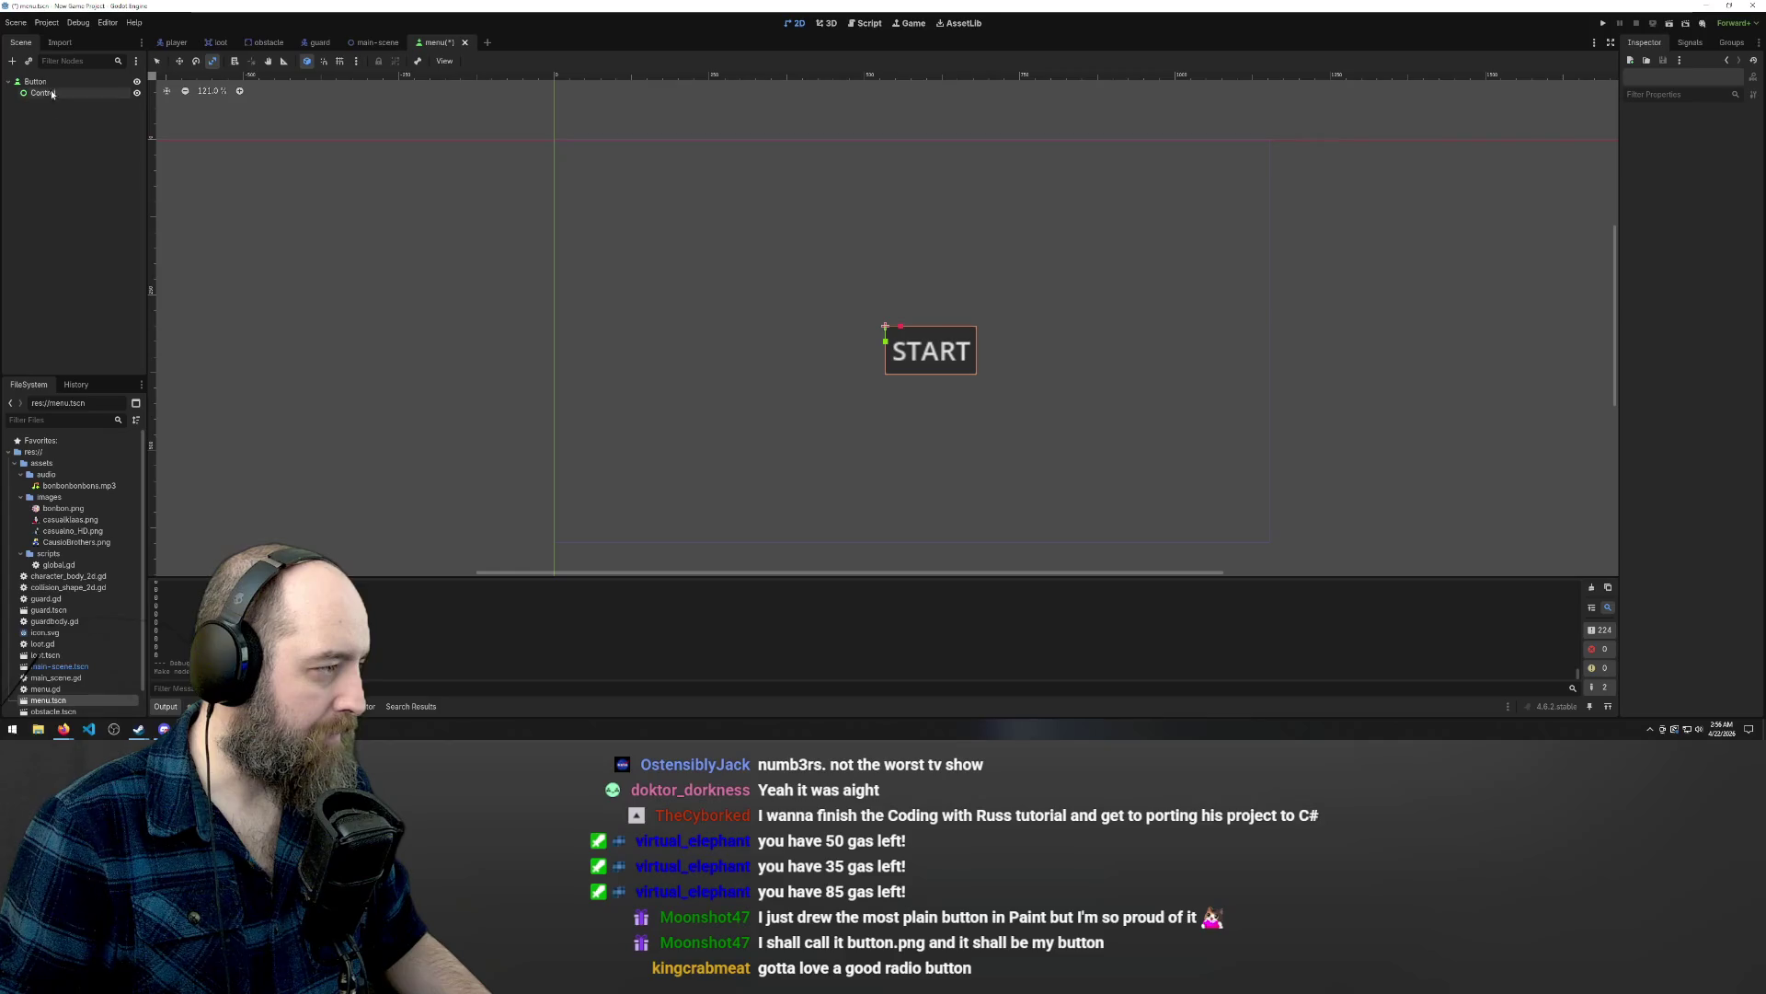
click(52, 93)
click(35, 81)
click(54, 94)
key(Delete)
key(Return)
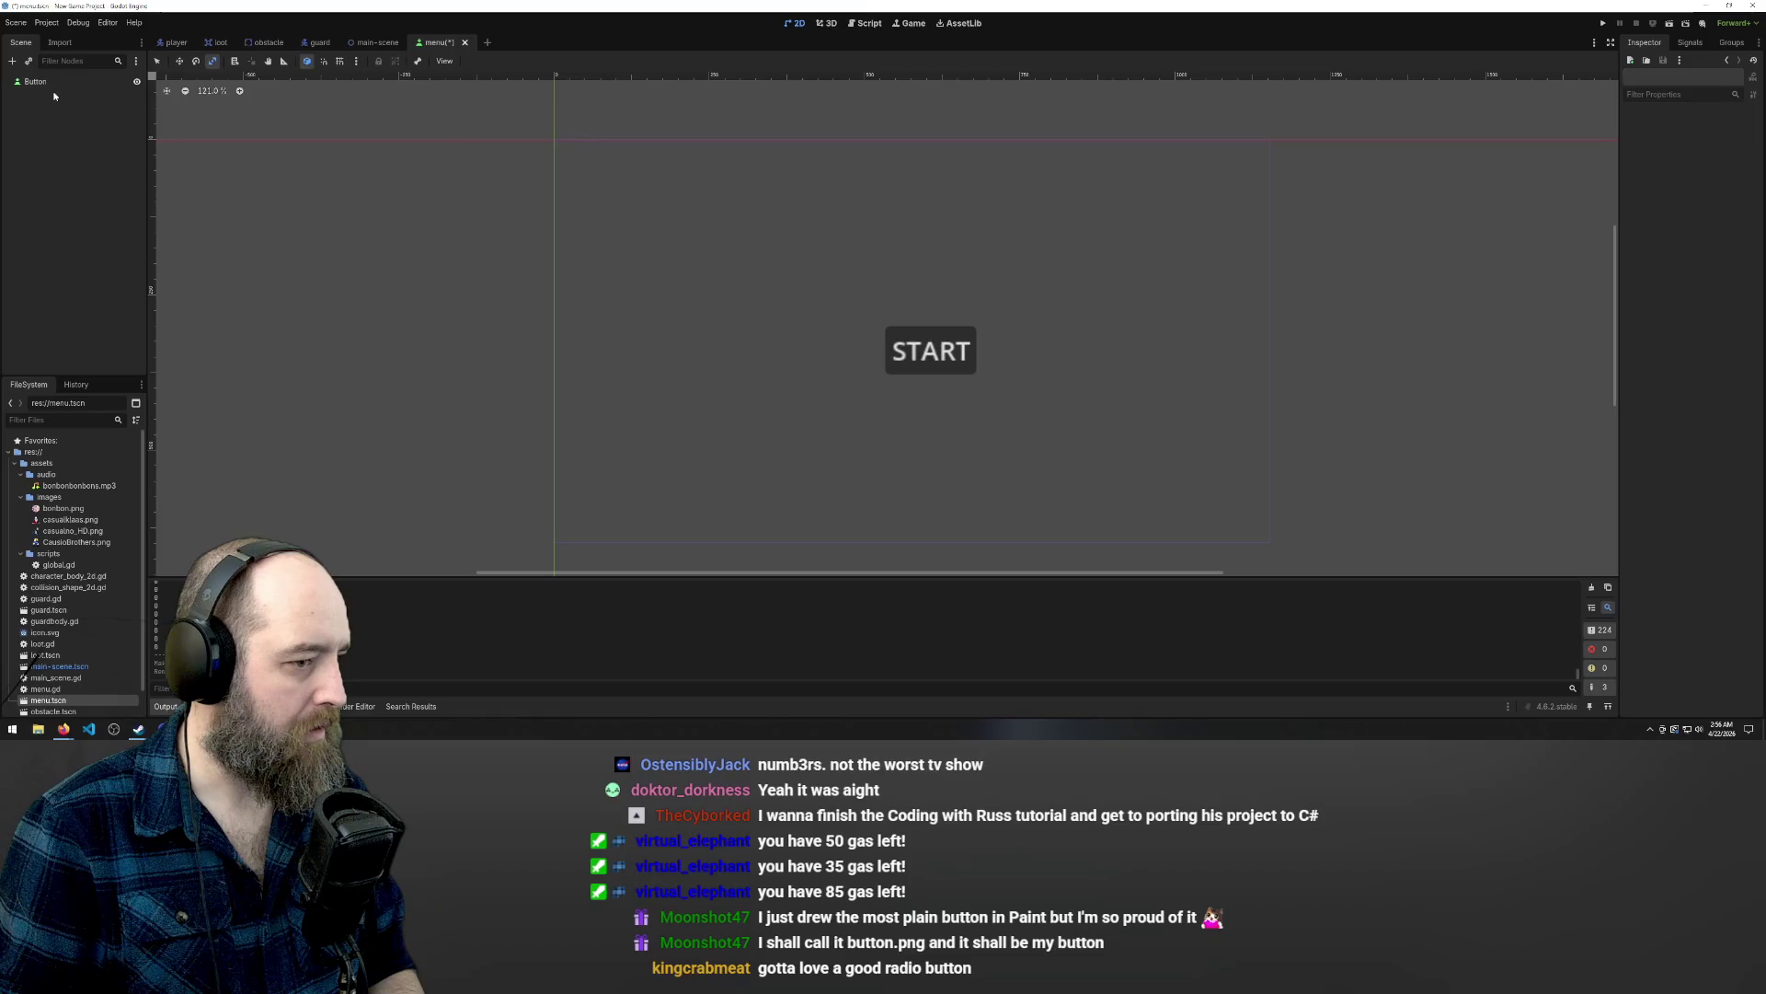
Select the Button node and begin attaching res://menu.gd to it.
right_click(52, 83)
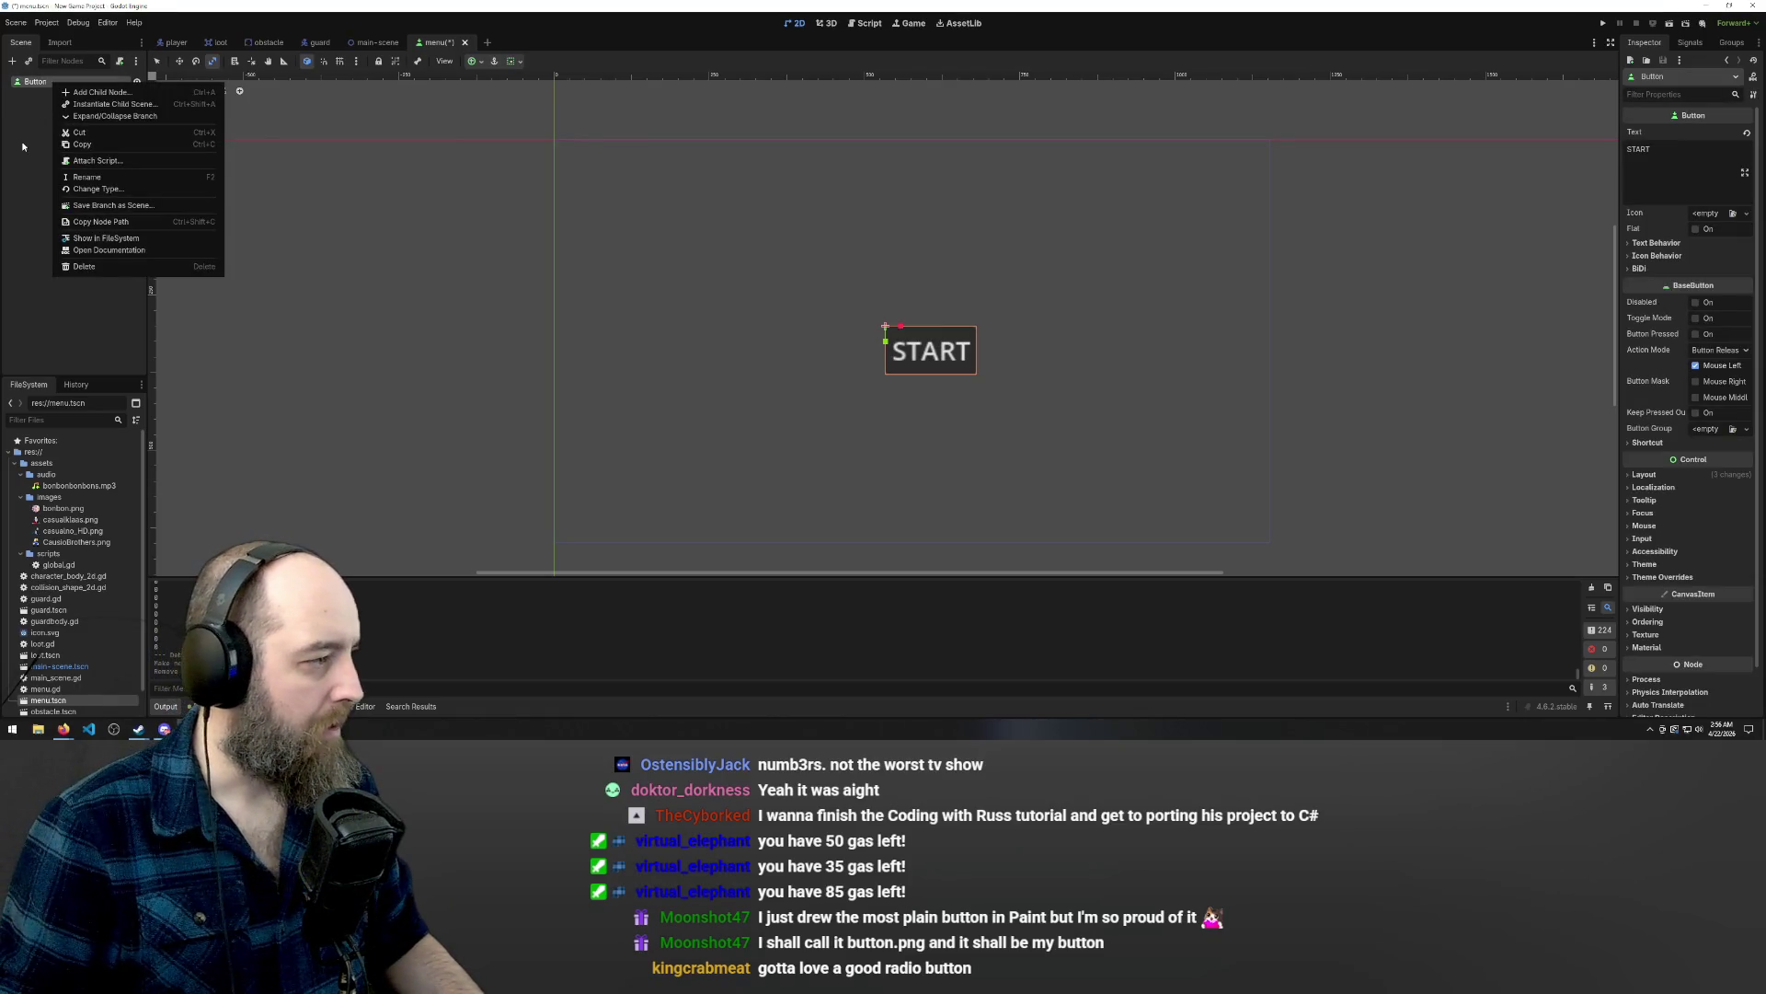
click(42, 95)
click(113, 82)
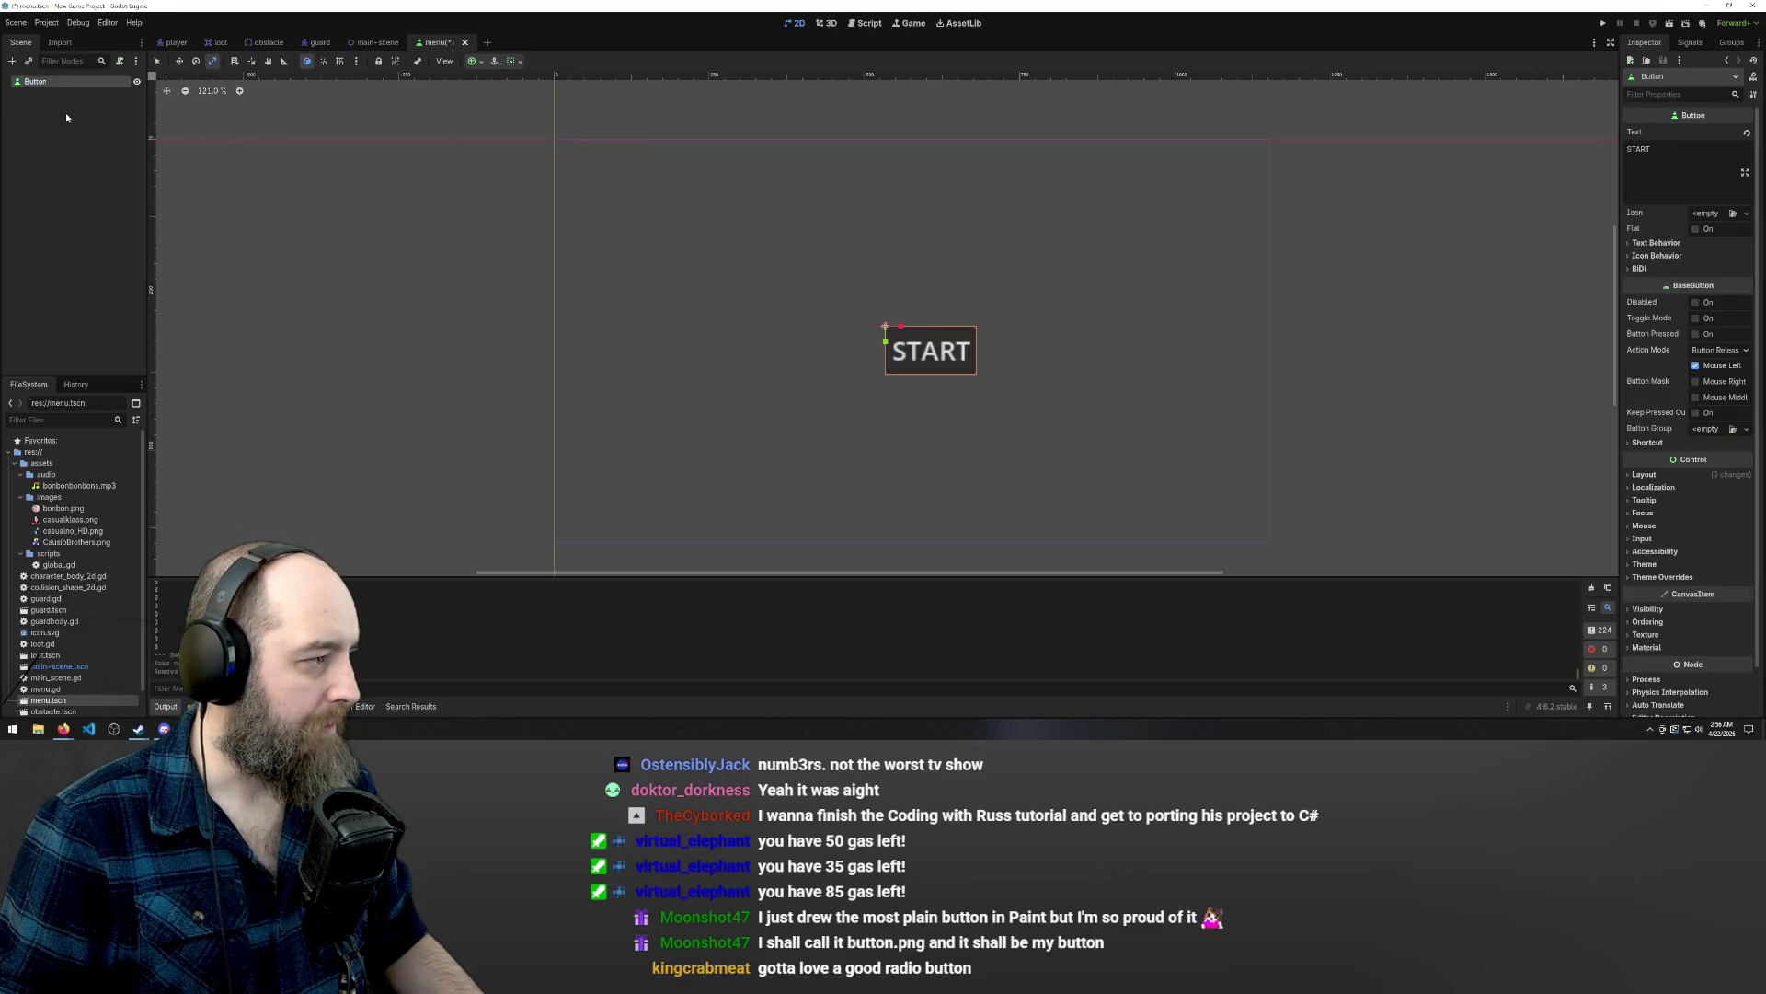
double_click(103, 80)
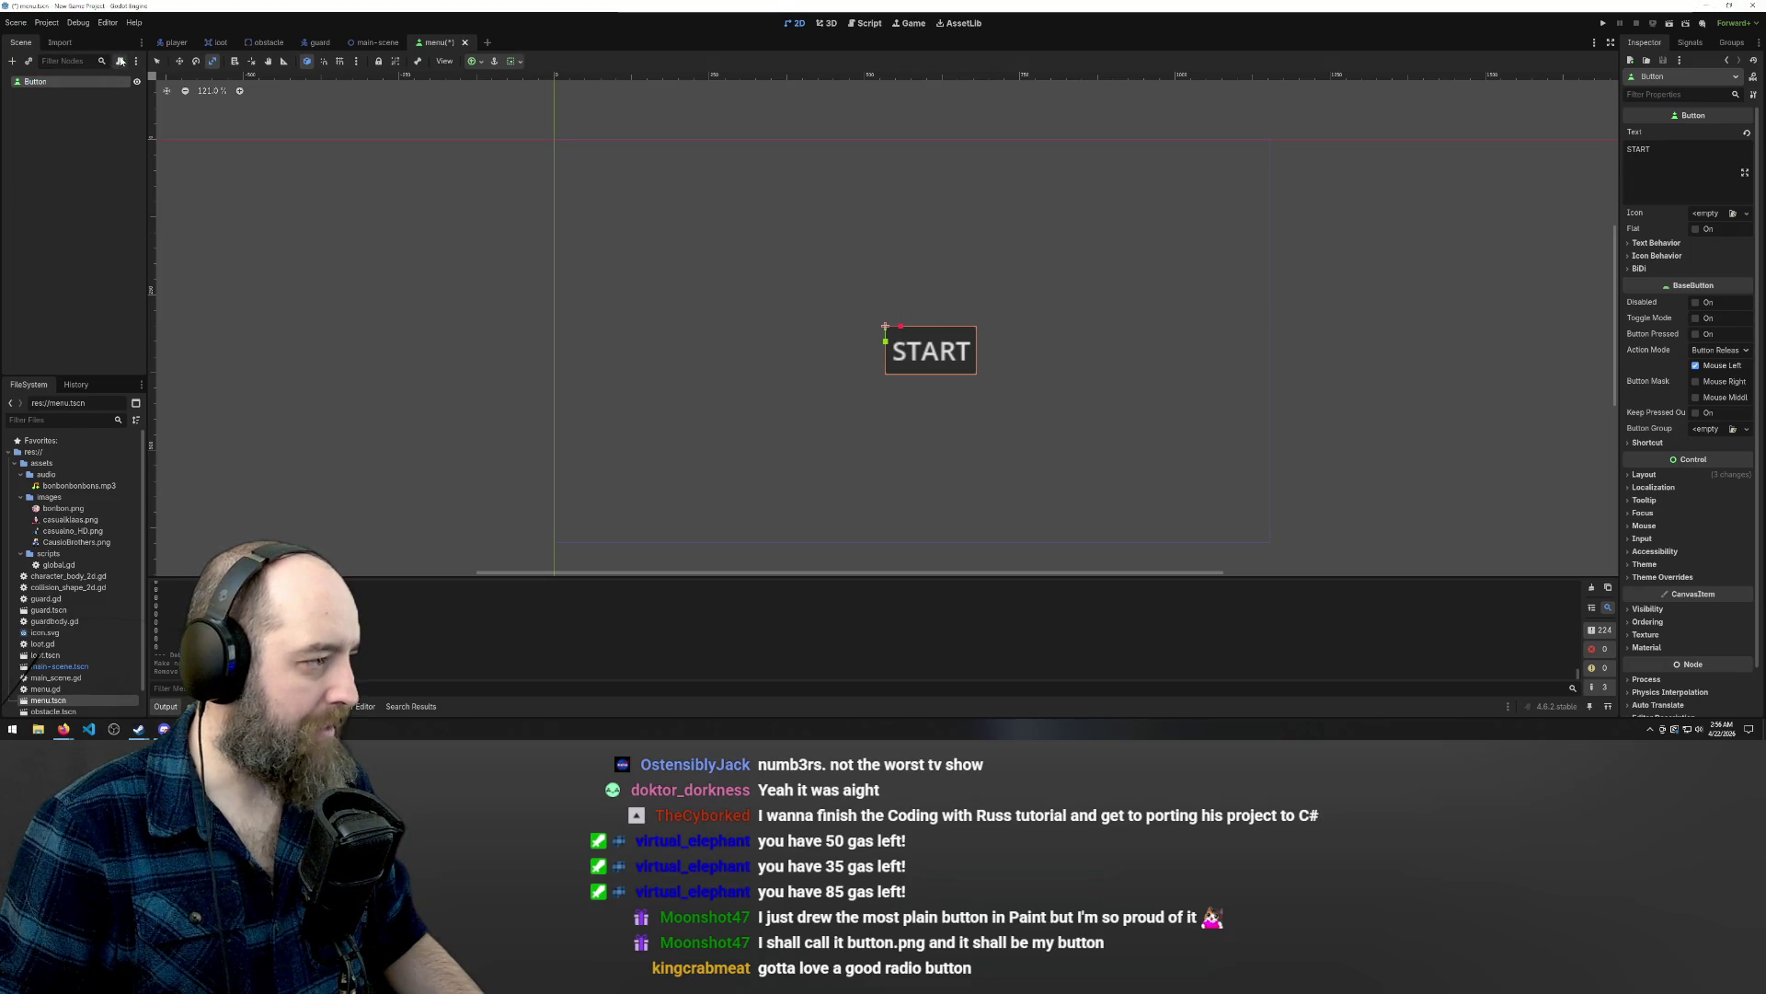
click(119, 61)
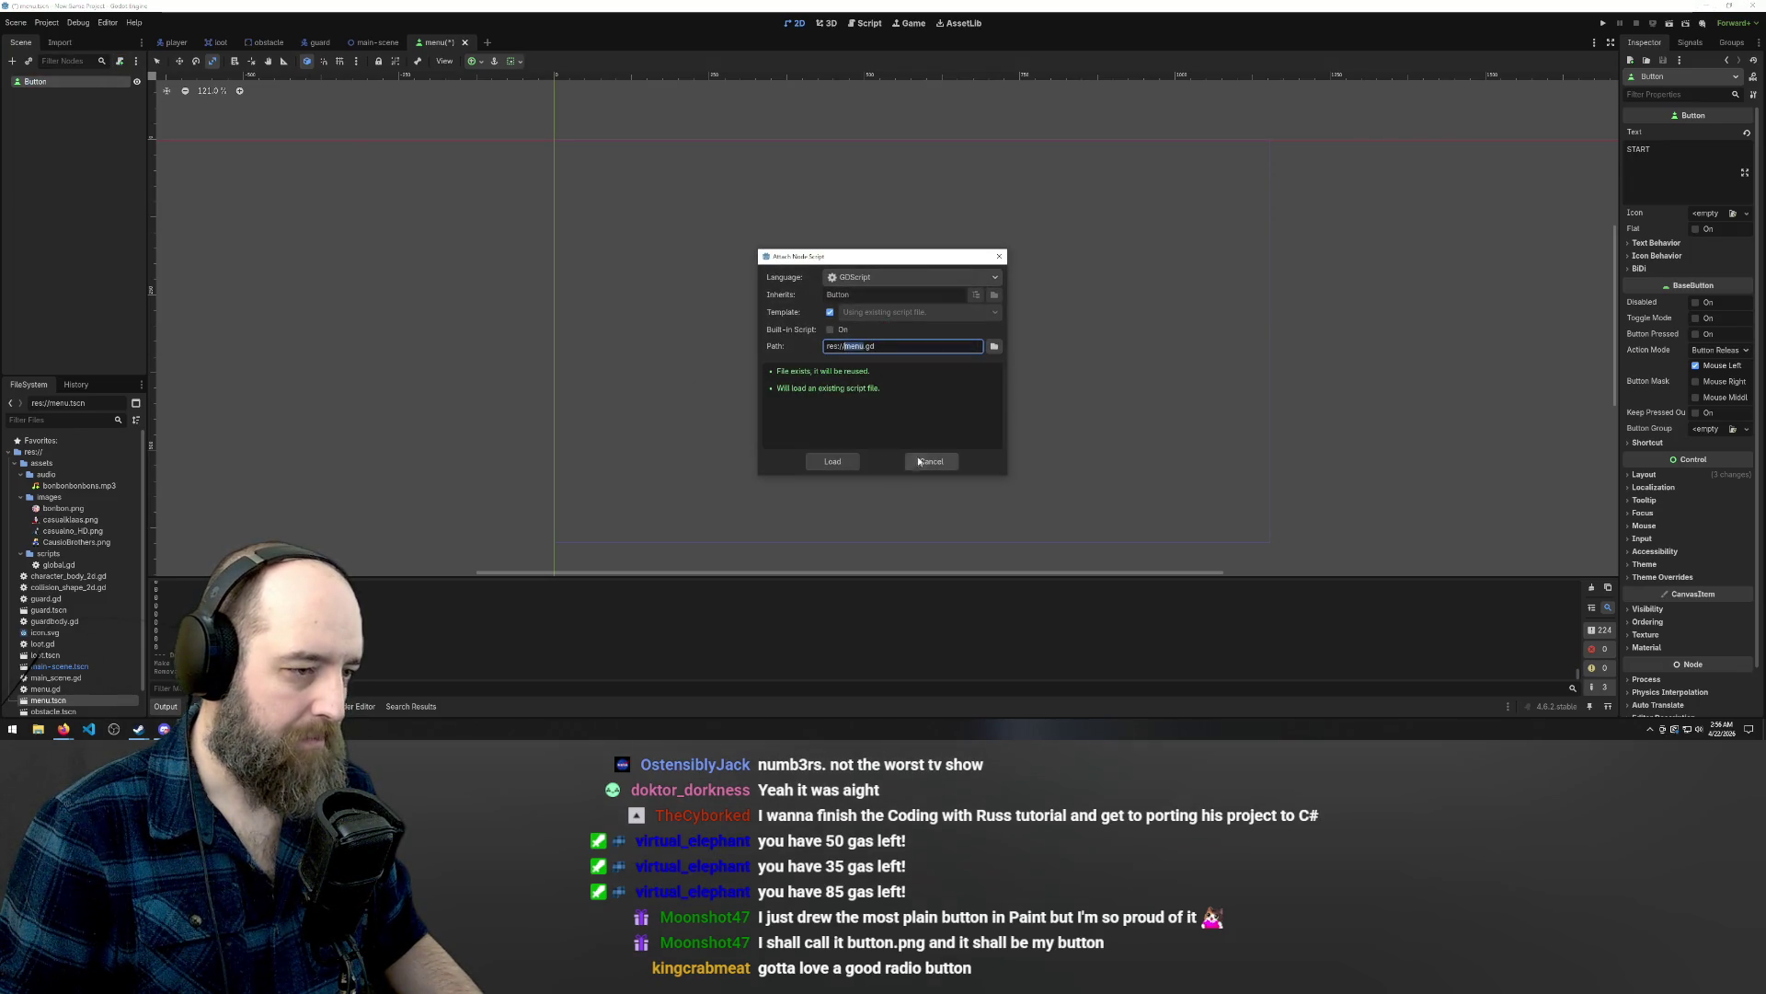
Load the existing menu.gd onto the START Button and show its Signals list.
click(831, 462)
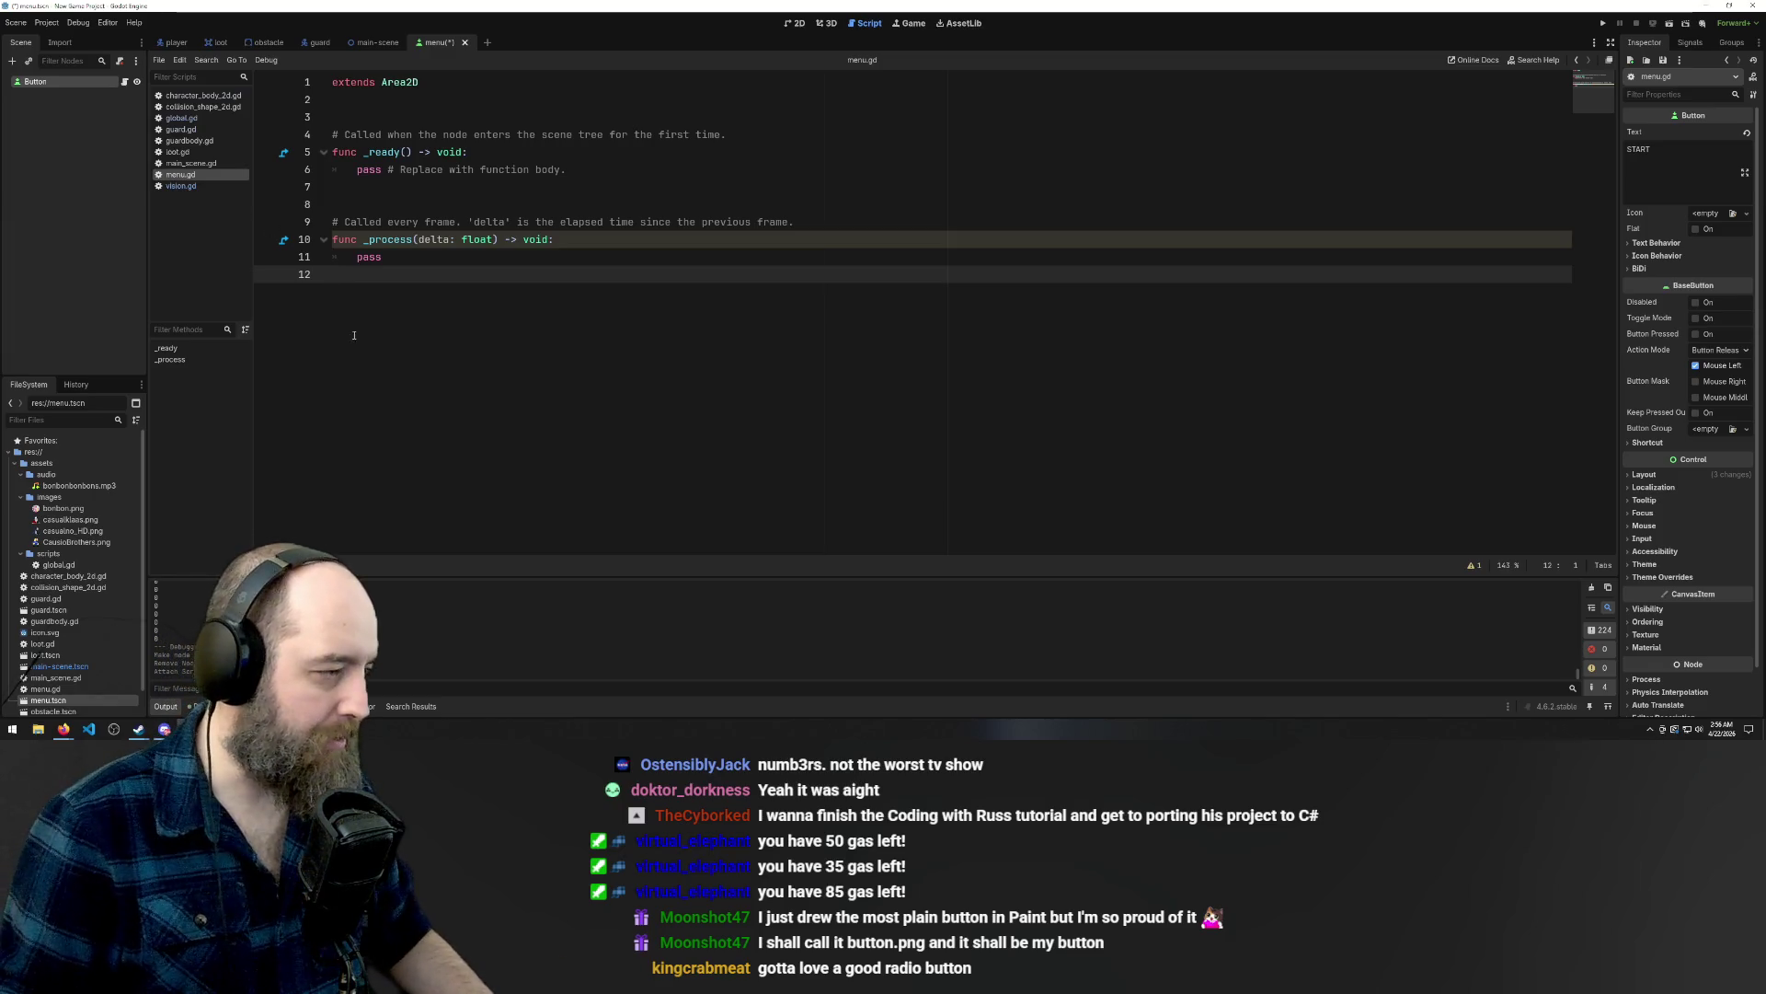
scroll(140, 615, down, 1)
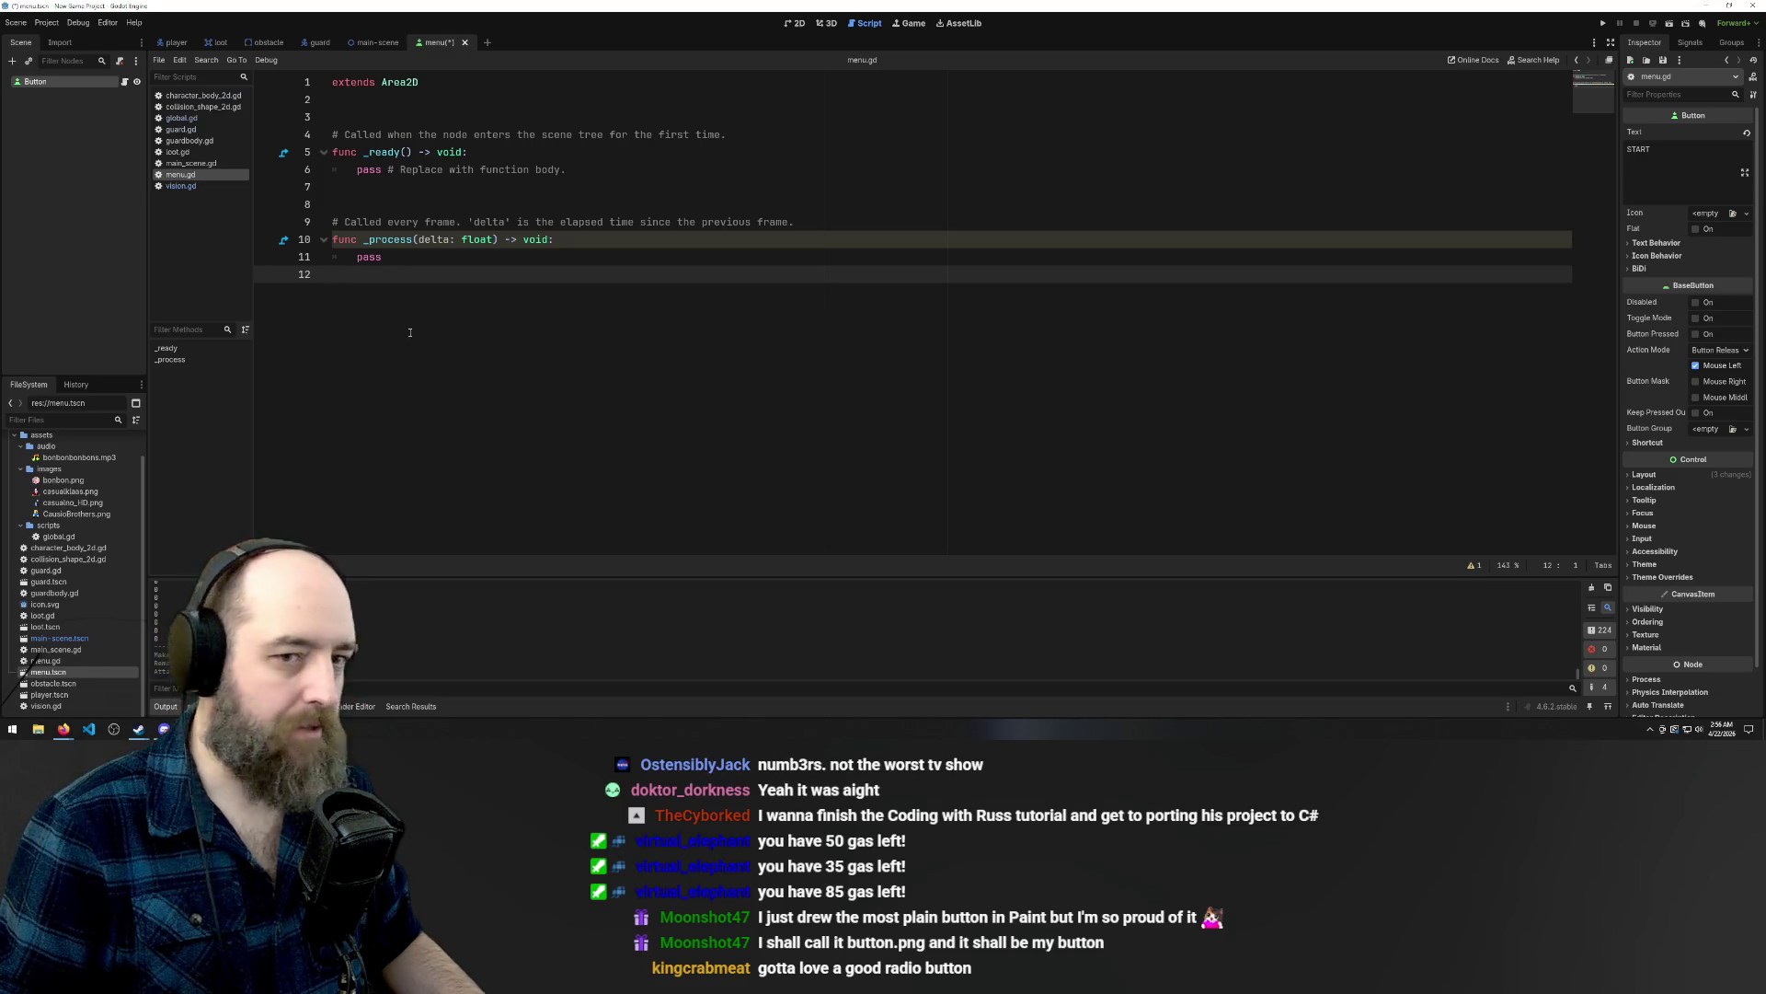
click(1689, 43)
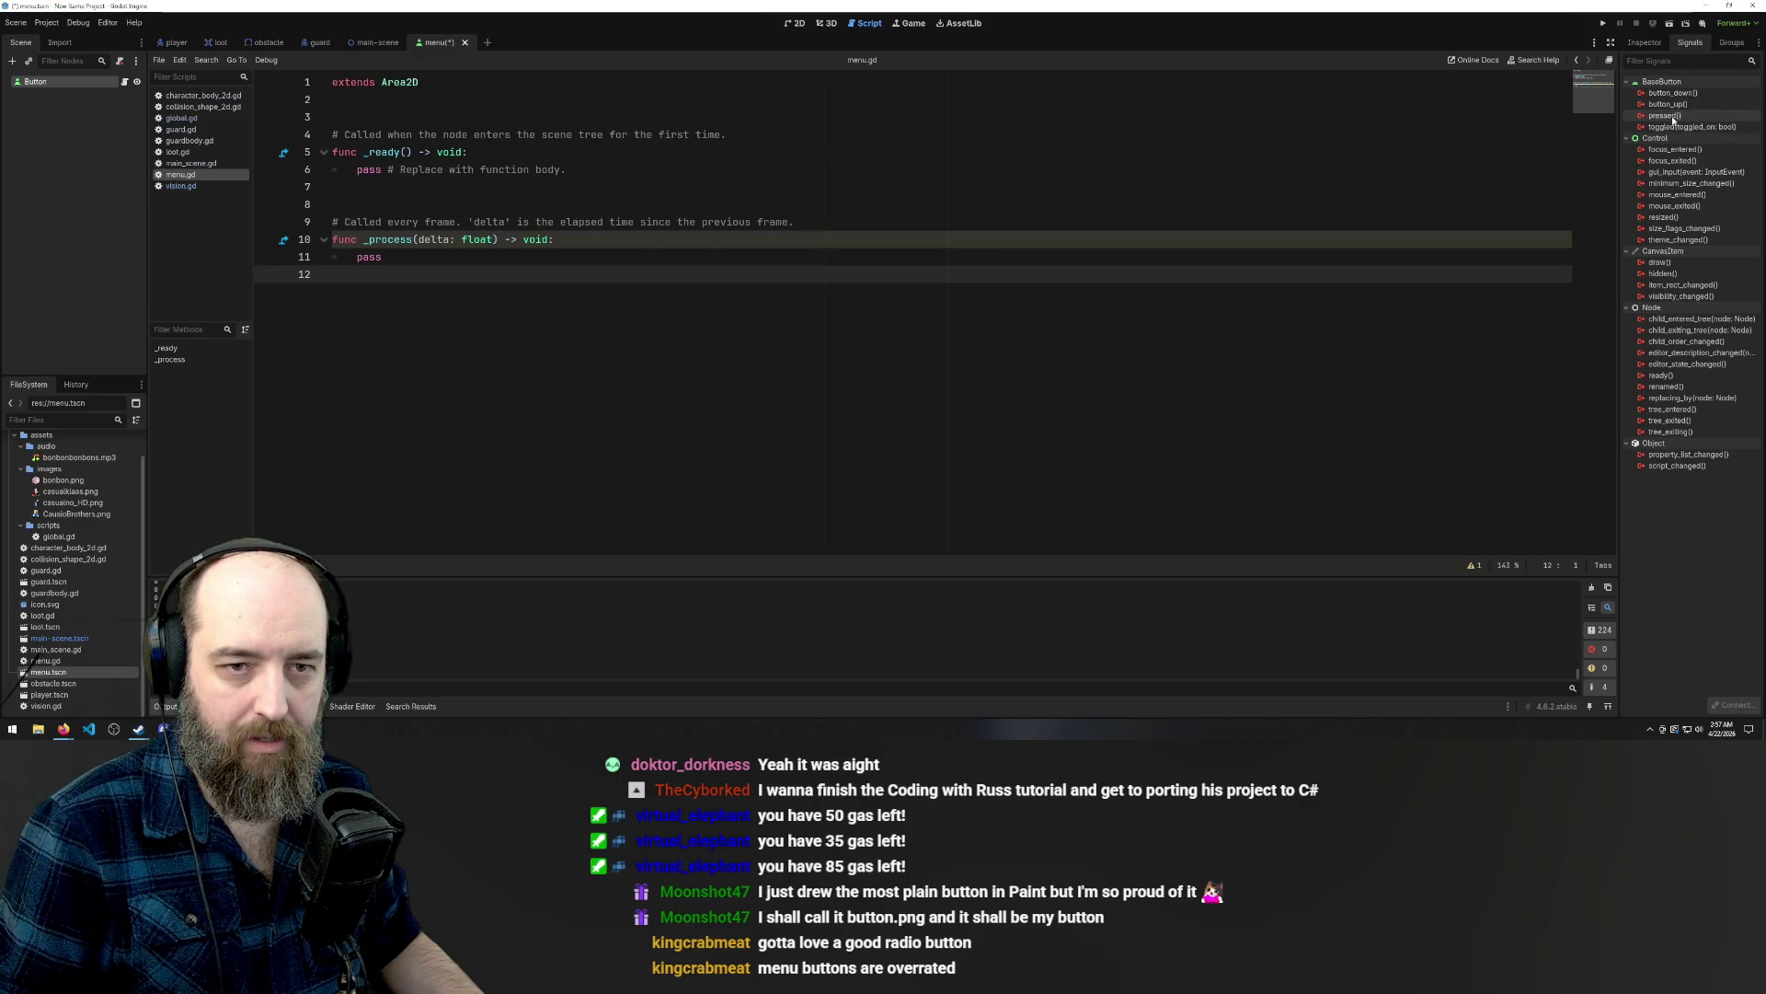
Connect the Button's pressed signal to a new _on_pressed method in menu.gd.
mouse_move(1670, 117)
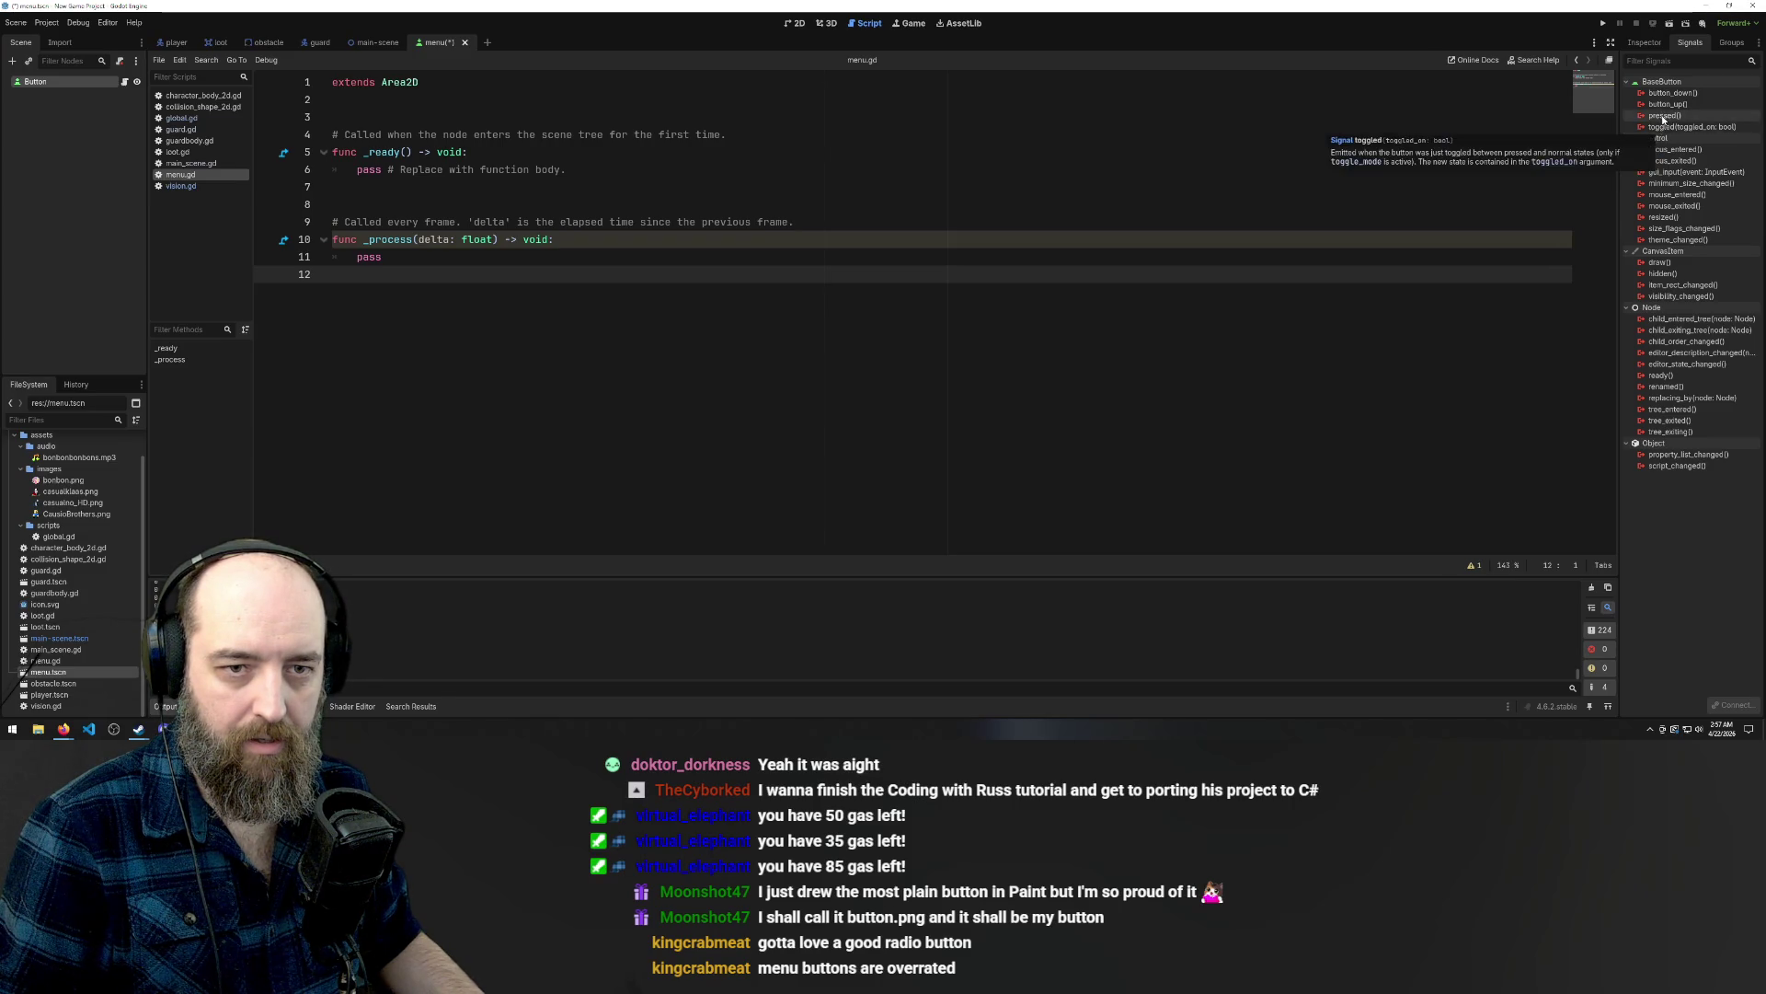
click(1663, 116)
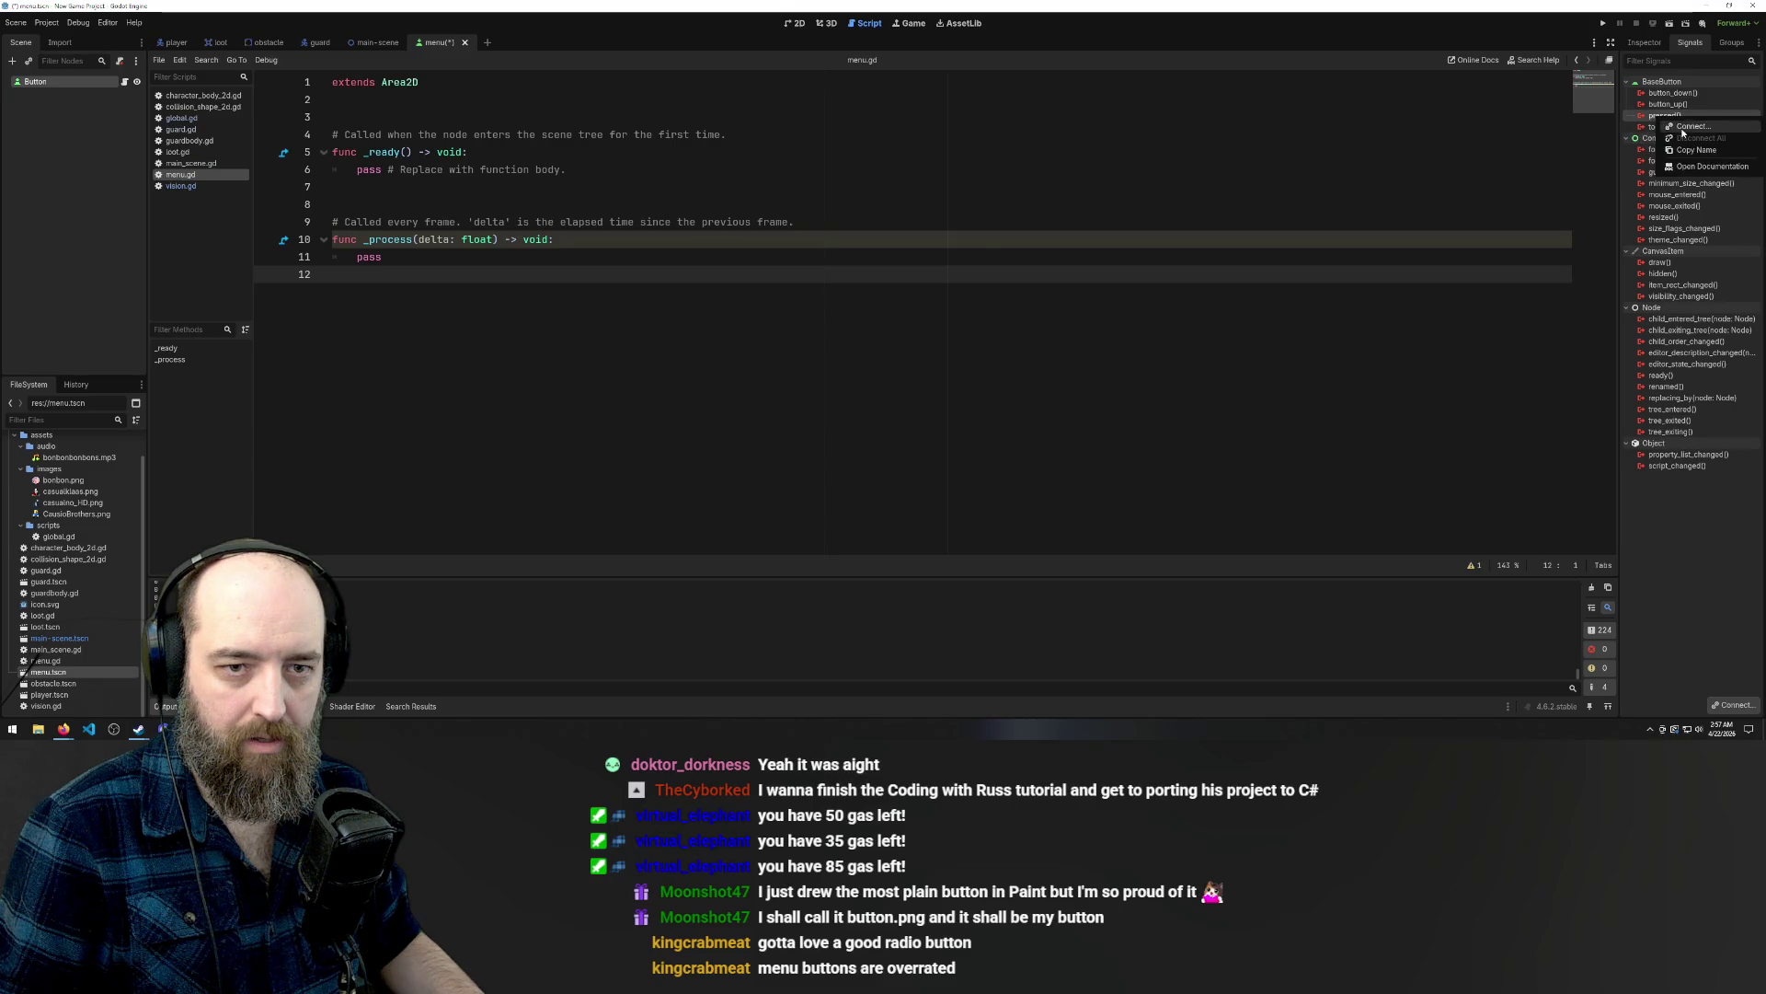
double_click(1665, 115)
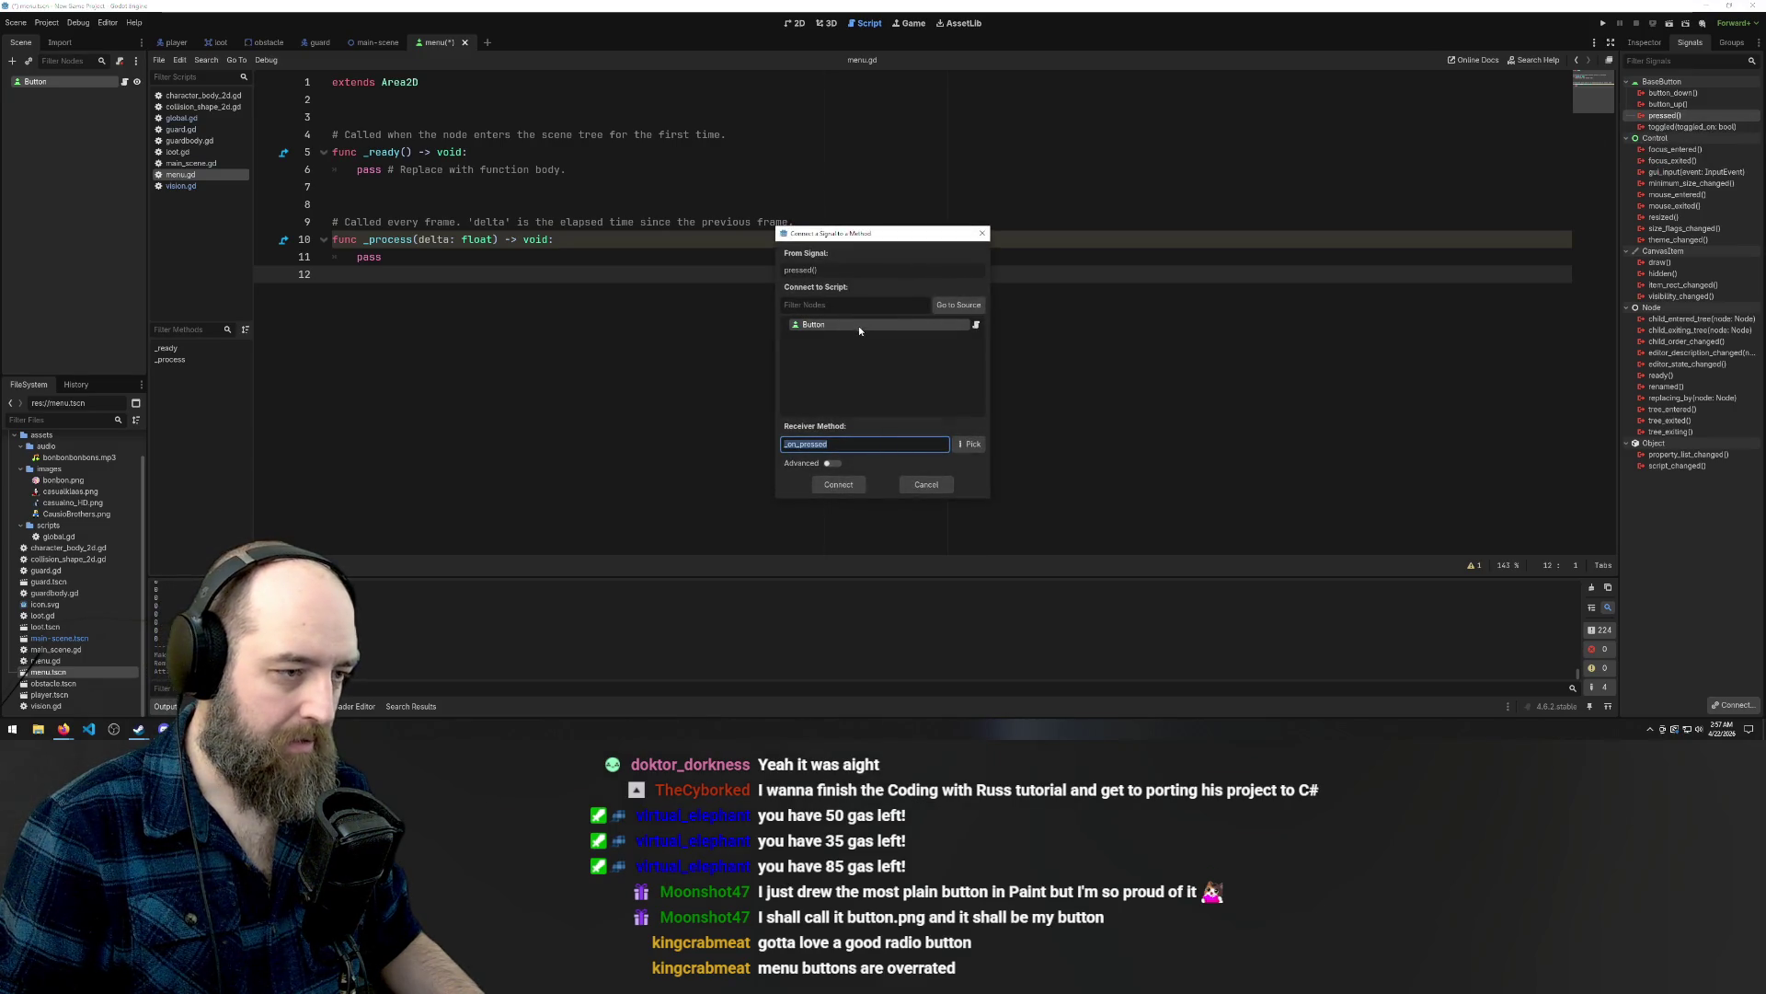
click(834, 483)
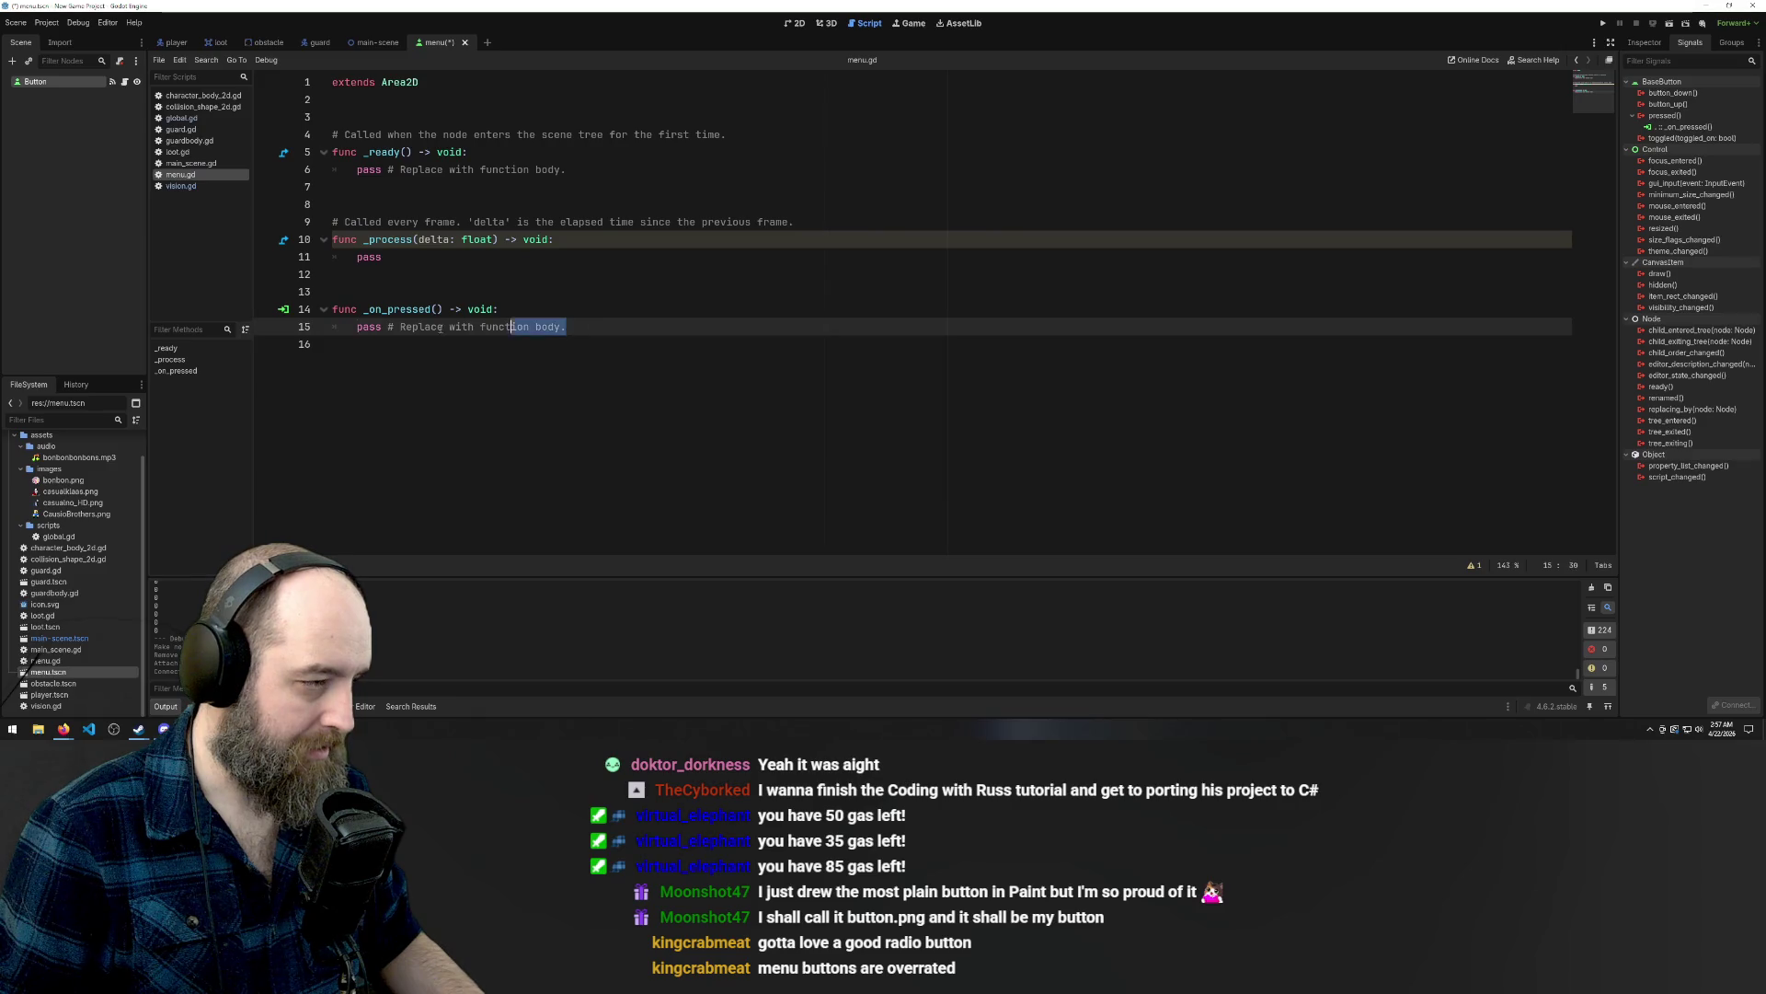
Delete the placeholder 'pass' line so _on_pressed has an empty body.
drag(461, 328, 356, 333)
key(BackSpace)
text(play!@)
key(BackSpace)
key(BackSpace)
key(BackSpace)
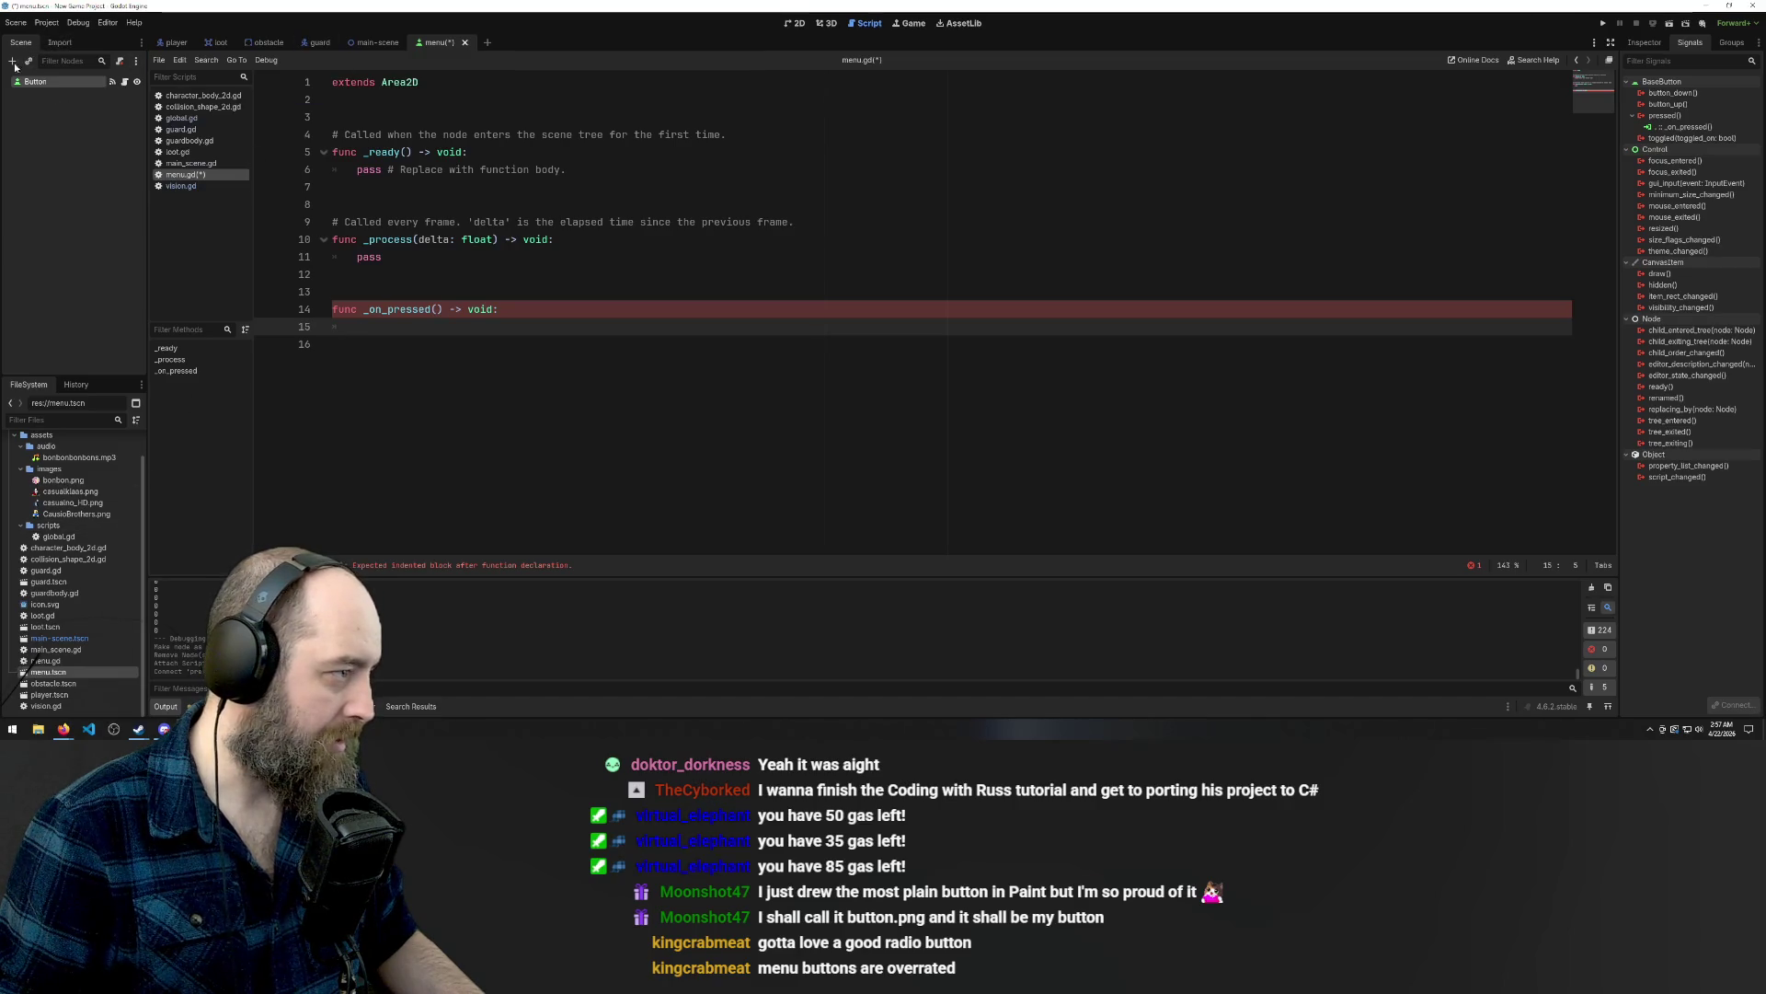
click(376, 42)
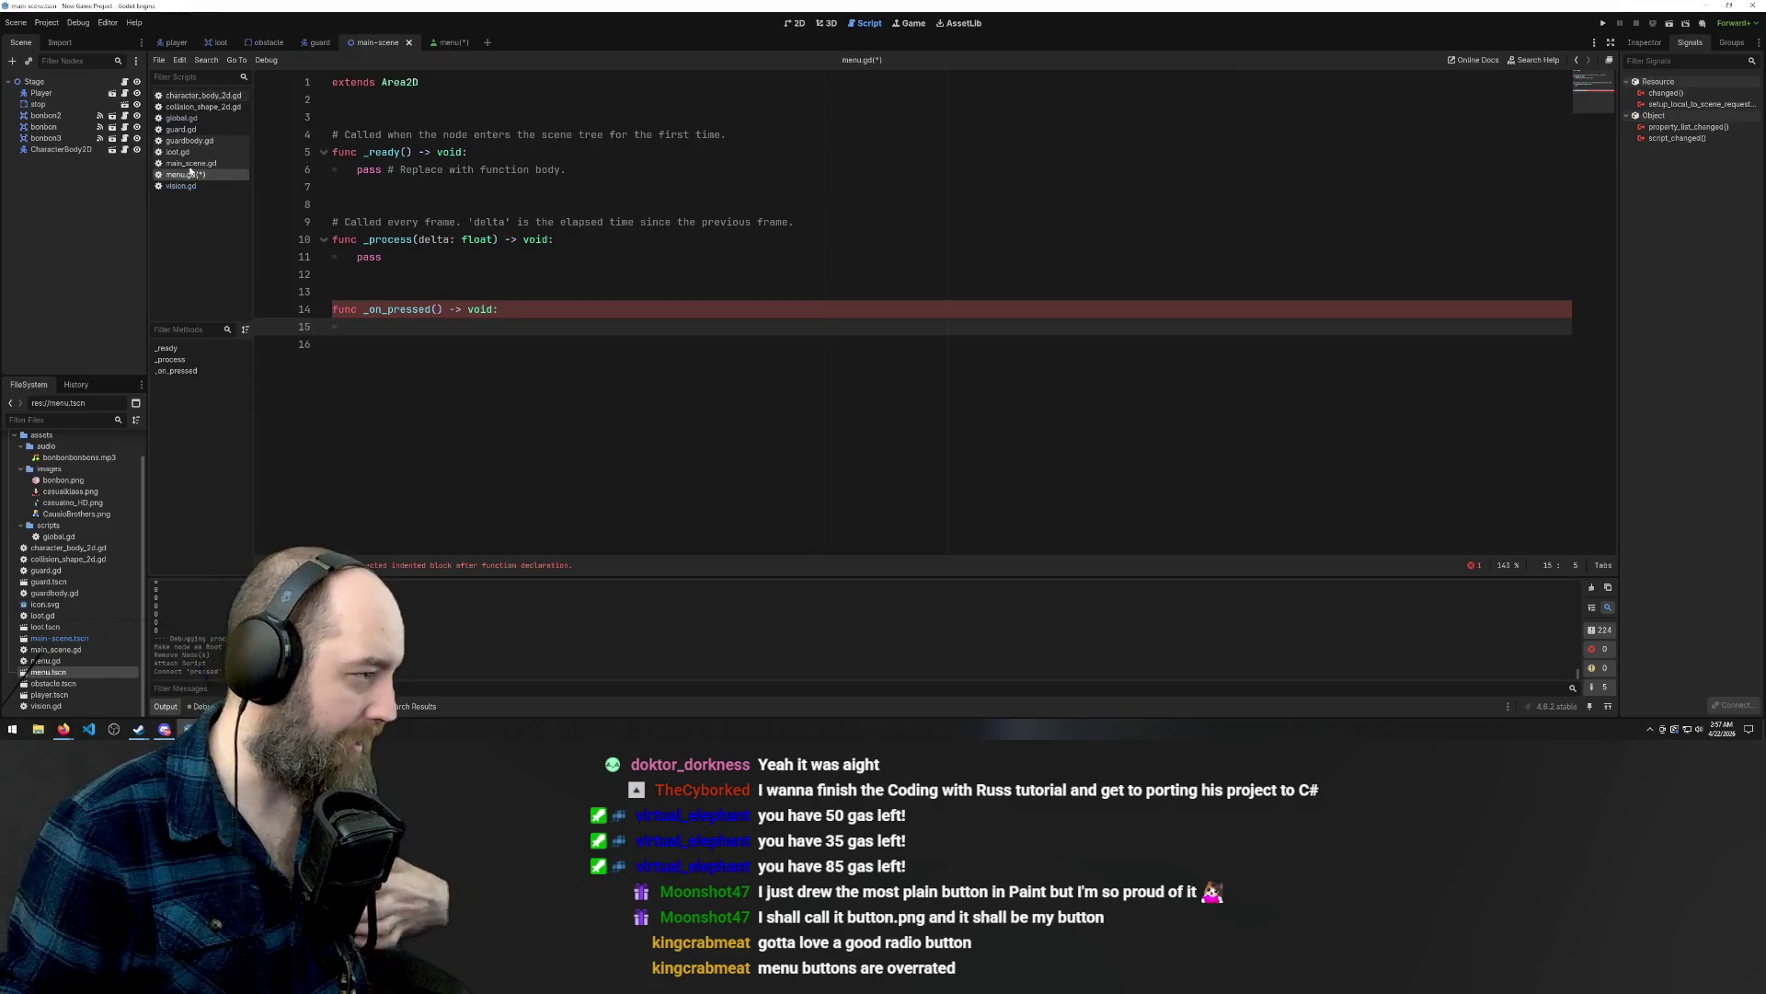
Copy changeScene(scenePath) from global.gd and paste it into menu.gd's _on_pressed.
click(184, 118)
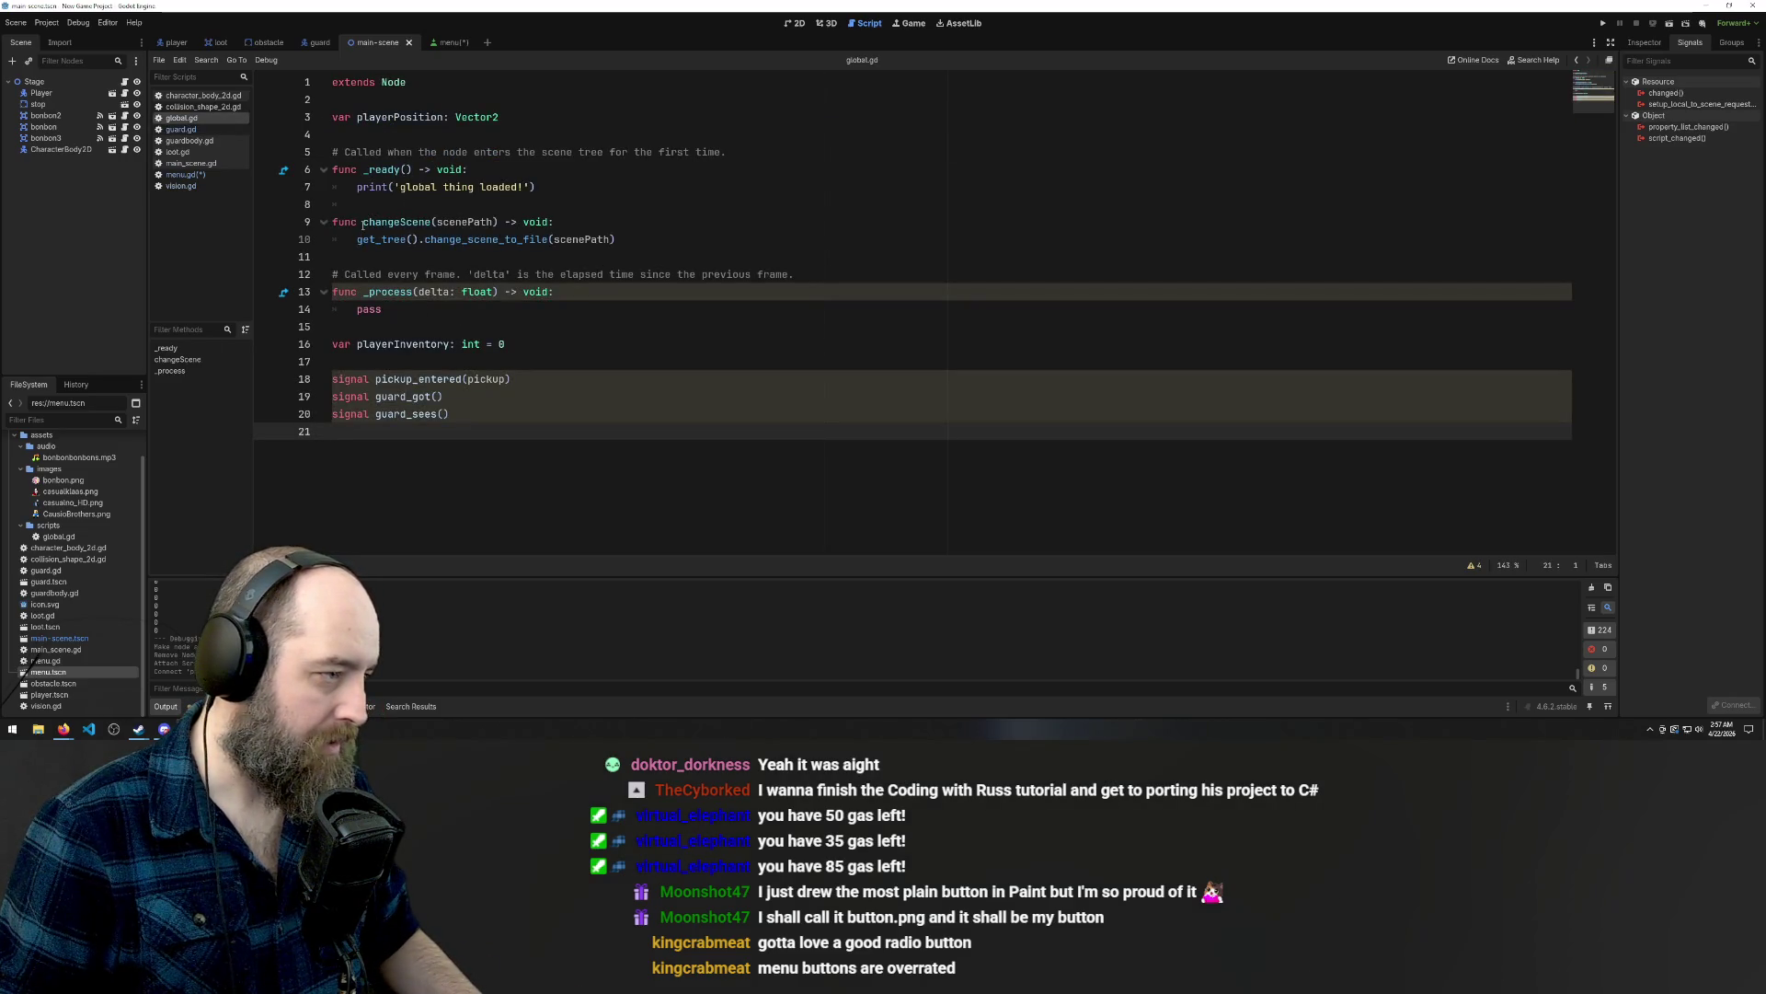
drag(365, 222, 500, 222)
key(ctrl+c)
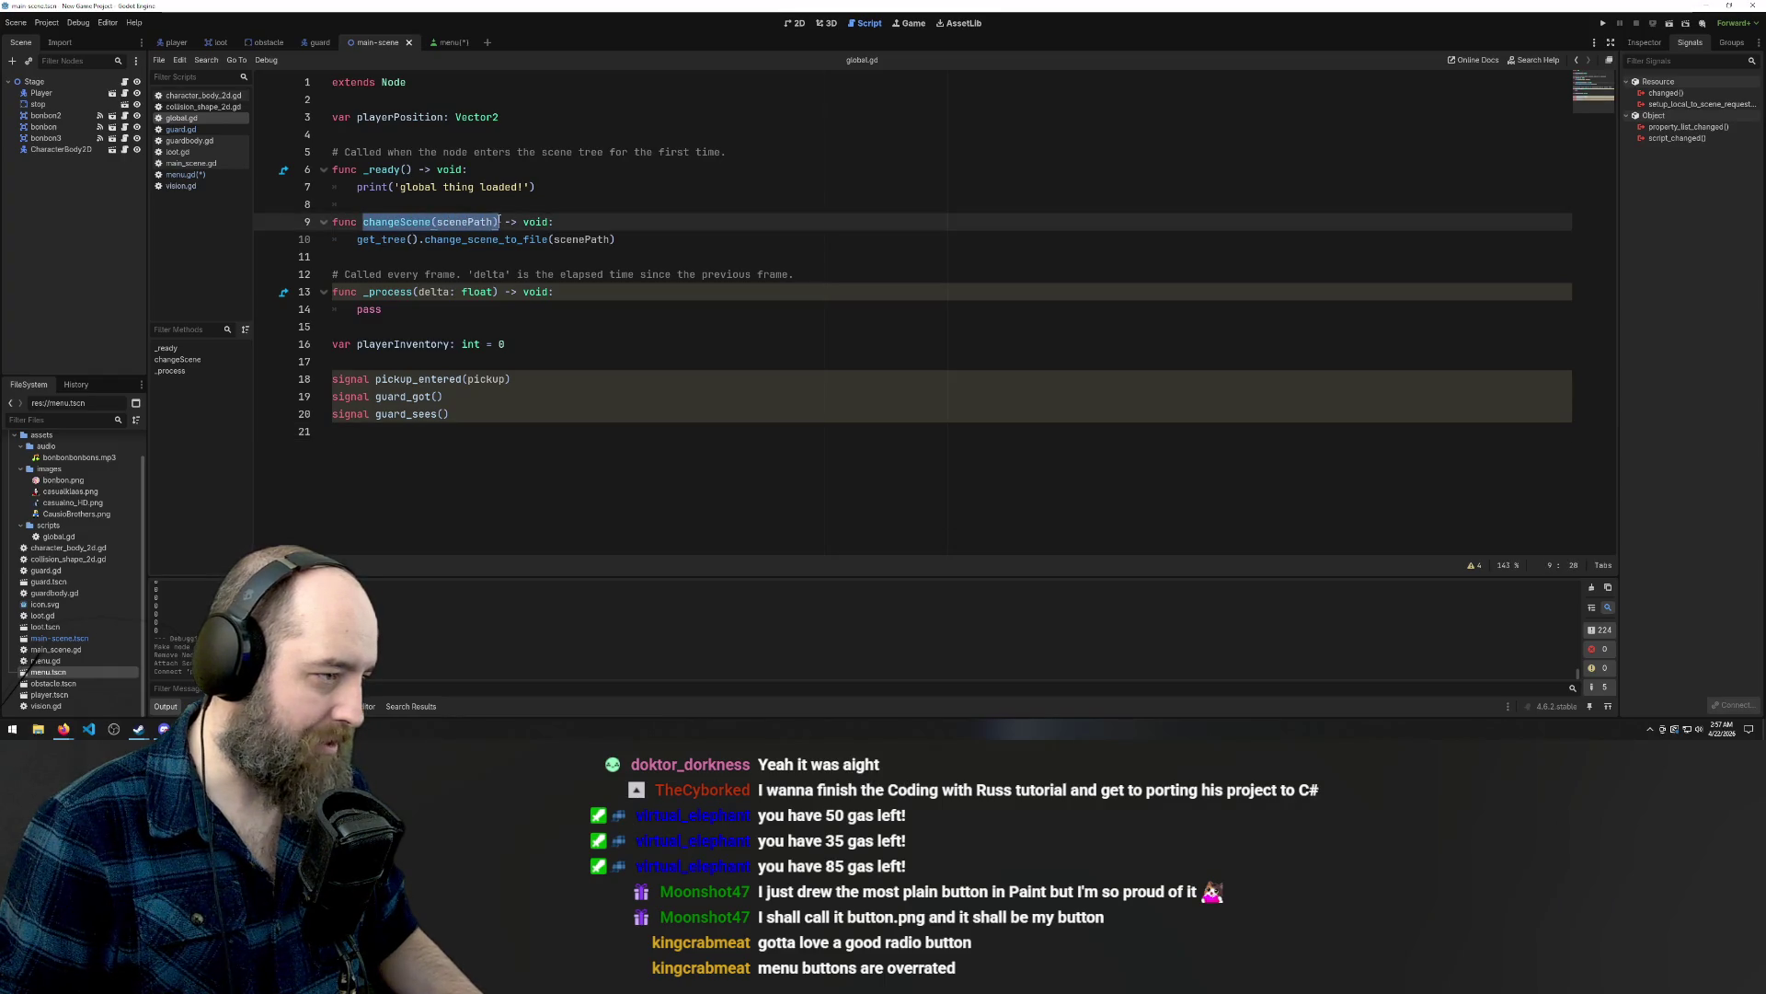
click(440, 42)
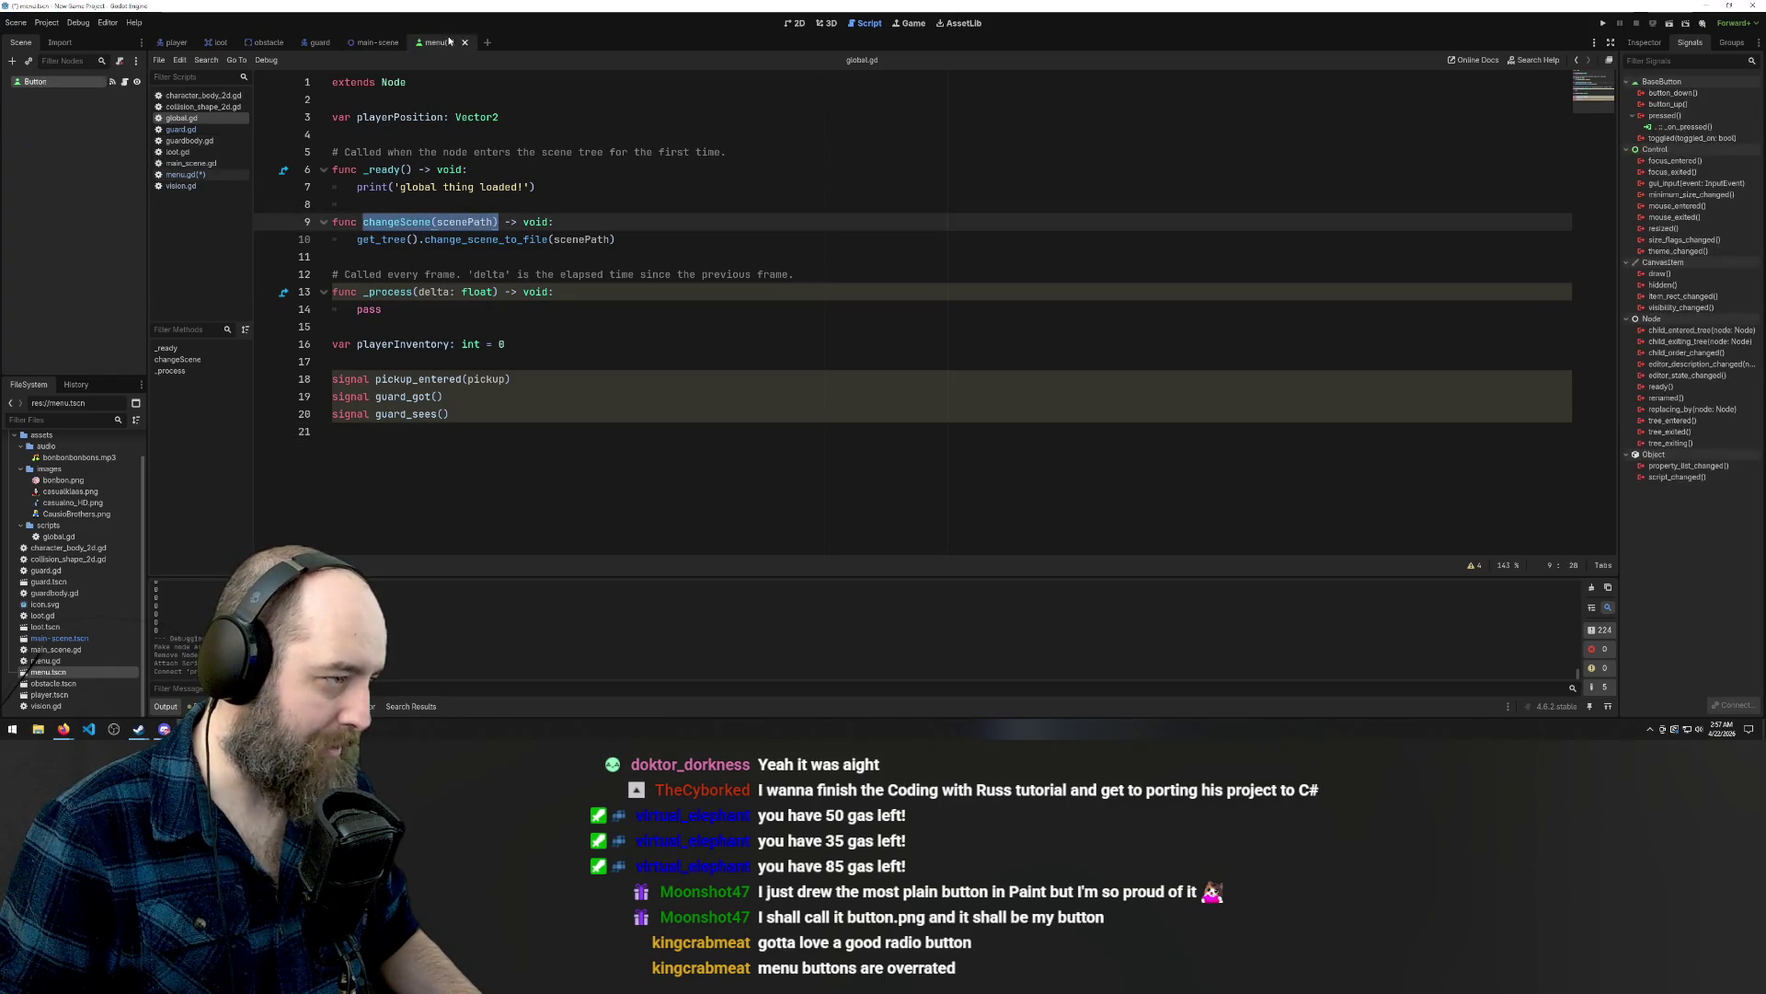
click(205, 176)
key(ctrl+v)
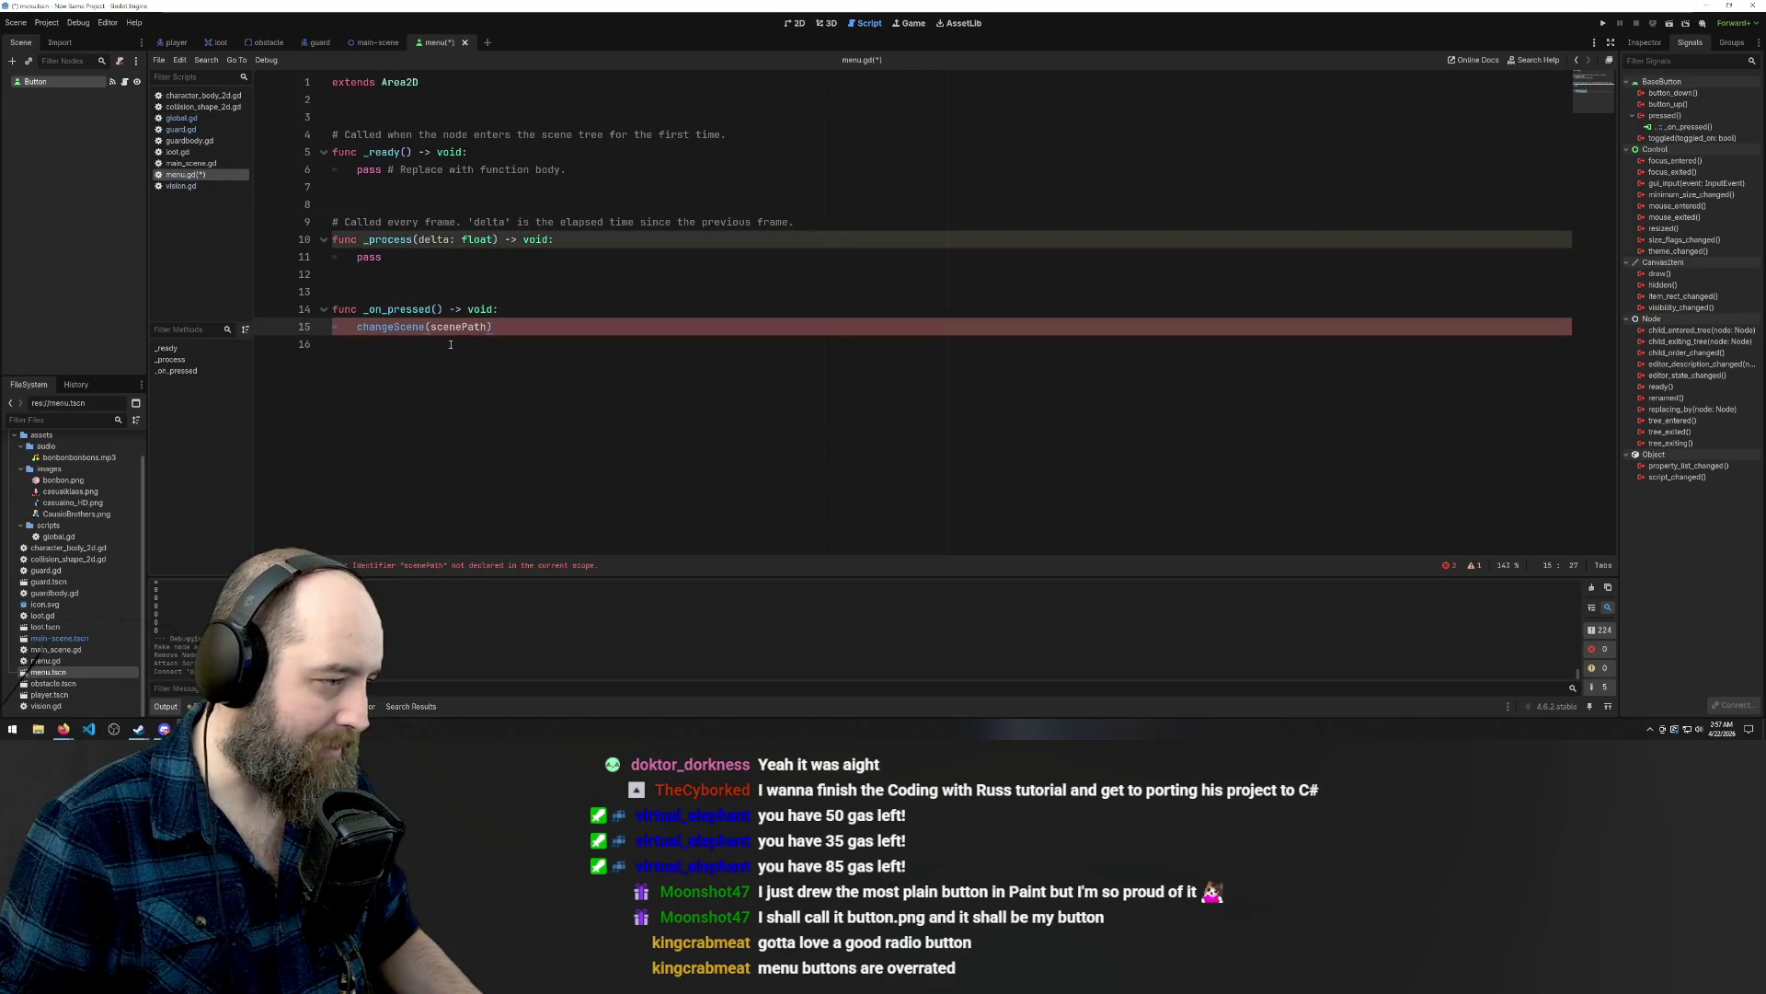
Replace the scenePath argument with the dragged-in "res://main_scene.gd" path.
key(Down)
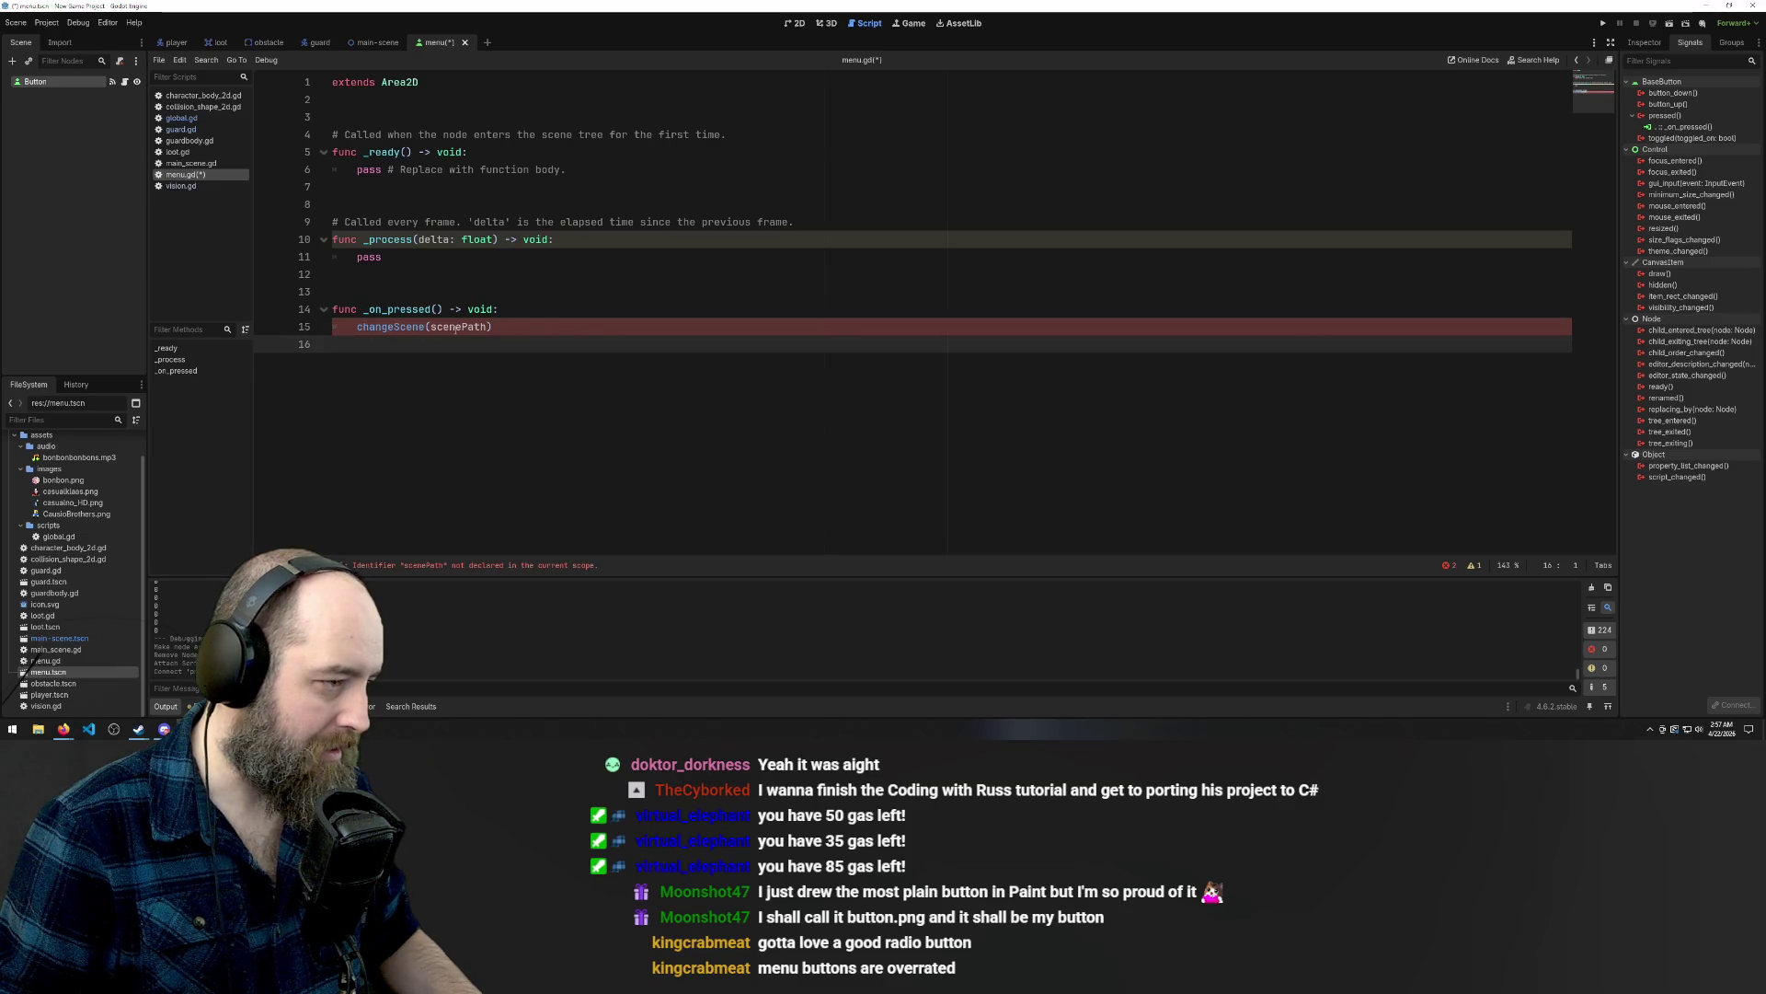
double_click(455, 328)
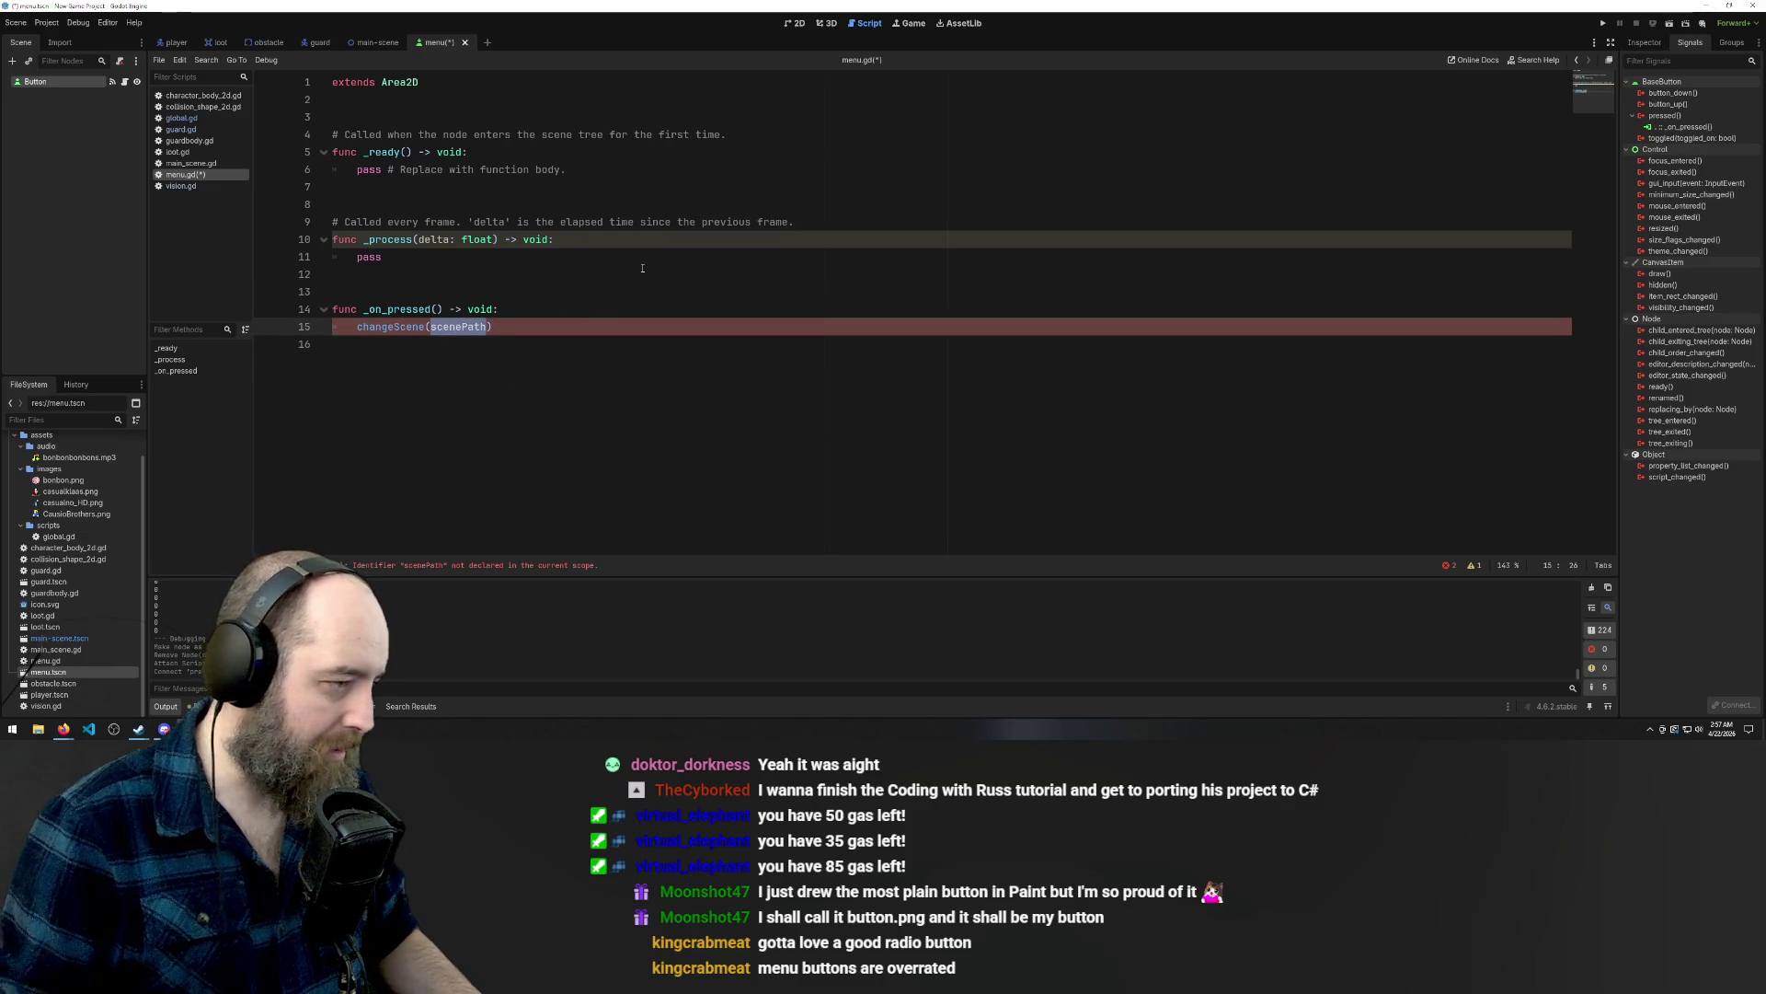
key(BackSpace)
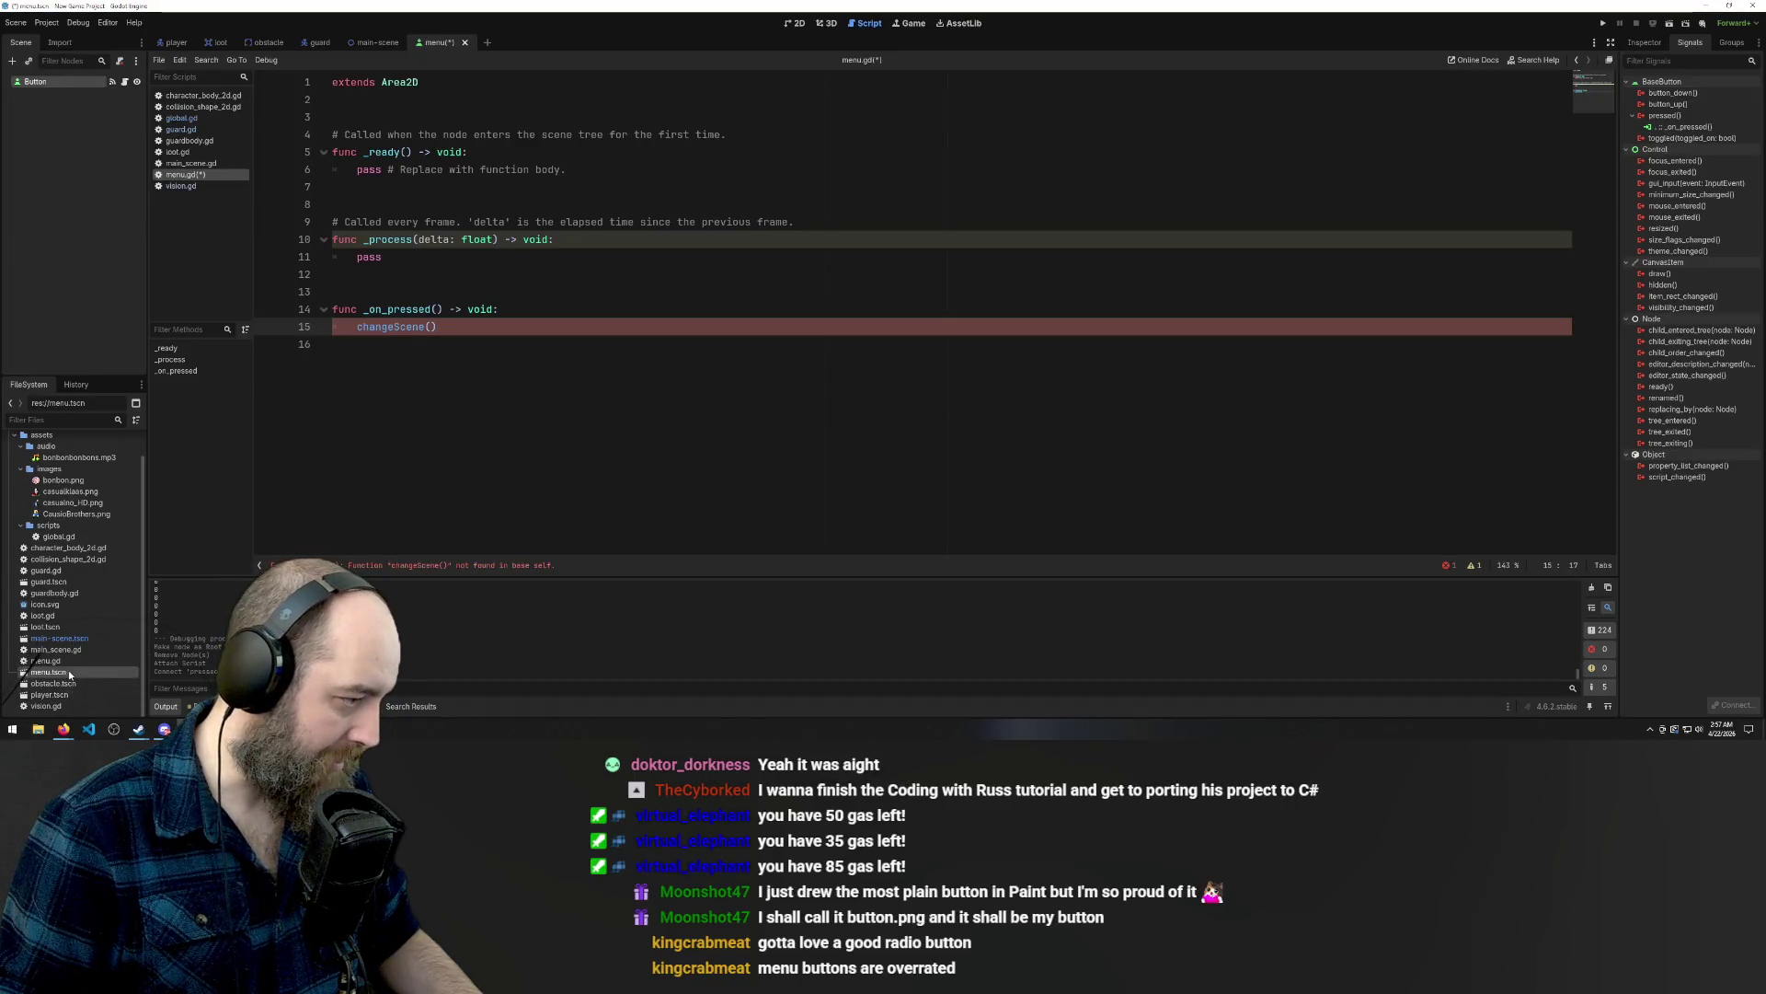
mouse_move(55, 650)
mouse_down()
mouse_move(484, 346)
mouse_move(430, 329)
mouse_up()
click(705, 280)
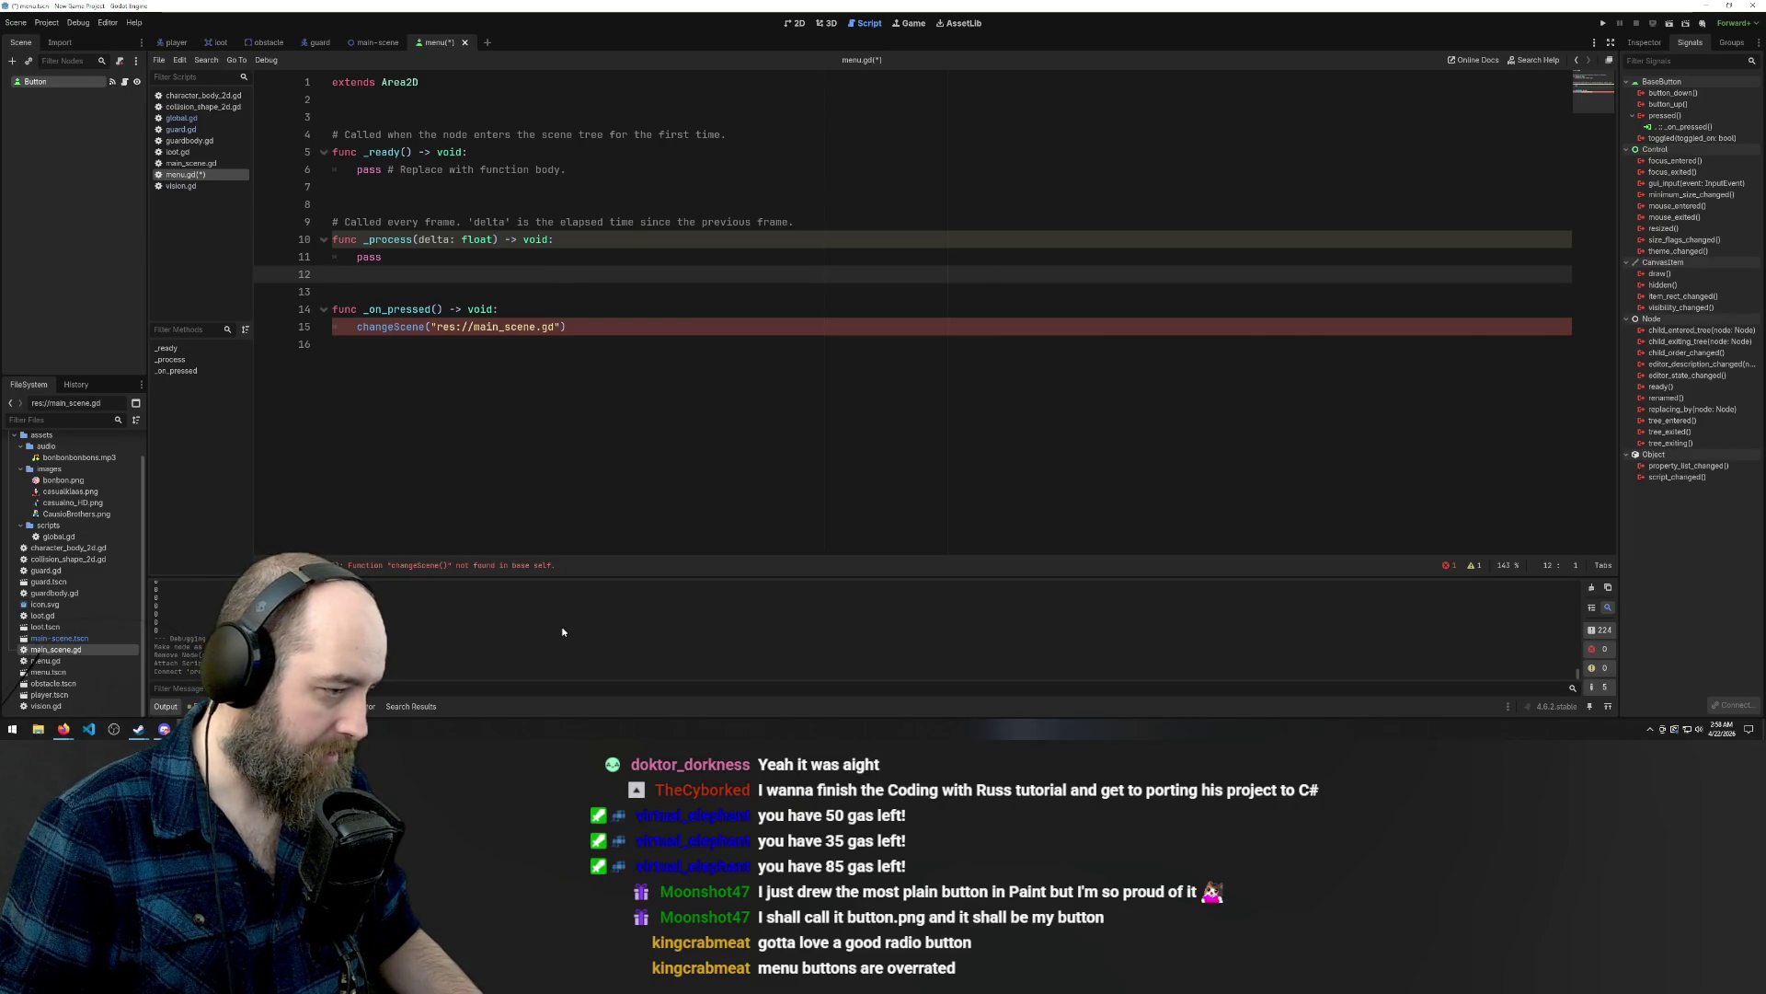
Prefix the call with 'global.' and save menu.gd.
click(384, 327)
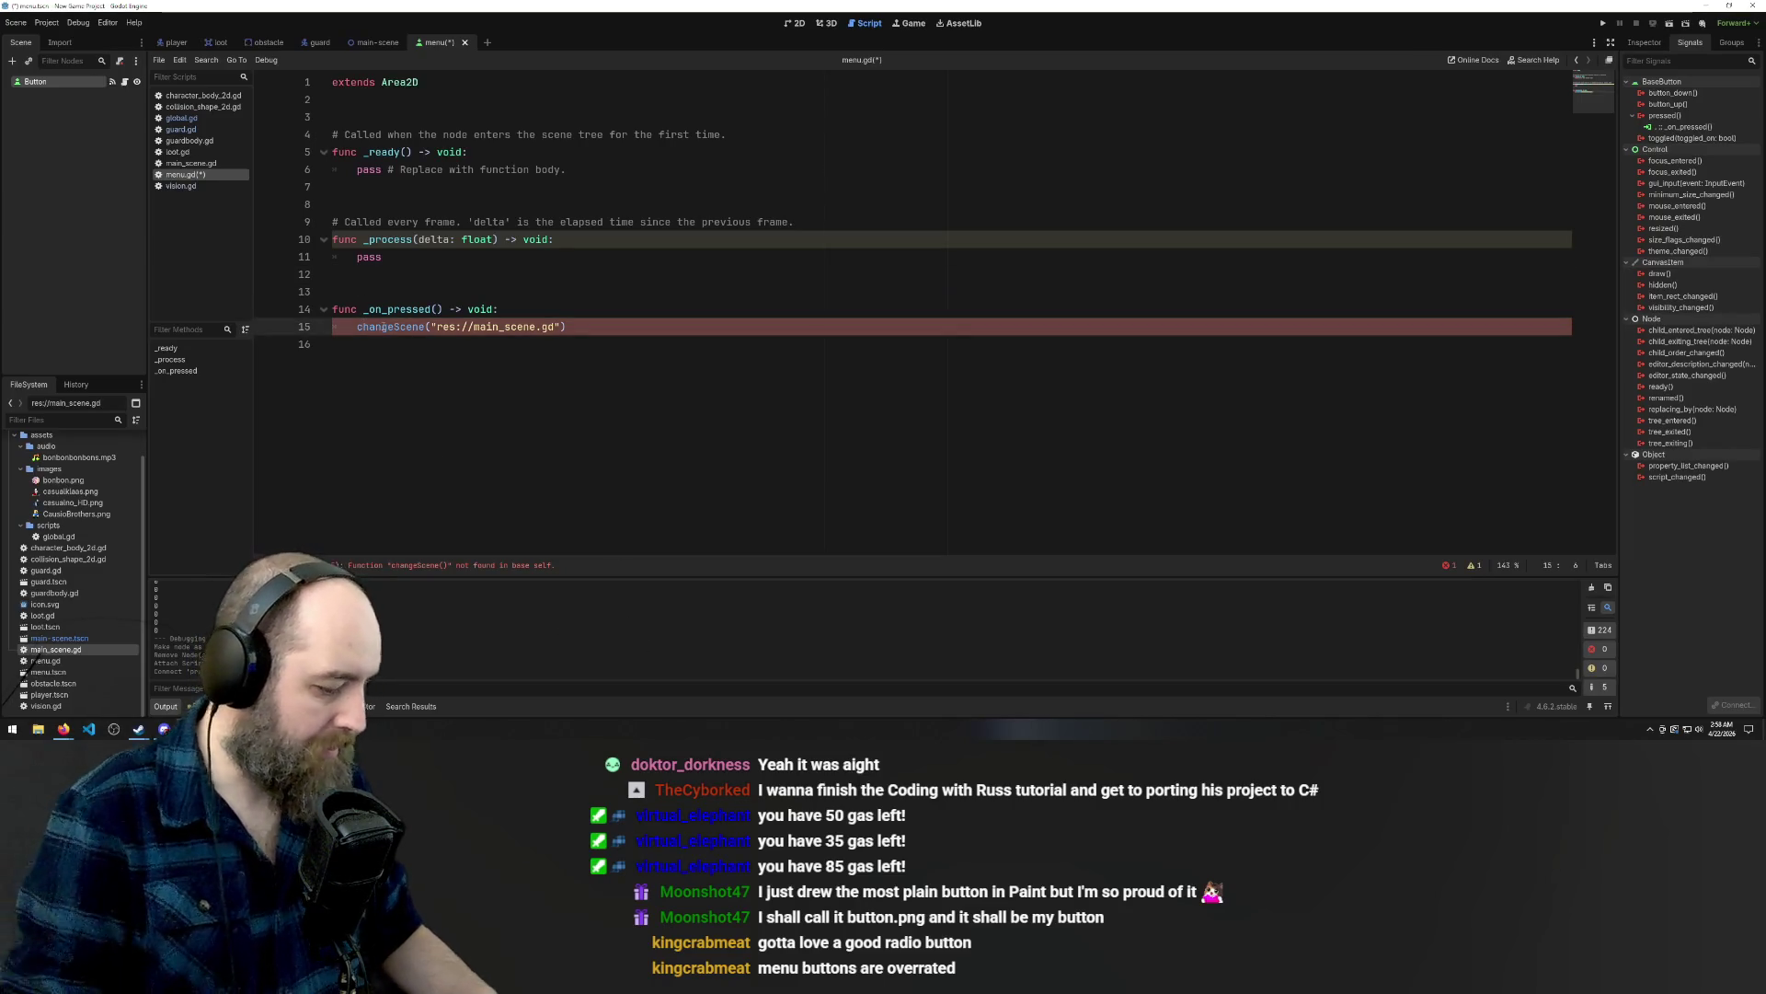
key(Home)
text(global.)
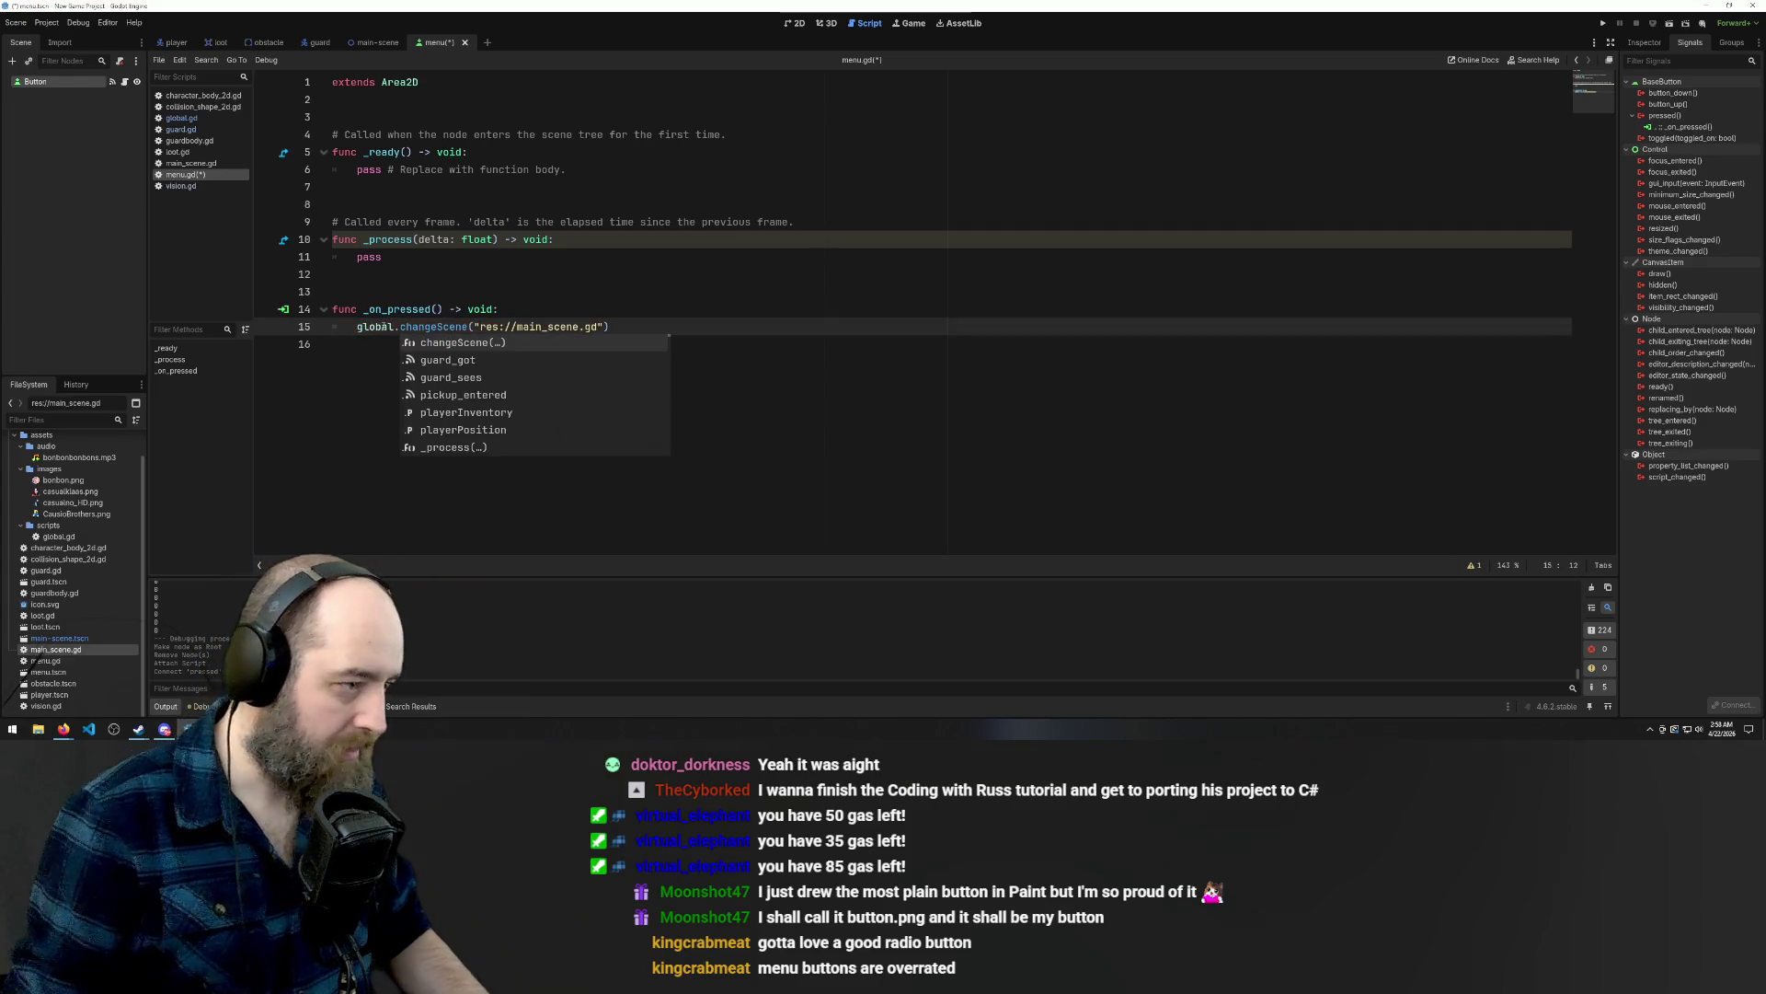
click(579, 274)
key(ctrl+s)
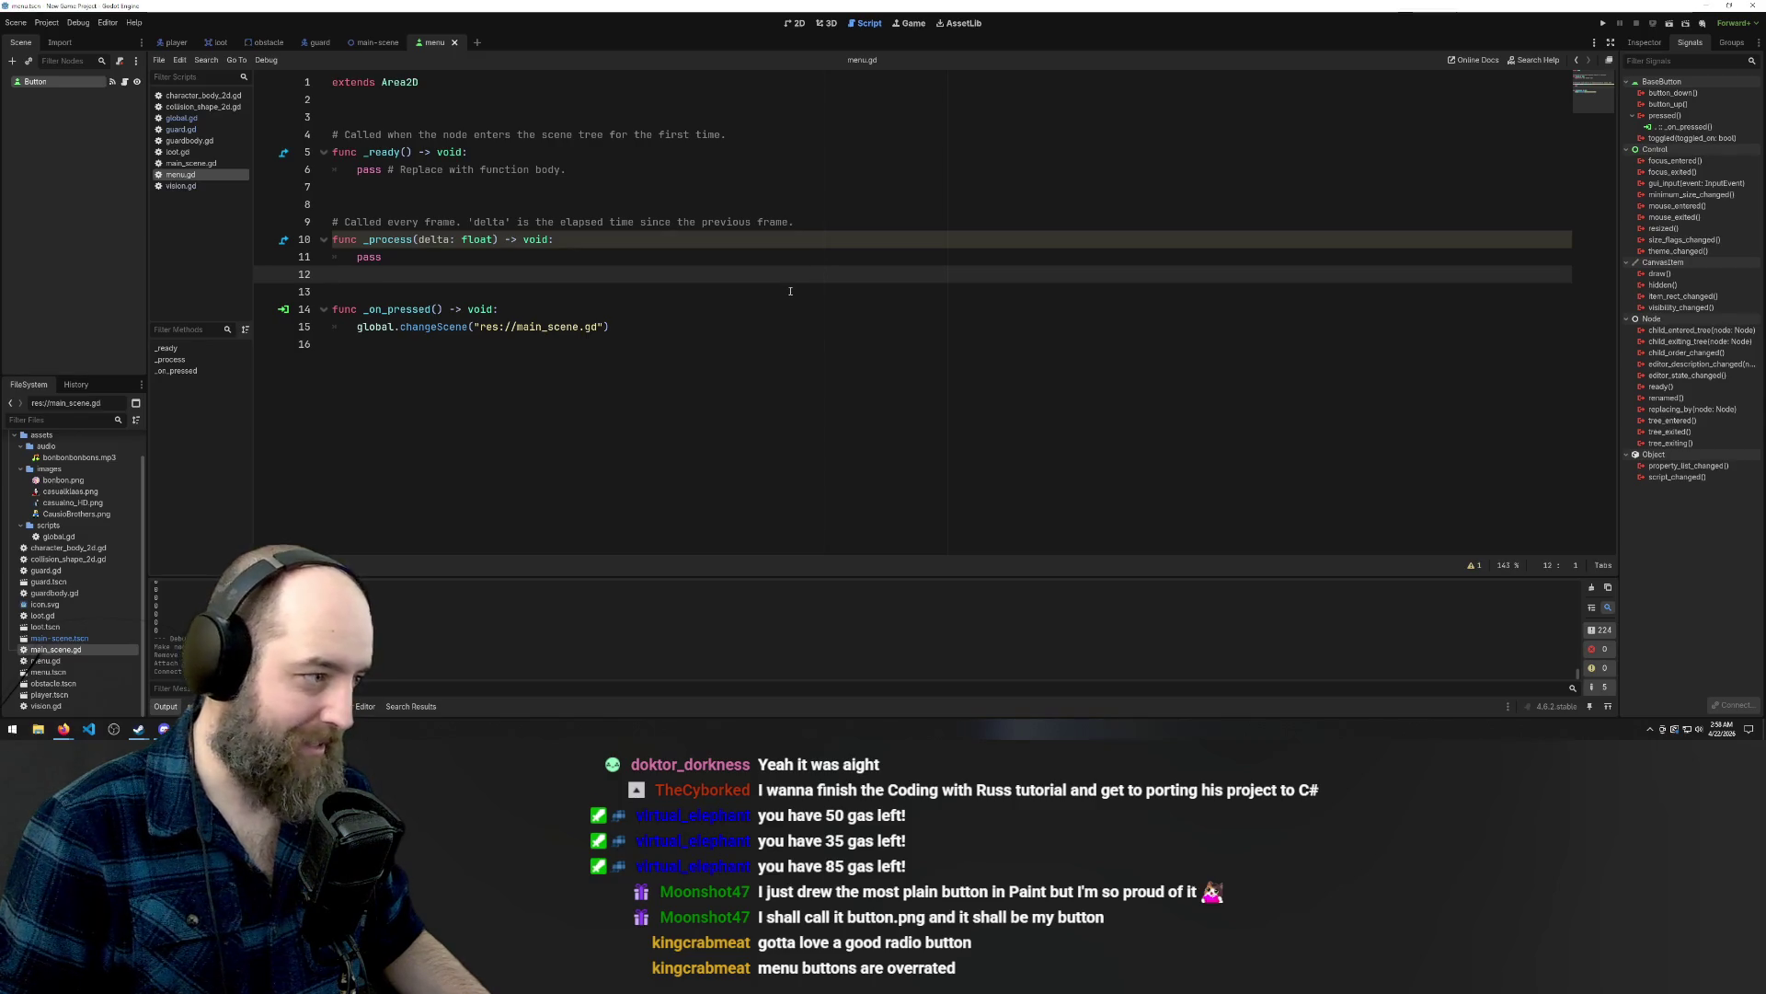
click(770, 386)
click(718, 281)
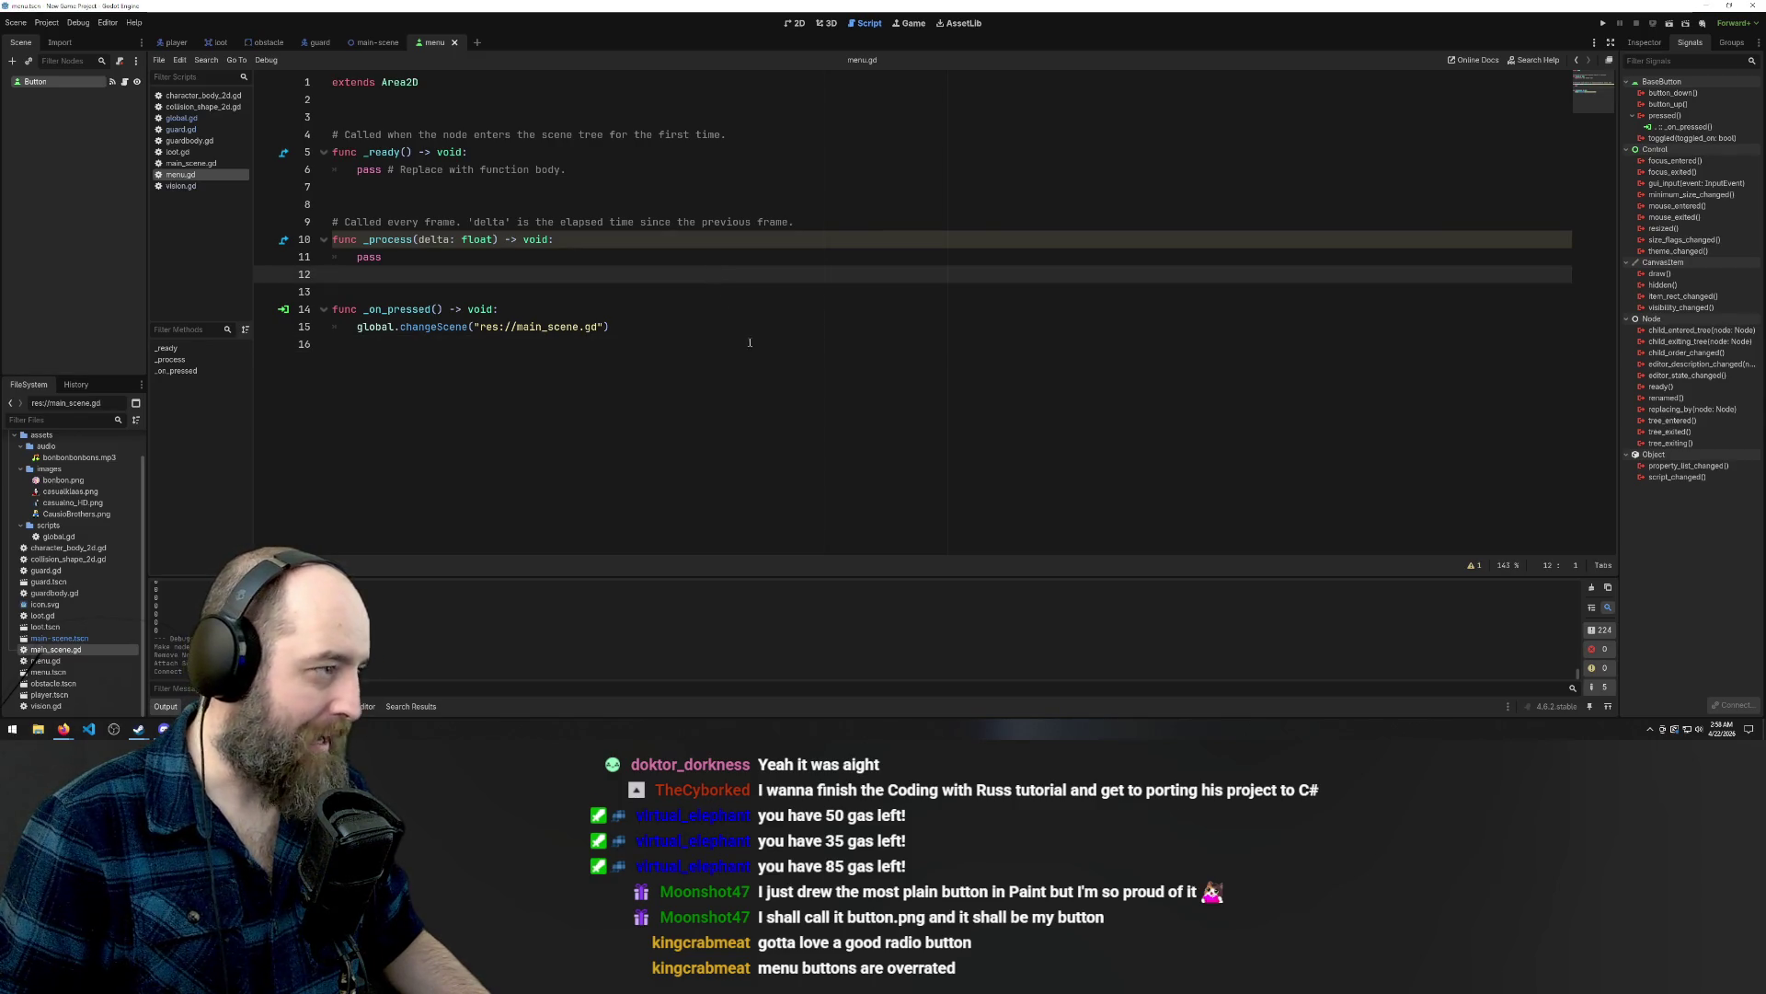
click(15, 22)
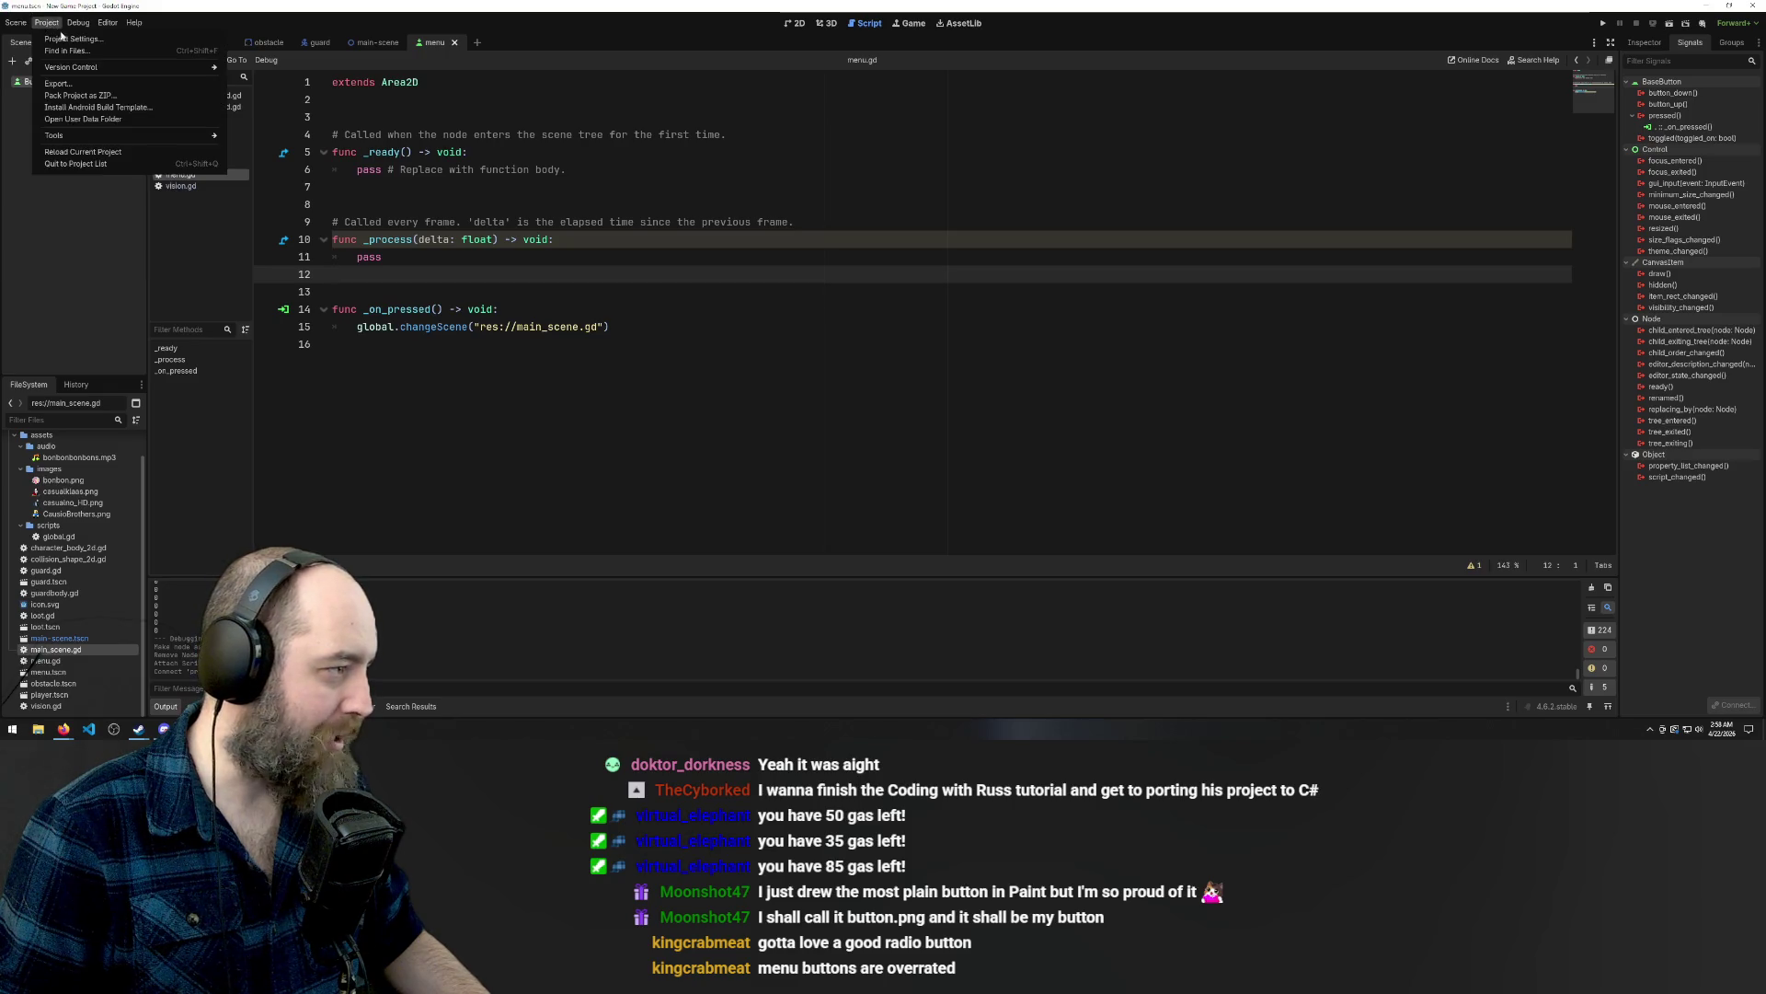
Set res://menu.tscn as Main Scene under Application > Run, then run the project with F5.
click(66, 41)
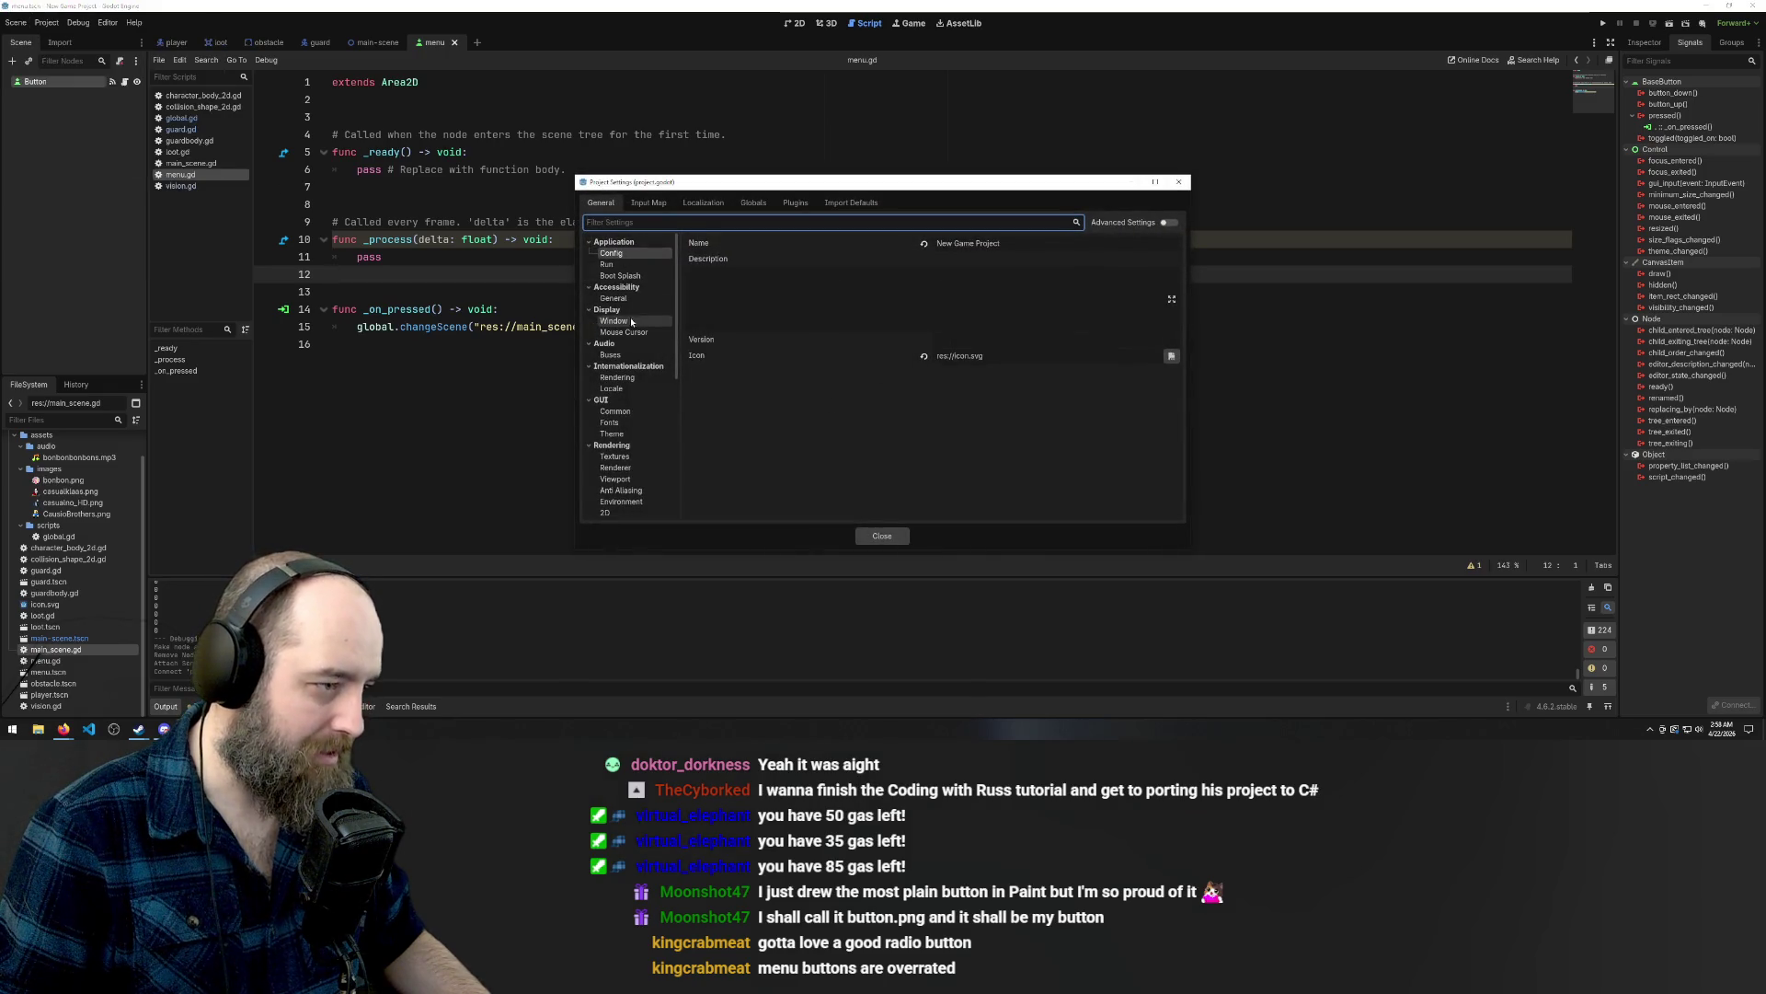
click(644, 266)
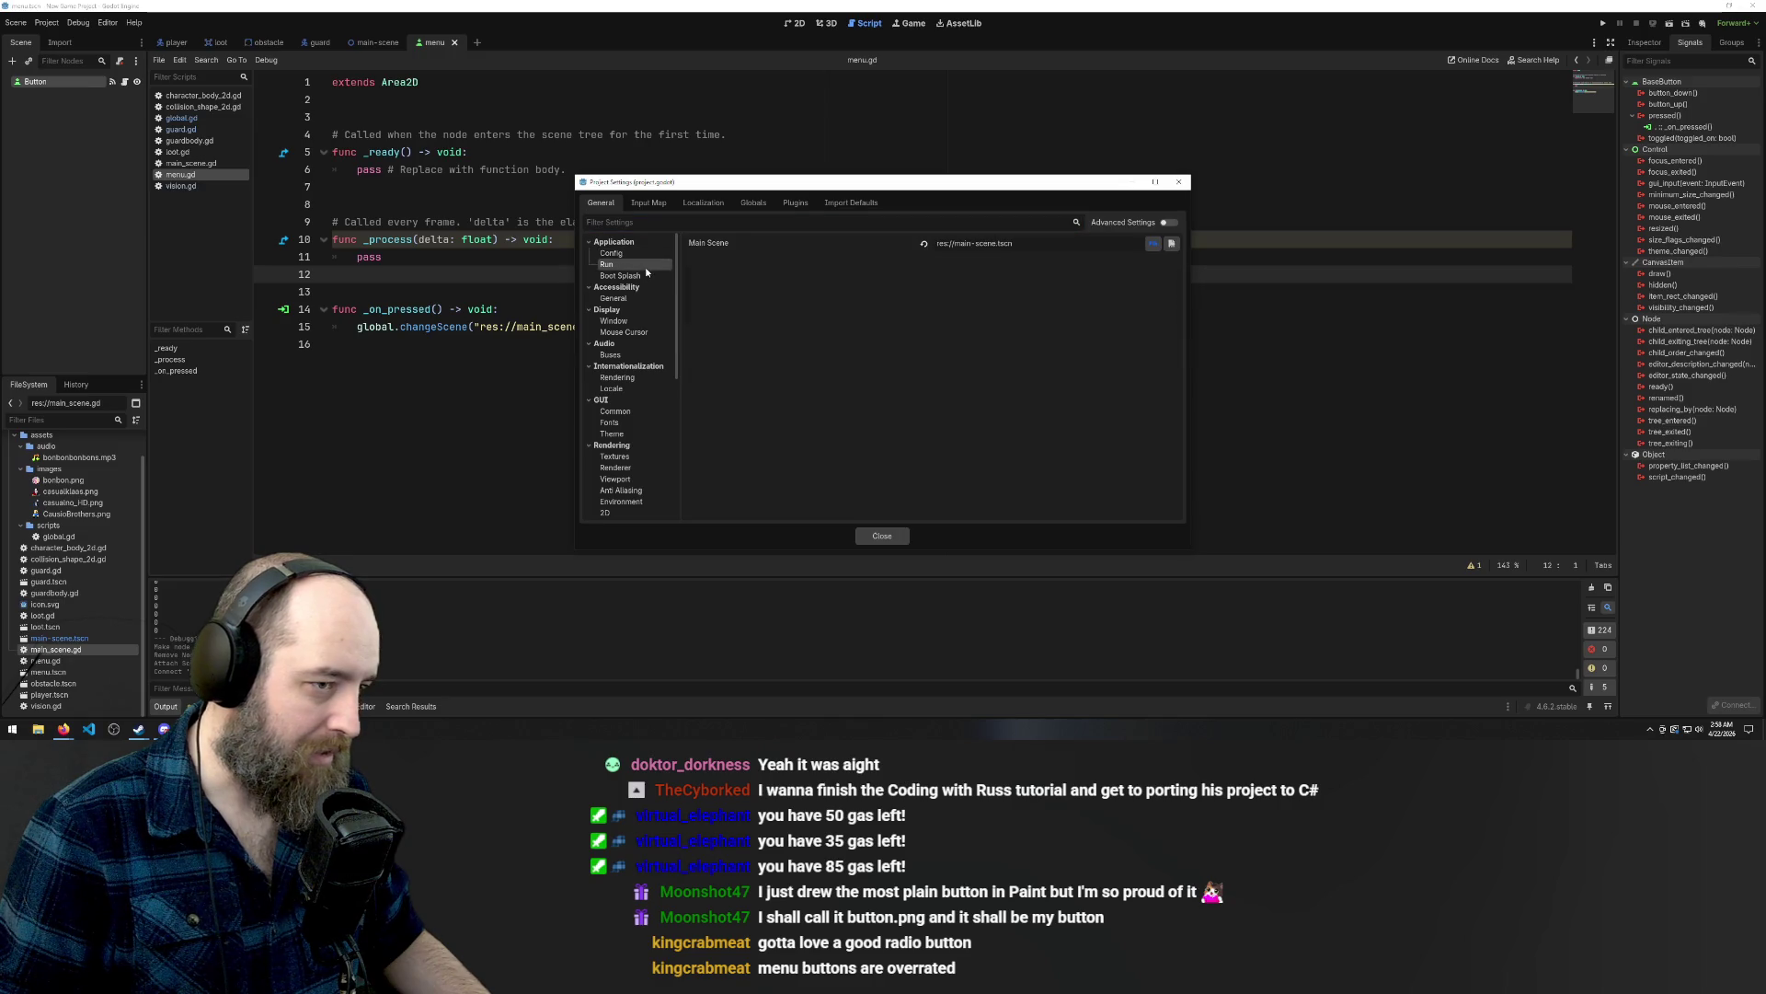
click(1154, 245)
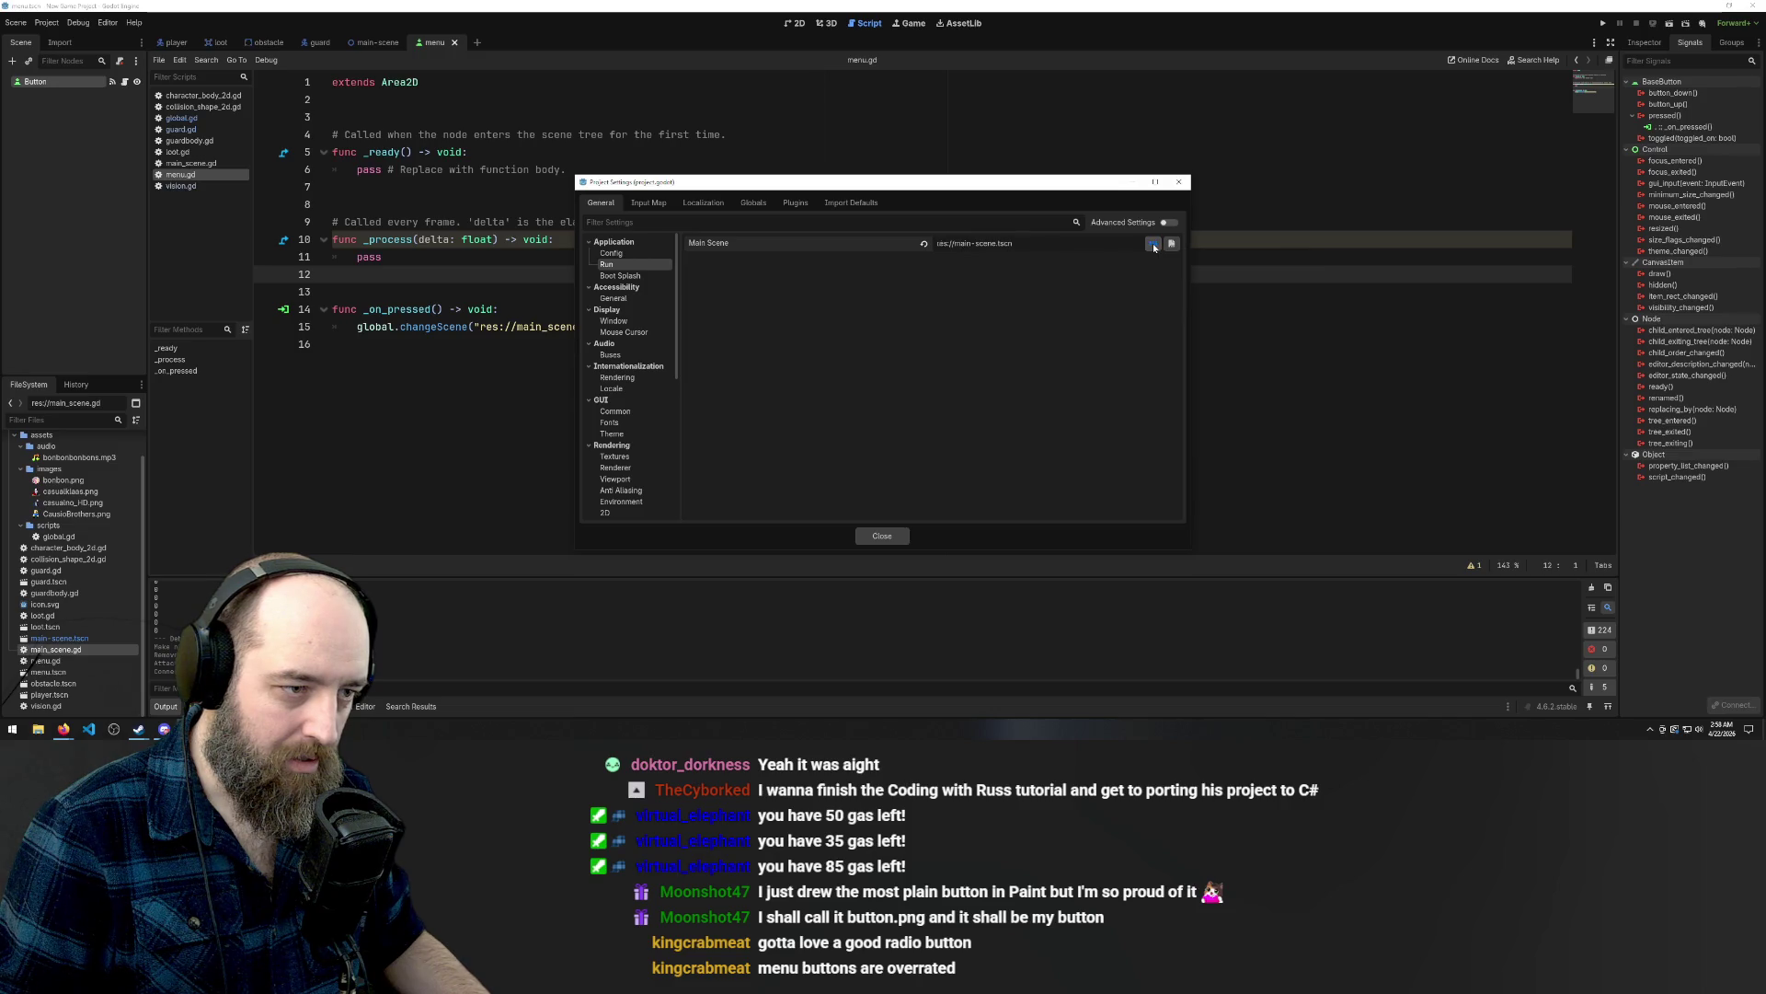
click(1172, 245)
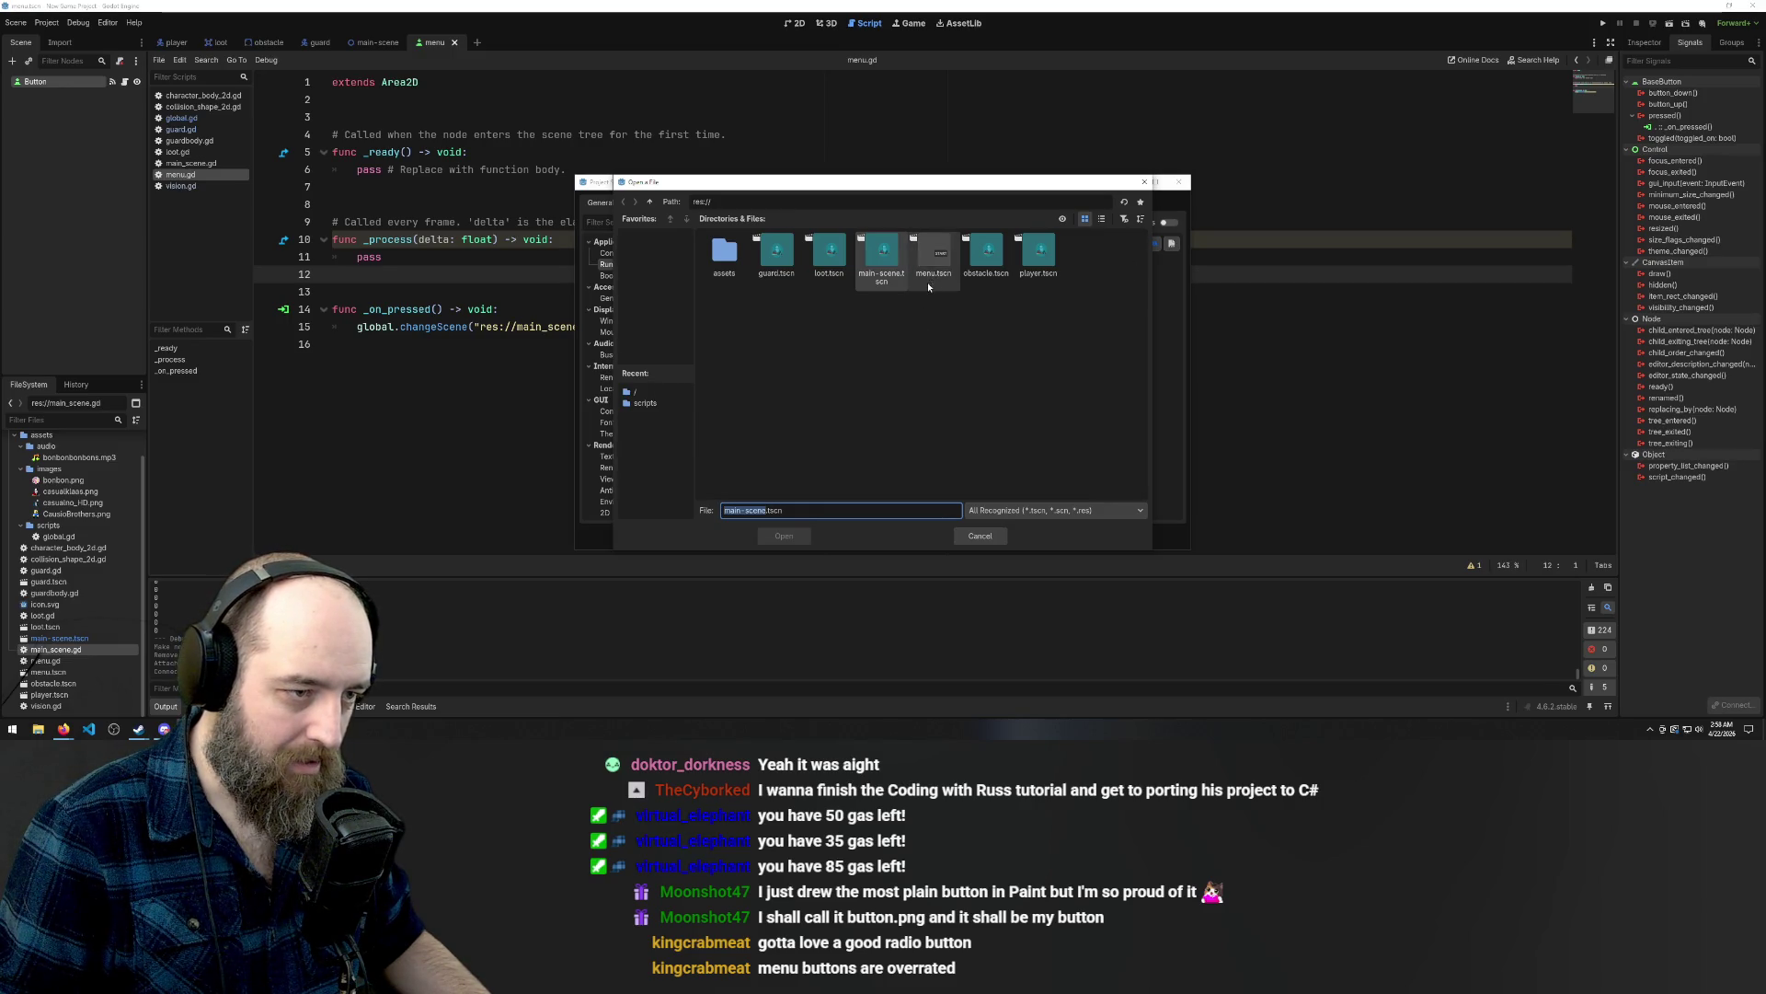
double_click(936, 257)
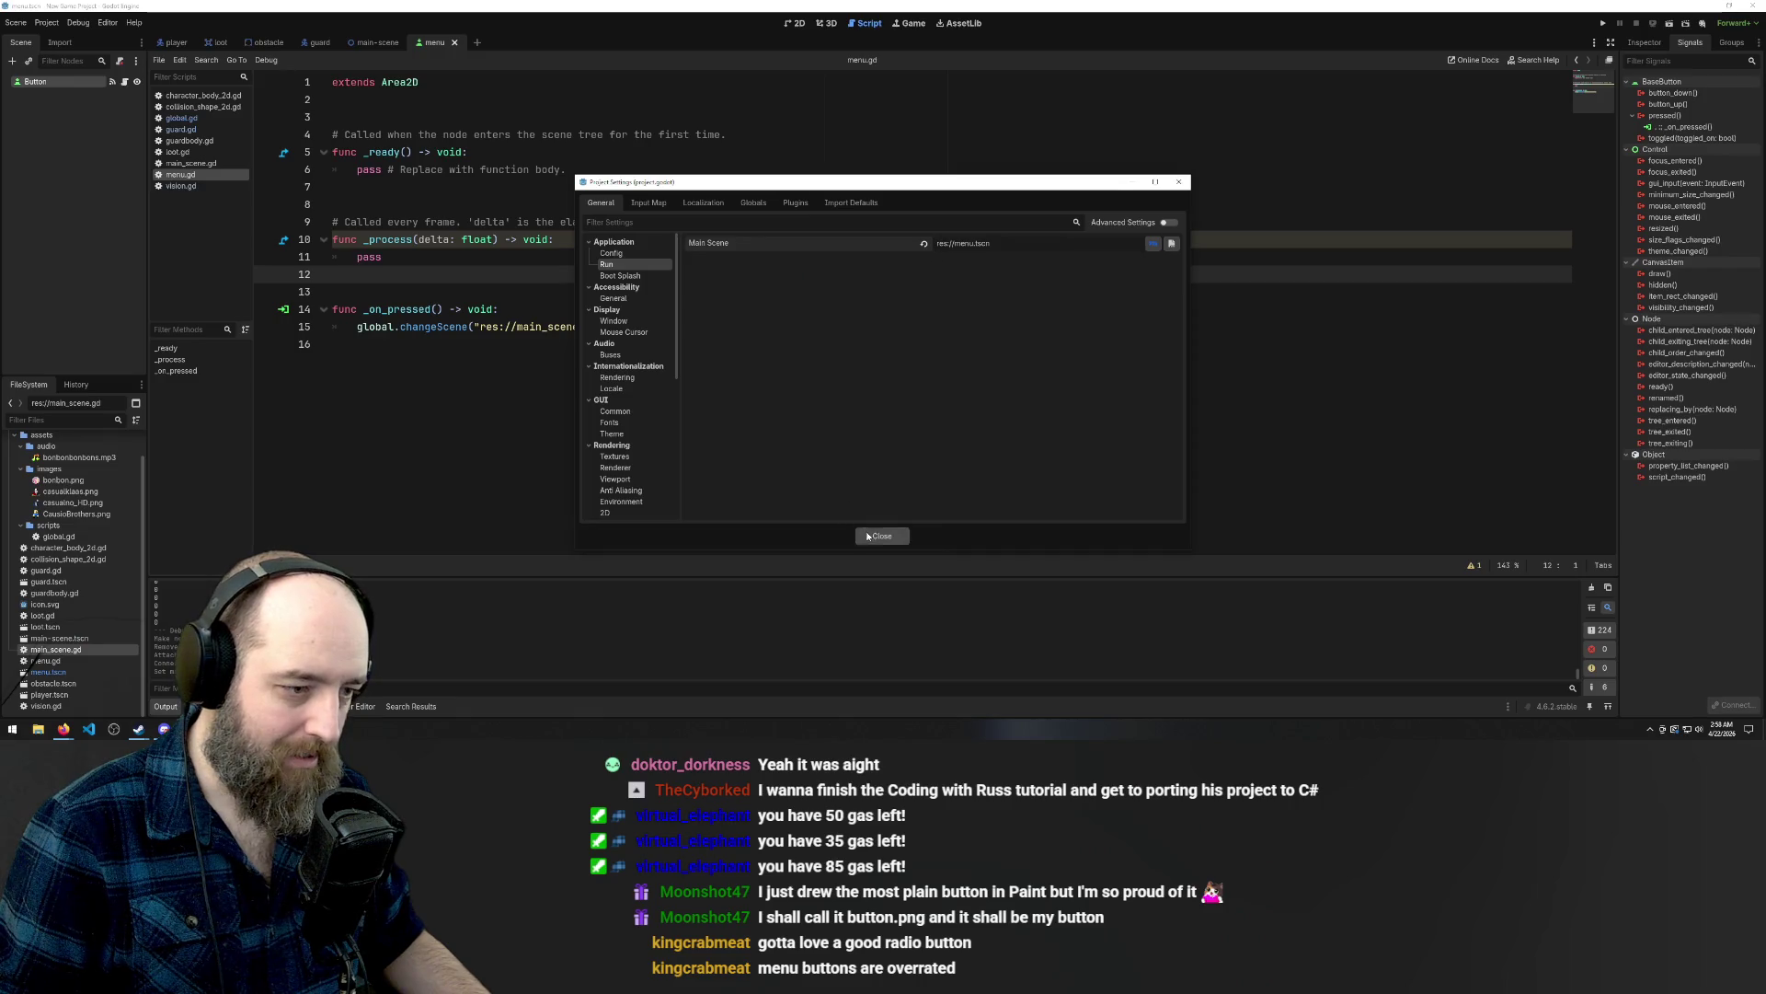
click(882, 535)
key(F5)
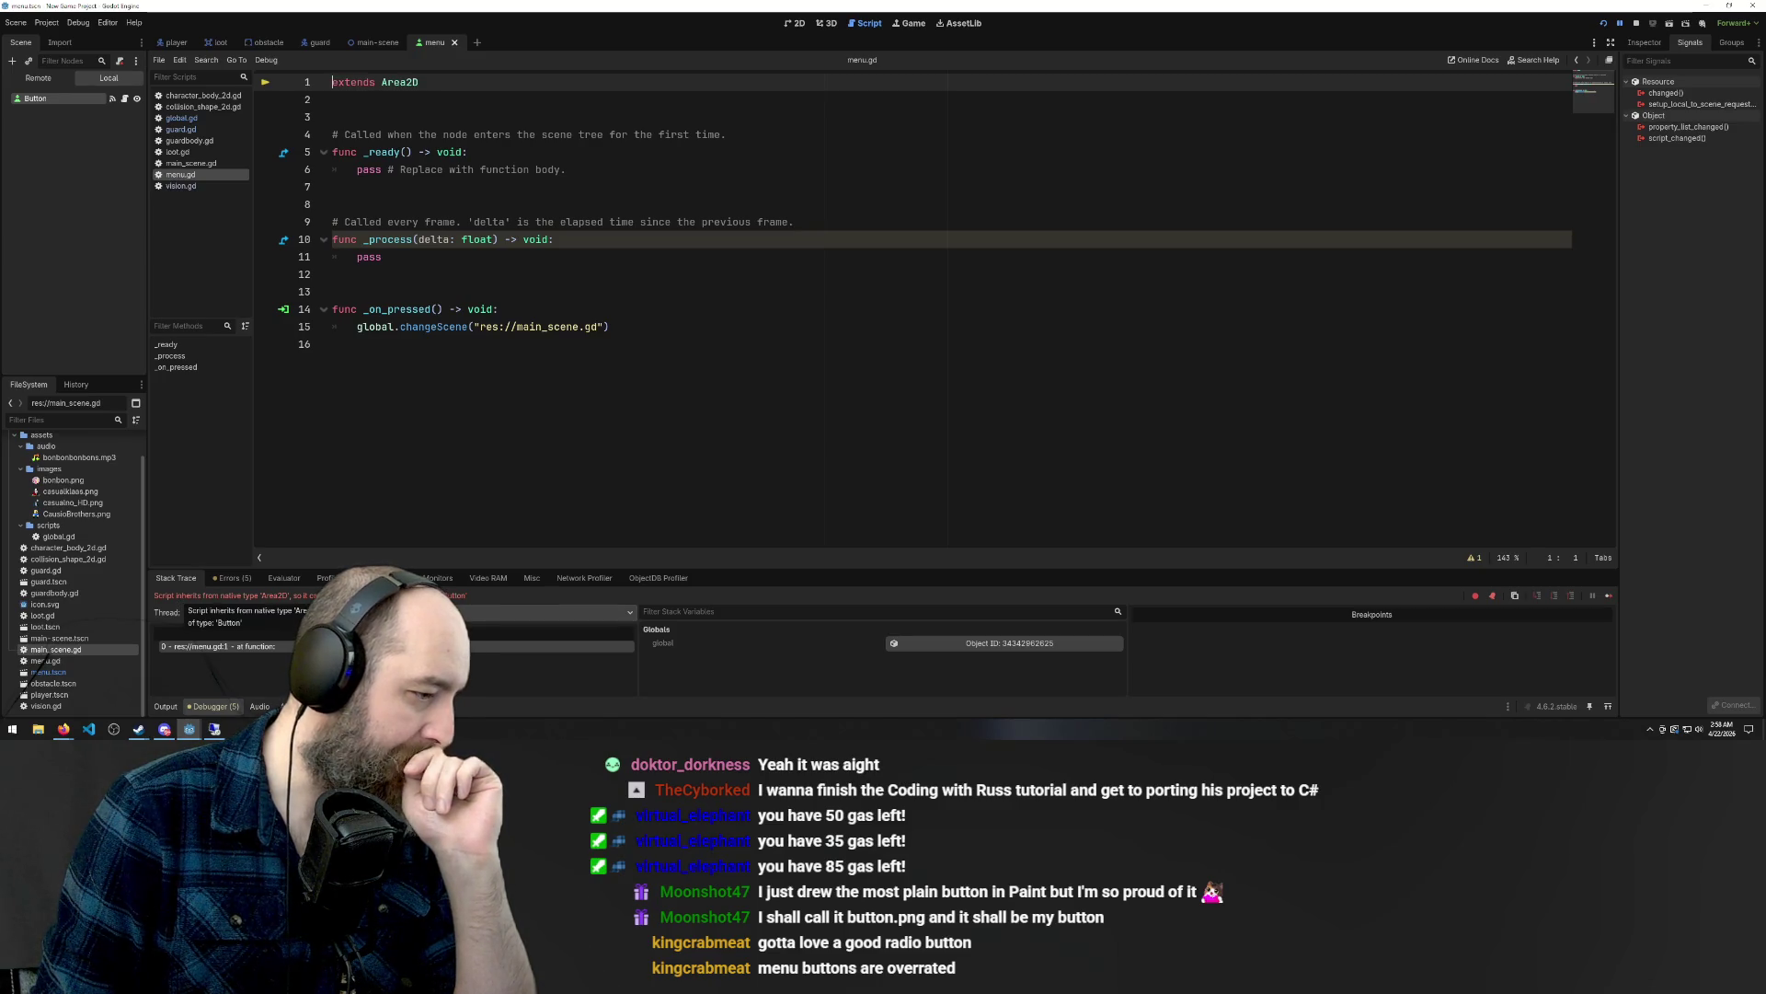
Change line 1 of menu.gd from 'extends Area2D' to 'extends Button' and rerun with F5.
drag(419, 82, 406, 82)
double_click(393, 82)
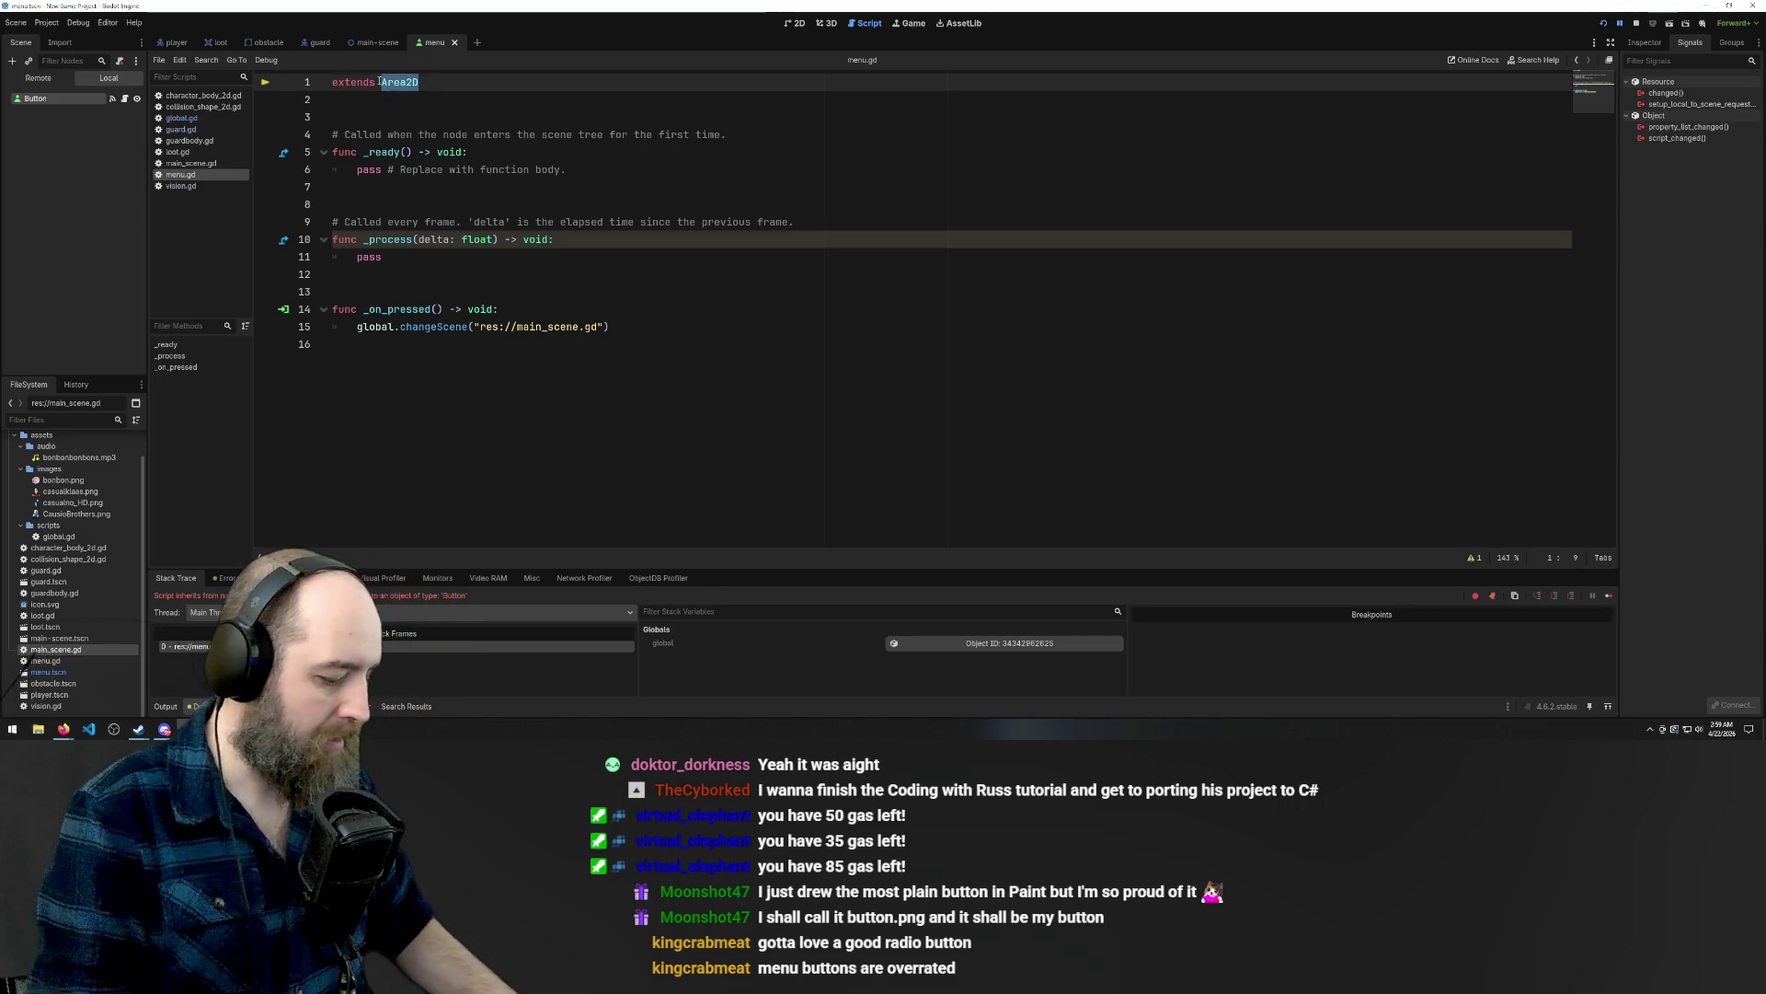
text(Button)
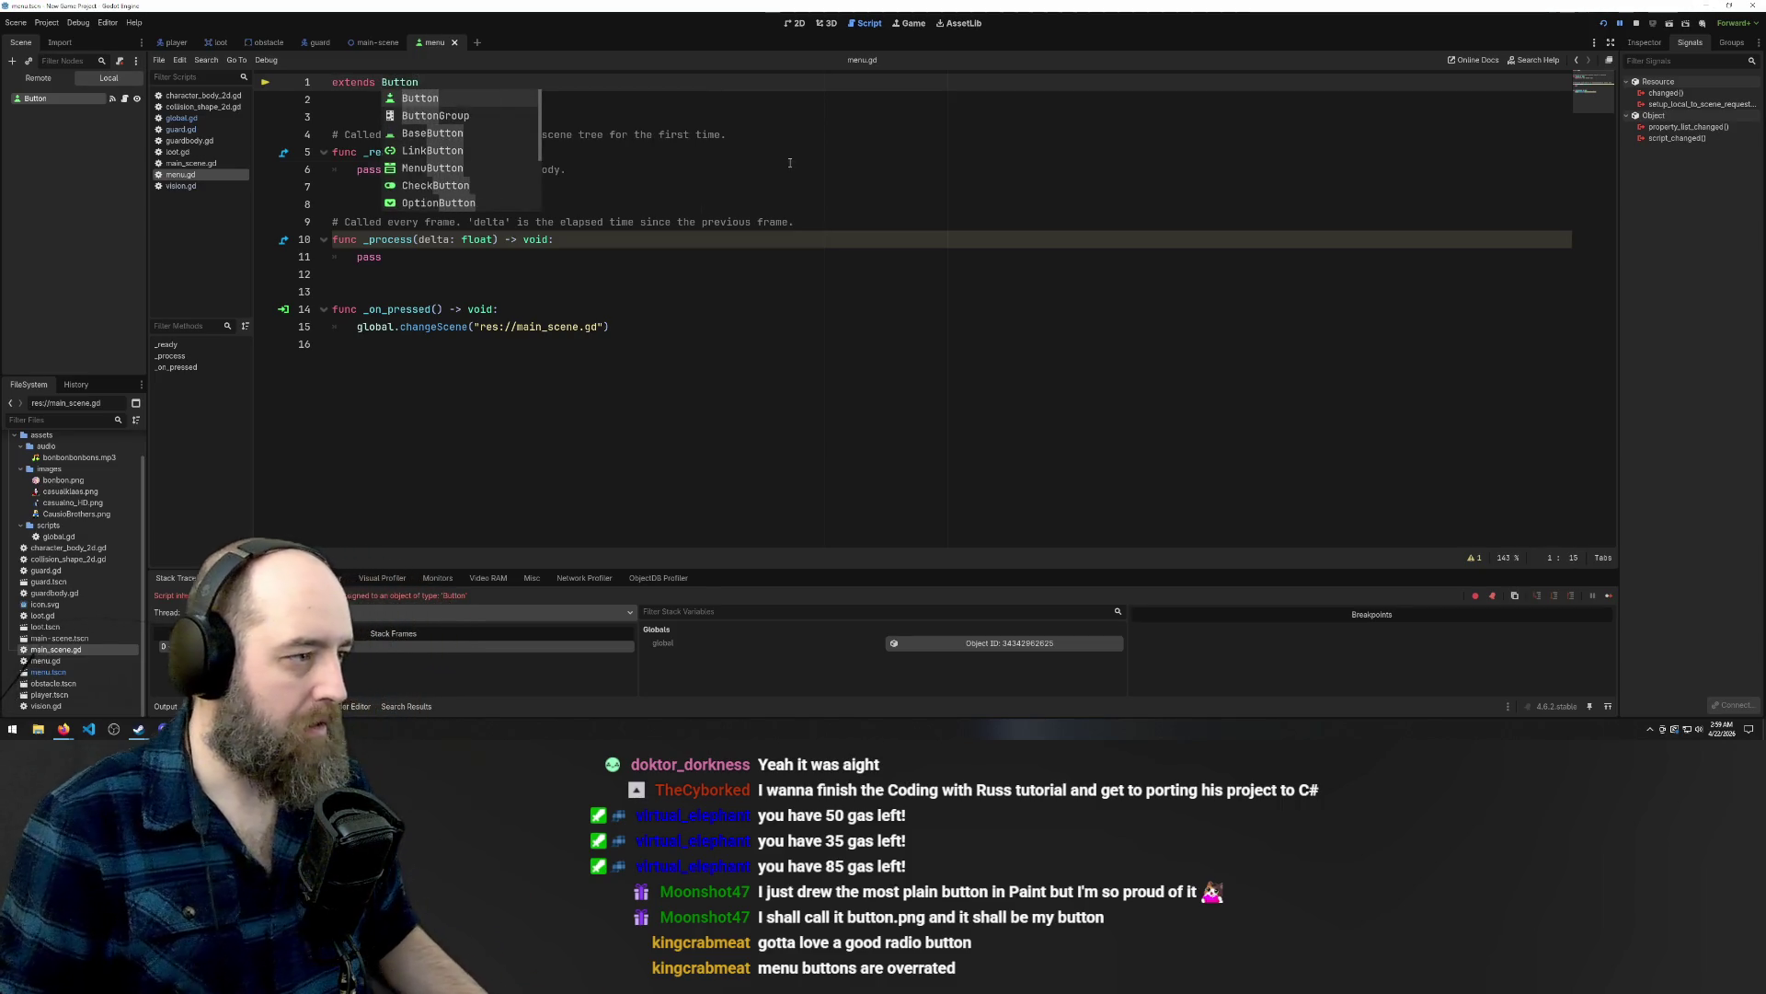
key(Return)
click(783, 172)
click(866, 397)
key(F5)
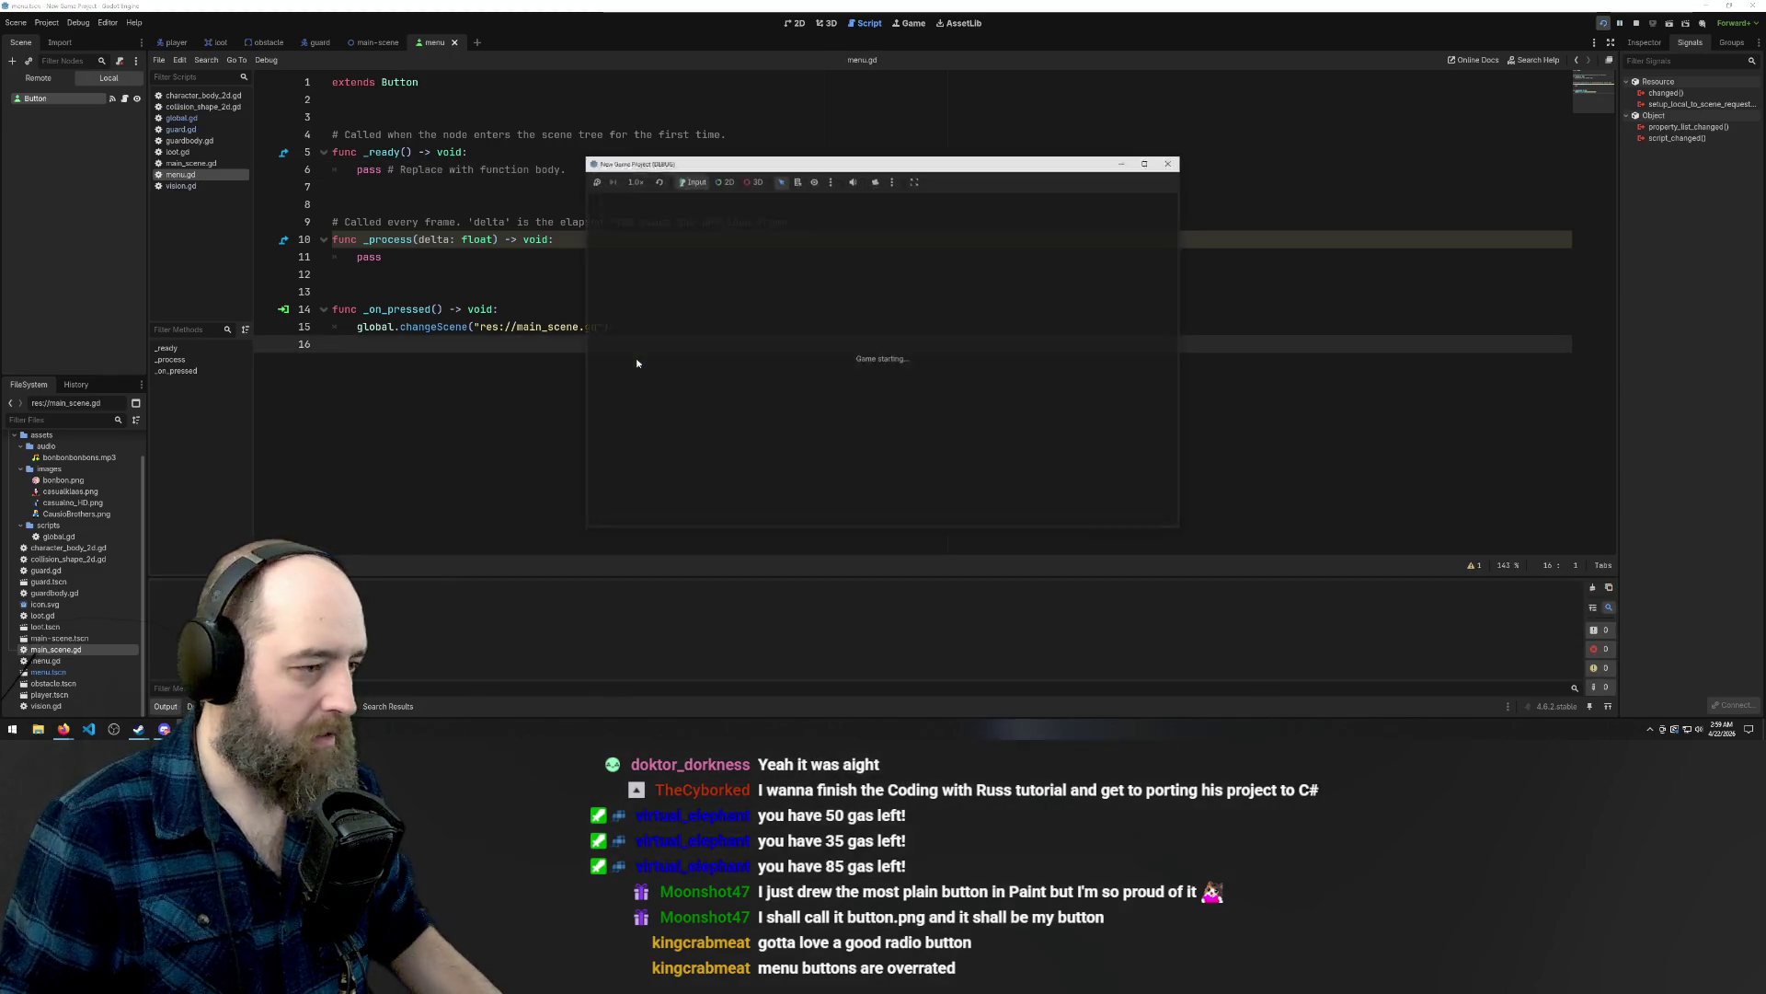
Press START four times in the running game window; nothing switches.
click(902, 370)
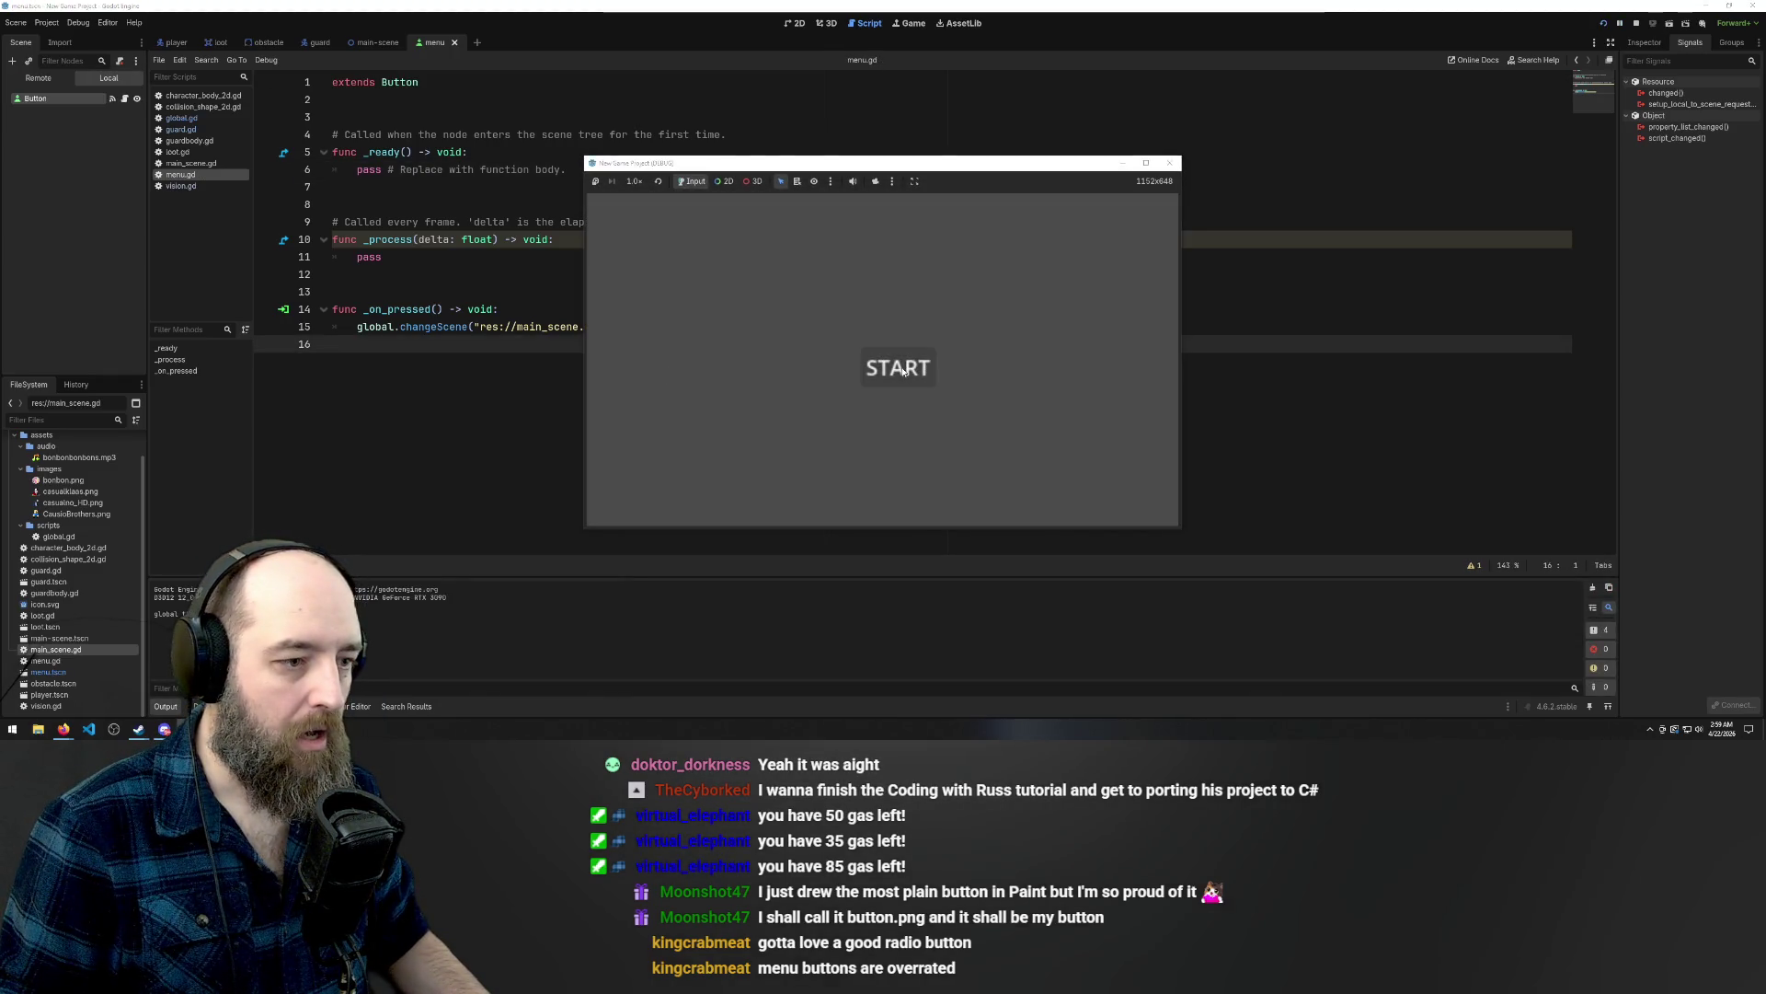
click(901, 370)
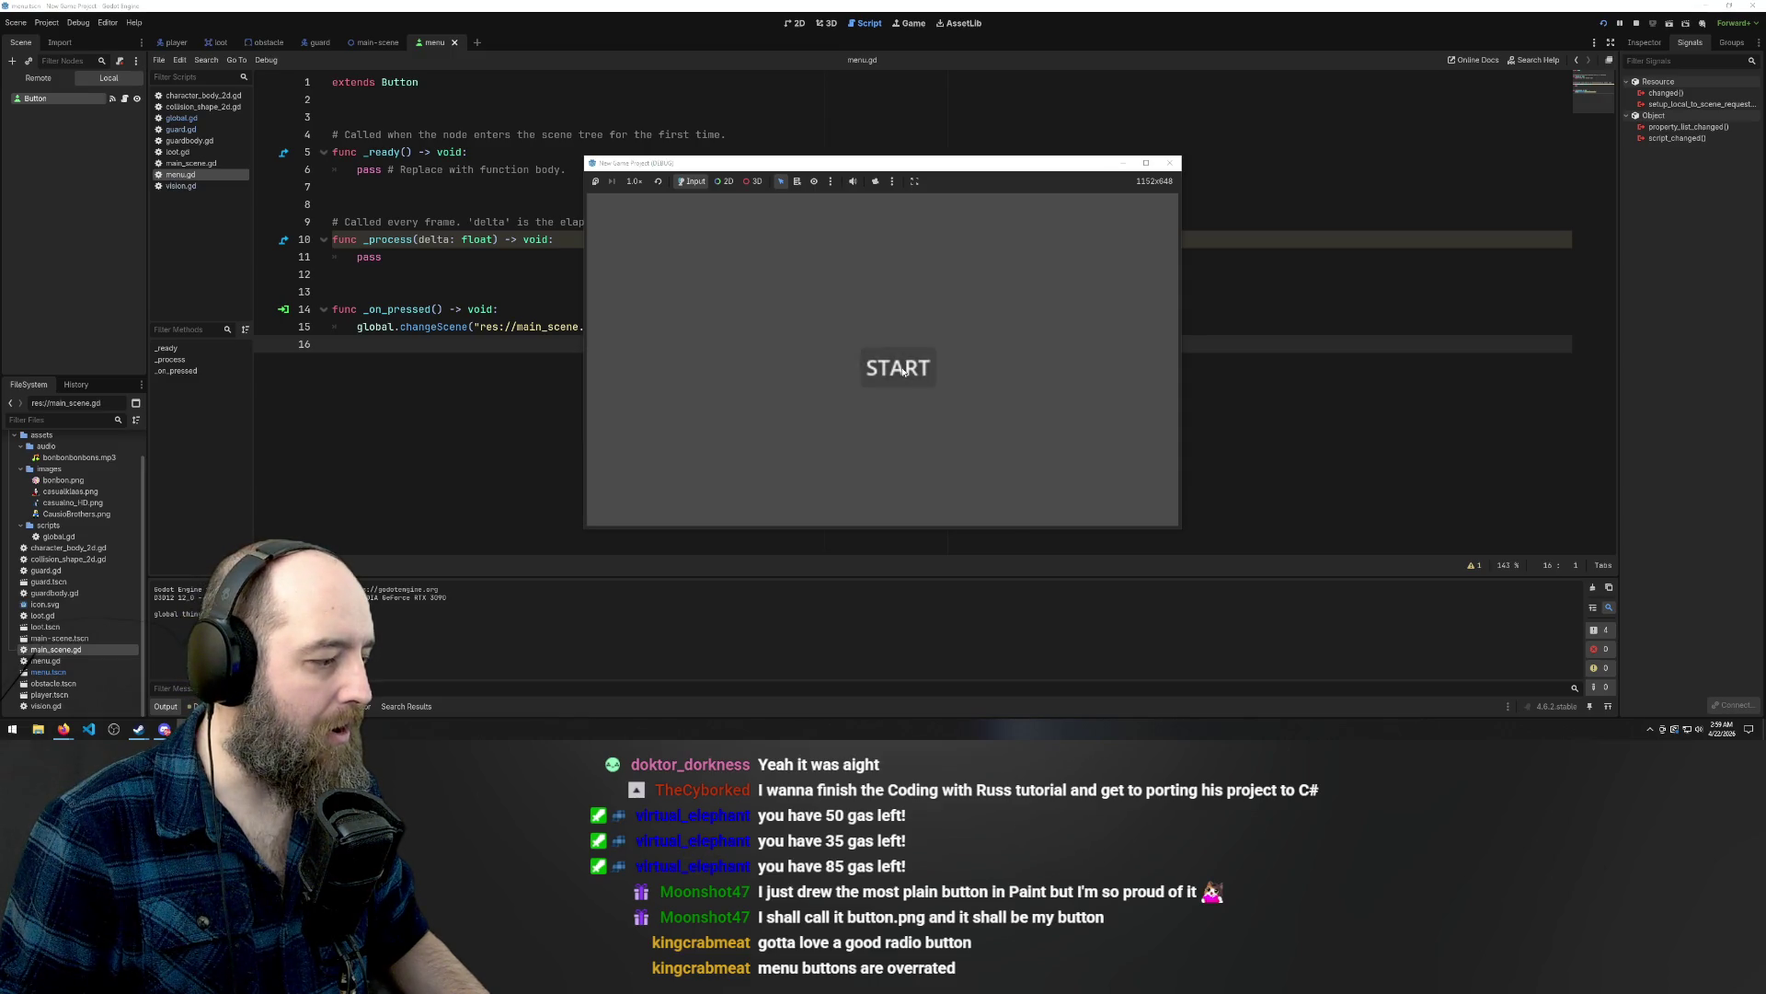
click(889, 375)
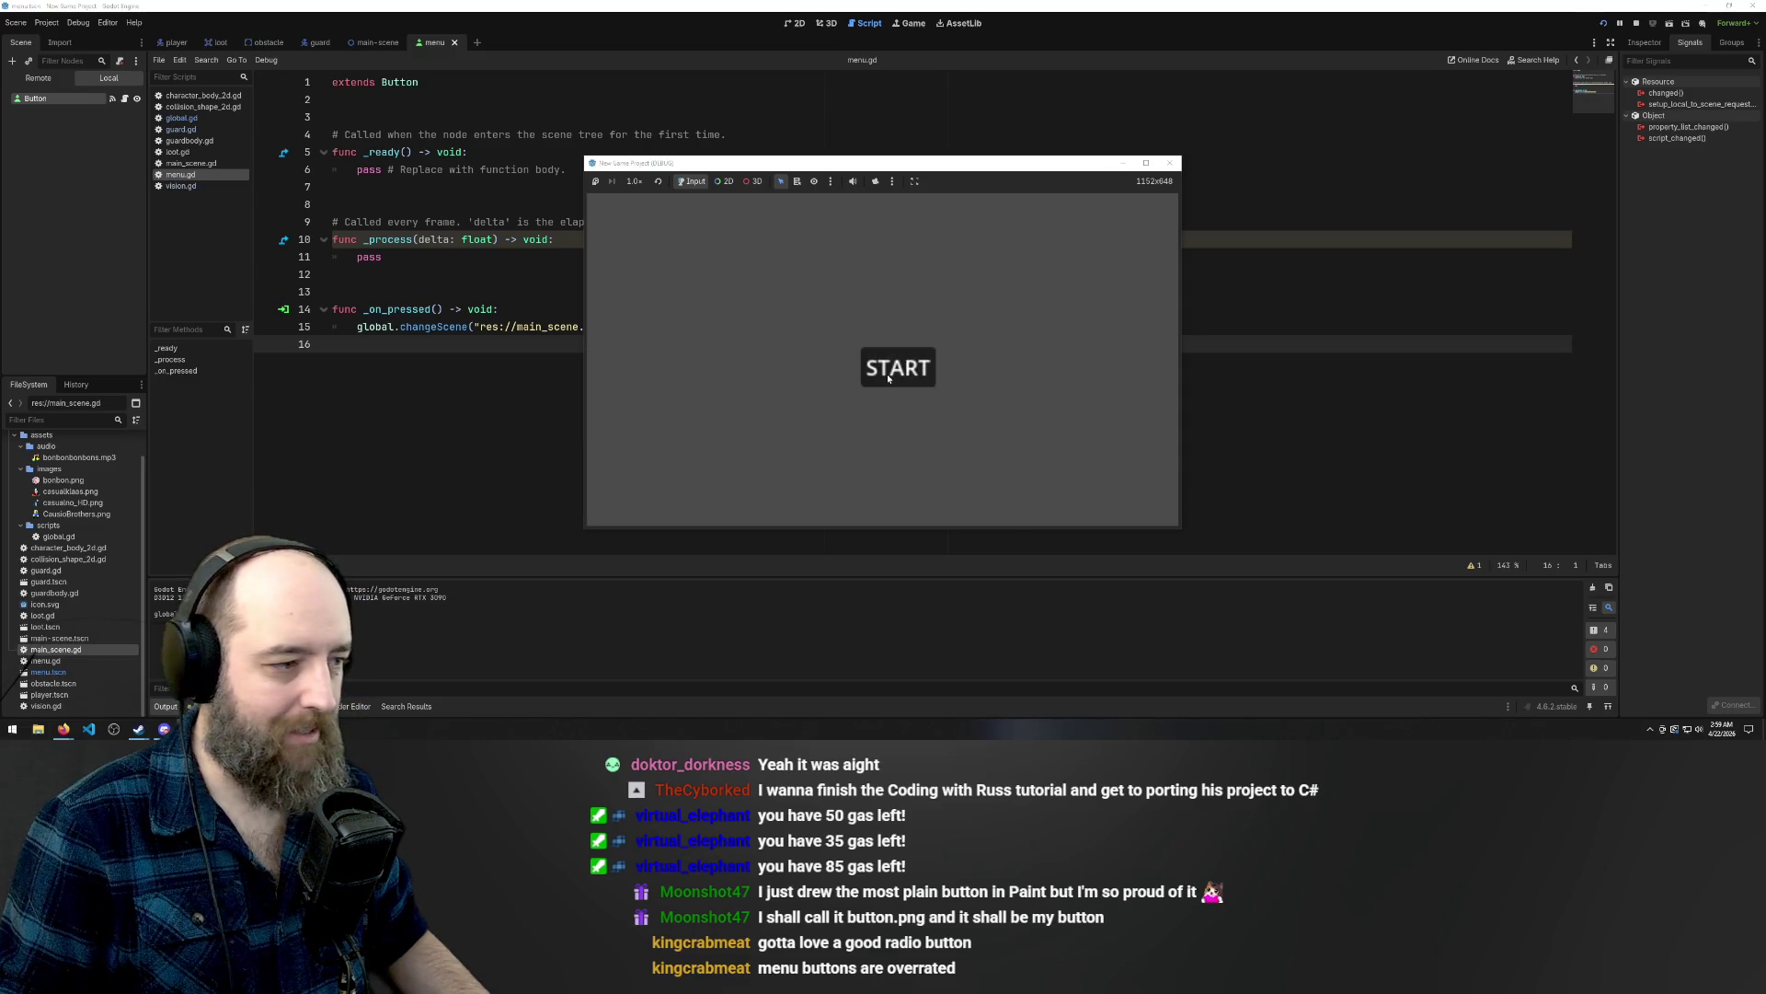
click(889, 377)
Go back to menu.gd and inspect the global.changeScene("res://main_scene.gd") call.
click(512, 326)
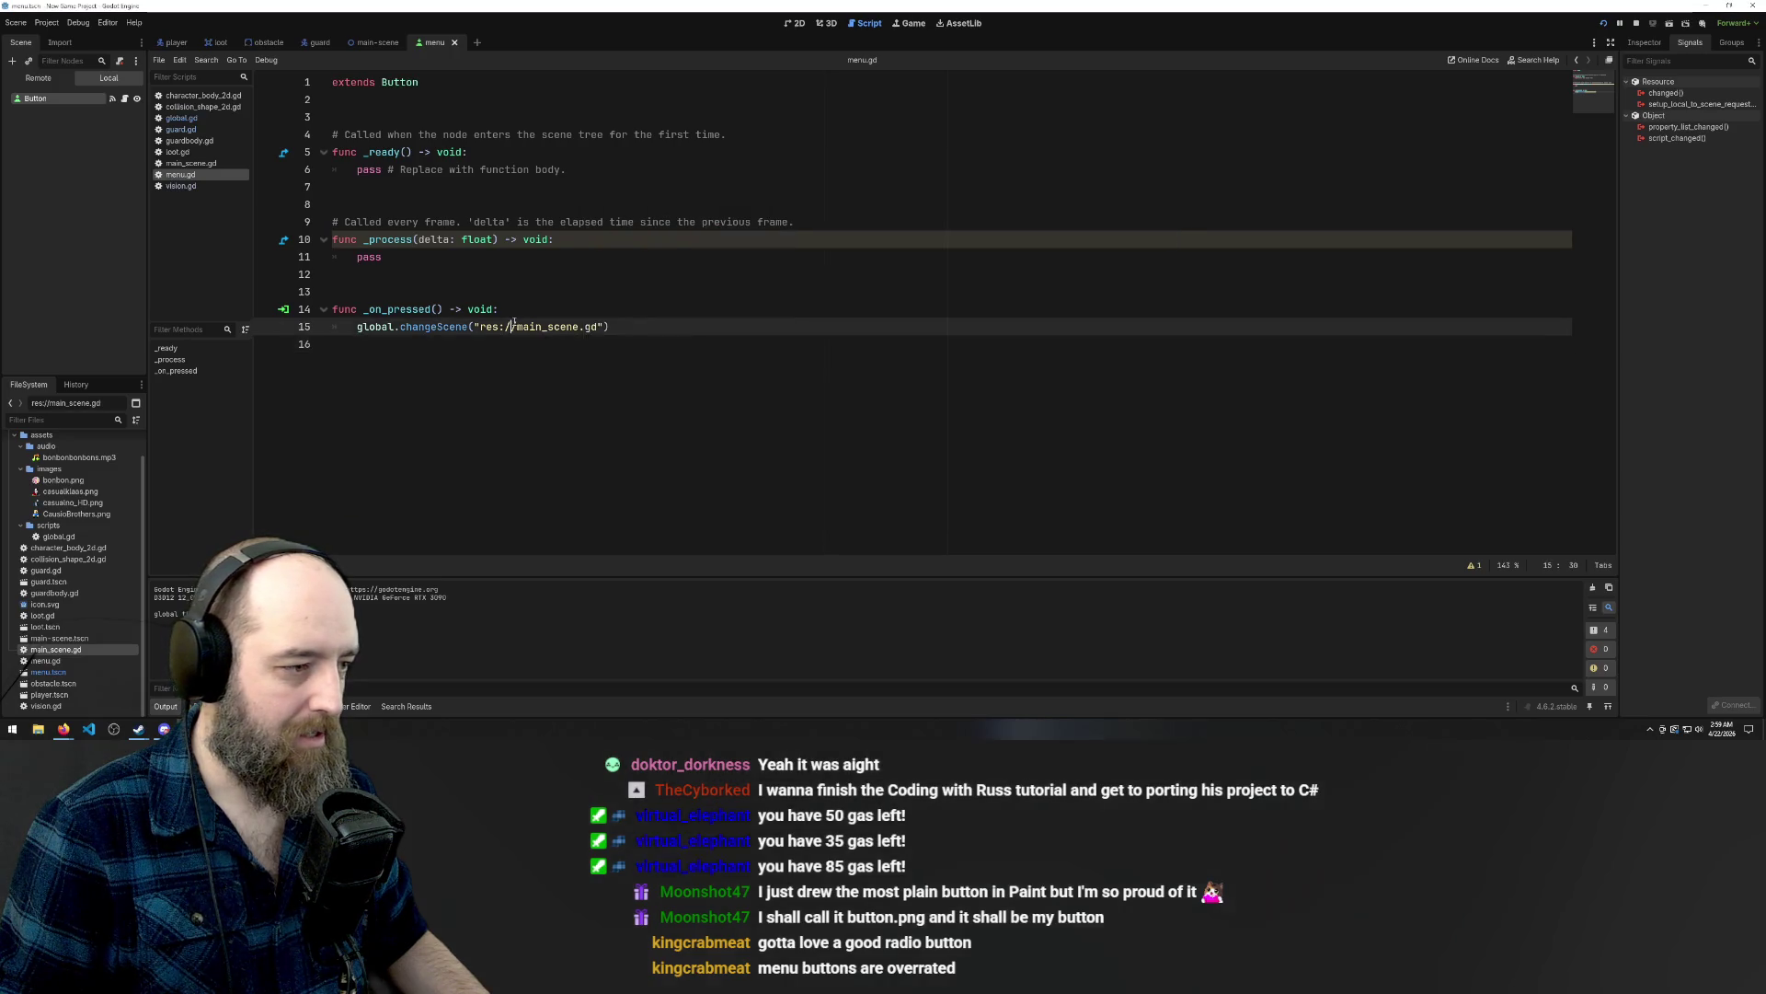
click(599, 310)
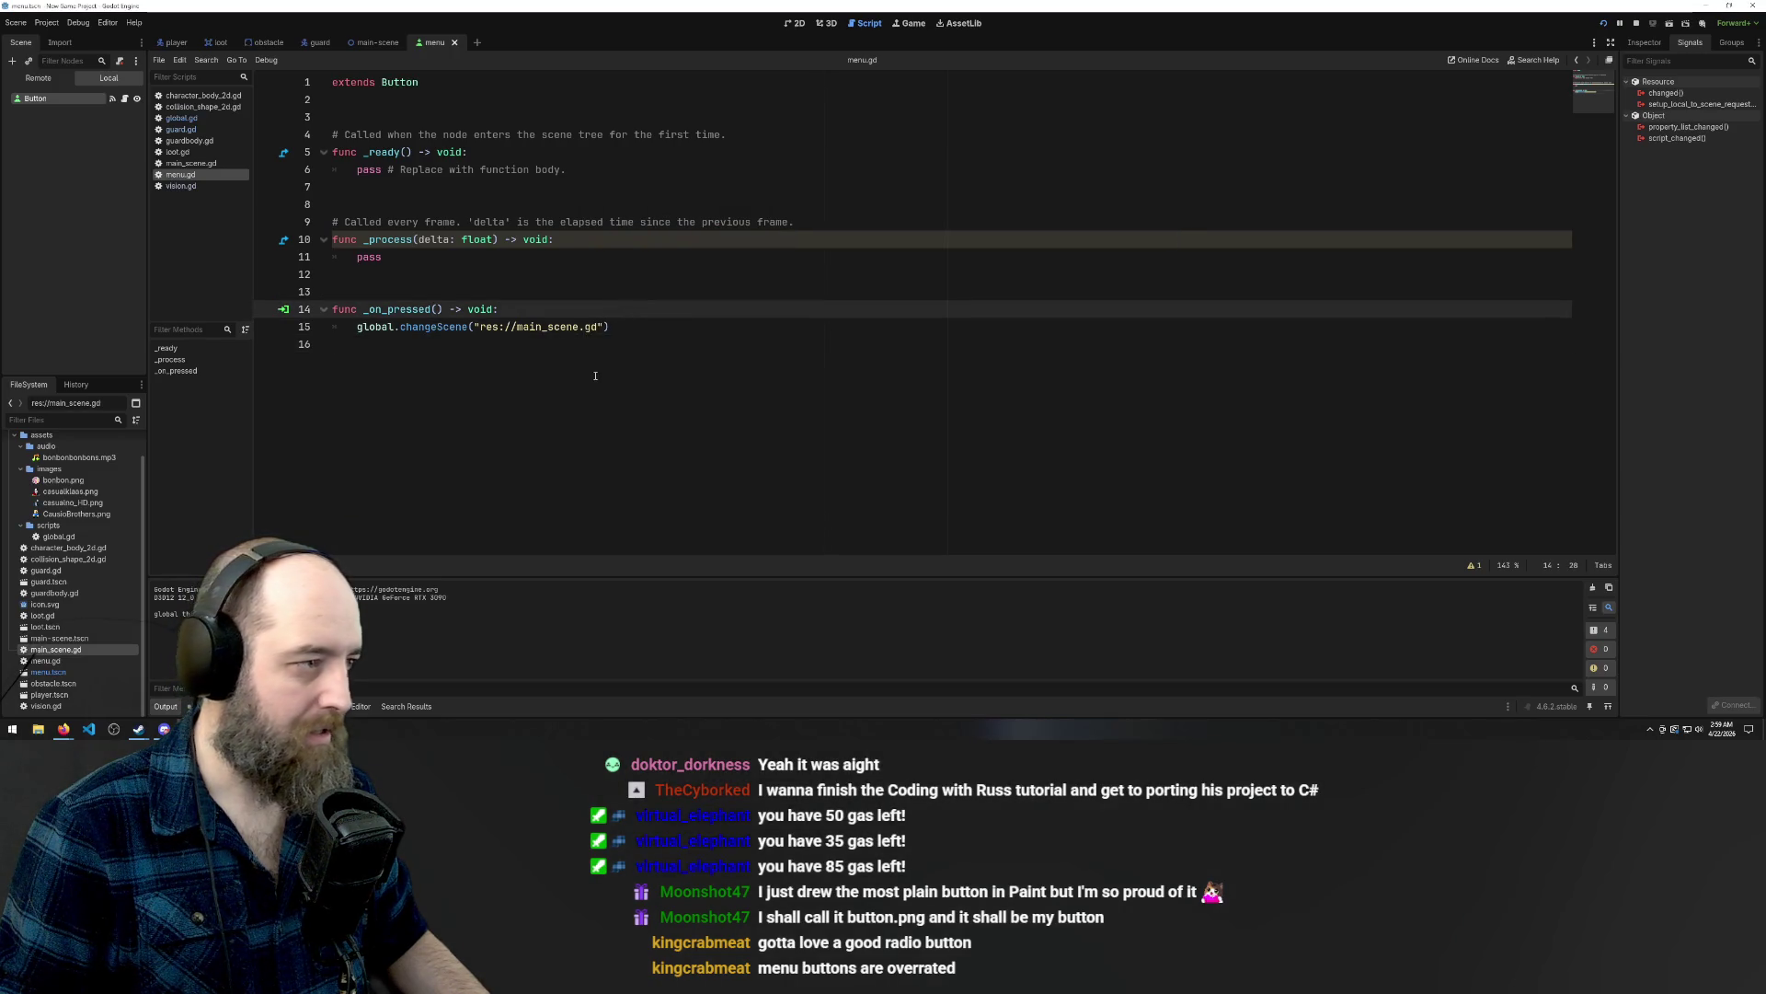
click(542, 327)
mouse_move(543, 327)
click(535, 245)
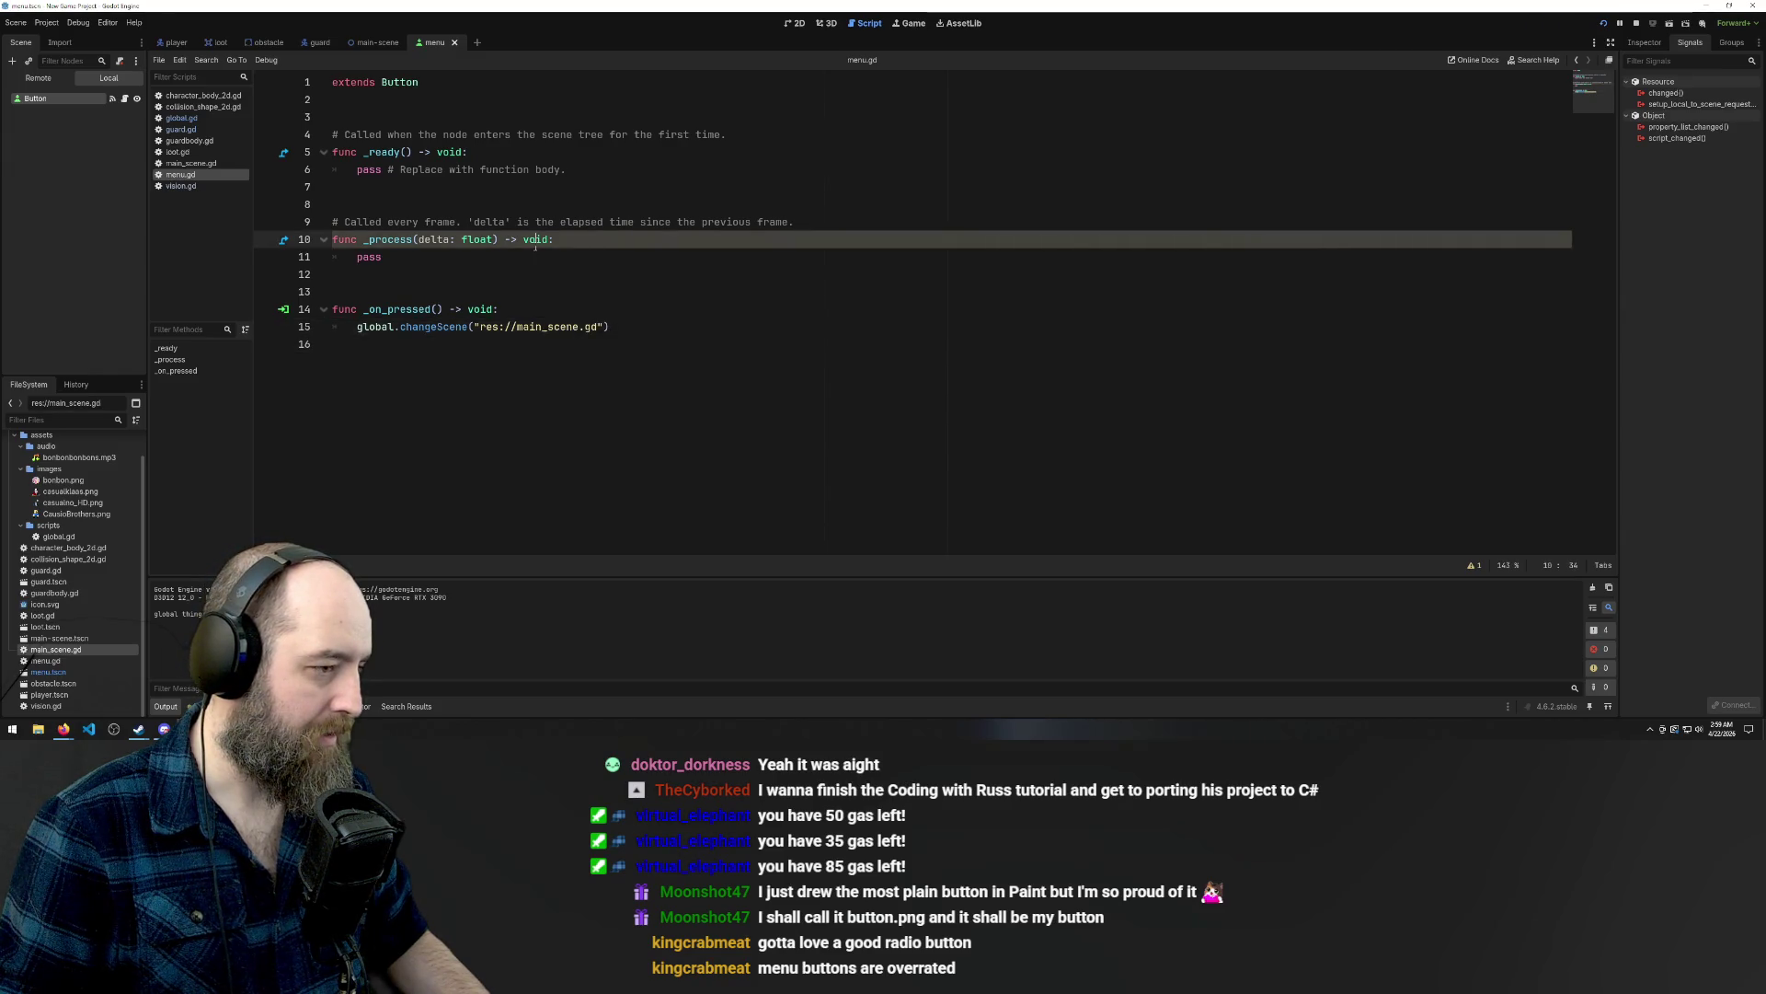
click(564, 402)
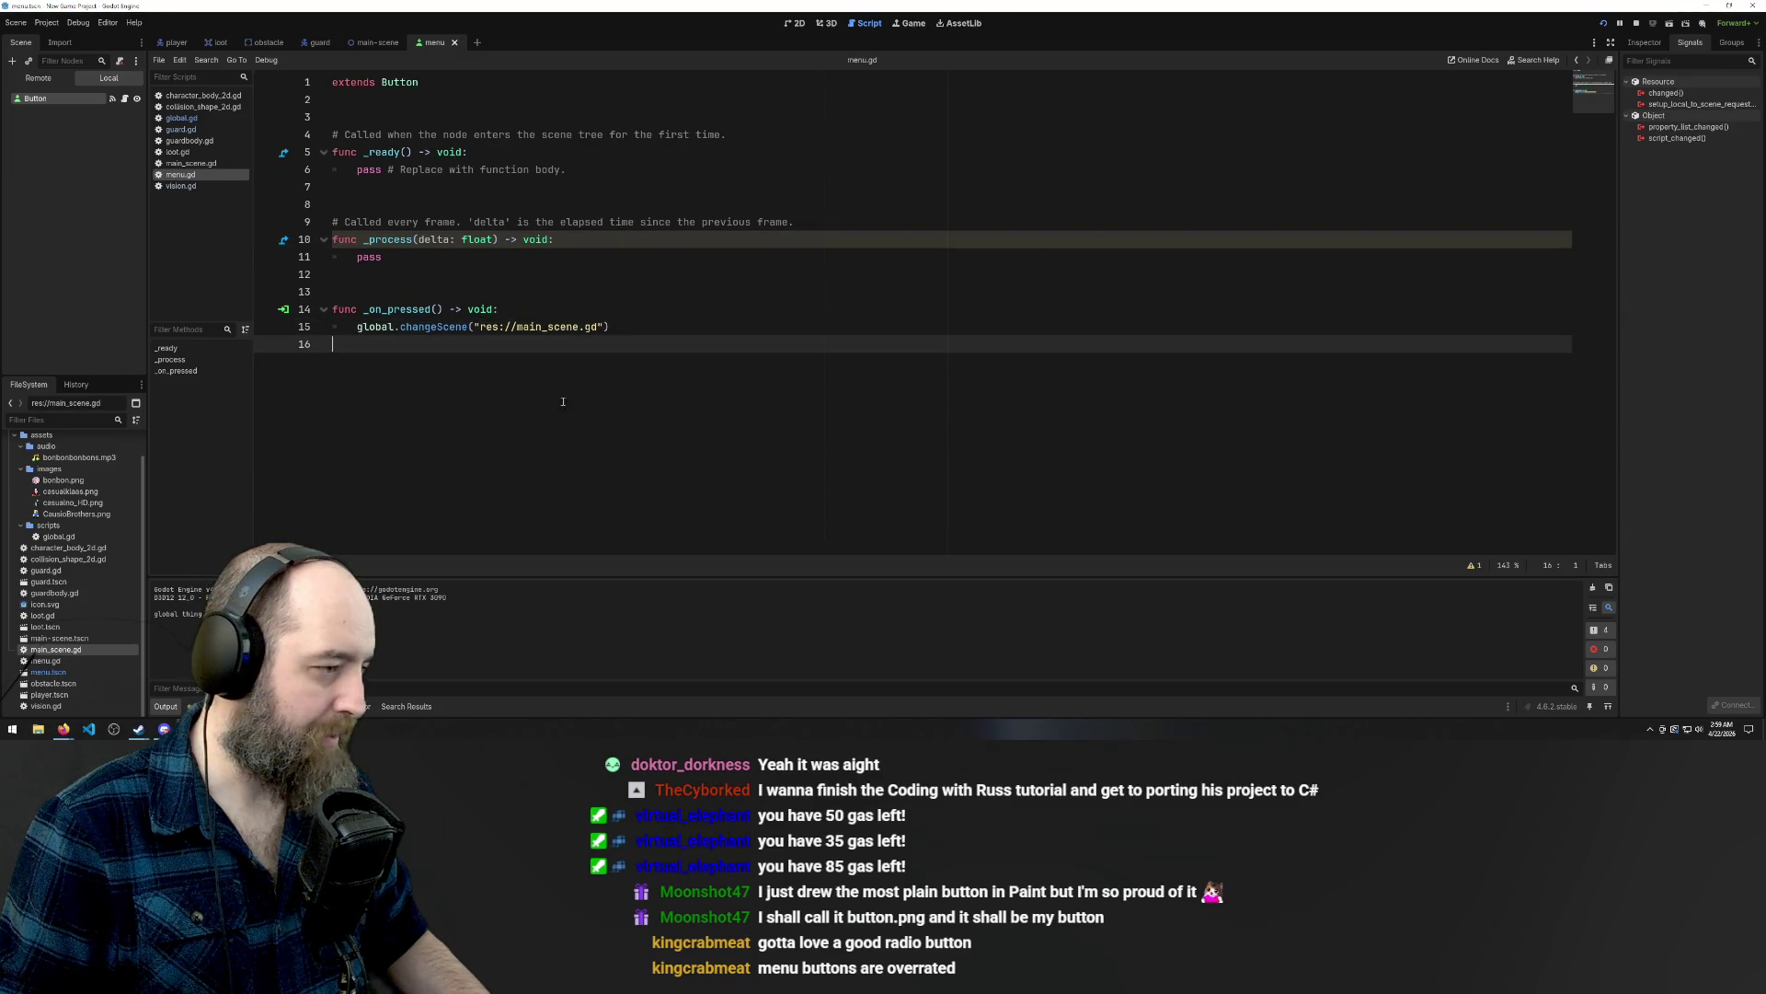
click(549, 313)
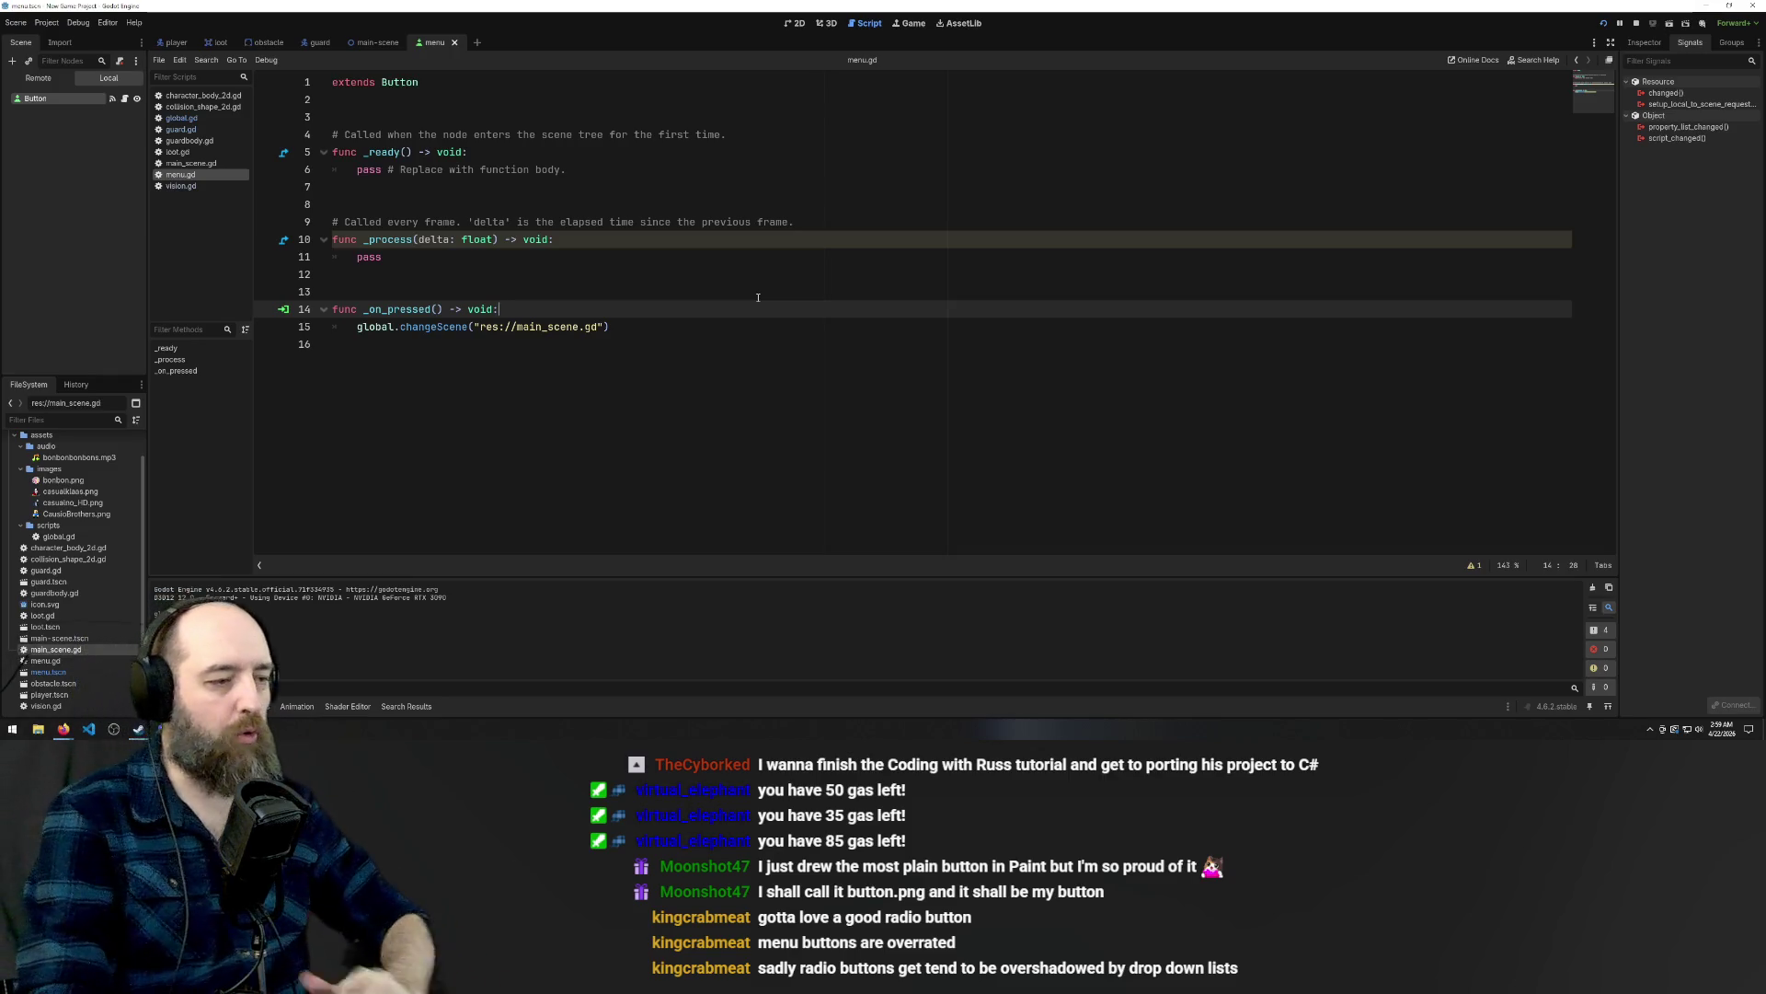
Add print('yeah you wish it would start lmao') as the first line of _on_pressed.
click(530, 345)
click(575, 313)
key(Return)
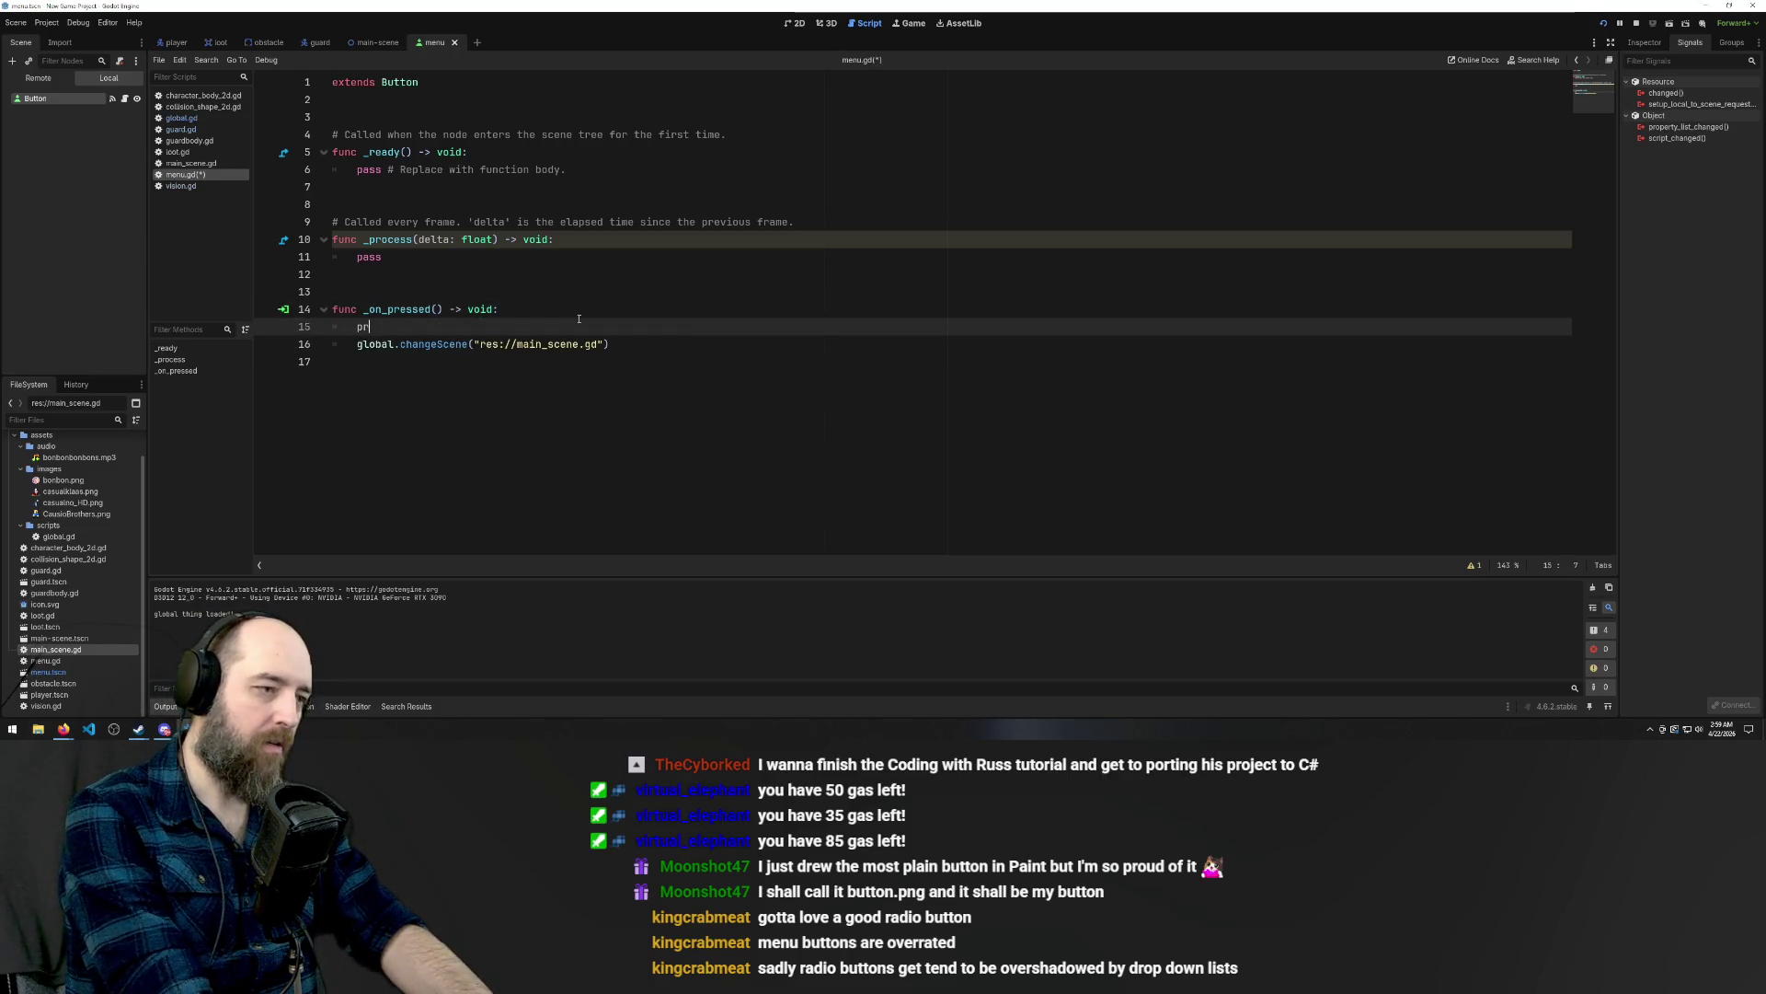
text(int)
key(Return)
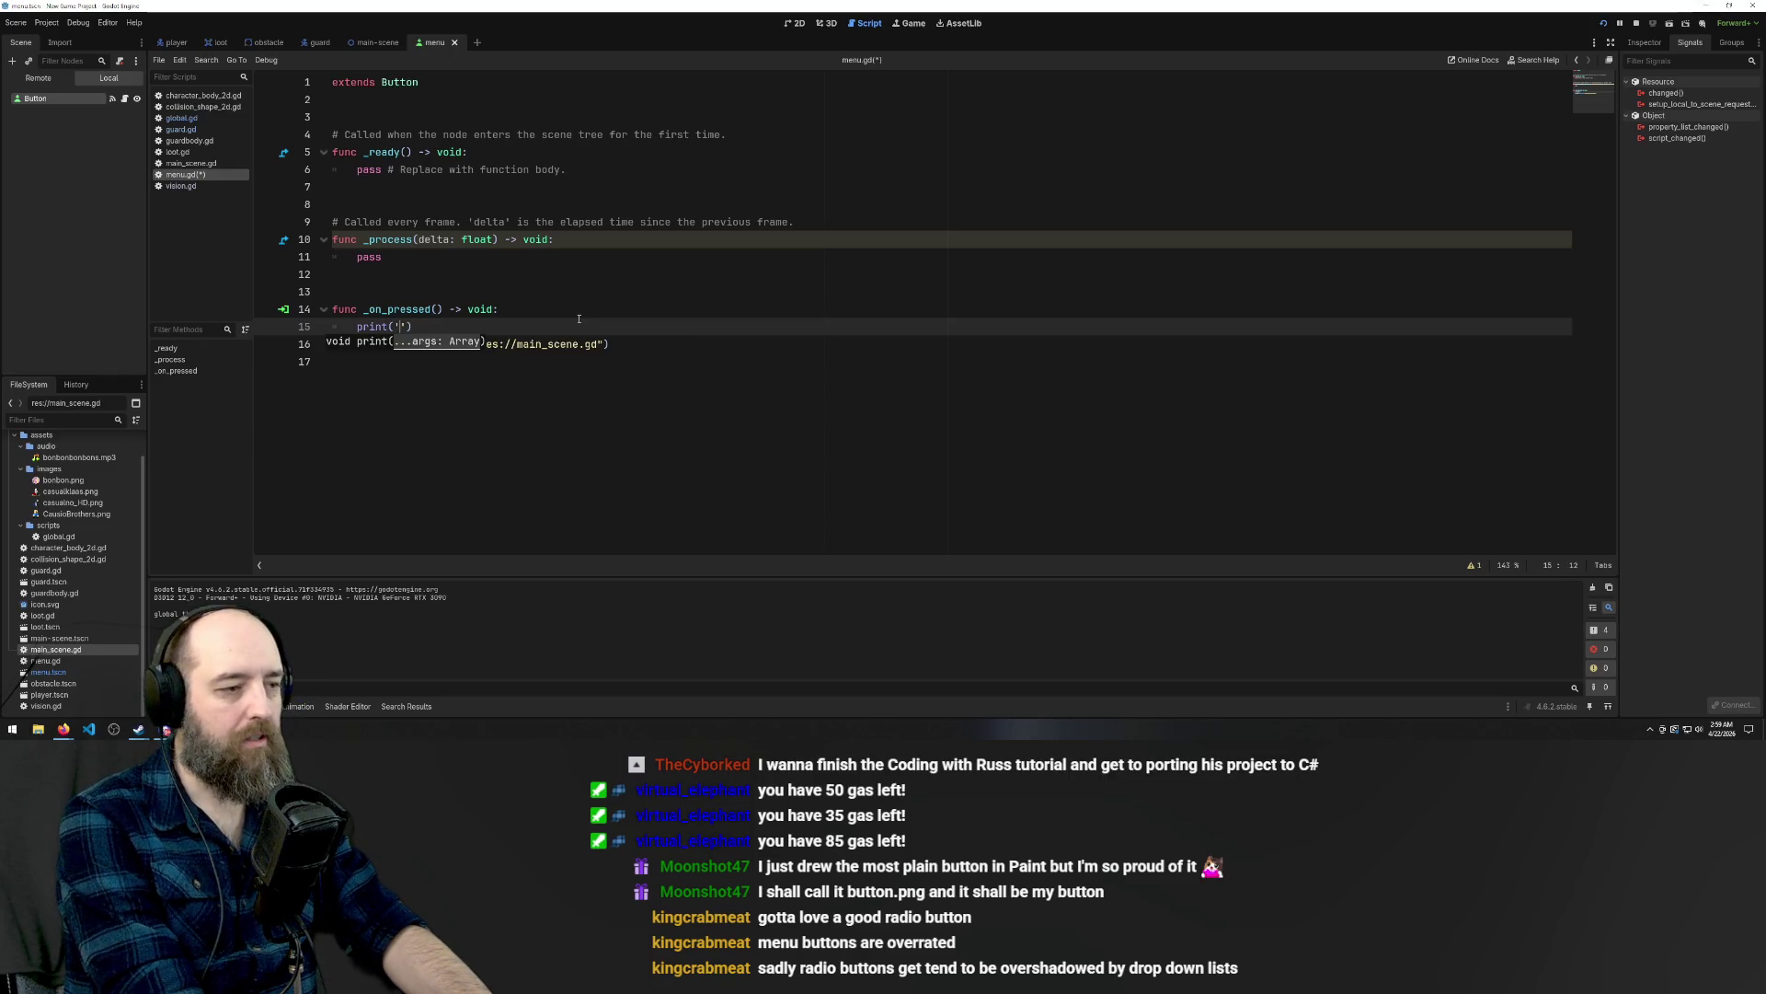
text(yyeah you wish it would start lmao)
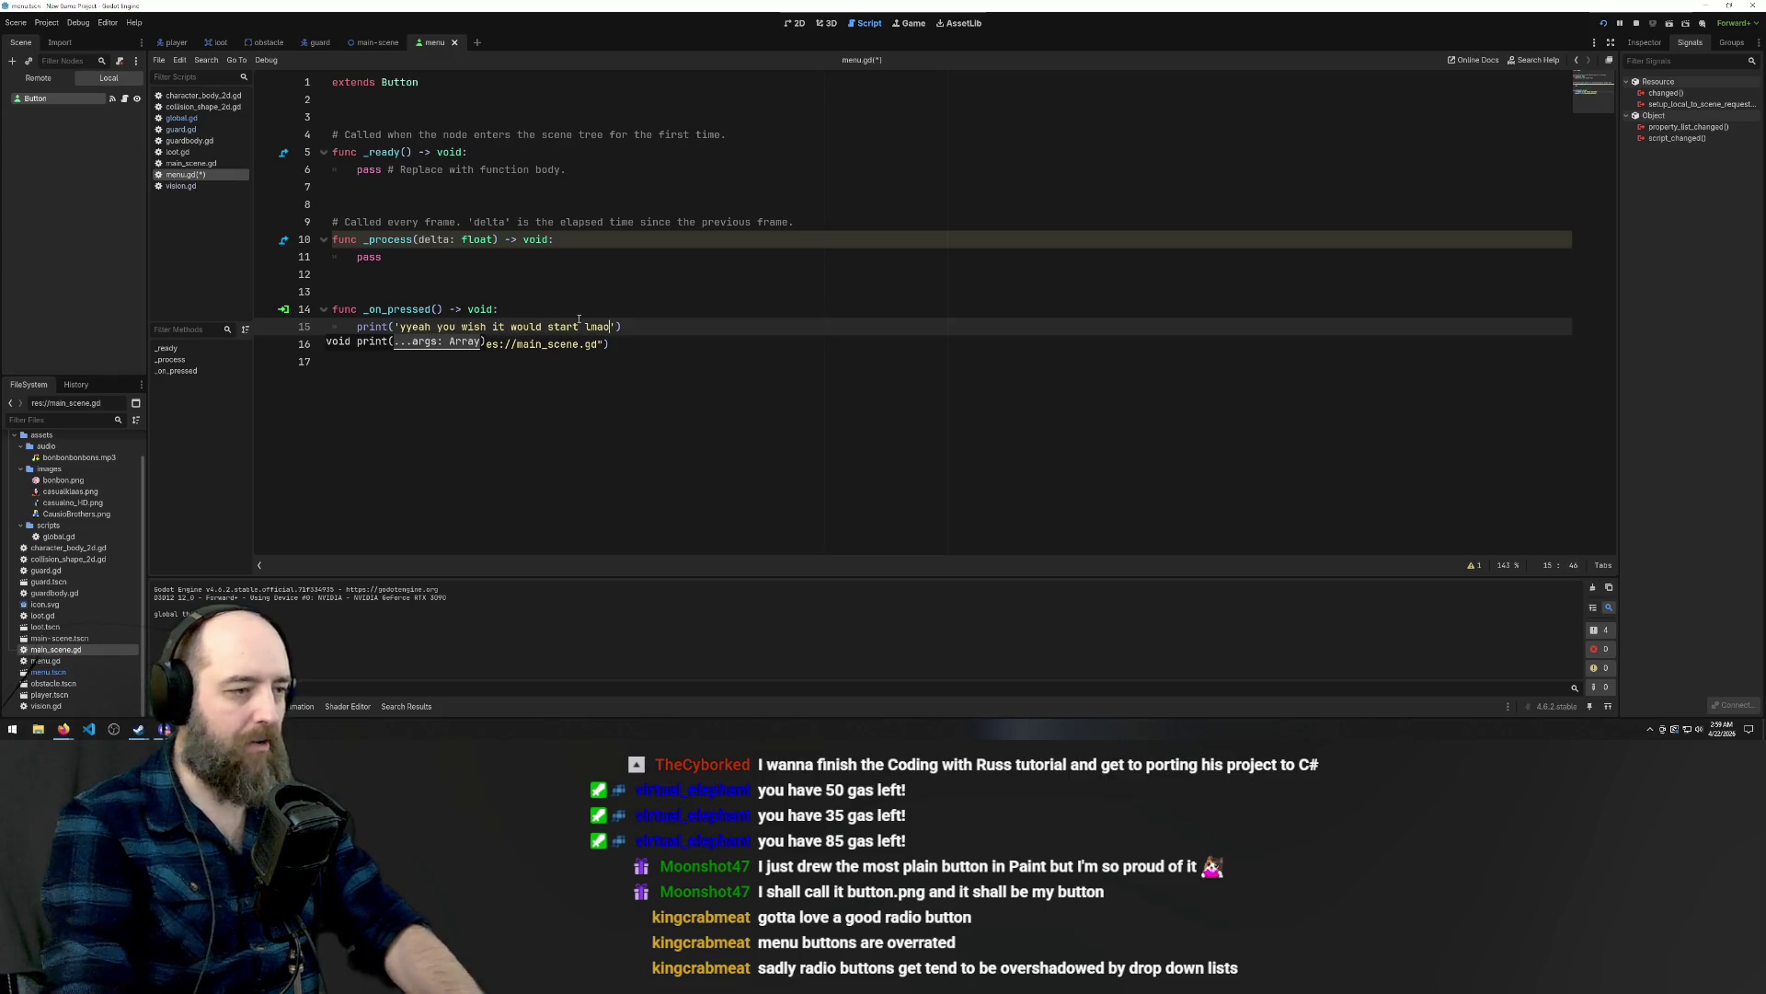
click(402, 326)
key(BackSpace)
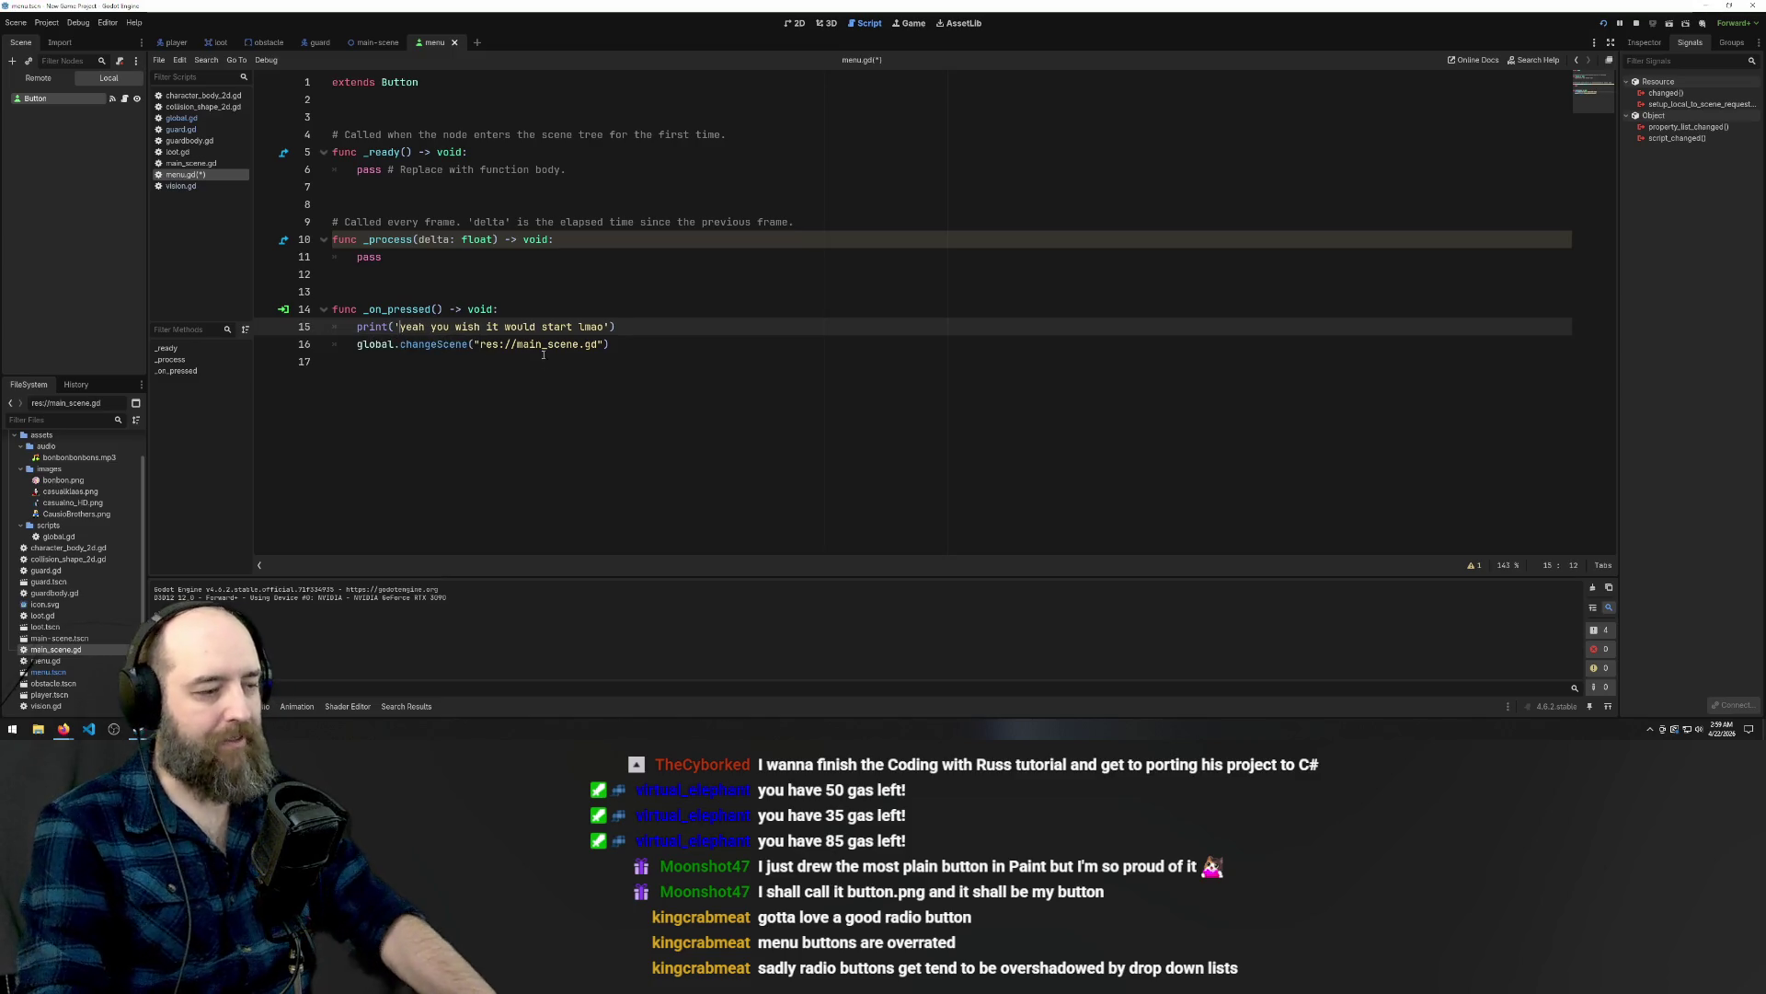
click(568, 301)
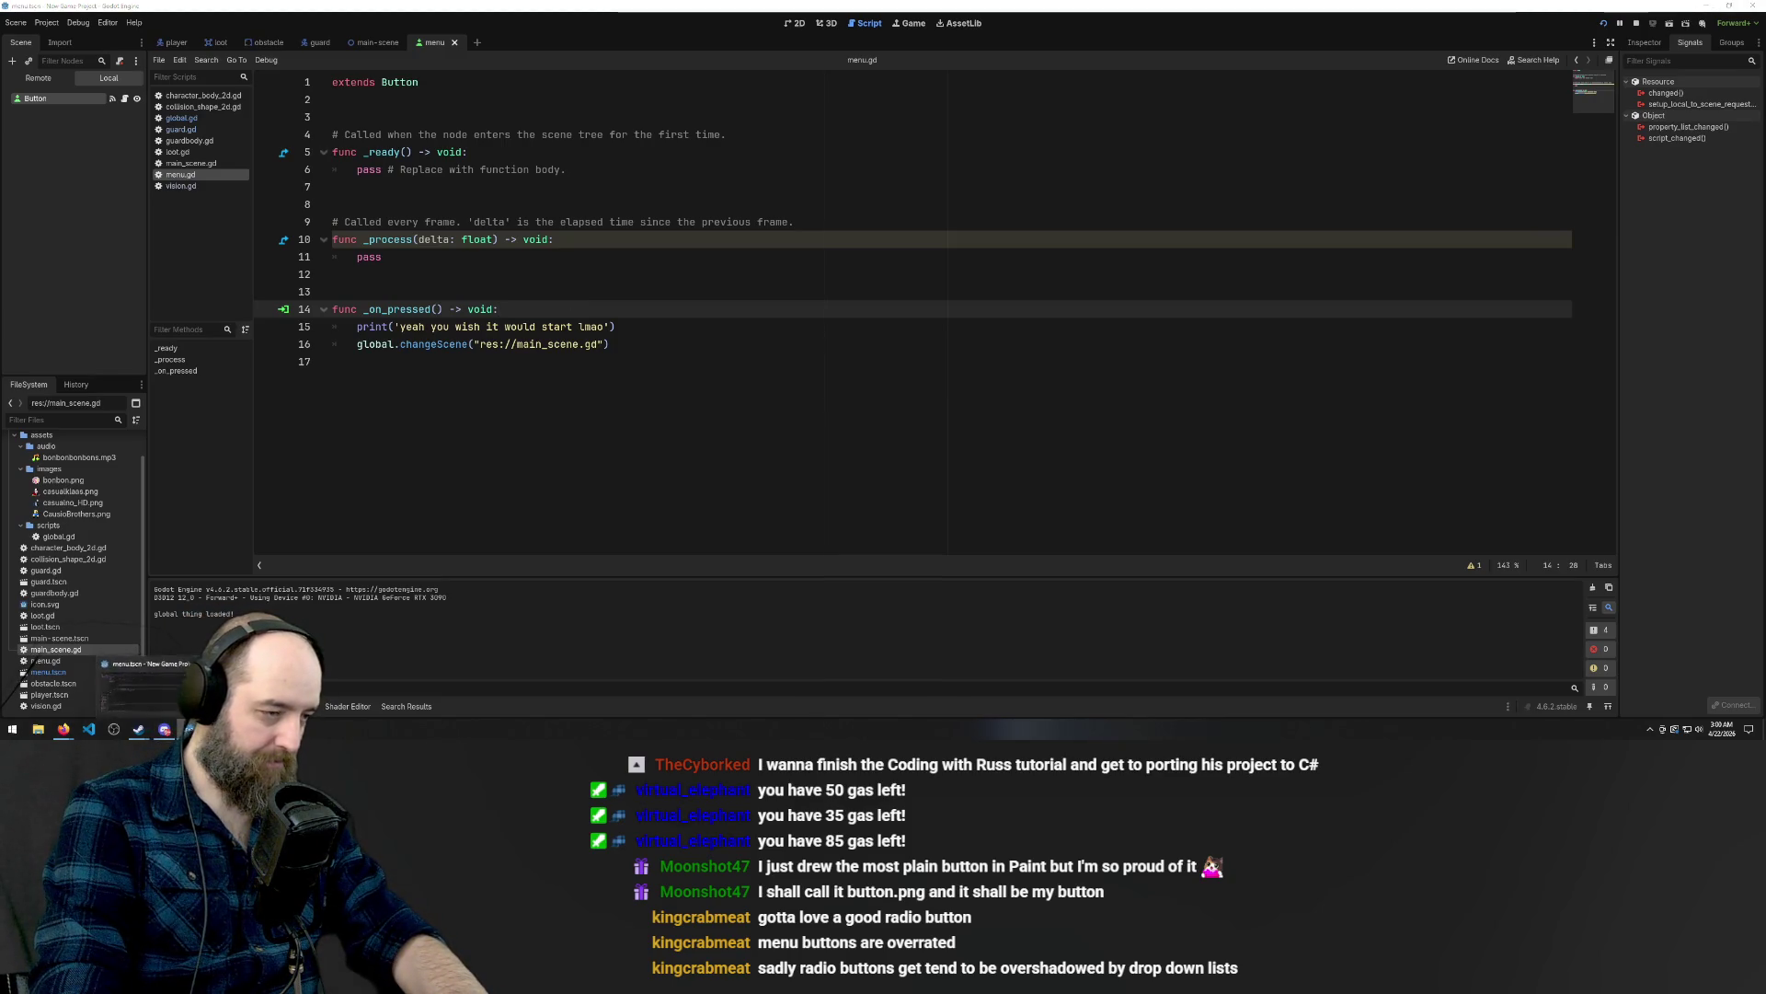
Stop and rerun the game with F5, pressing START twice to check the Output message.
click(1168, 163)
click(386, 186)
key(F5)
click(897, 366)
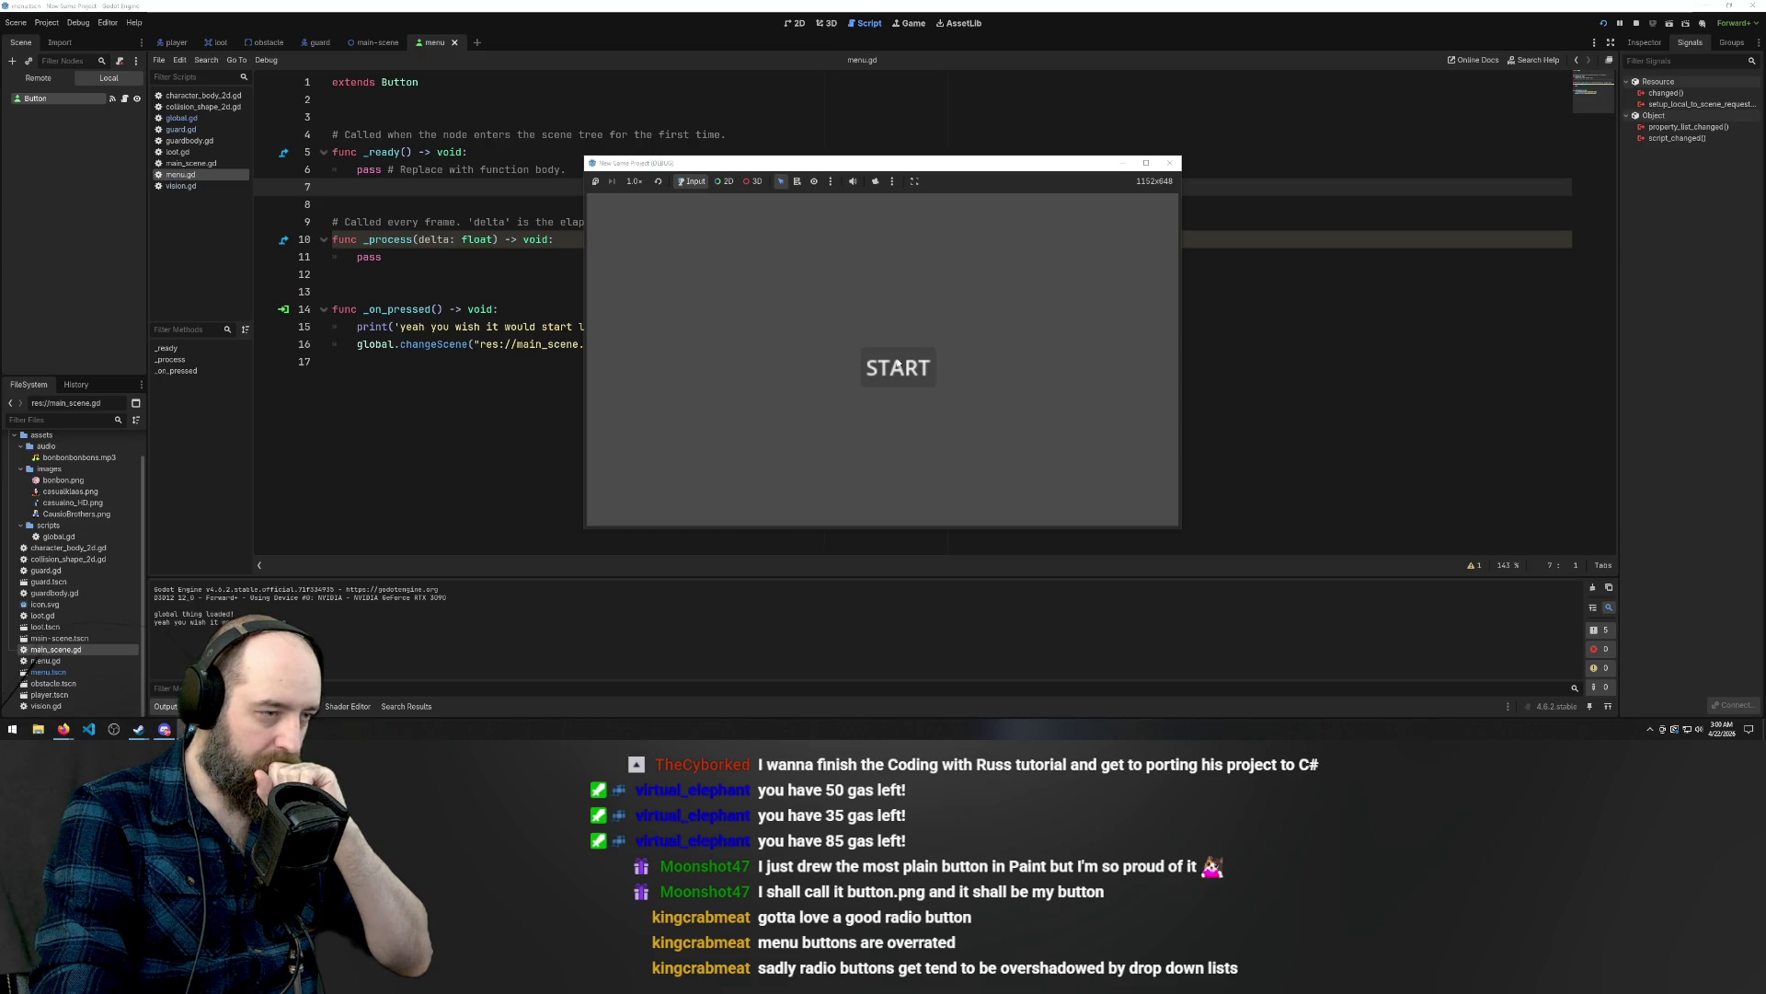
click(897, 366)
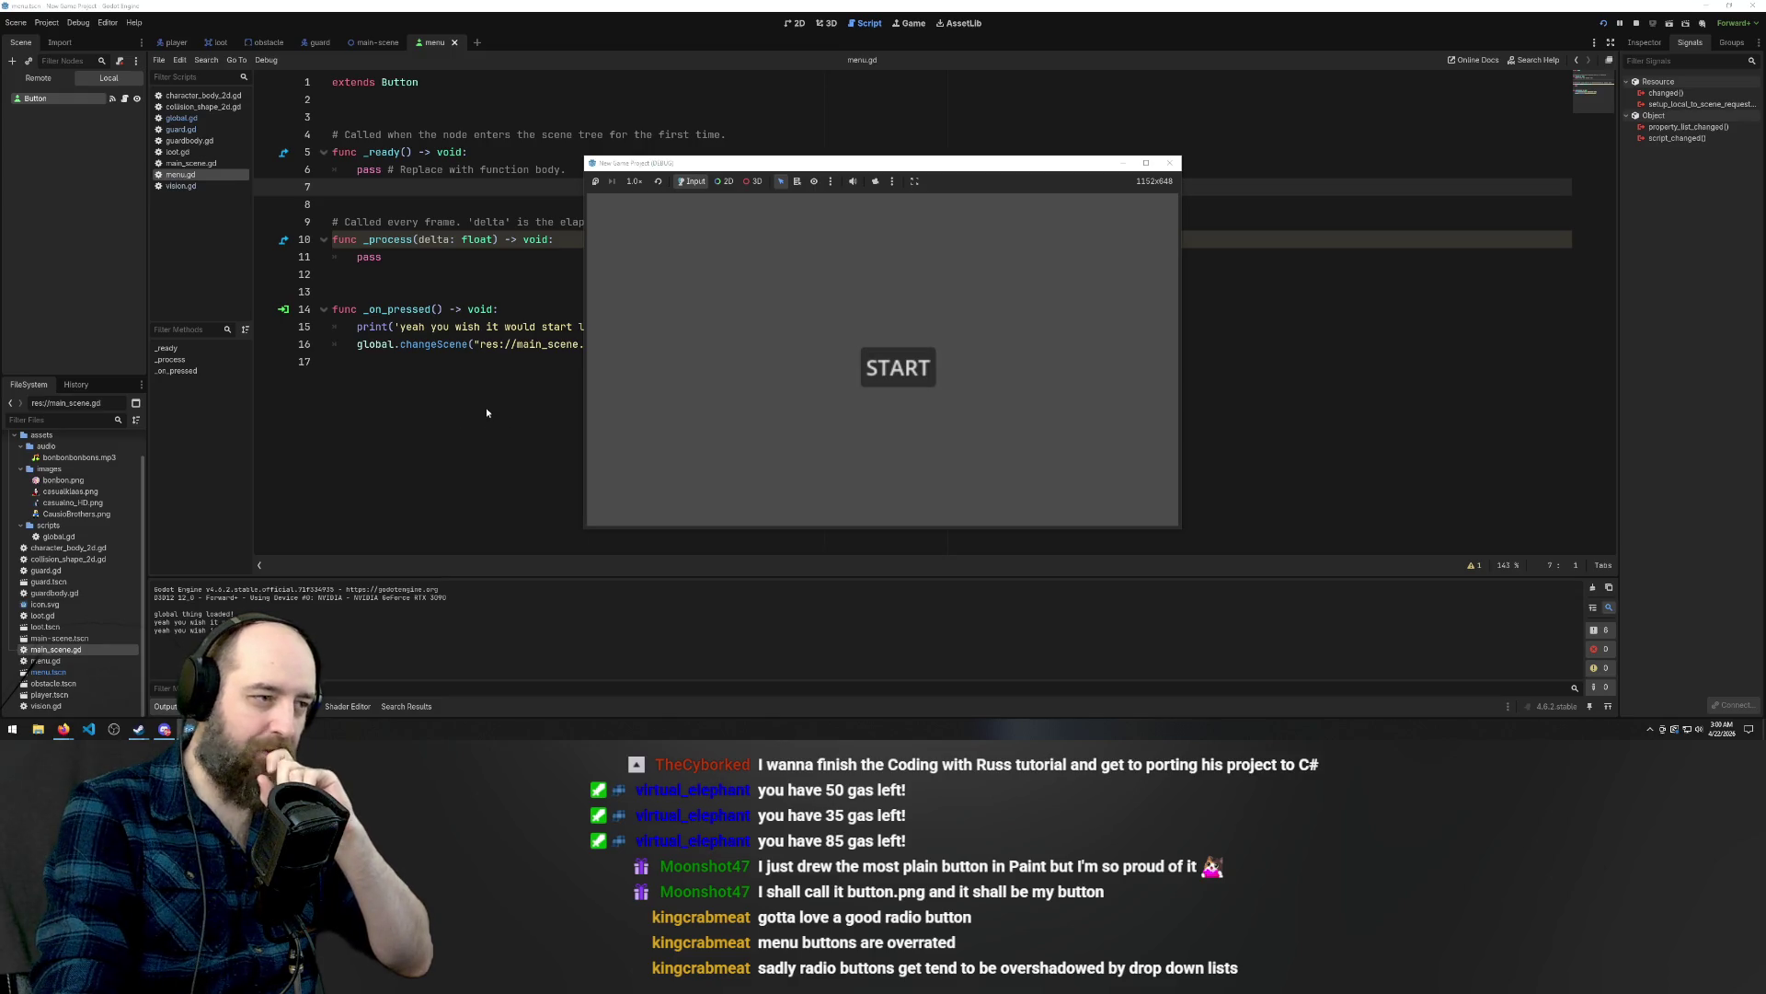
click(443, 343)
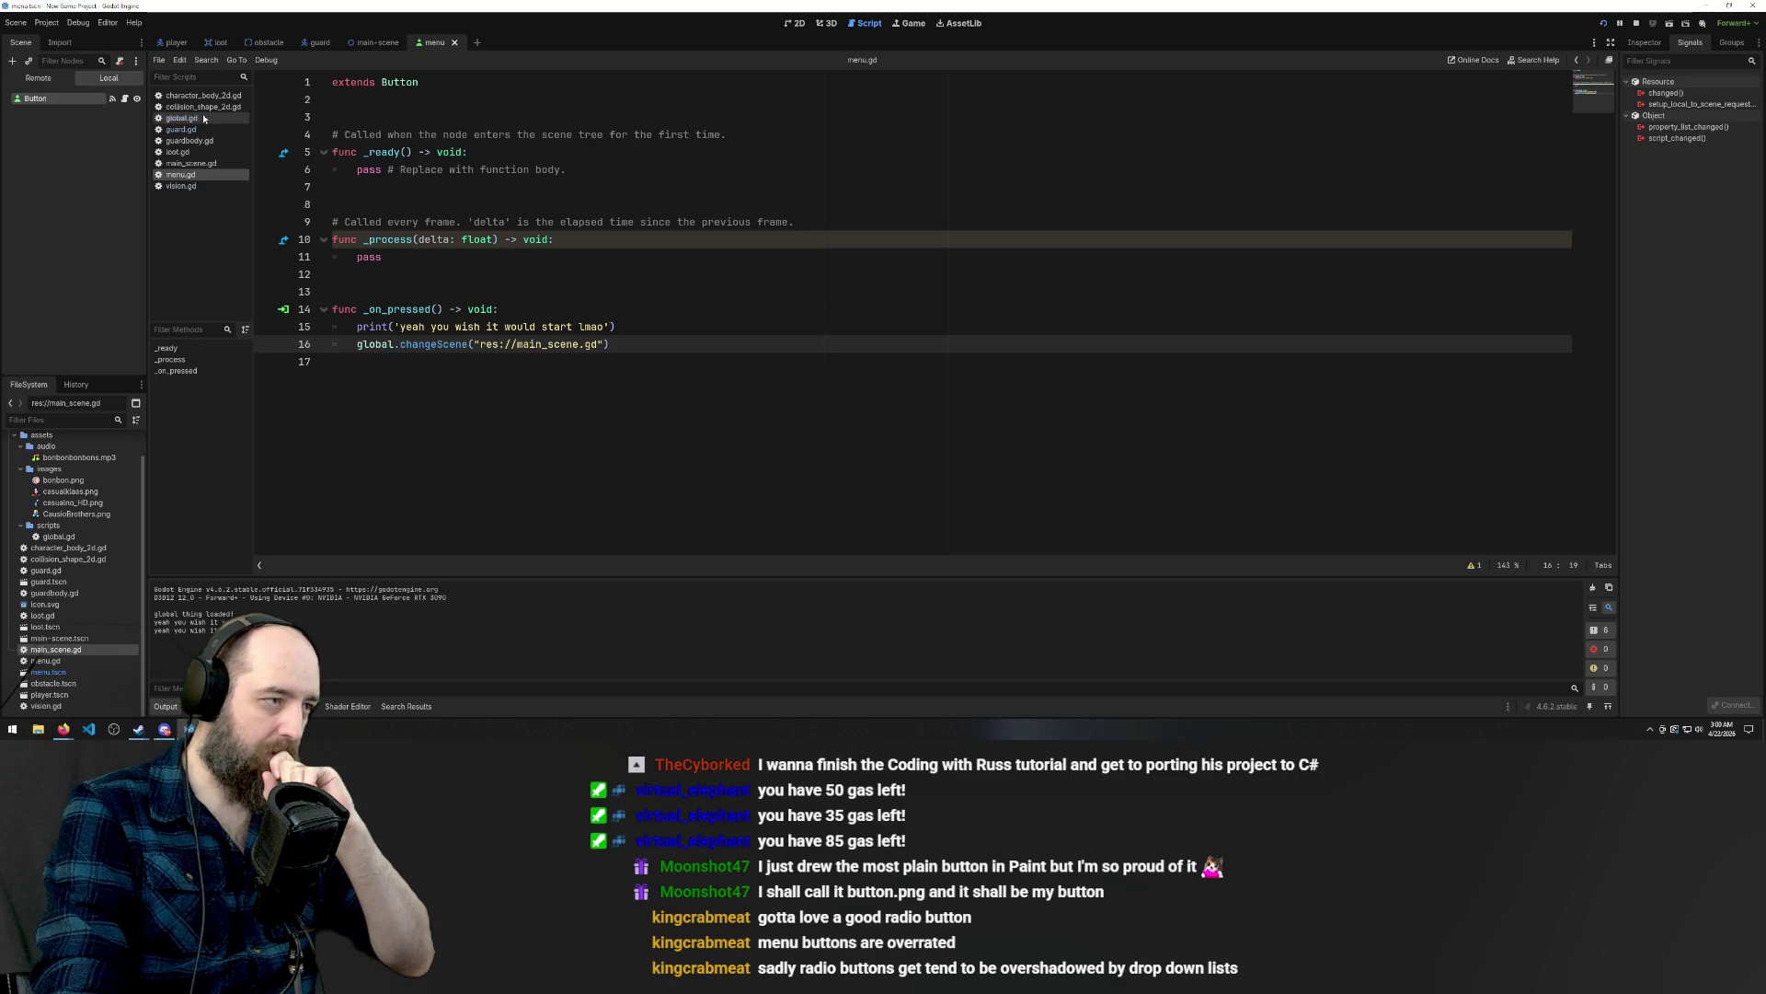
Delete the print line from menu.gd's _on_pressed and save the script.
drag(616, 327, 357, 326)
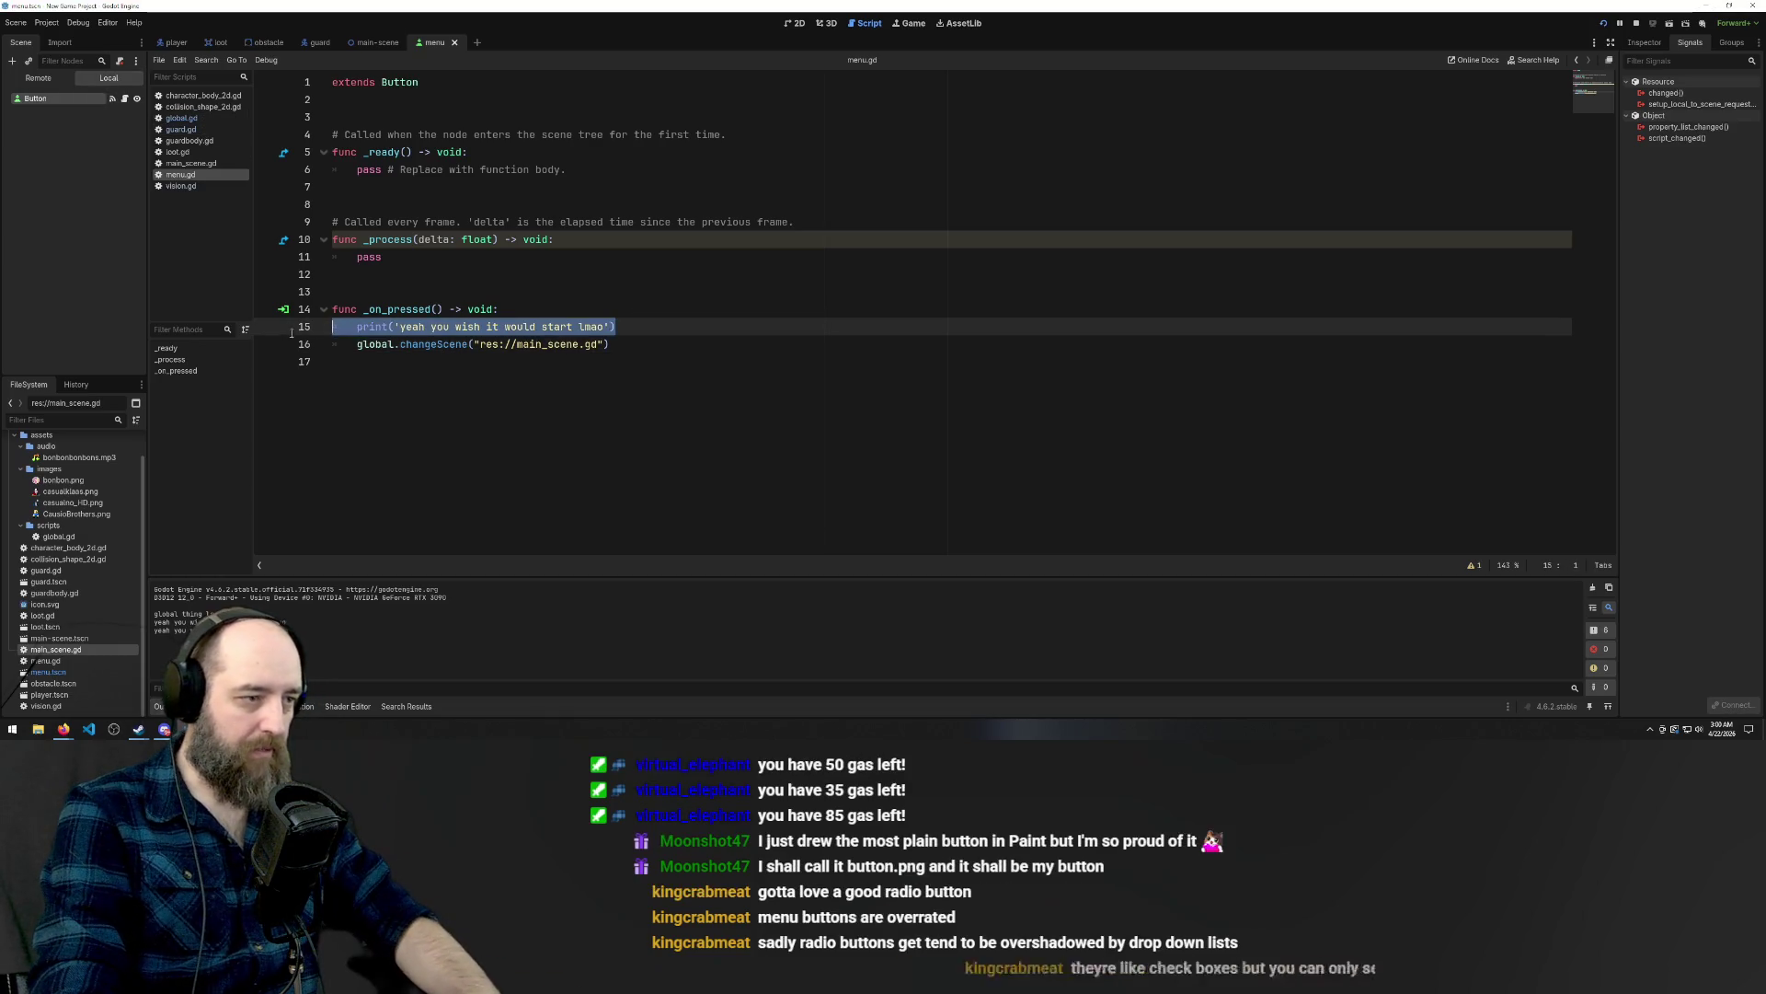
key(BackSpace)
key(BackSpace)
key(BackSpace)
click(603, 338)
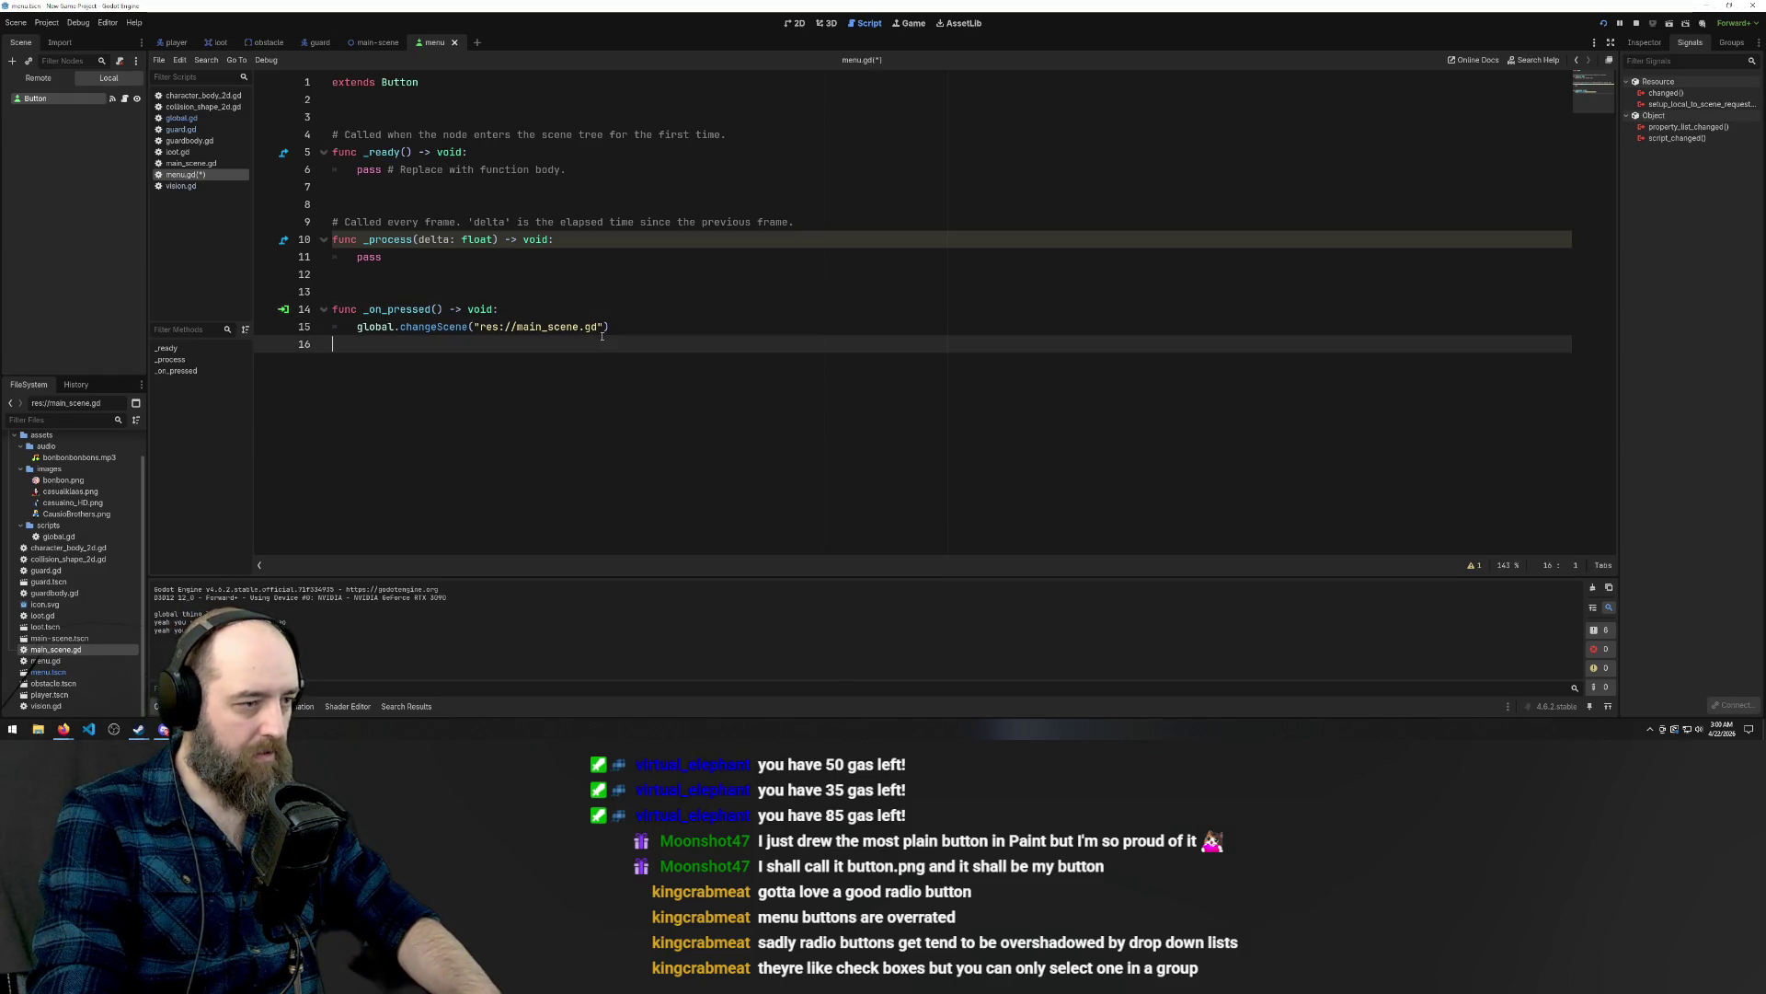
key(ctrl+s)
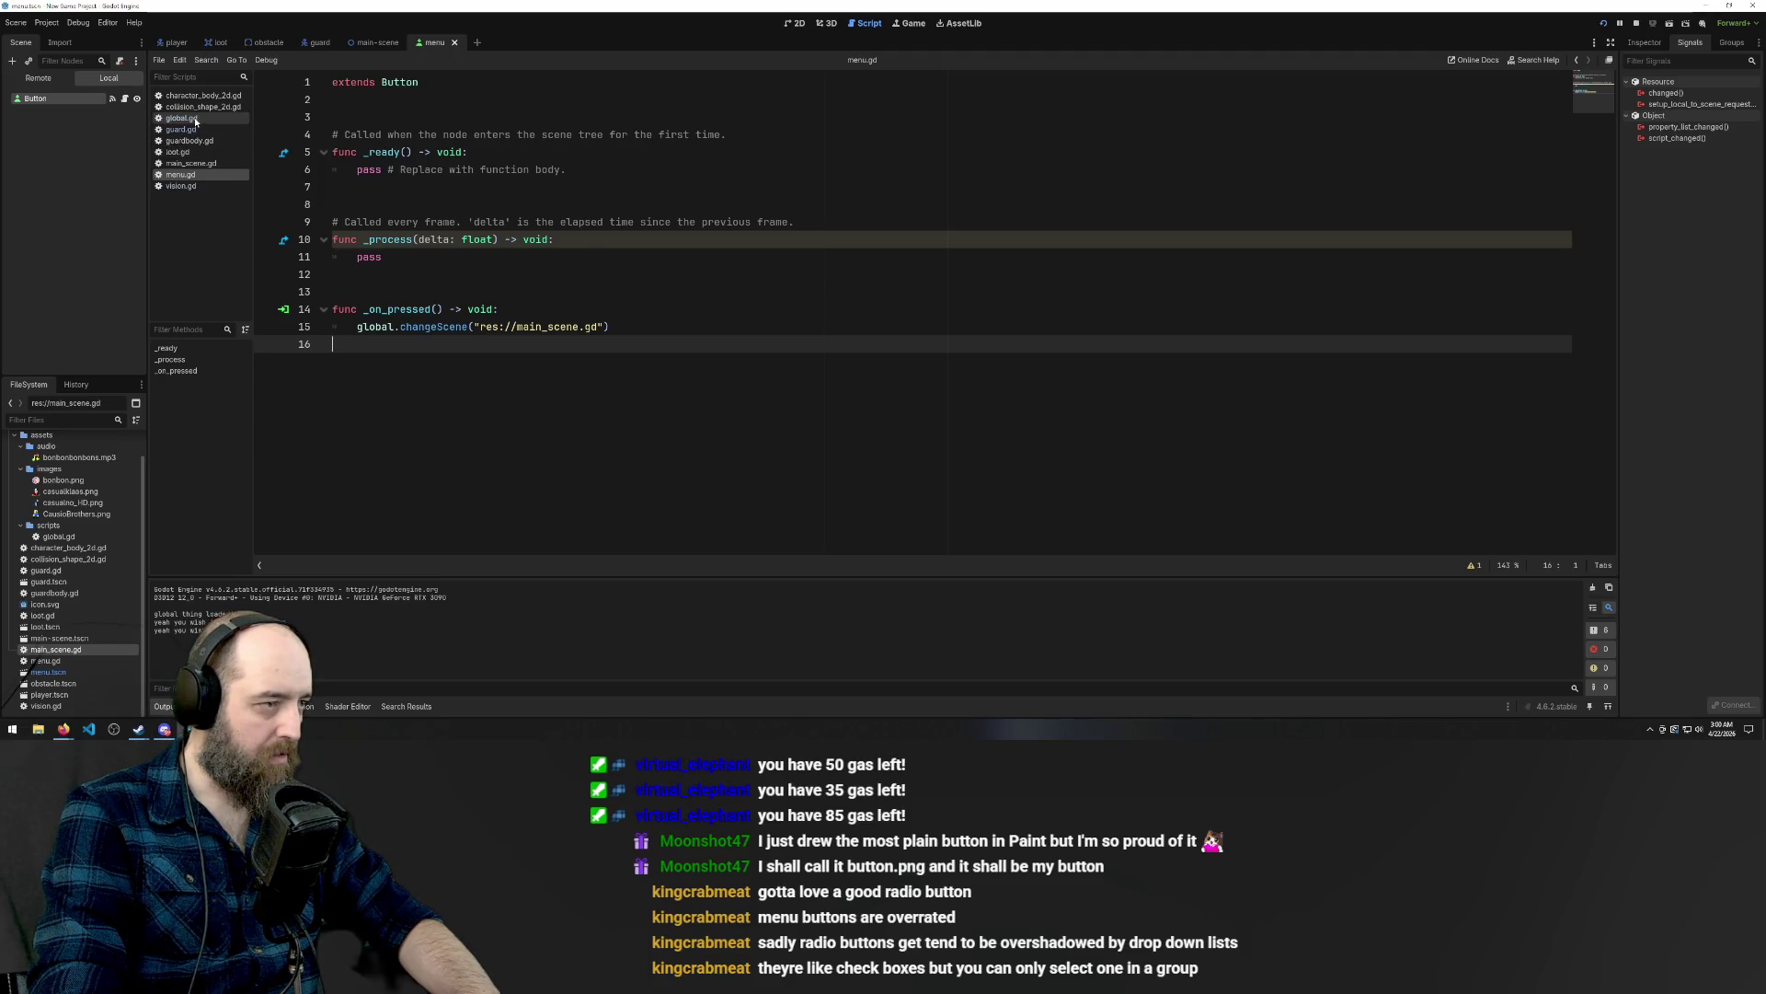
Add the test print at the top of global.gd's changeScene, run with F5, then stop with F8.
click(195, 121)
click(468, 274)
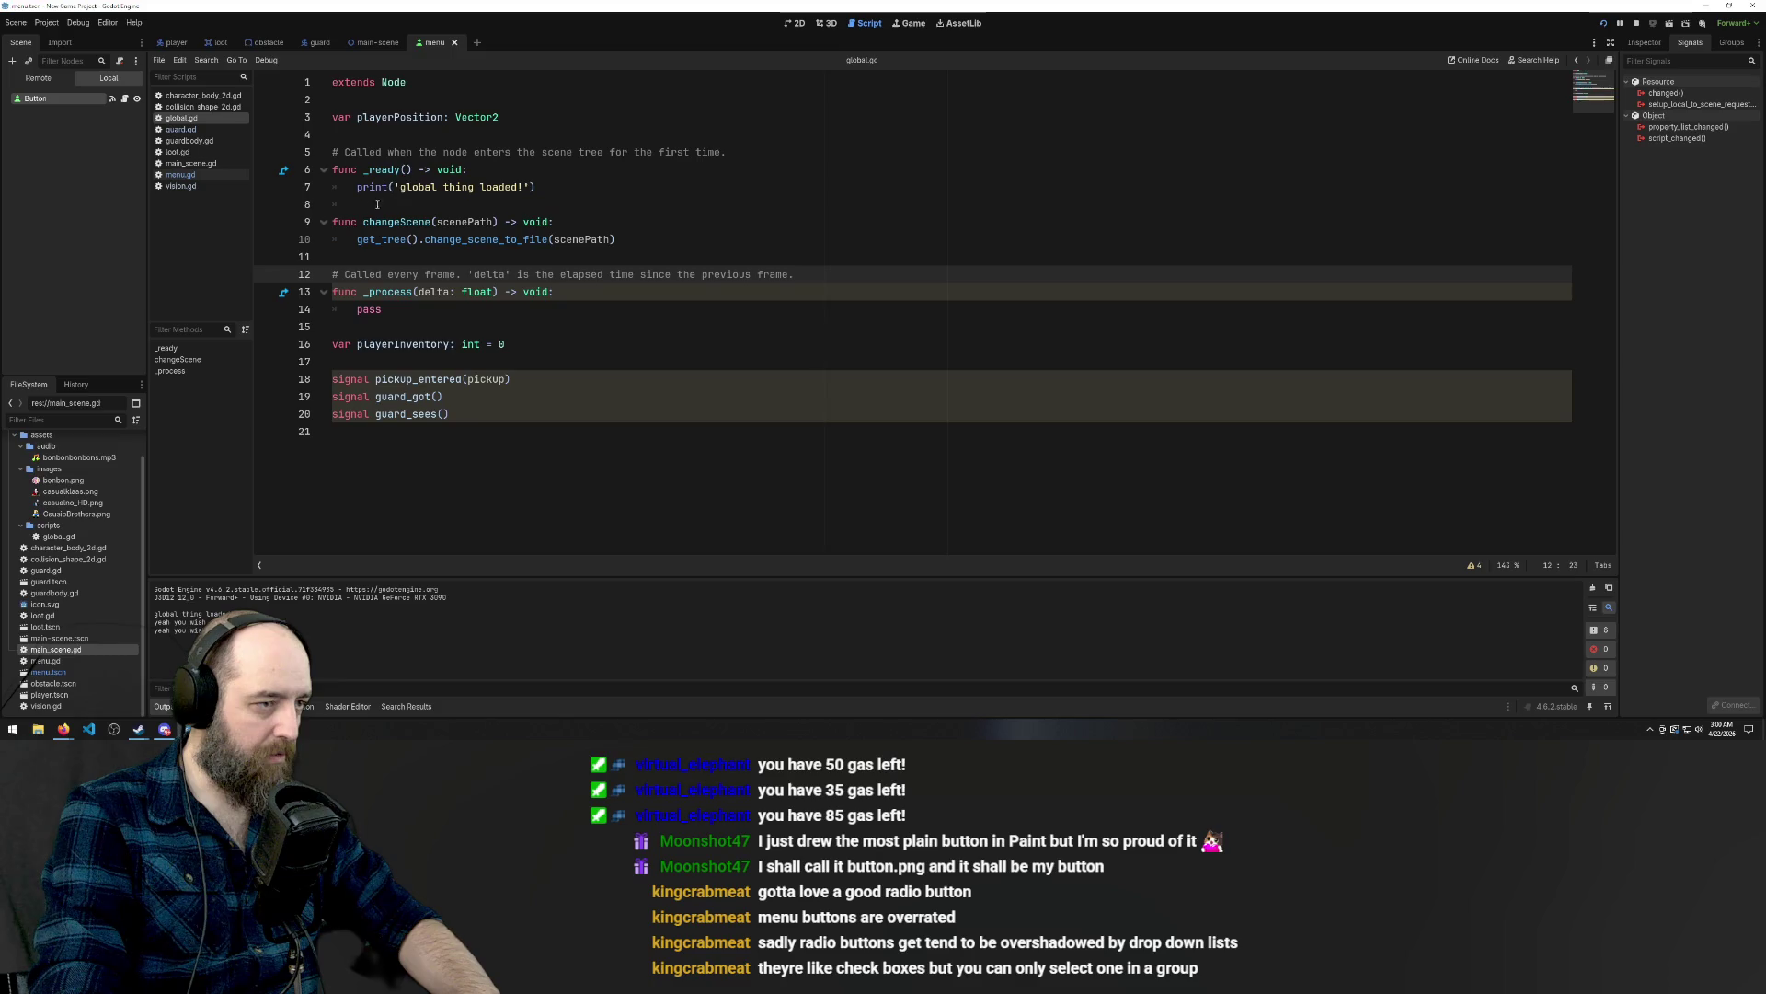
click(587, 225)
key(ctrl+z)
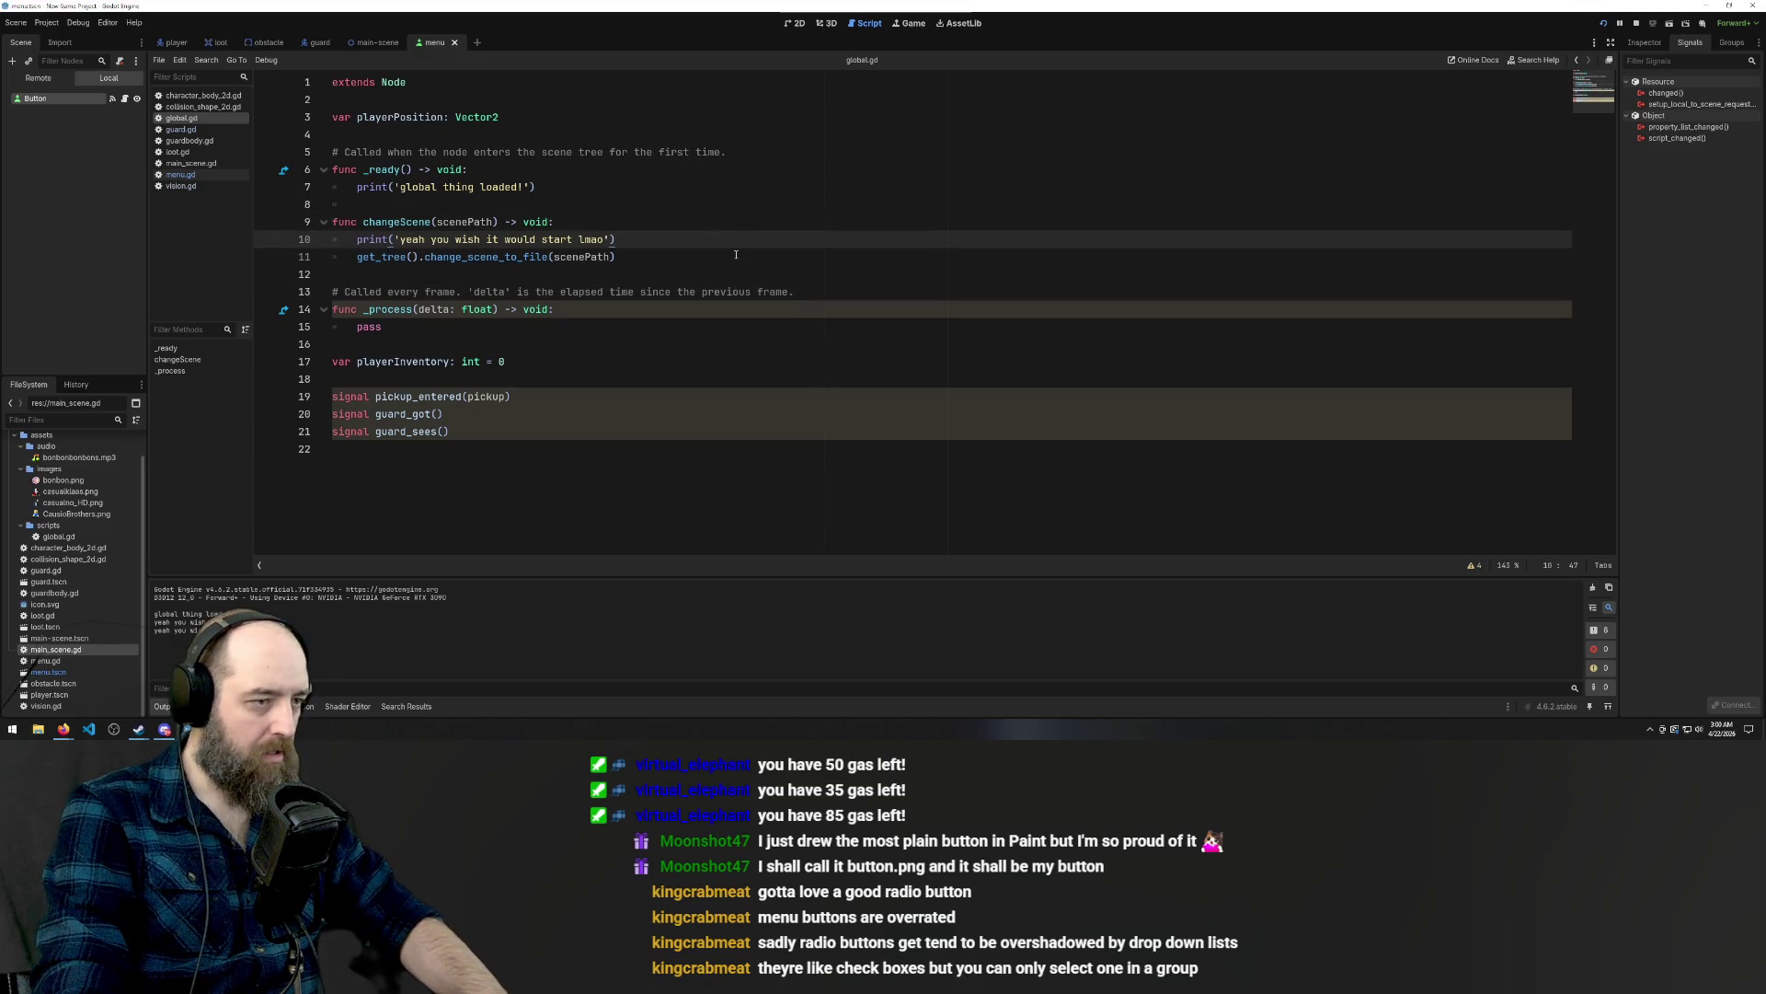
click(767, 327)
key(F5)
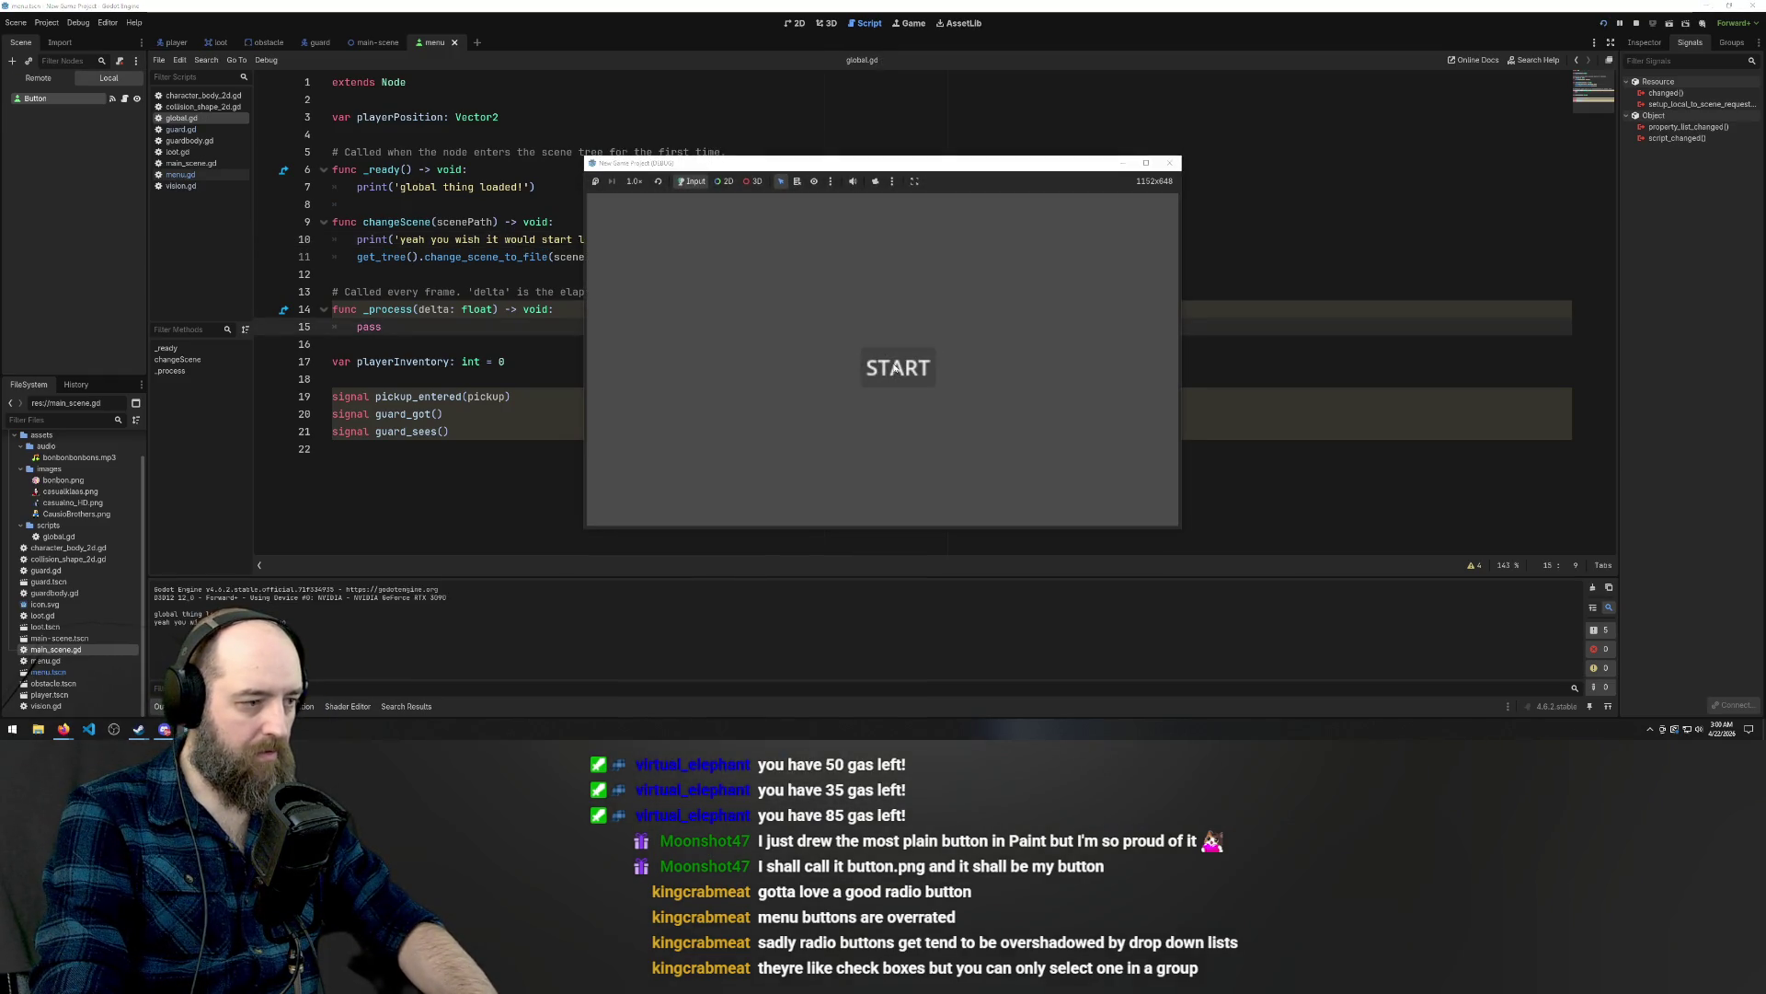
key(F8)
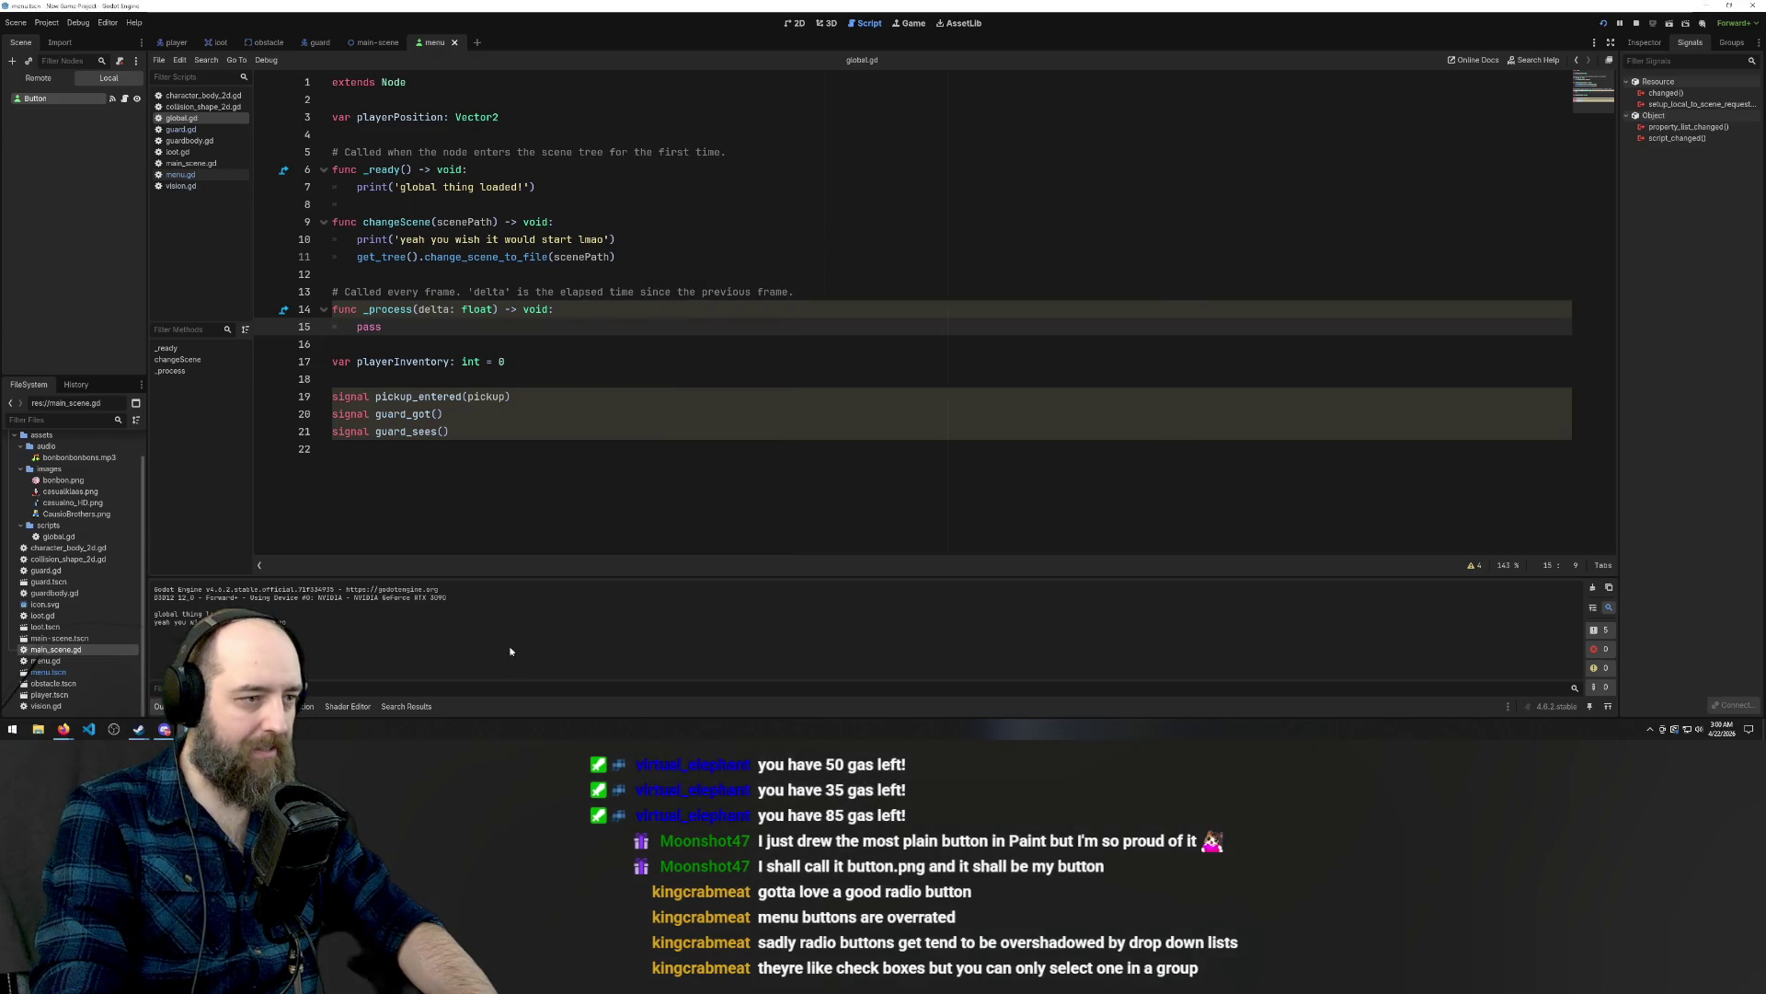
click(407, 257)
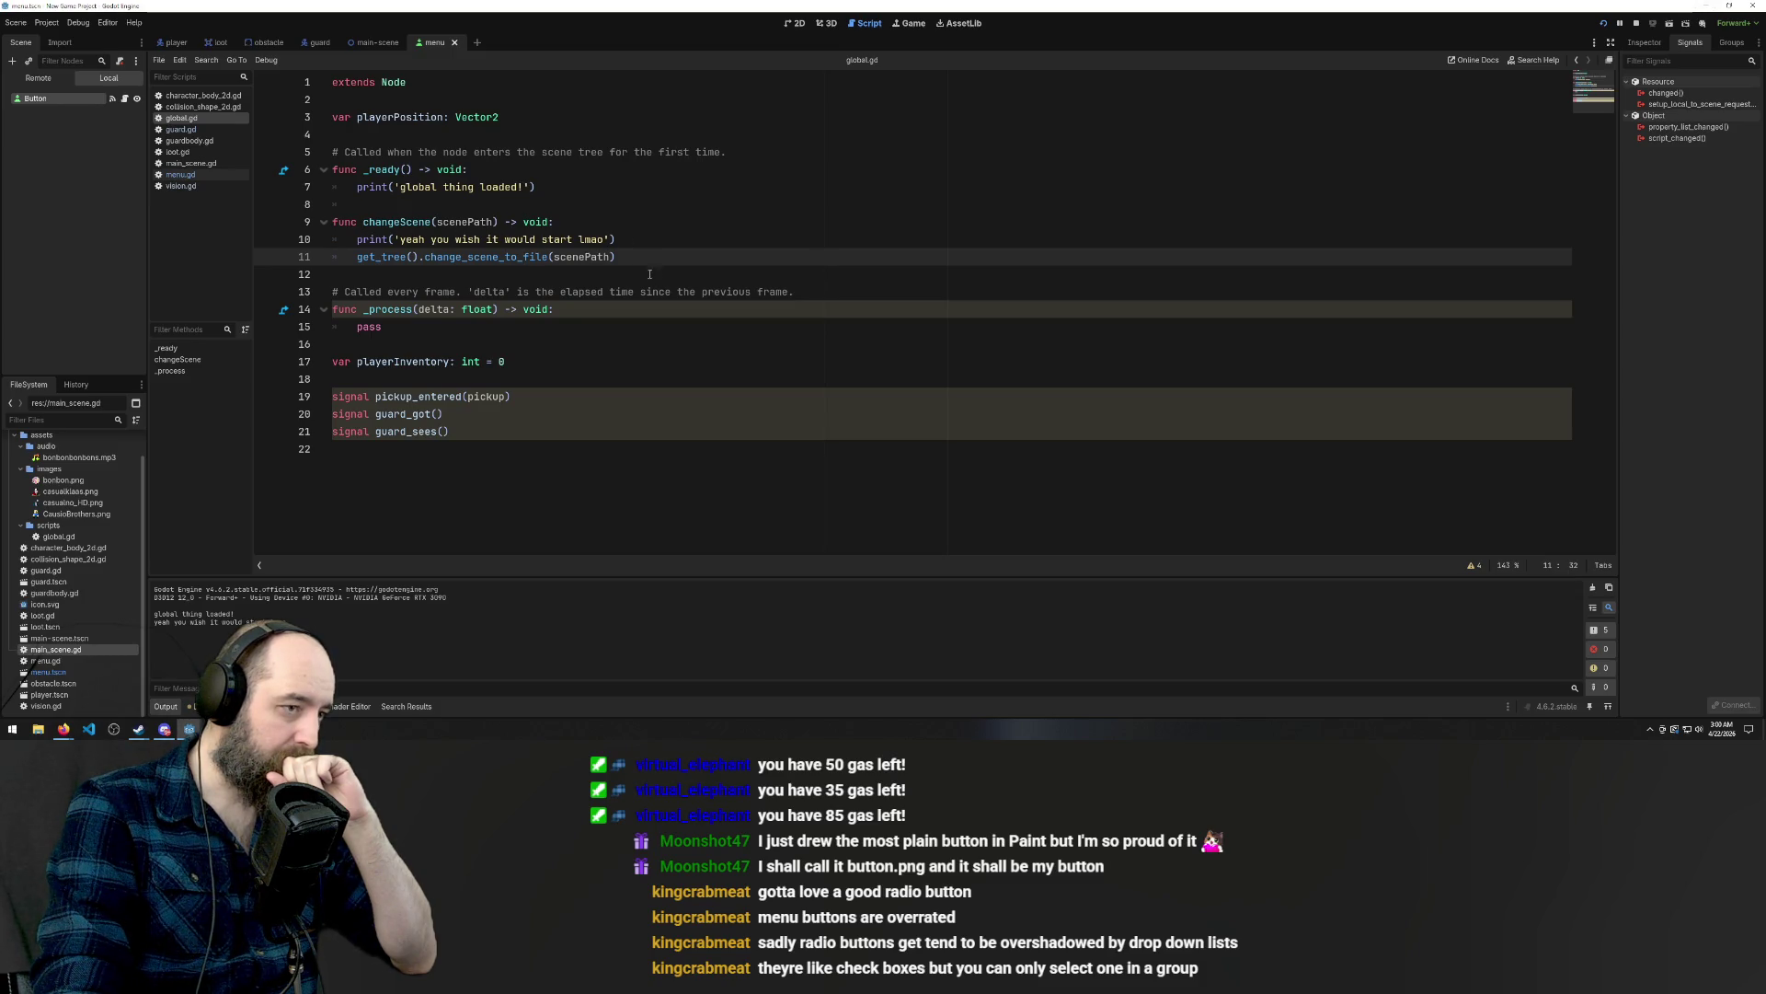
Replace the test string in changeScene's print() with the copied scenePath parameter.
drag(644, 257, 363, 262)
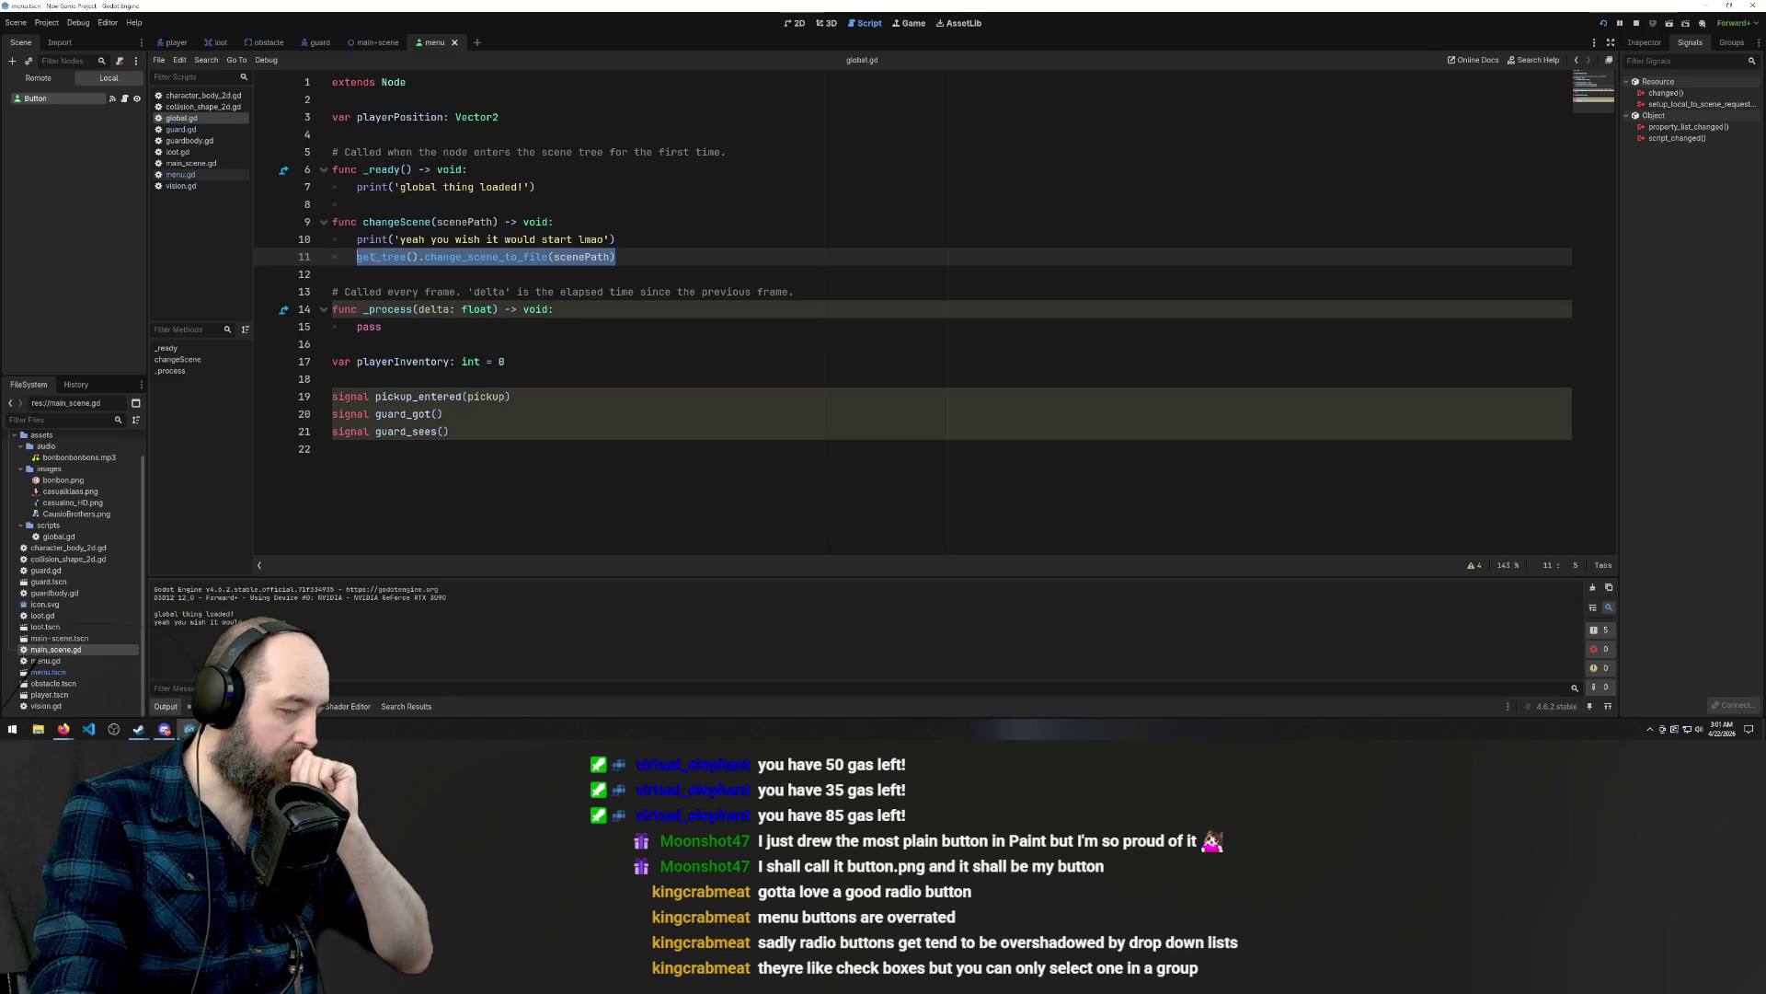
double_click(463, 222)
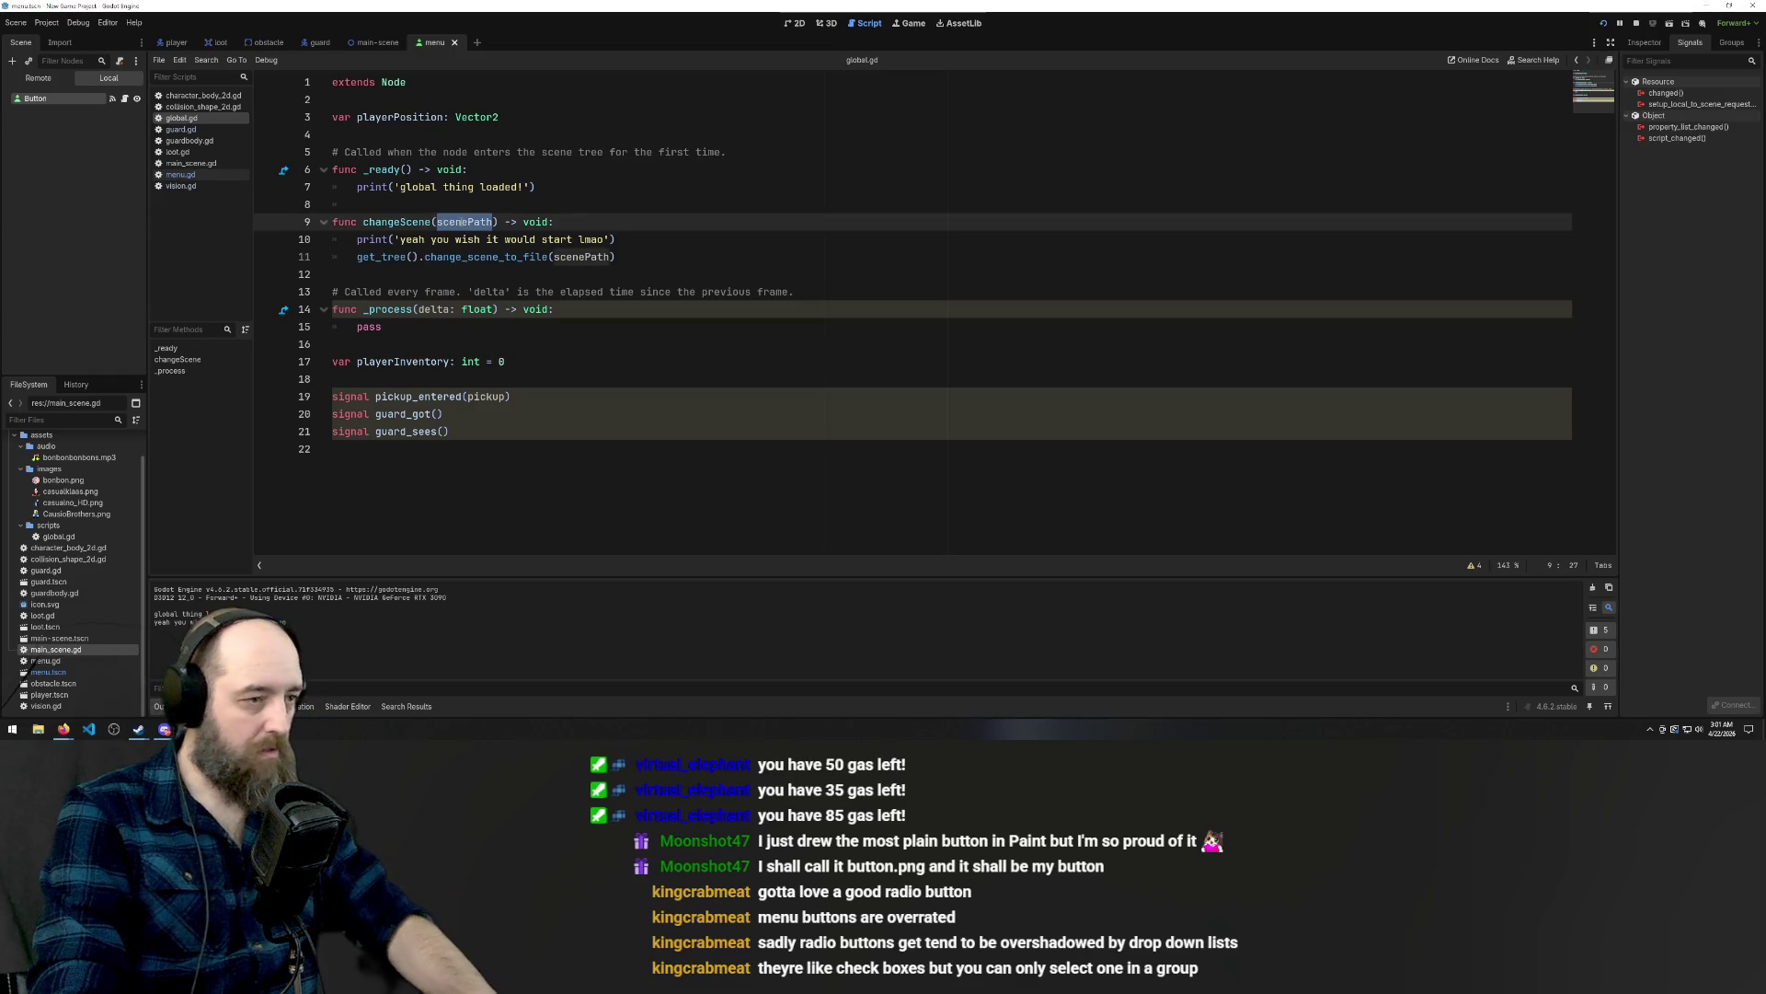
key(ctrl+c)
drag(397, 239, 611, 239)
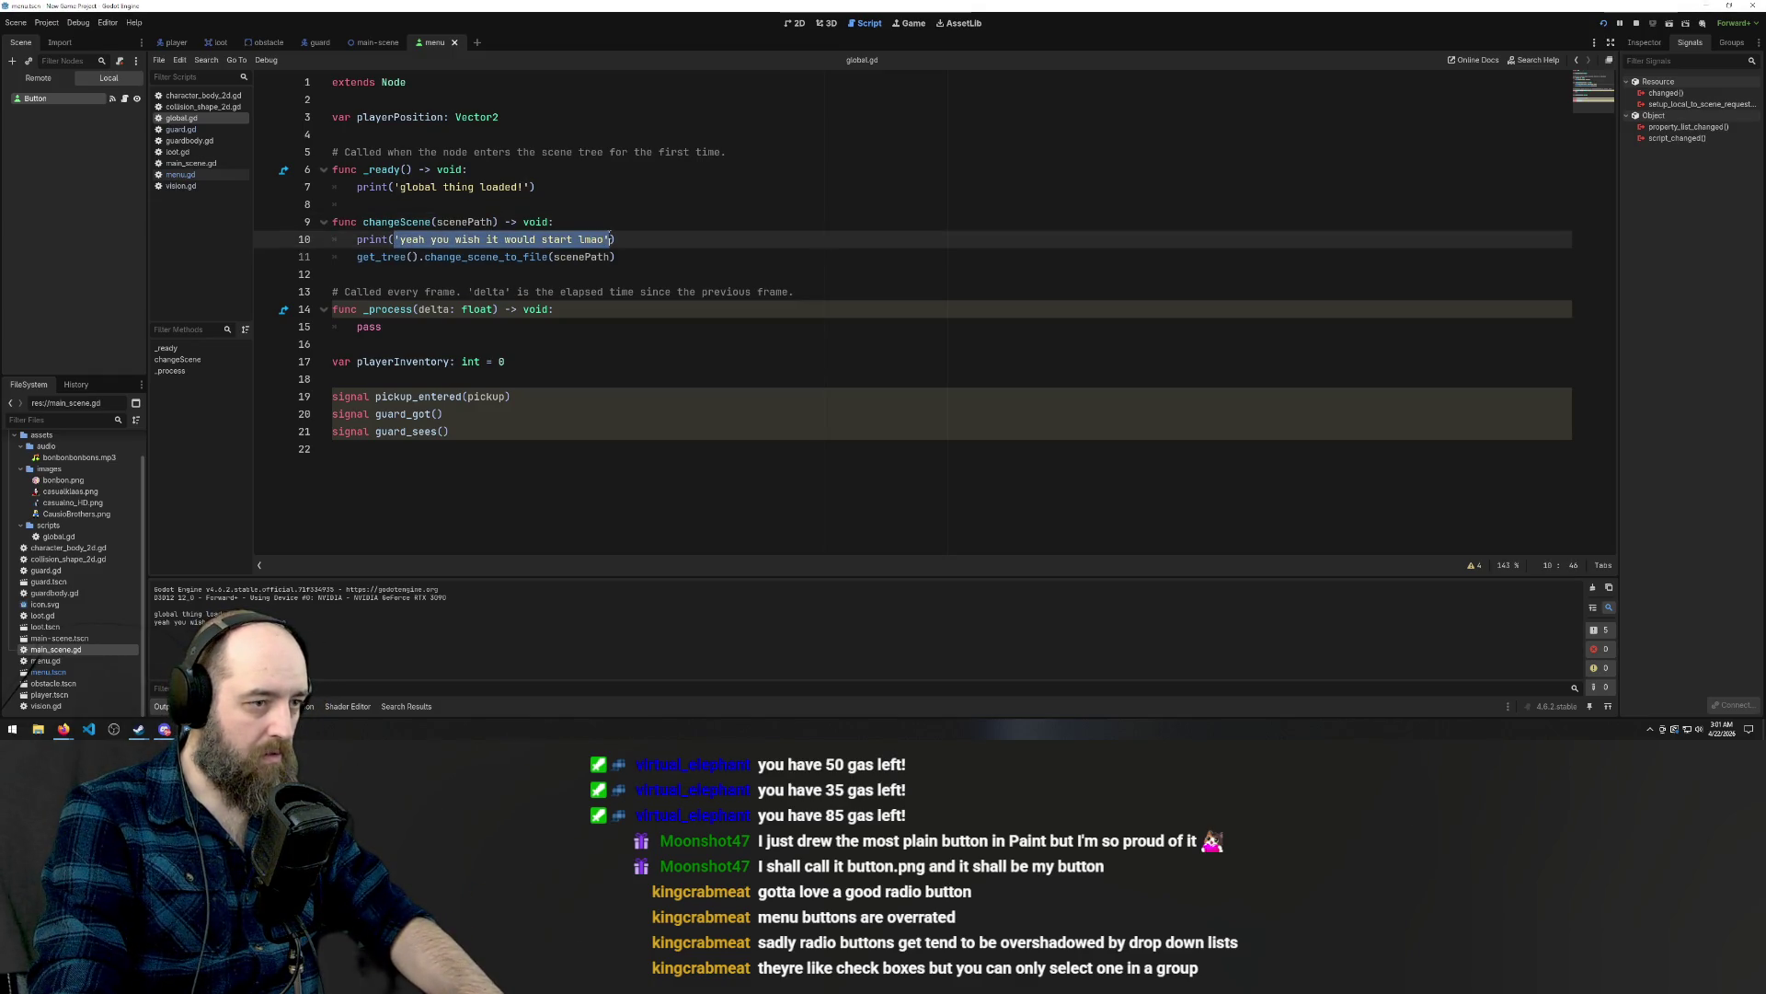
key(ctrl+v)
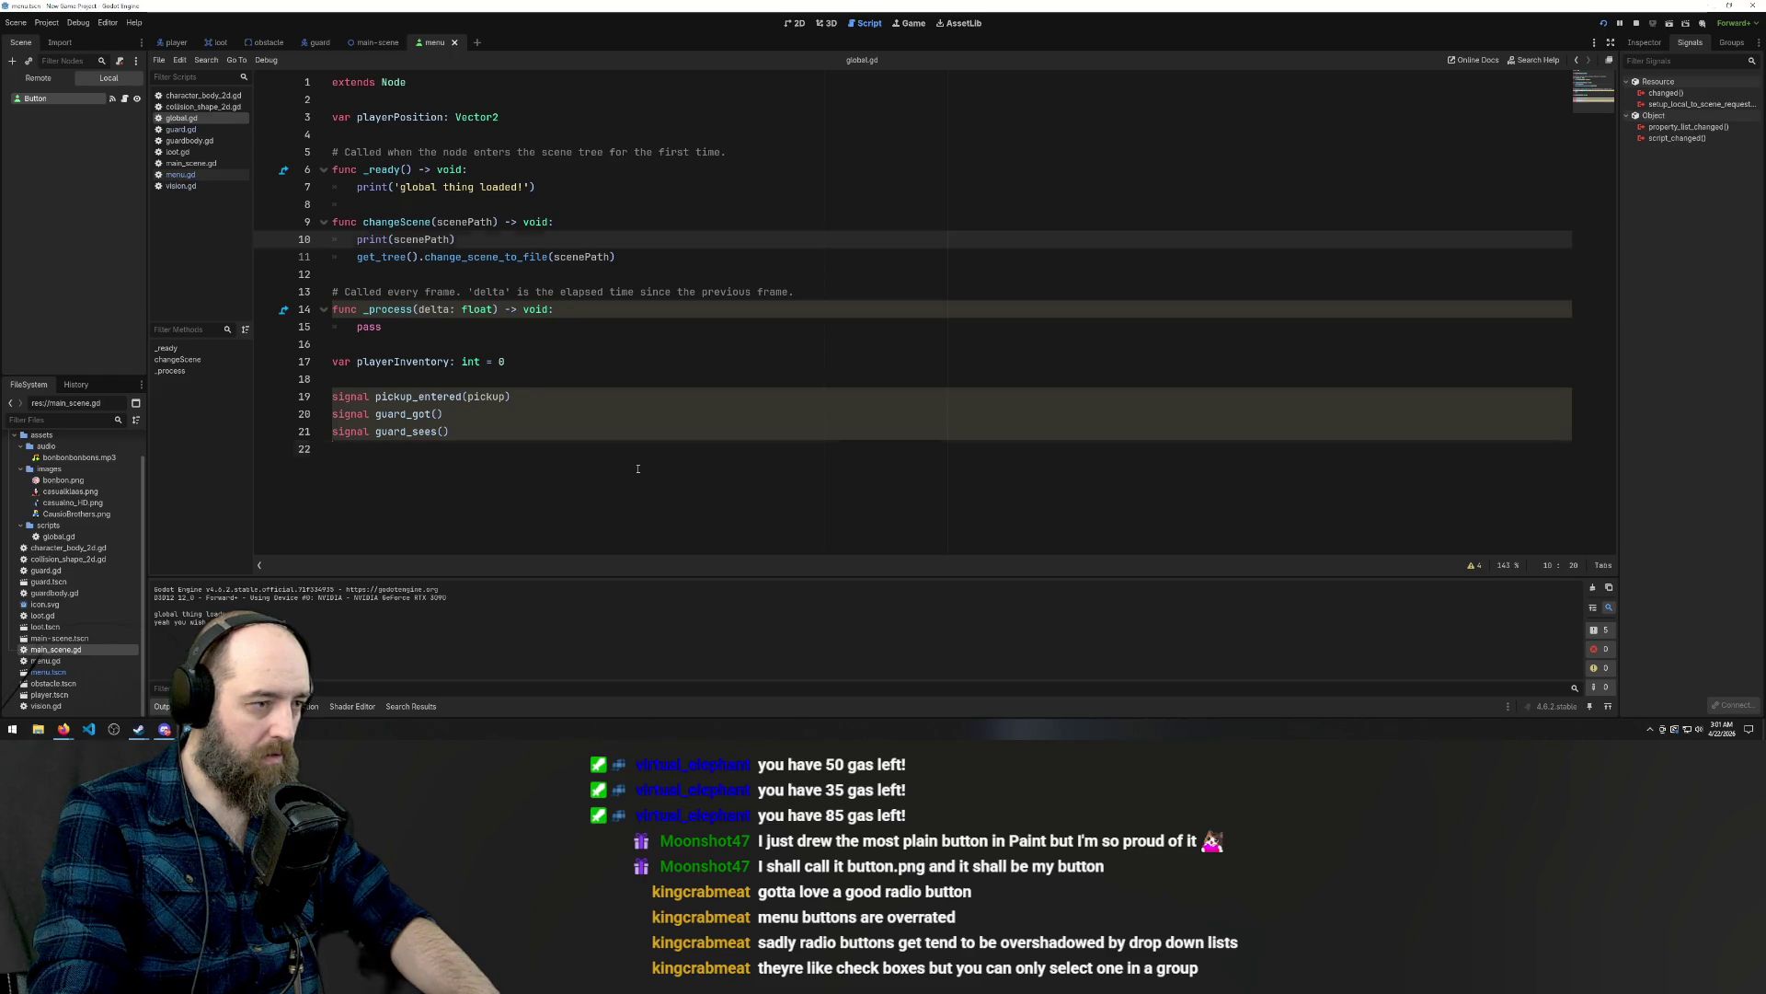
Run the game with F5 and press START, checking Output logs res://main_scene.gd.
click(638, 468)
key(F5)
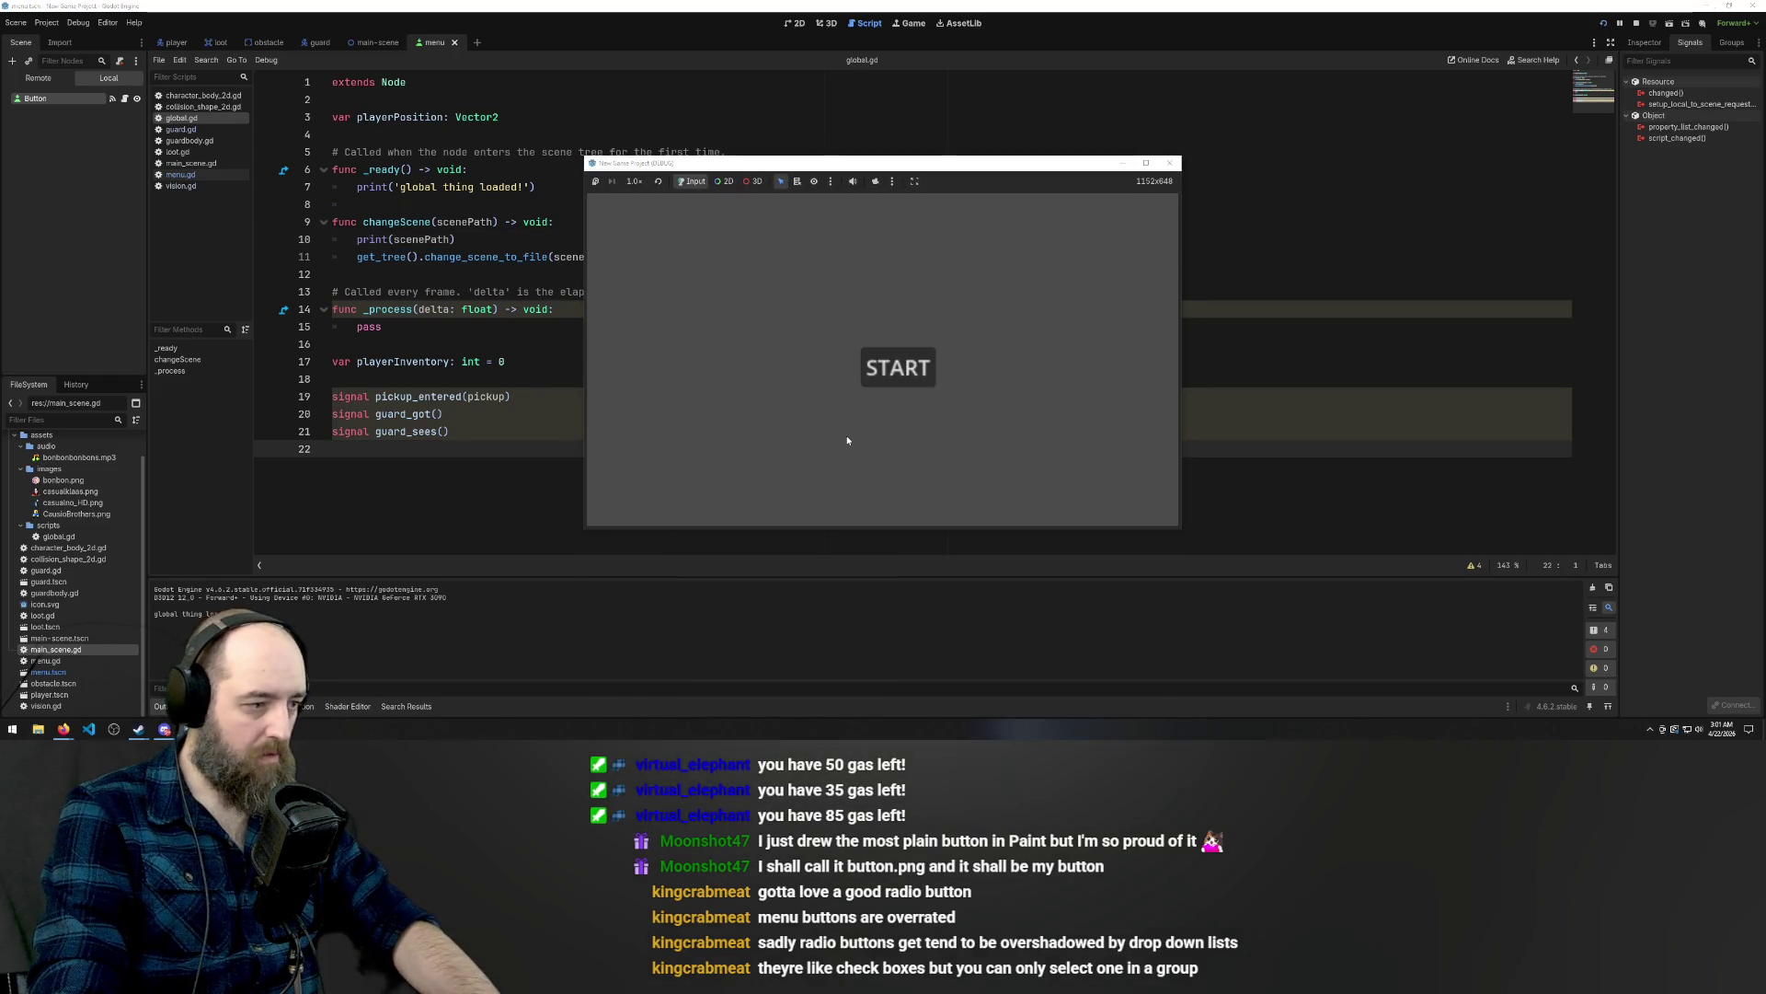
click(910, 368)
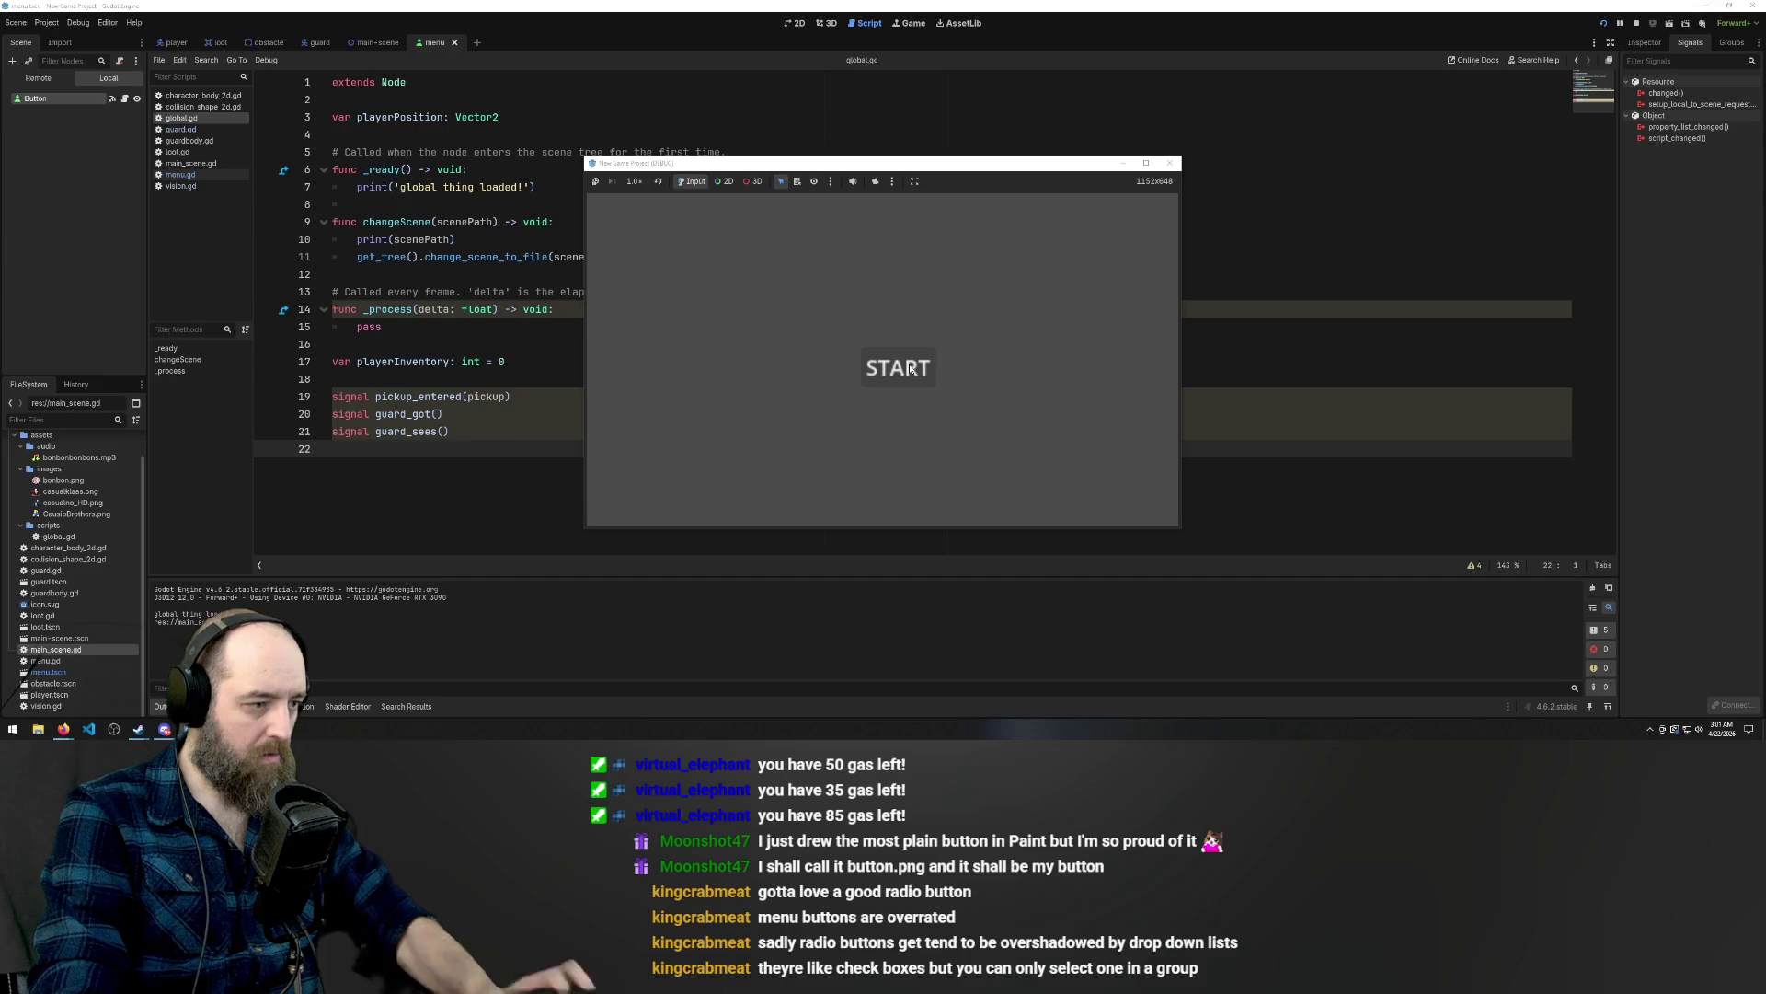
click(404, 261)
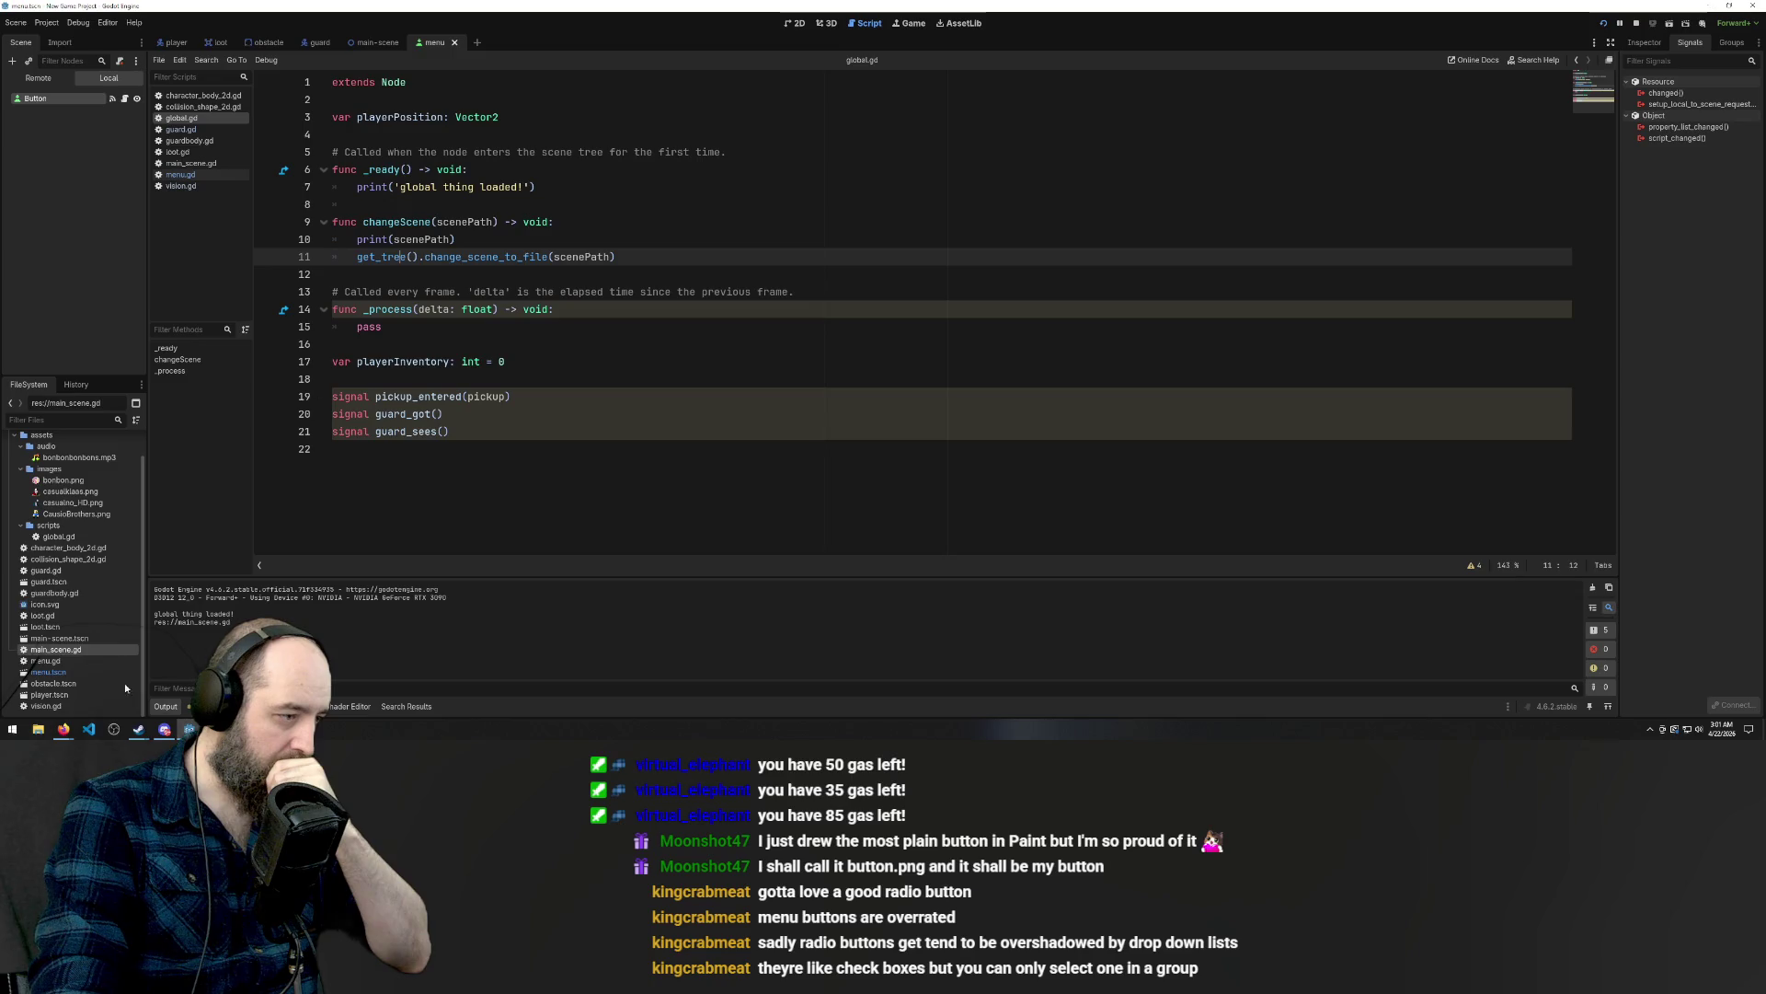
mouse_move(63, 728)
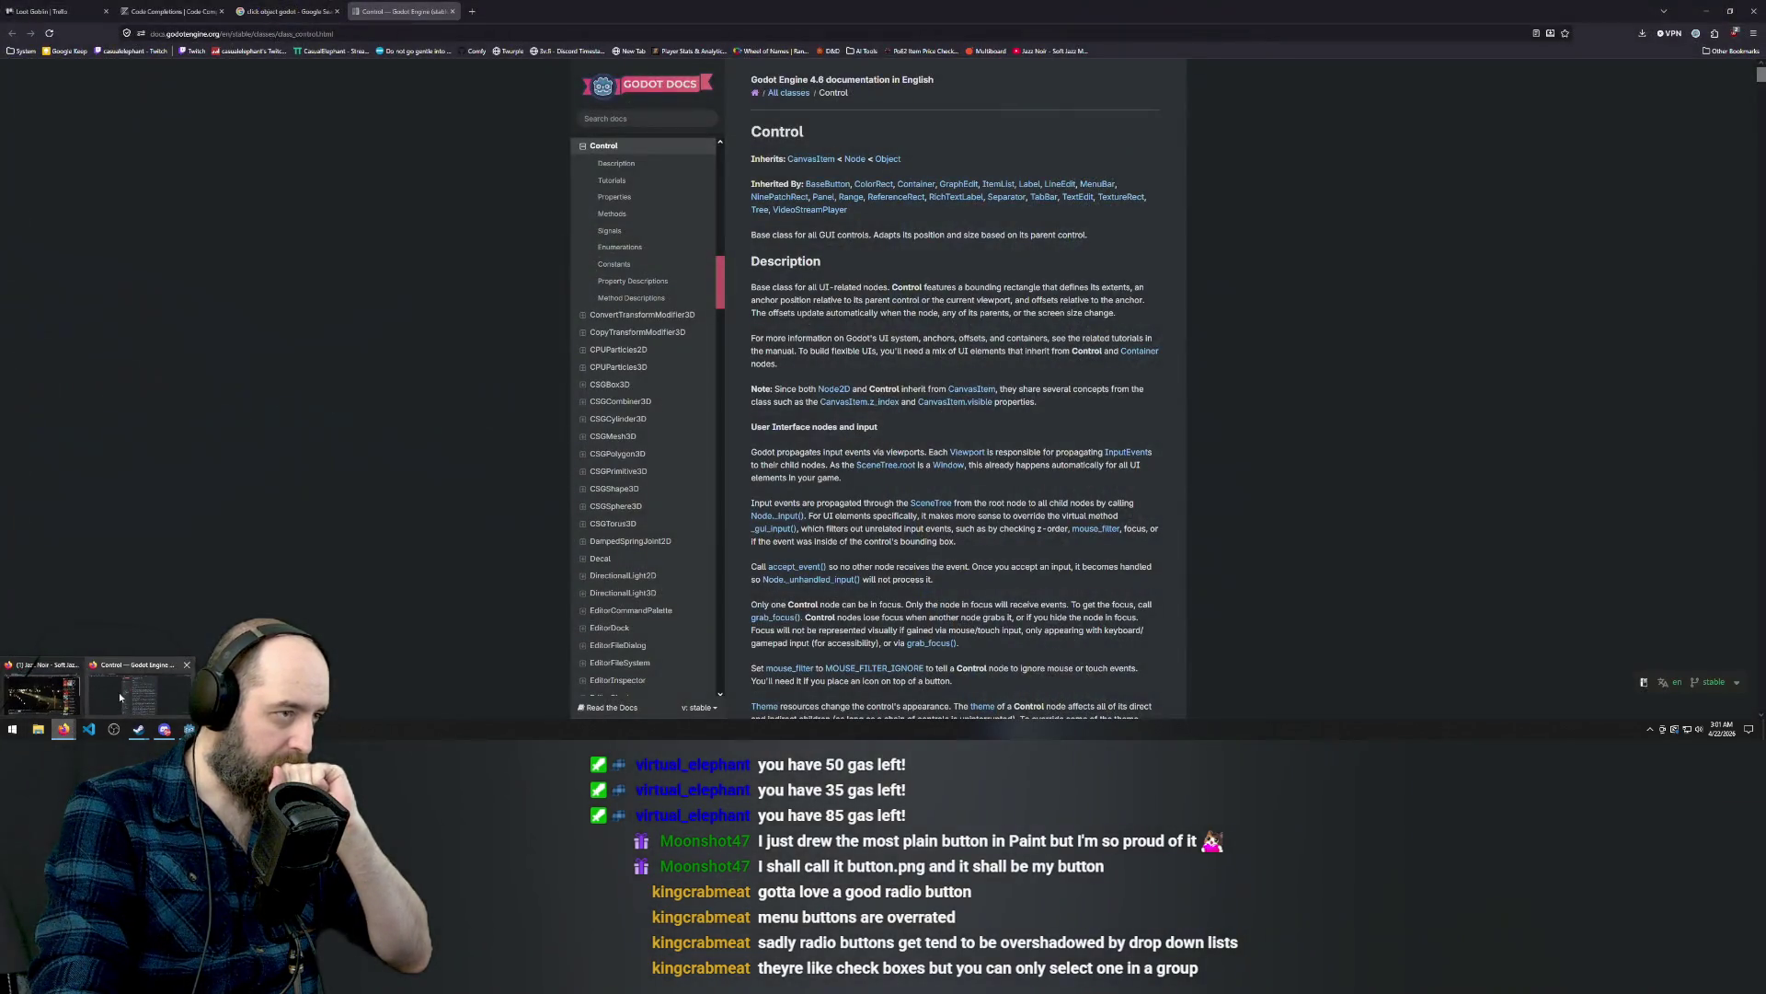
click(119, 692)
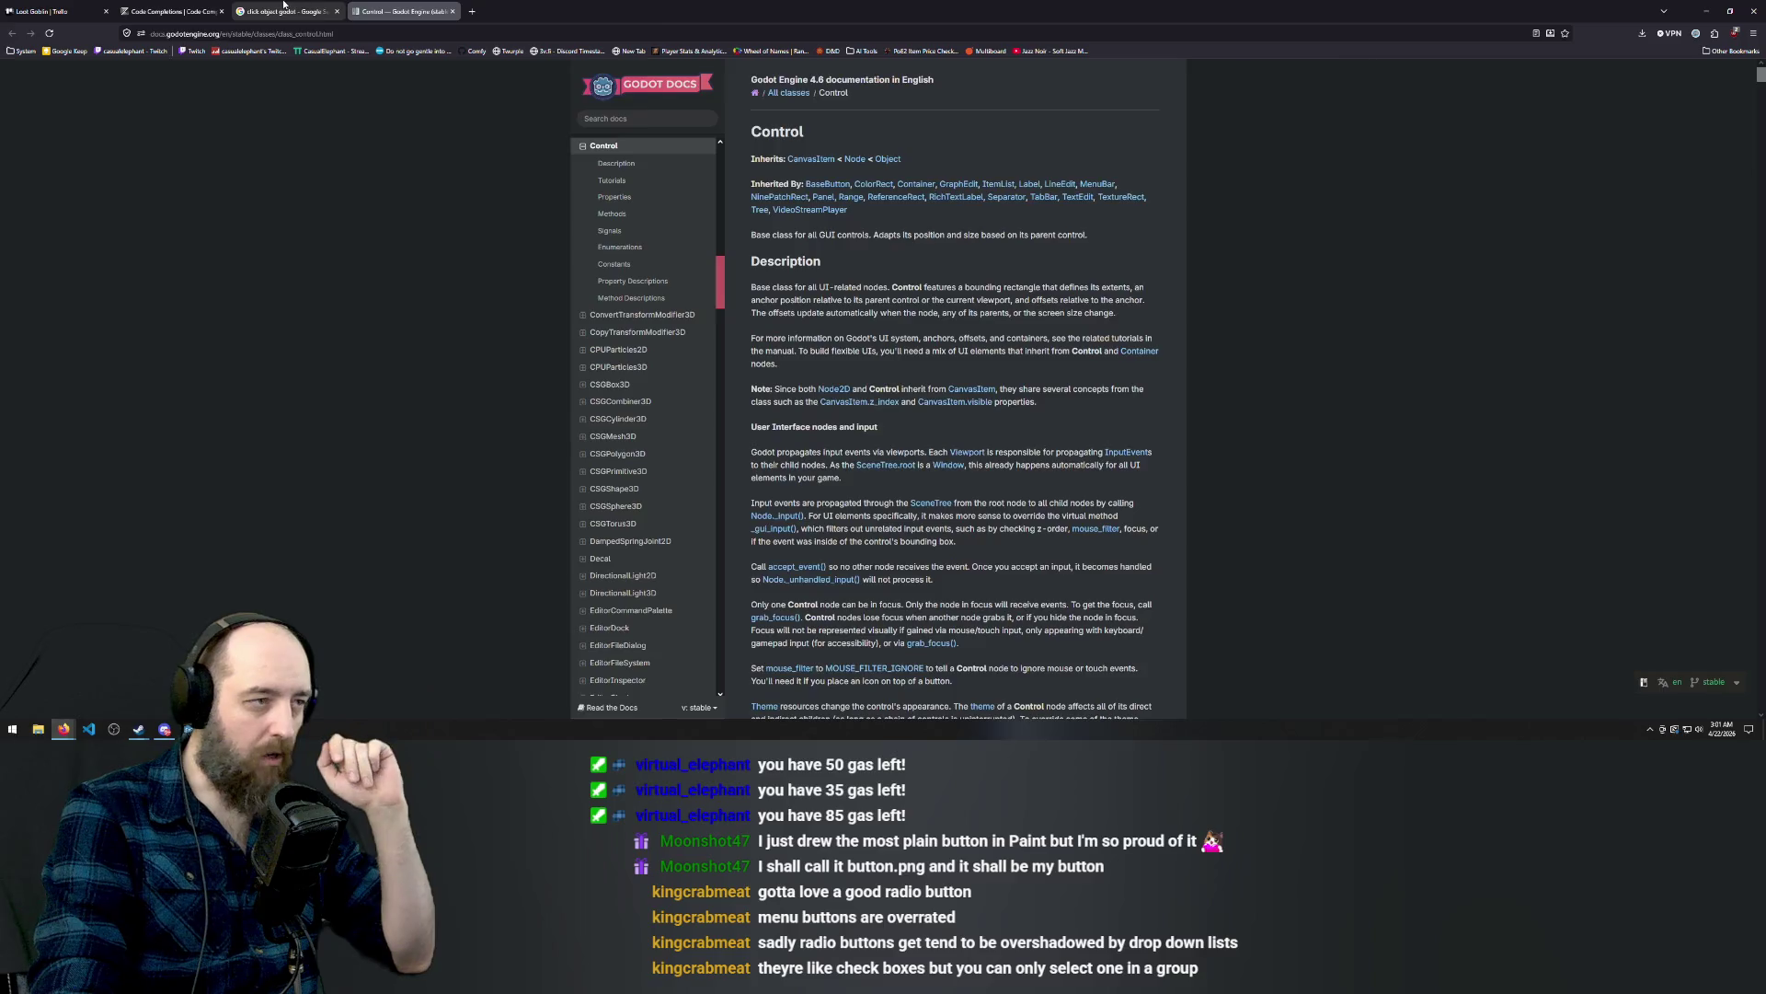
click(304, 11)
key(alt+Left)
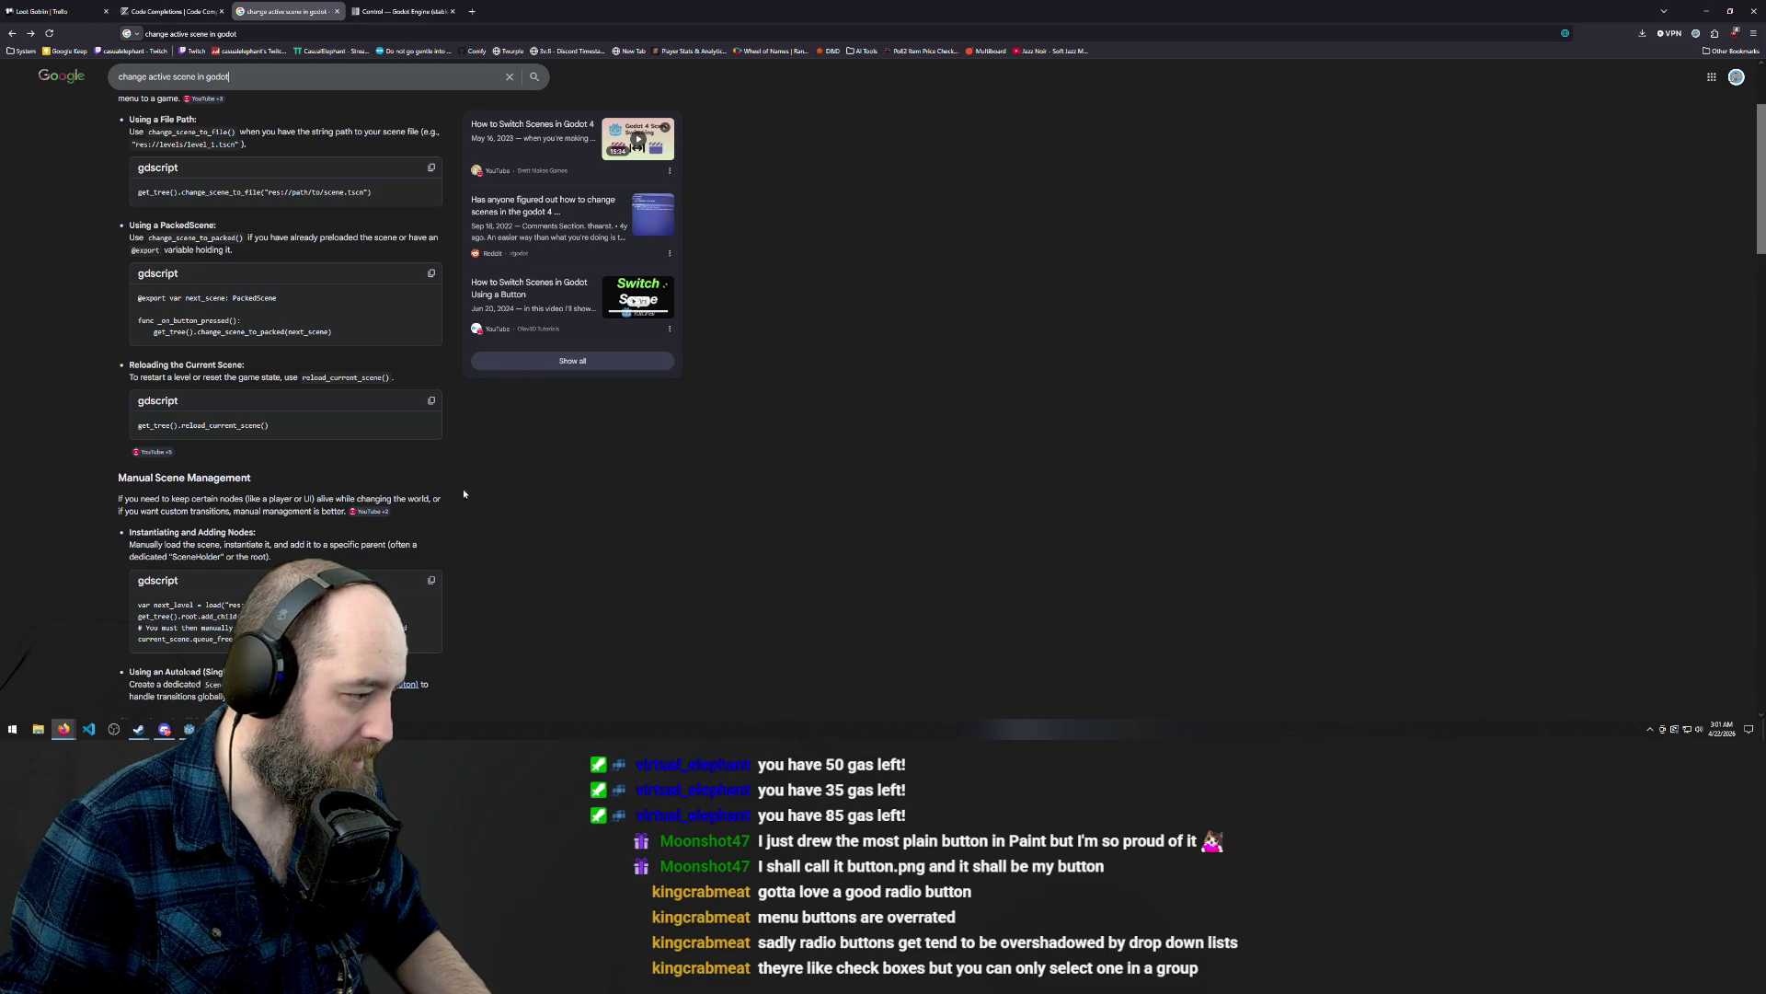
scroll(464, 475, down, 1)
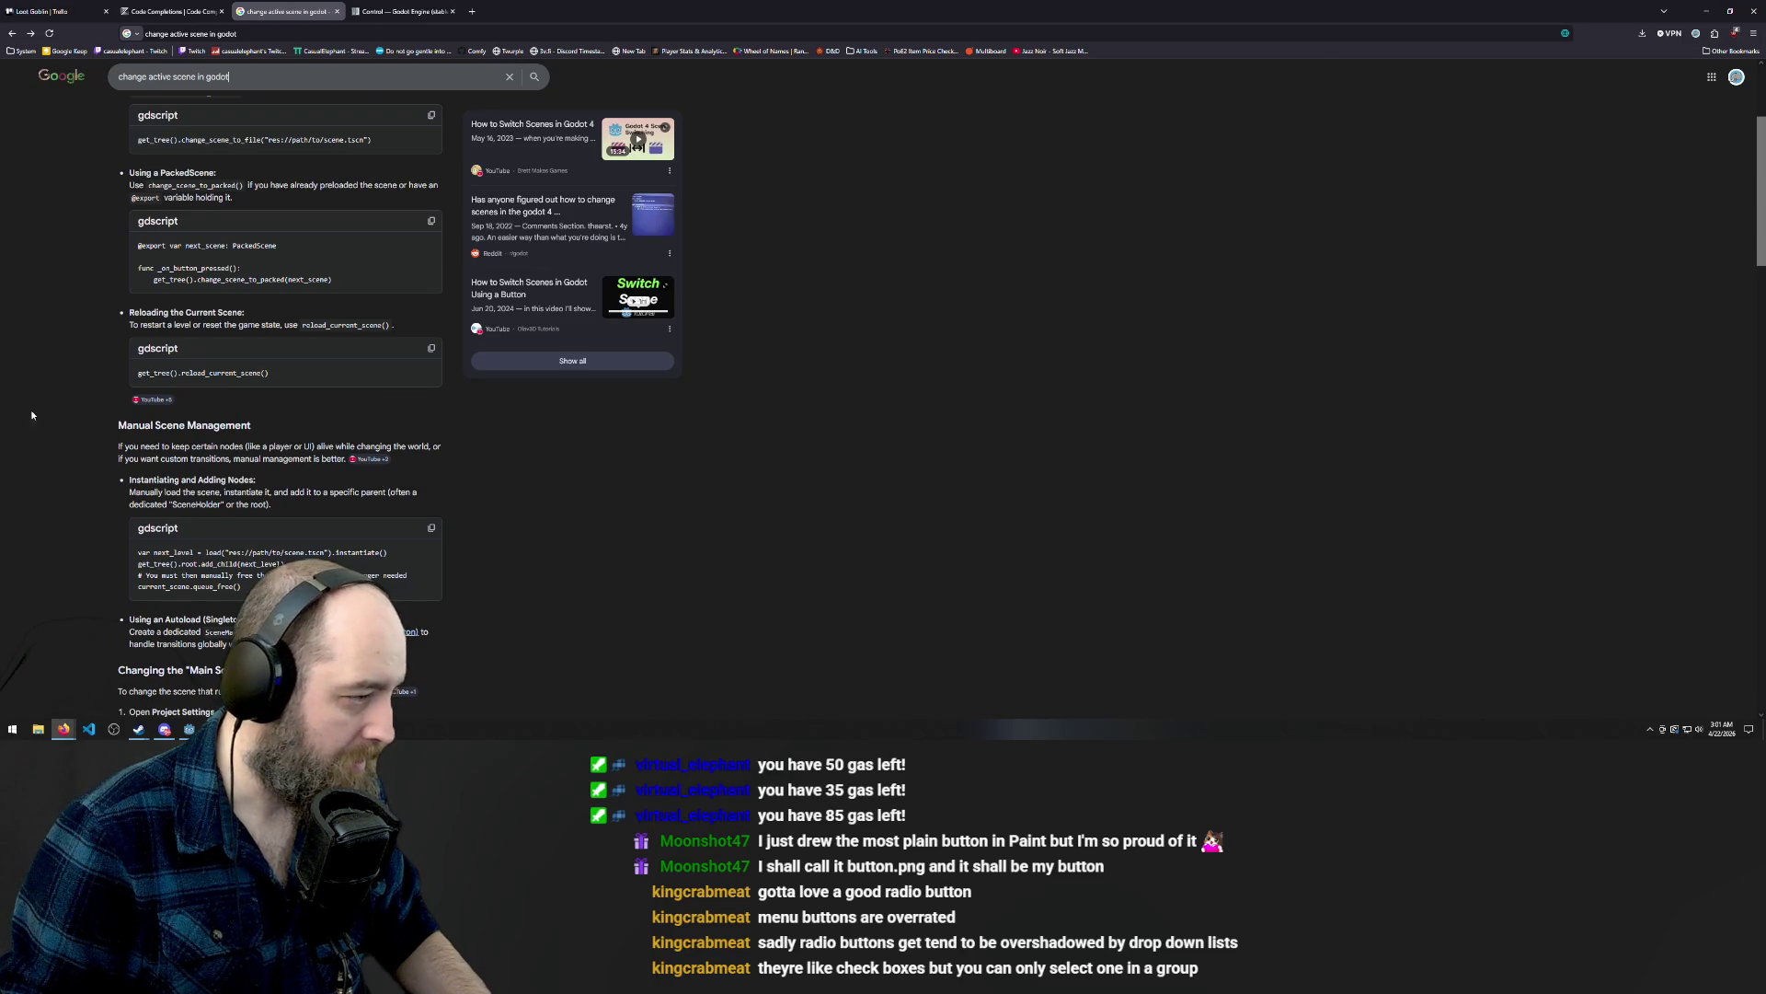
scroll(87, 394, down, 2)
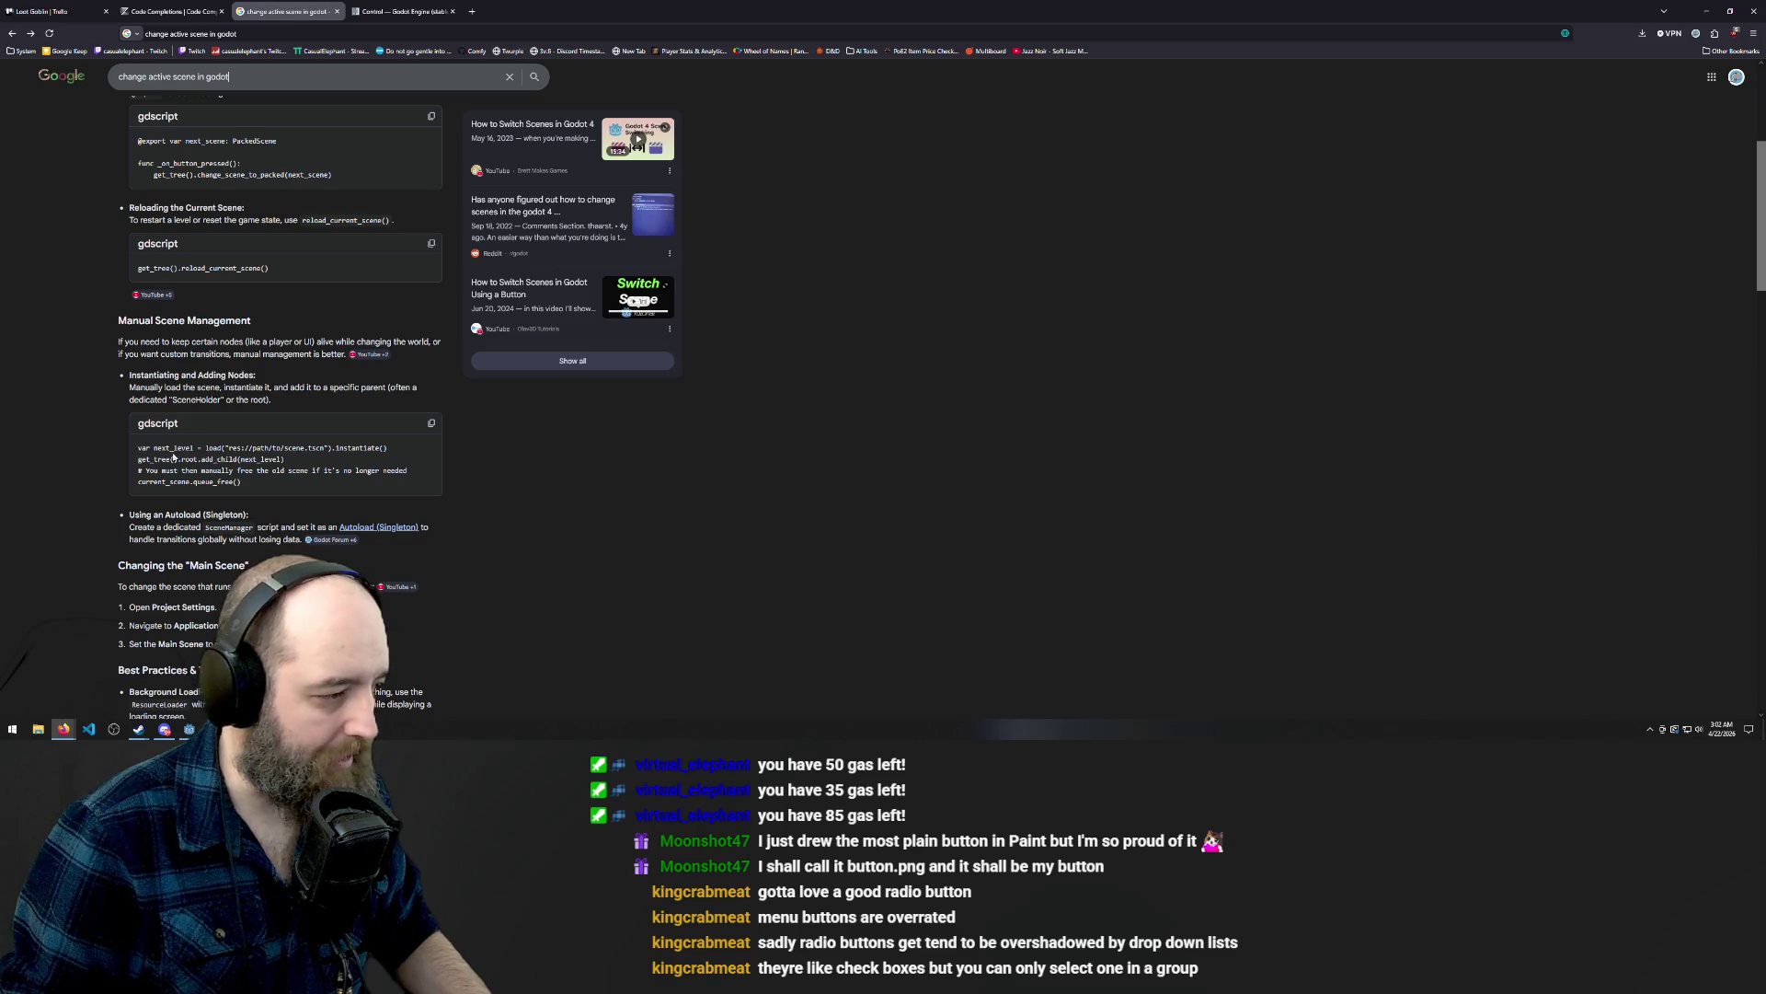
click(1707, 11)
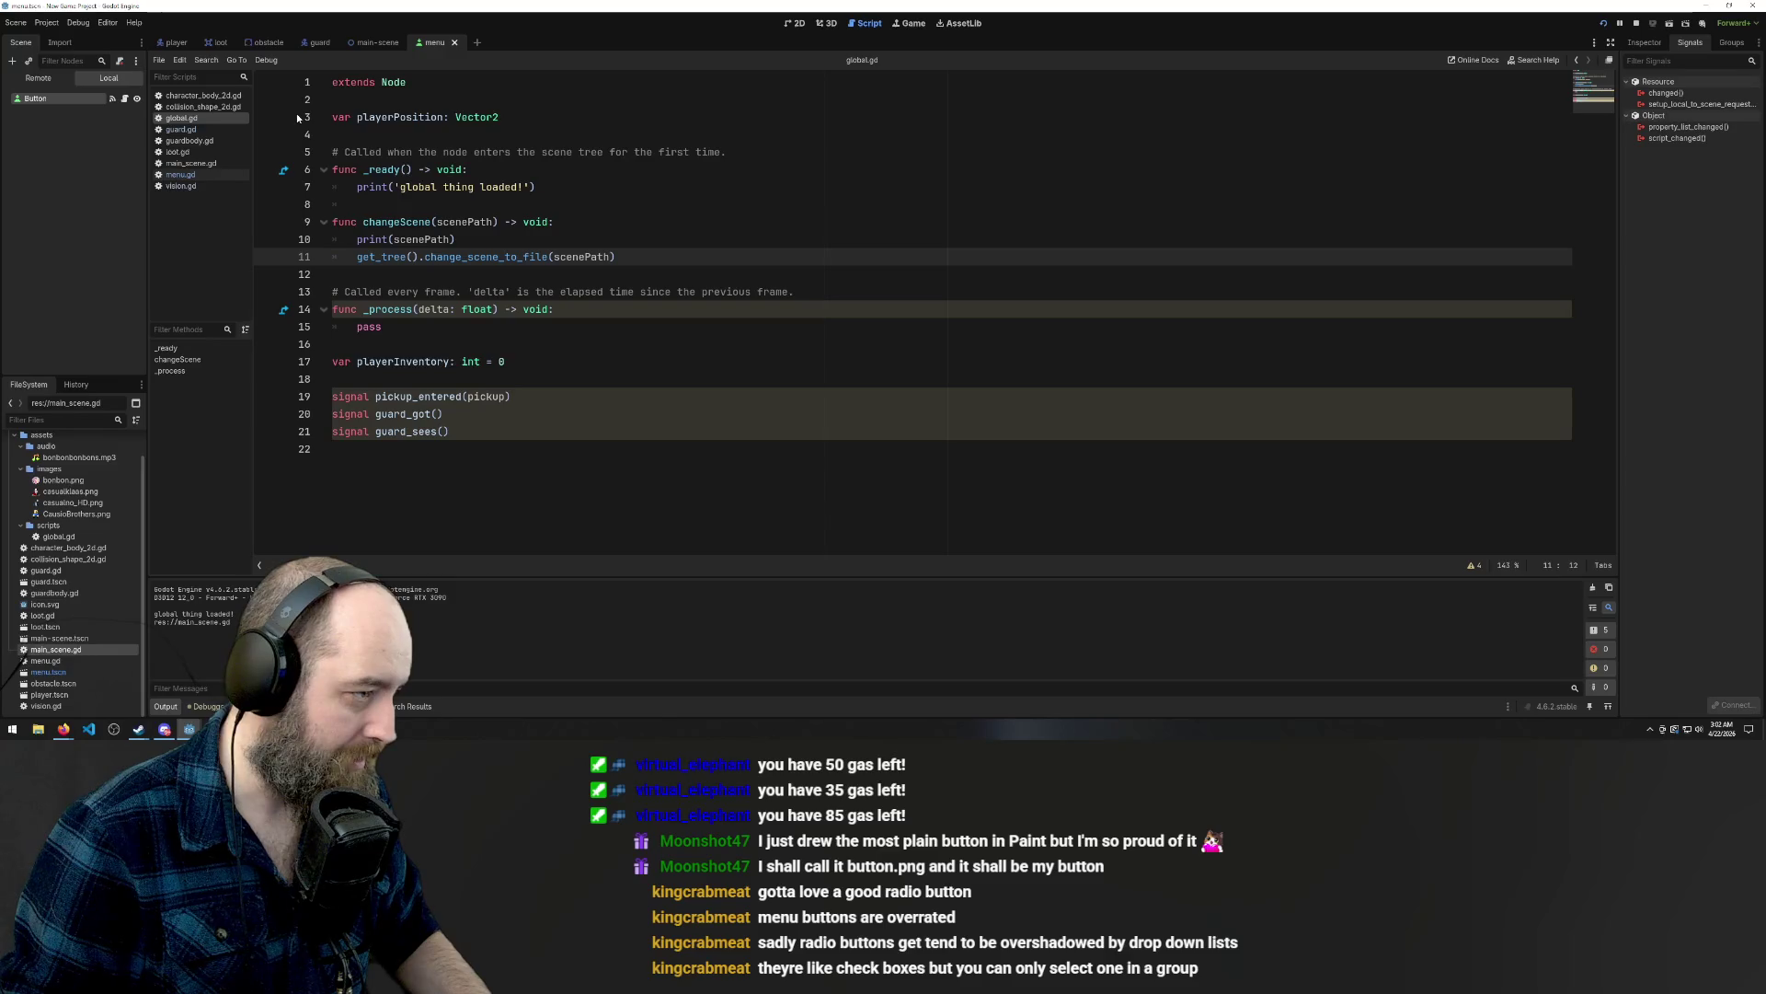
Remove the print(scenePath) debug line from changeScene in global.gd.
click(489, 289)
click(457, 221)
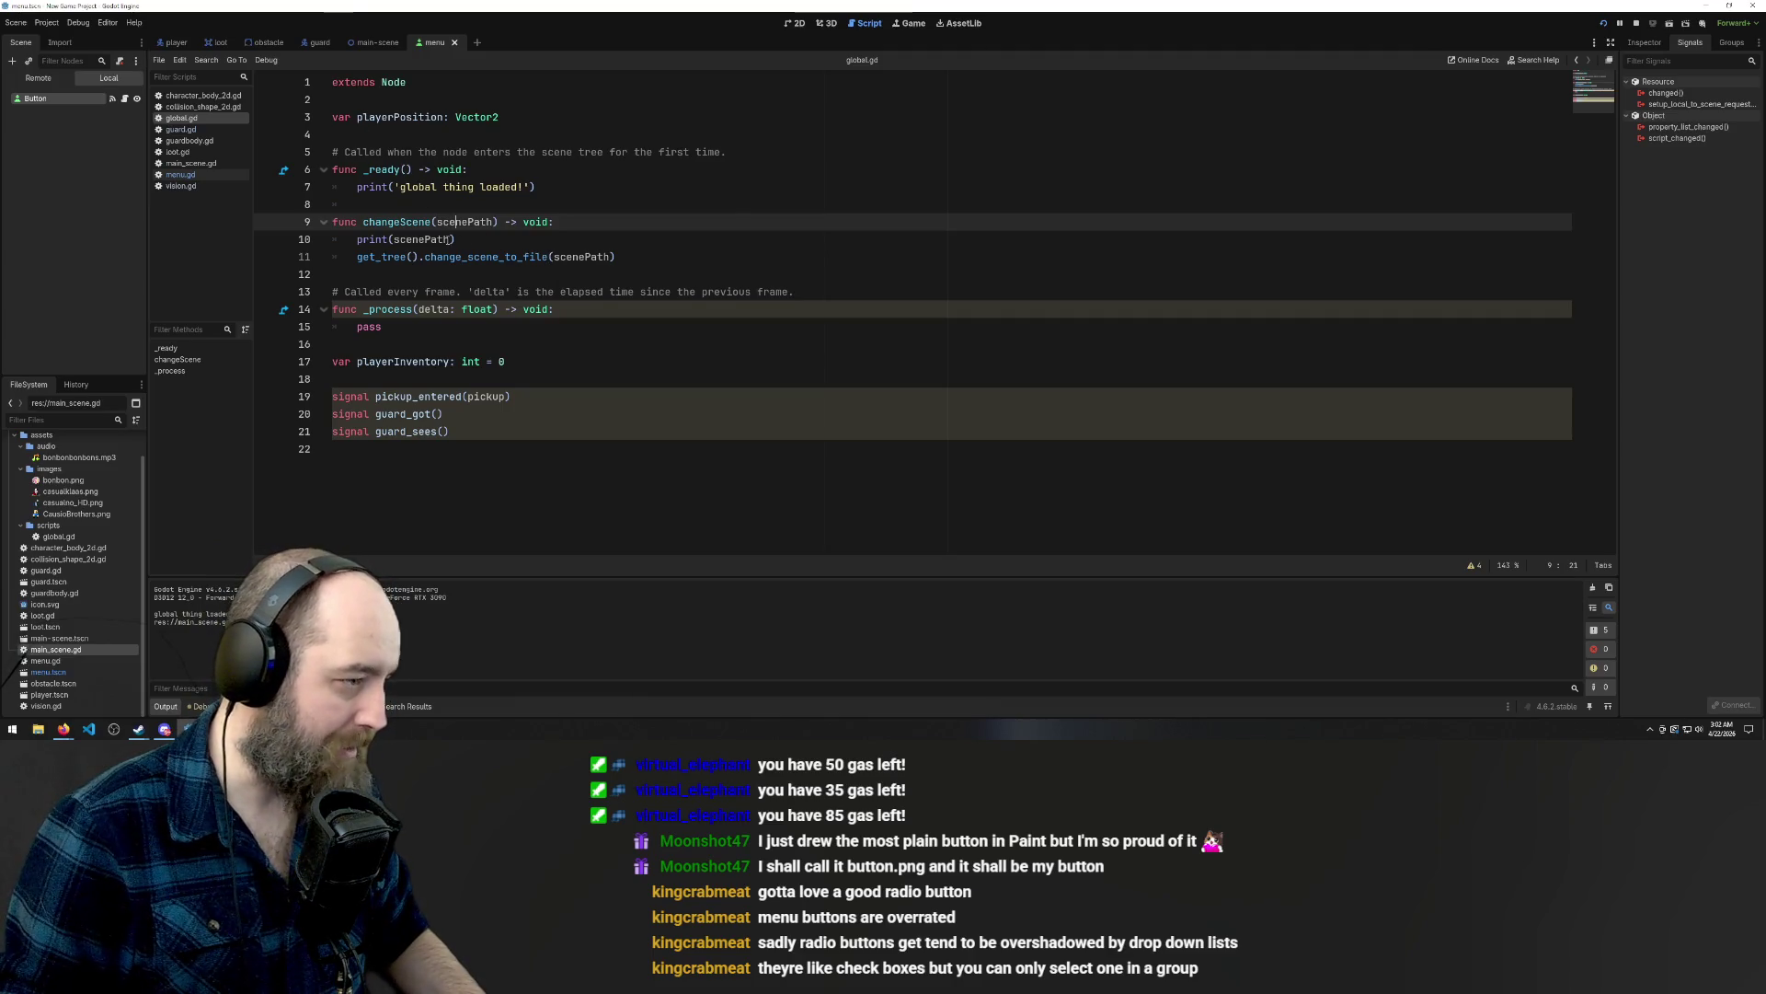
key(ctrl+z)
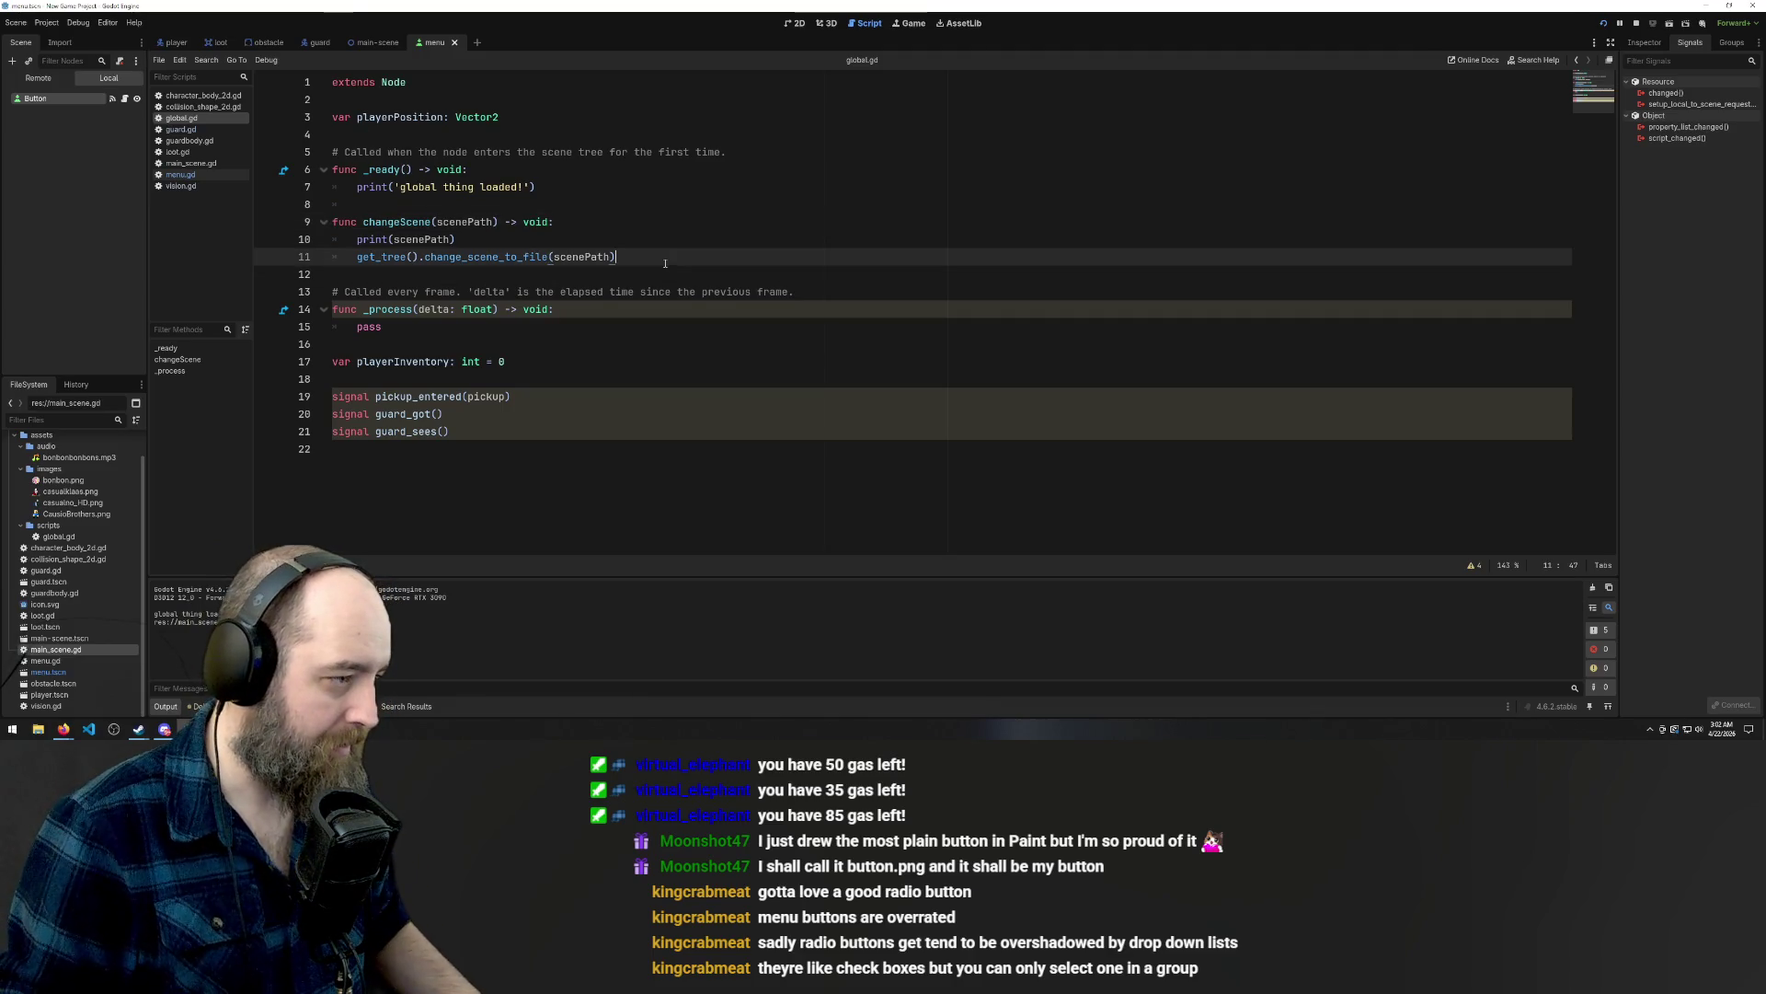
key(ctrl+z)
key(ctrl+z)
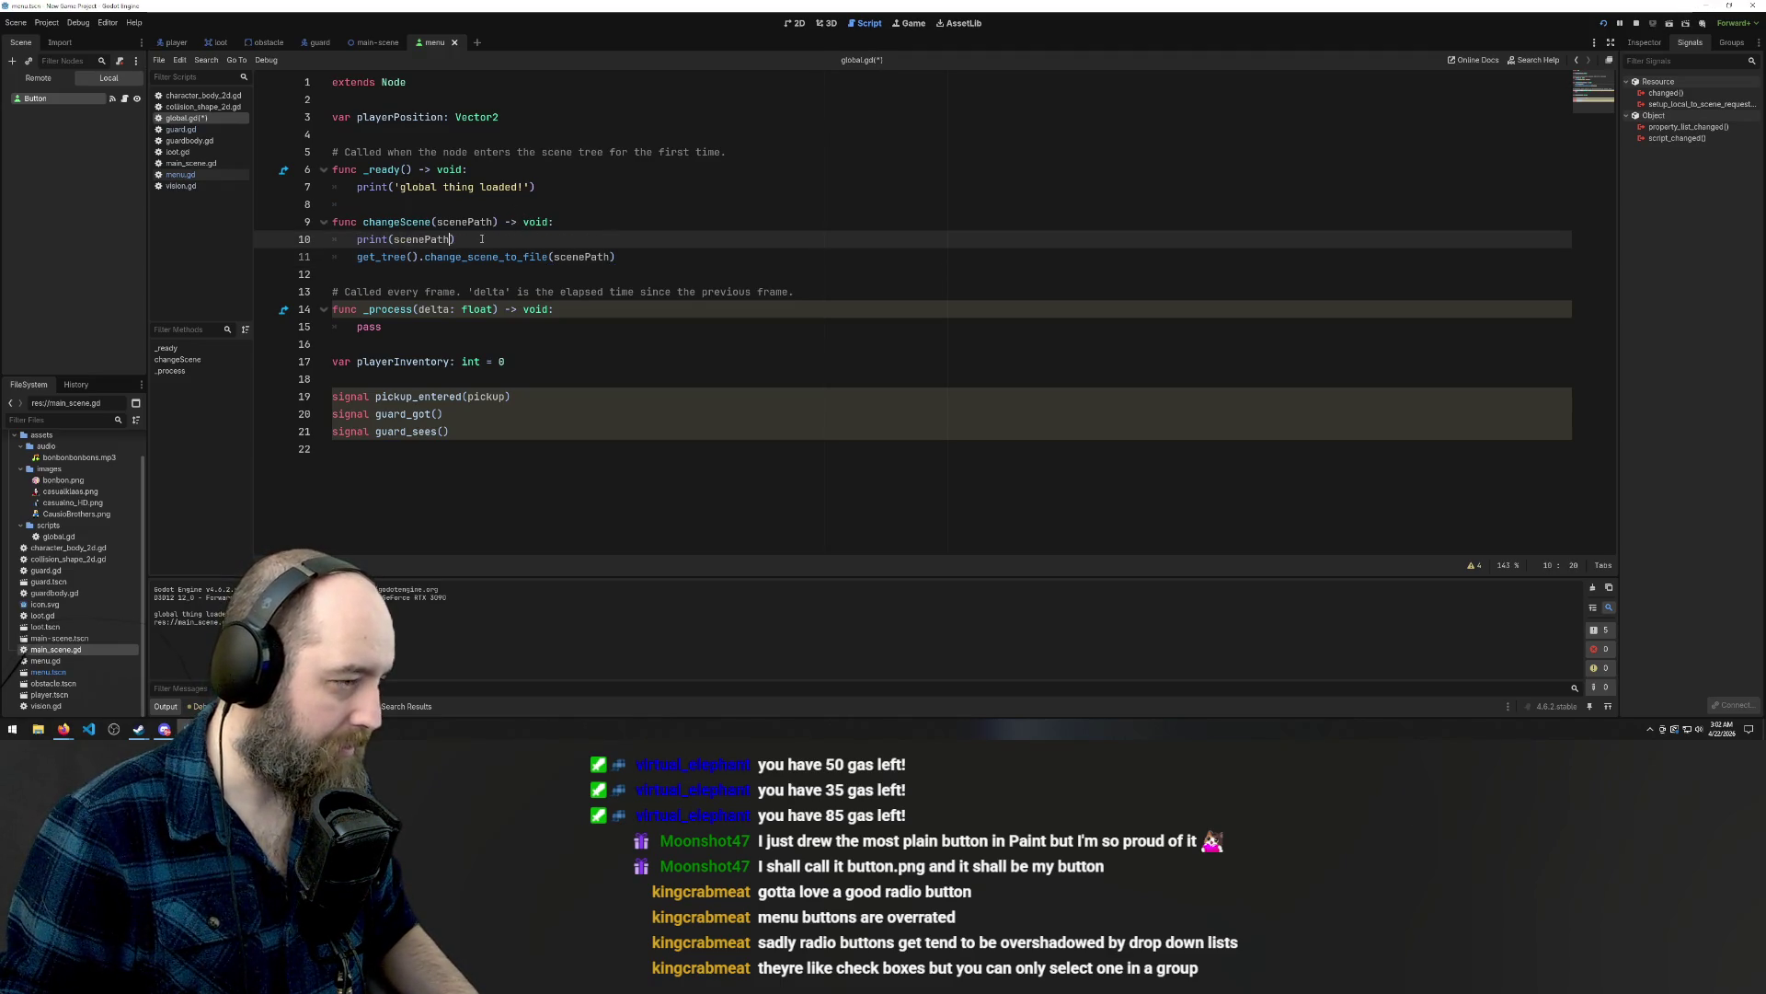
key(shift+Home)
key(BackSpace)
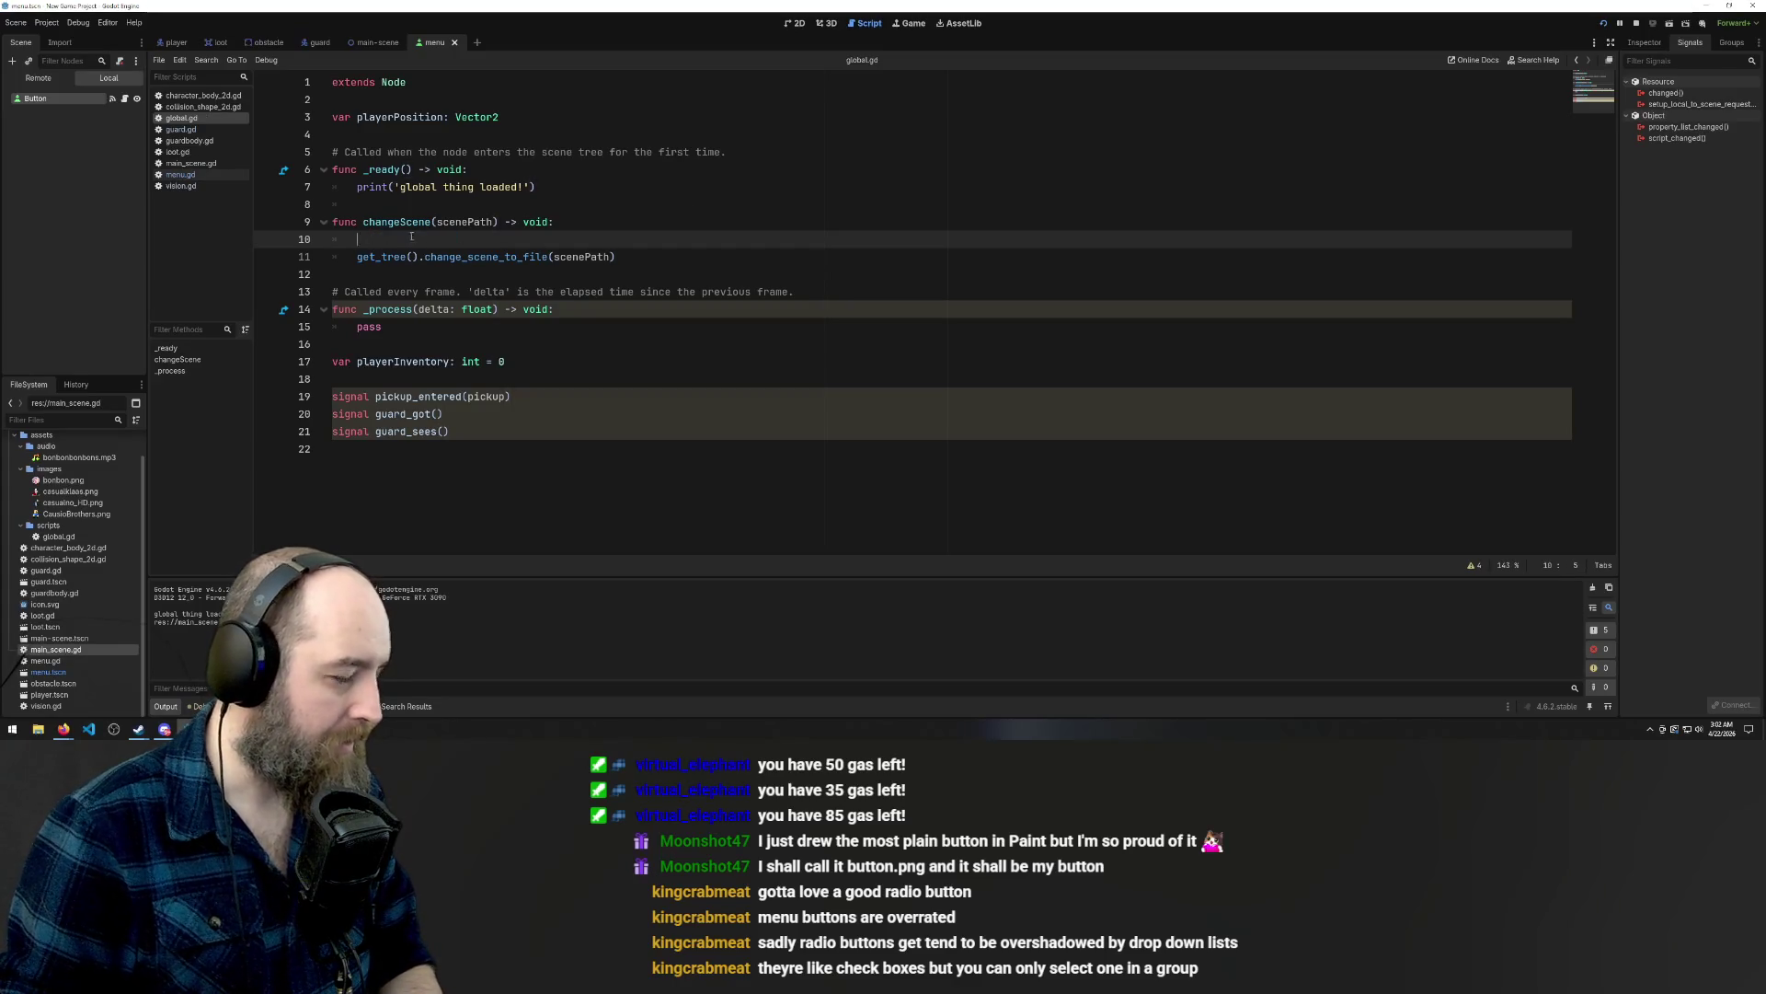
Pass scene instead of scenePath to change_scene_to_file and start a 'var scene' line on line 10.
double_click(582, 257)
text(scene)
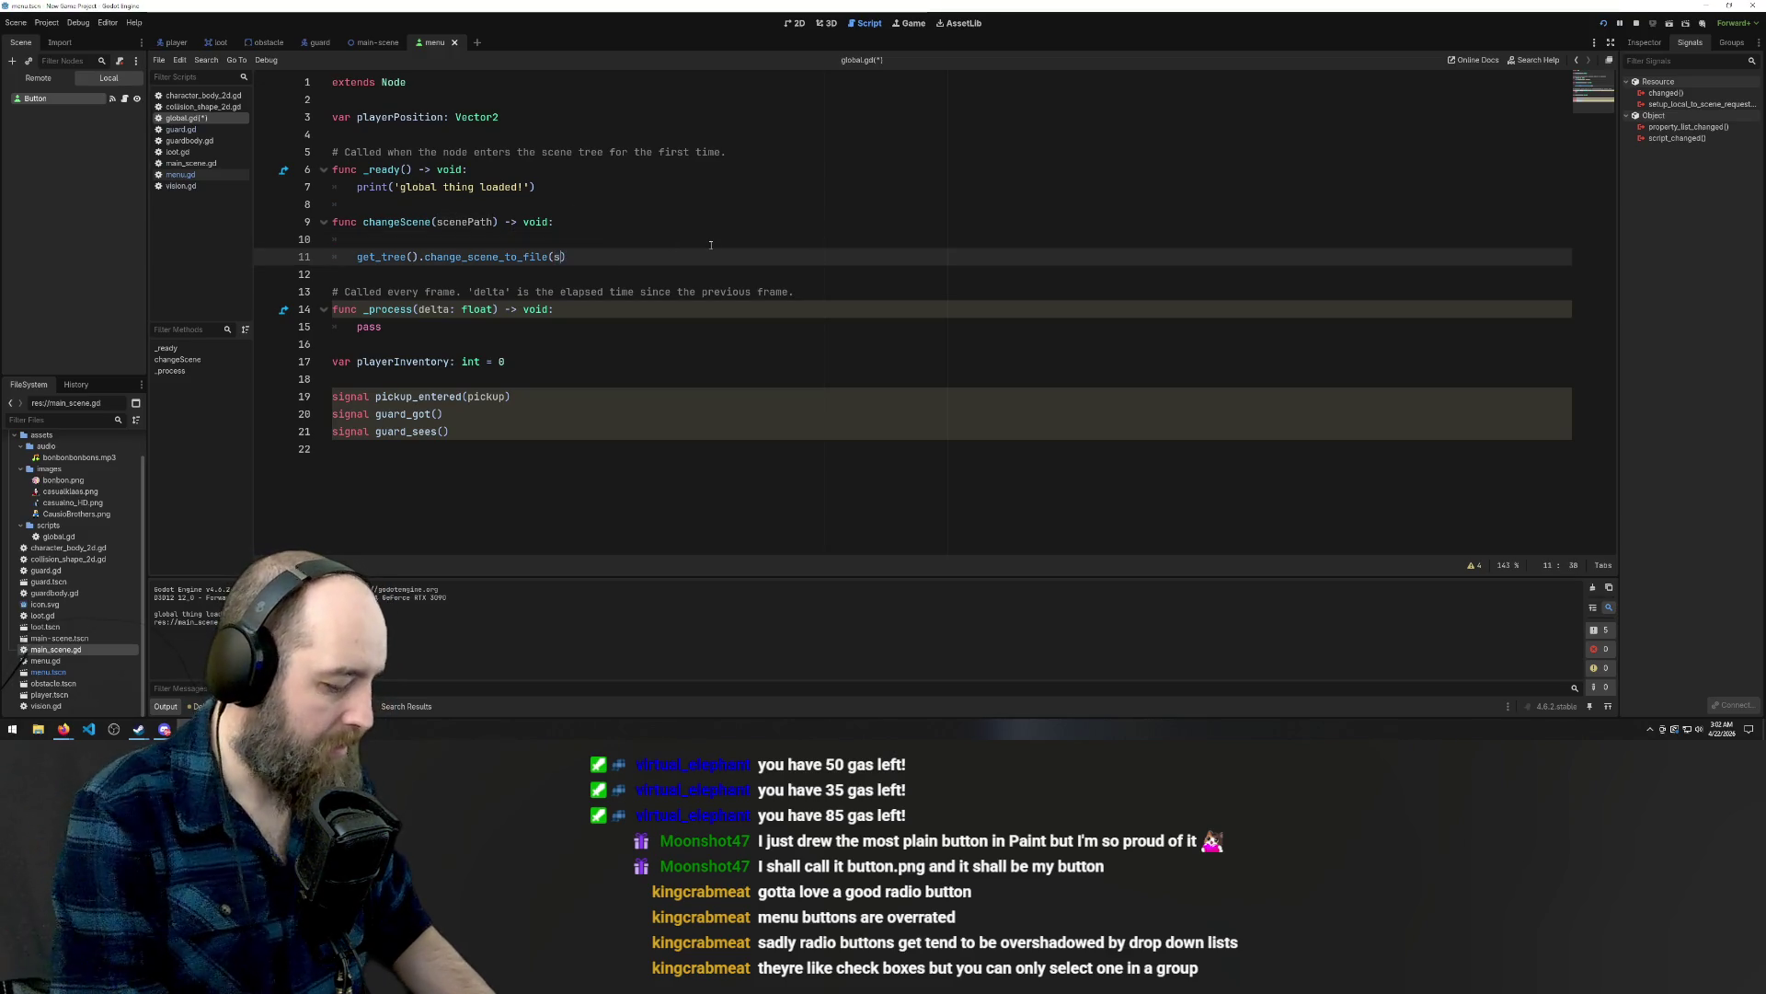
click(477, 236)
text(l)
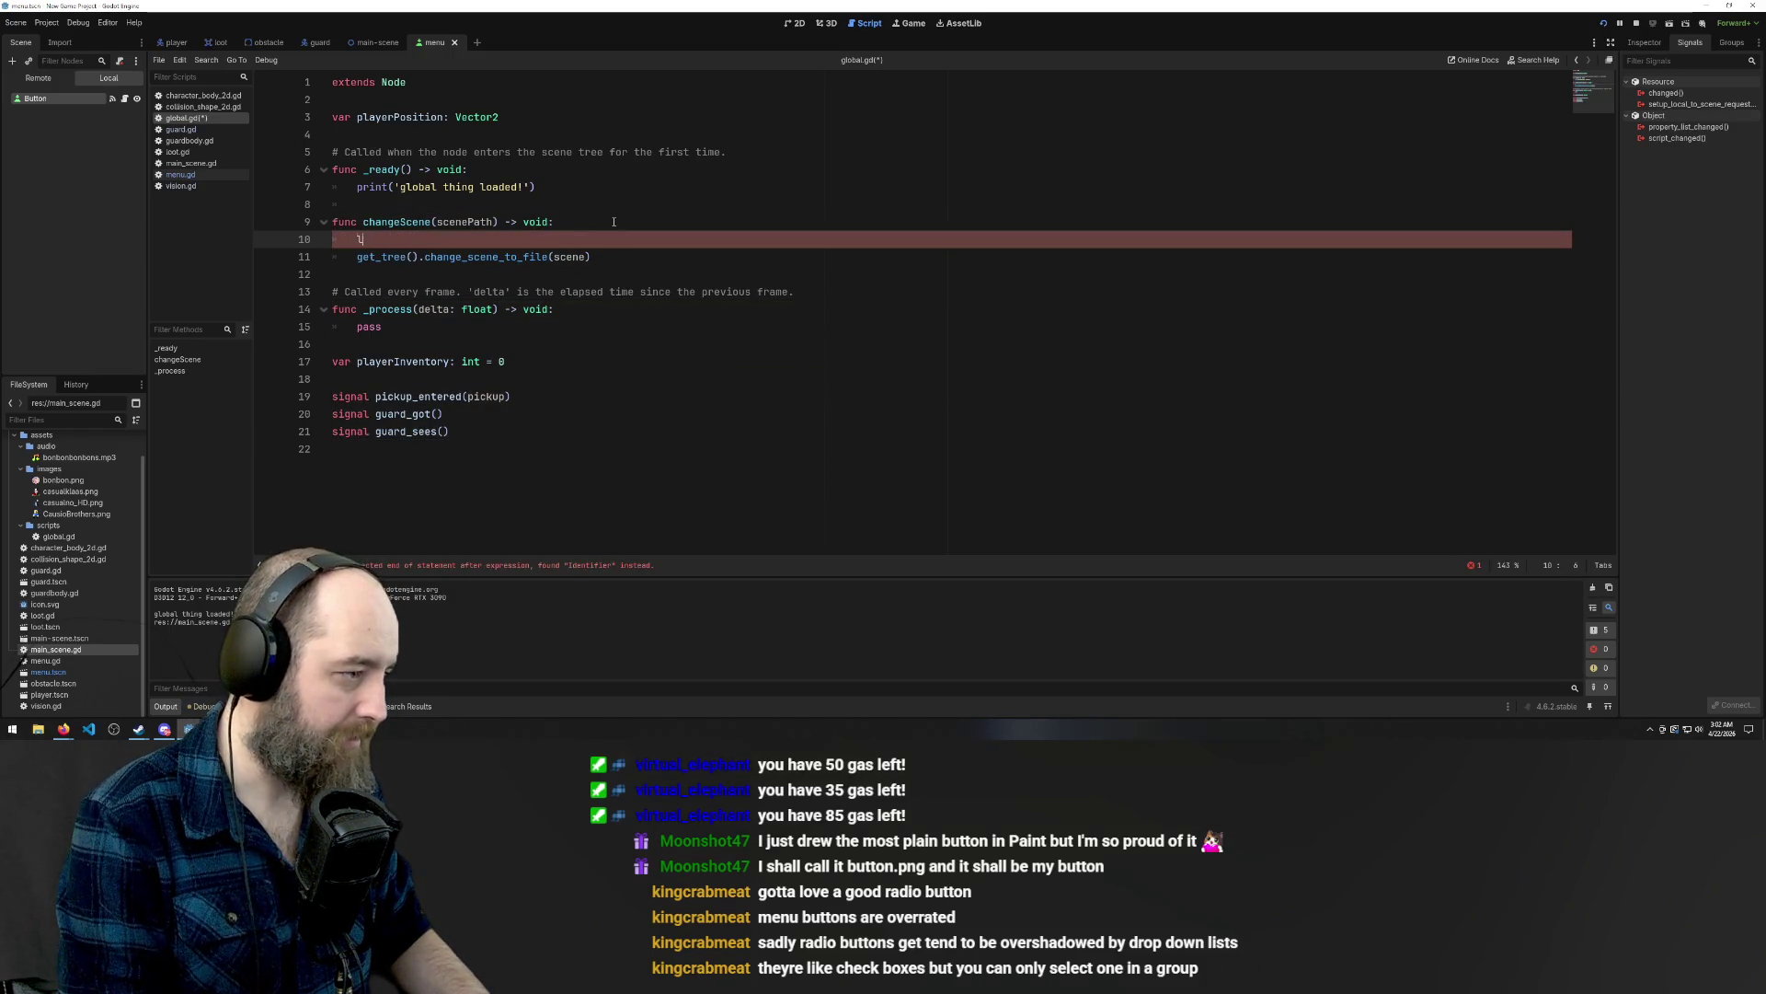
text(et sc scene =)
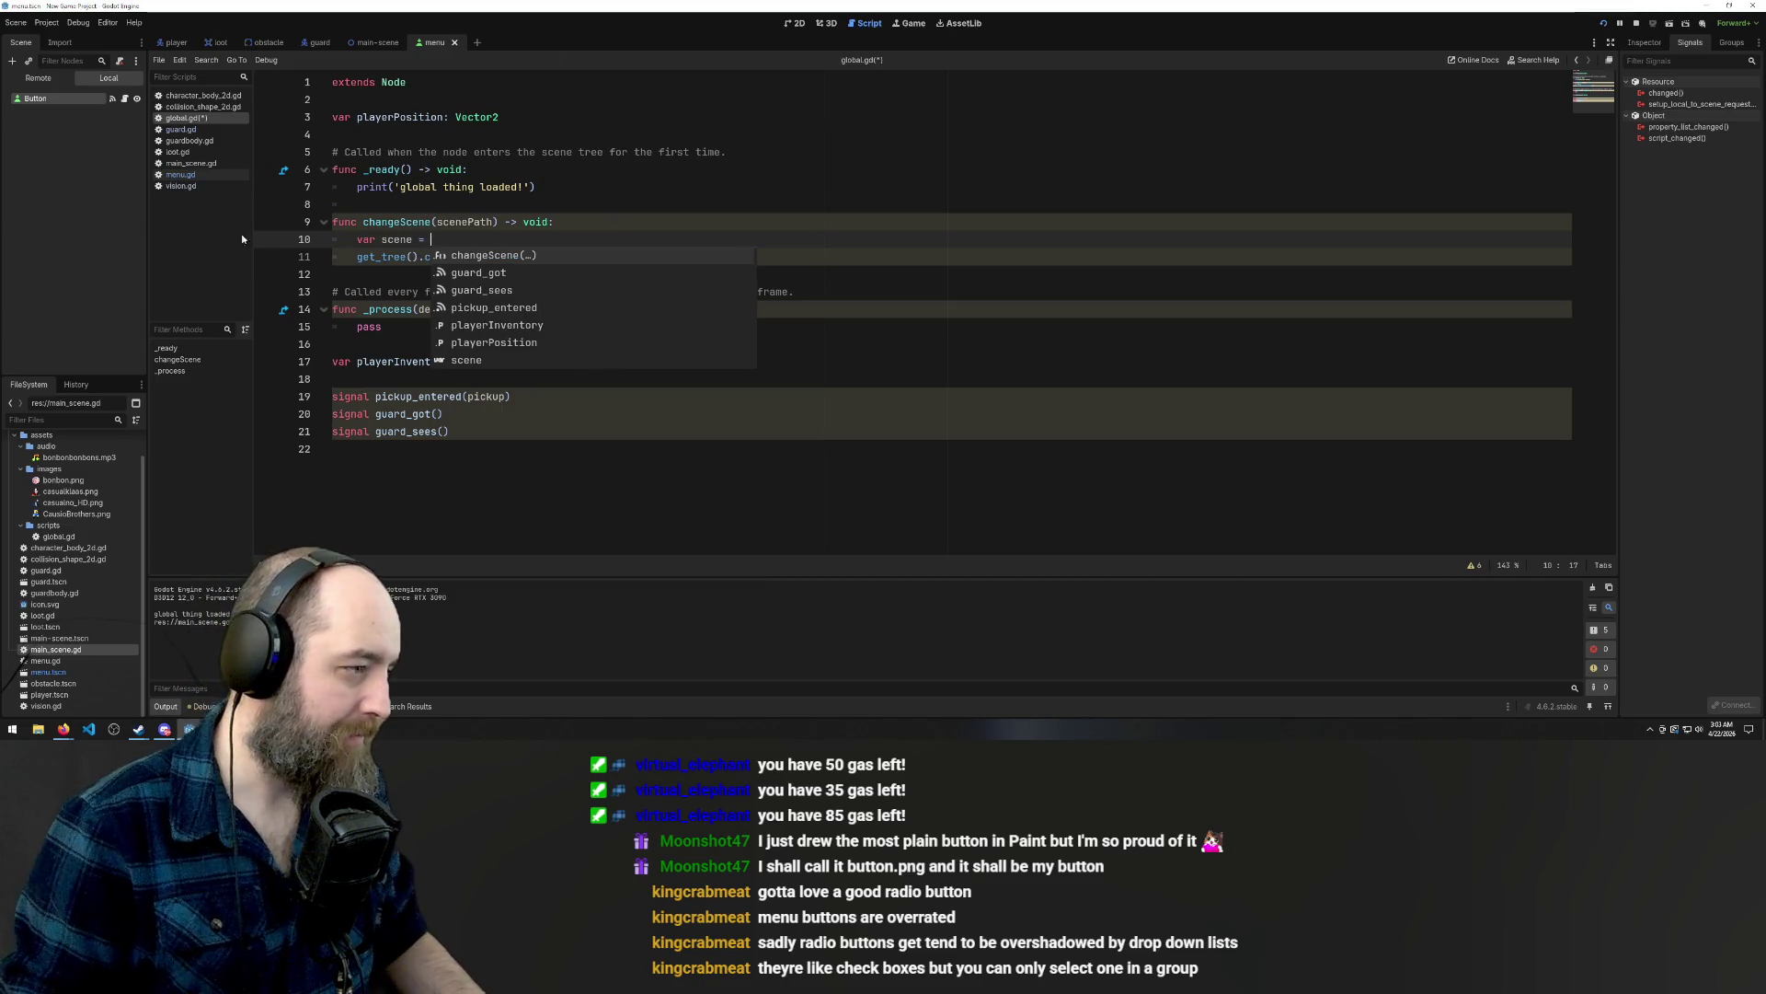
click(520, 187)
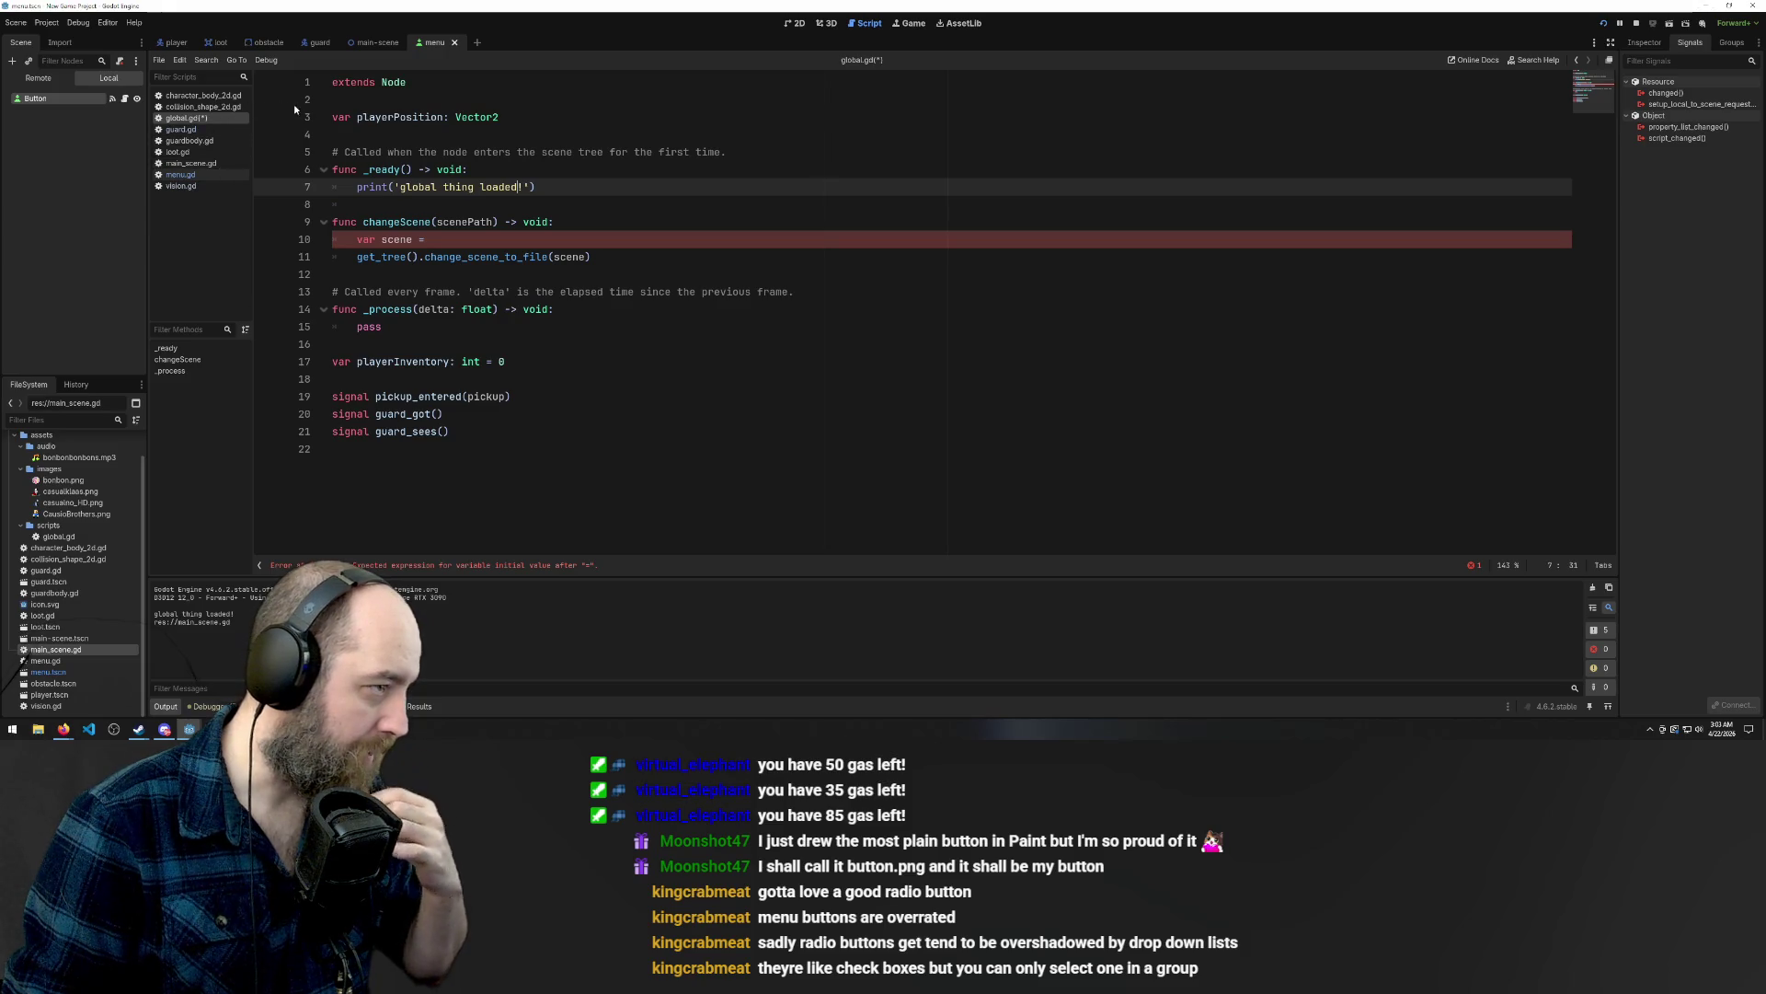
click(311, 42)
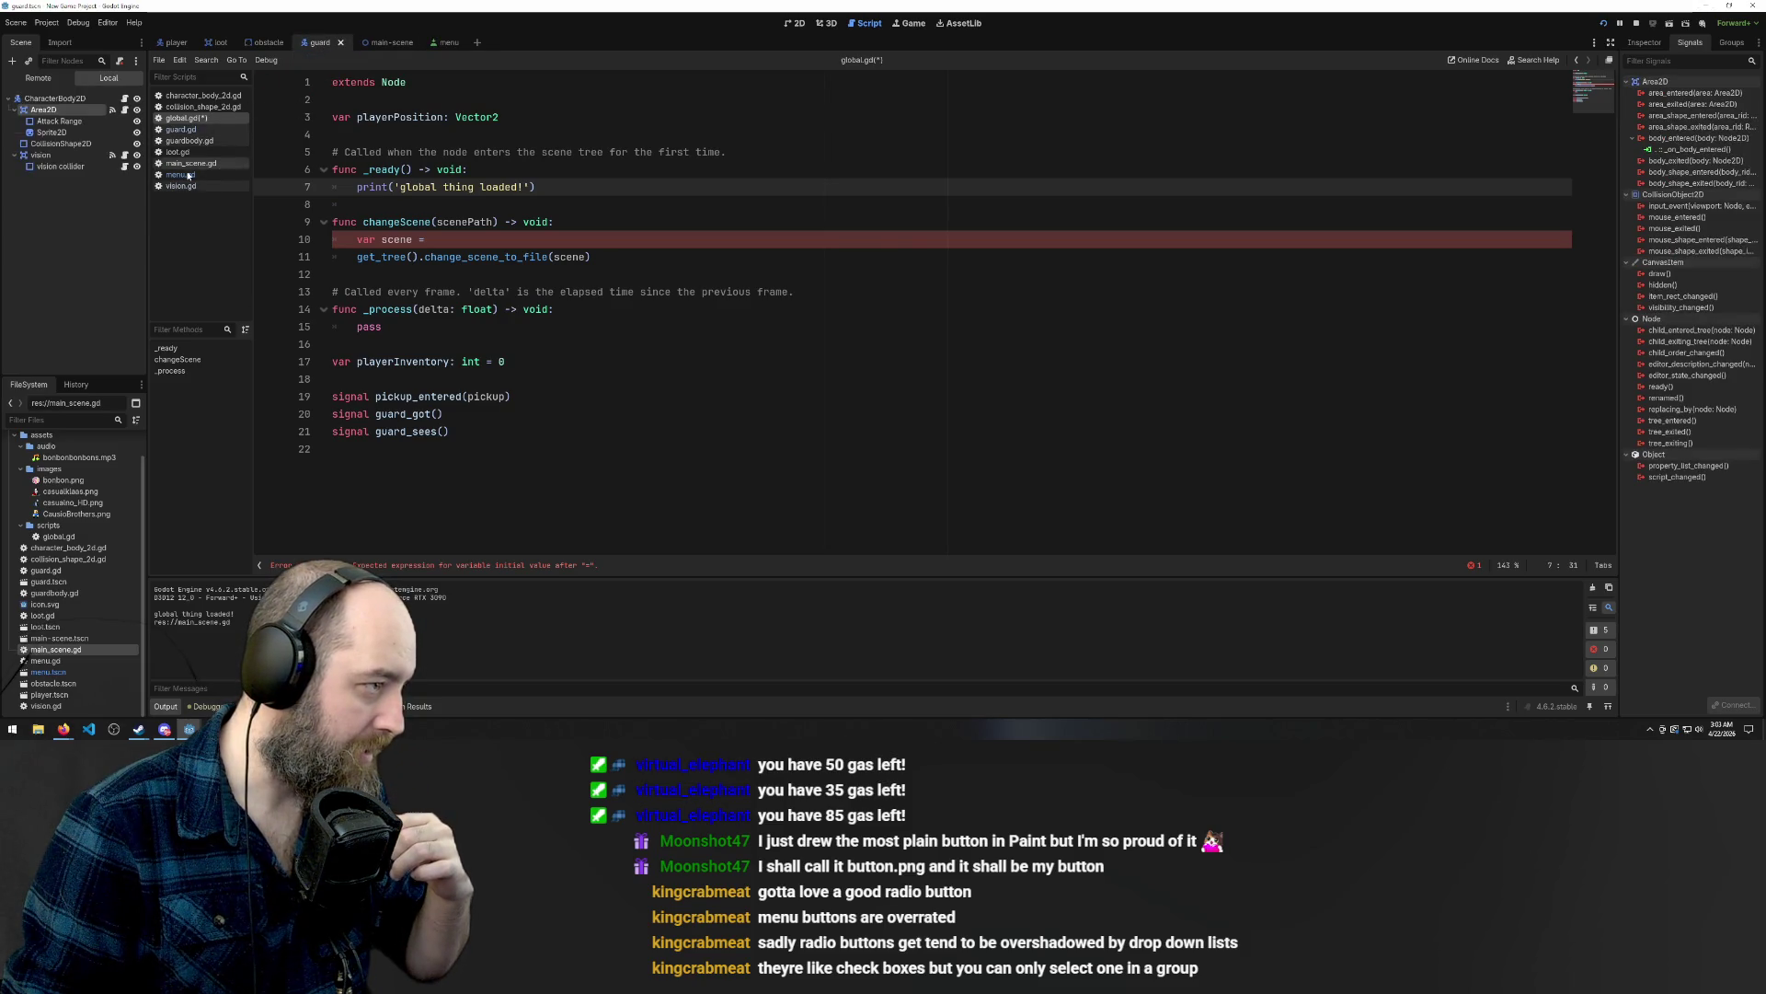
Look through the guard.gd, guardbody.gd and main_scene.gd scripts, selecting preload on line 15.
click(199, 128)
click(192, 141)
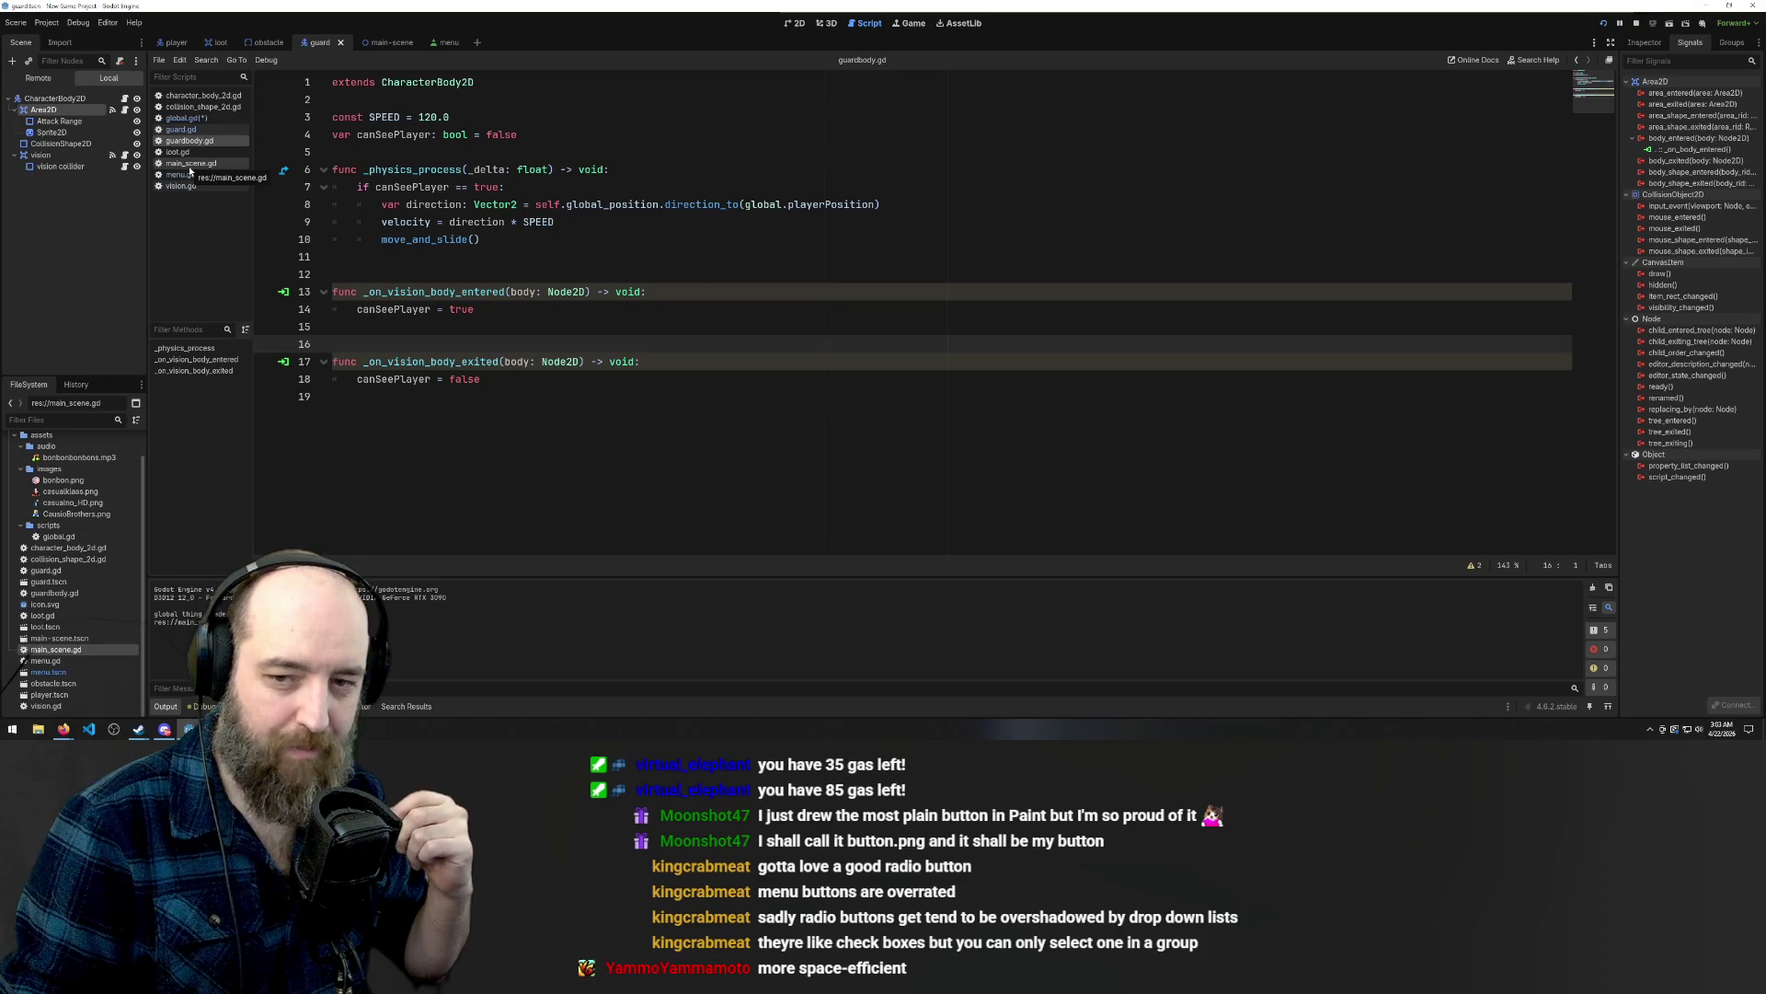
click(190, 167)
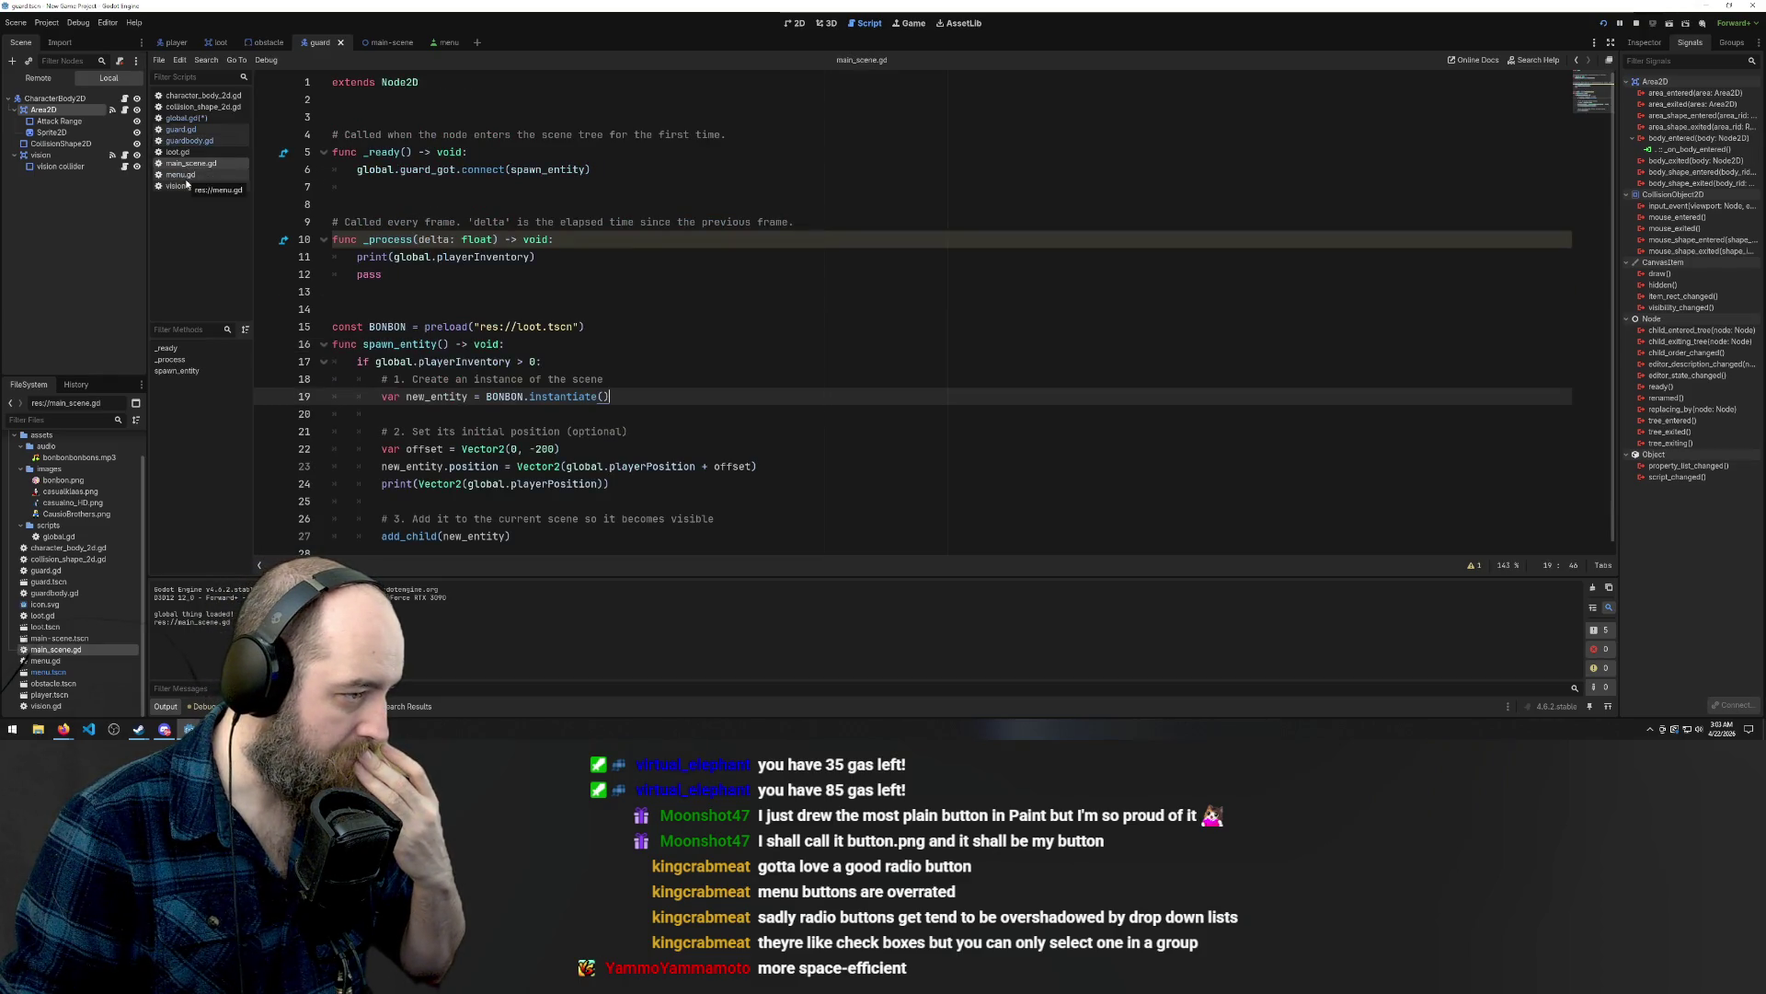
mouse_move(424, 330)
mouse_down()
mouse_move(502, 327)
mouse_move(447, 328)
mouse_move(472, 328)
mouse_up()
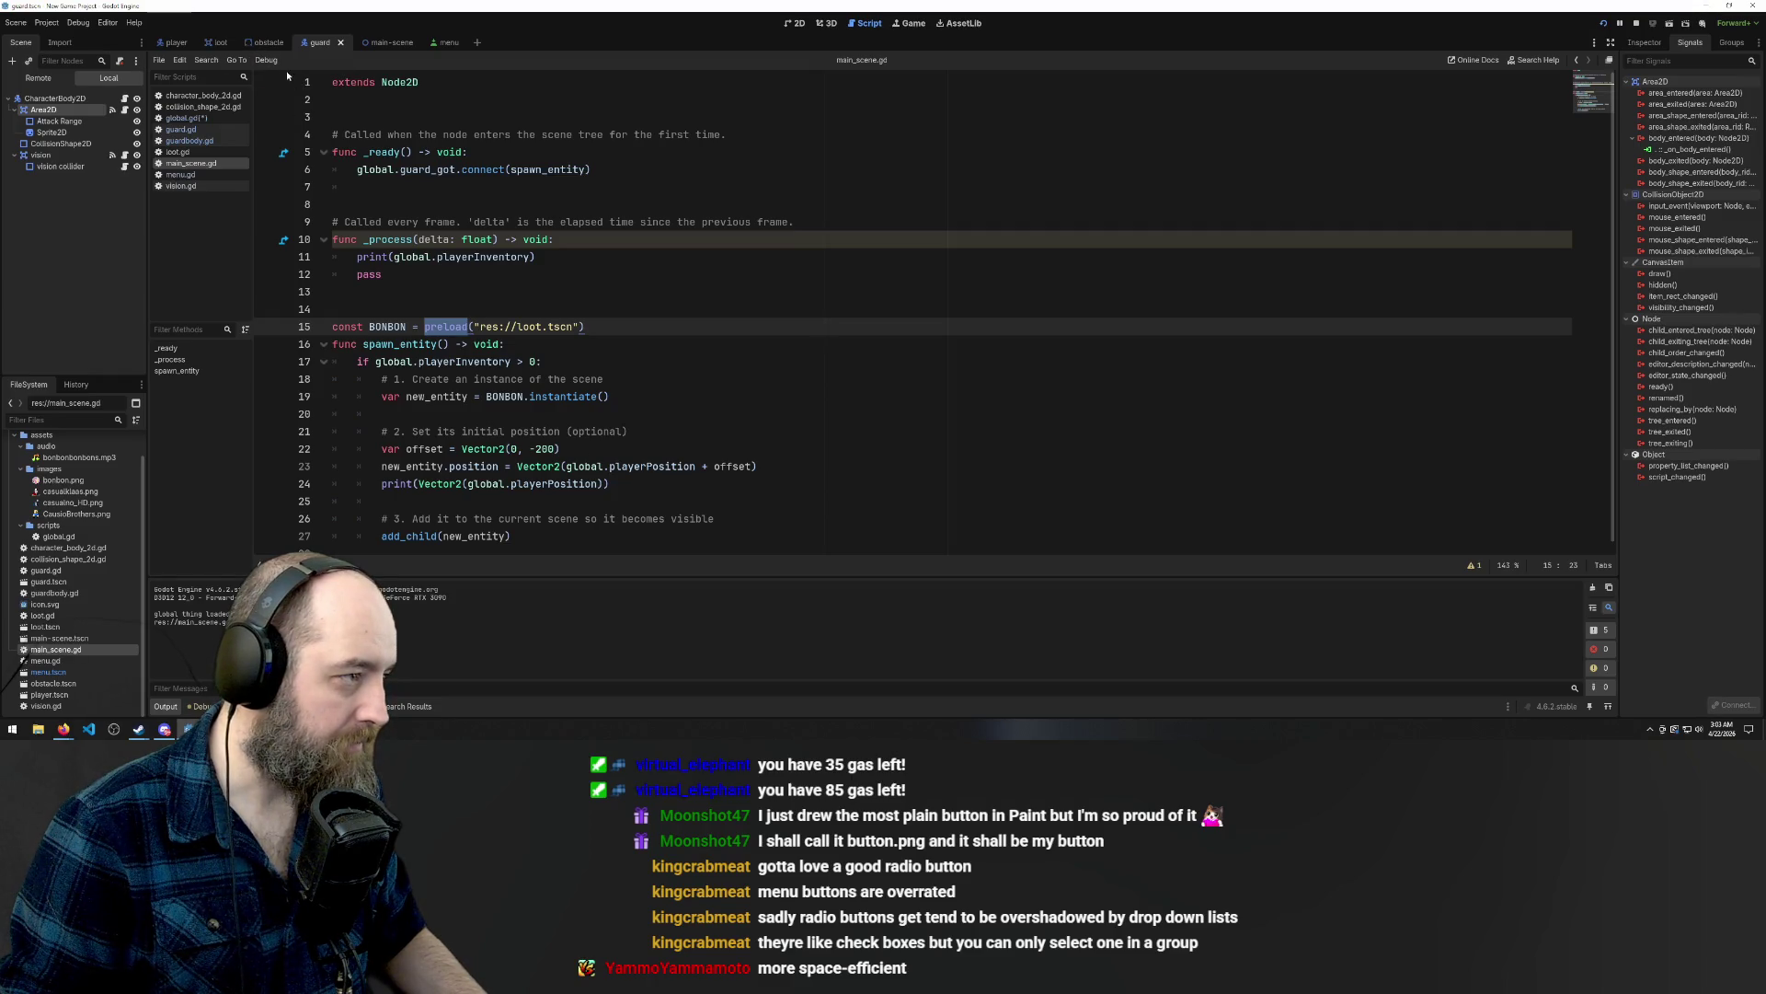
Cycle through the loot, player and guard scenes, then open the menu scene's menu.gd.
click(269, 42)
click(212, 42)
click(177, 42)
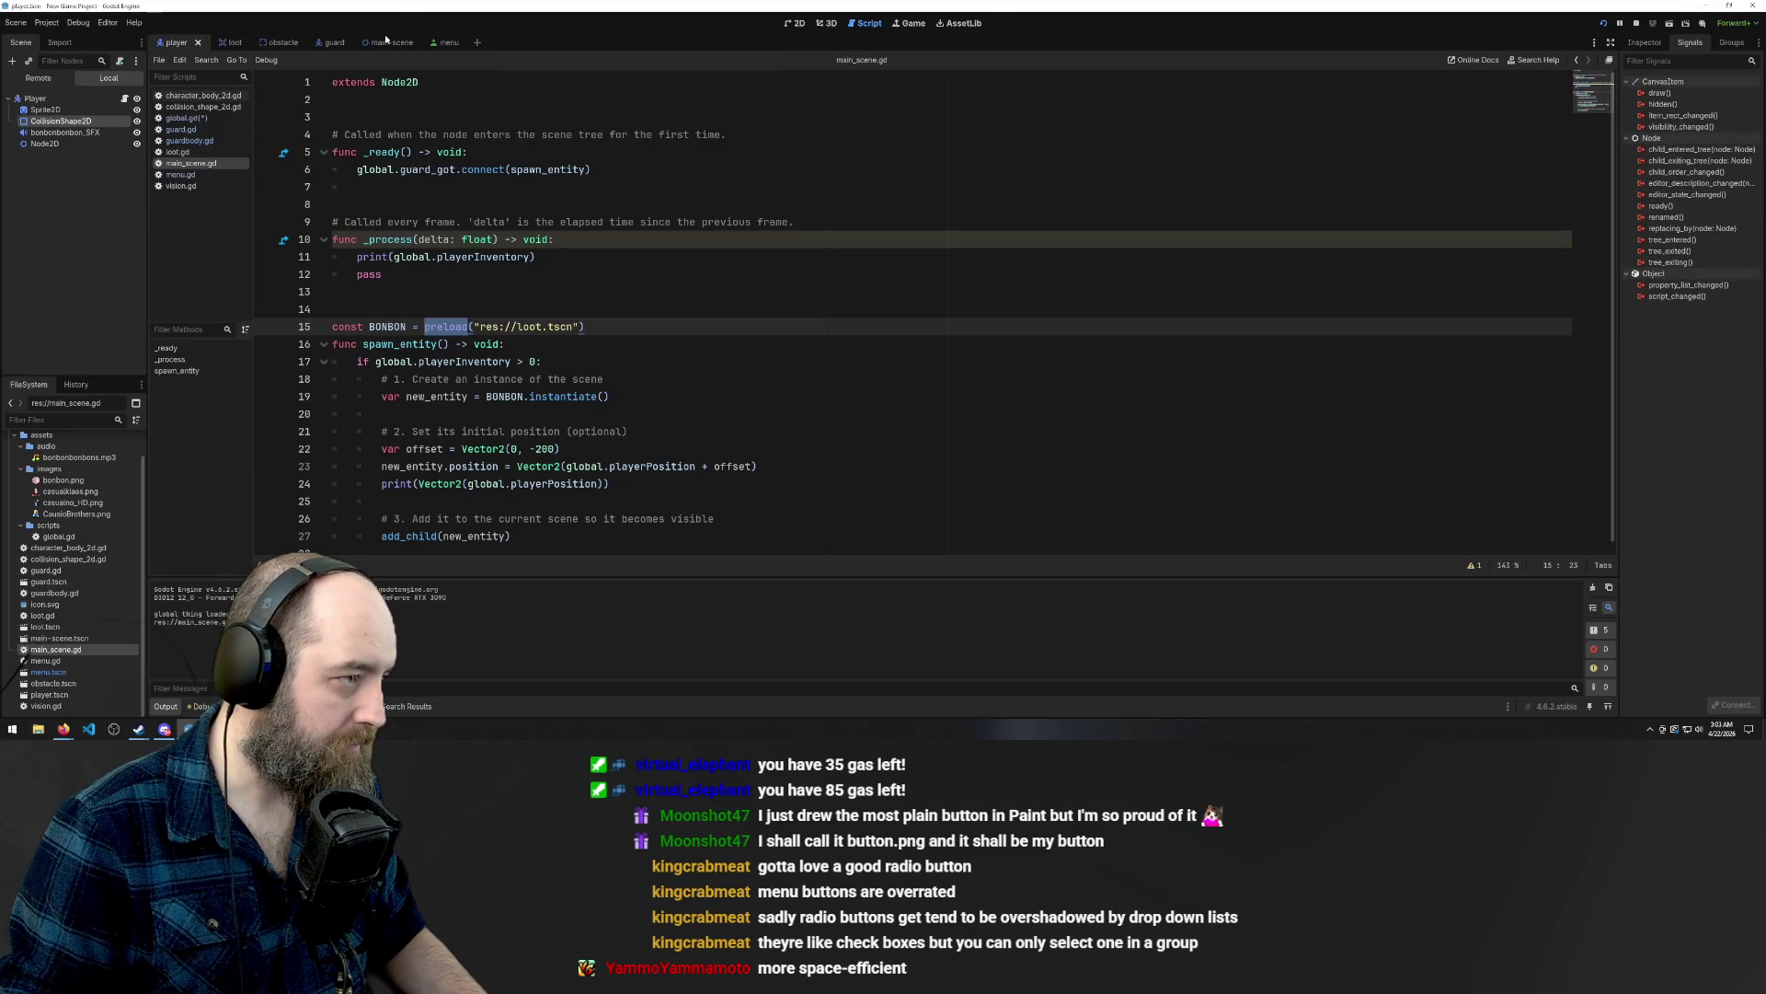
click(324, 42)
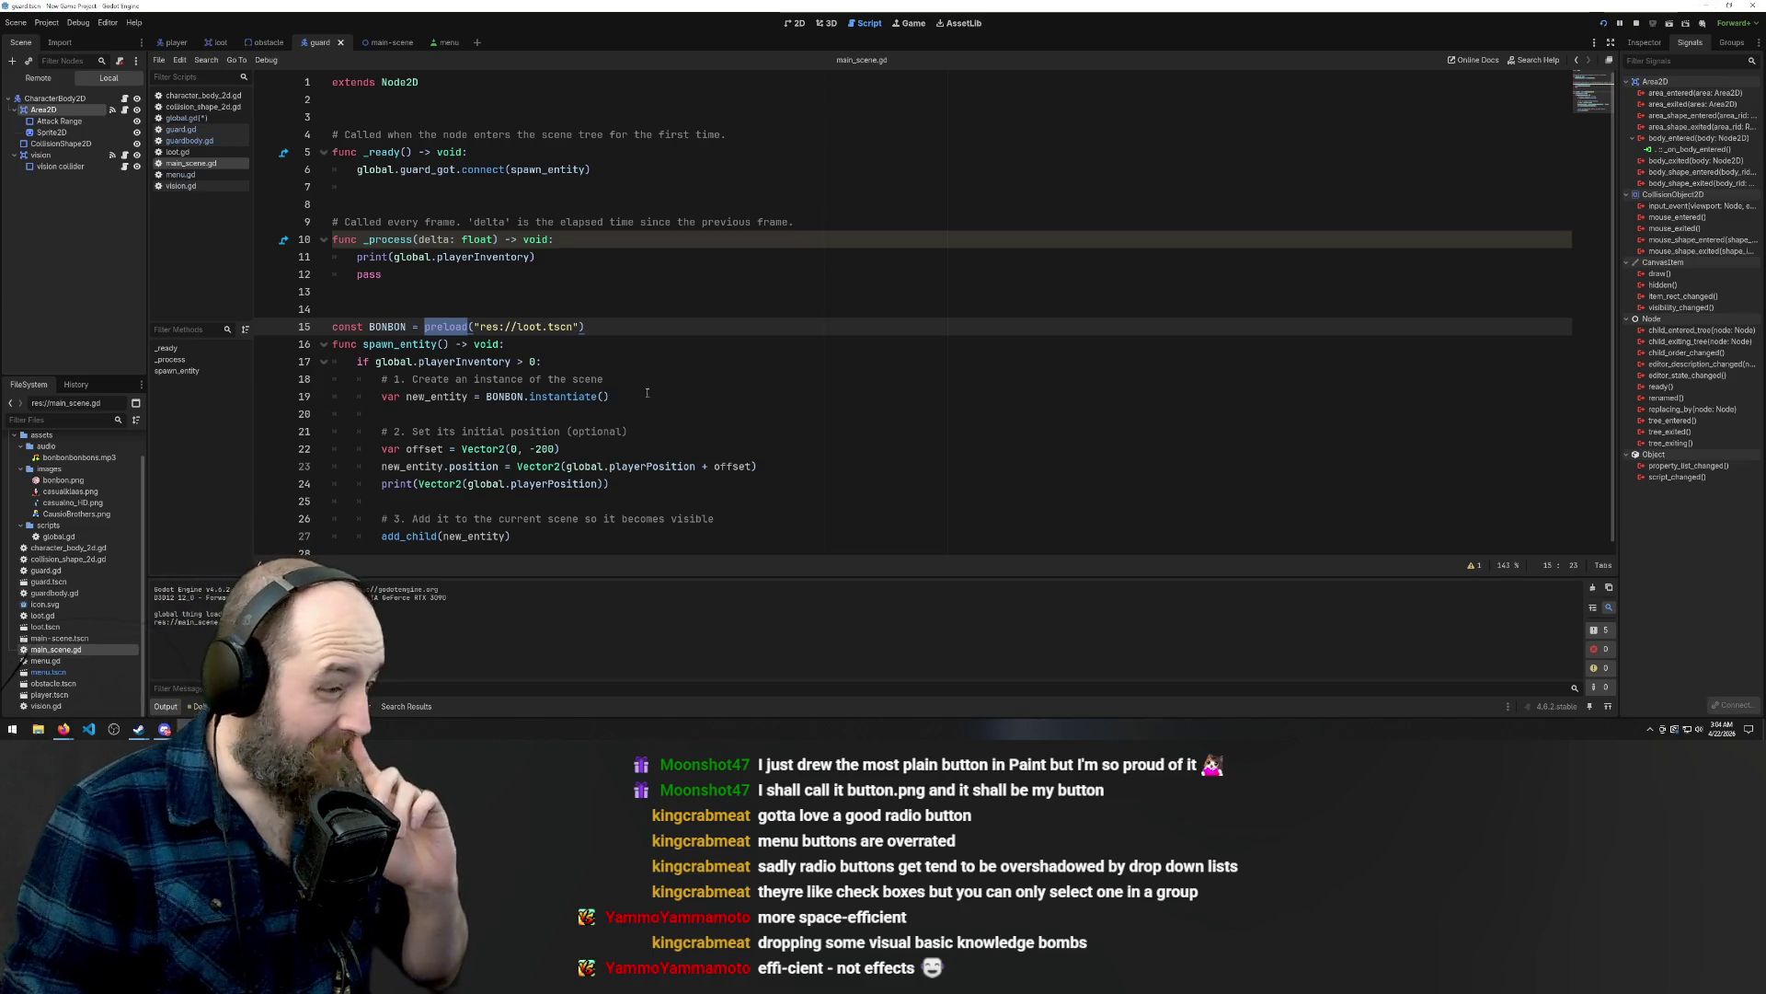
click(443, 44)
click(180, 175)
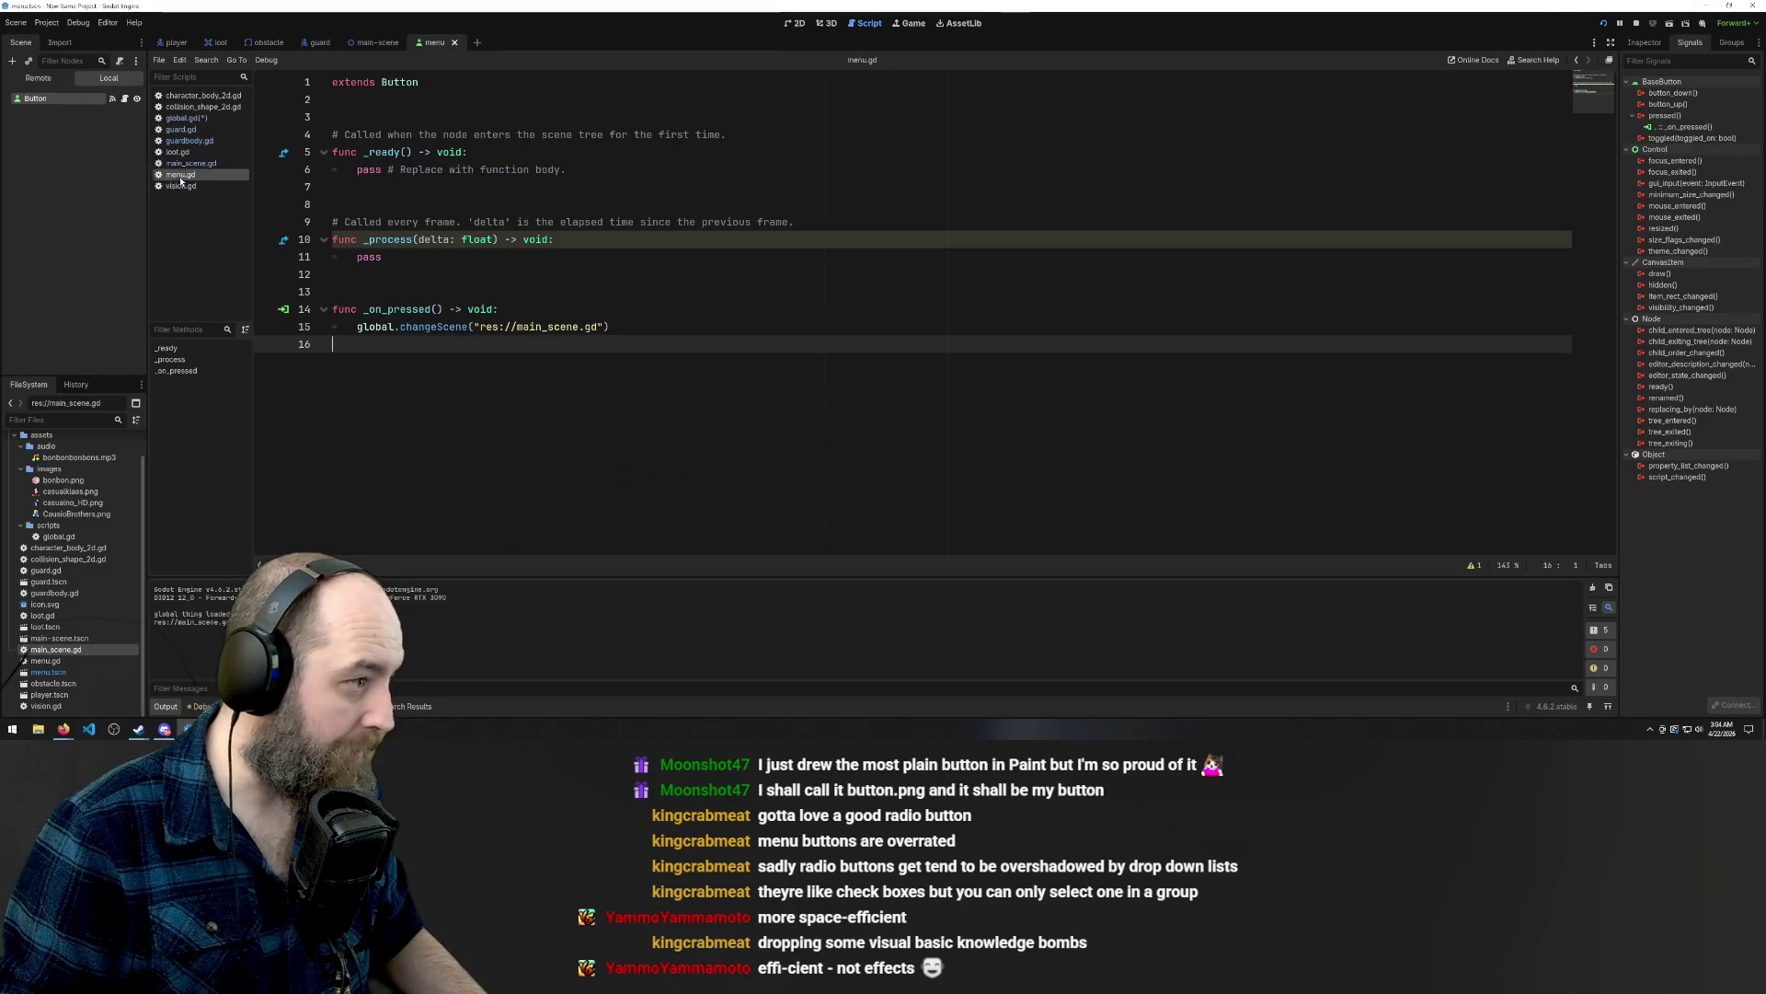
click(532, 257)
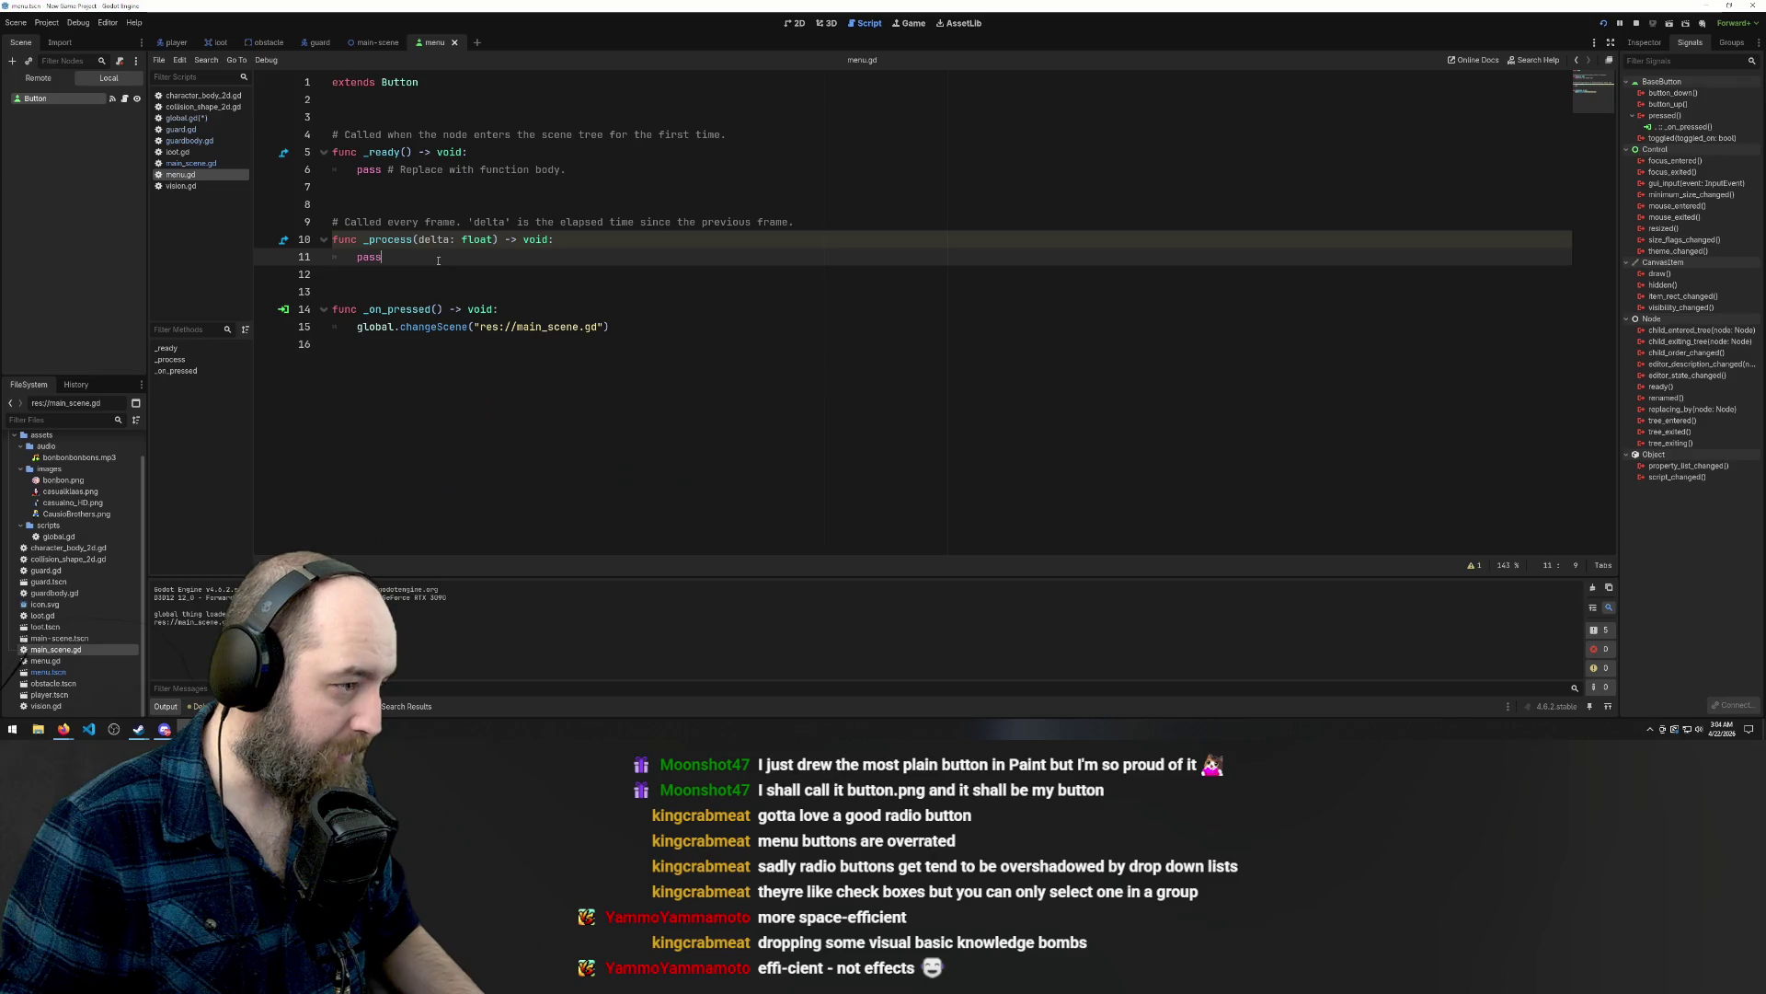
click(535, 322)
click(578, 309)
key(Return)
text(preload)
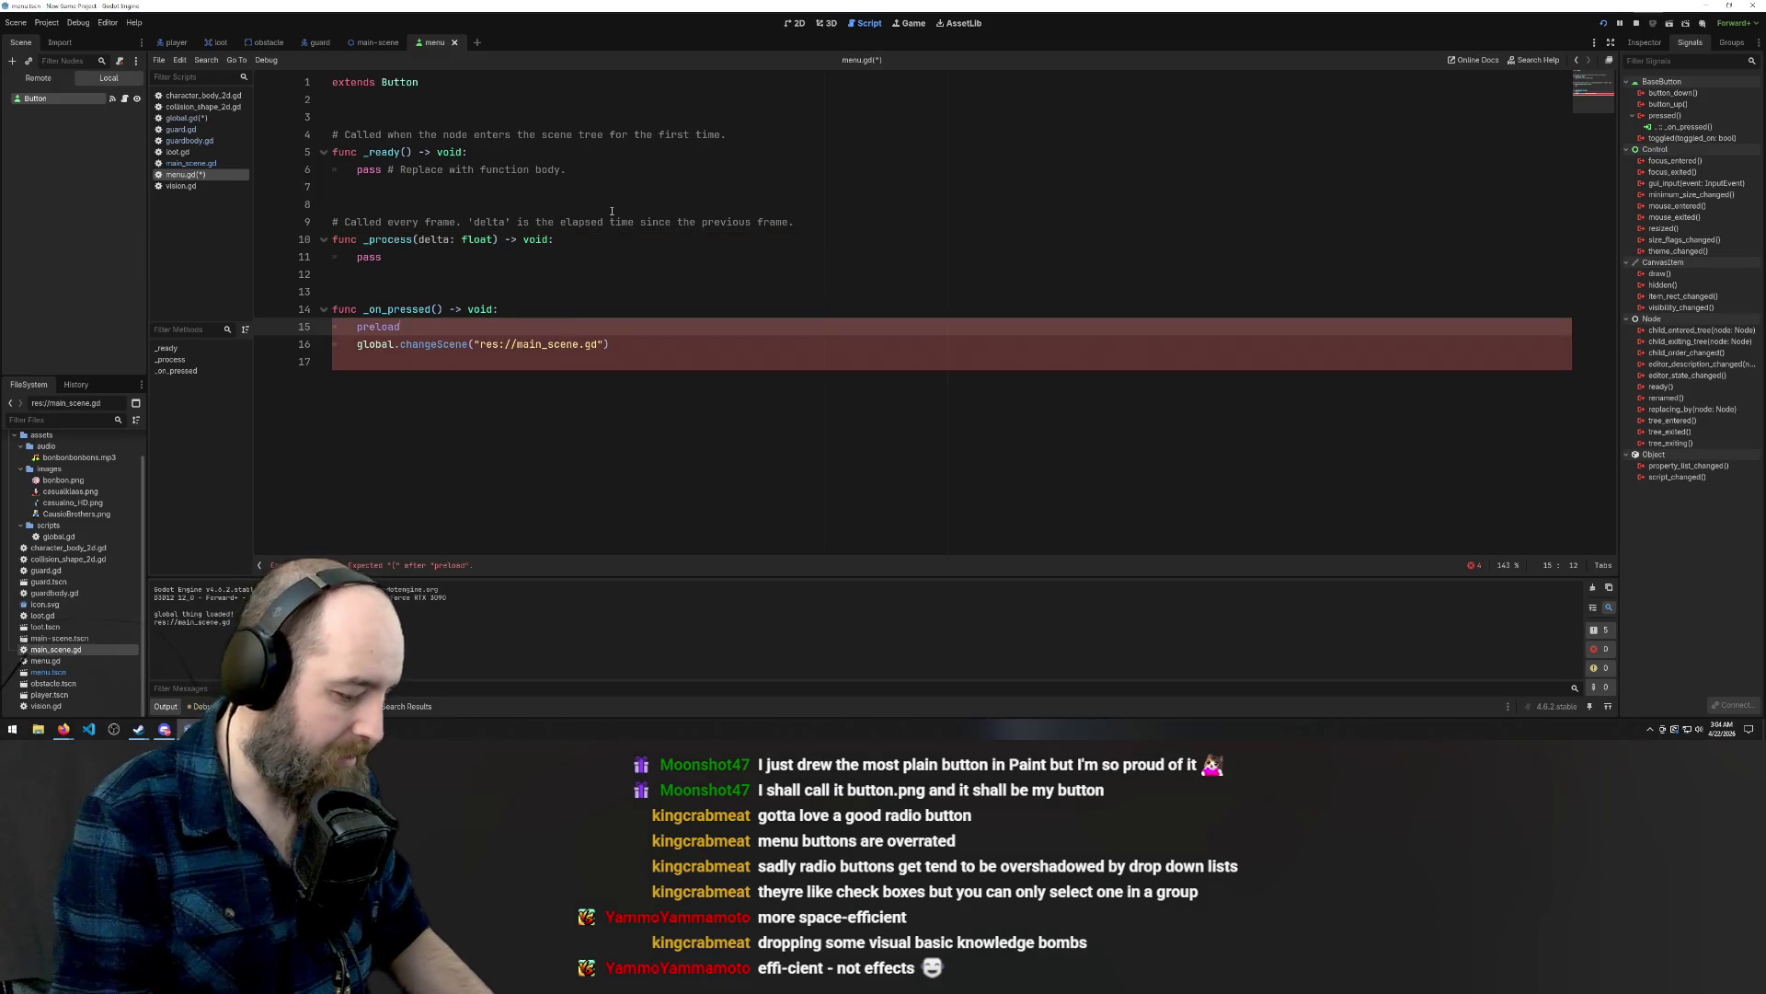
text(()
key(BackSpace)
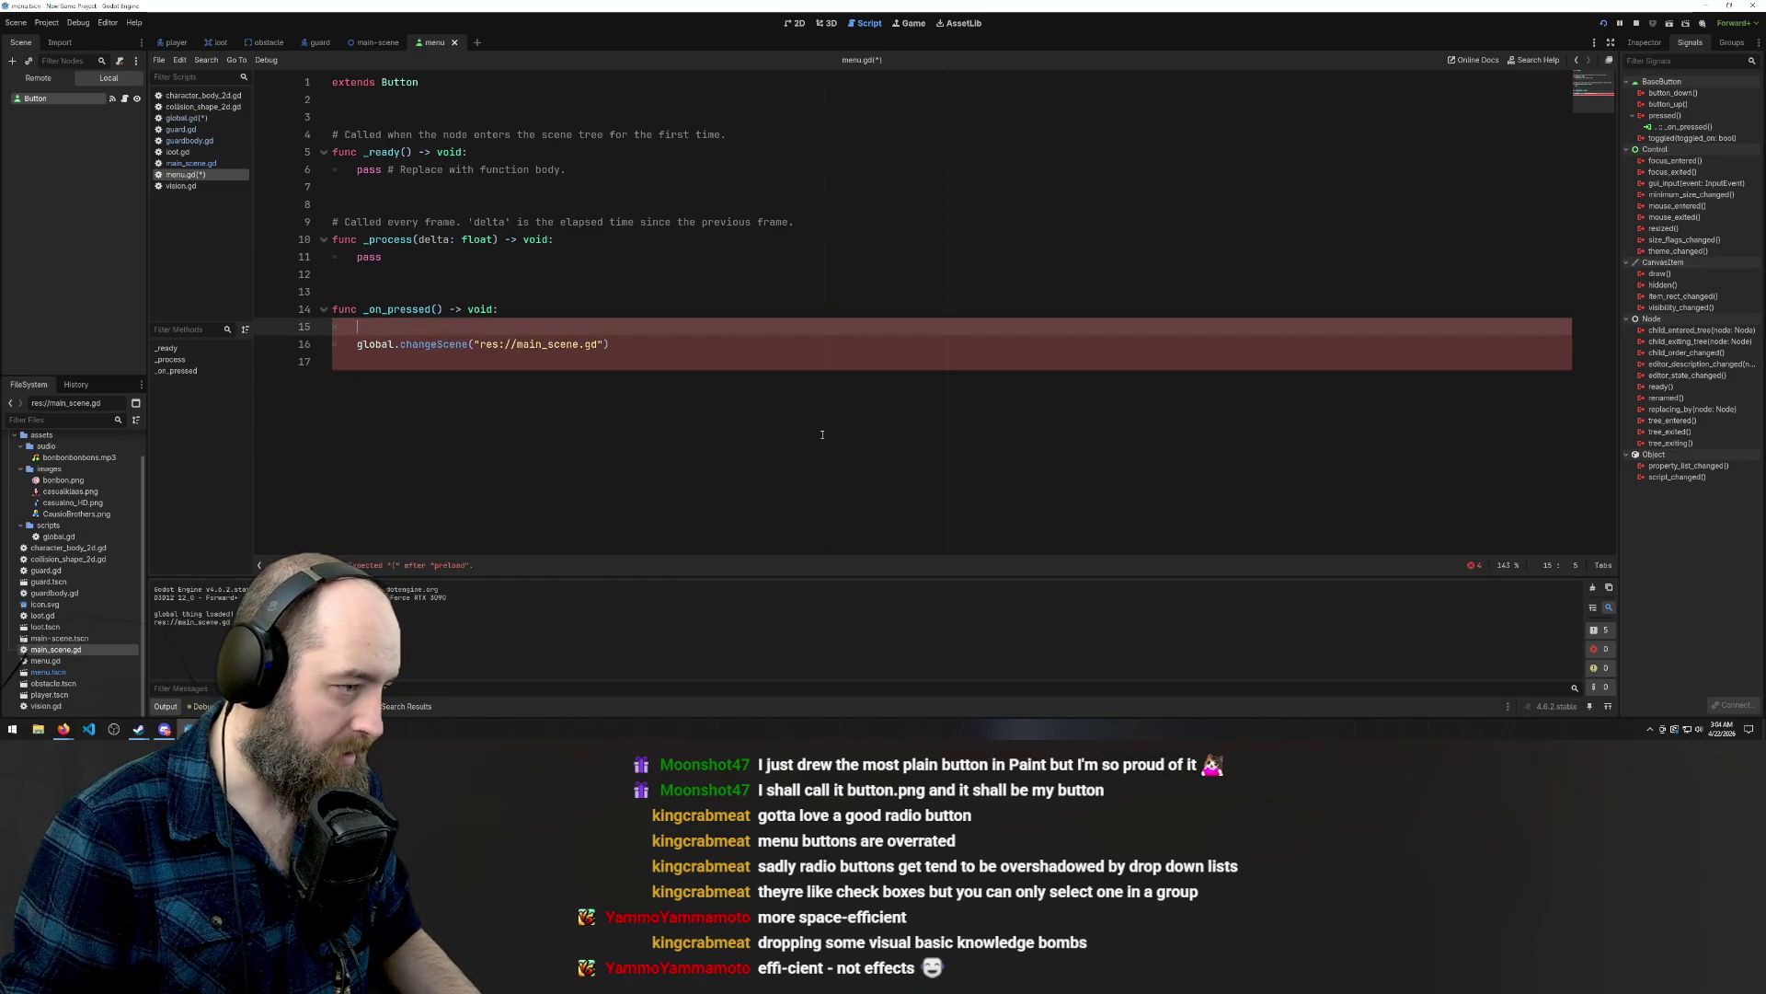
key(ctrl+z)
key(ctrl+z)
key(ctrl+z)
key(ctrl+z)
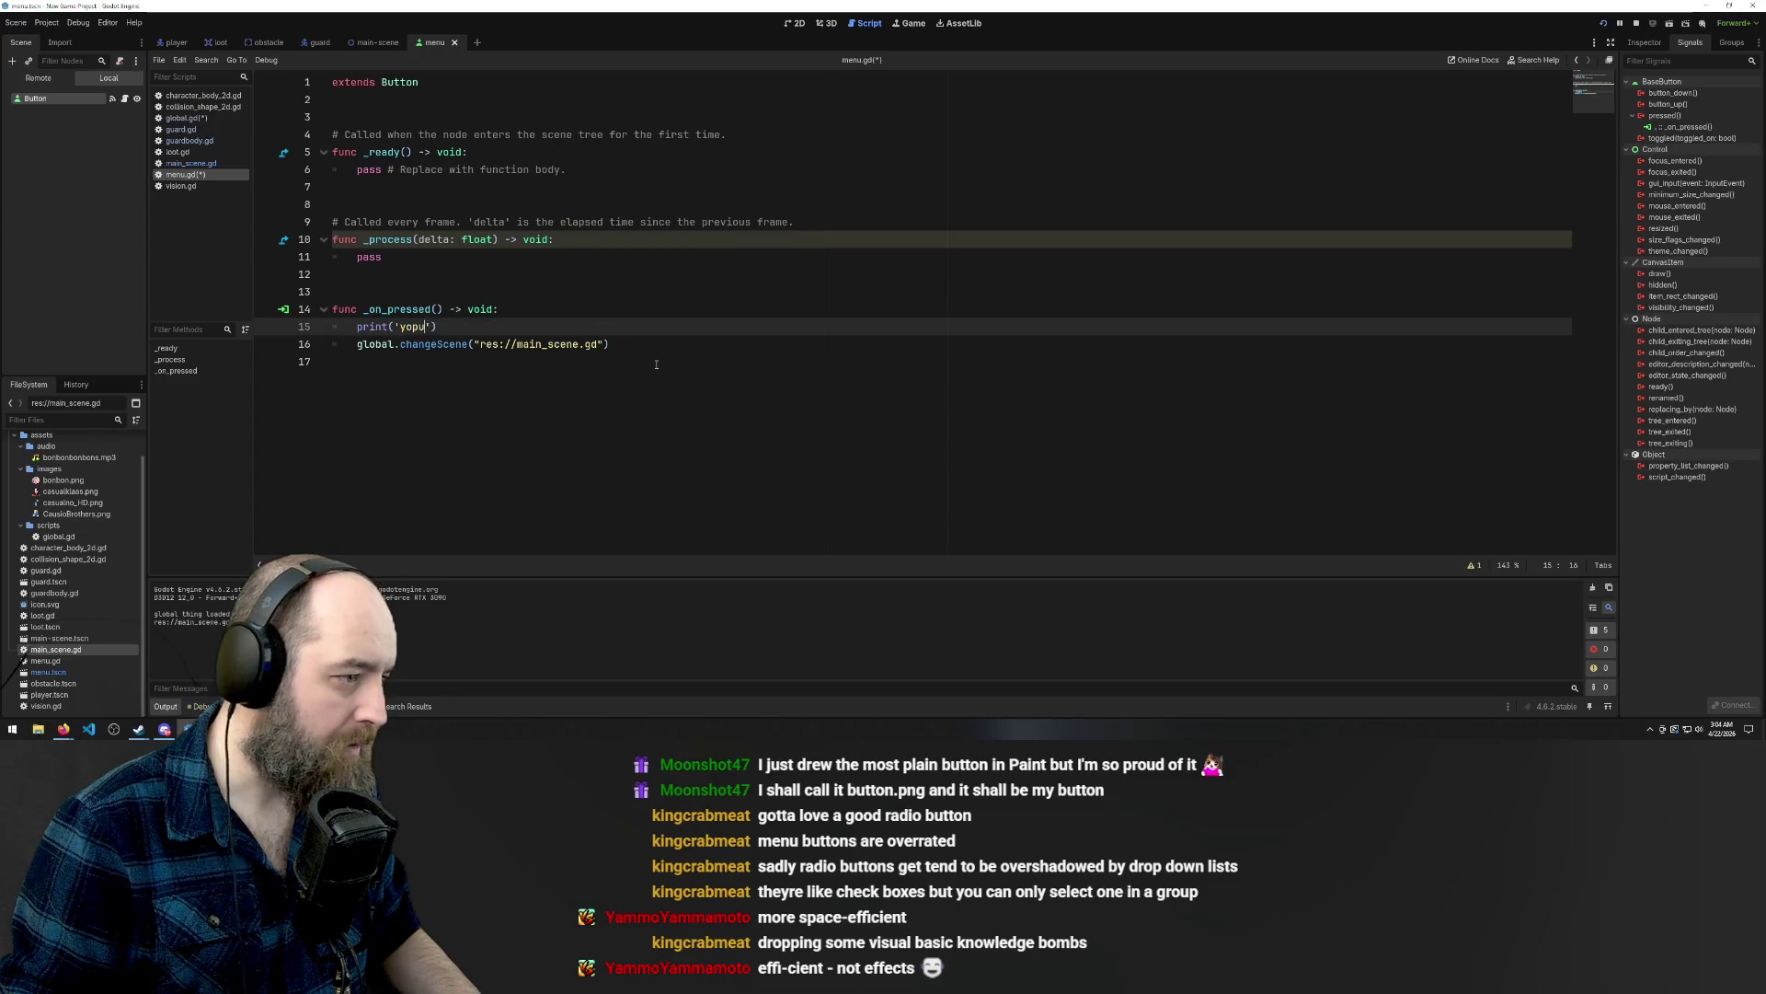
key(ctrl+z)
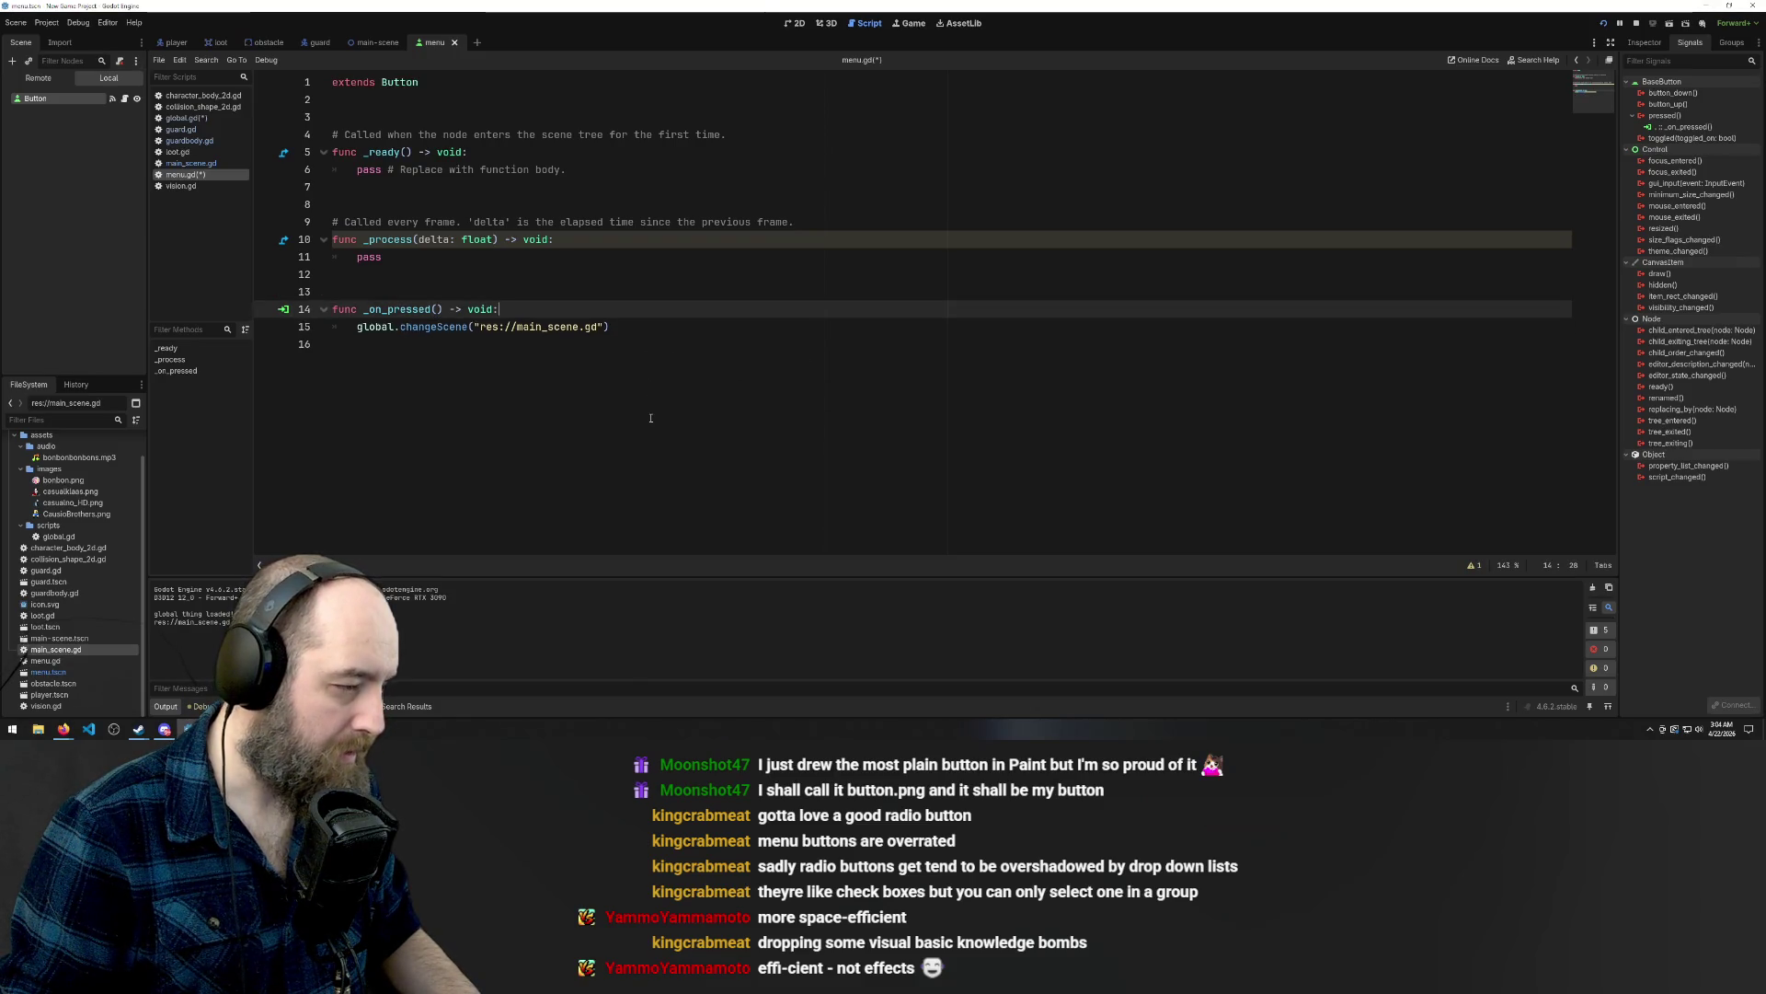
click(611, 278)
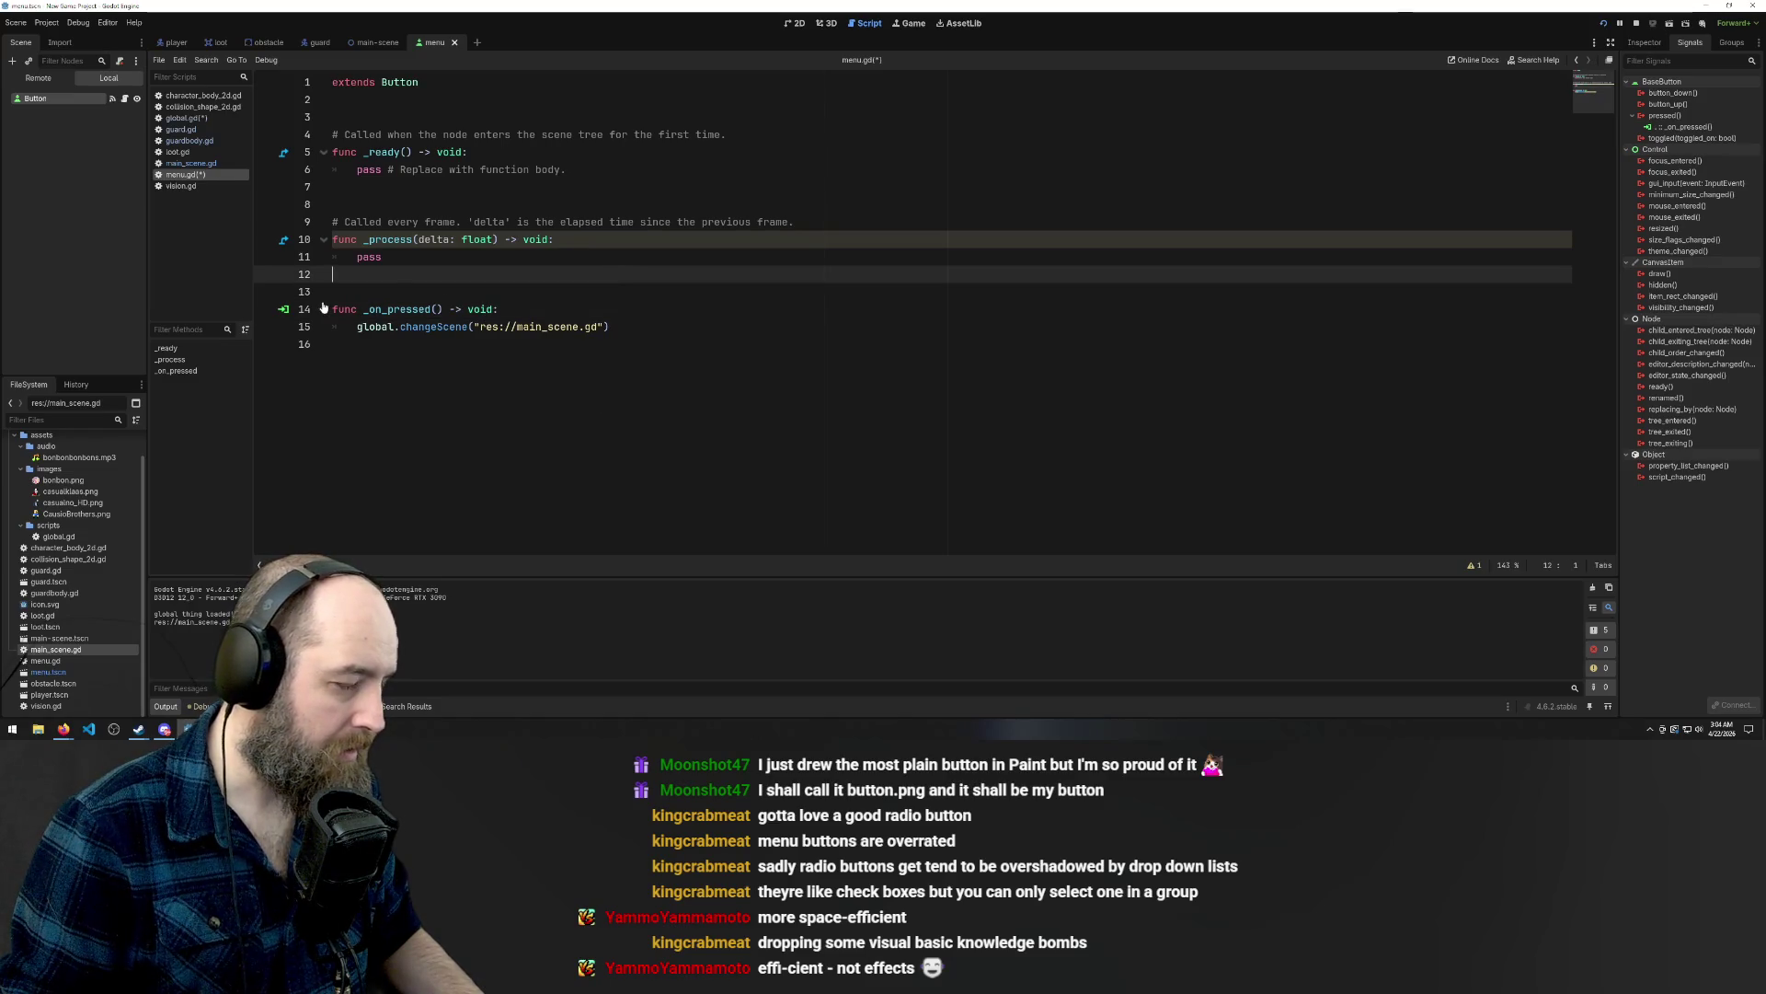
click(437, 309)
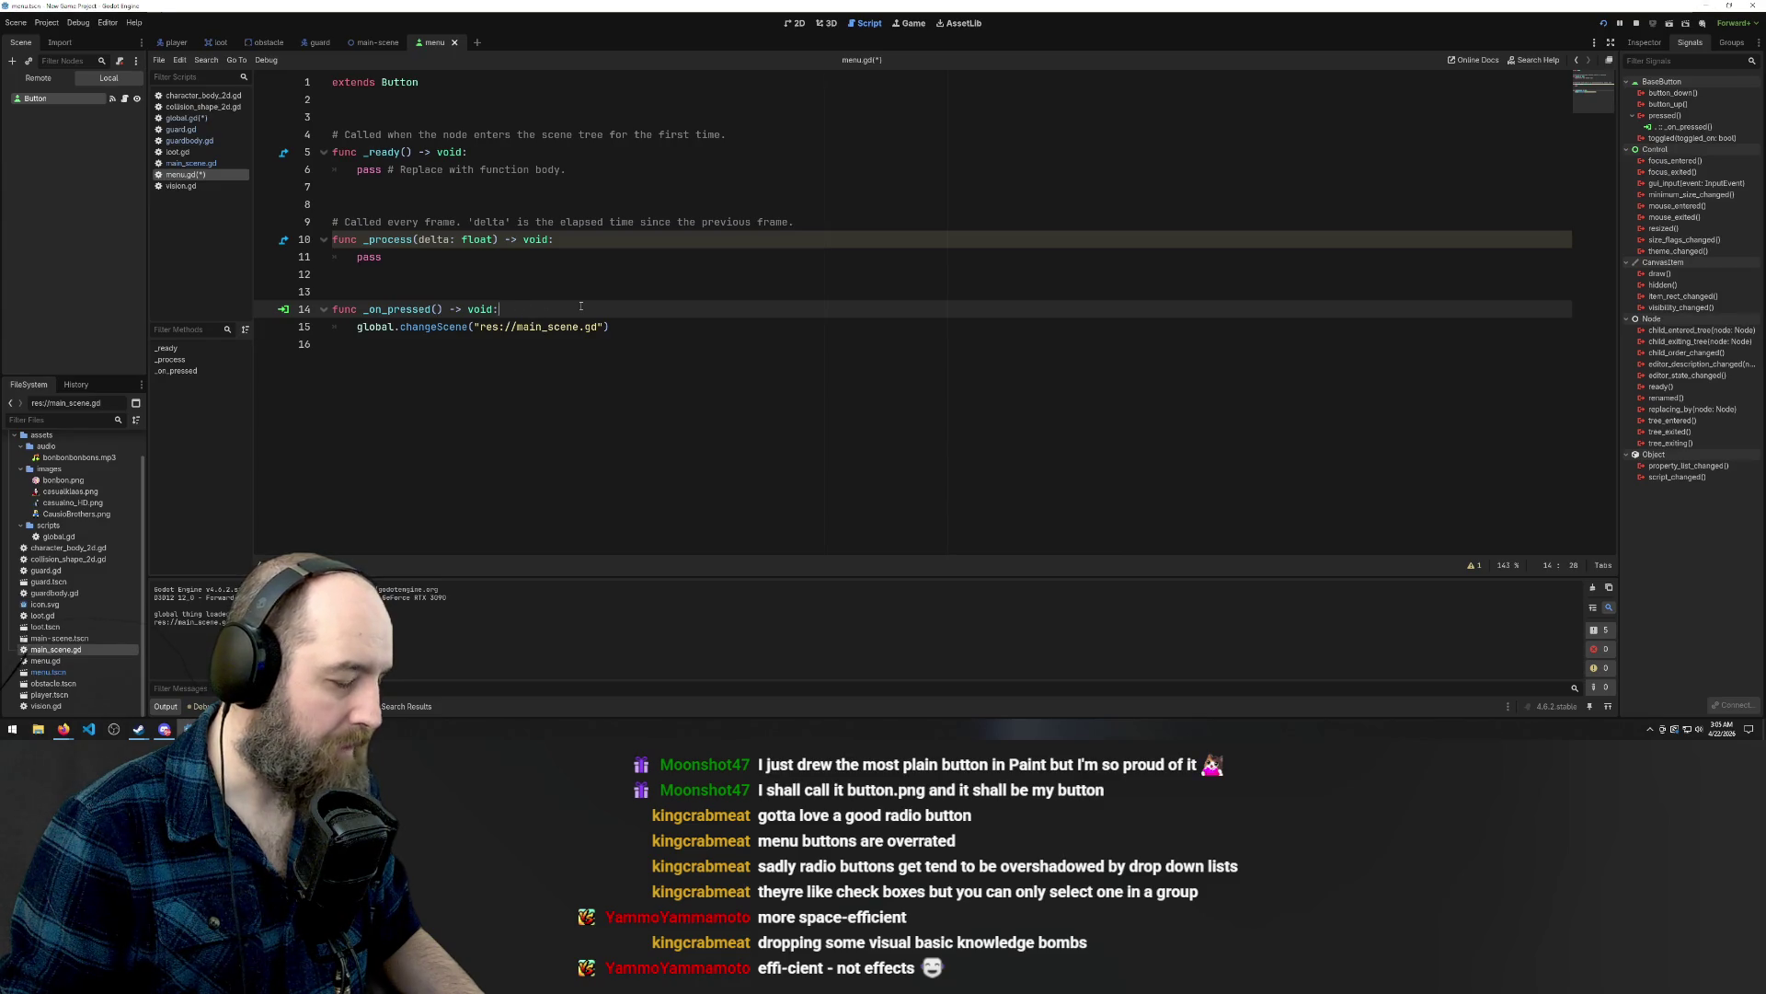
key(Return)
text(preload)
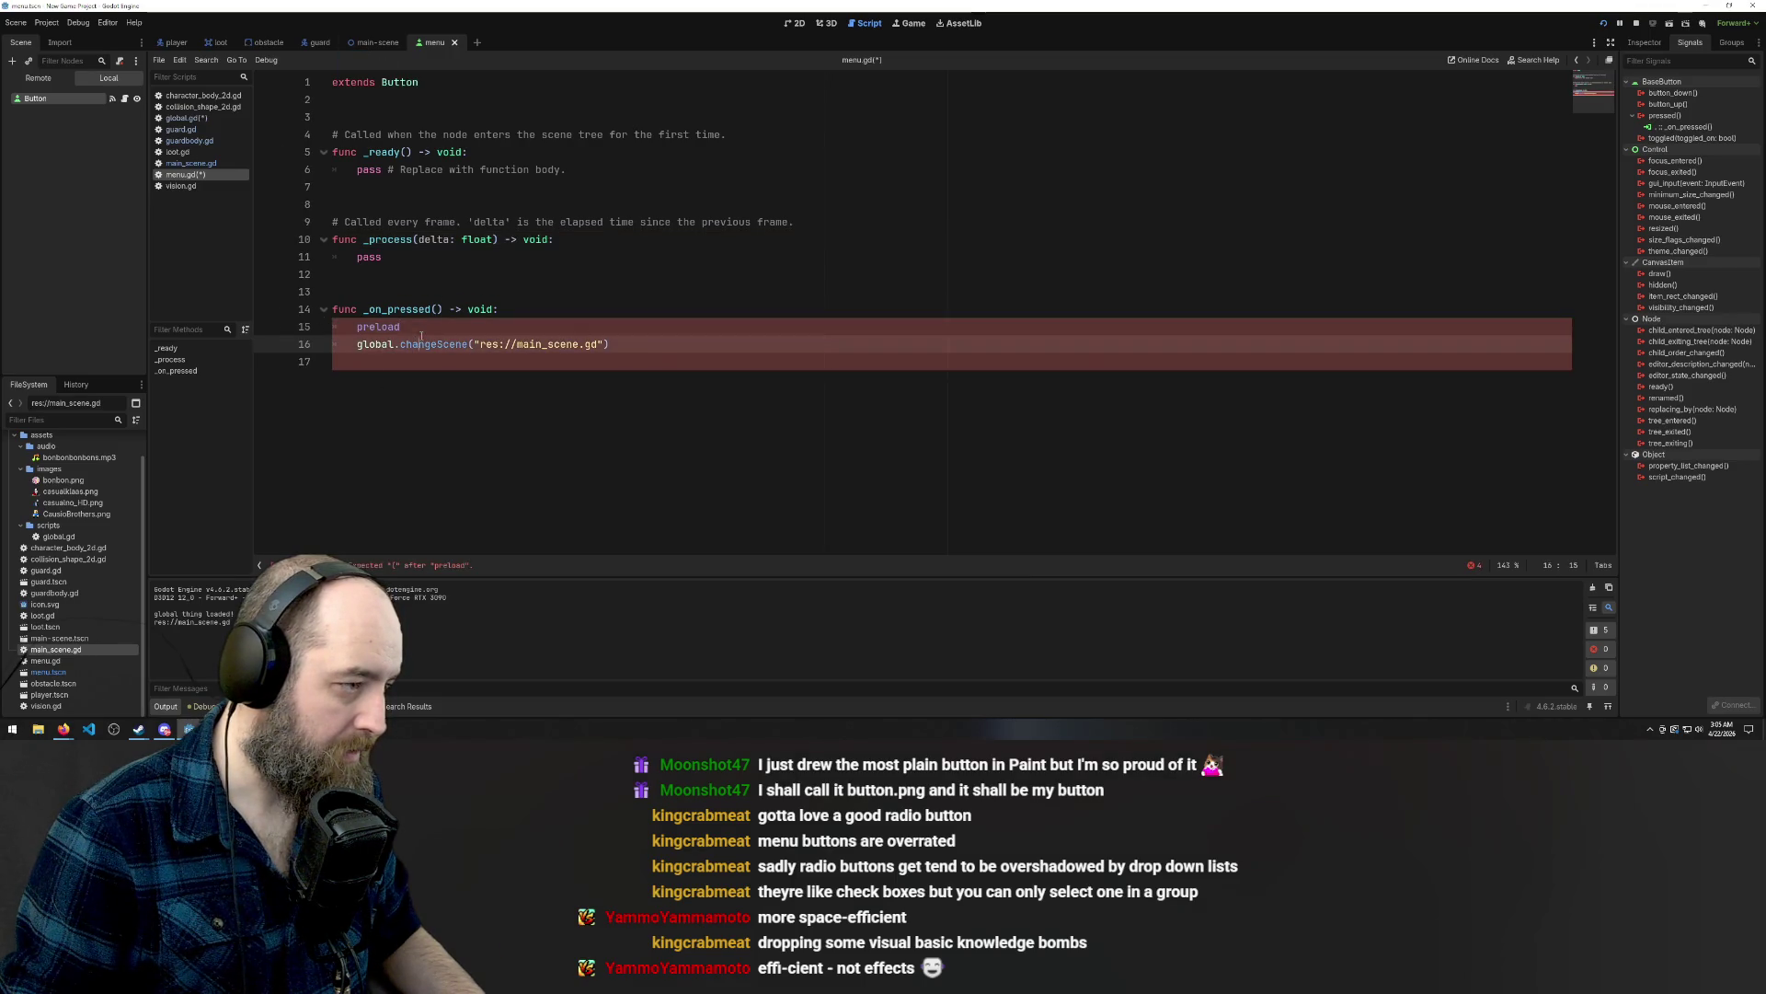
drag(371, 327, 357, 326)
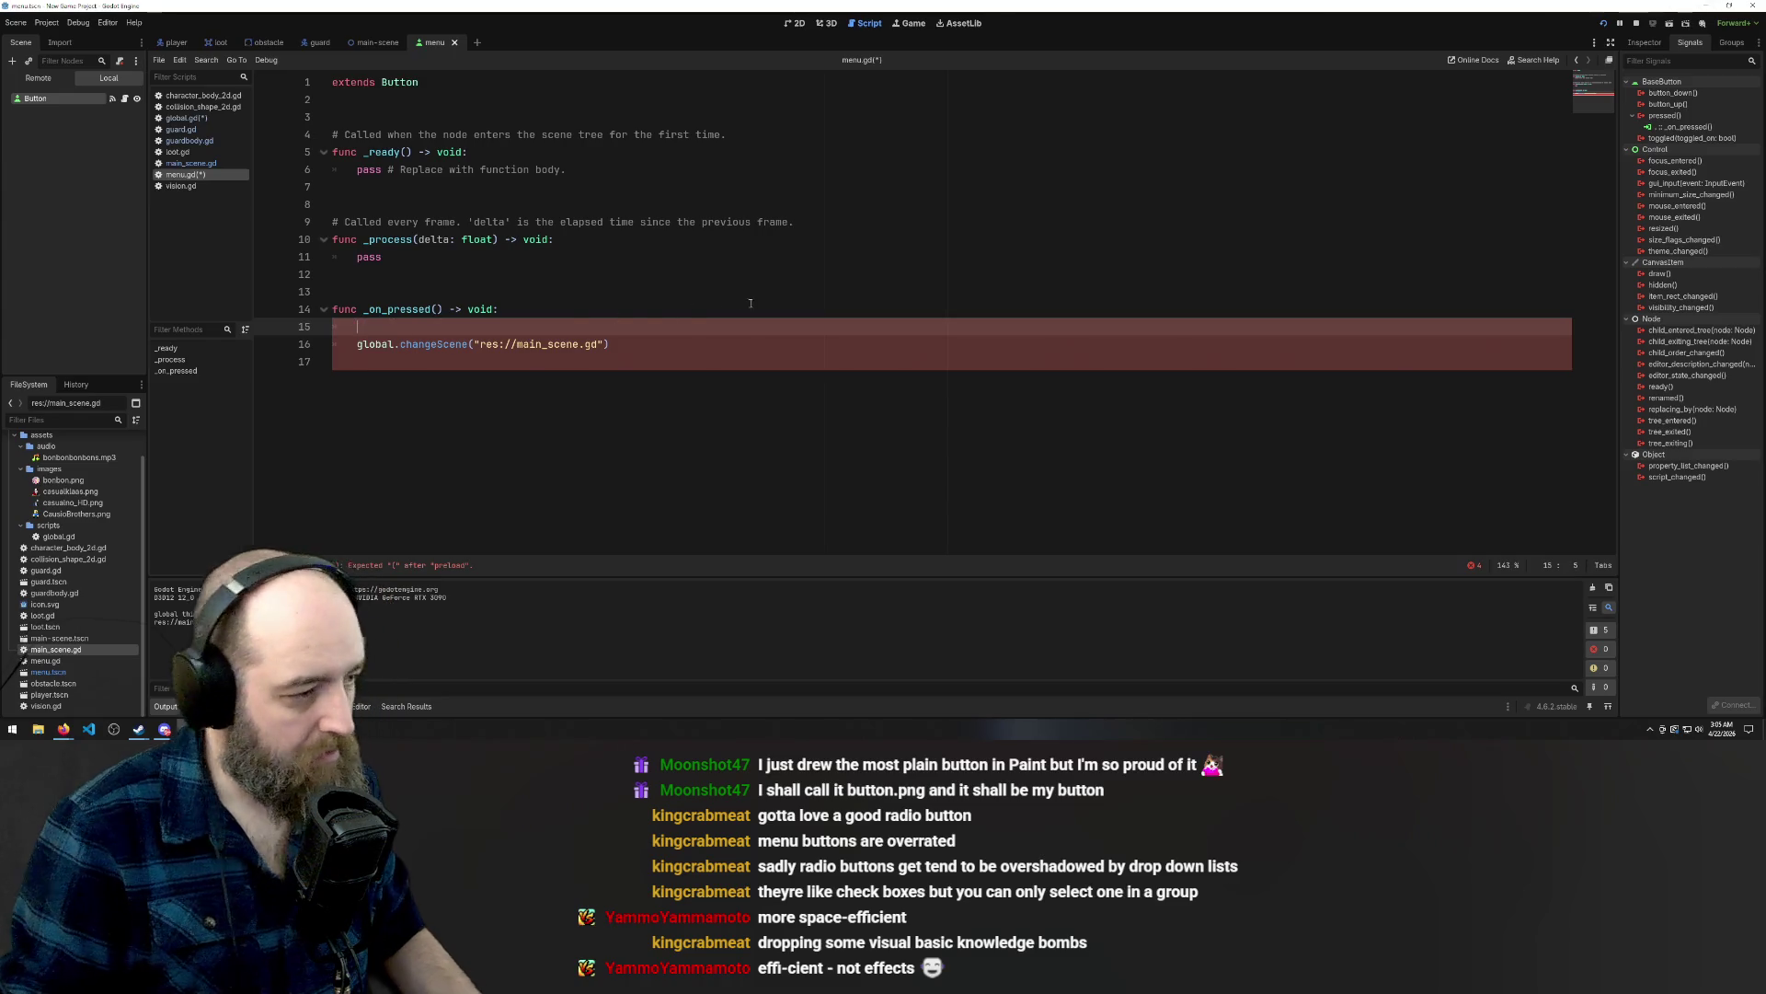
key(Delete)
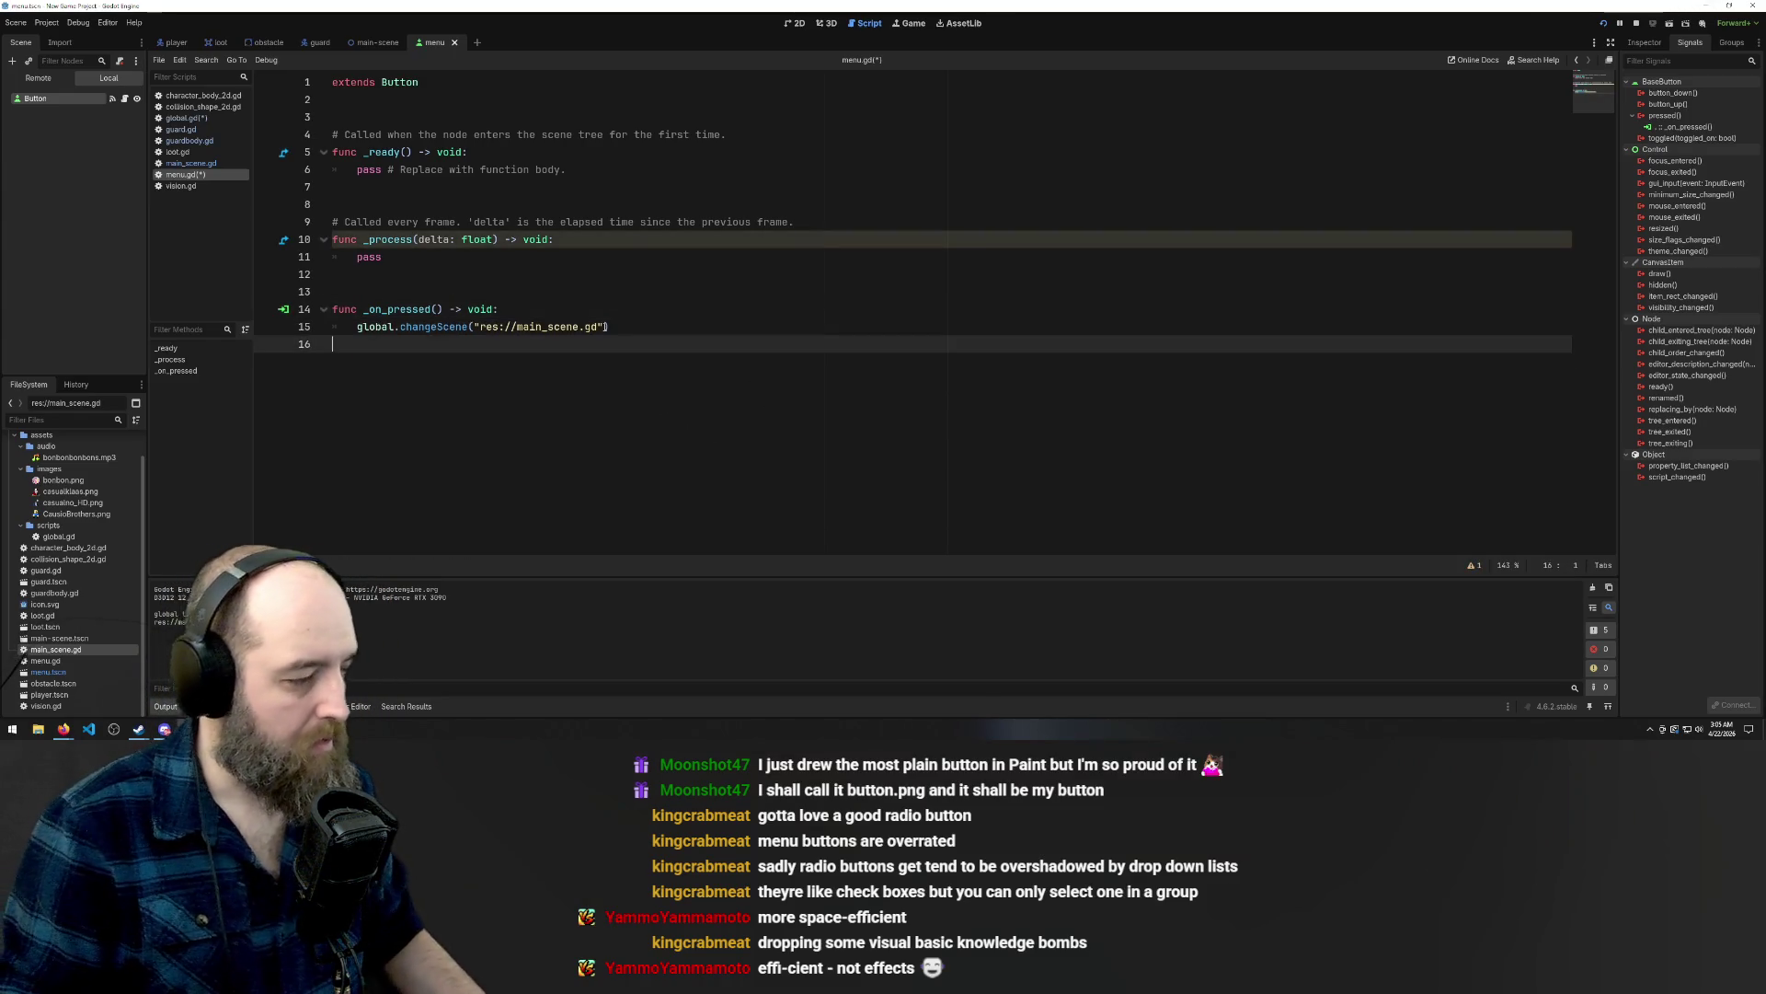
click(603, 327)
In menu.gd, give _on_pressed a newScene parameter, pass it to changeScene, and save.
click(445, 309)
text(newScene)
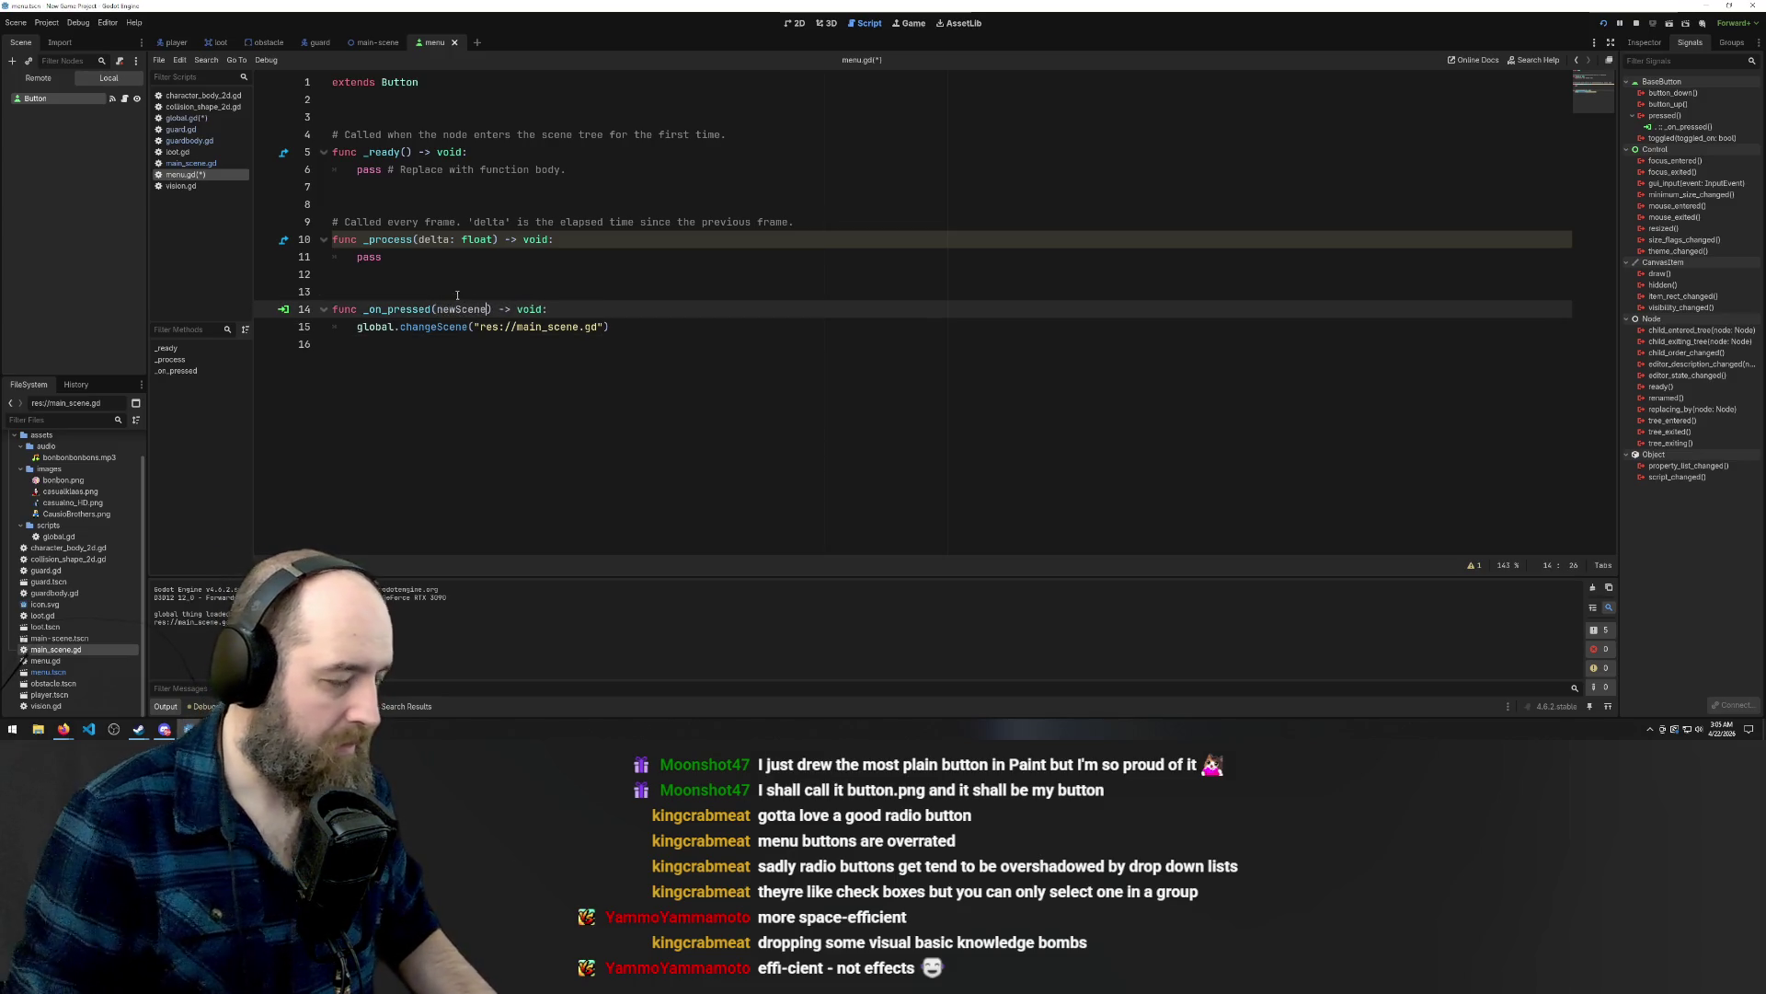
drag(474, 327, 556, 327)
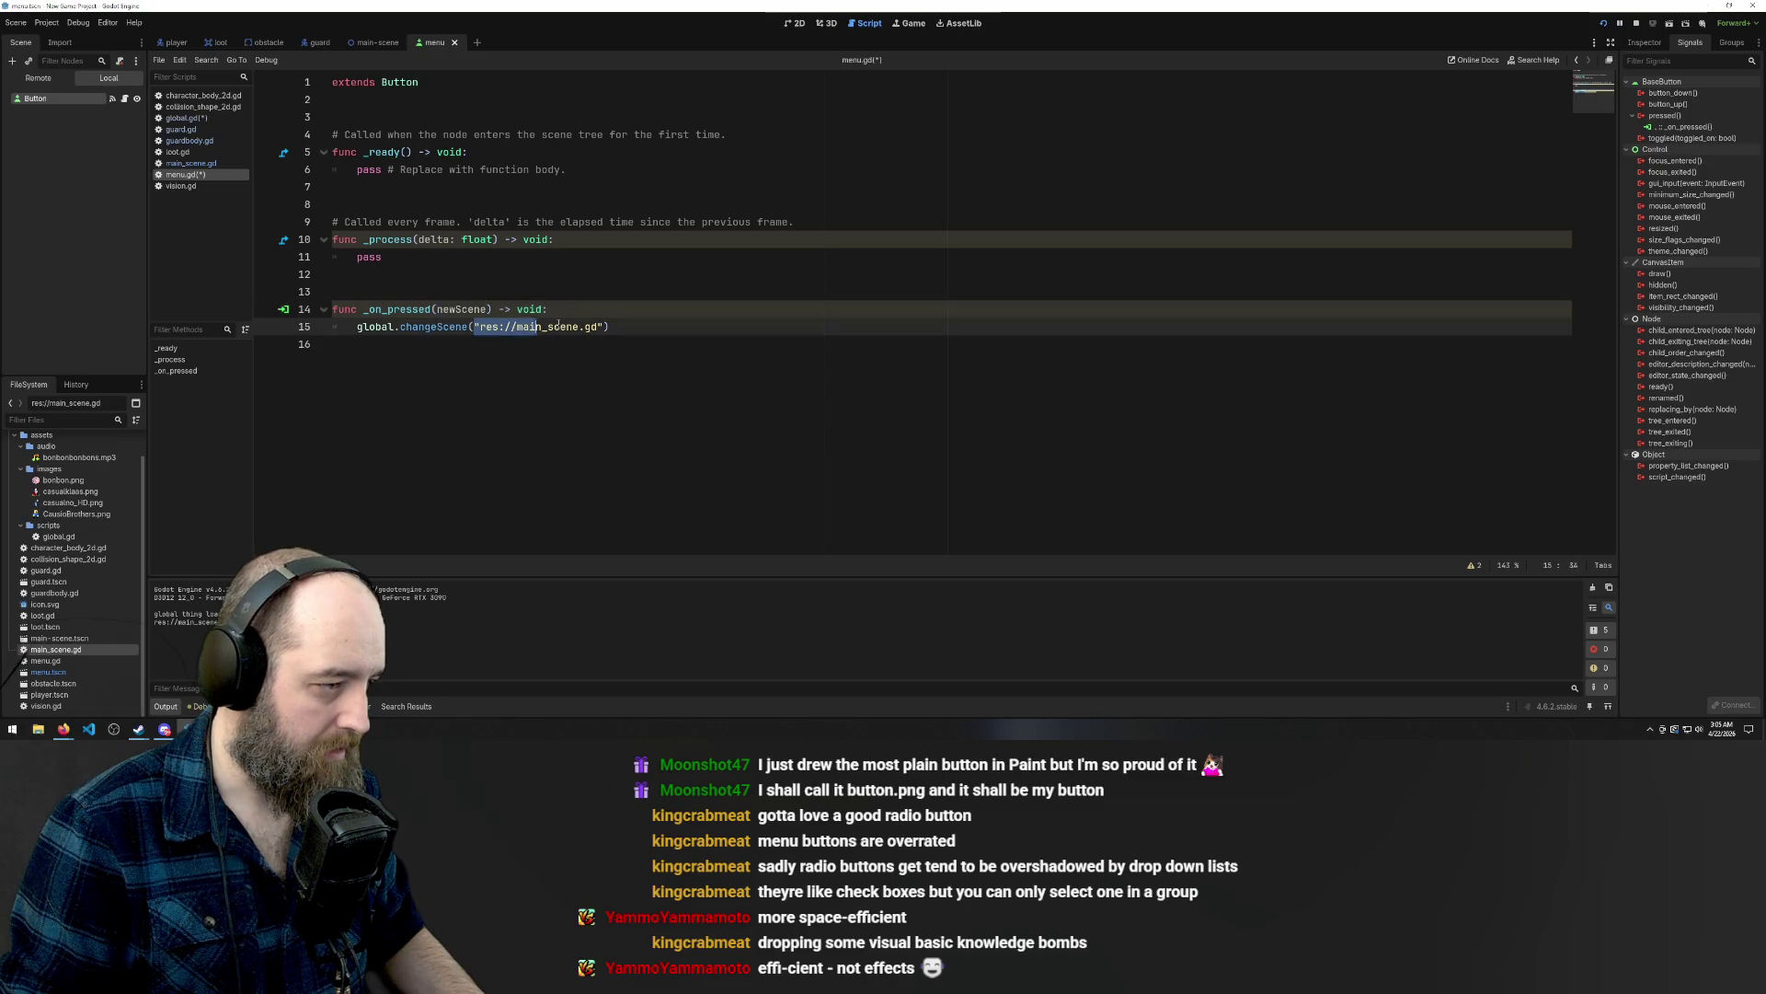
text(newScene)
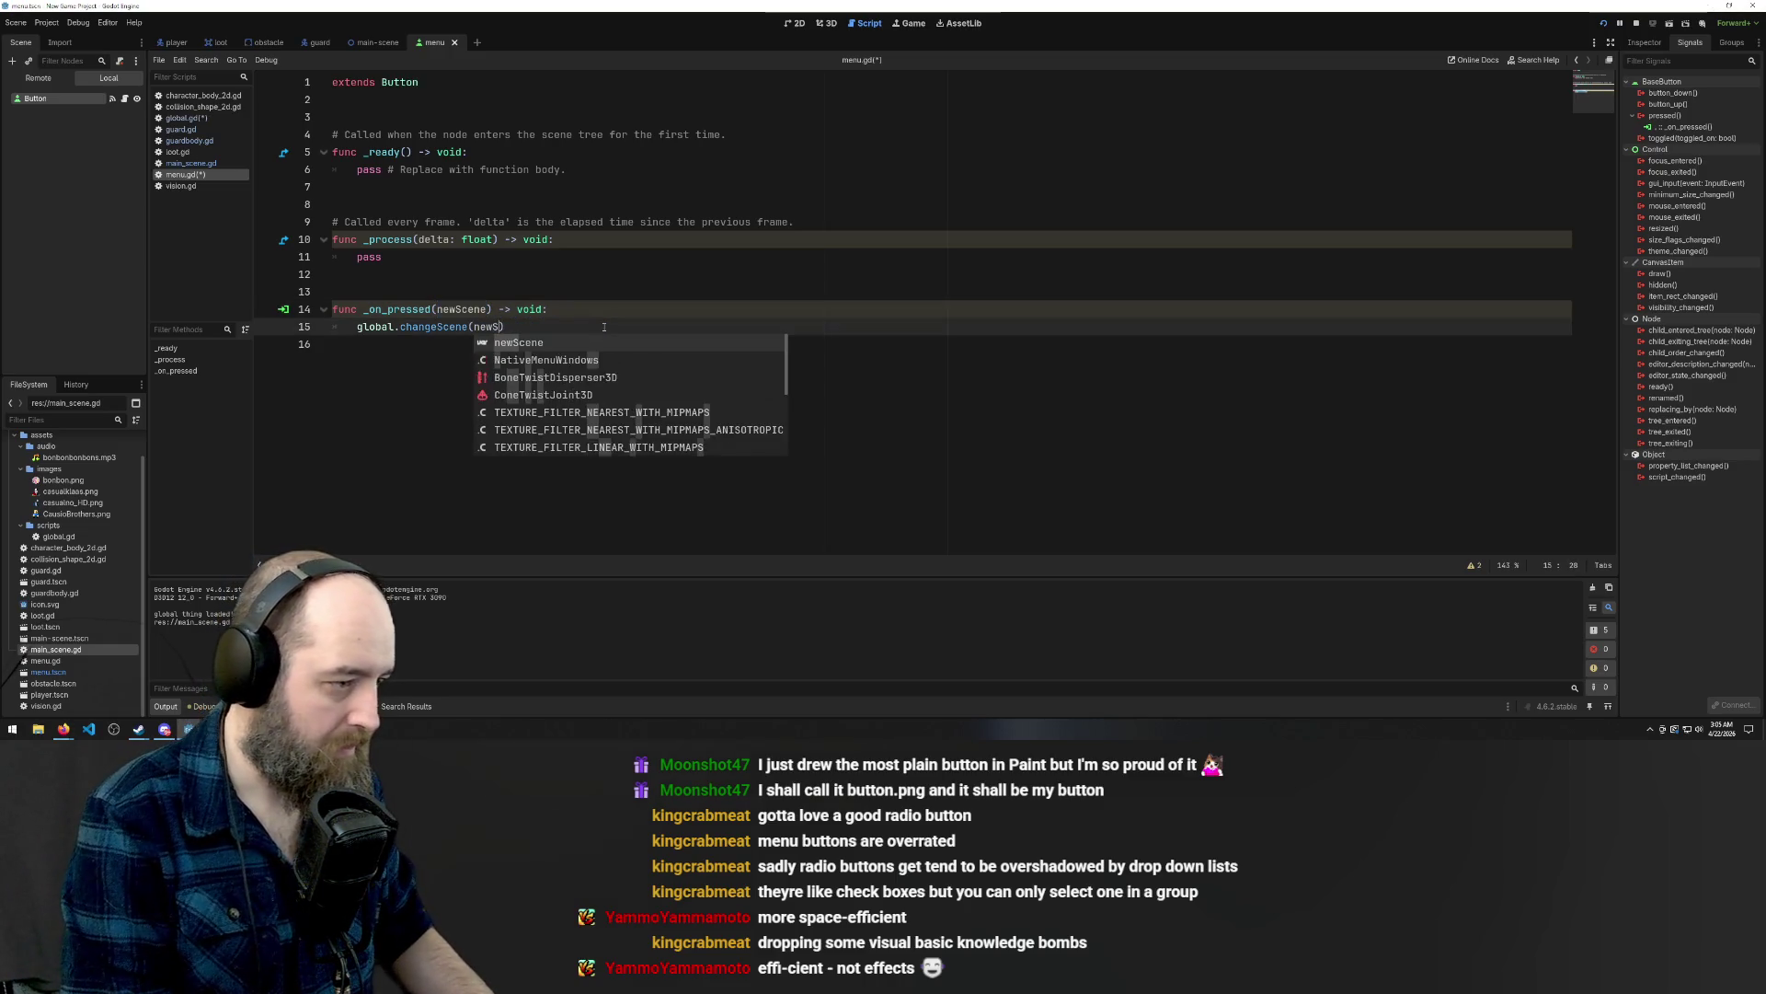
click(724, 204)
key(ctrl+s)
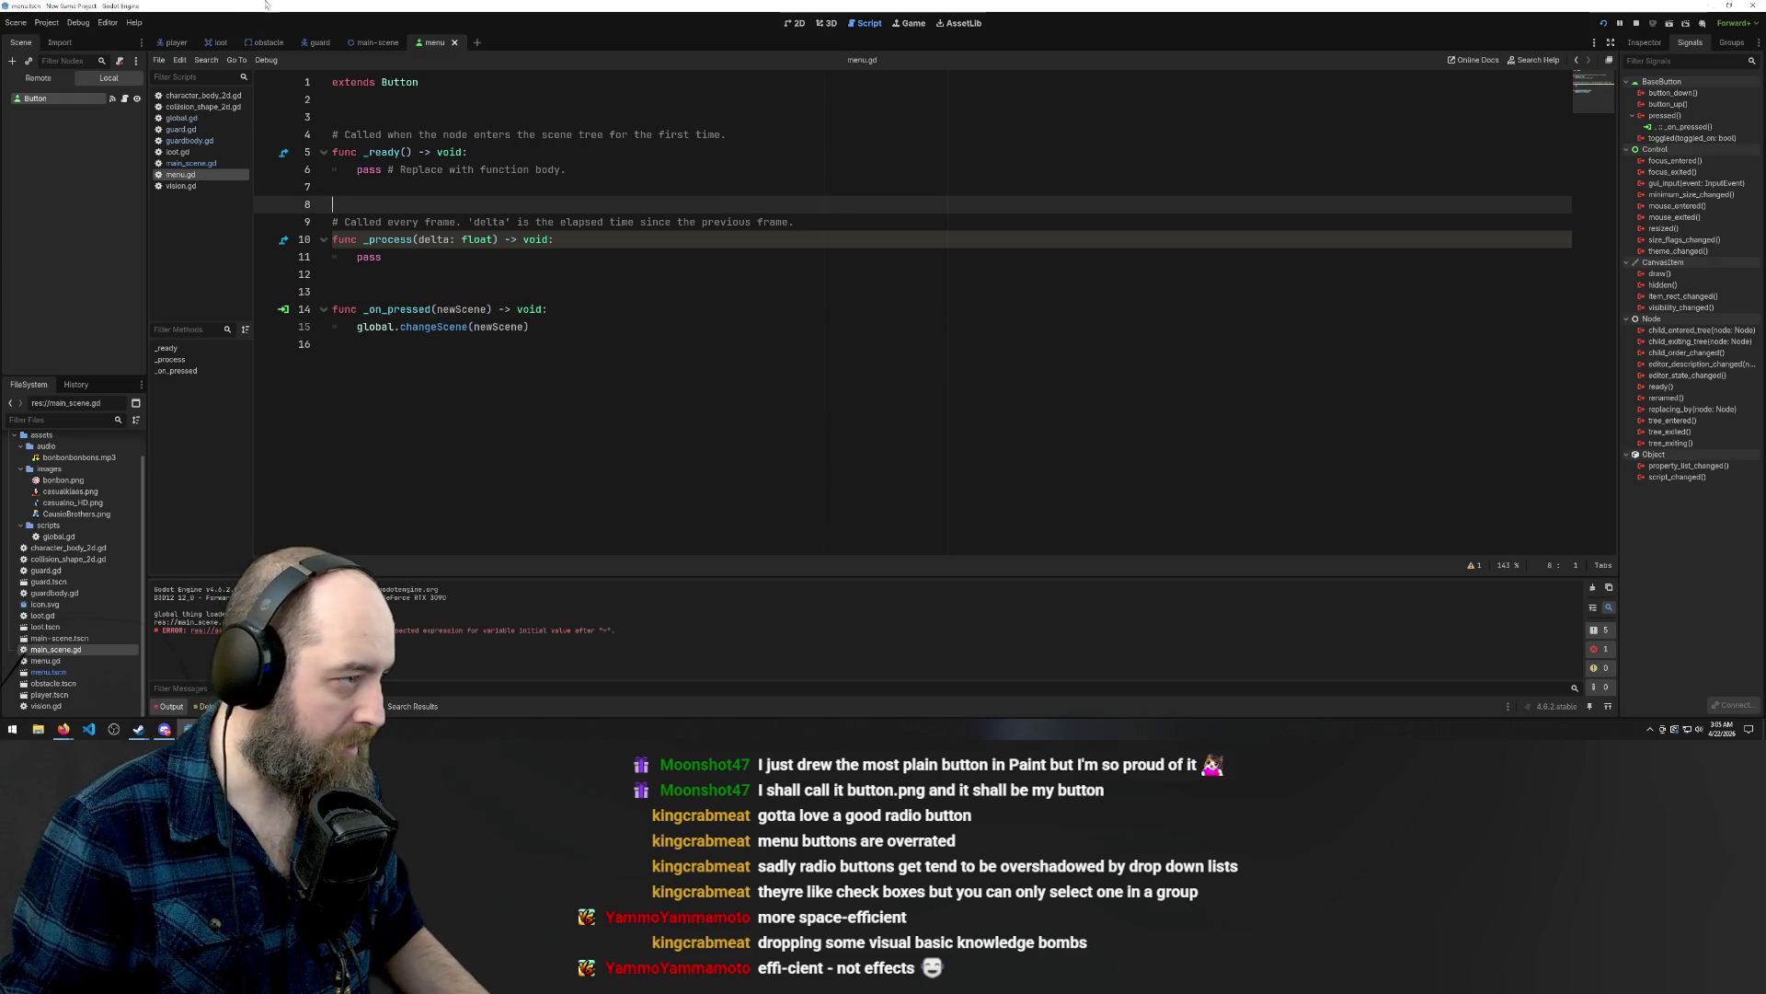
In global.gd, make changeScene set var scene = preload(scenePath).
click(318, 42)
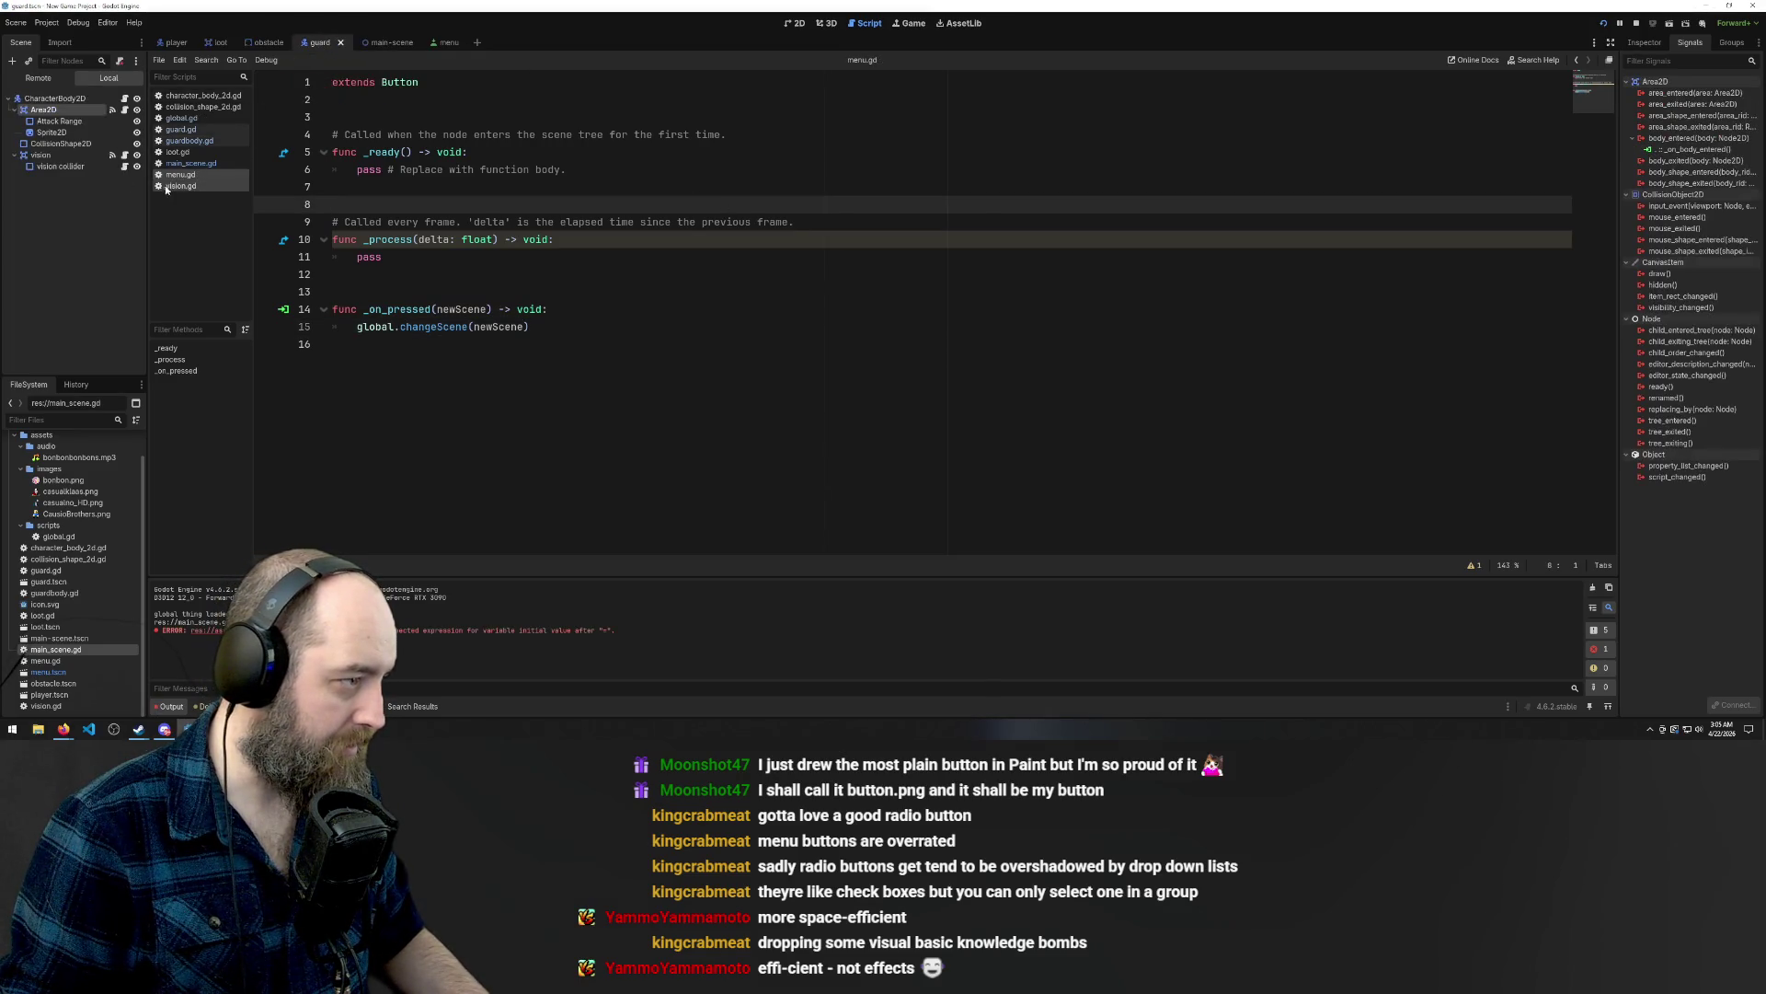
click(181, 128)
click(181, 118)
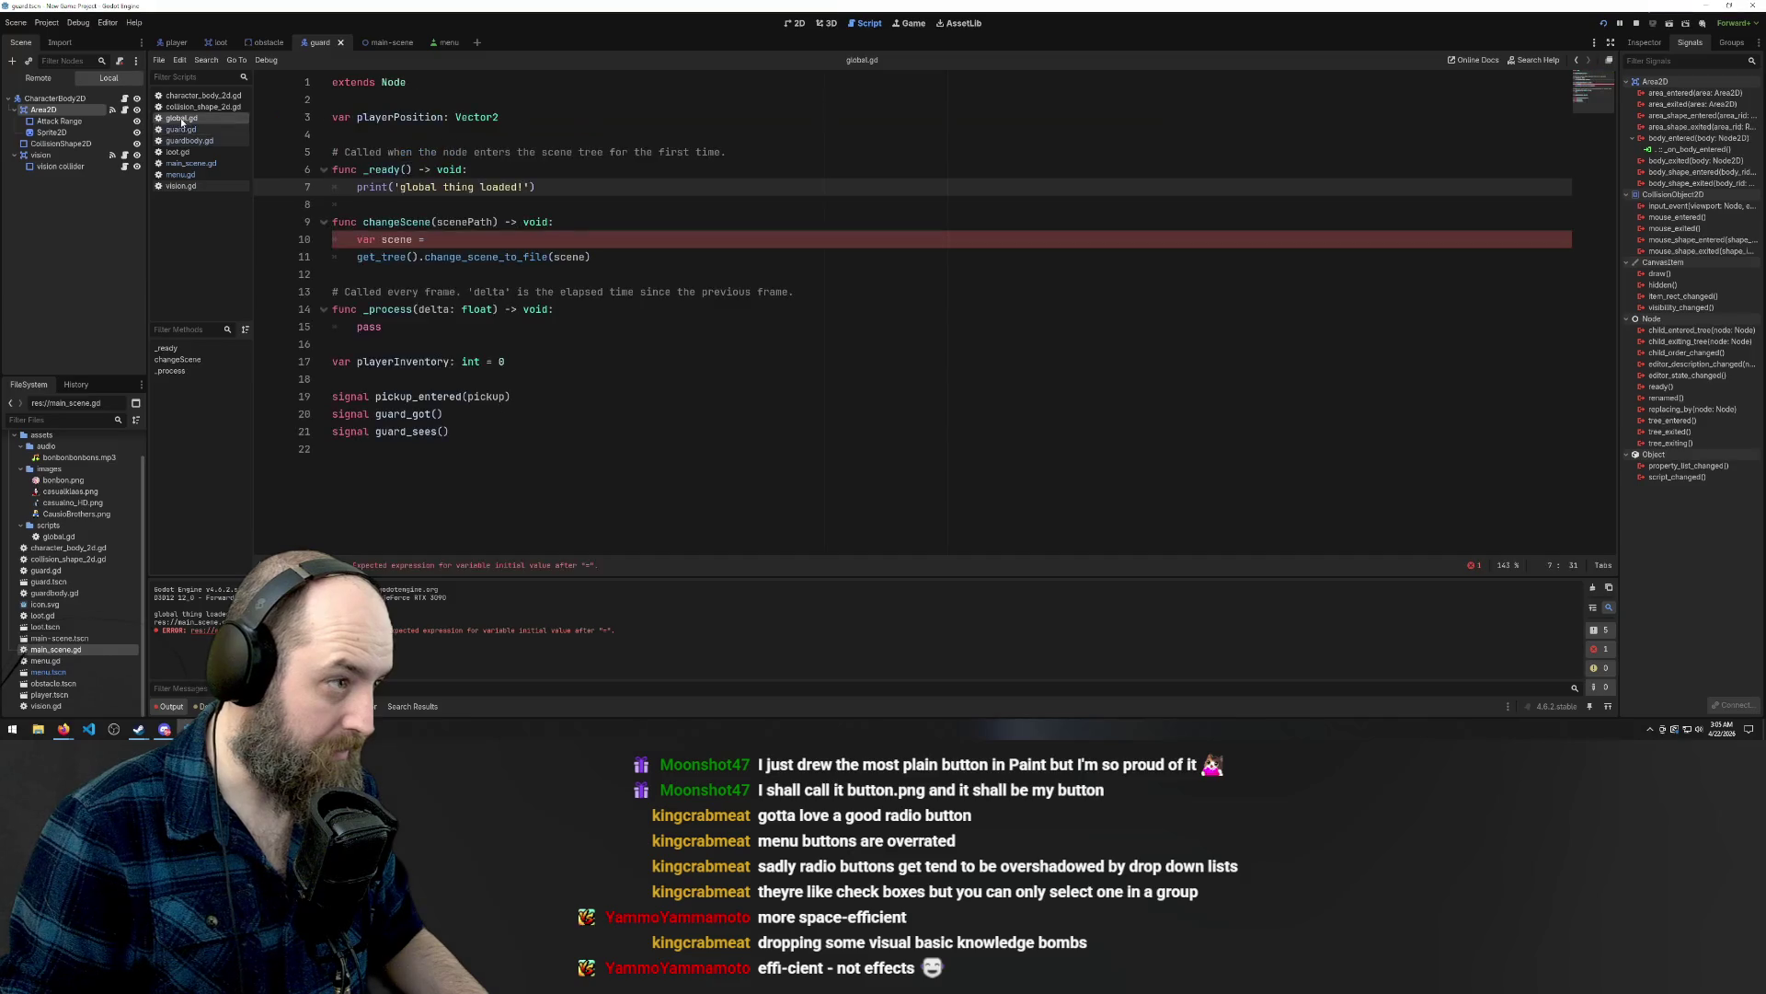
click(449, 238)
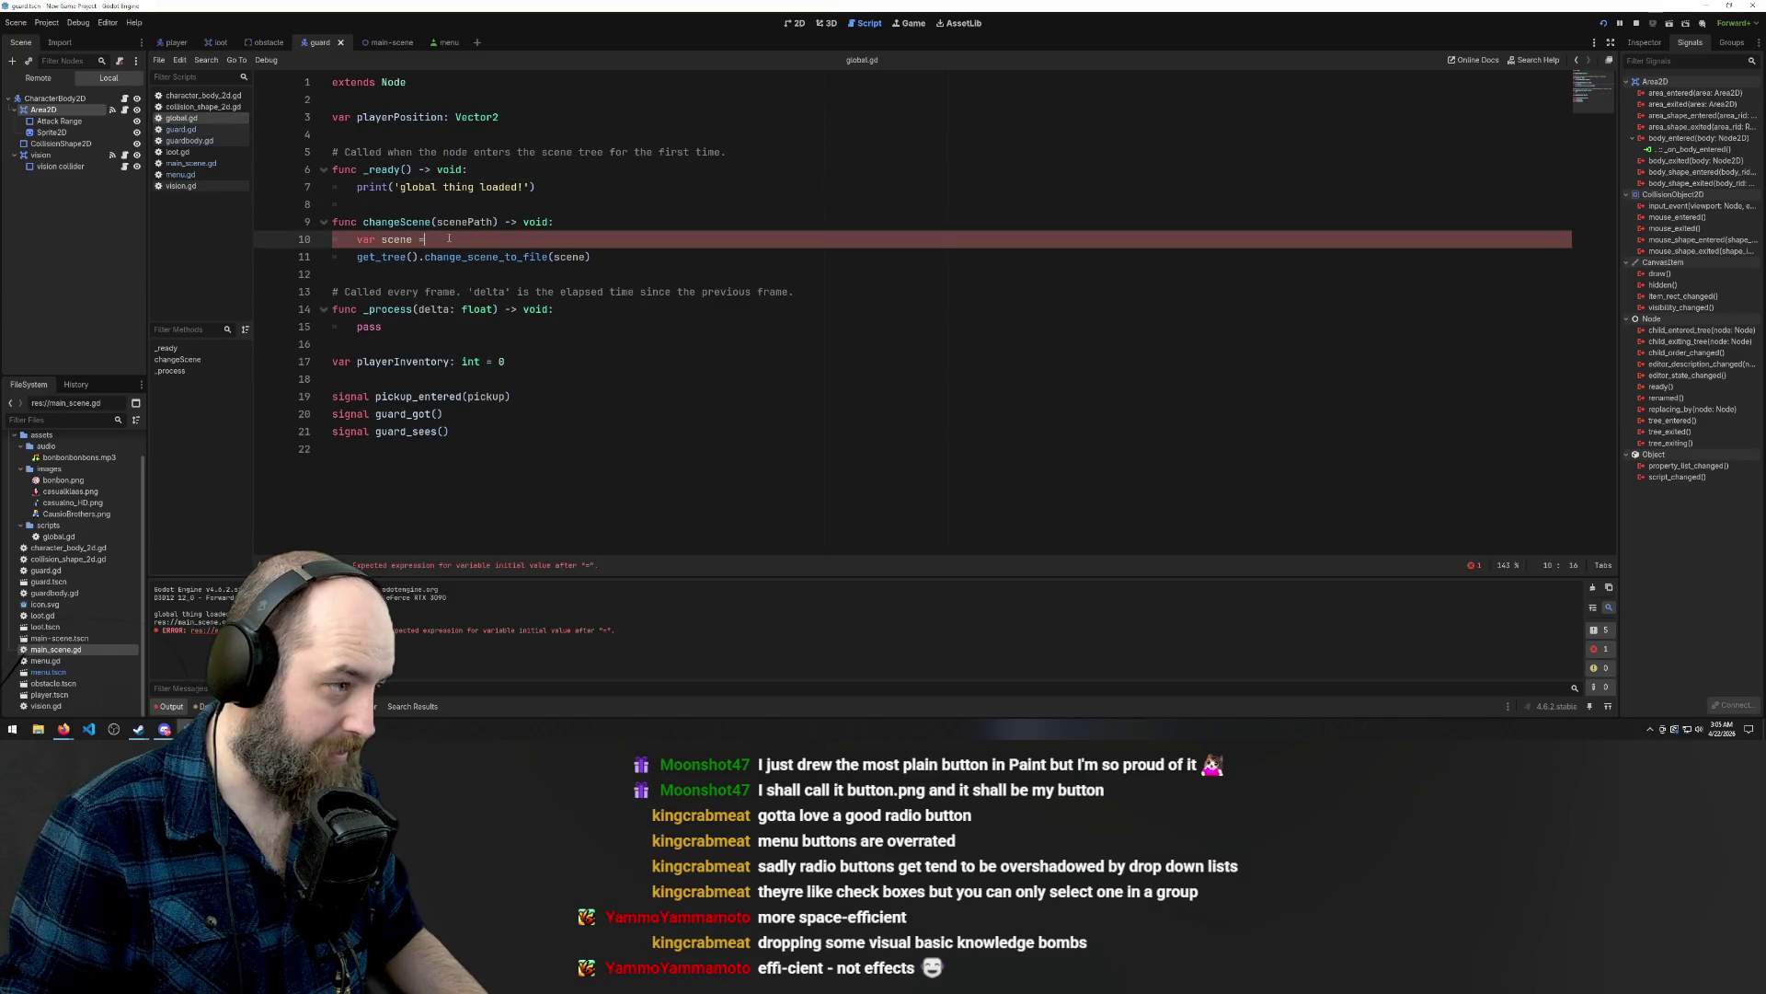
text(preload()
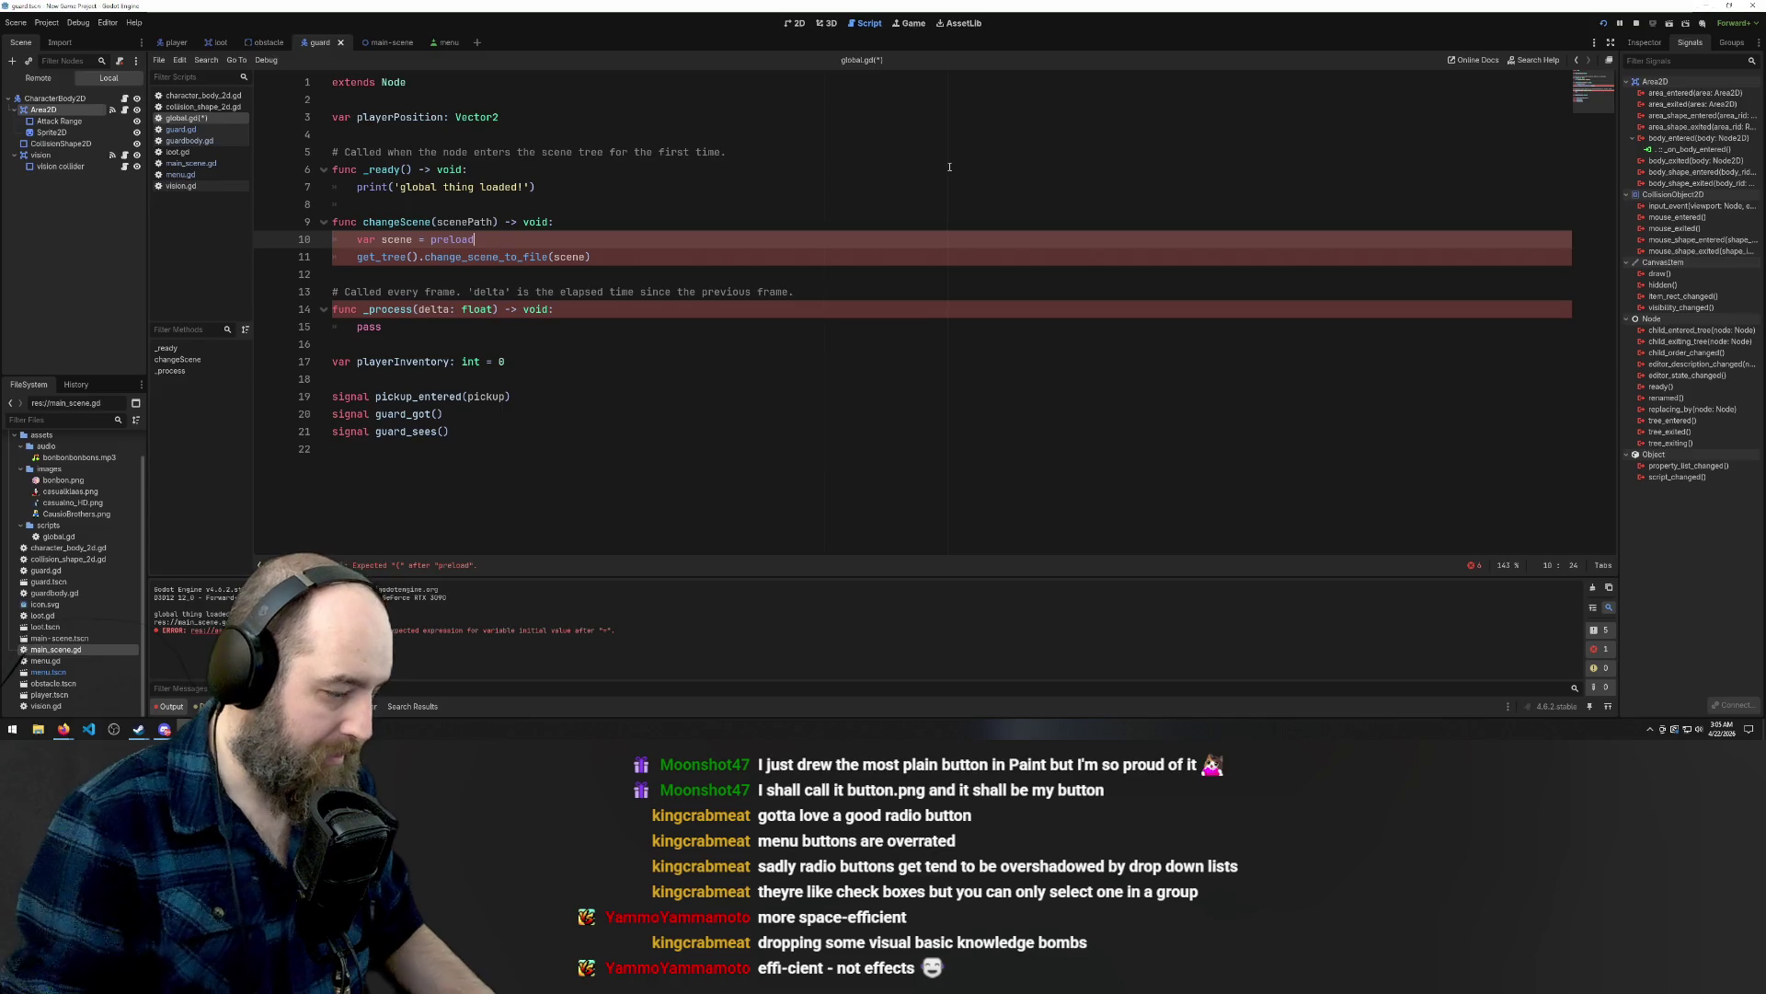
text(sce)
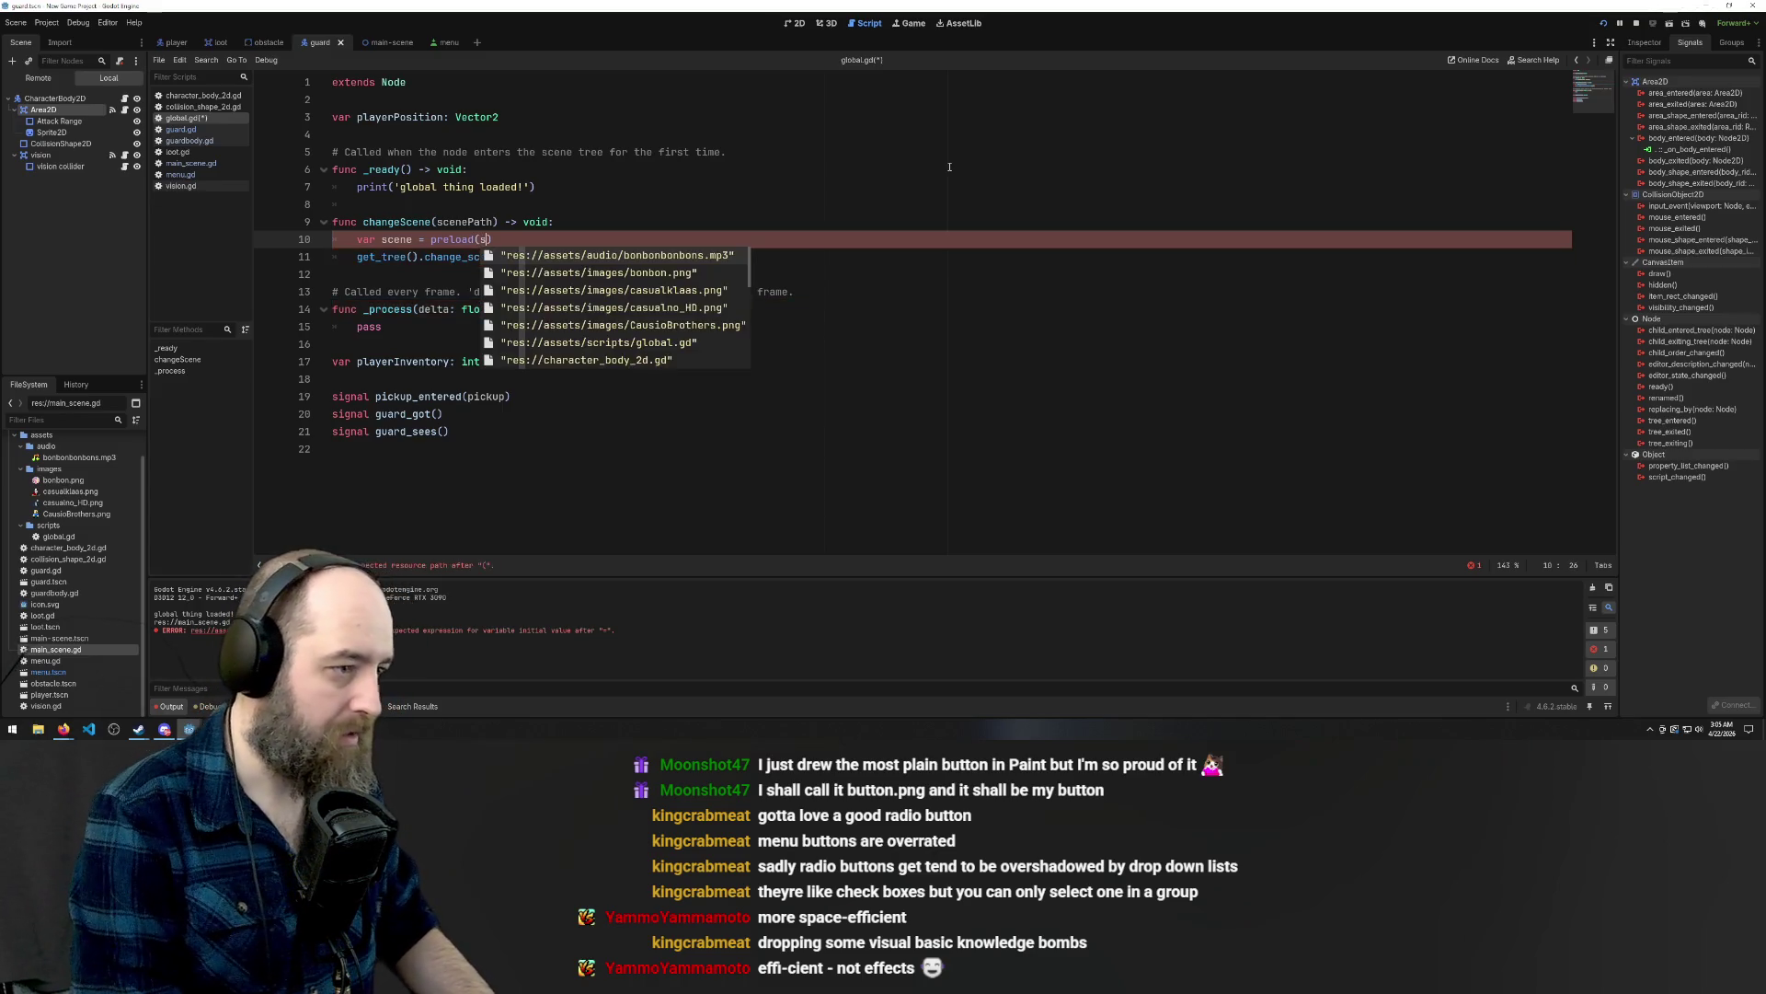
text(nePath)
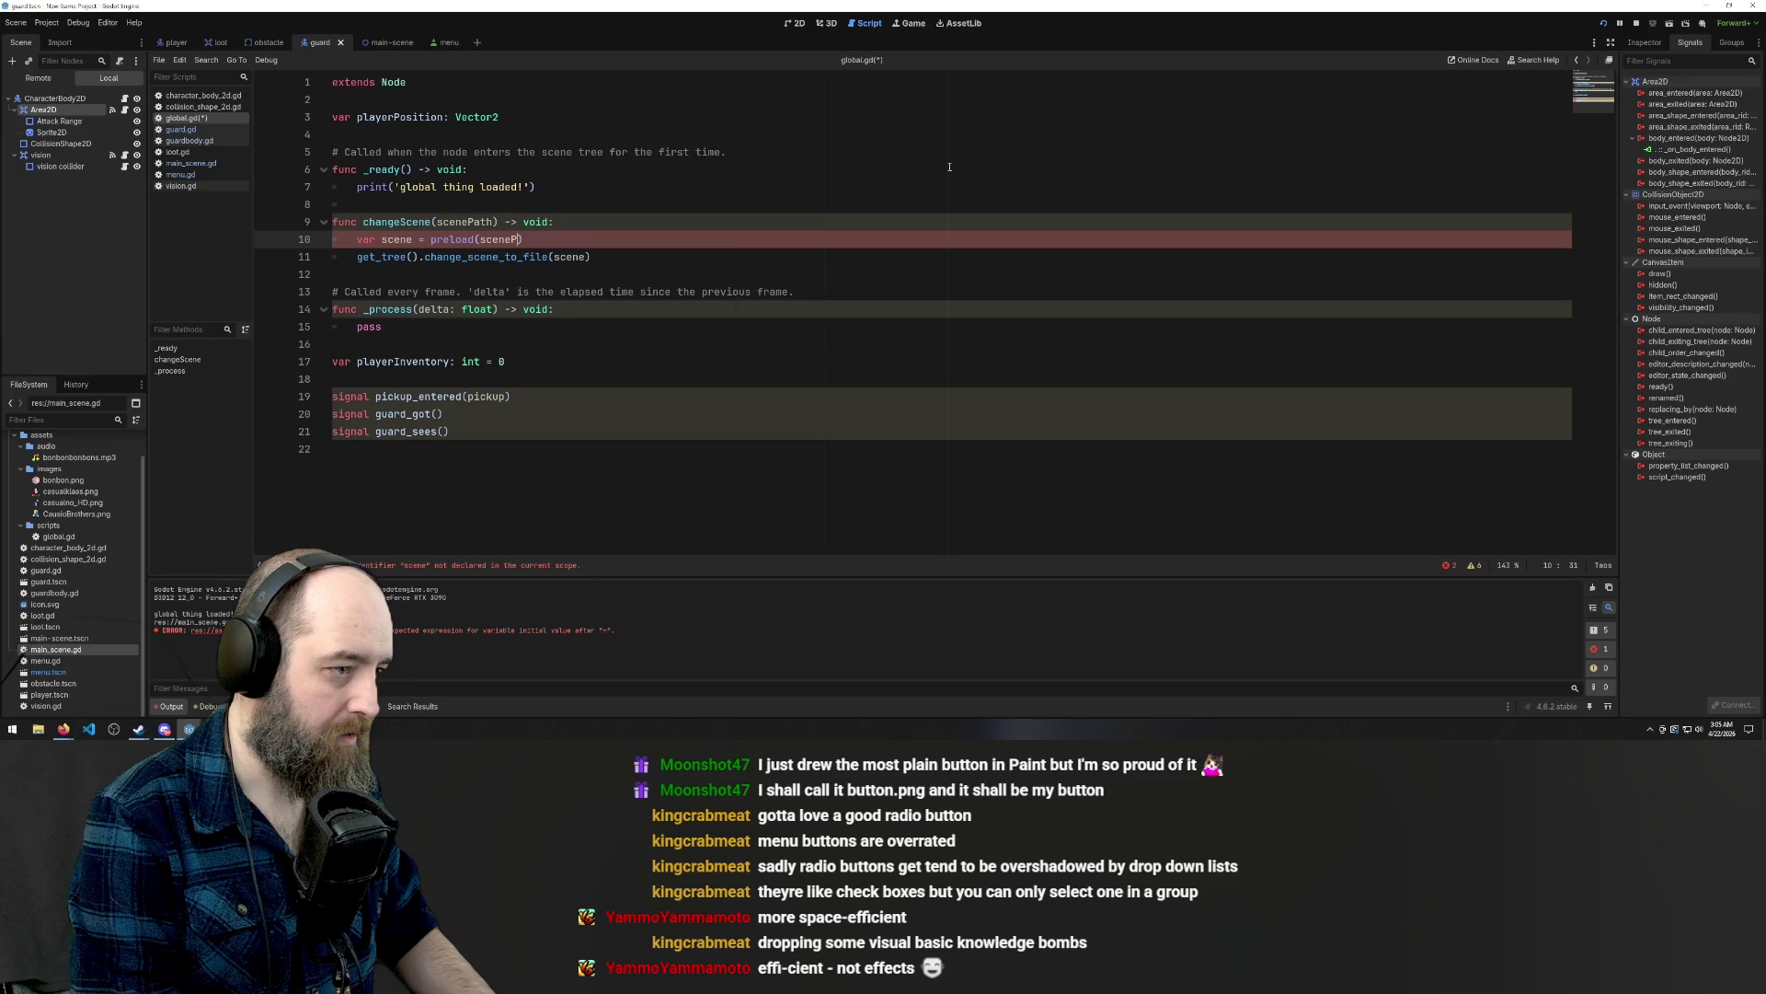
key(Escape)
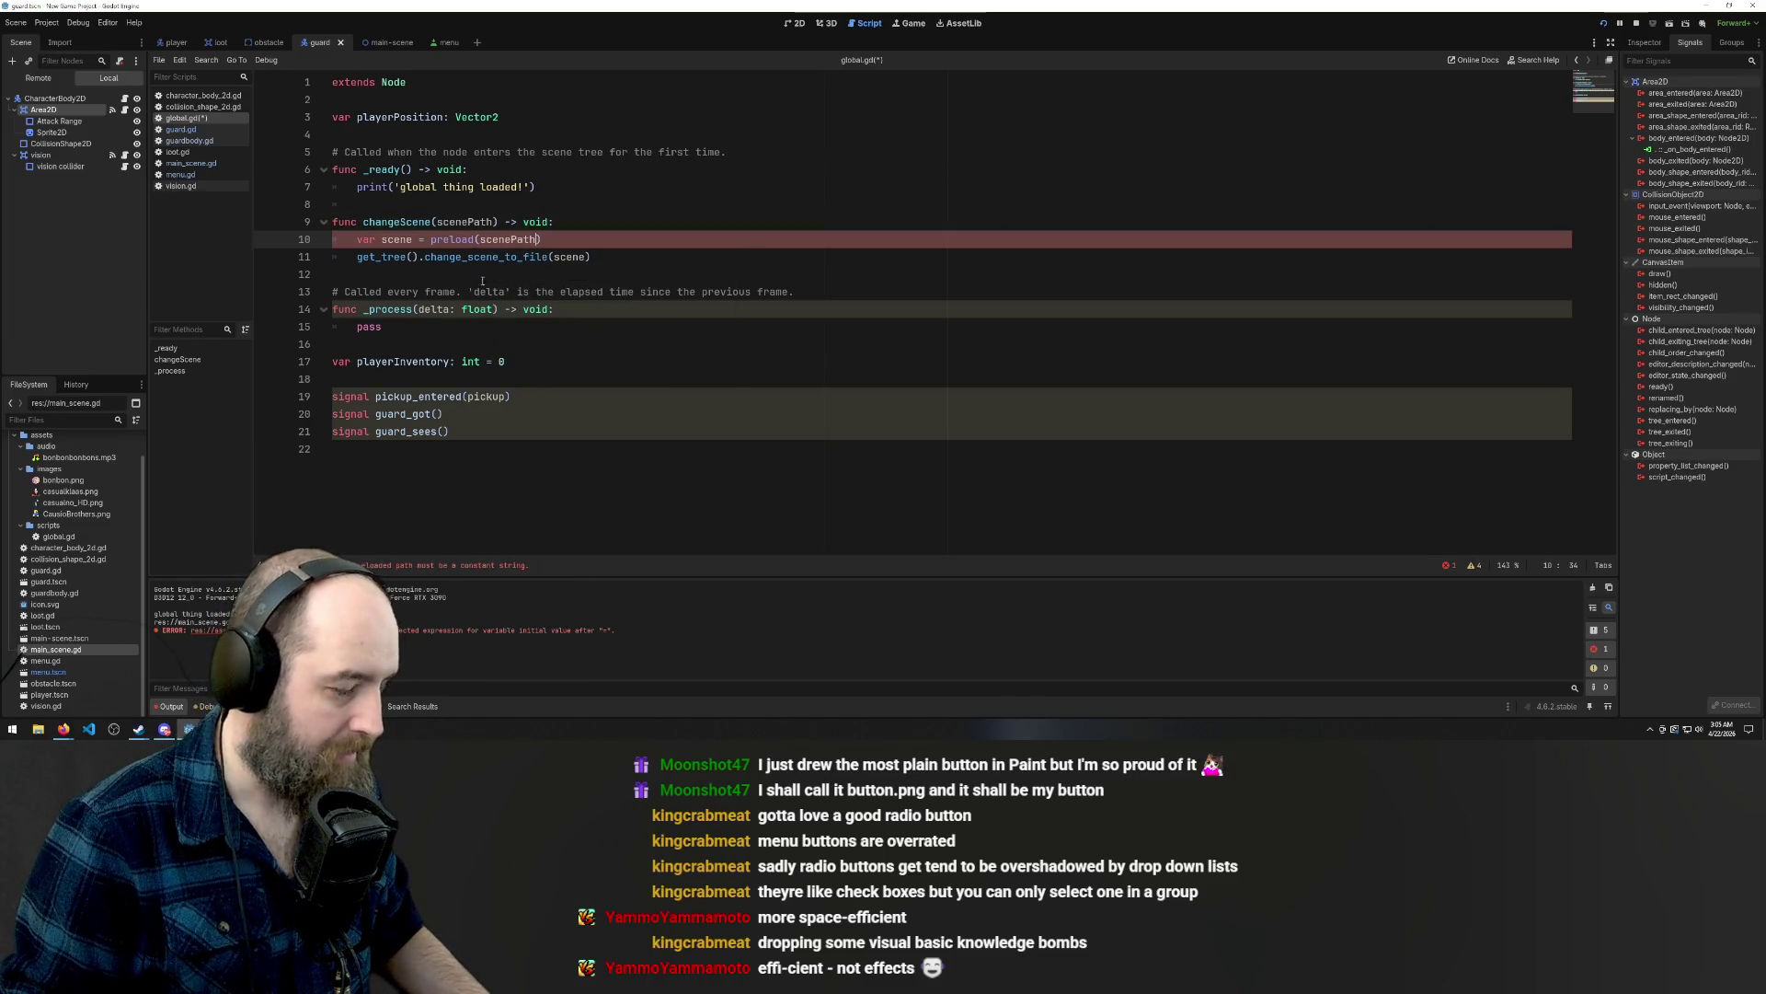
Look up the preload documentation to investigate the constant-string error.
click(512, 257)
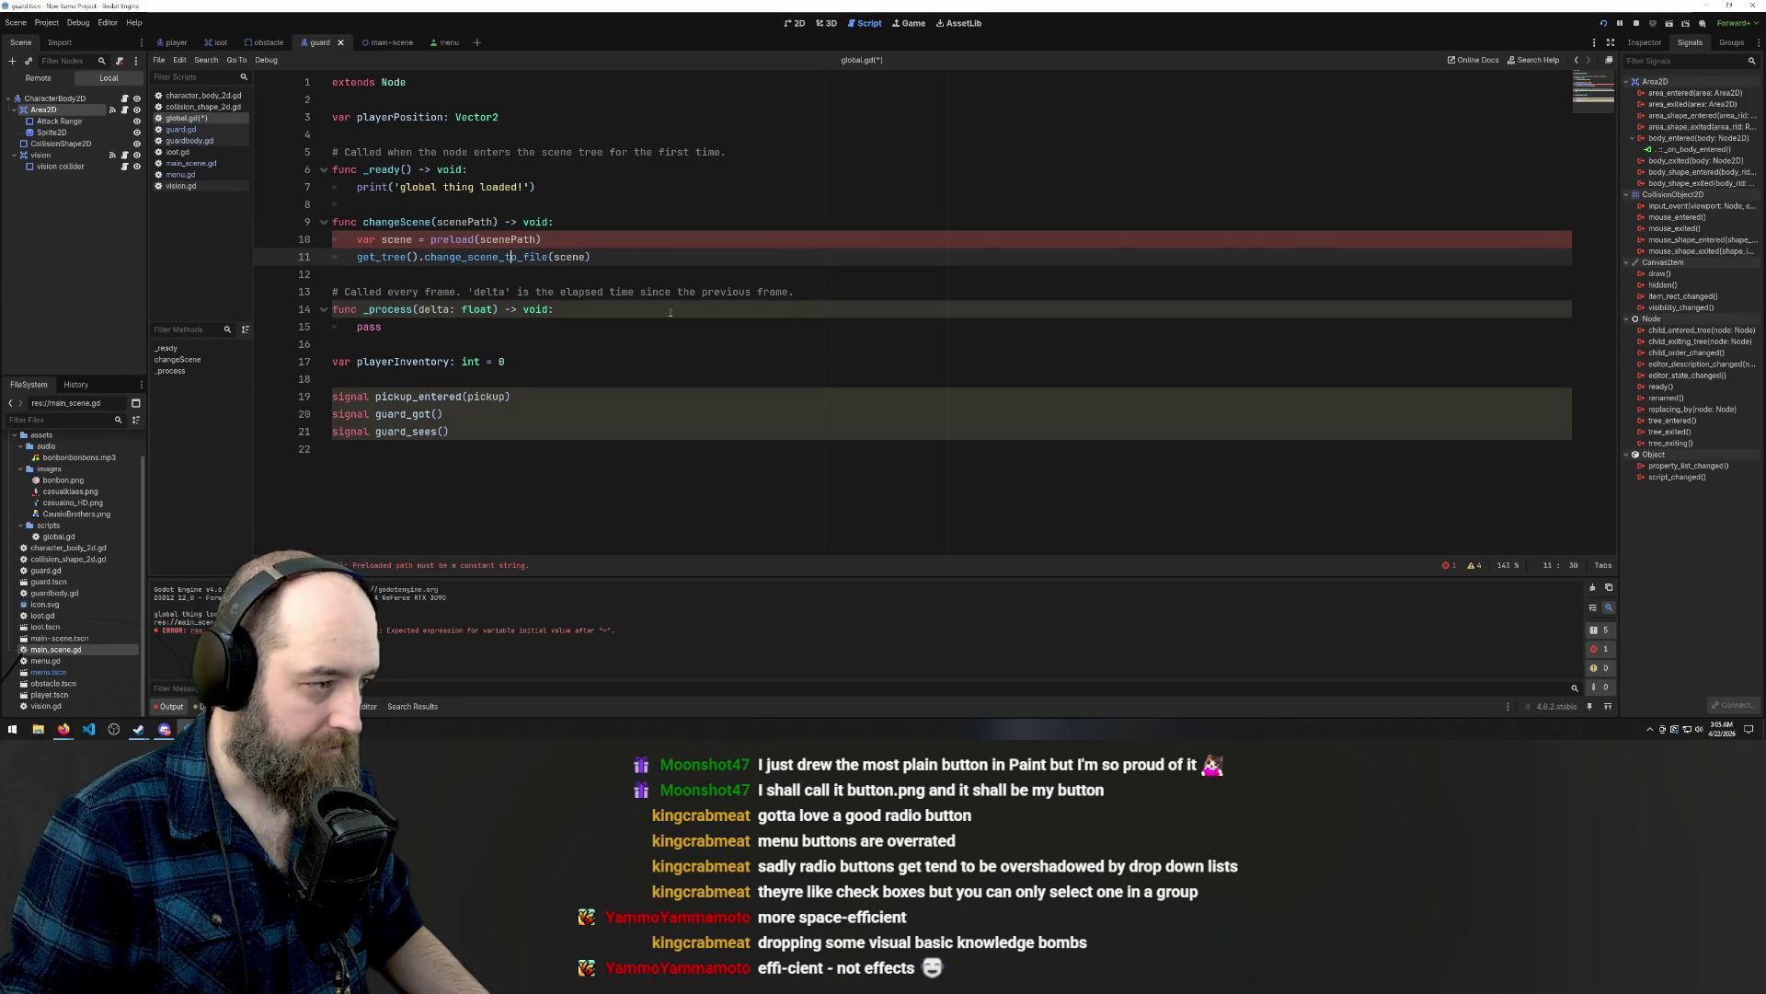
click(552, 395)
mouse_move(707, 151)
mouse_down()
mouse_move(479, 170)
mouse_move(535, 187)
mouse_up()
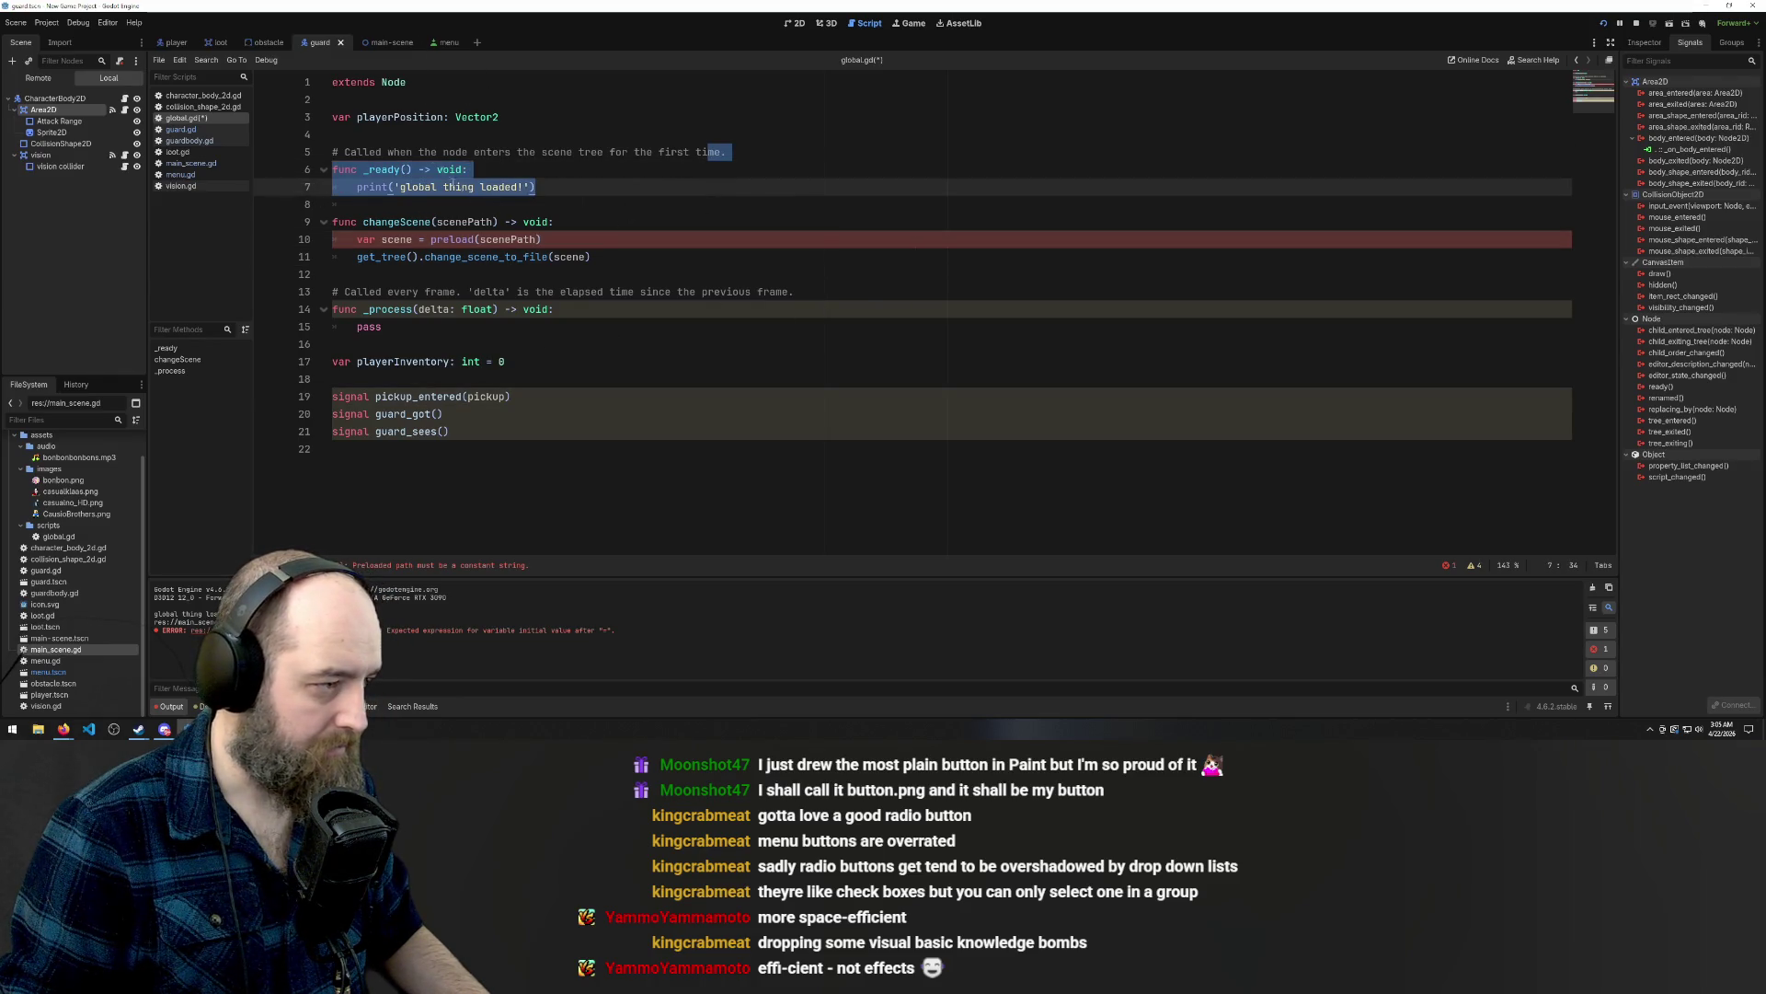
click(529, 309)
mouse_move(463, 241)
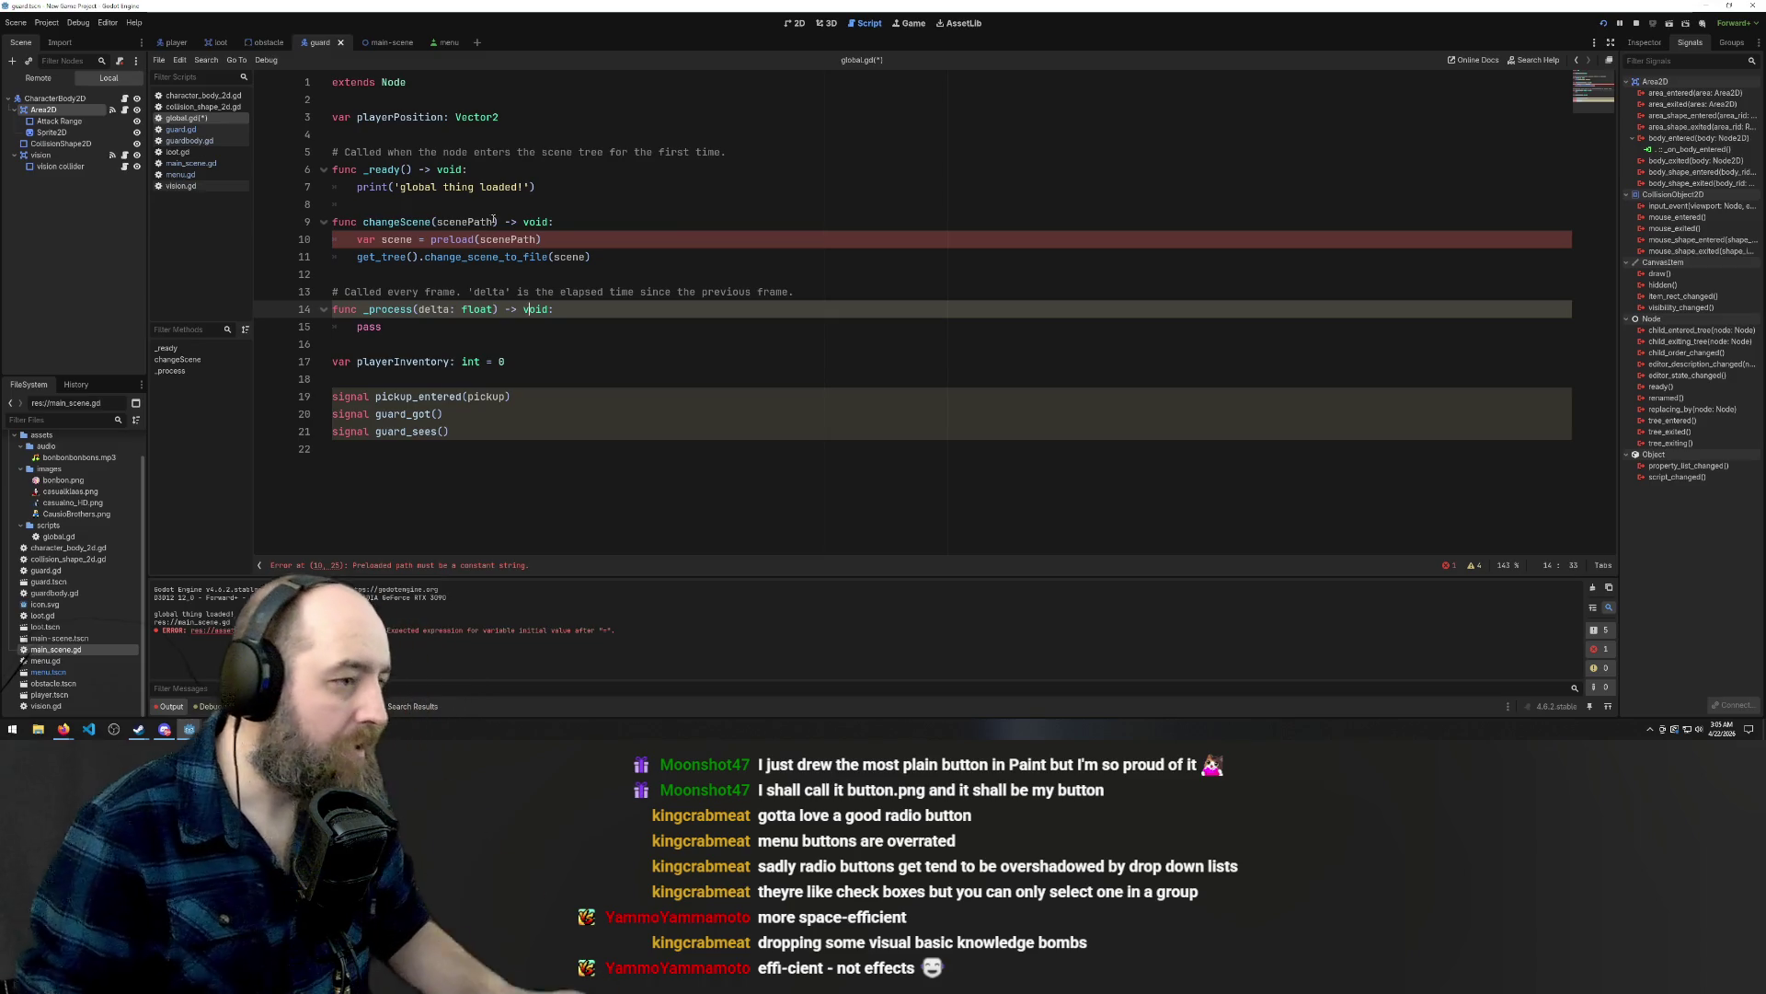
click(491, 221)
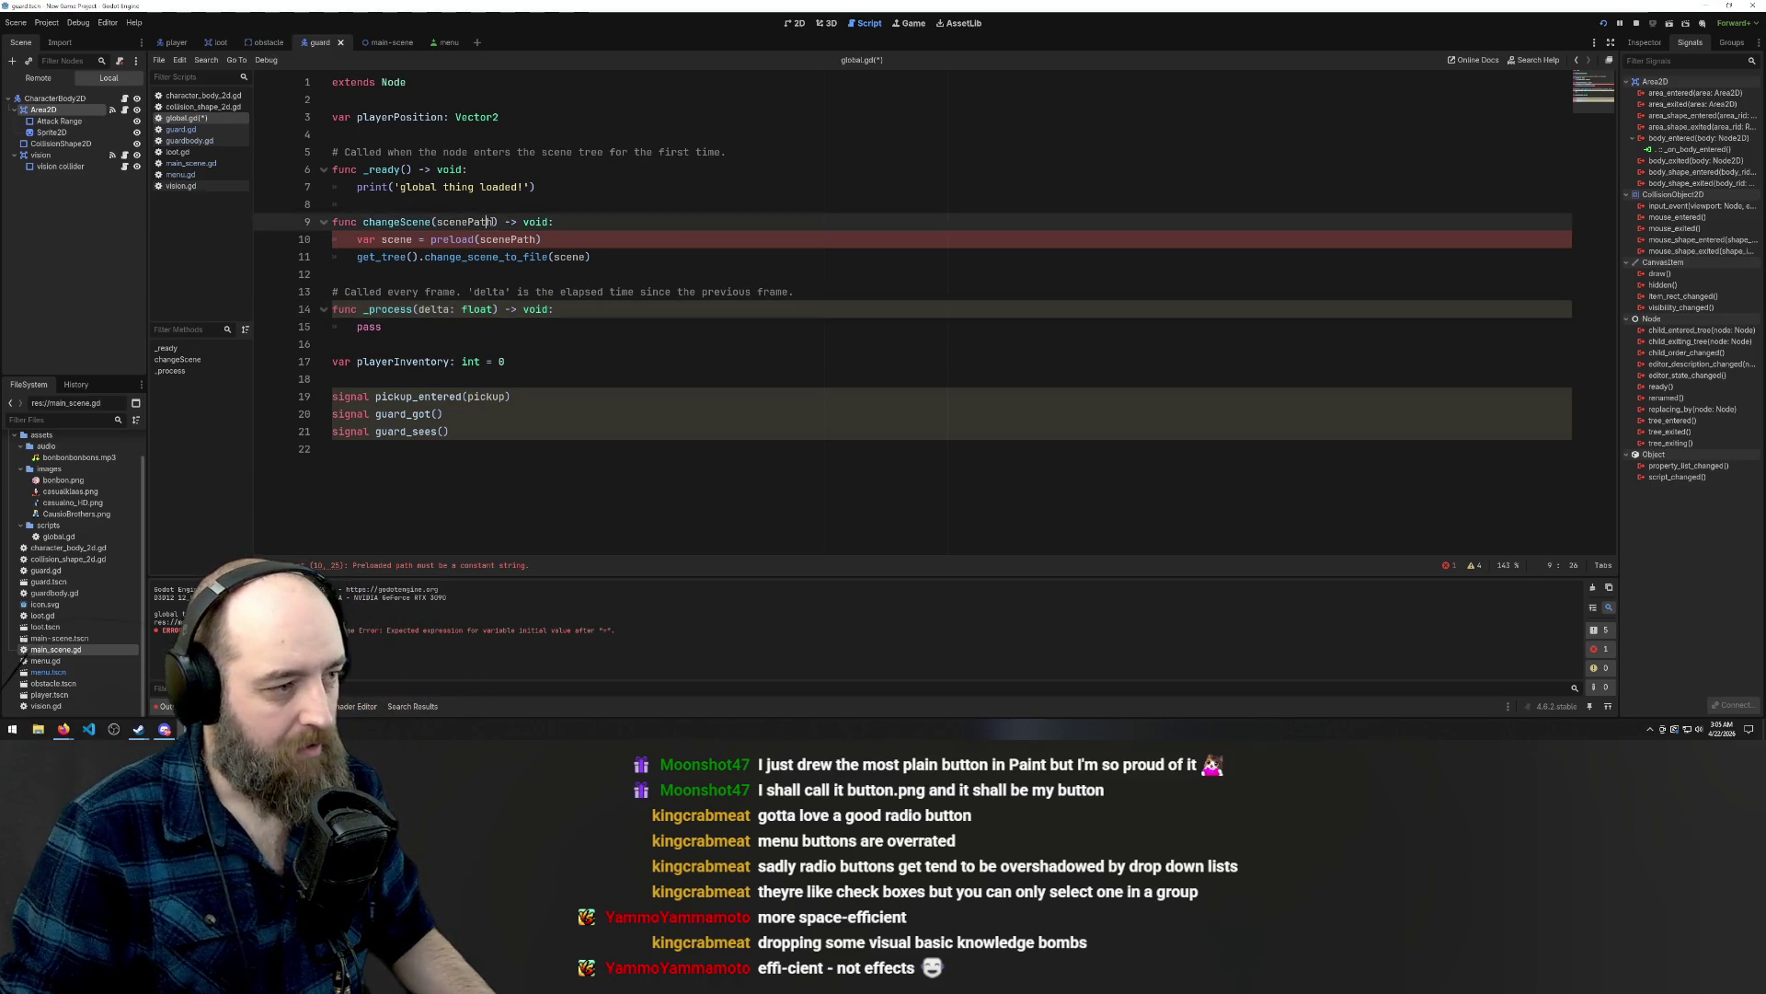
Check the change_scene_to_file docs, then return to the Chrome 'change active scene in godot' results.
key(Right)
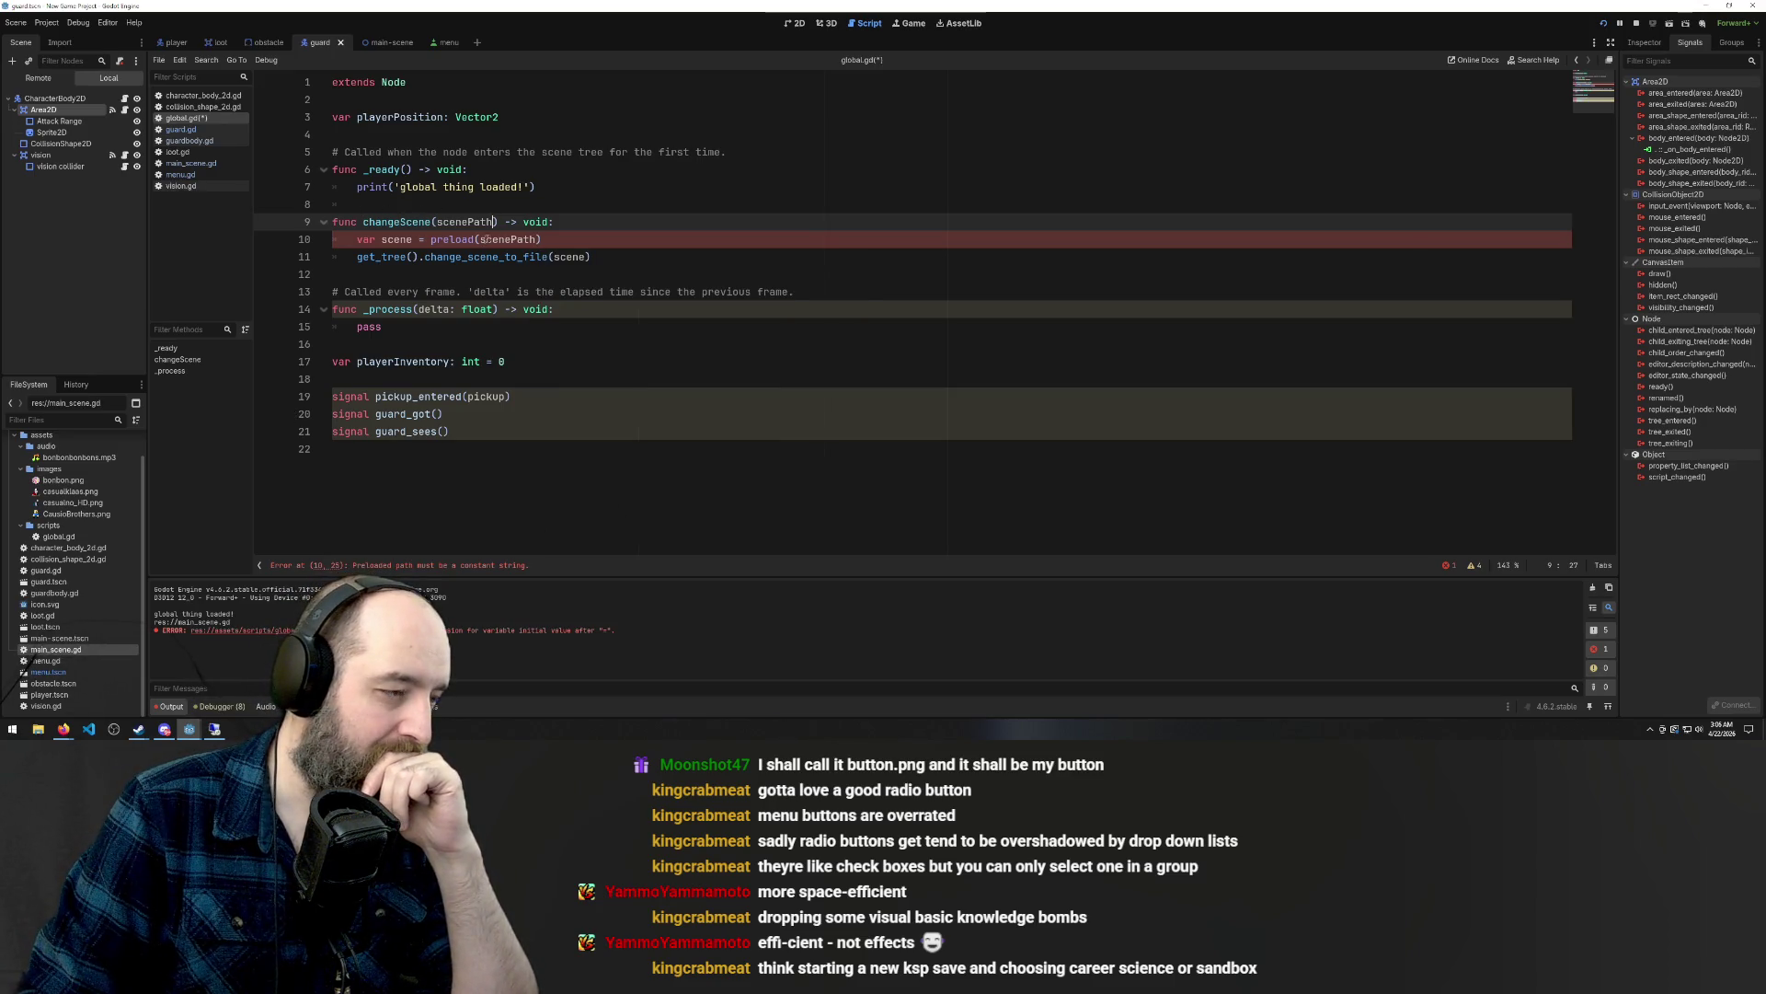
mouse_move(471, 256)
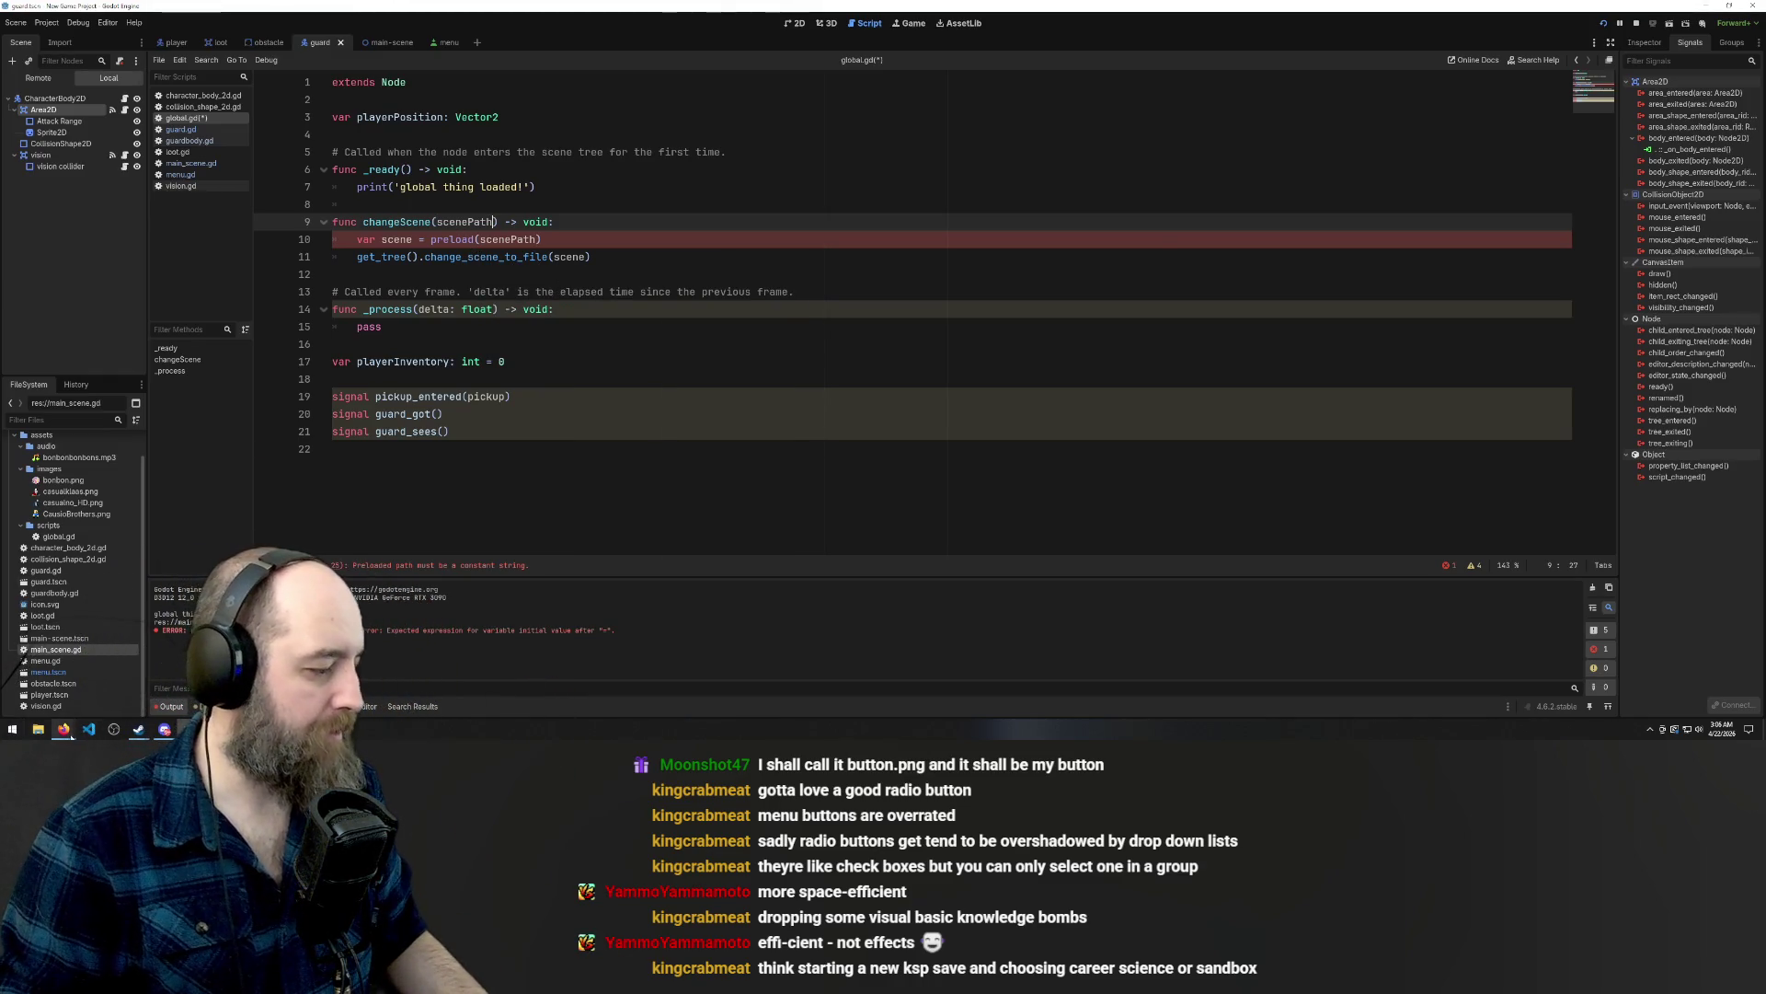
mouse_move(69, 733)
click(100, 713)
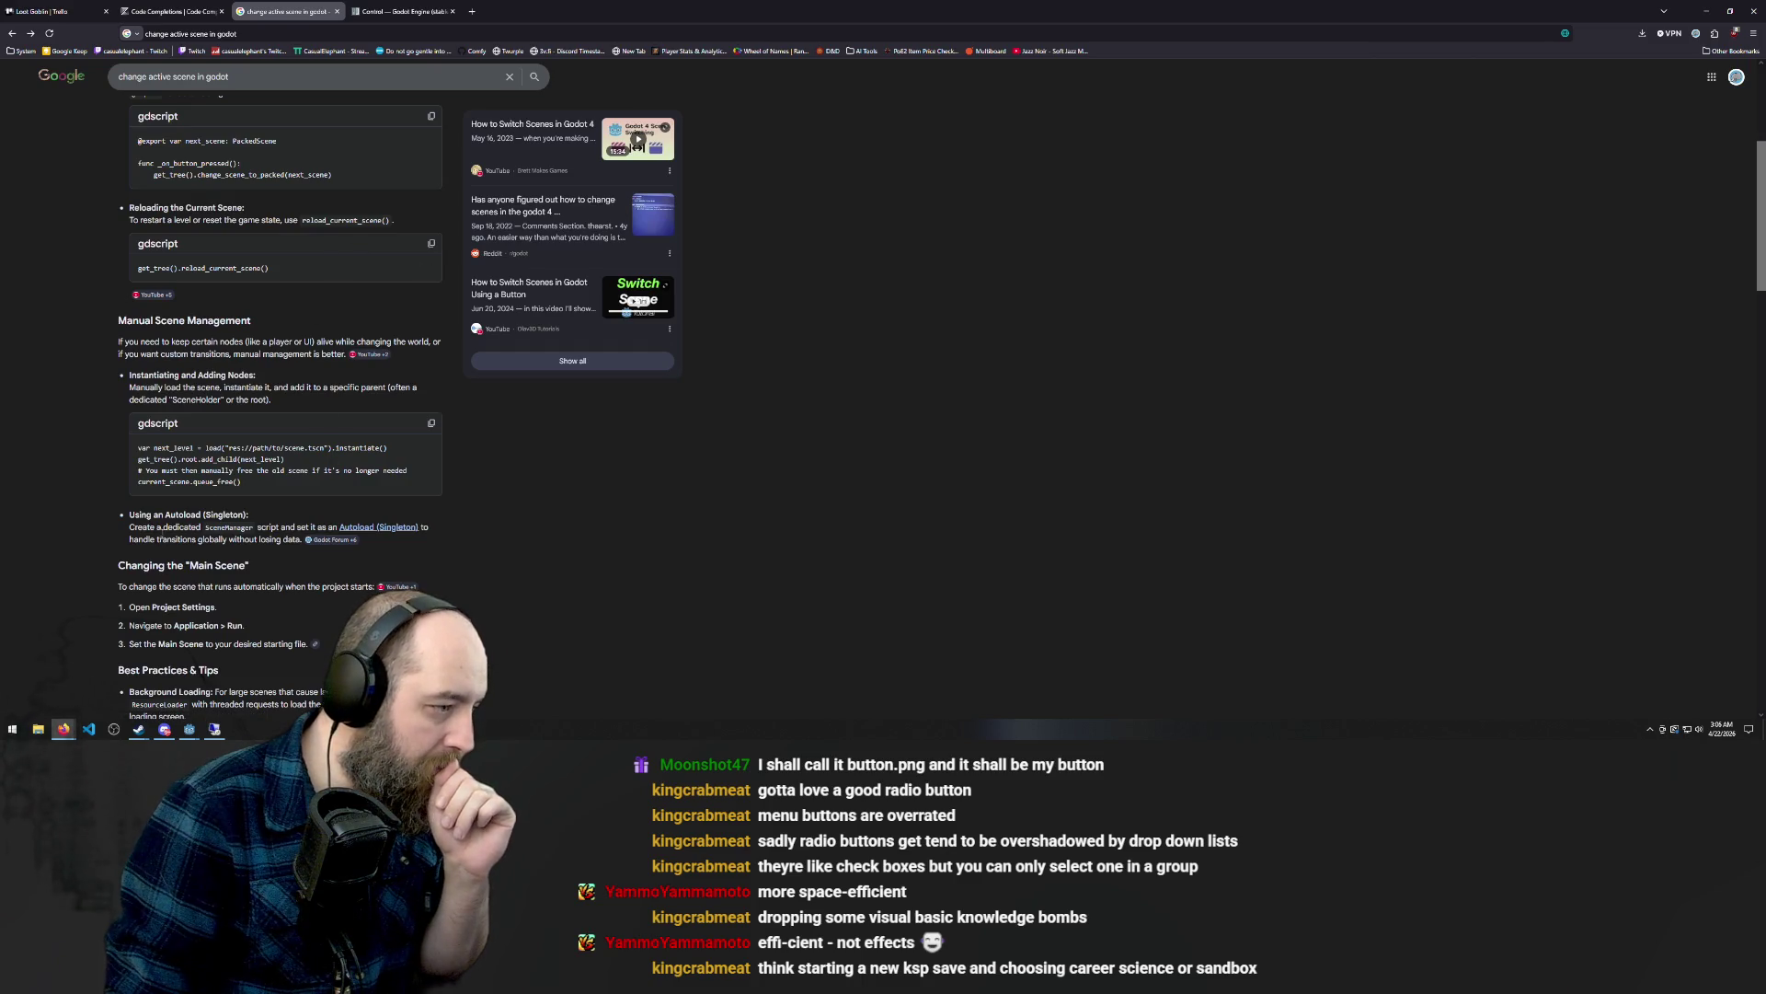
Highlight 'load' in the manual scene-instancing code example.
double_click(211, 448)
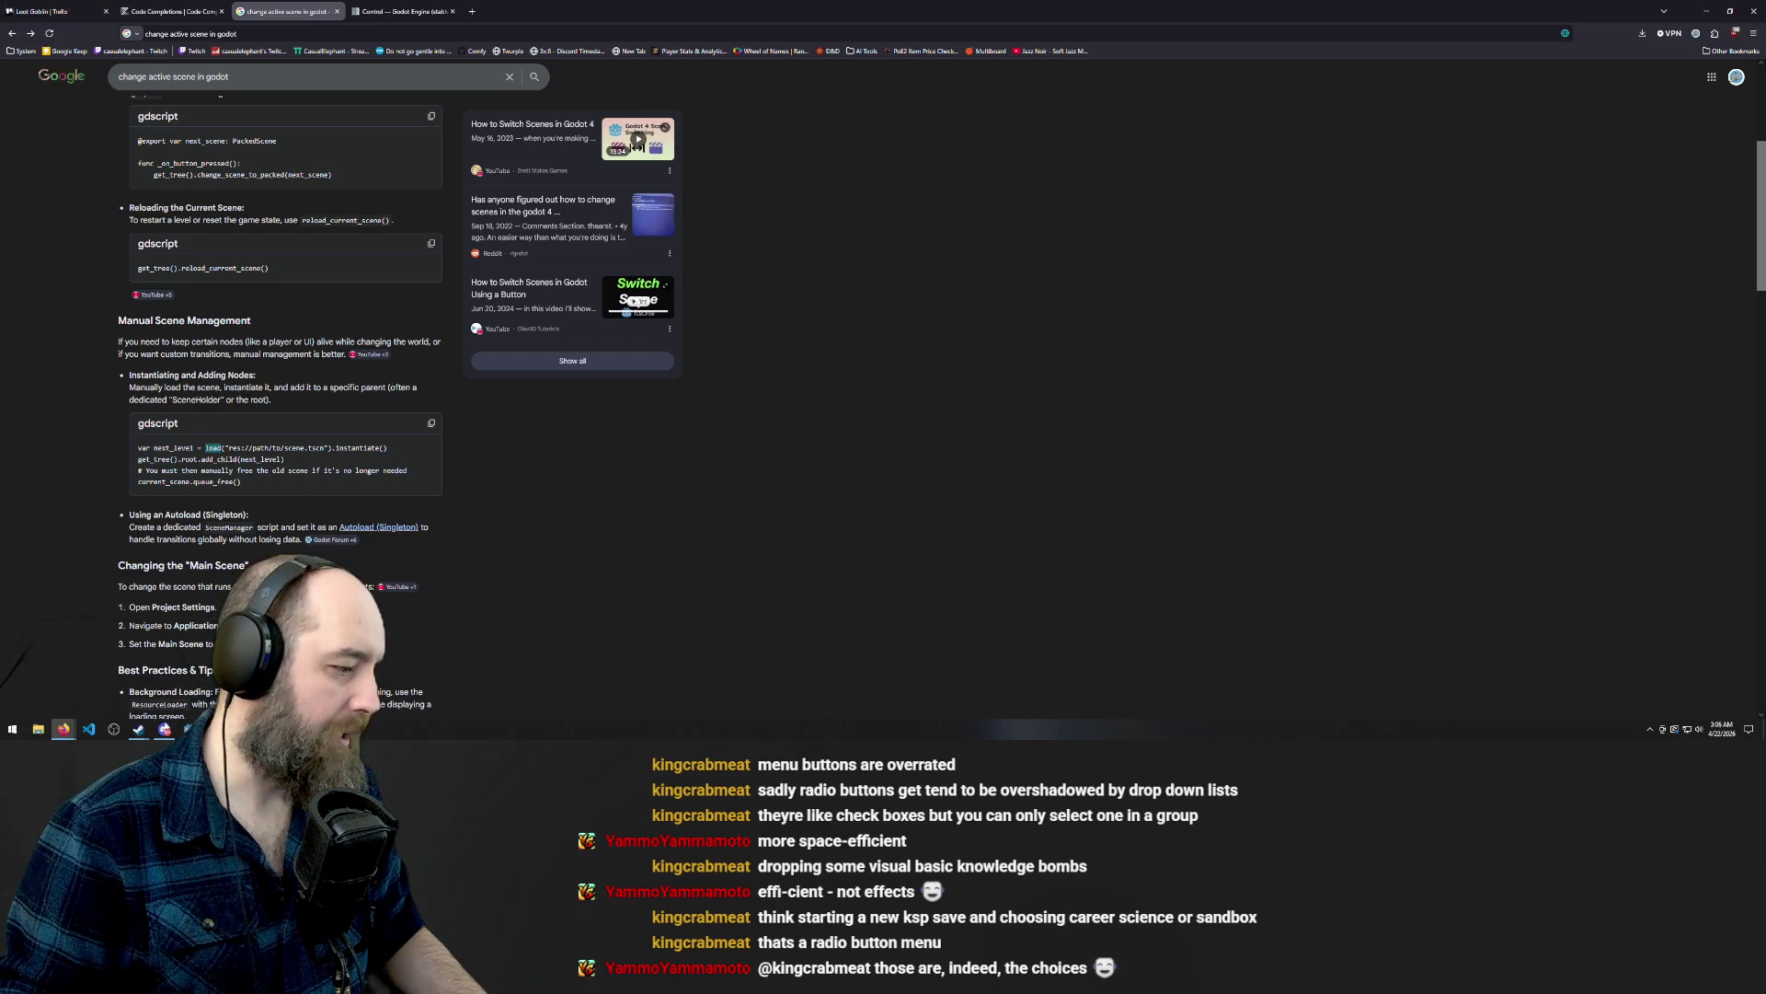
Save global.gd with changeScene now using load(scenePath) instead of preload.
mouse_move(188, 729)
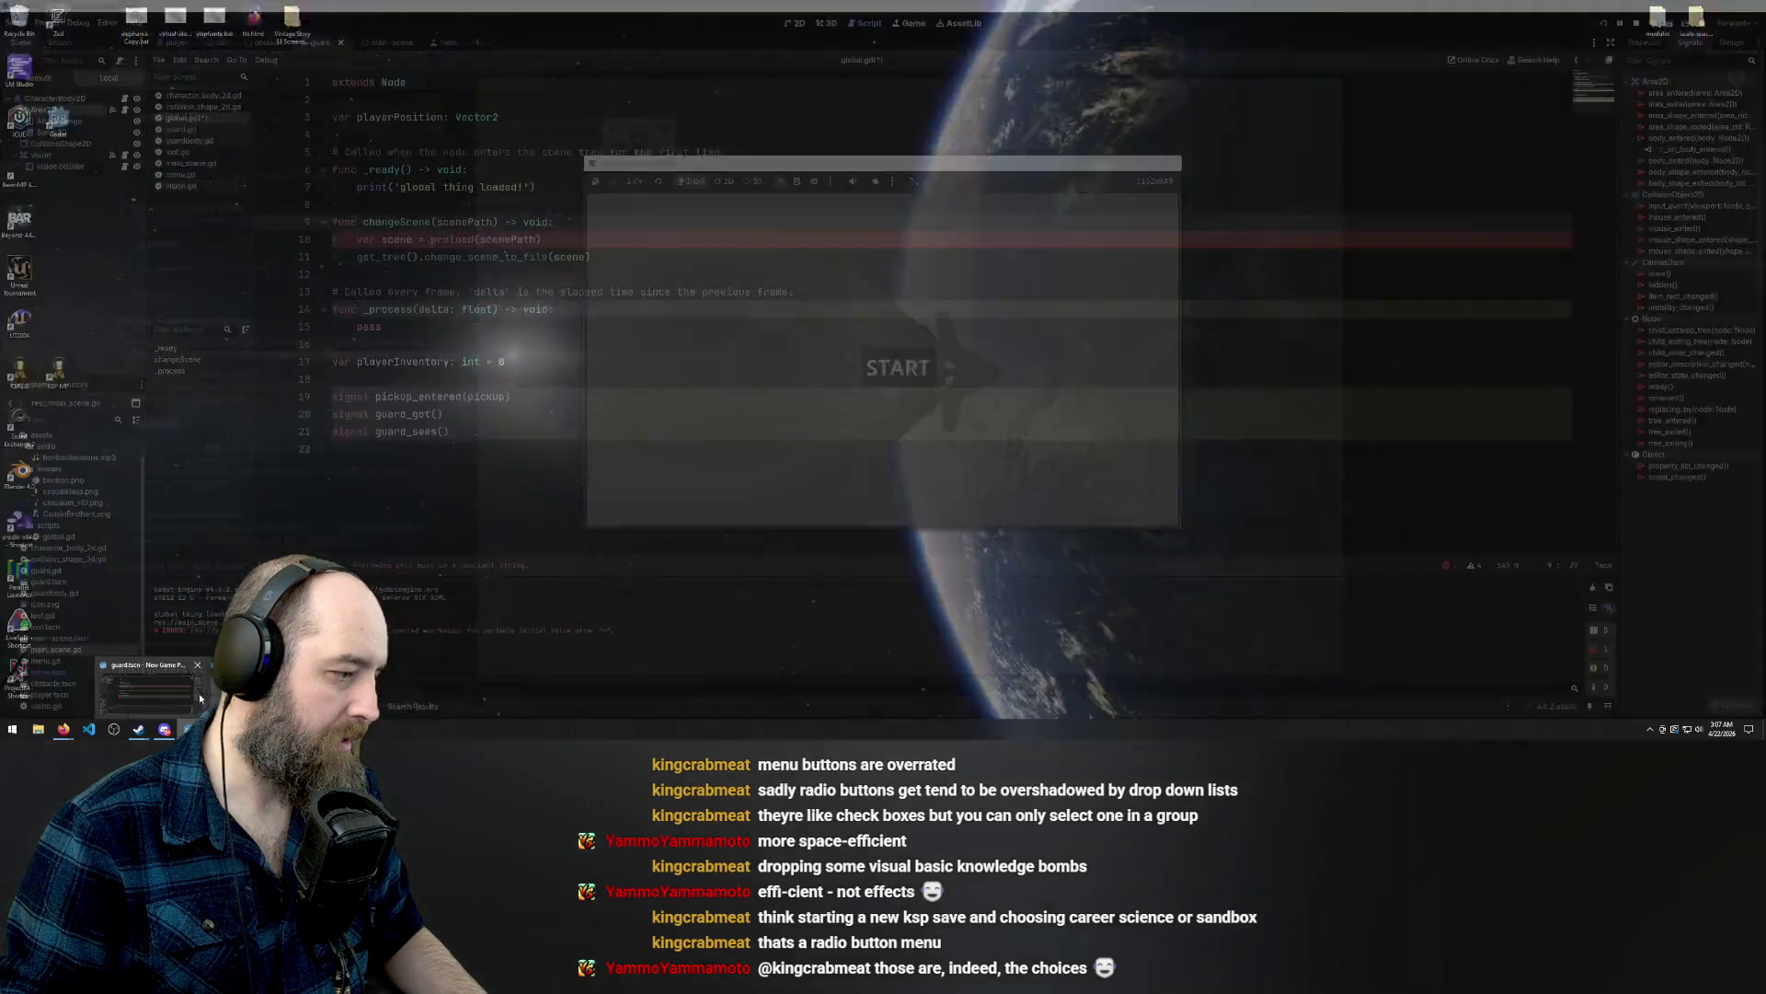
click(200, 698)
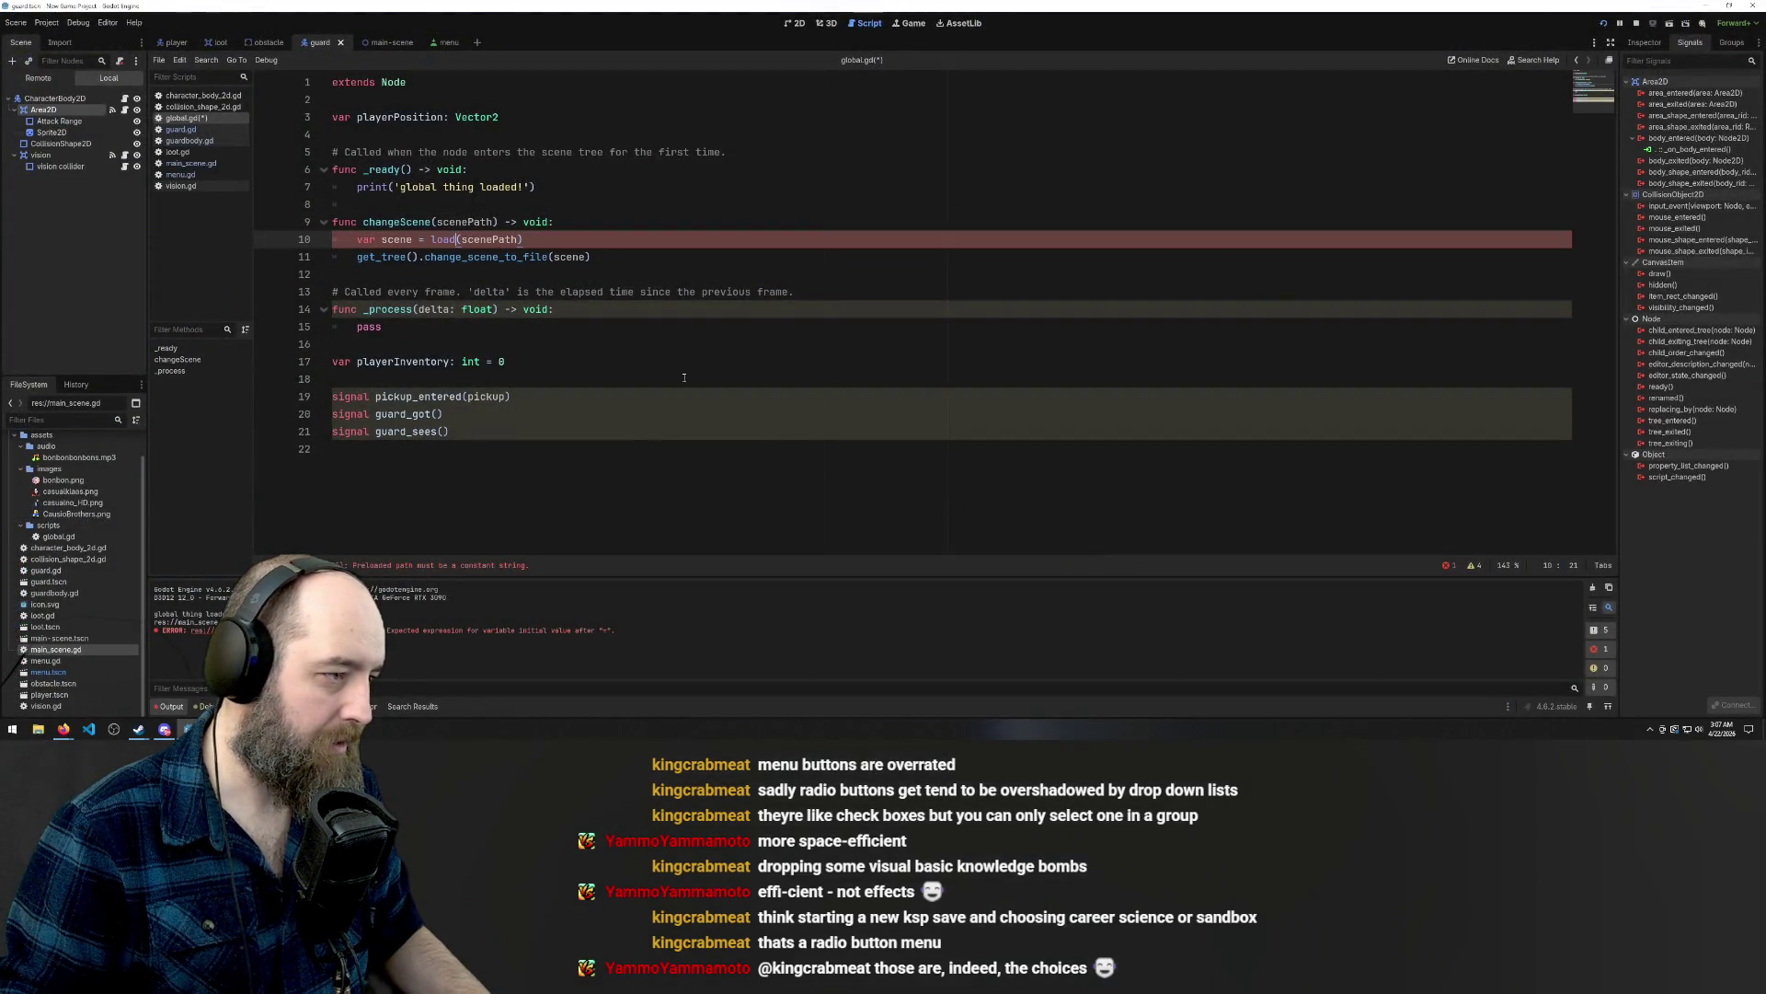
click(662, 201)
key(ctrl+s)
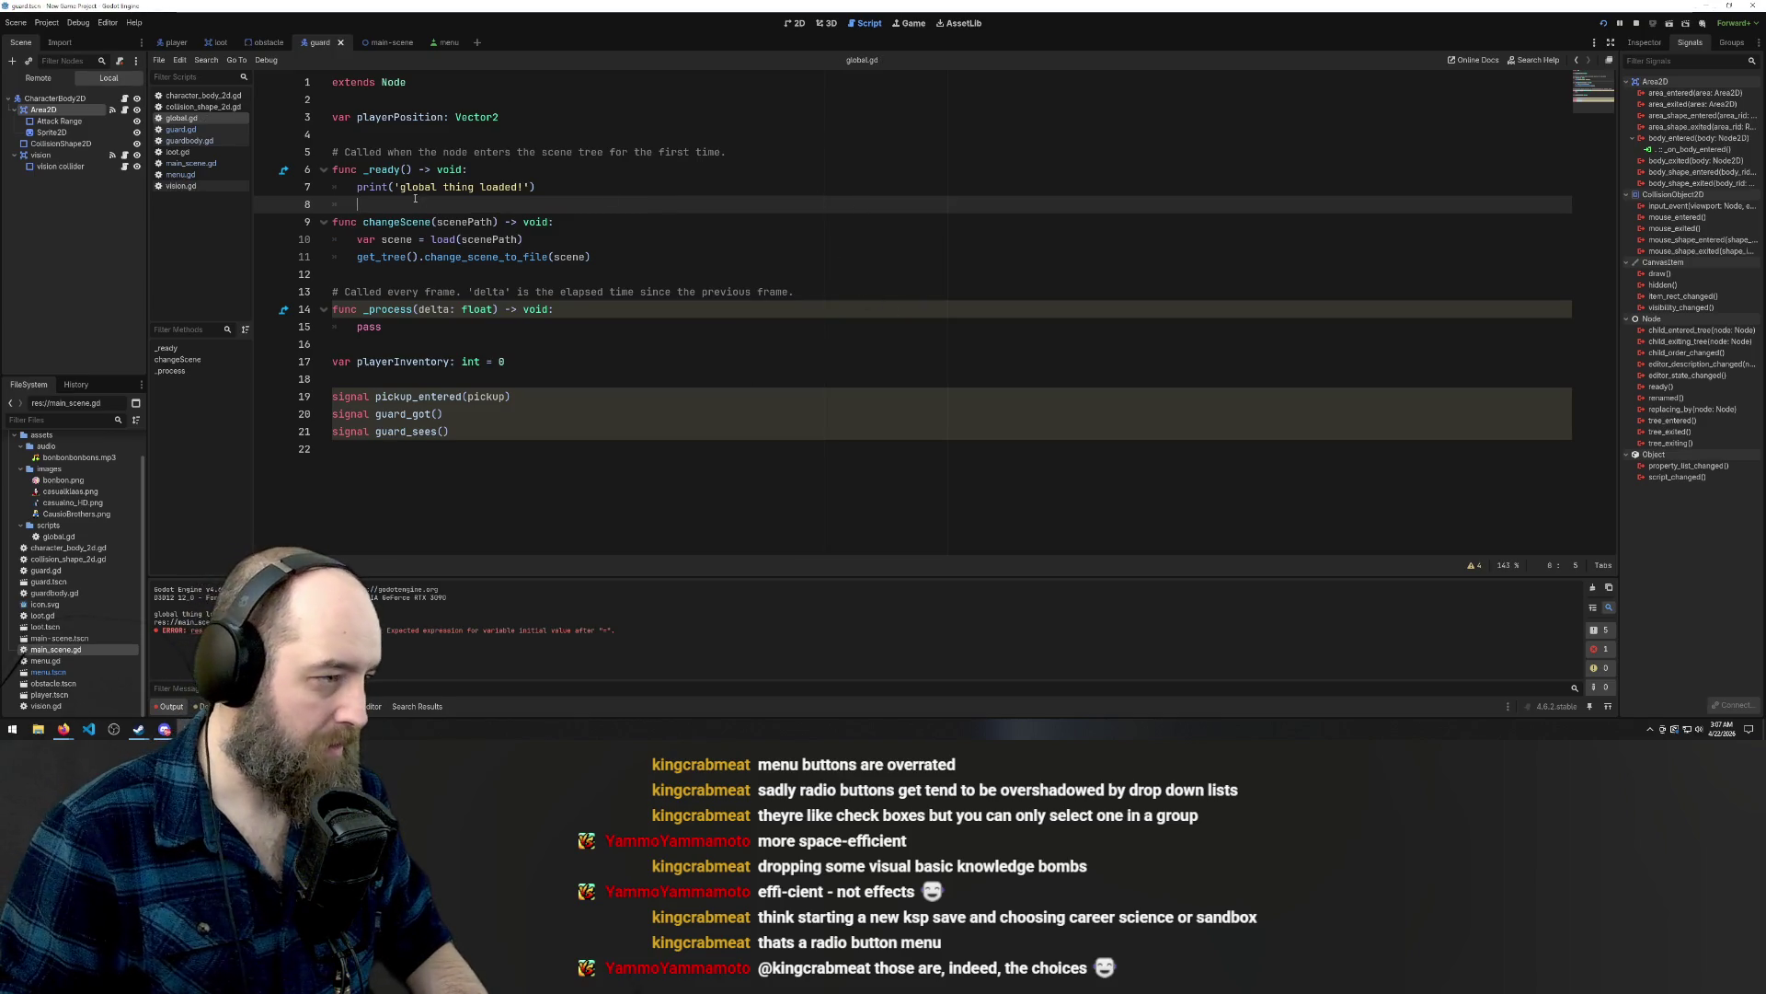
Make menu.gd's _on_pressed parameterless, passing "res://main_scene.gd" to changeScene; save and run with F5.
click(443, 42)
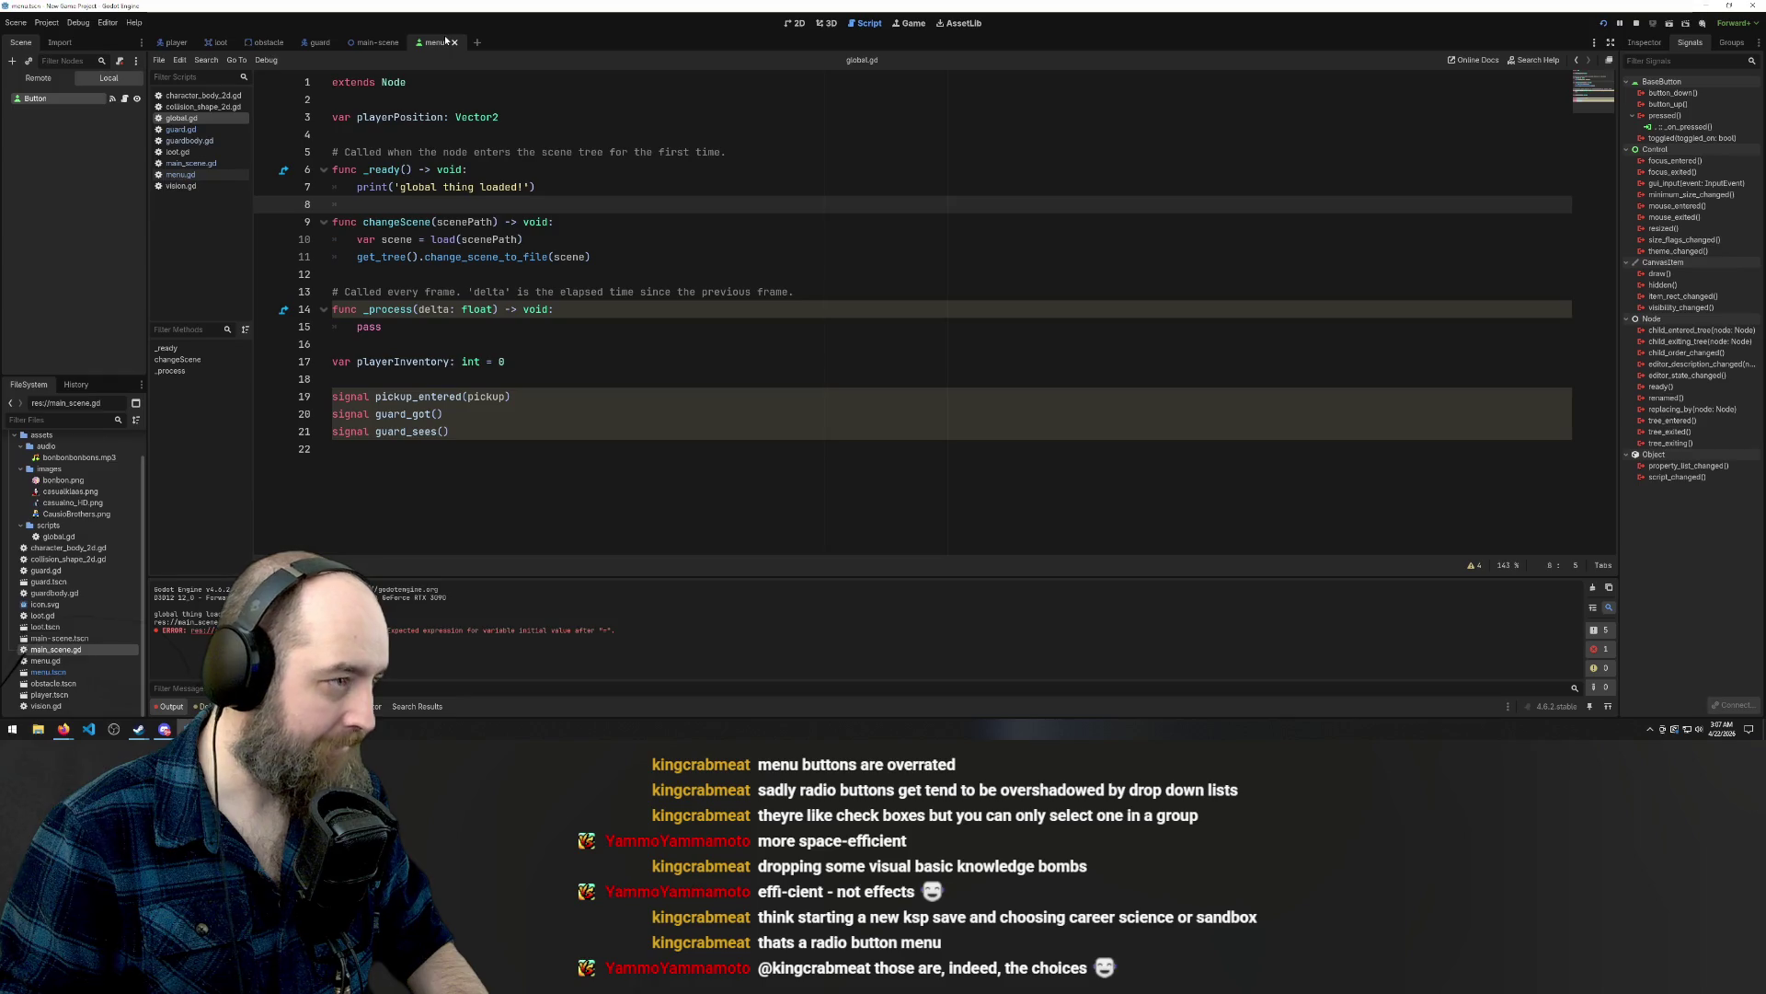
click(193, 178)
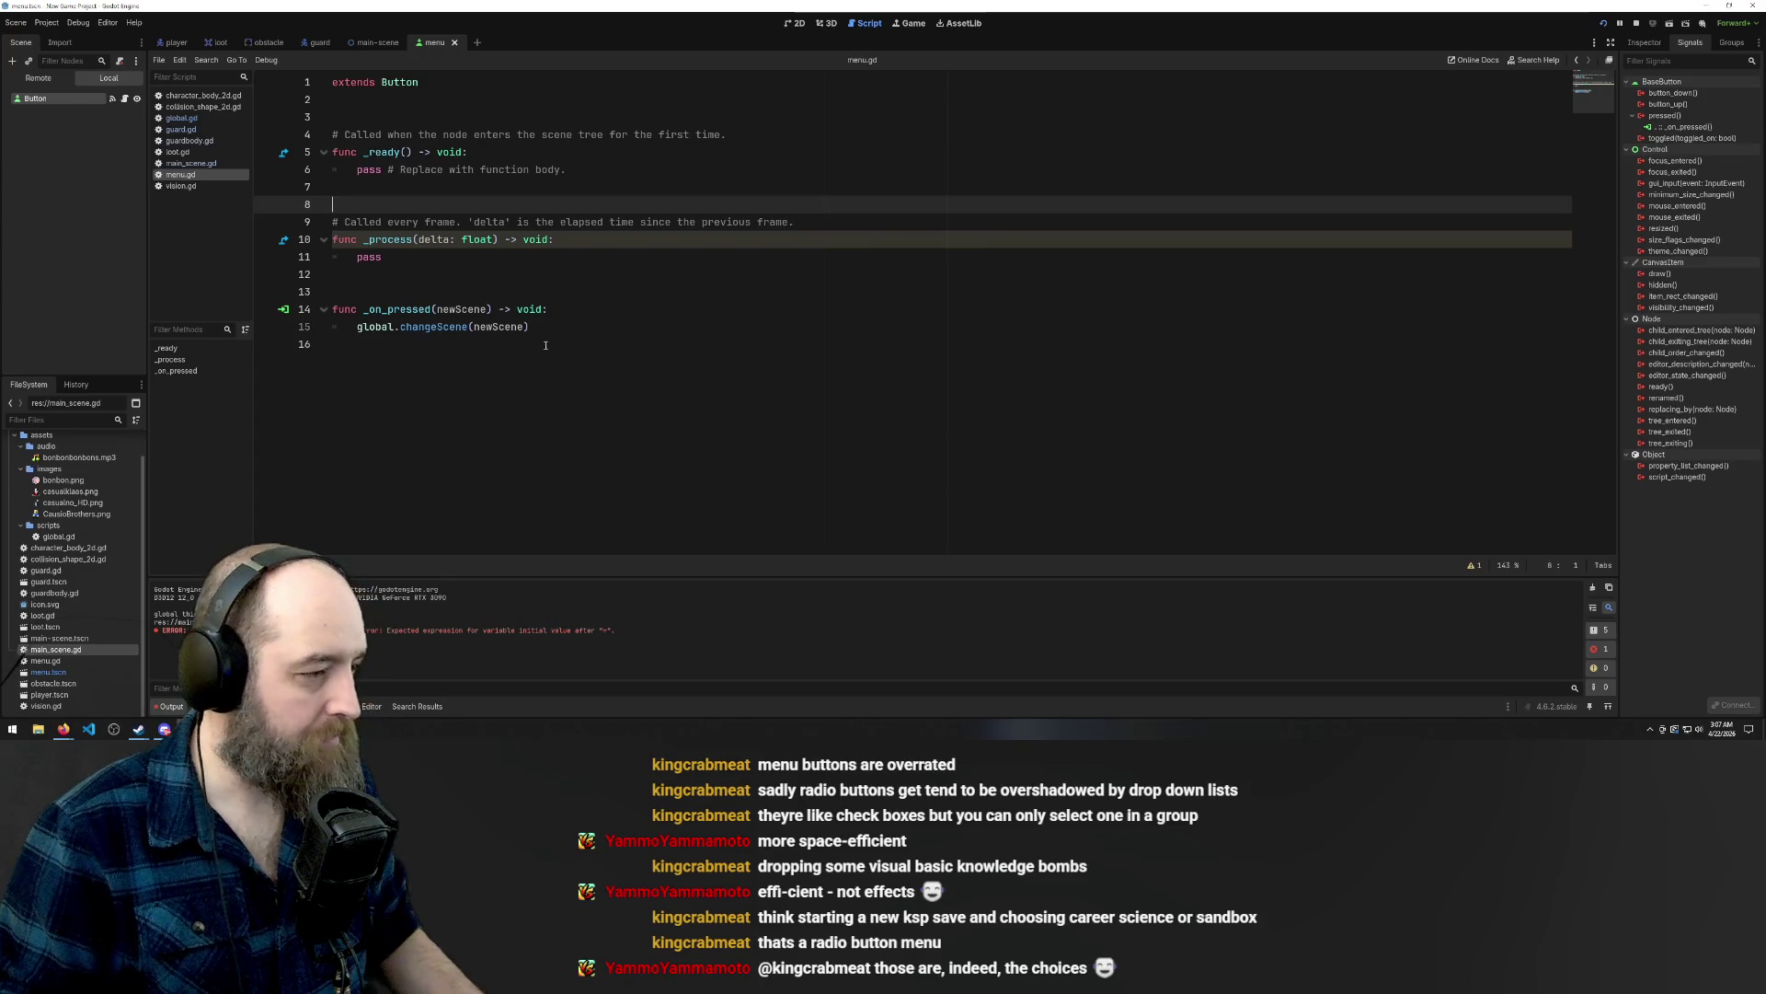
double_click(454, 309)
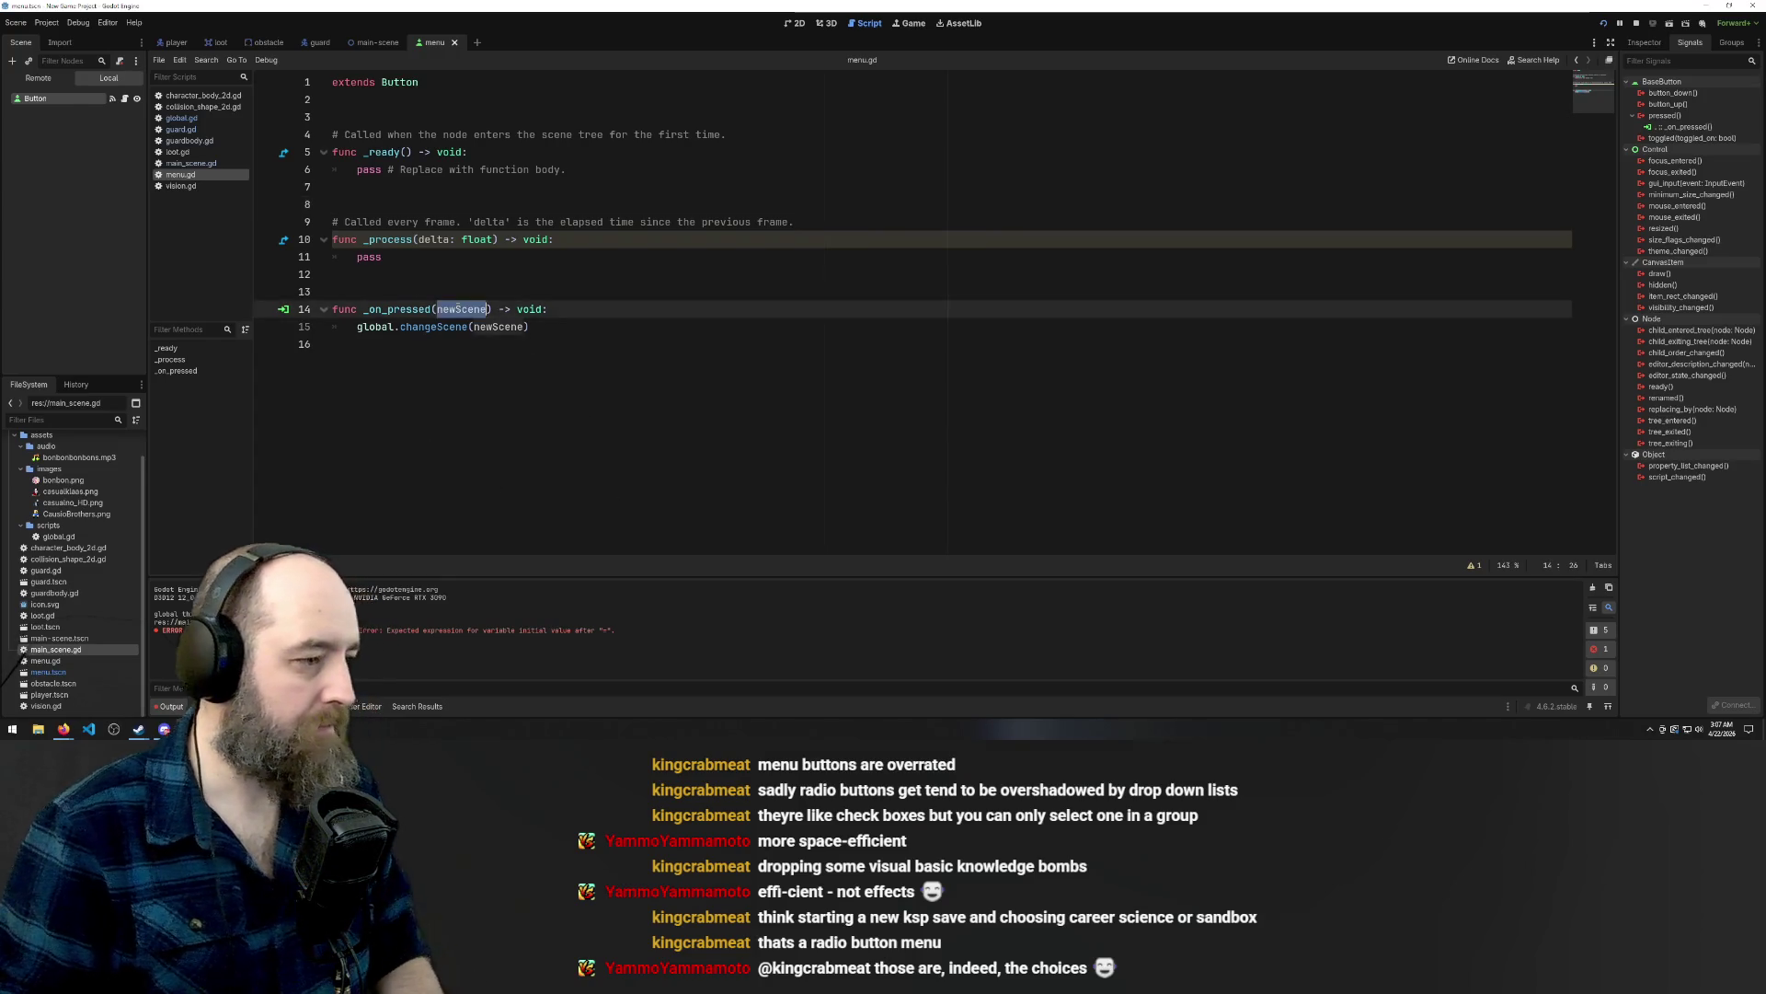
key(BackSpace)
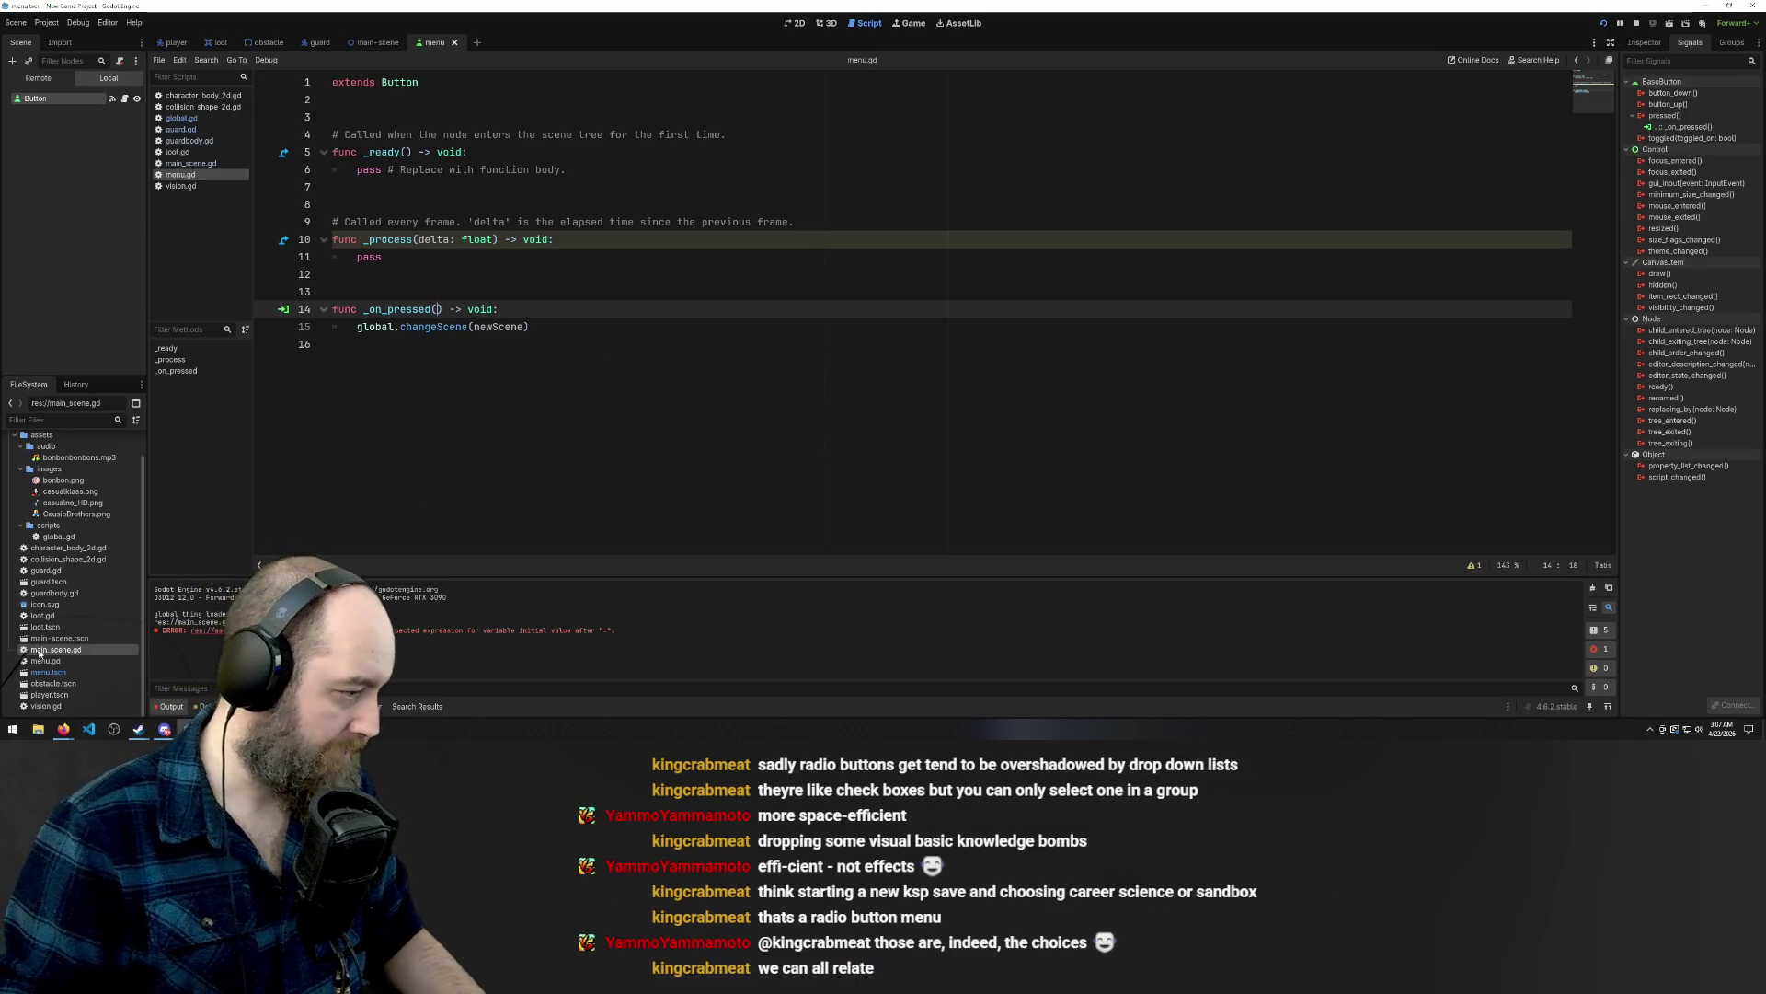
mouse_move(48, 652)
mouse_down()
mouse_move(65, 672)
mouse_move(55, 611)
mouse_move(493, 329)
mouse_move(468, 348)
mouse_up()
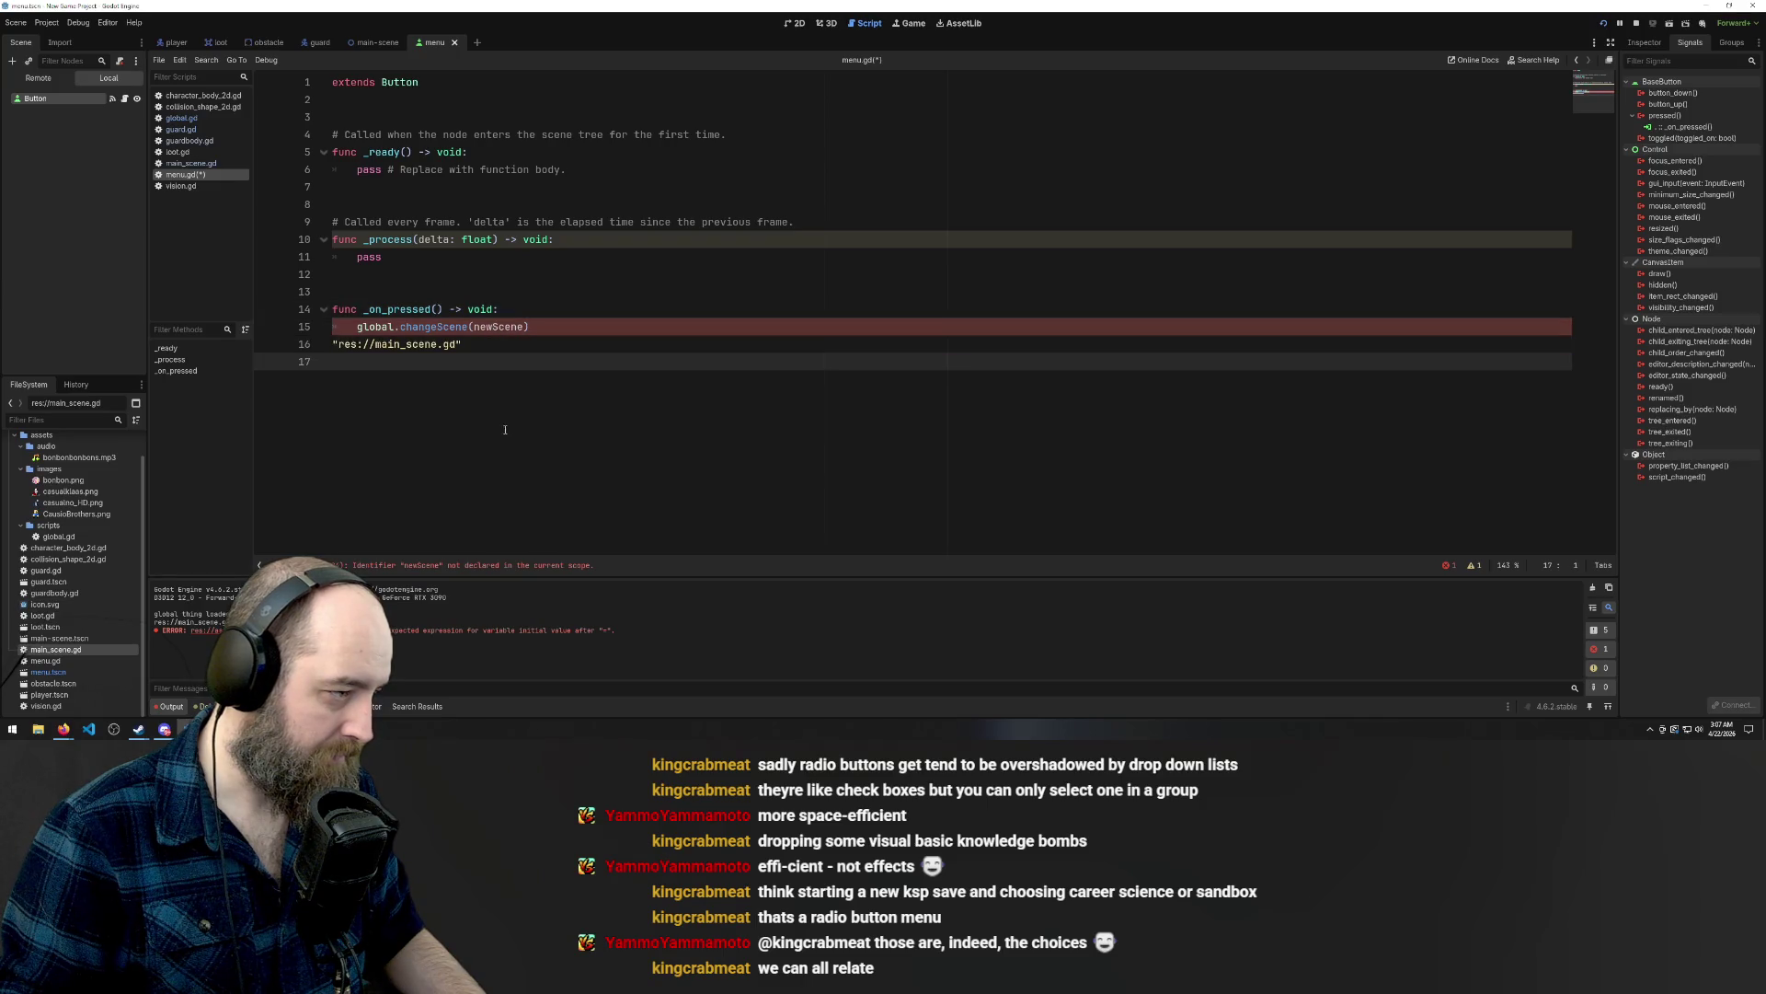
triple_click(468, 348)
key(ctrl+c)
key(BackSpace)
key(BackSpace)
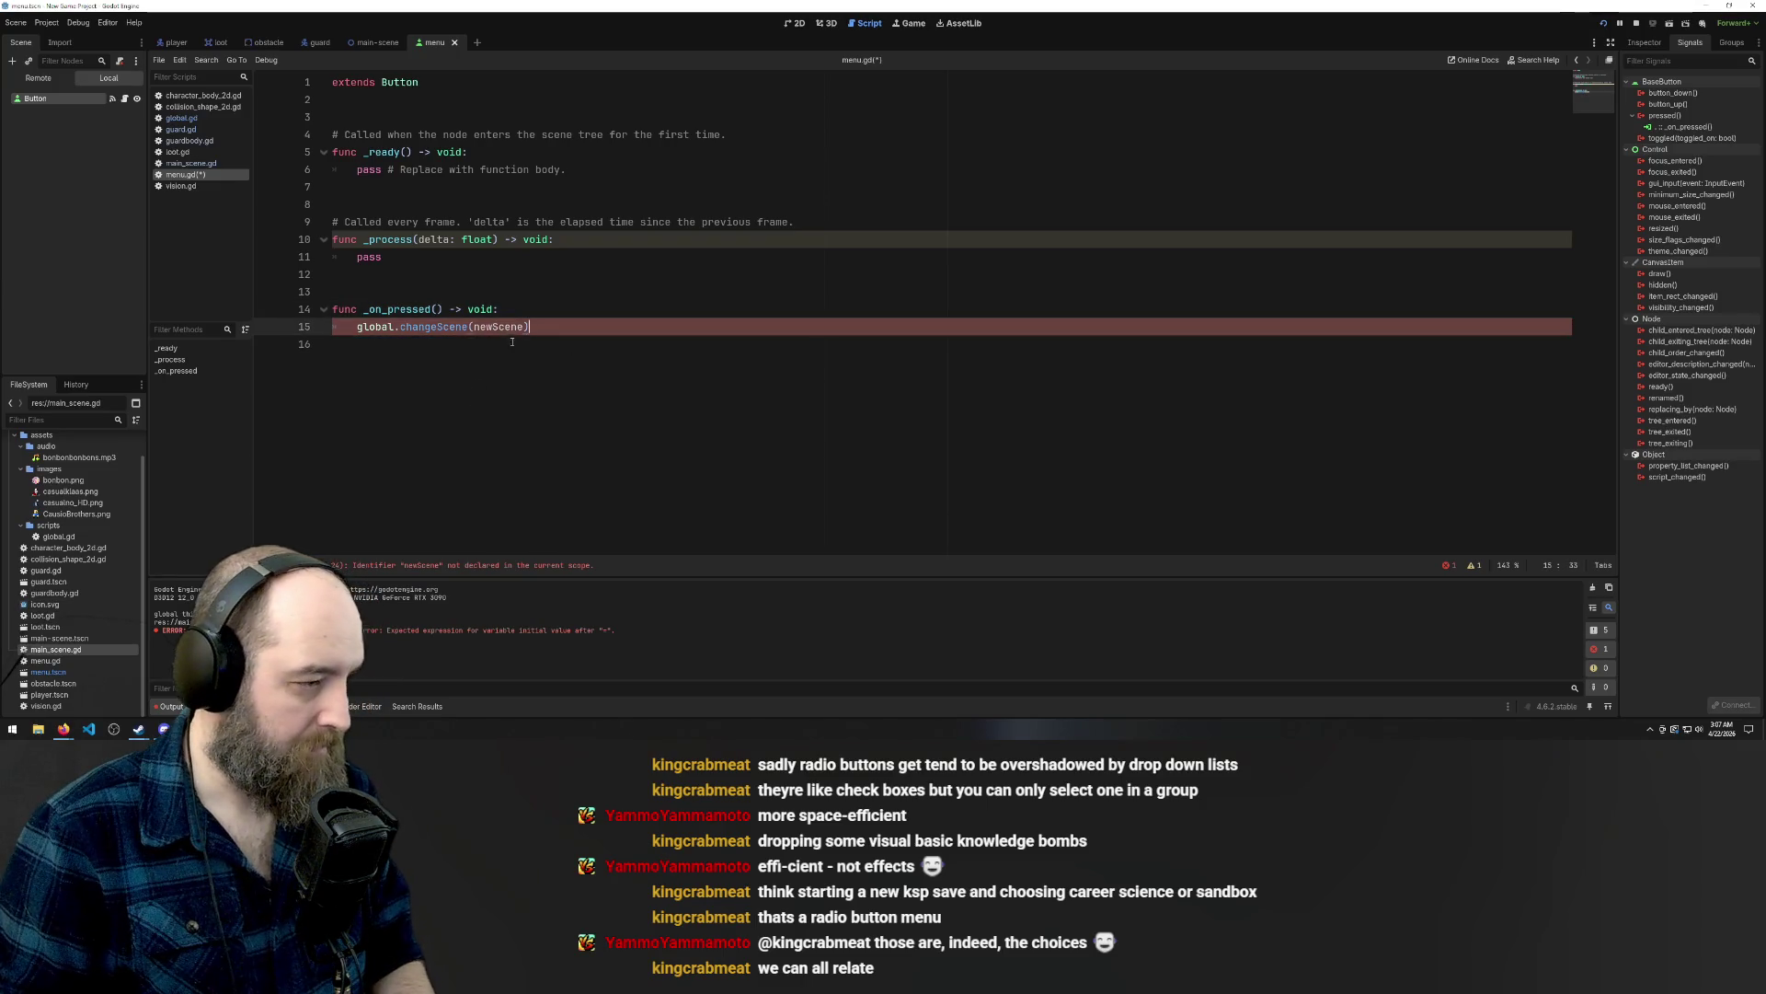
double_click(479, 328)
key(ctrl+v)
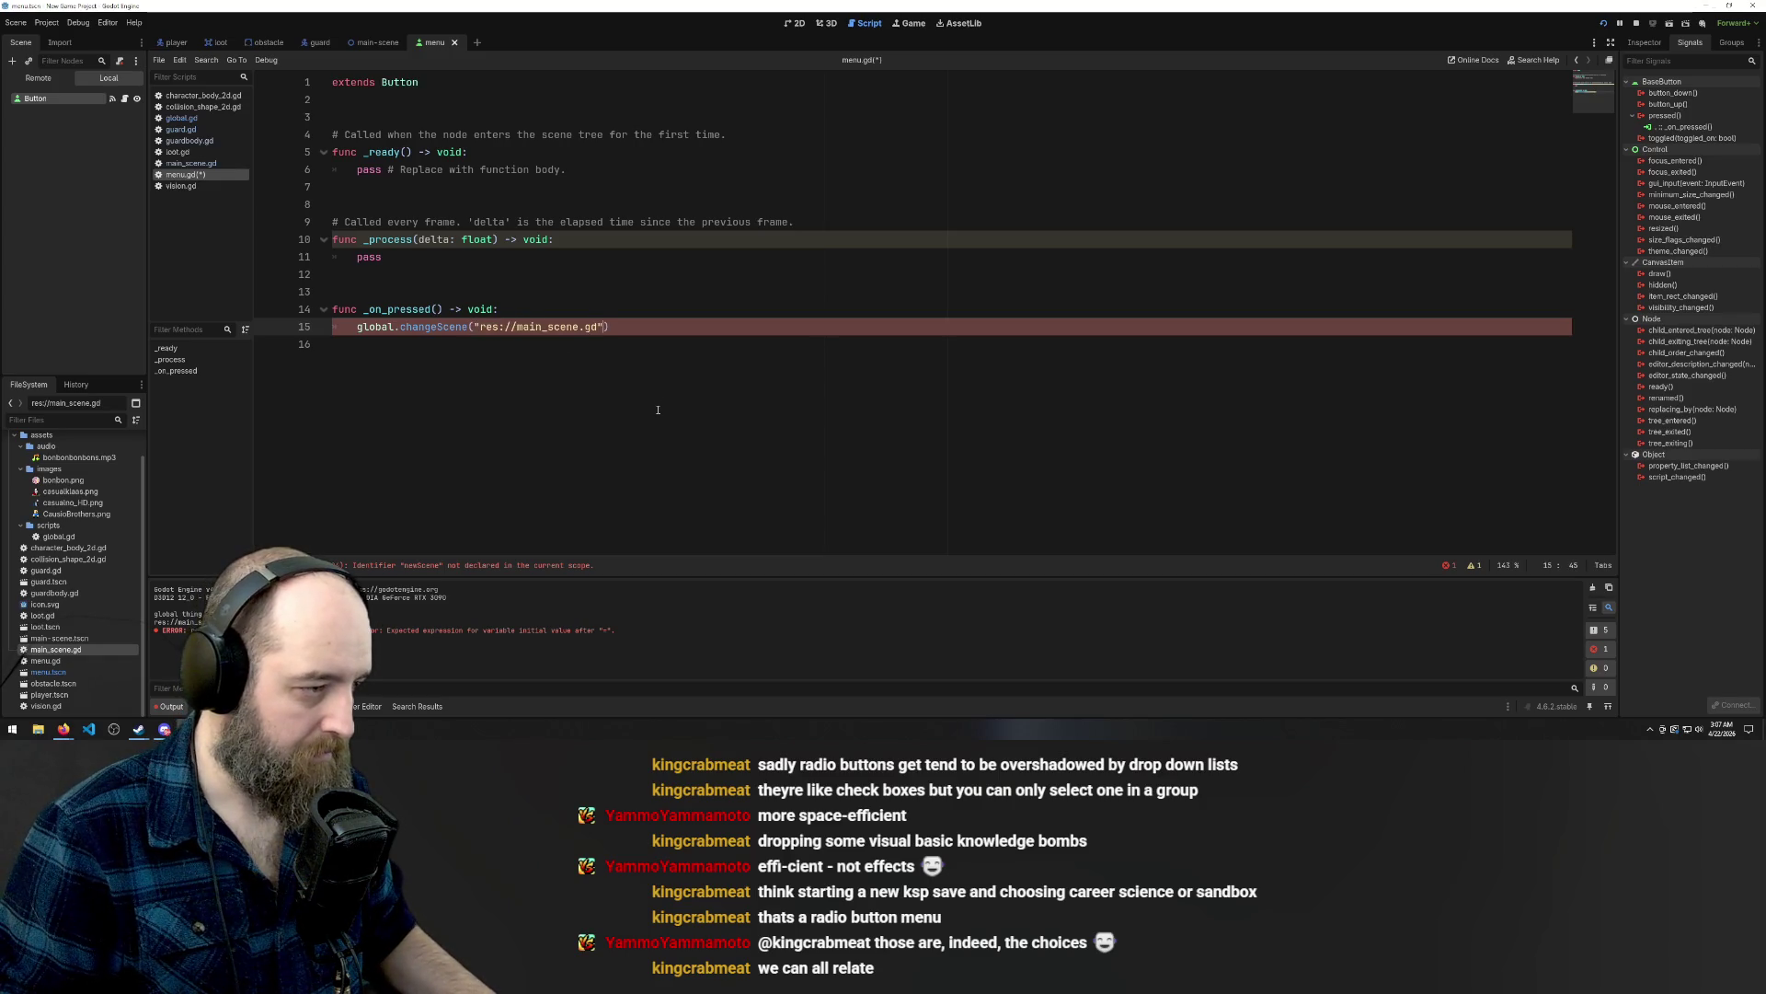
key(ctrl+s)
click(653, 413)
key(F5)
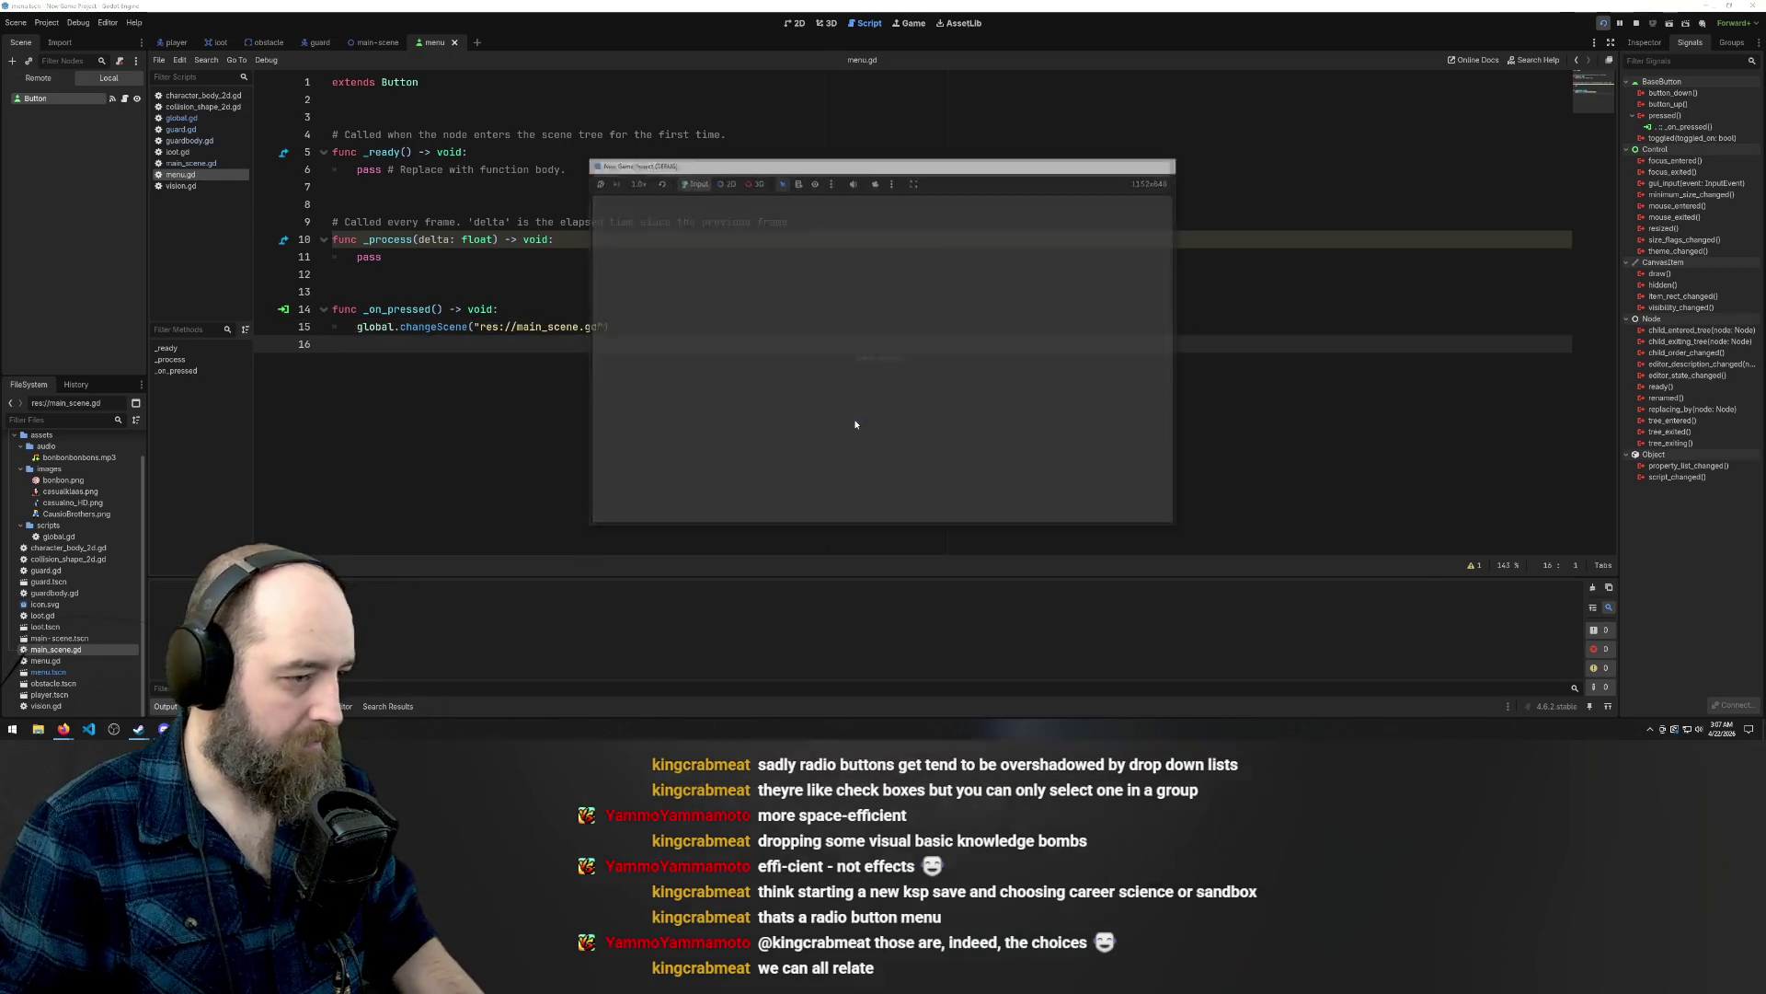
Press START in the running game, triggering the Object-to-String error at global.gd line 11.
click(894, 369)
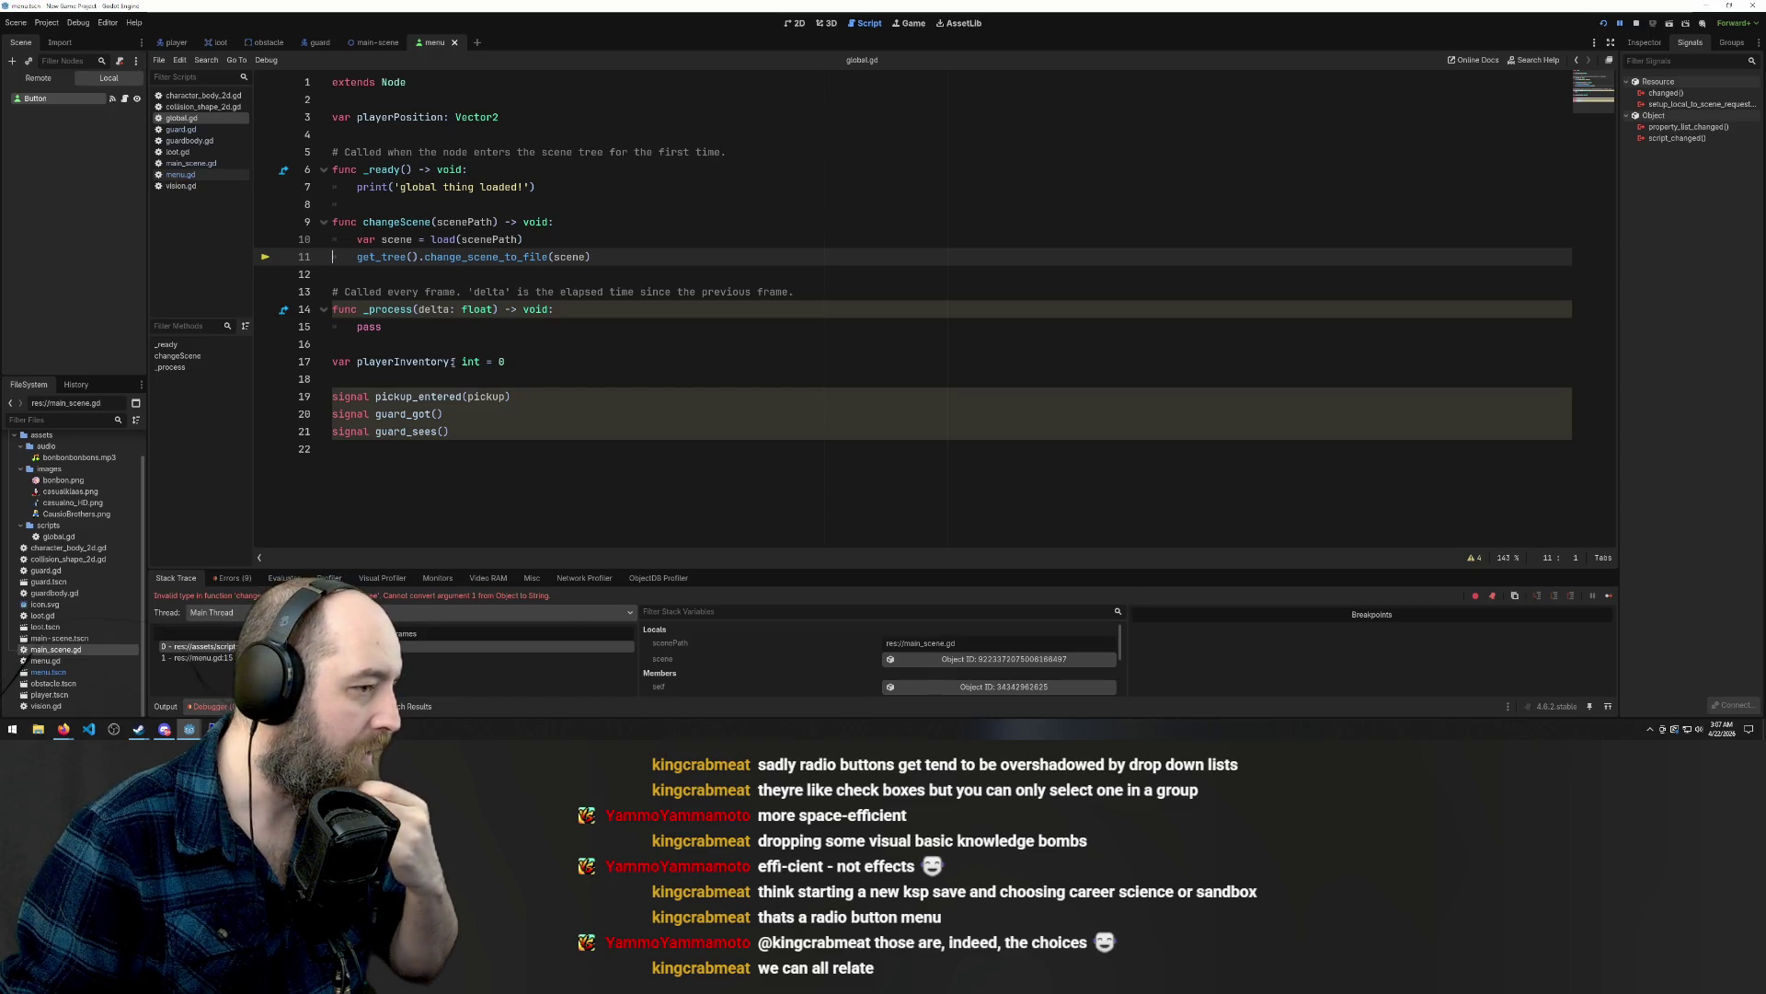
Replace scene with scenePath in change_scene_to_file, relaunch the game, and press START.
double_click(568, 257)
text(scenePath)
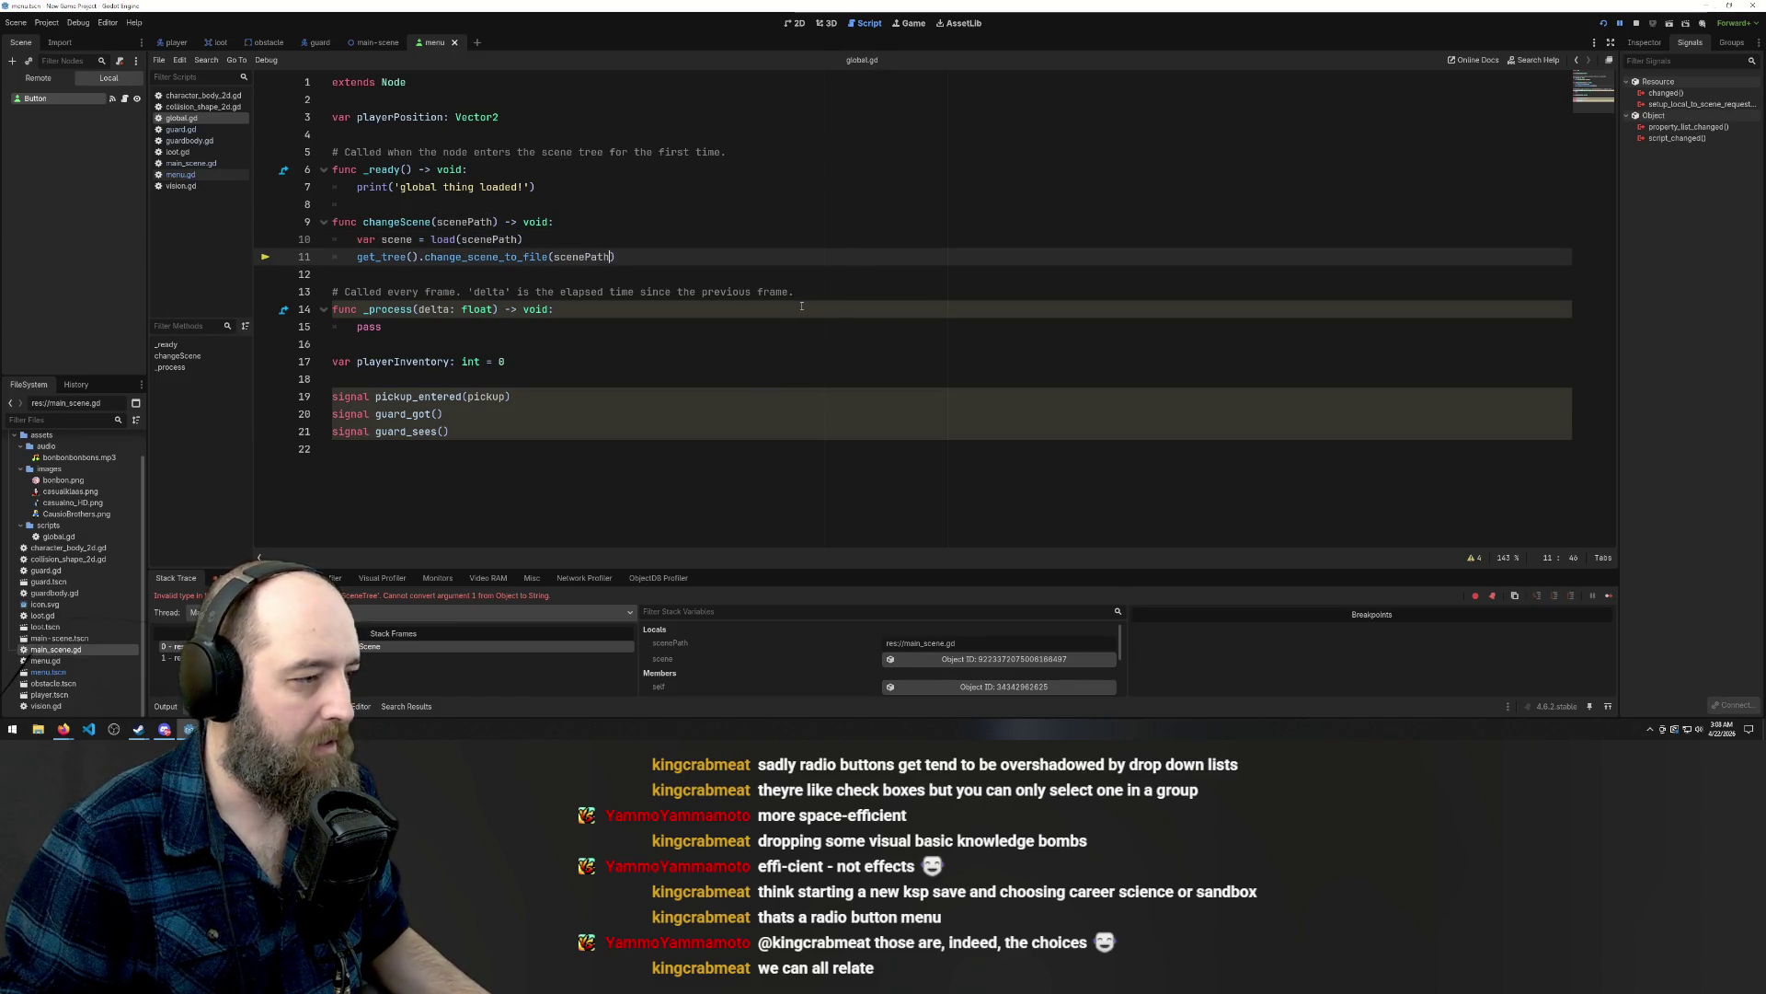
key(F5)
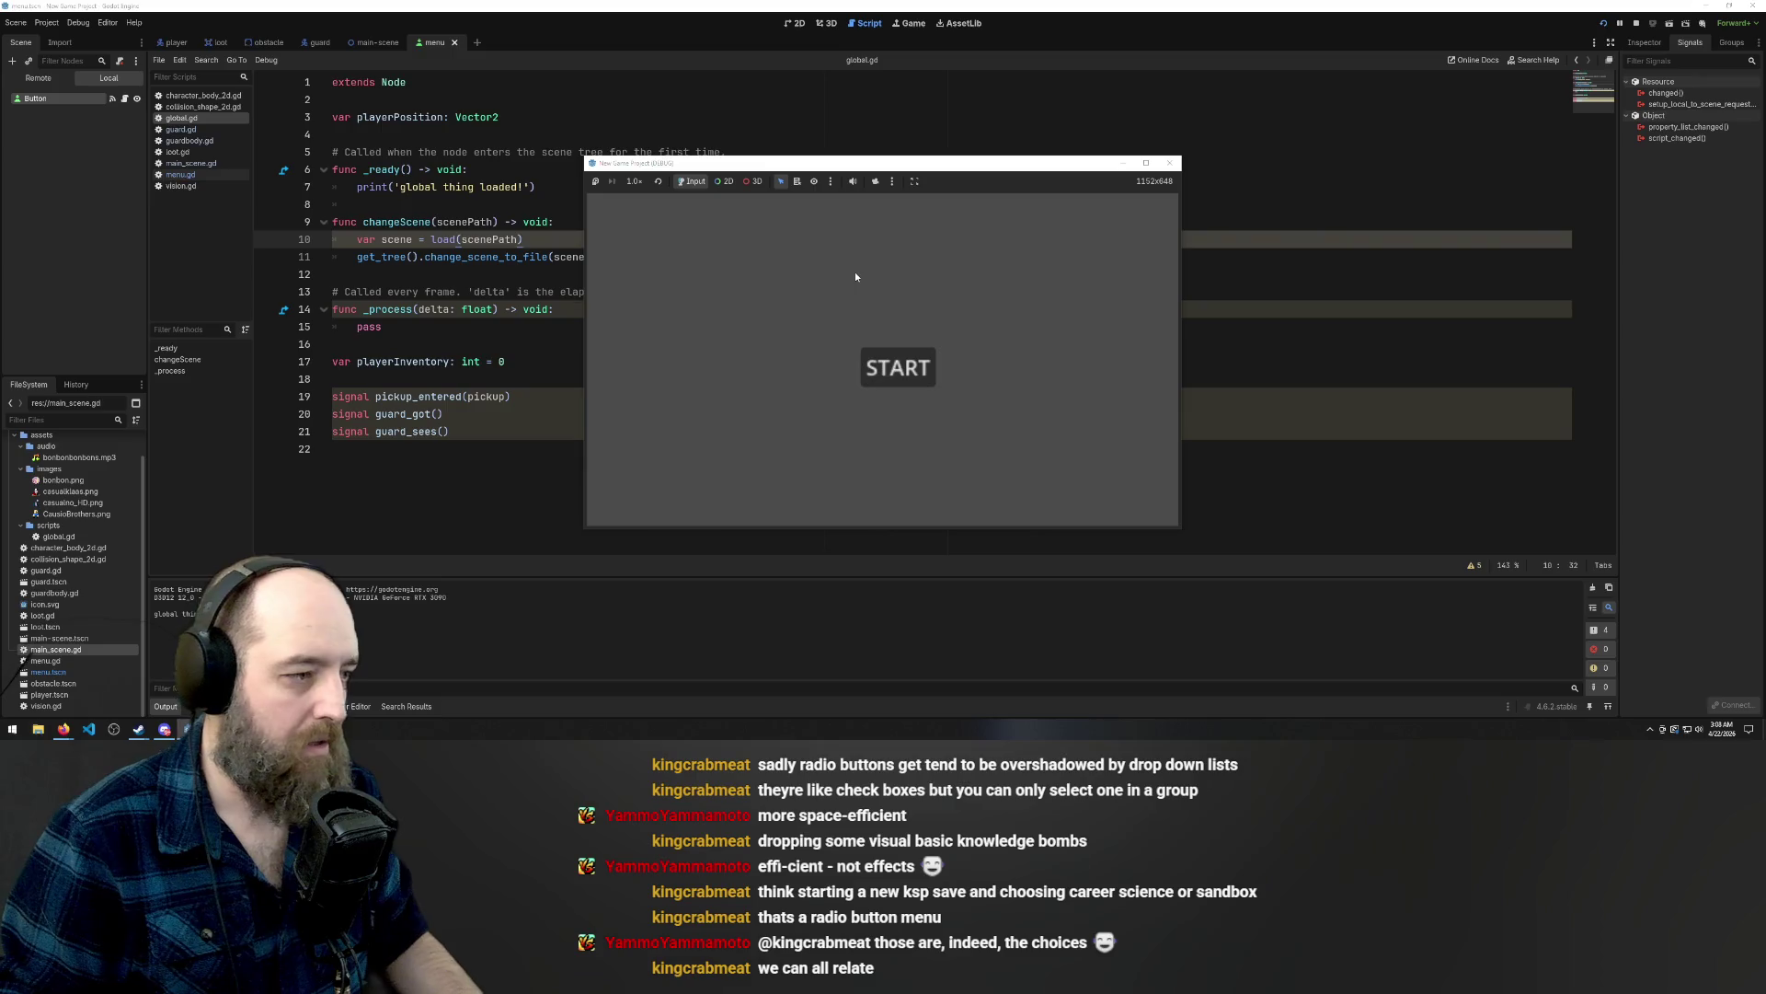
click(890, 365)
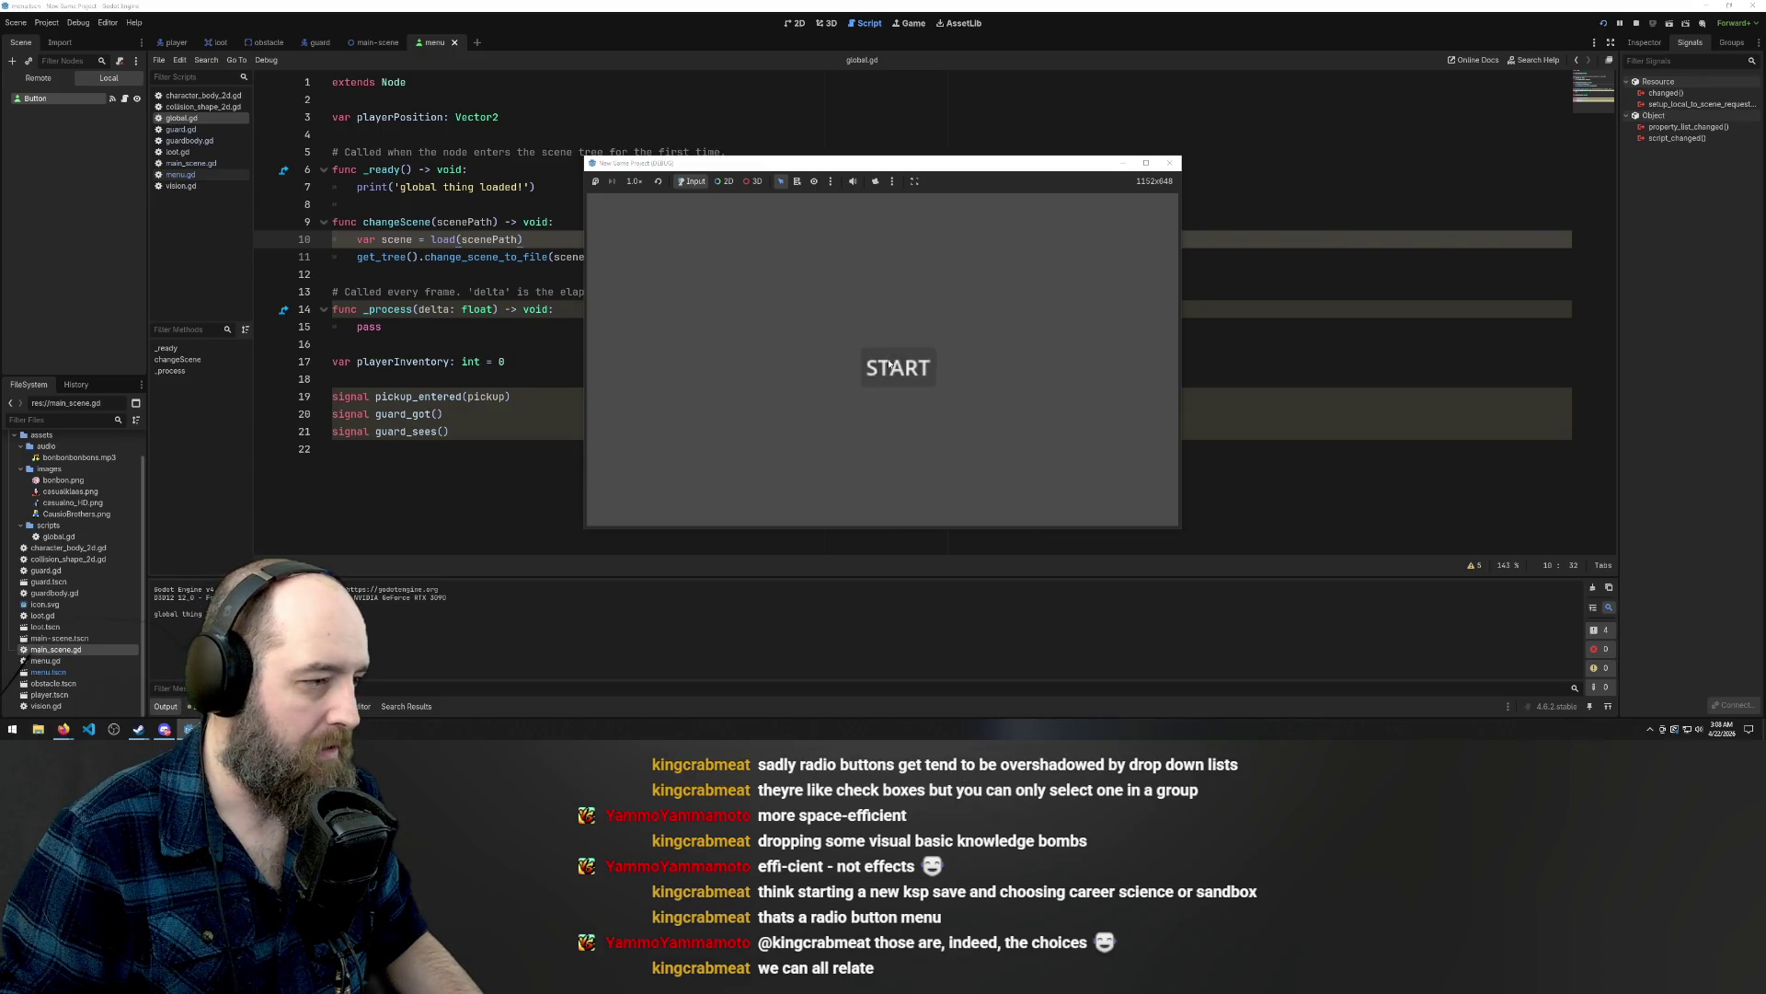
click(890, 365)
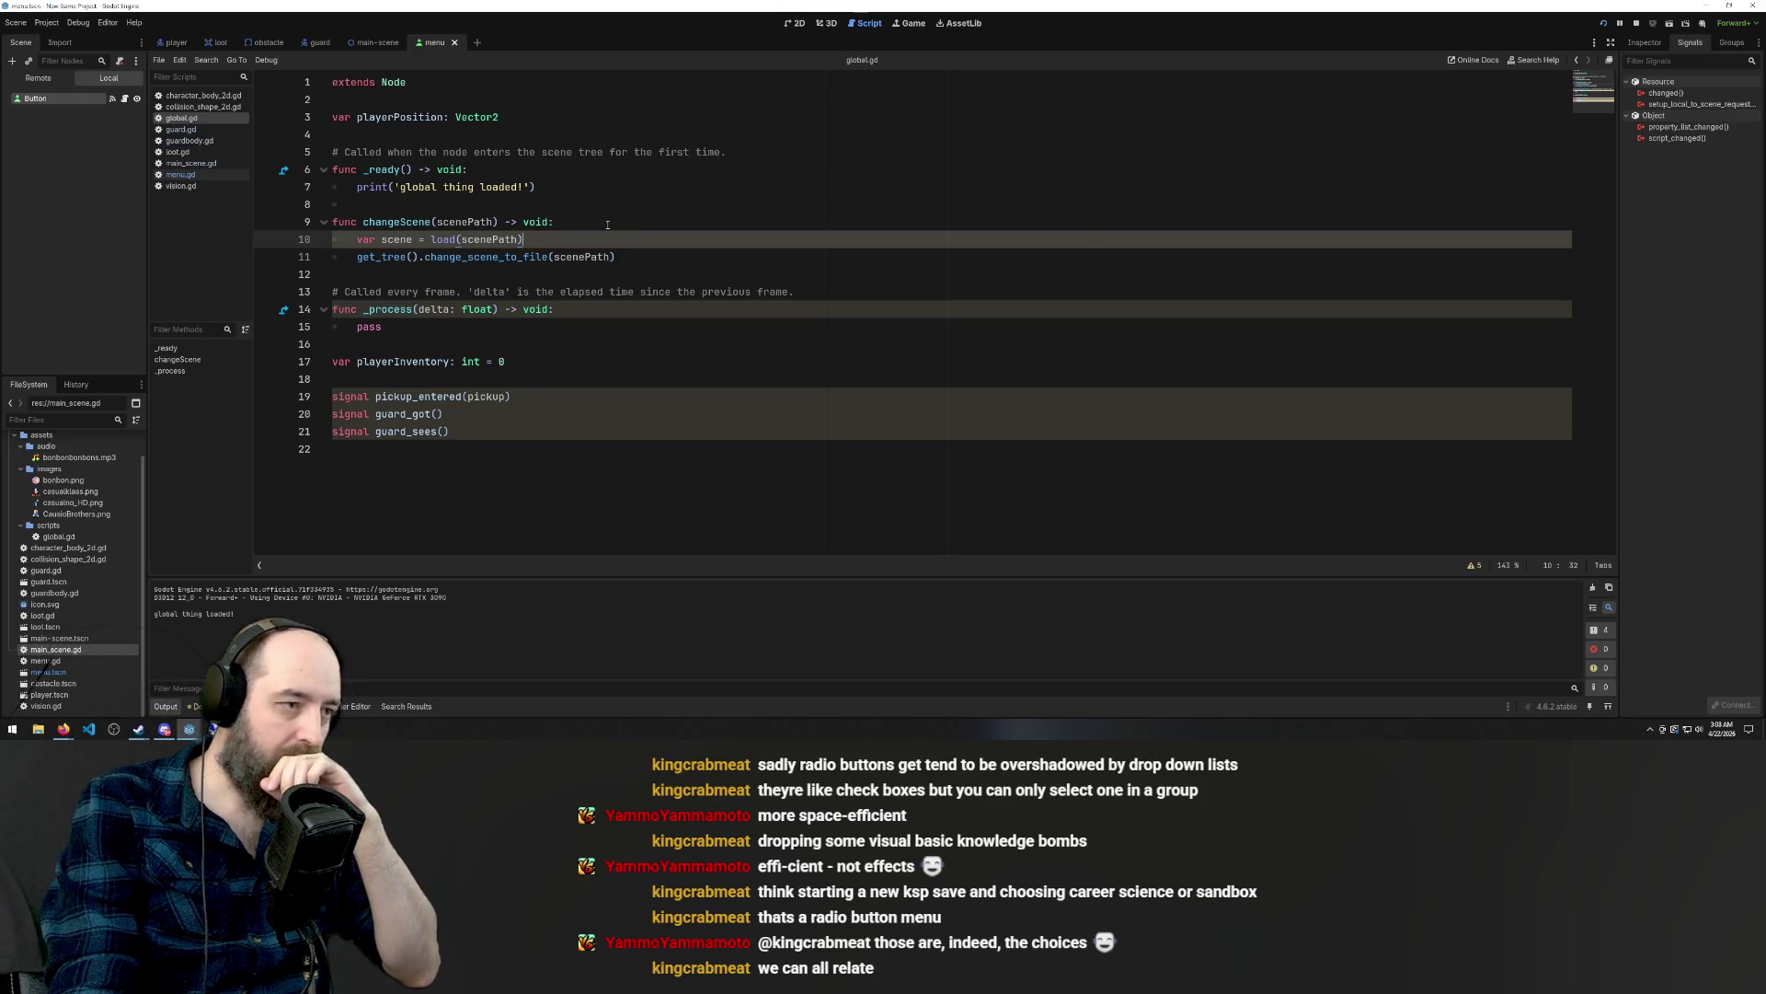
Review the manual scene-management example ending in current_scene.queue_free(), then switch to Steam.
mouse_move(64, 729)
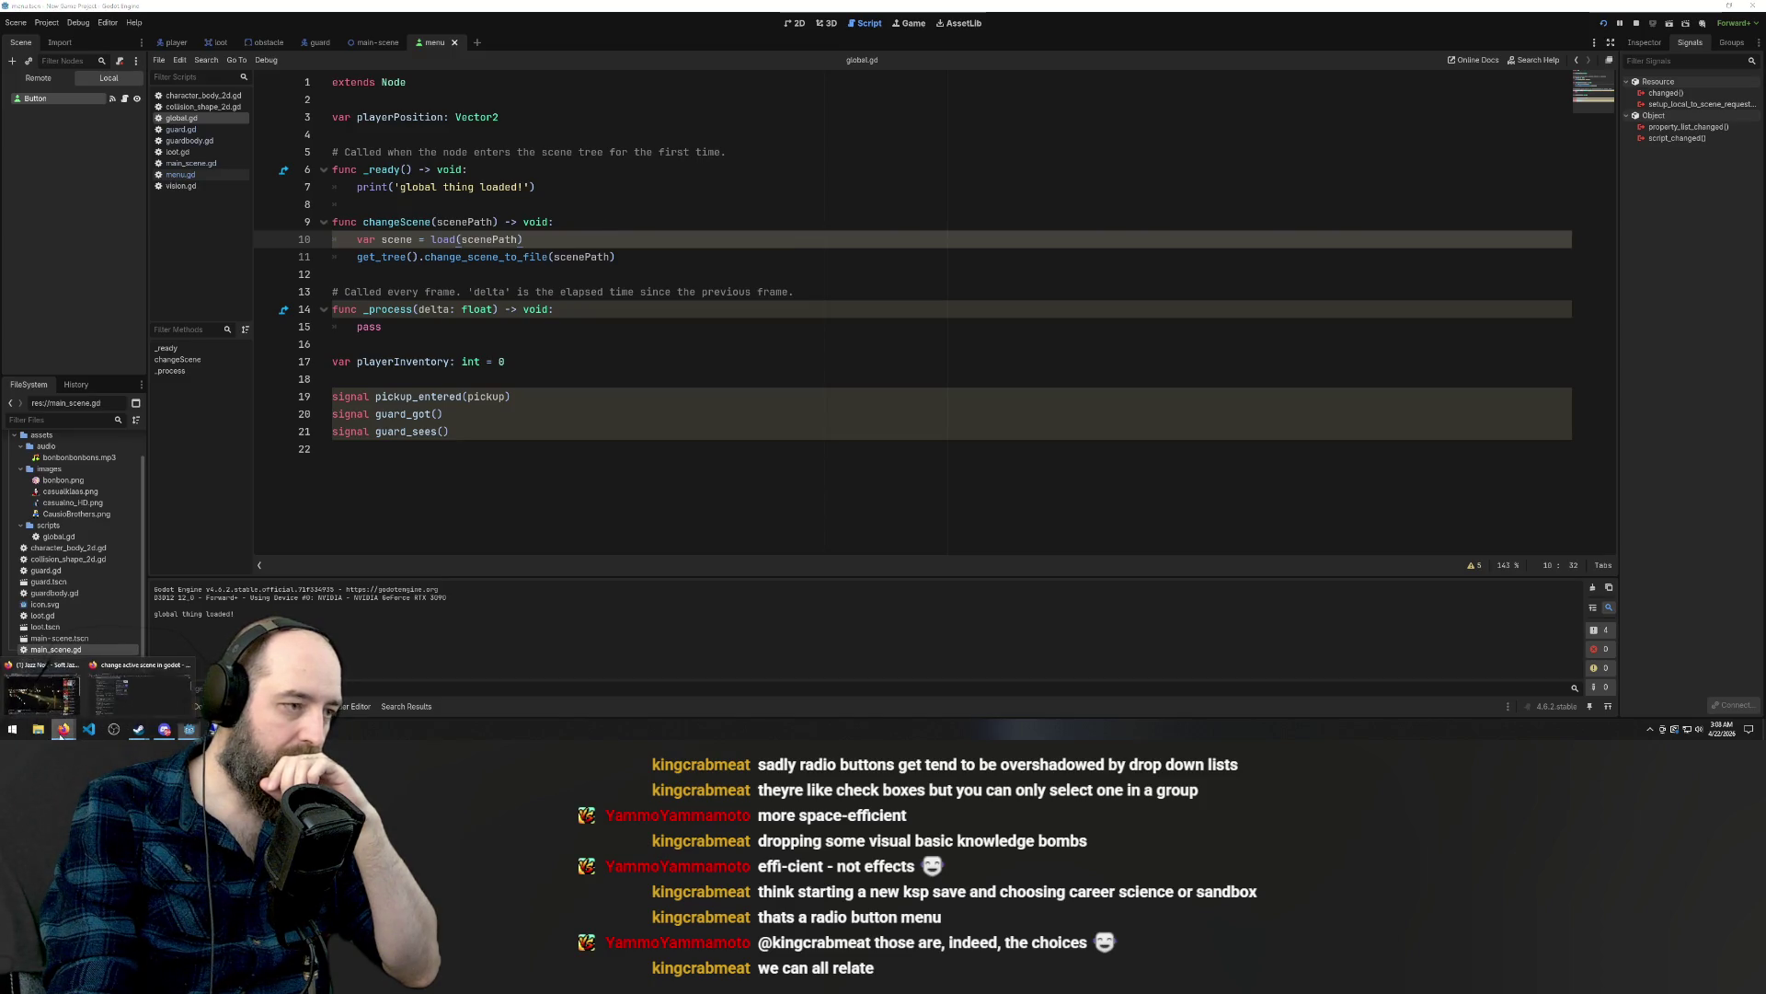
click(101, 695)
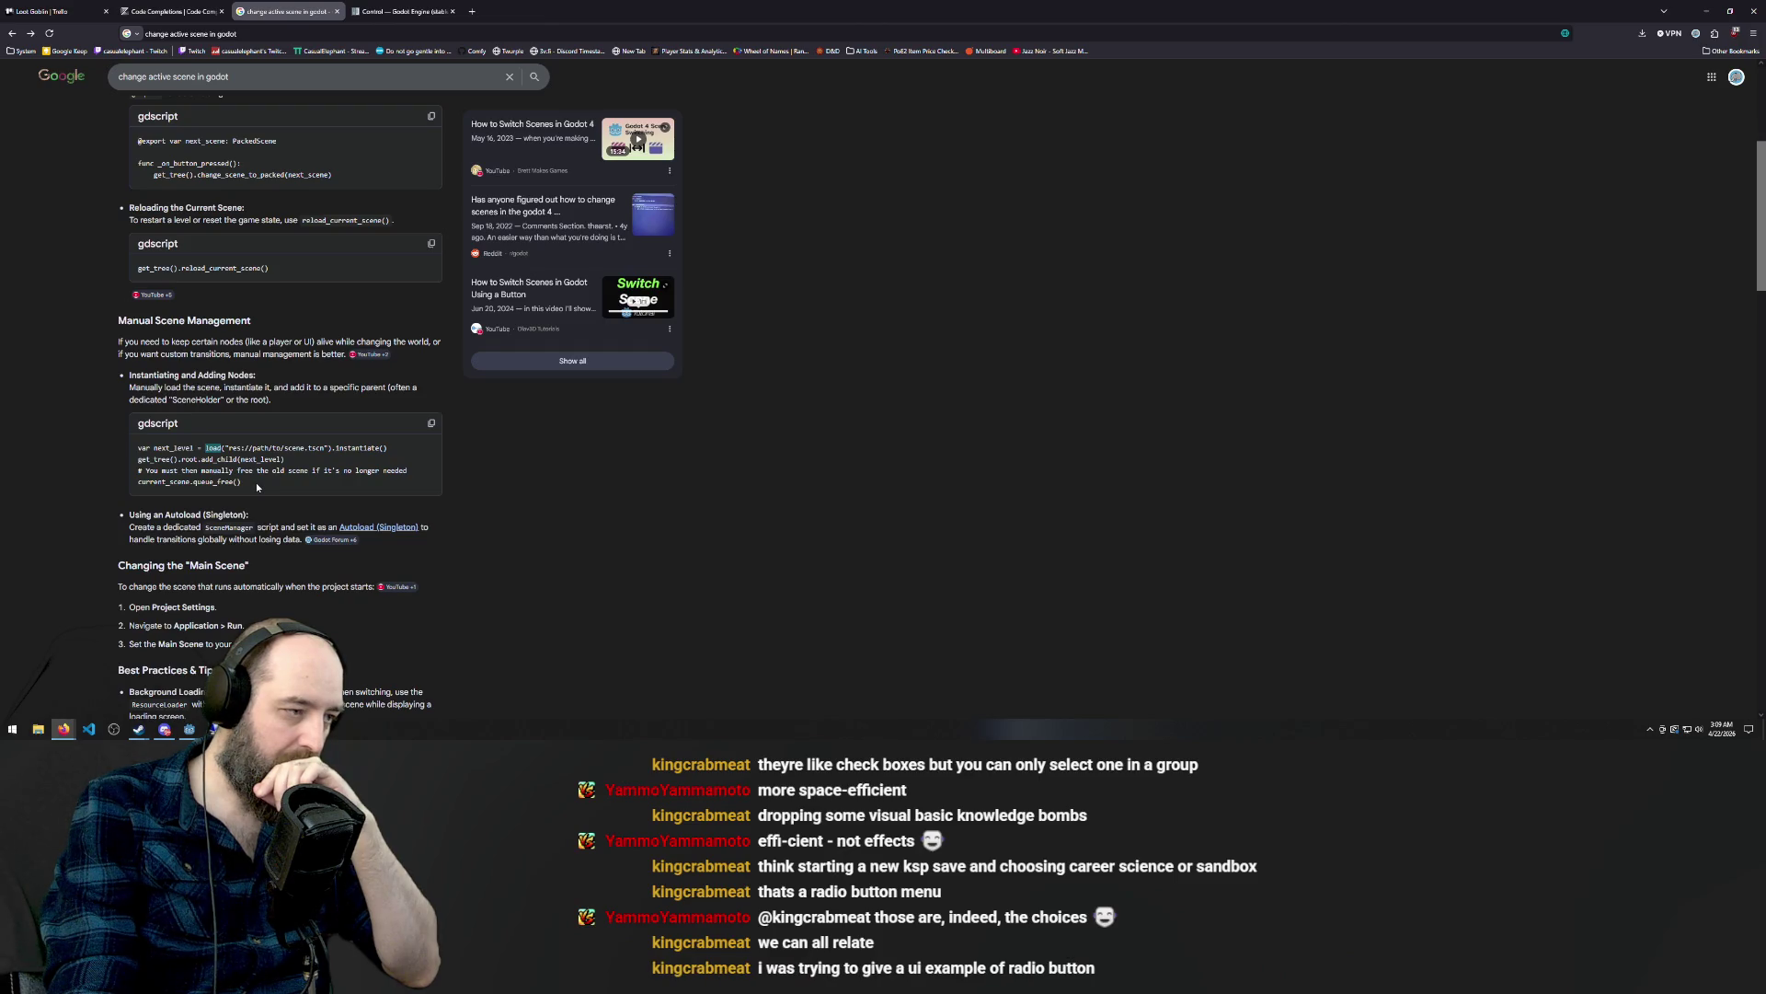
drag(255, 482, 134, 483)
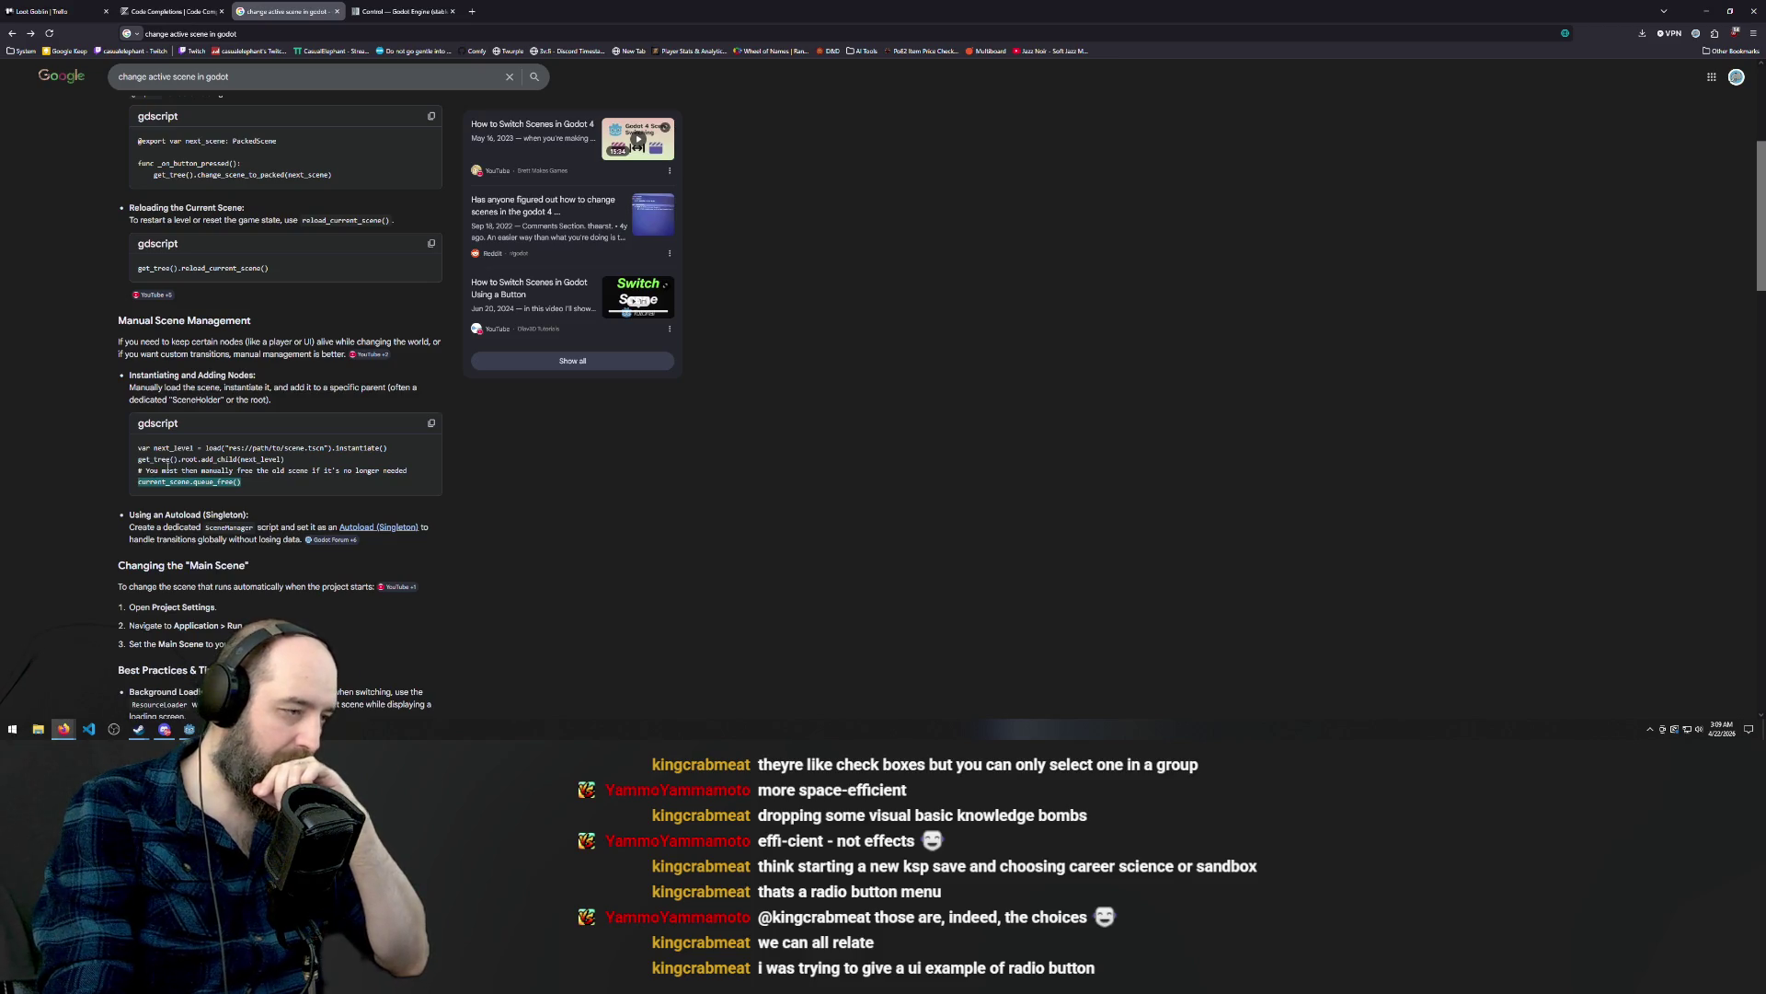
scroll(167, 469, down, 2)
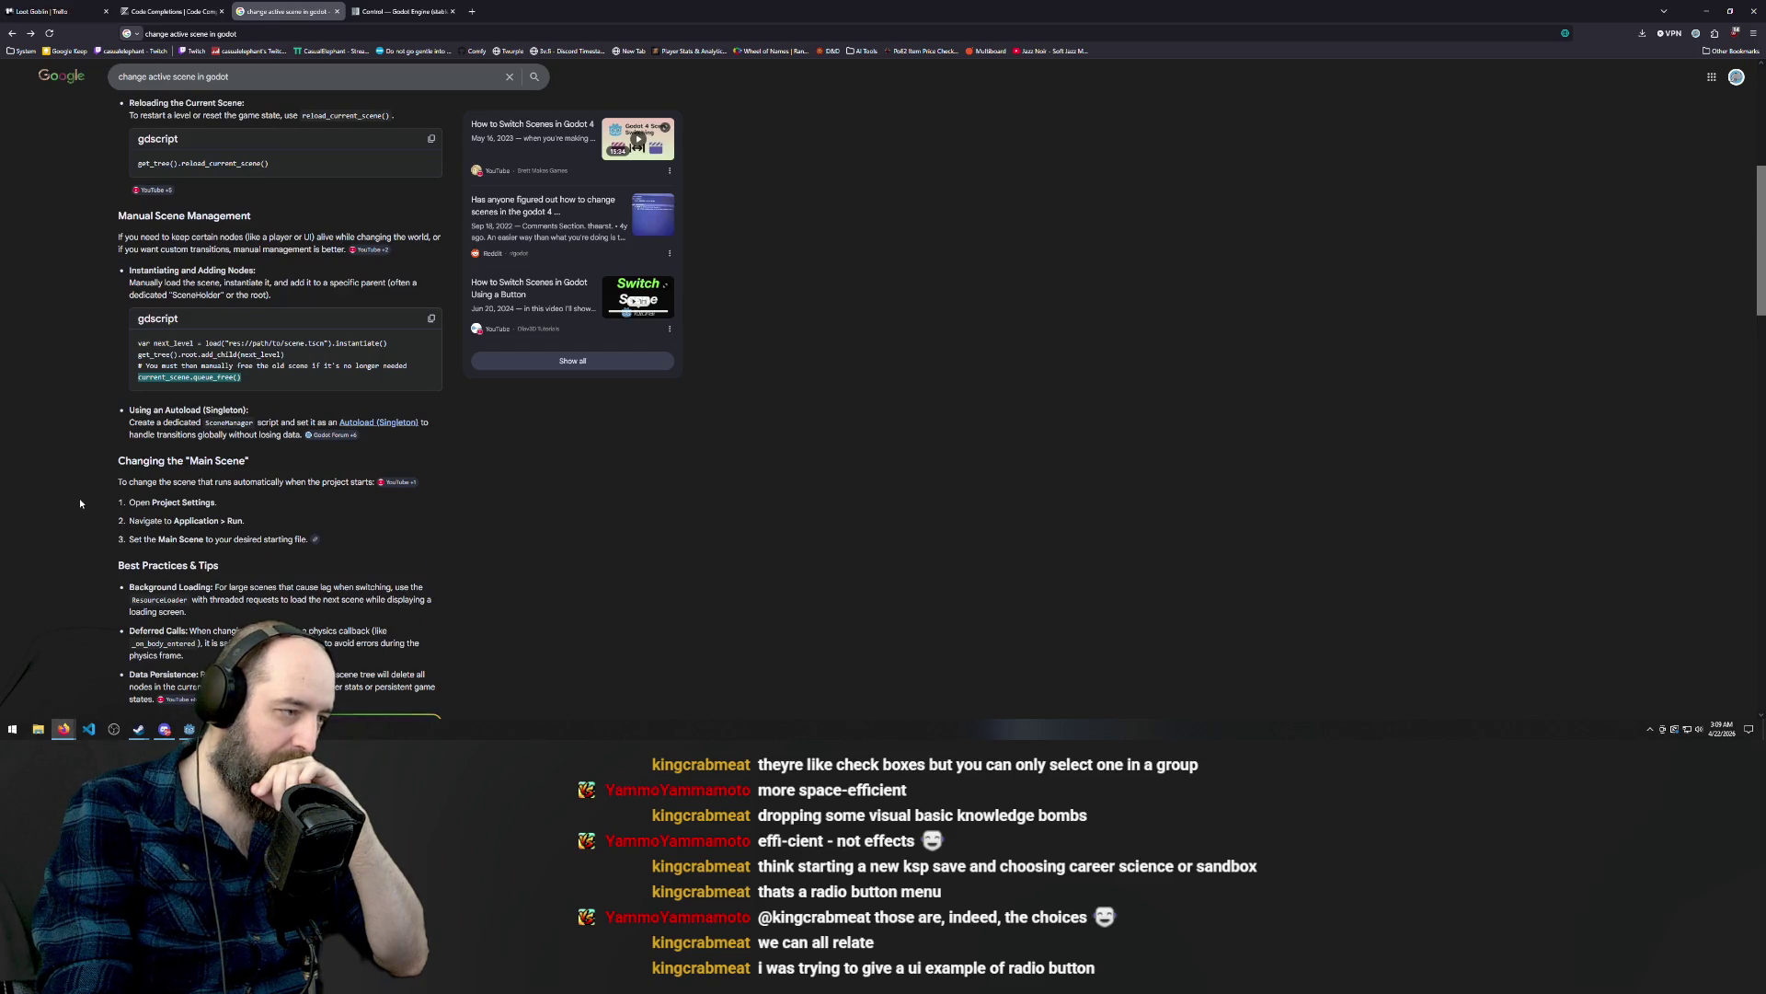
scroll(79, 499, down, 1)
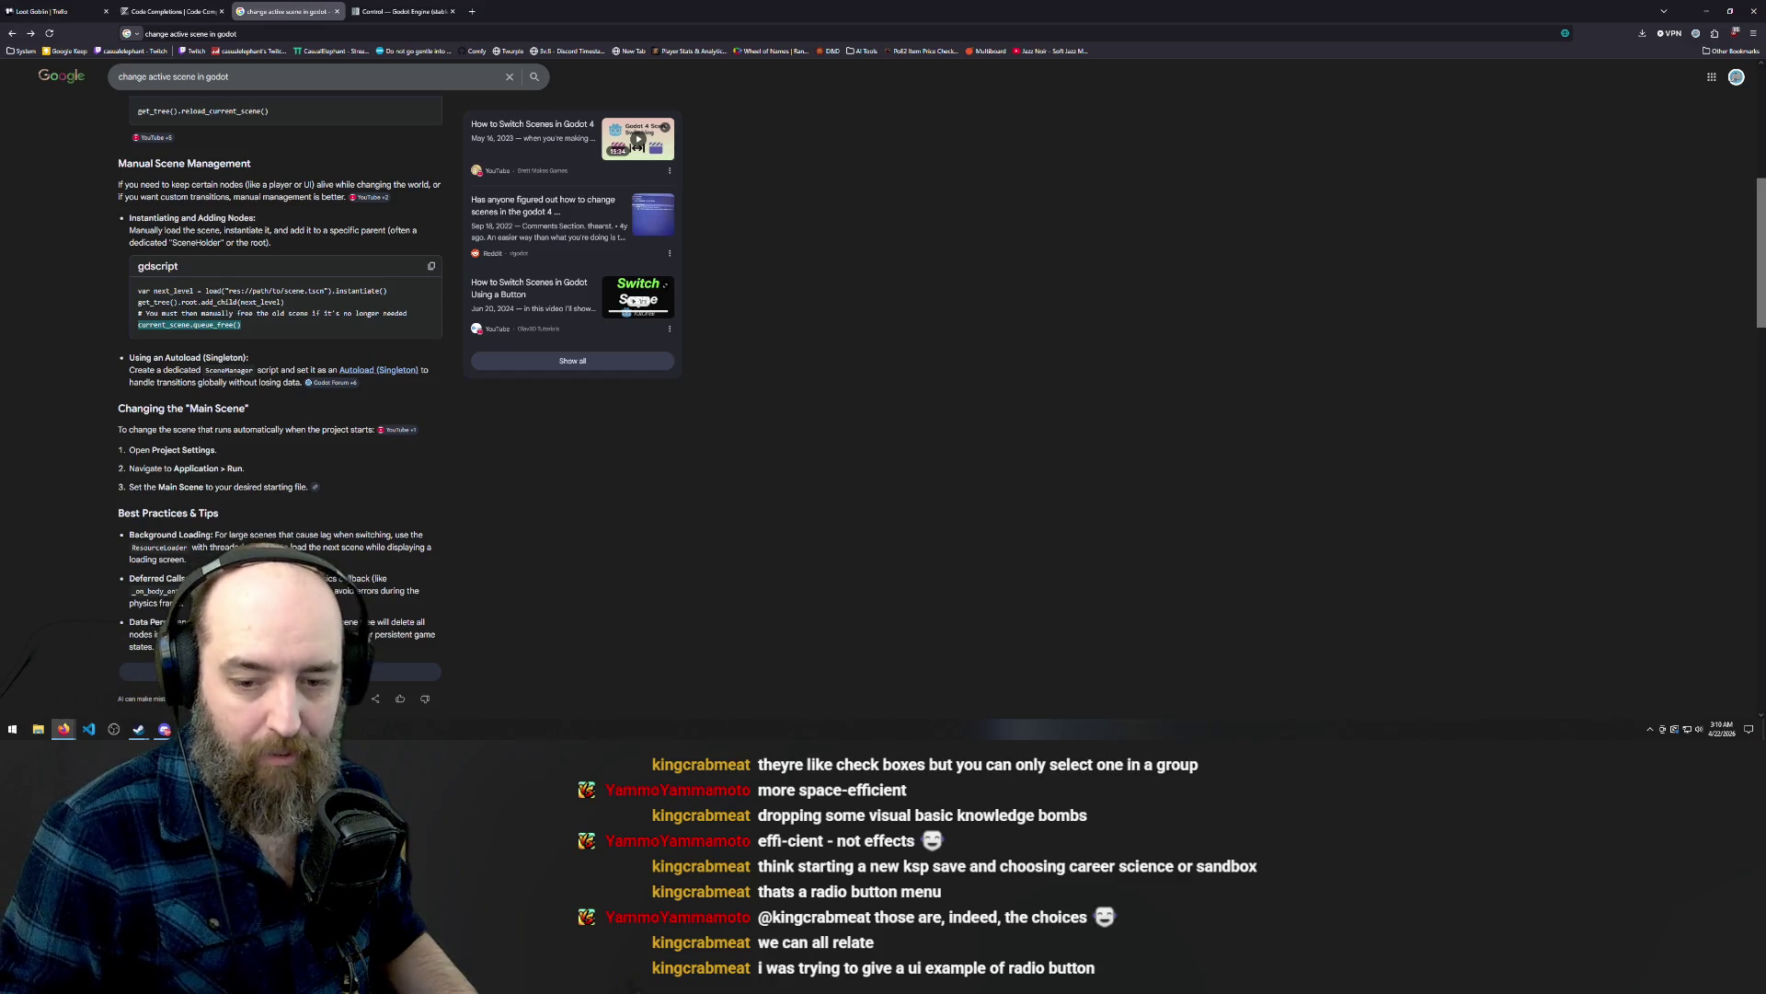
key(alt+Tab)
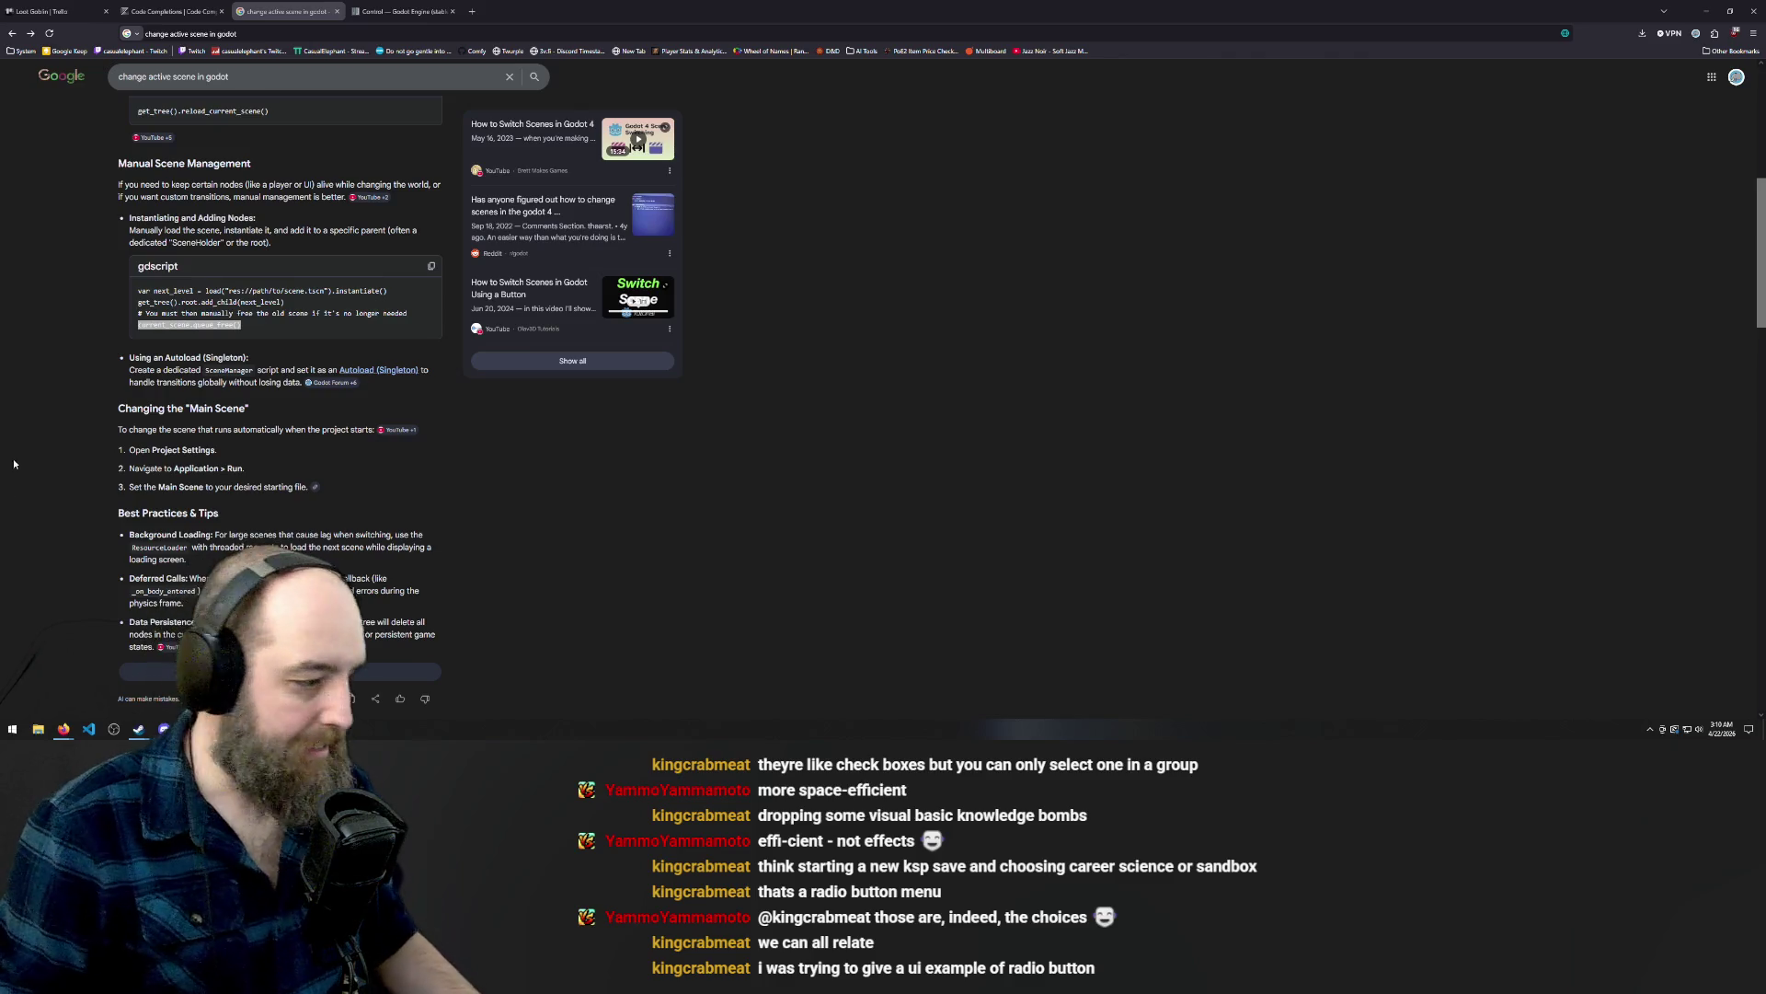
click(140, 730)
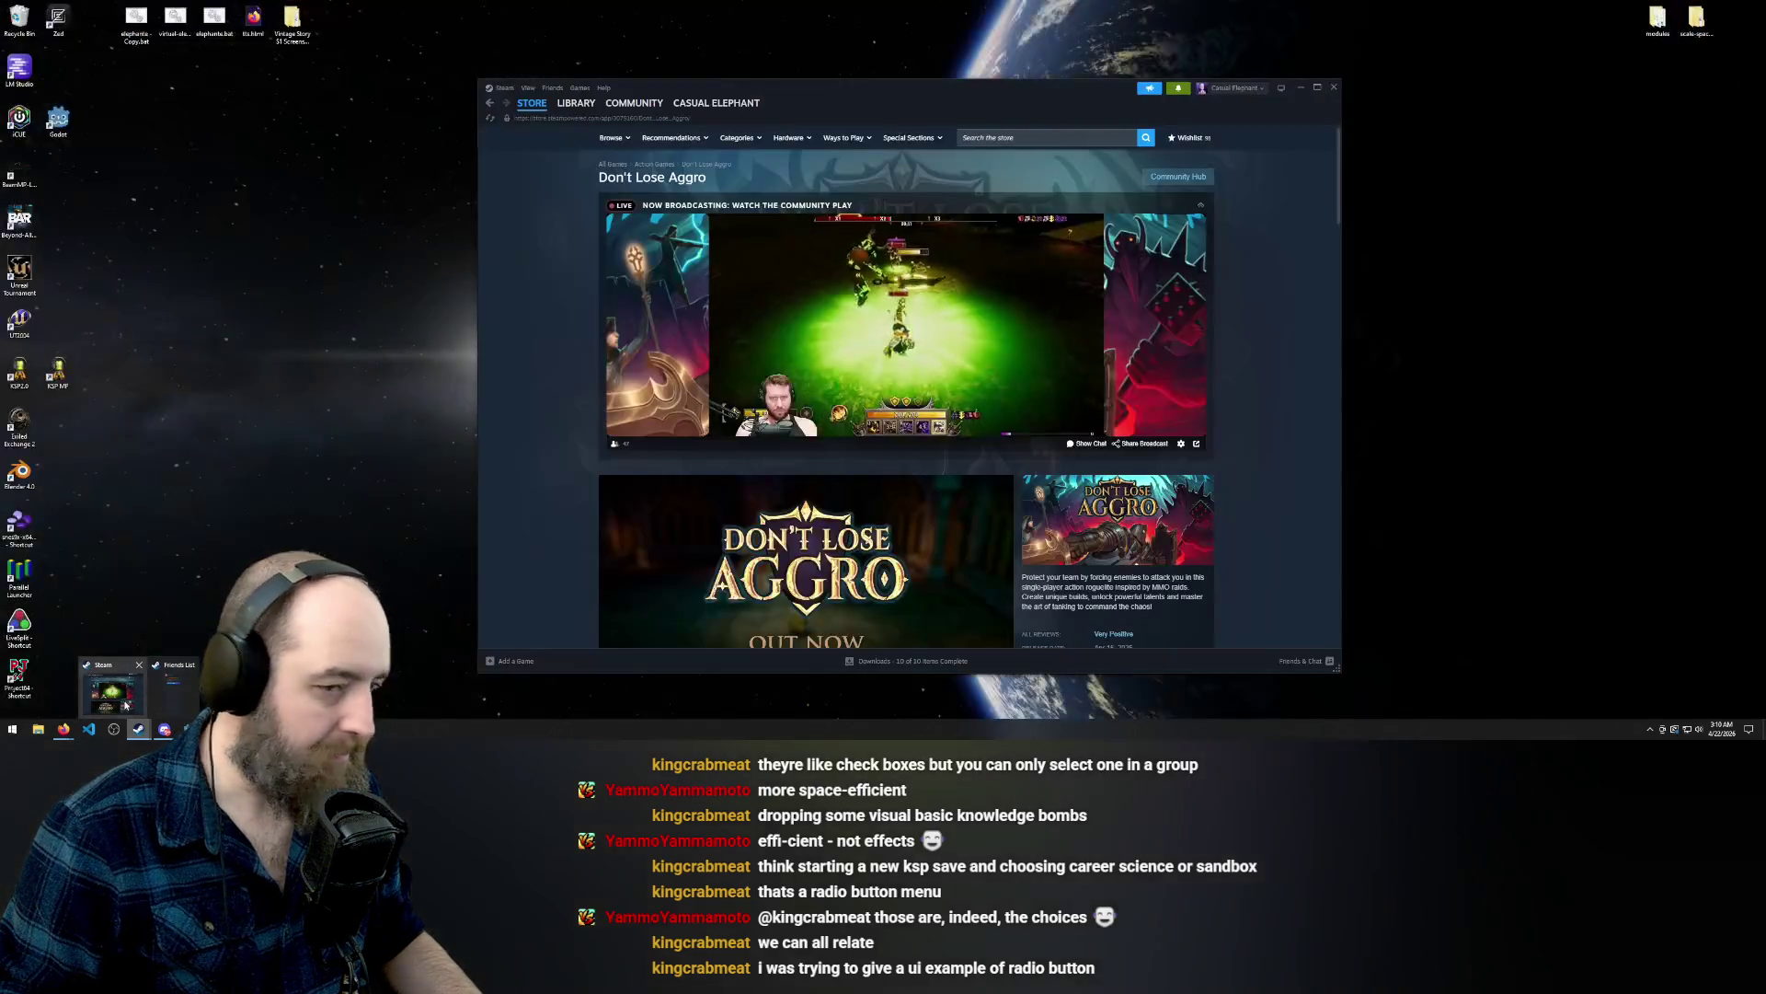
Open the Steam LIBRARY home view.
click(586, 105)
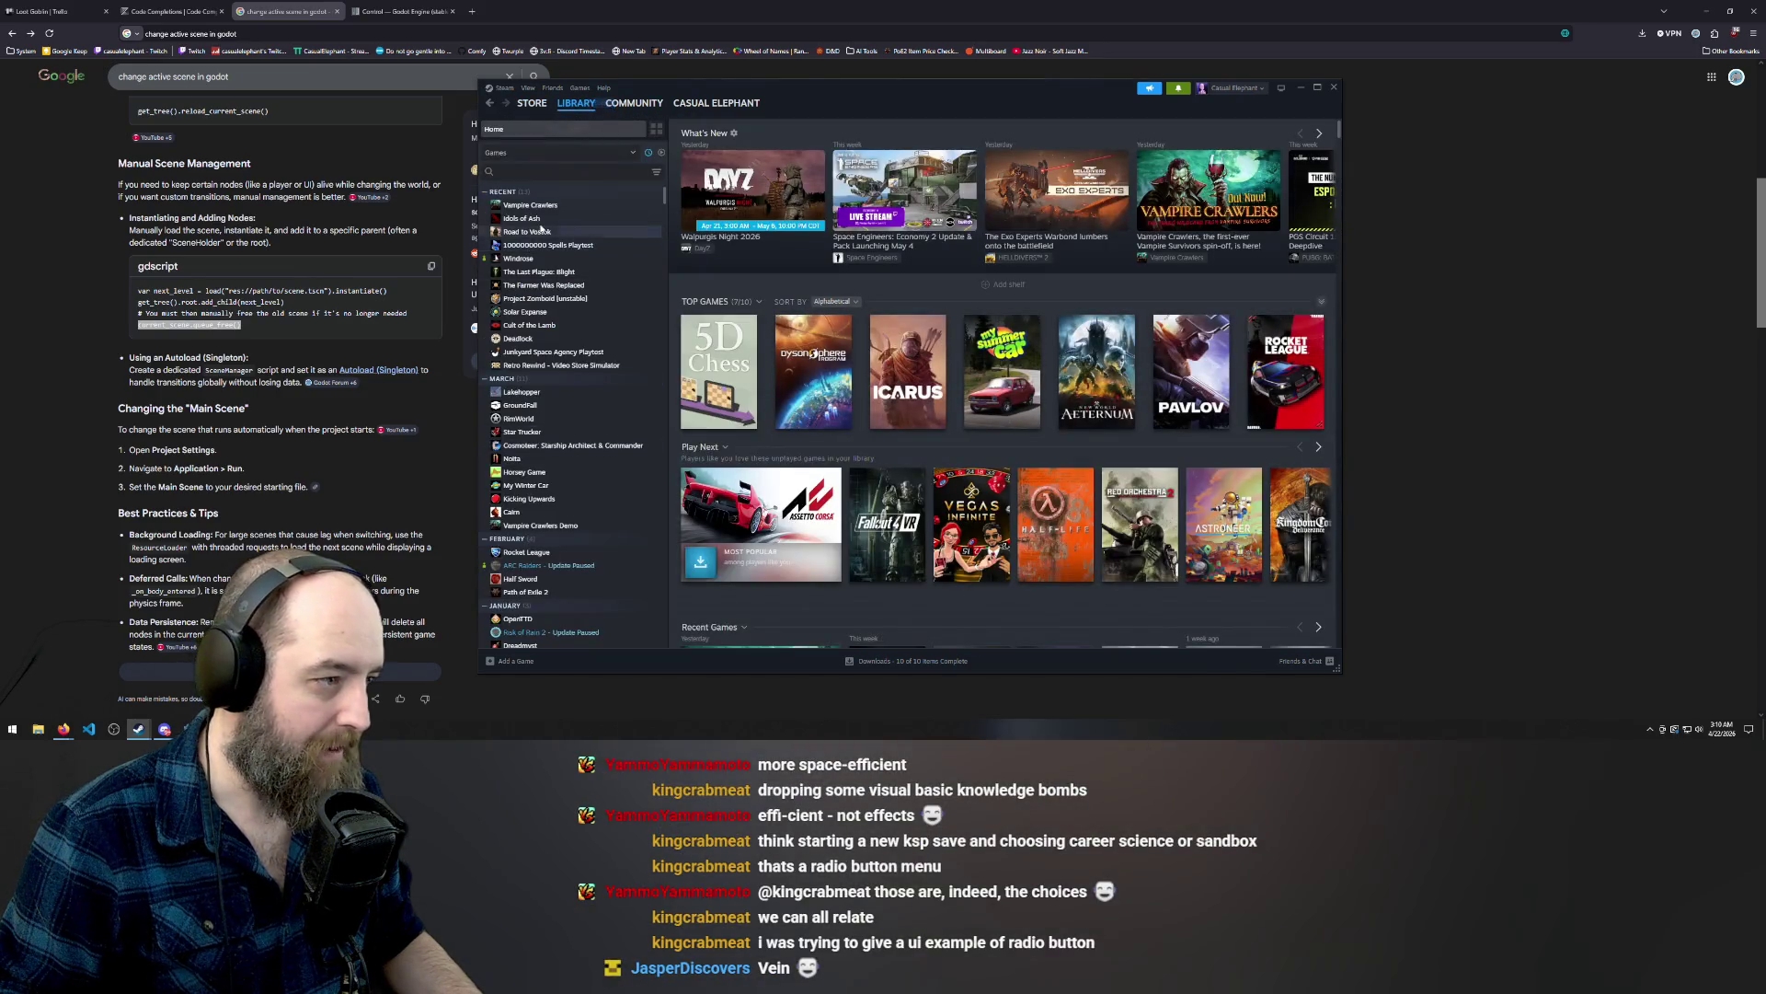
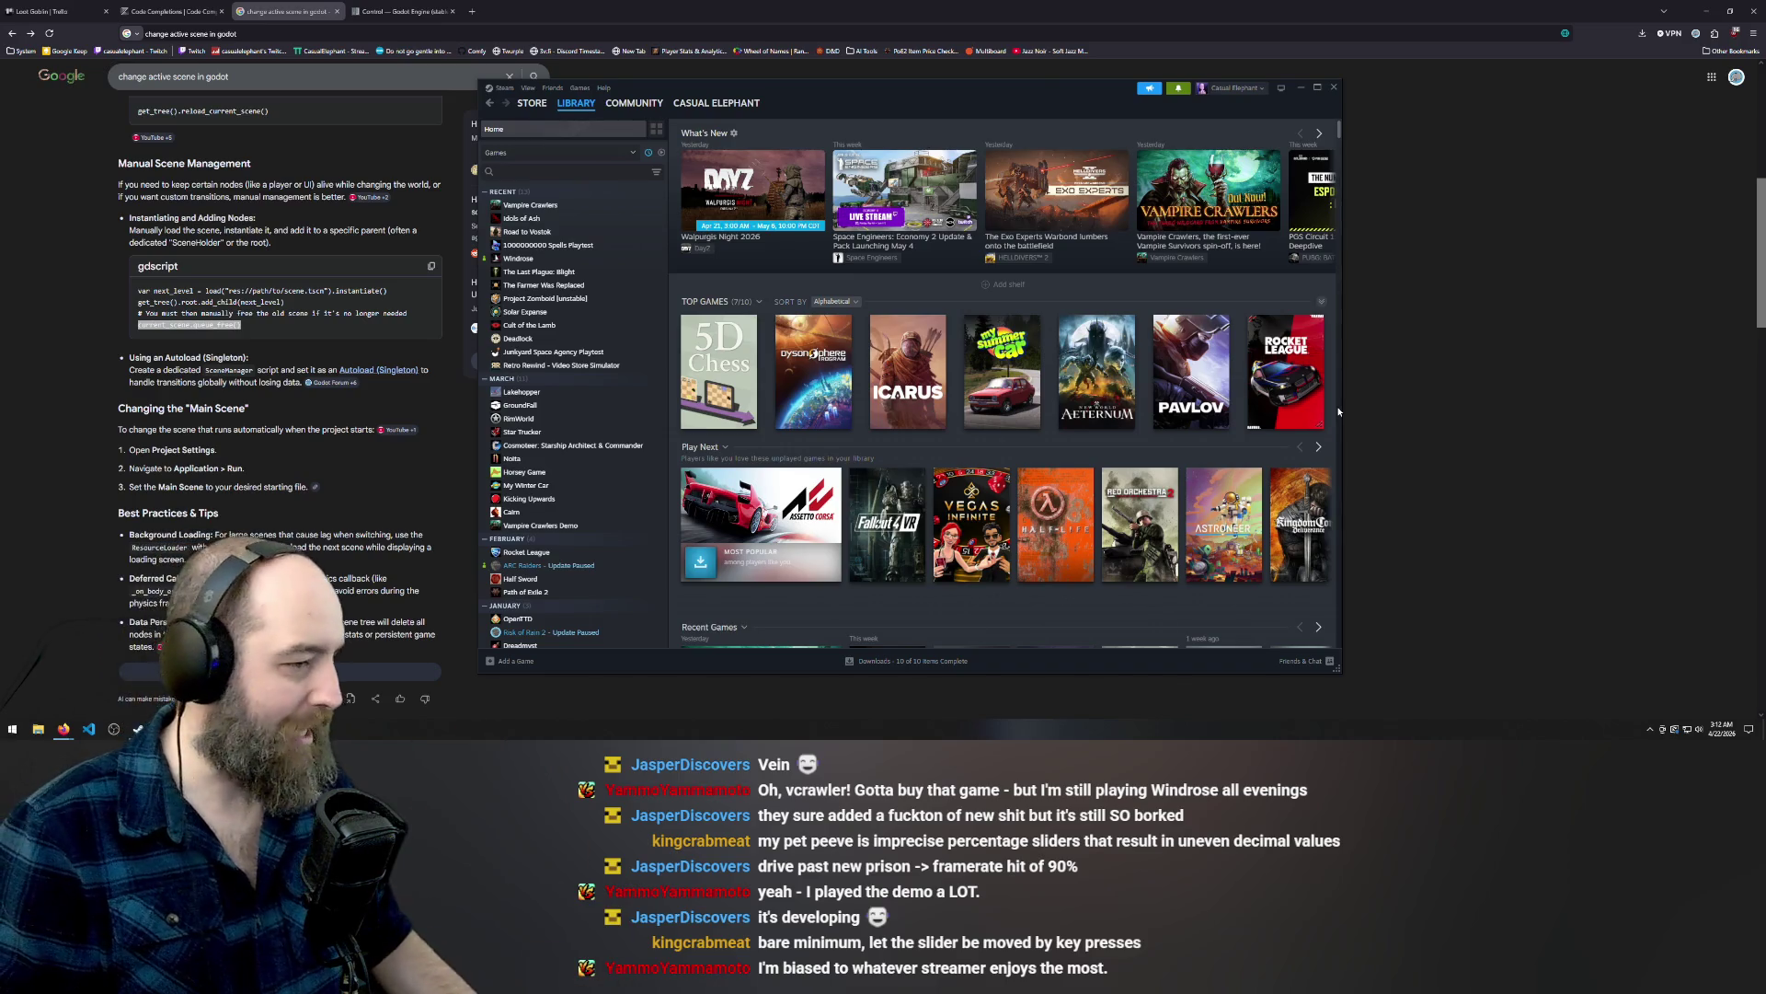
Review the instantiate() and current_scene.queue_free() example lines, then return to the Godot script.
click(1465, 360)
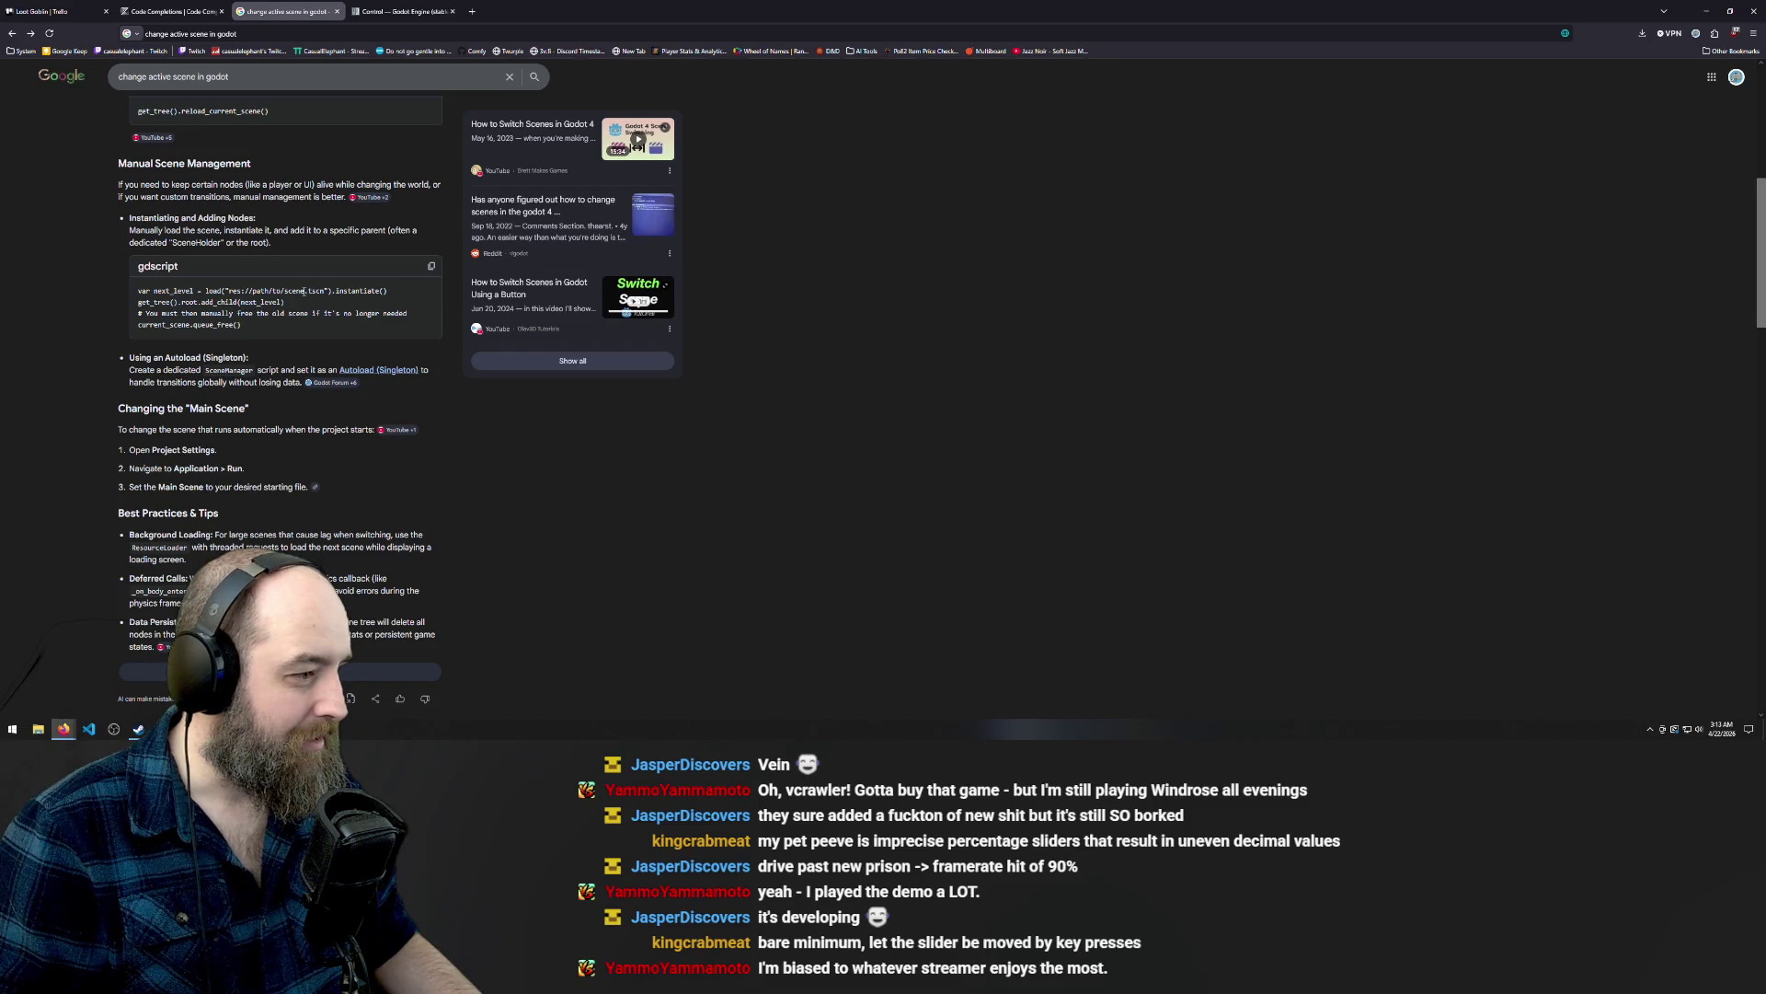
drag(389, 291, 334, 290)
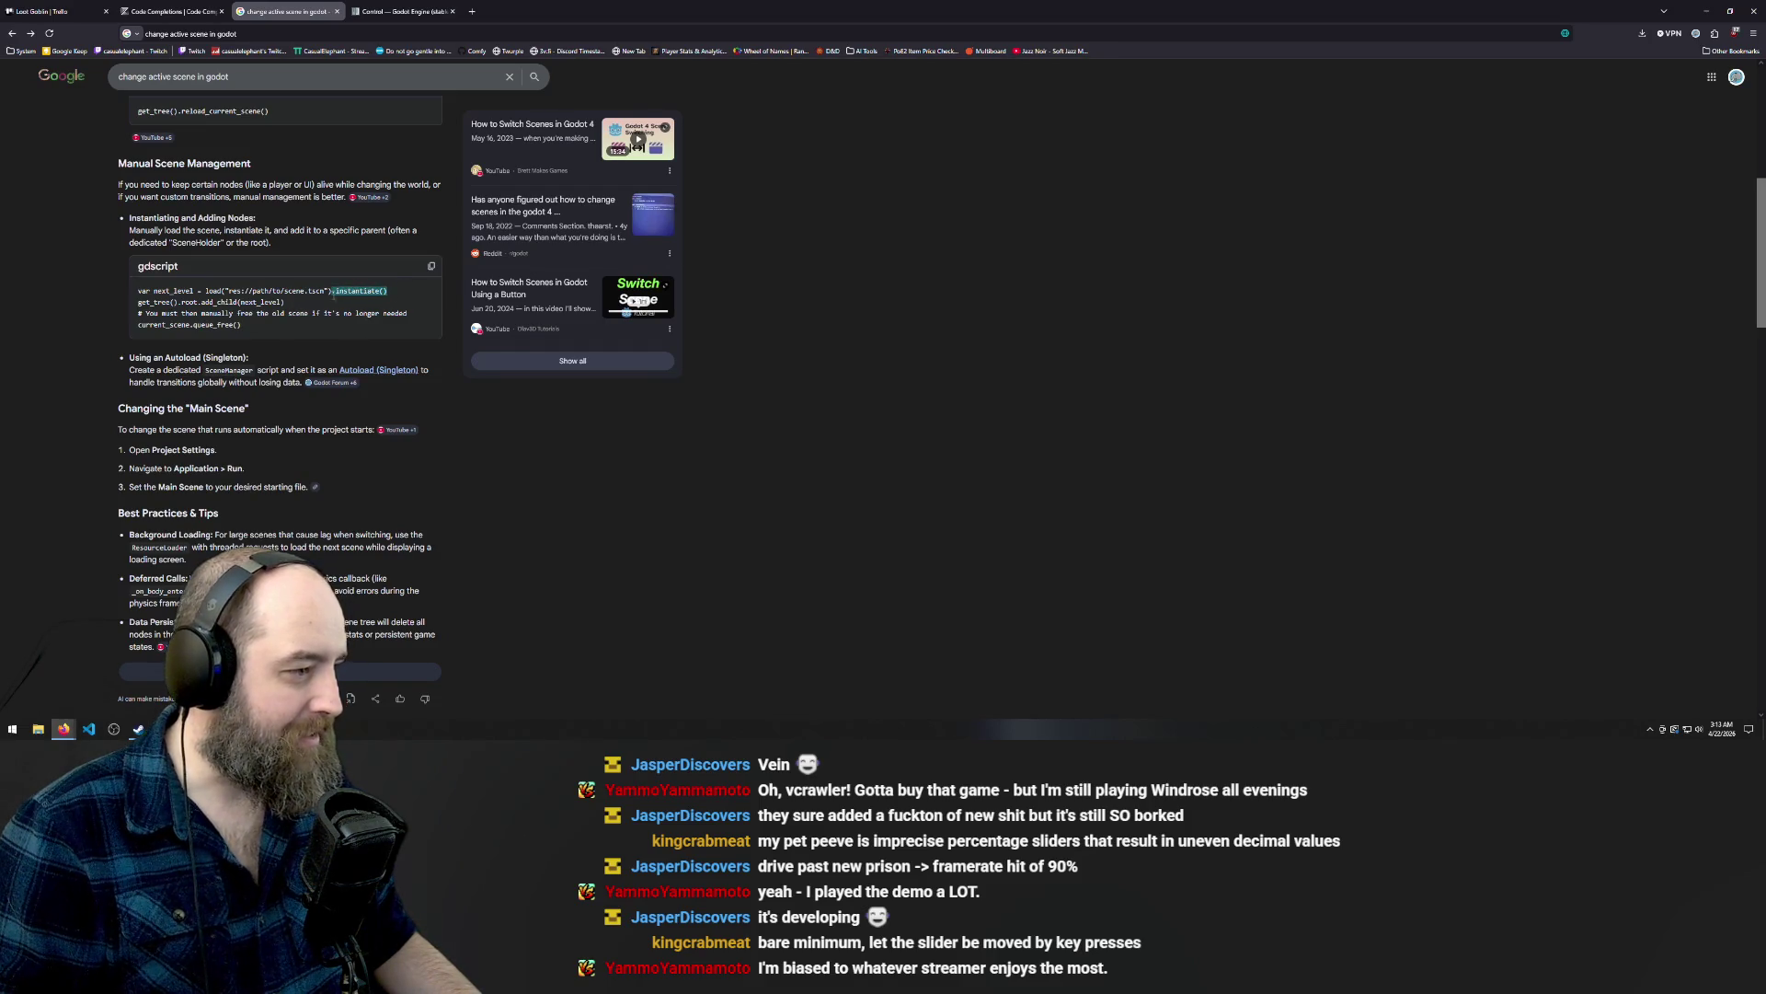
drag(243, 324, 138, 325)
key(ctrl+c)
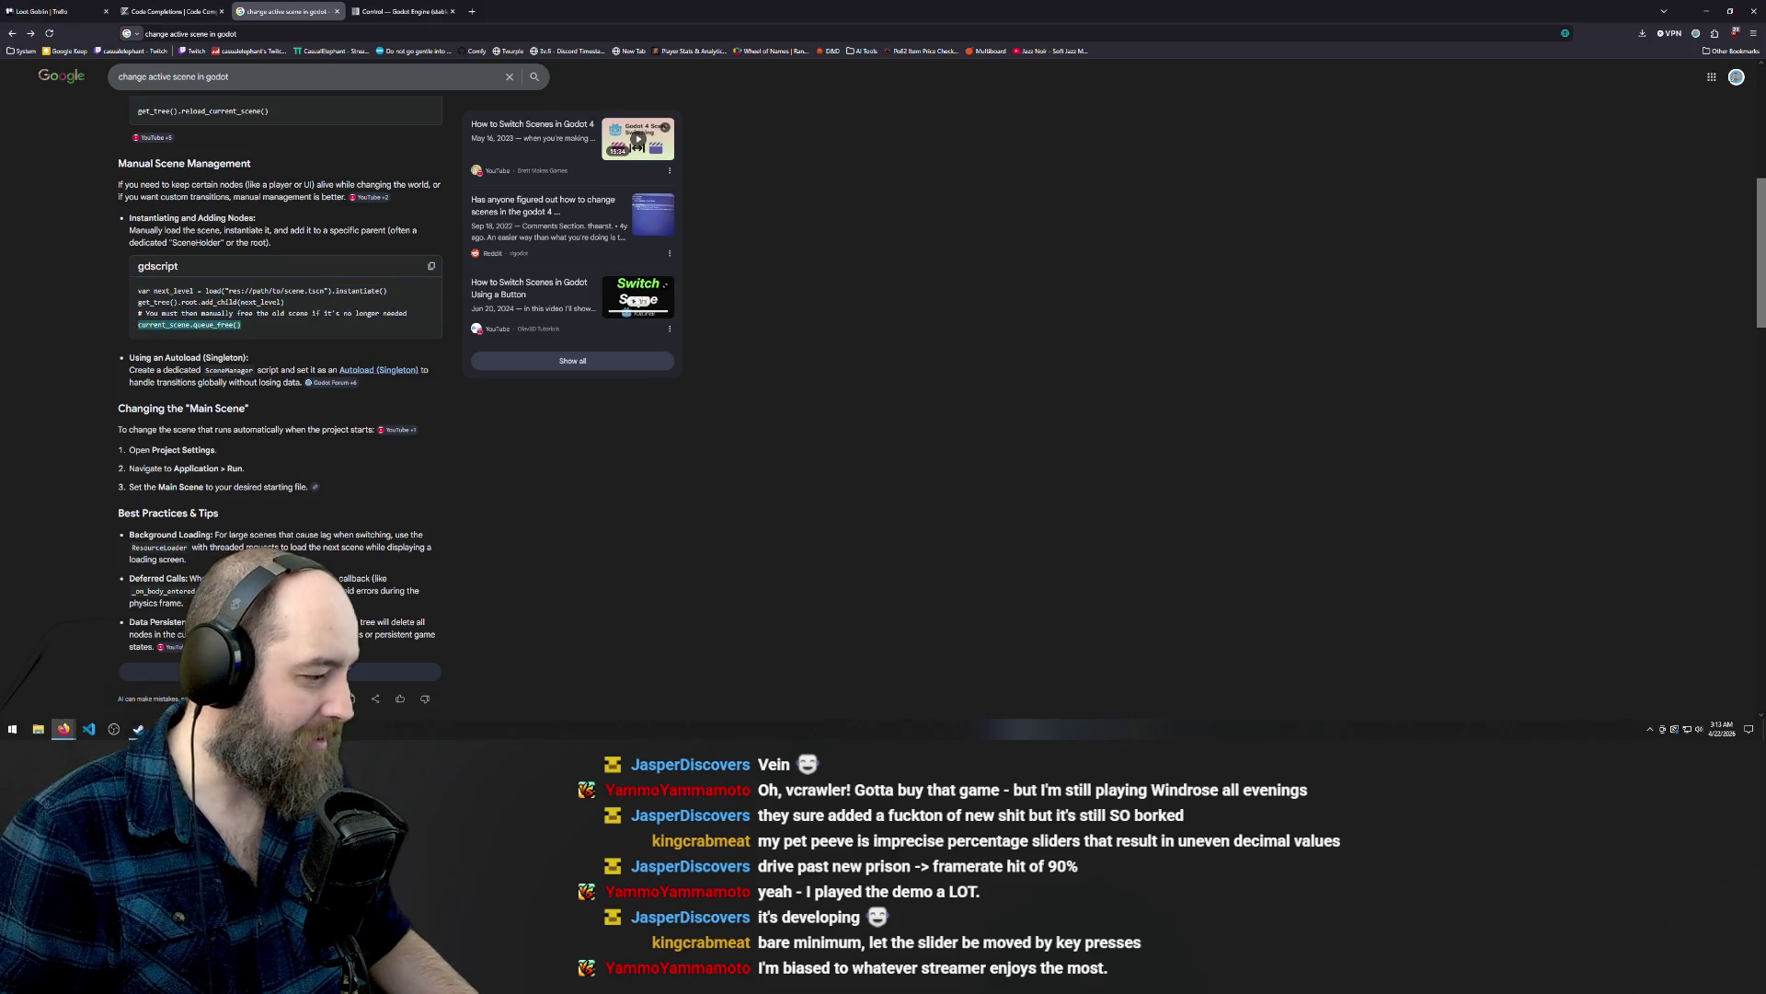
click(162, 702)
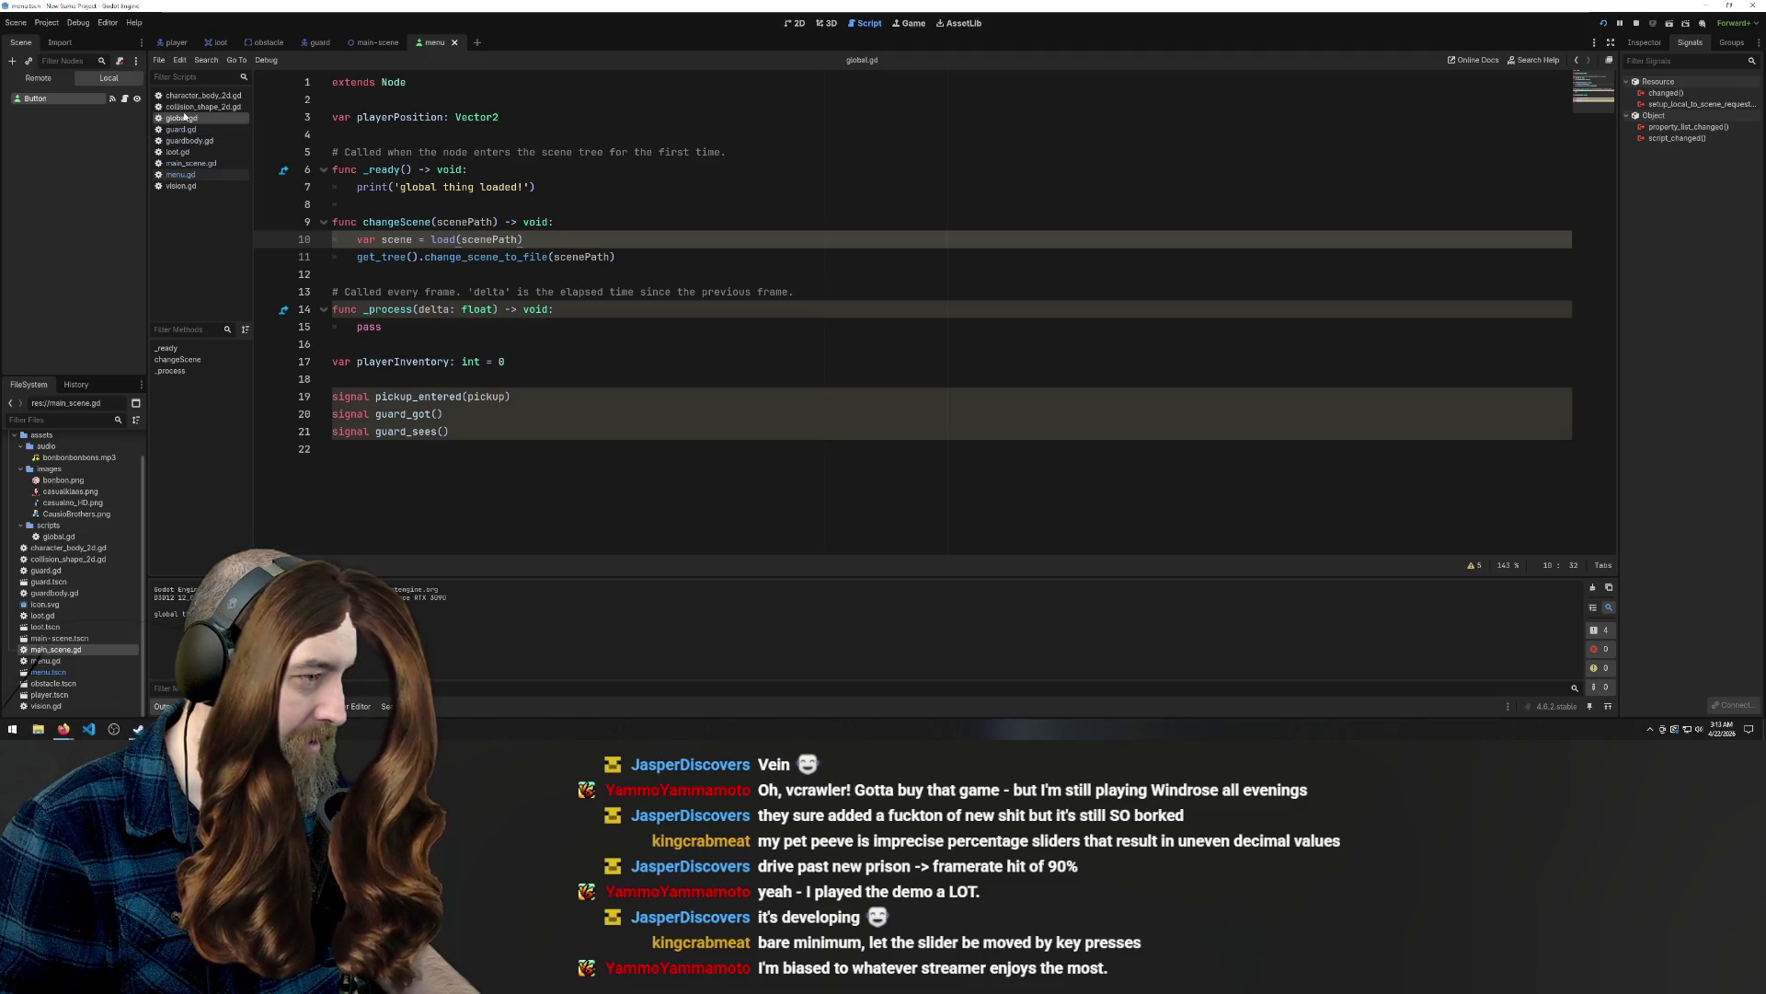
Paste current_scene.queue_free() into changeScene as its own line 12.
click(442, 274)
click(463, 204)
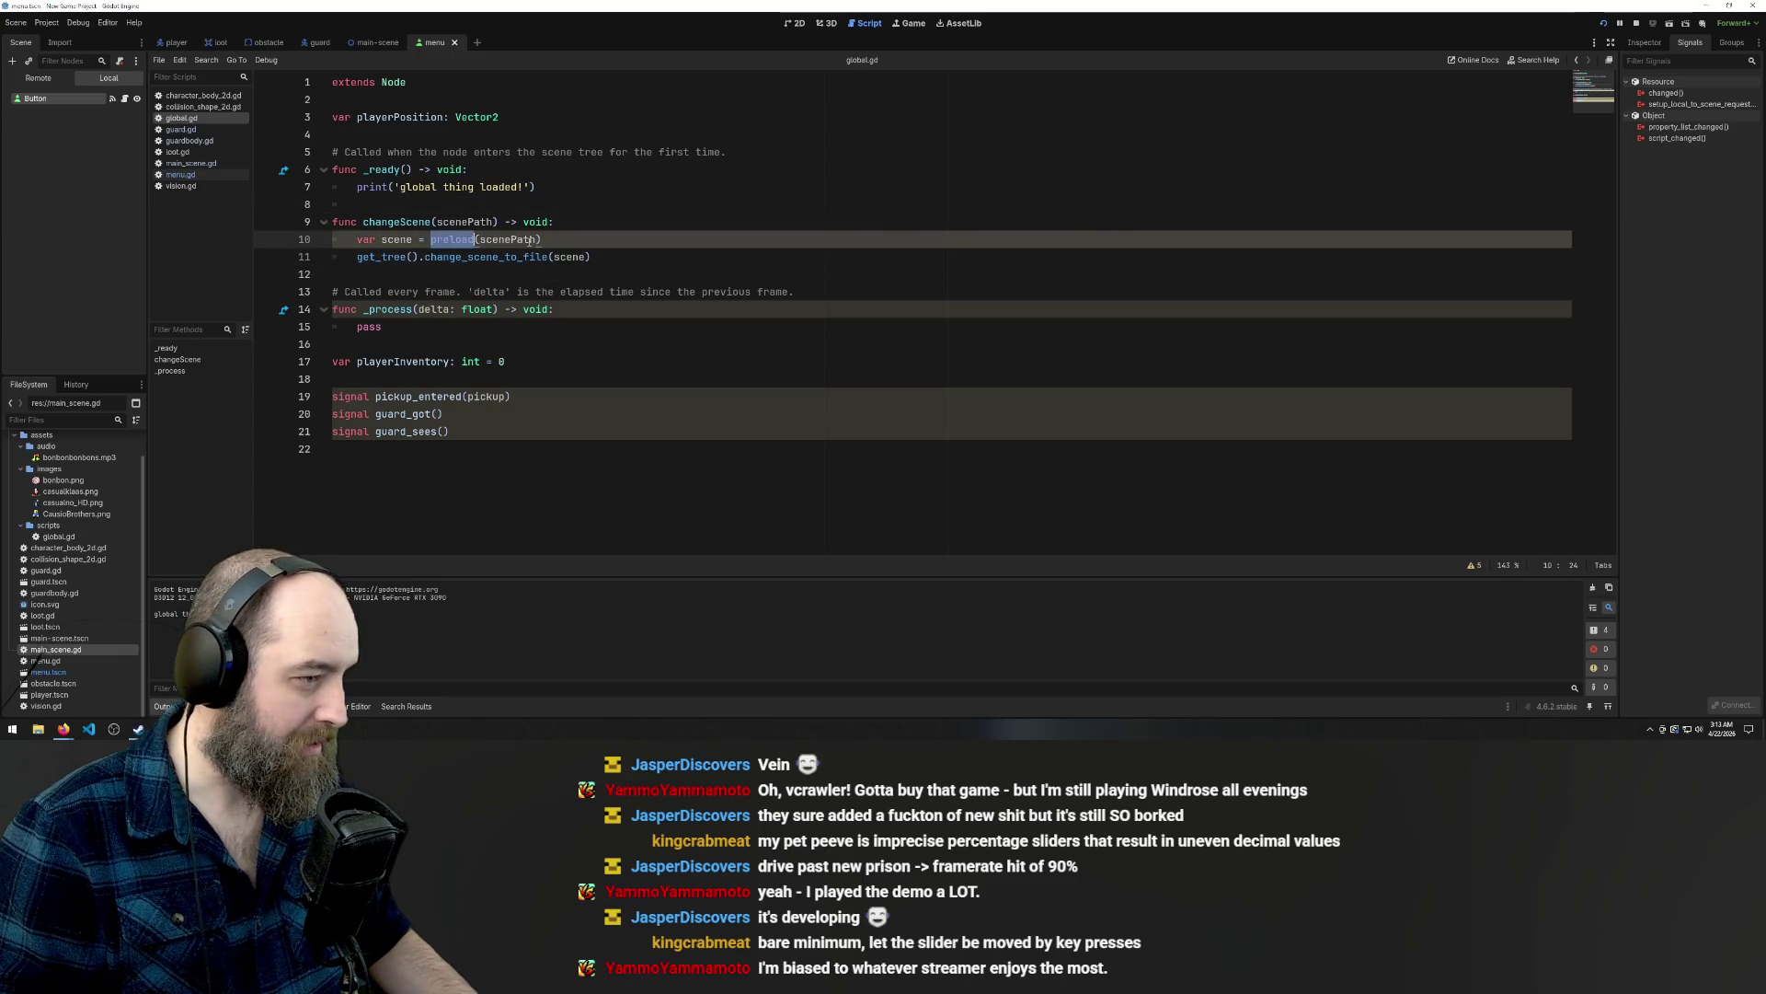
click(612, 257)
text(Path)
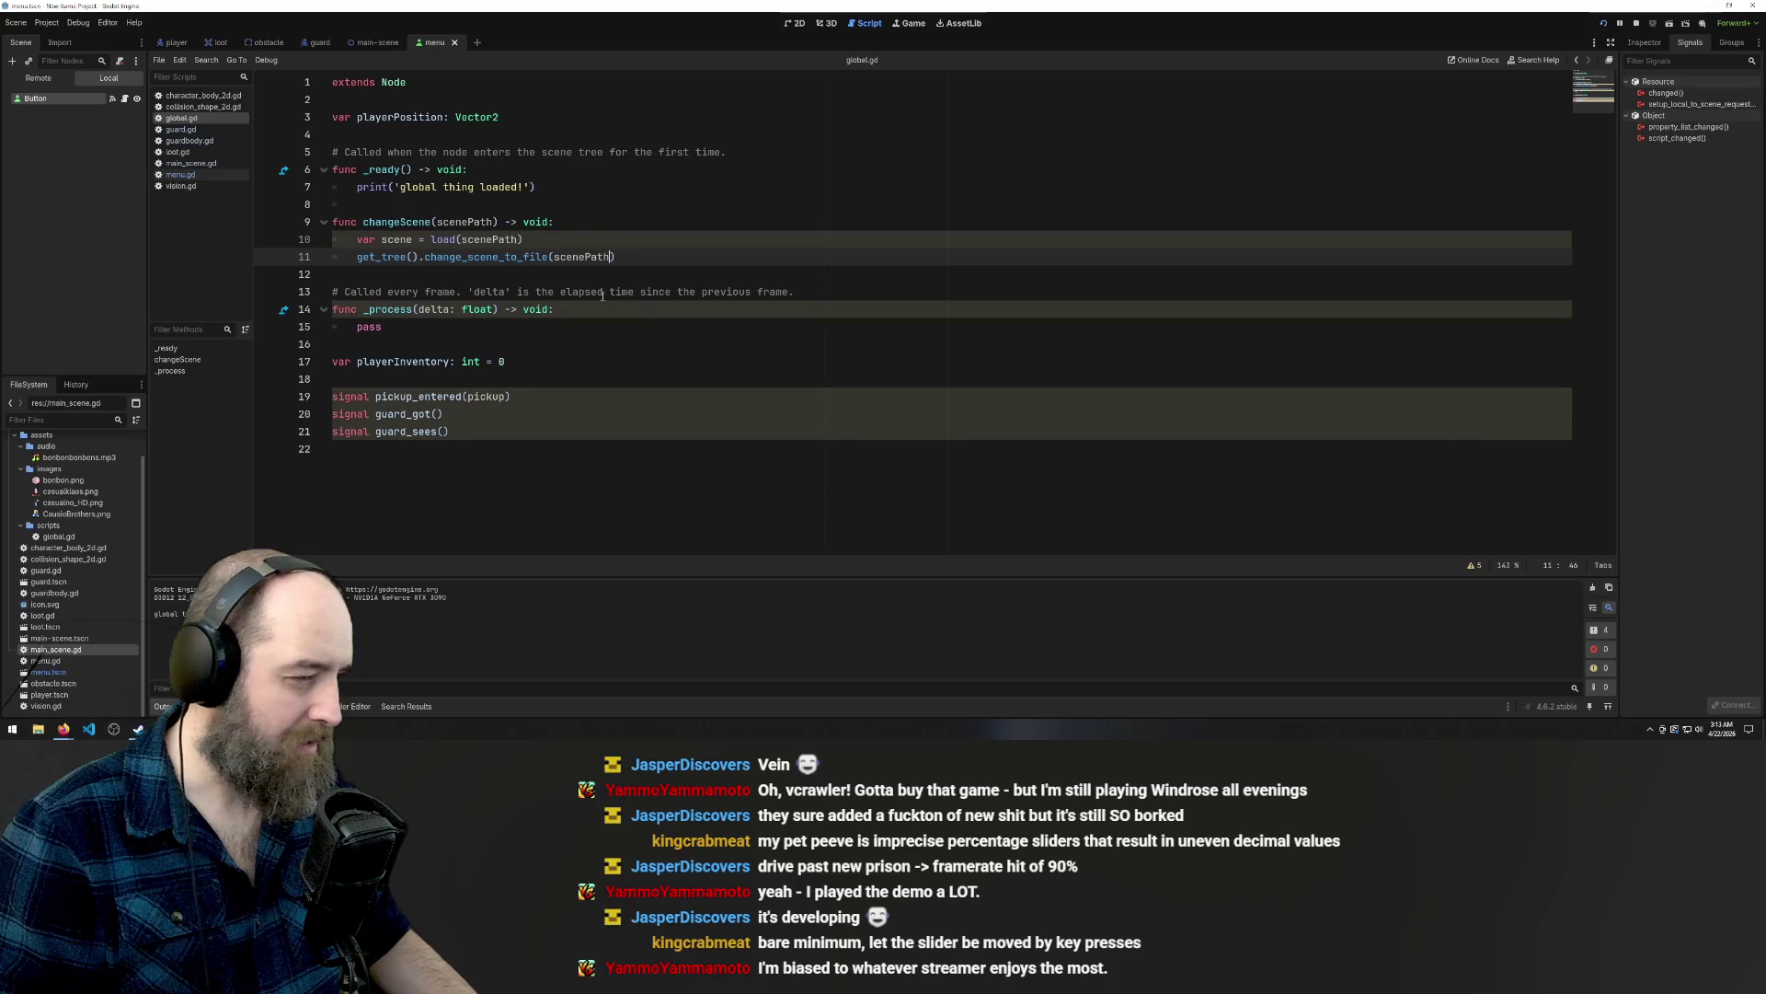
click(574, 224)
click(607, 240)
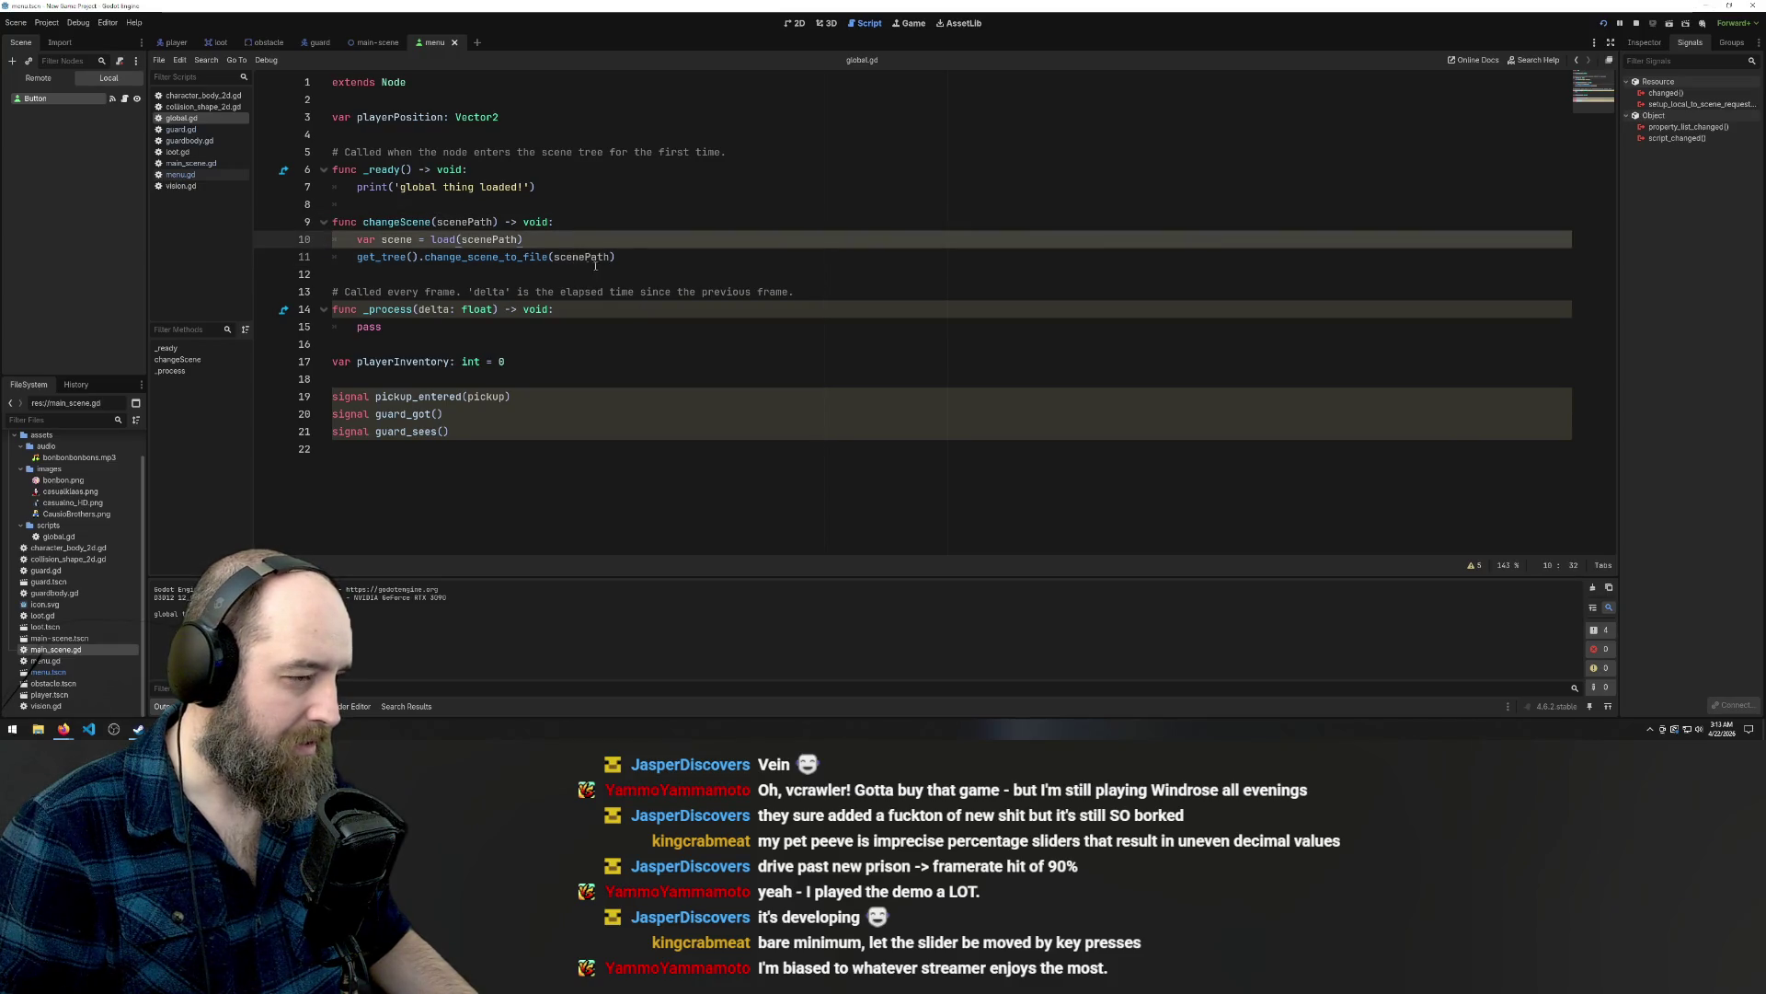
click(637, 257)
key(ctrl+v)
click(615, 257)
key(Return)
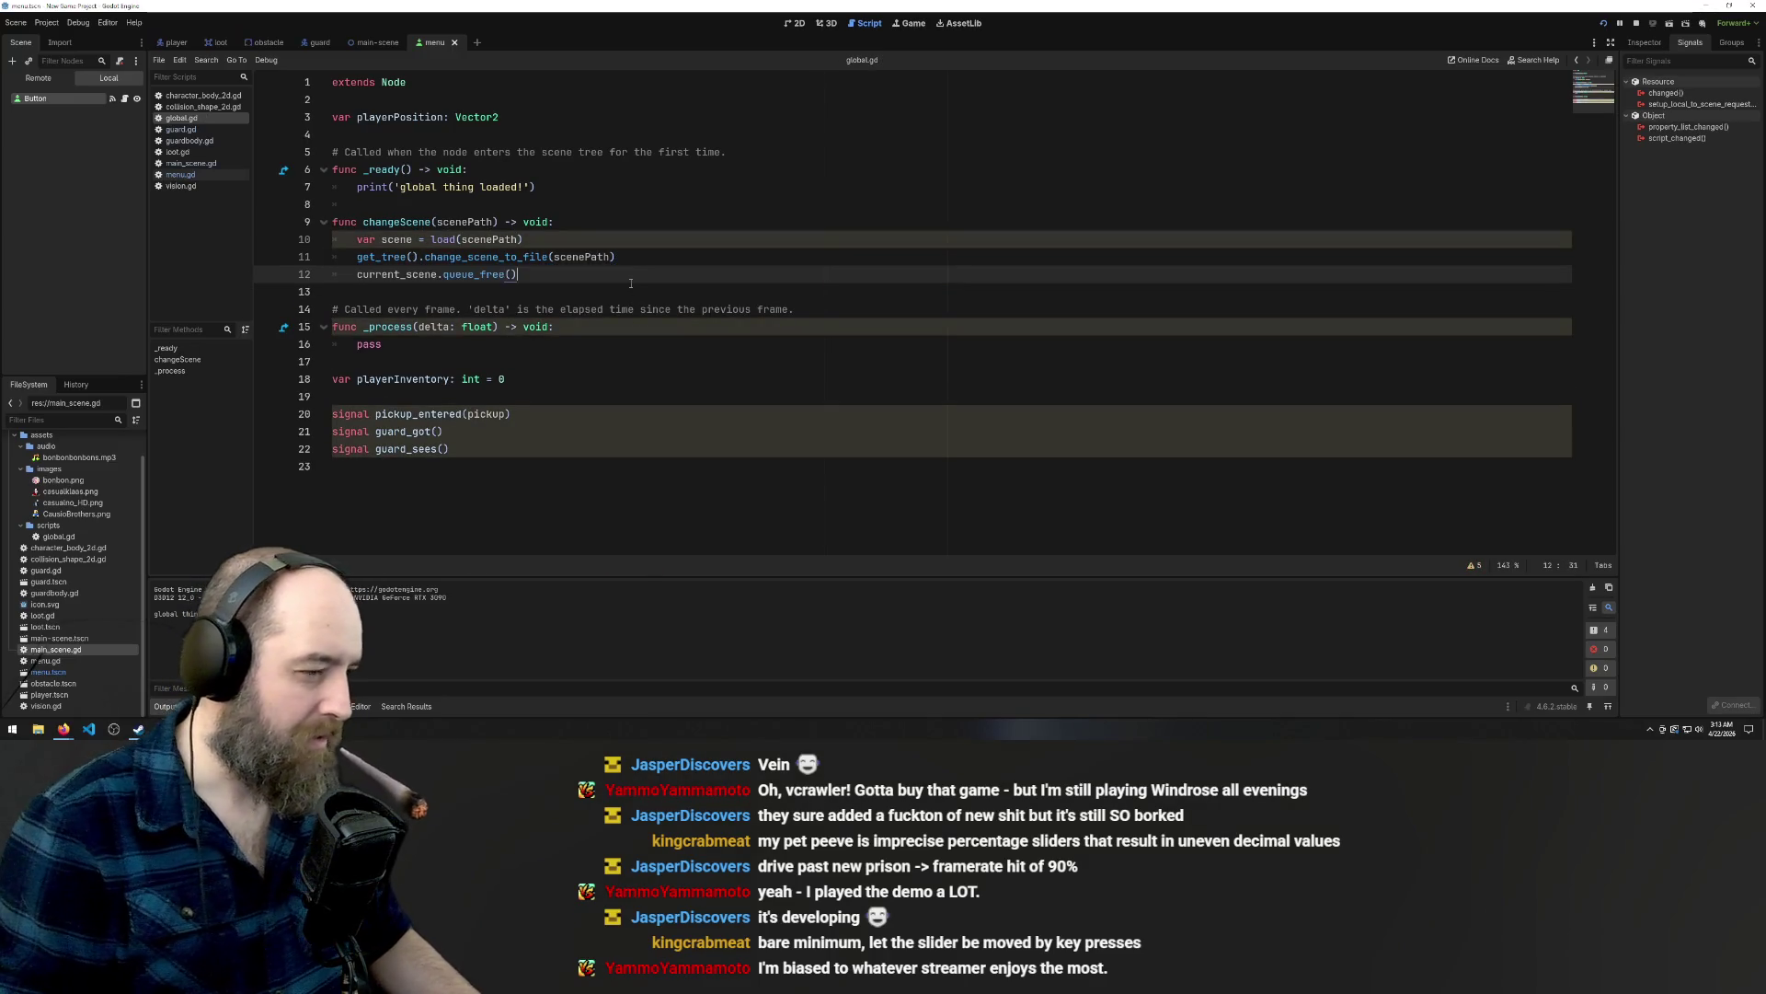
Append .instantiate() to the change_scene_to_file call on line 11, then go back to the browser.
click(685, 257)
text(.instantiate()
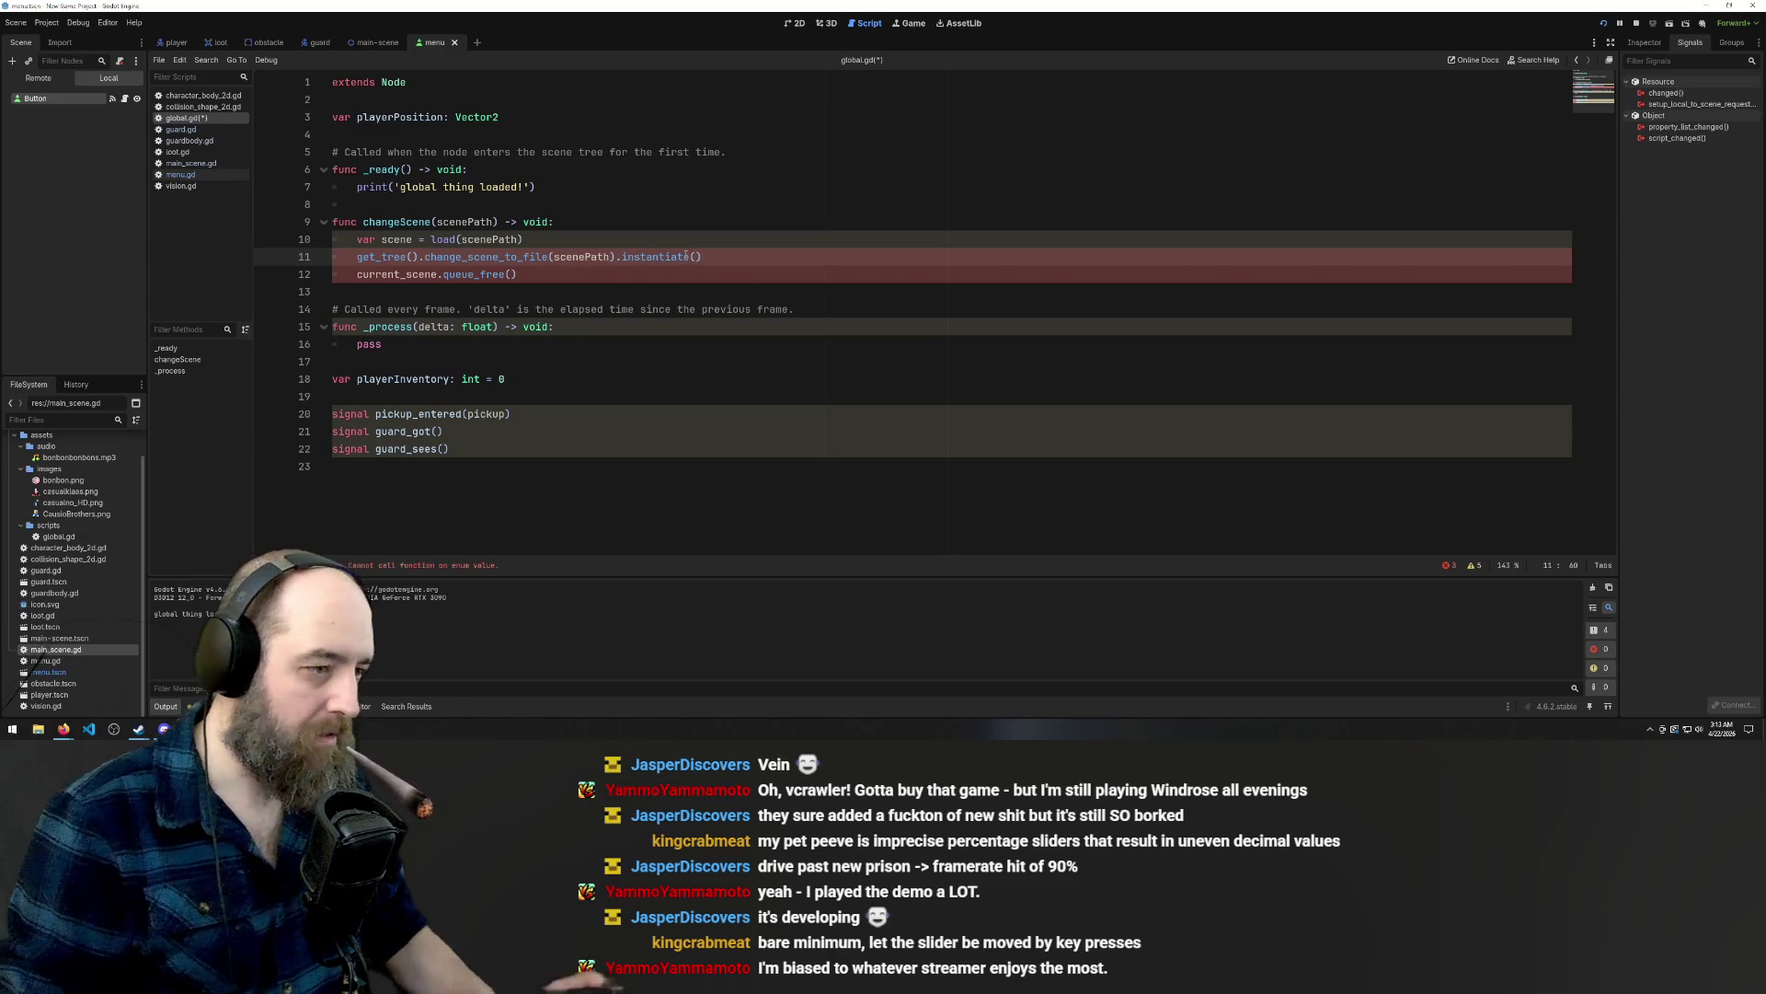
click(384, 344)
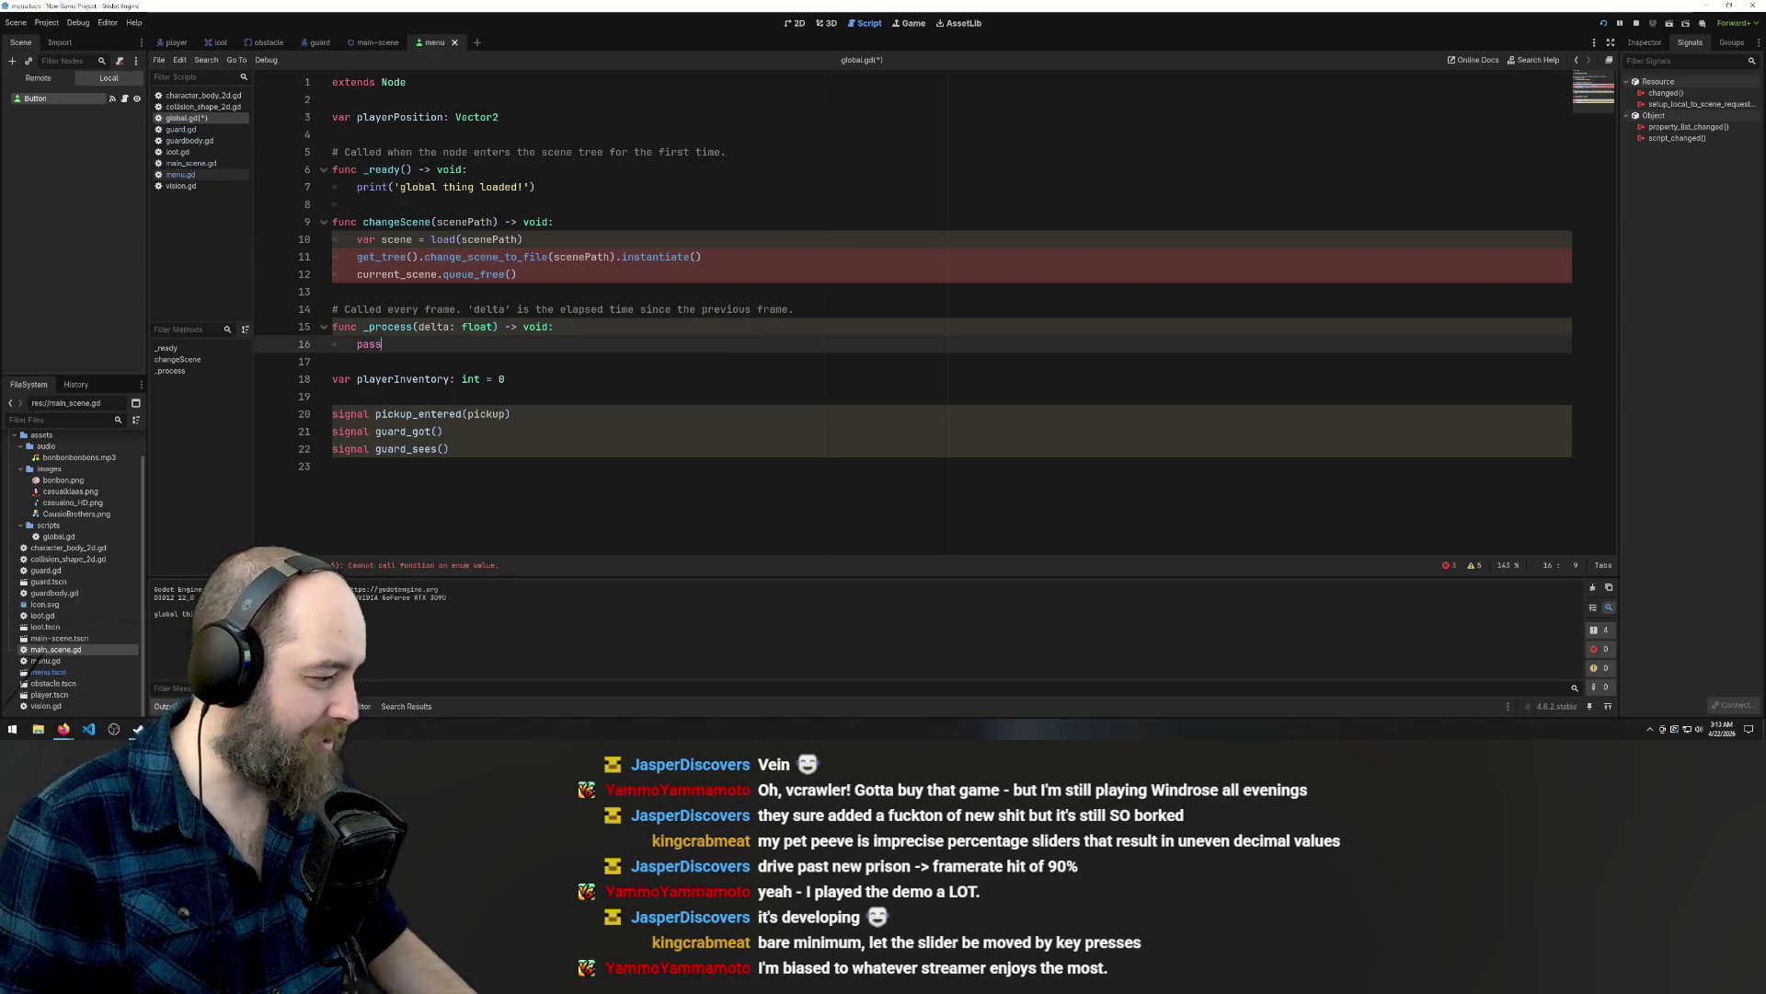
key(alt+Tab)
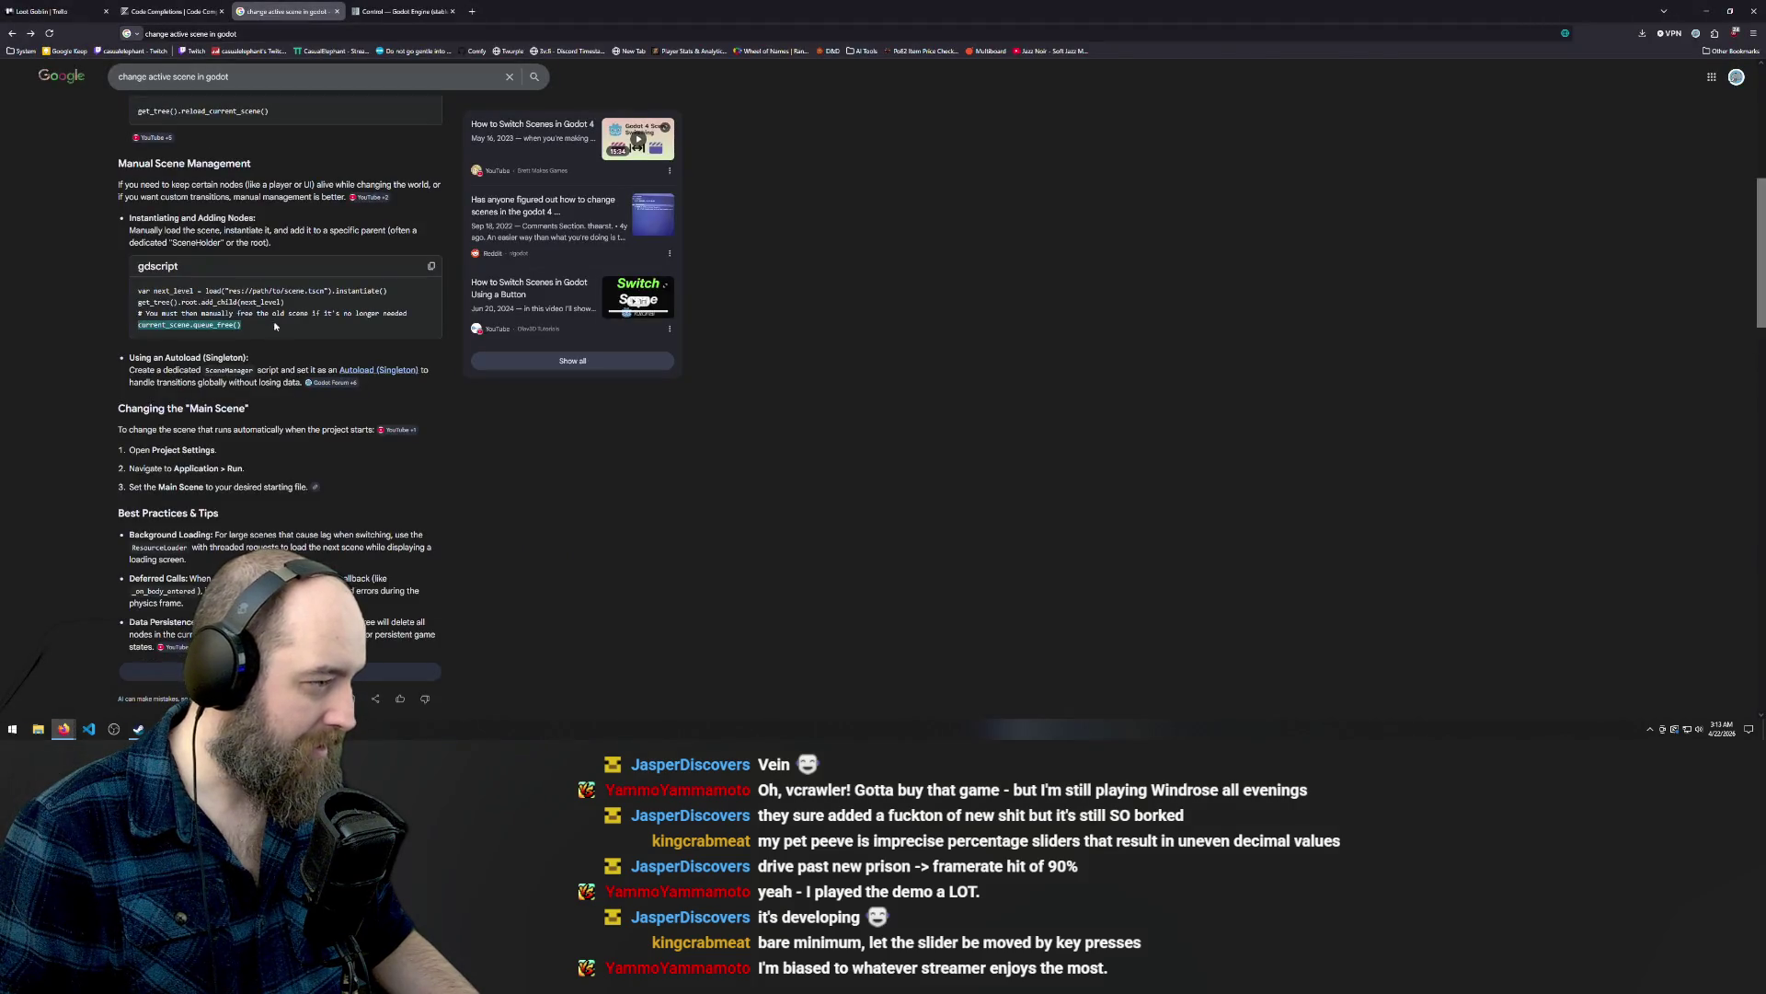
Check where .instantiate() sits in the gdscript example, then return to Godot.
drag(396, 291, 331, 291)
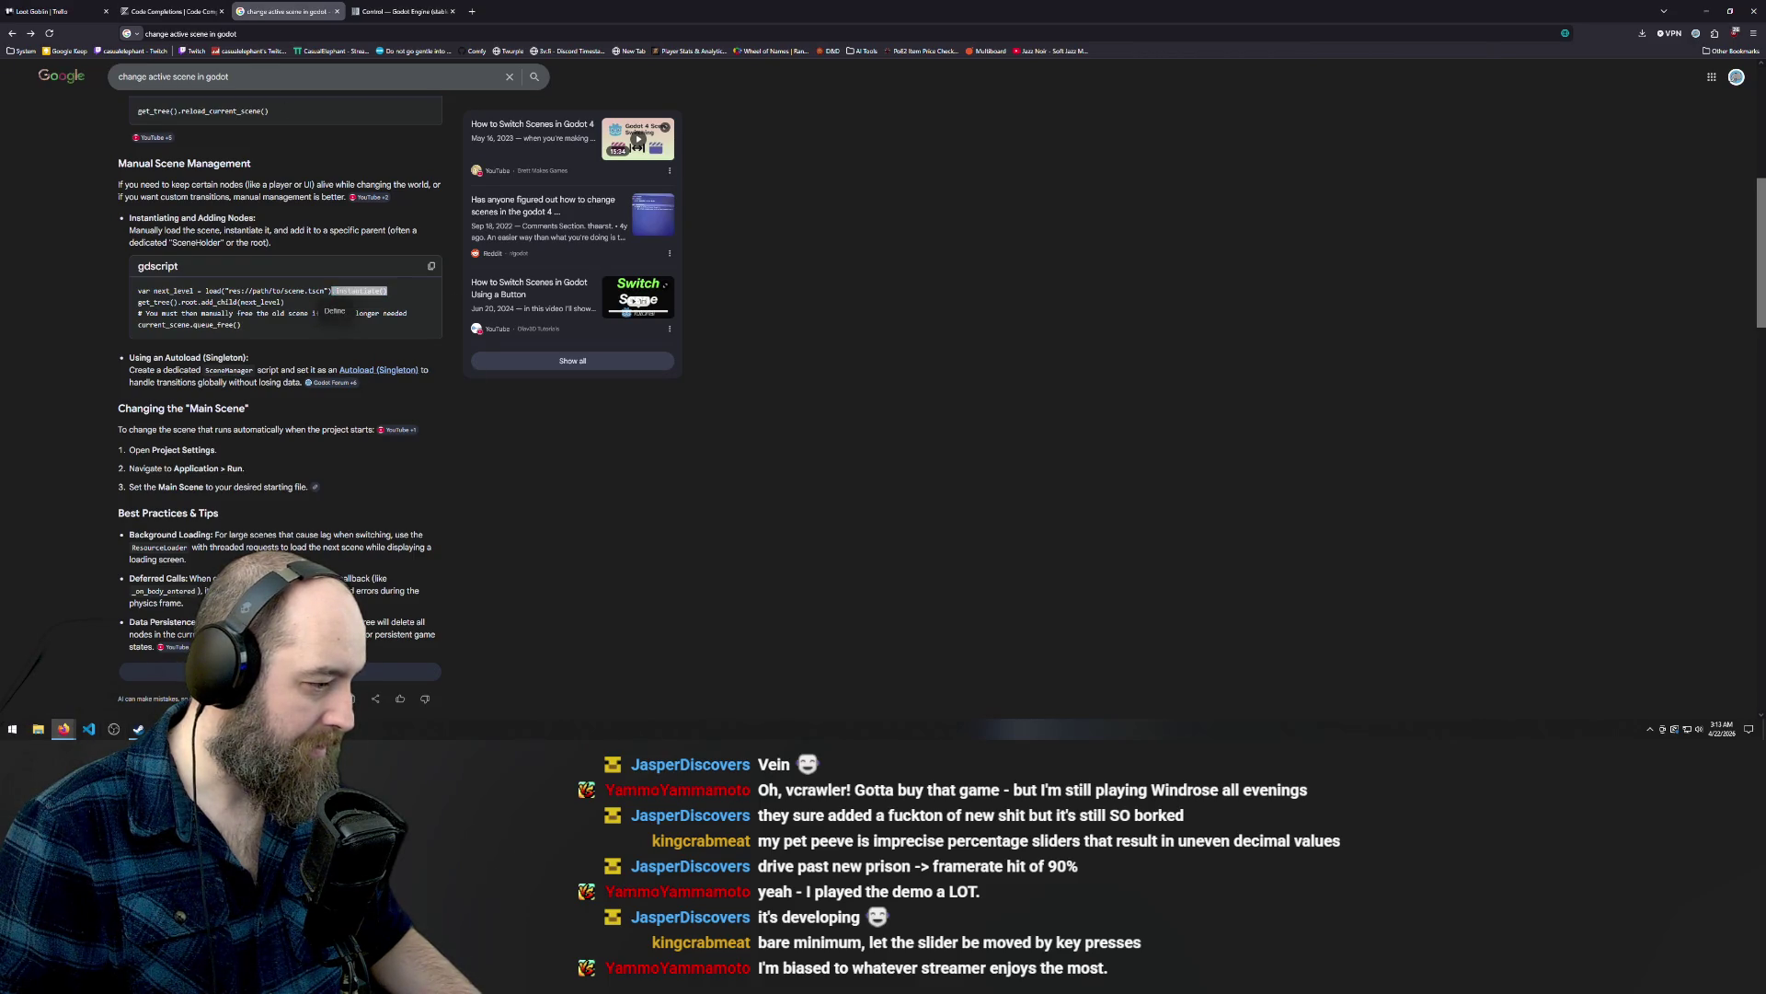
key(alt+Tab)
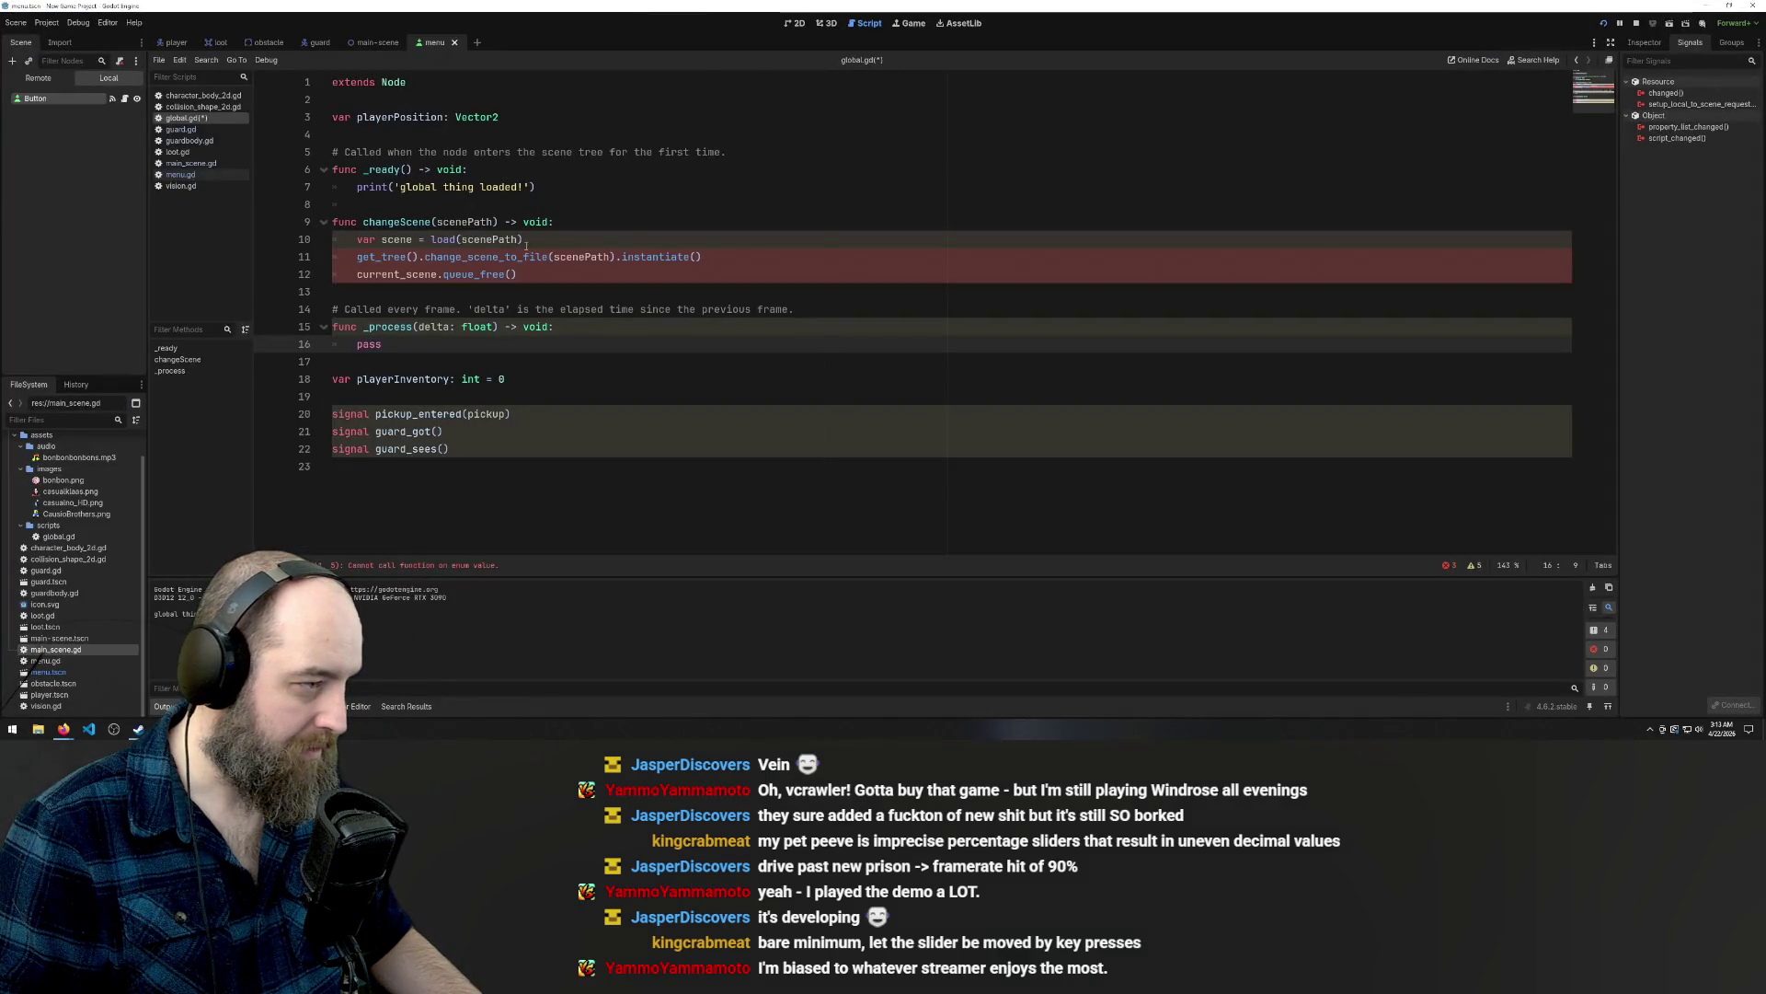
Move .instantiate() off line 11 and onto the load(scenePath) line in changeScene.
click(526, 242)
drag(704, 258, 615, 257)
key(BackSpace)
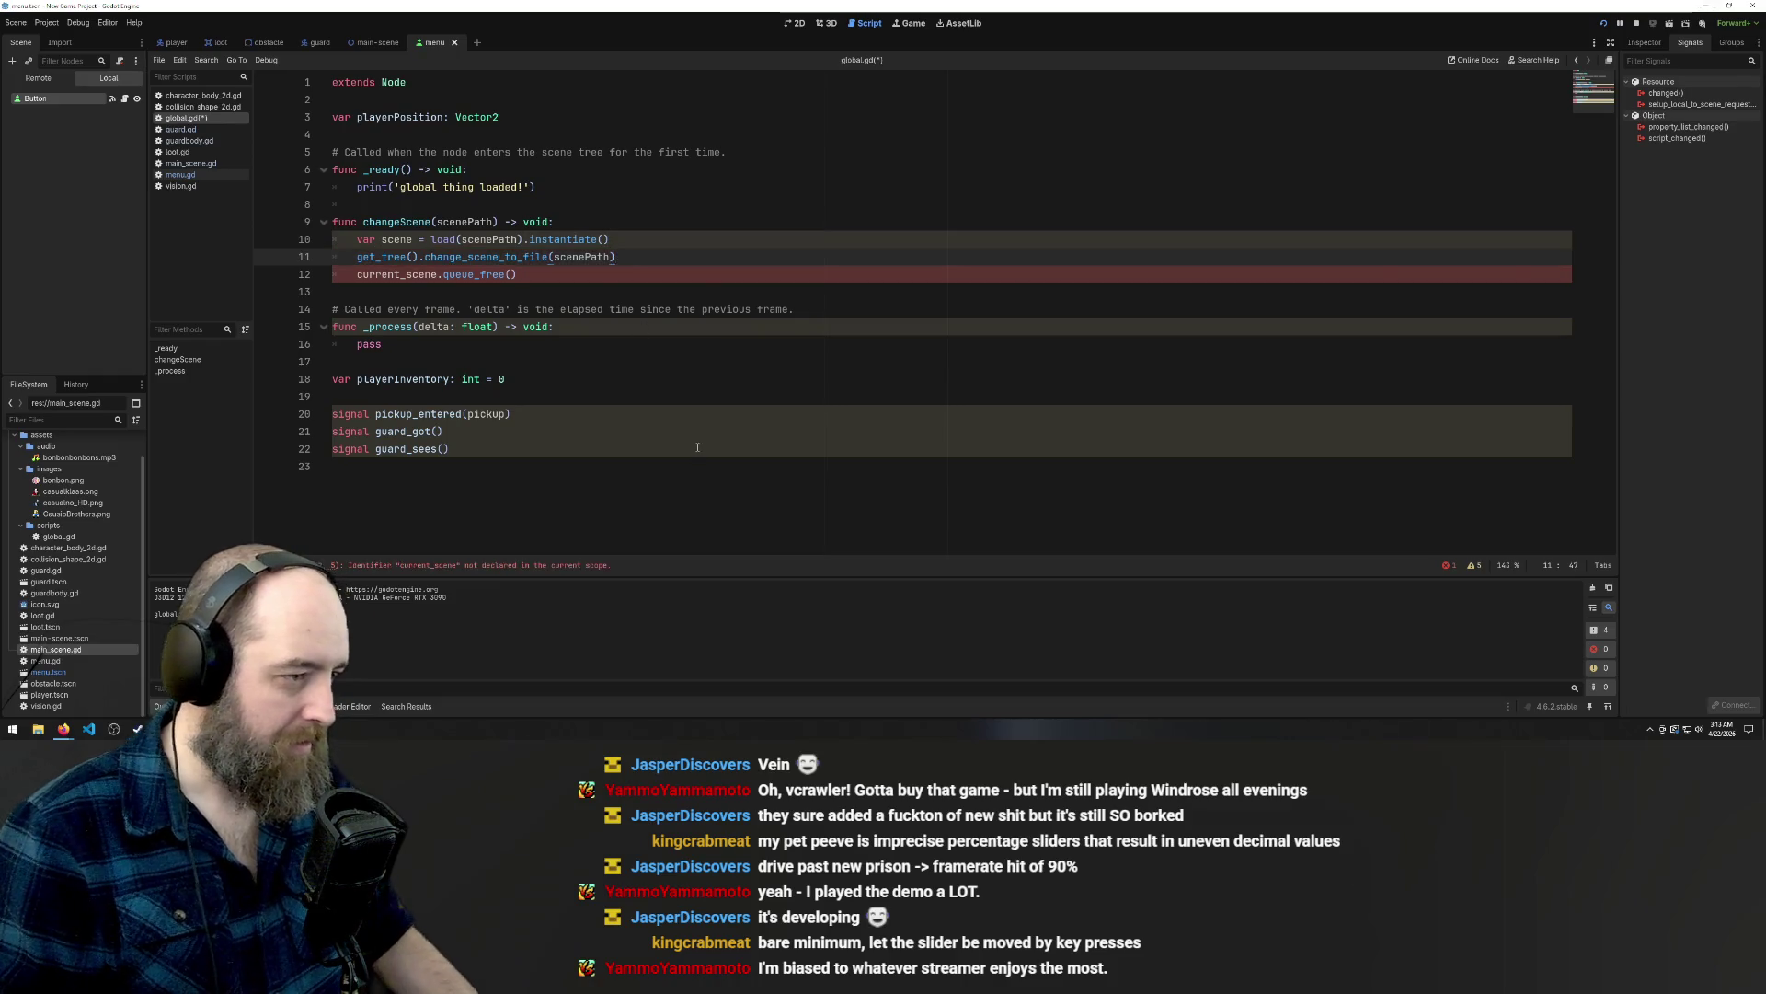
click(630, 358)
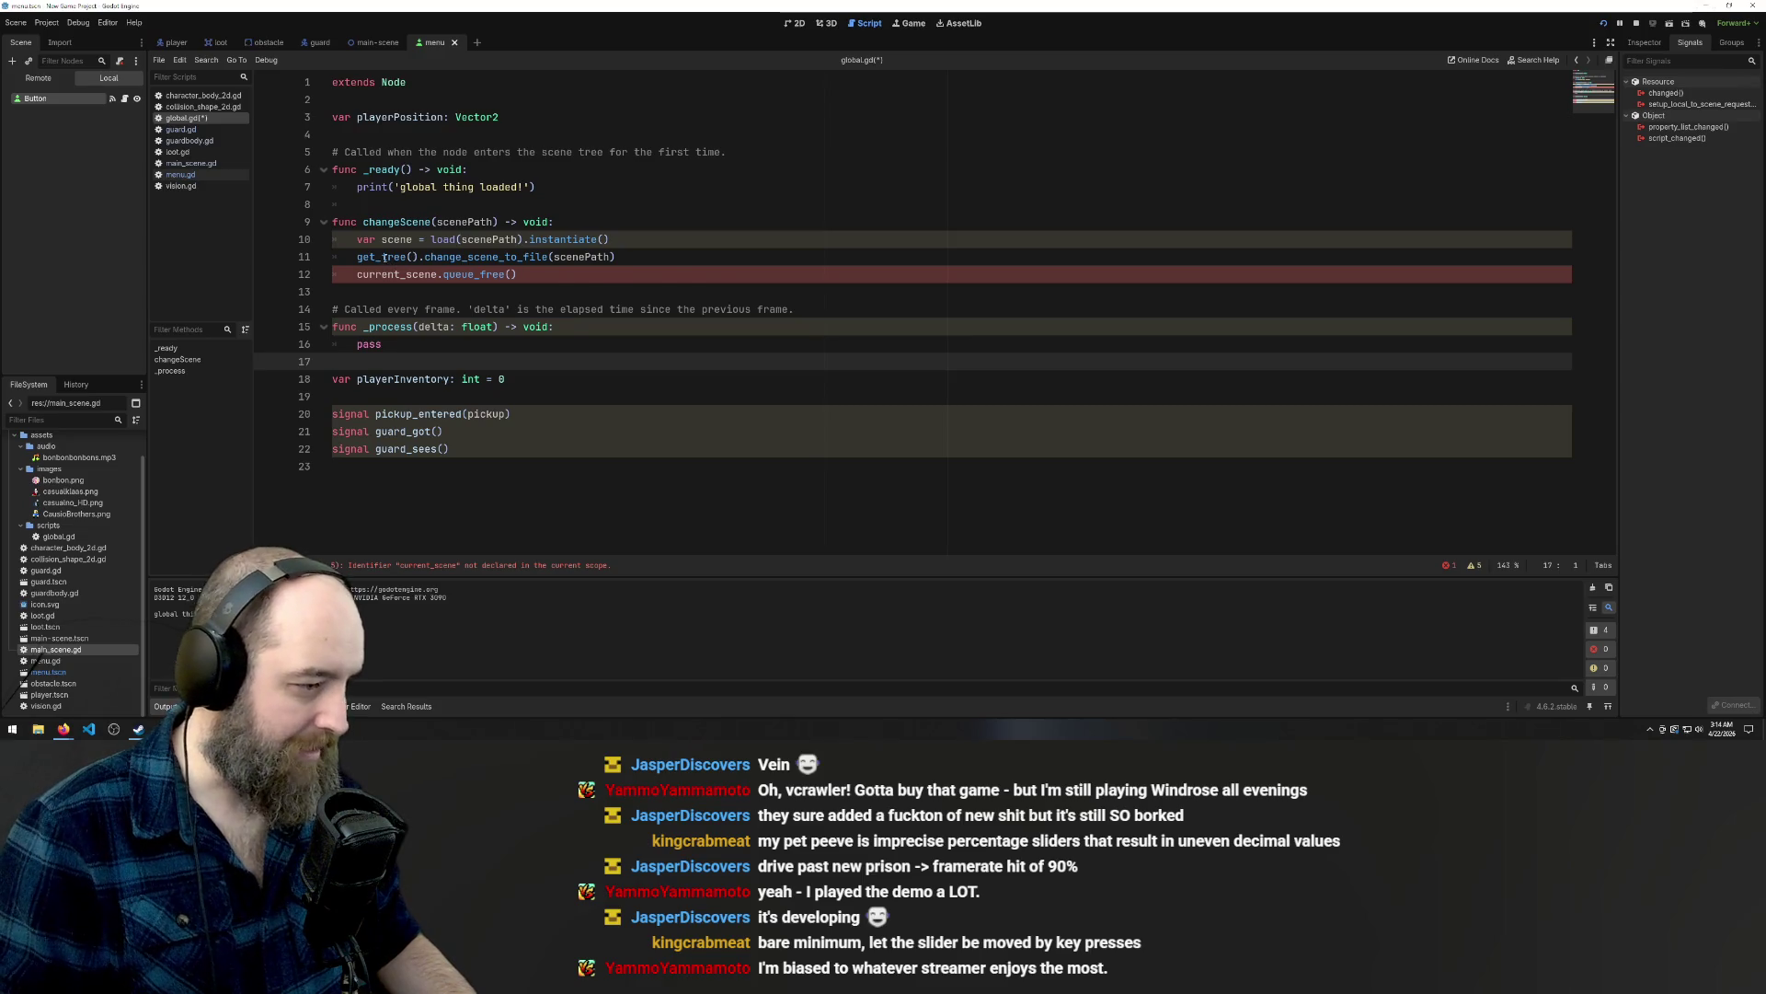
mouse_move(395, 270)
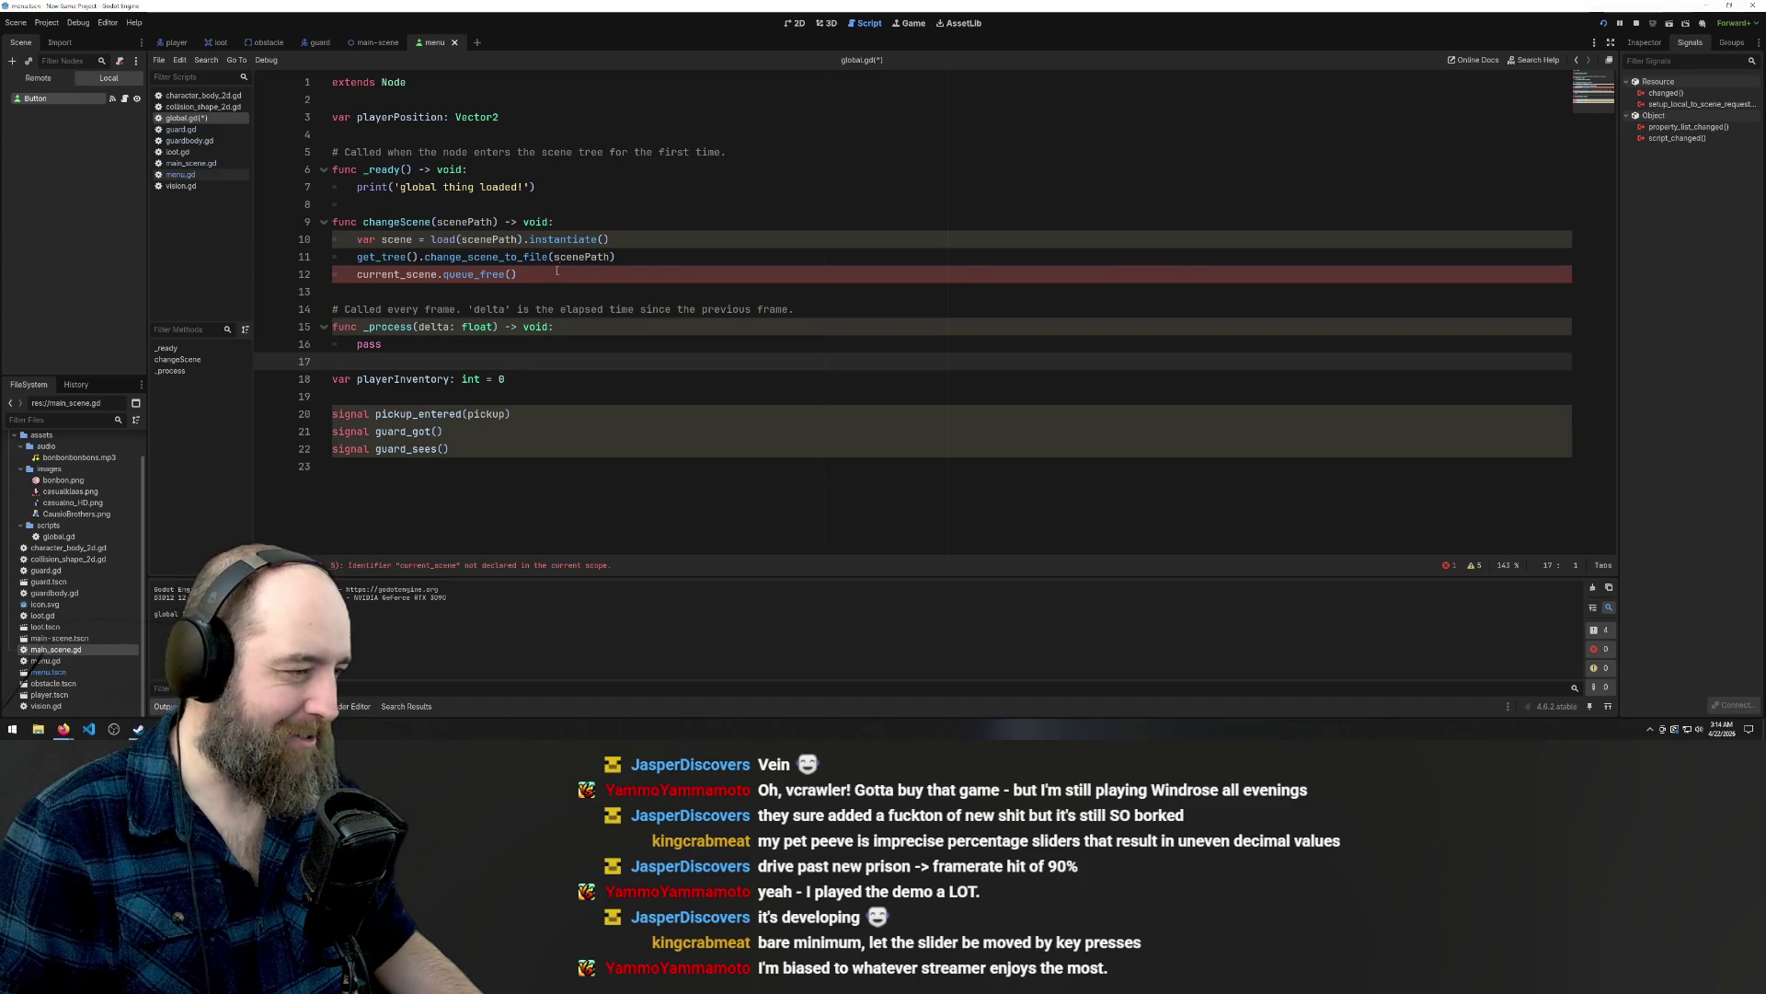
click(553, 202)
click(624, 223)
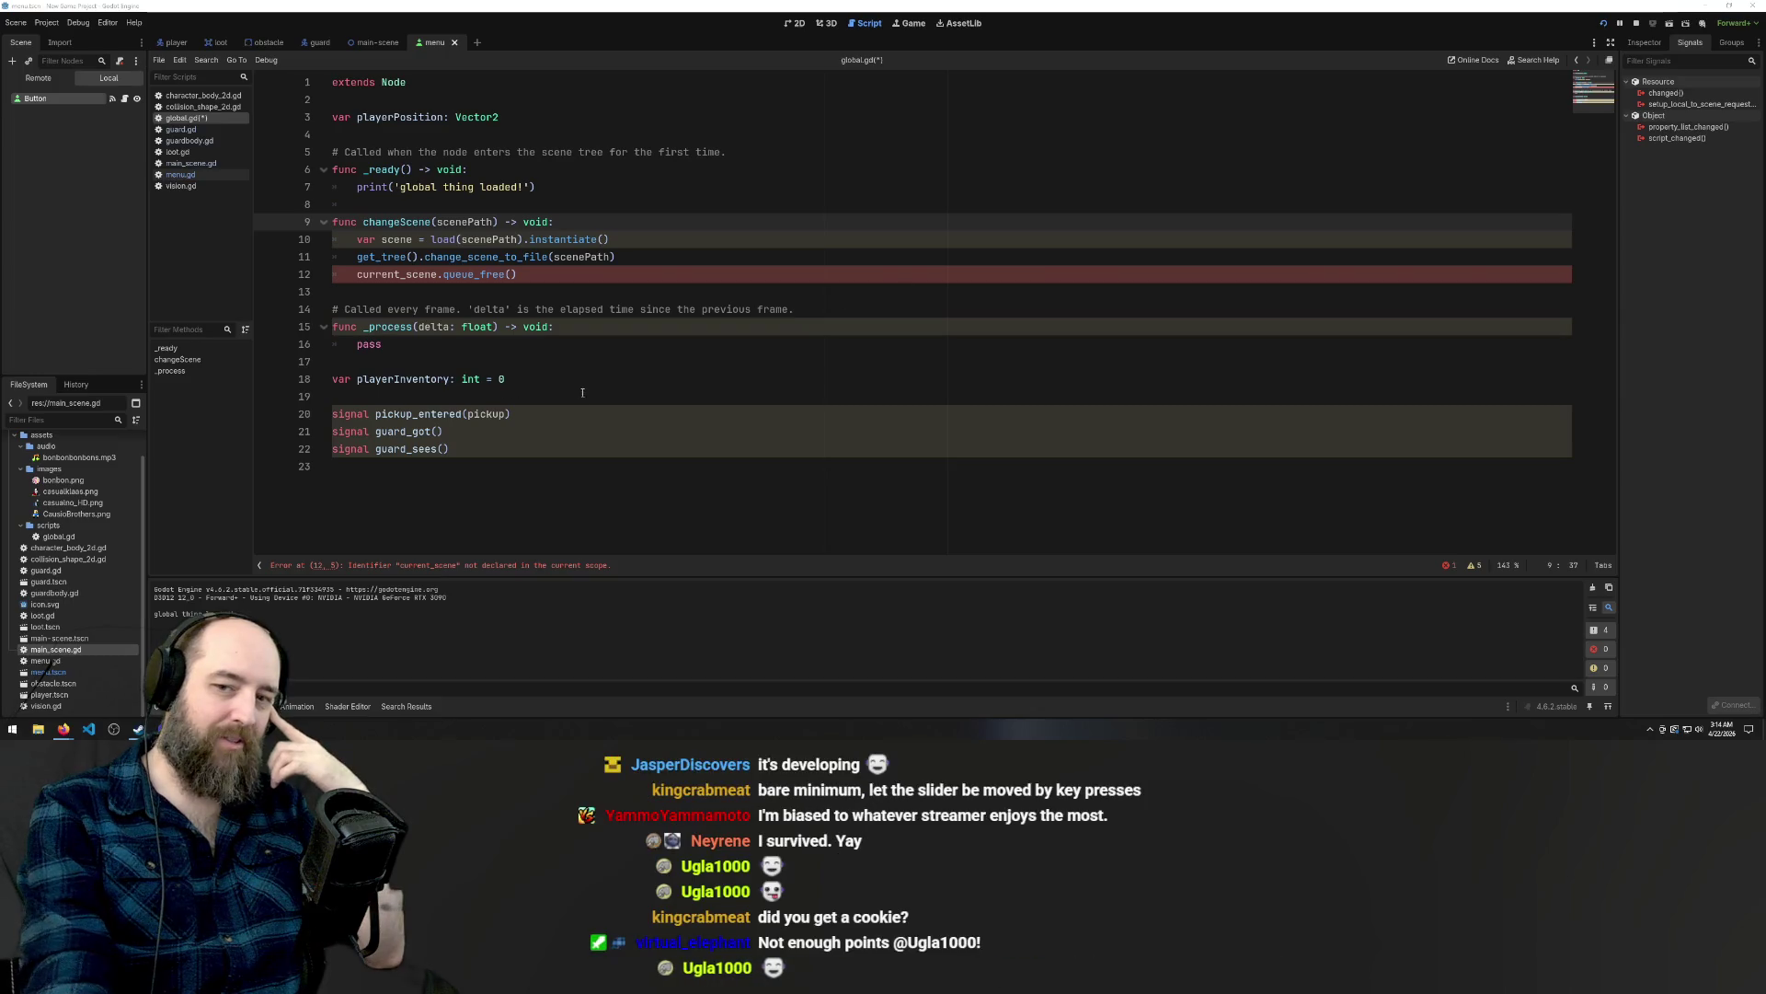
Search 'how do i get the current scene in godot' and note get_tree().current_scene.
click(64, 729)
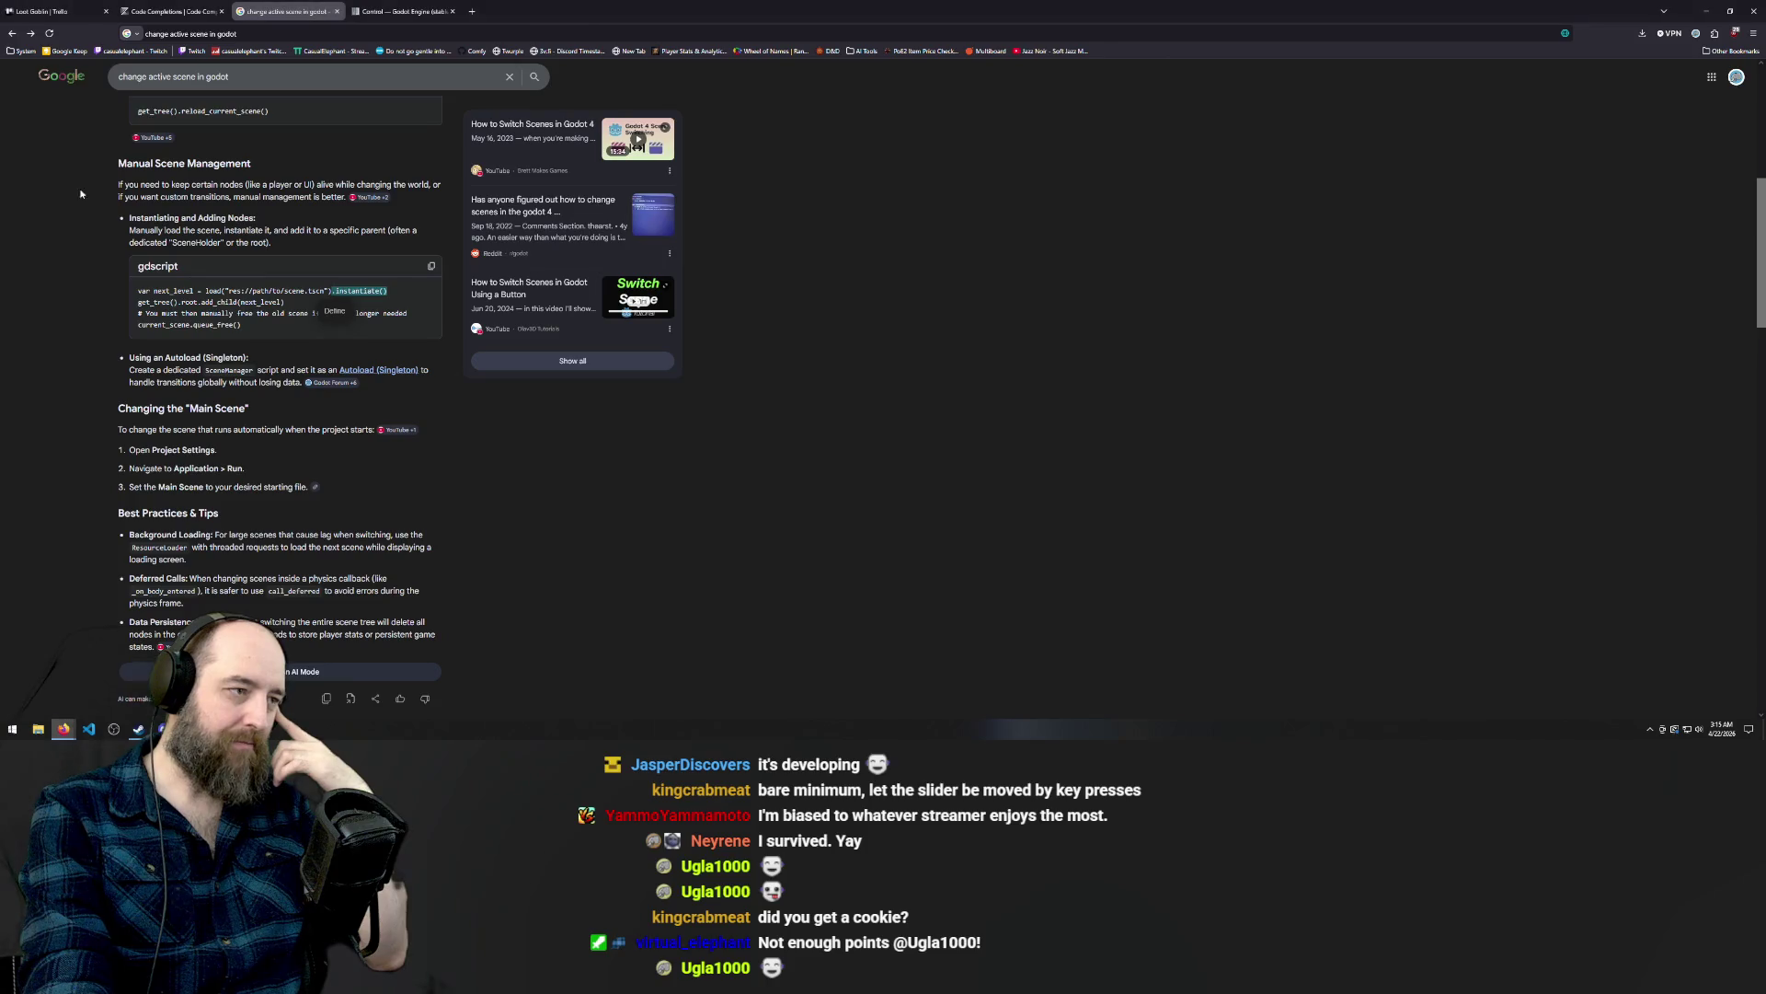
scroll(276, 210, up, 5)
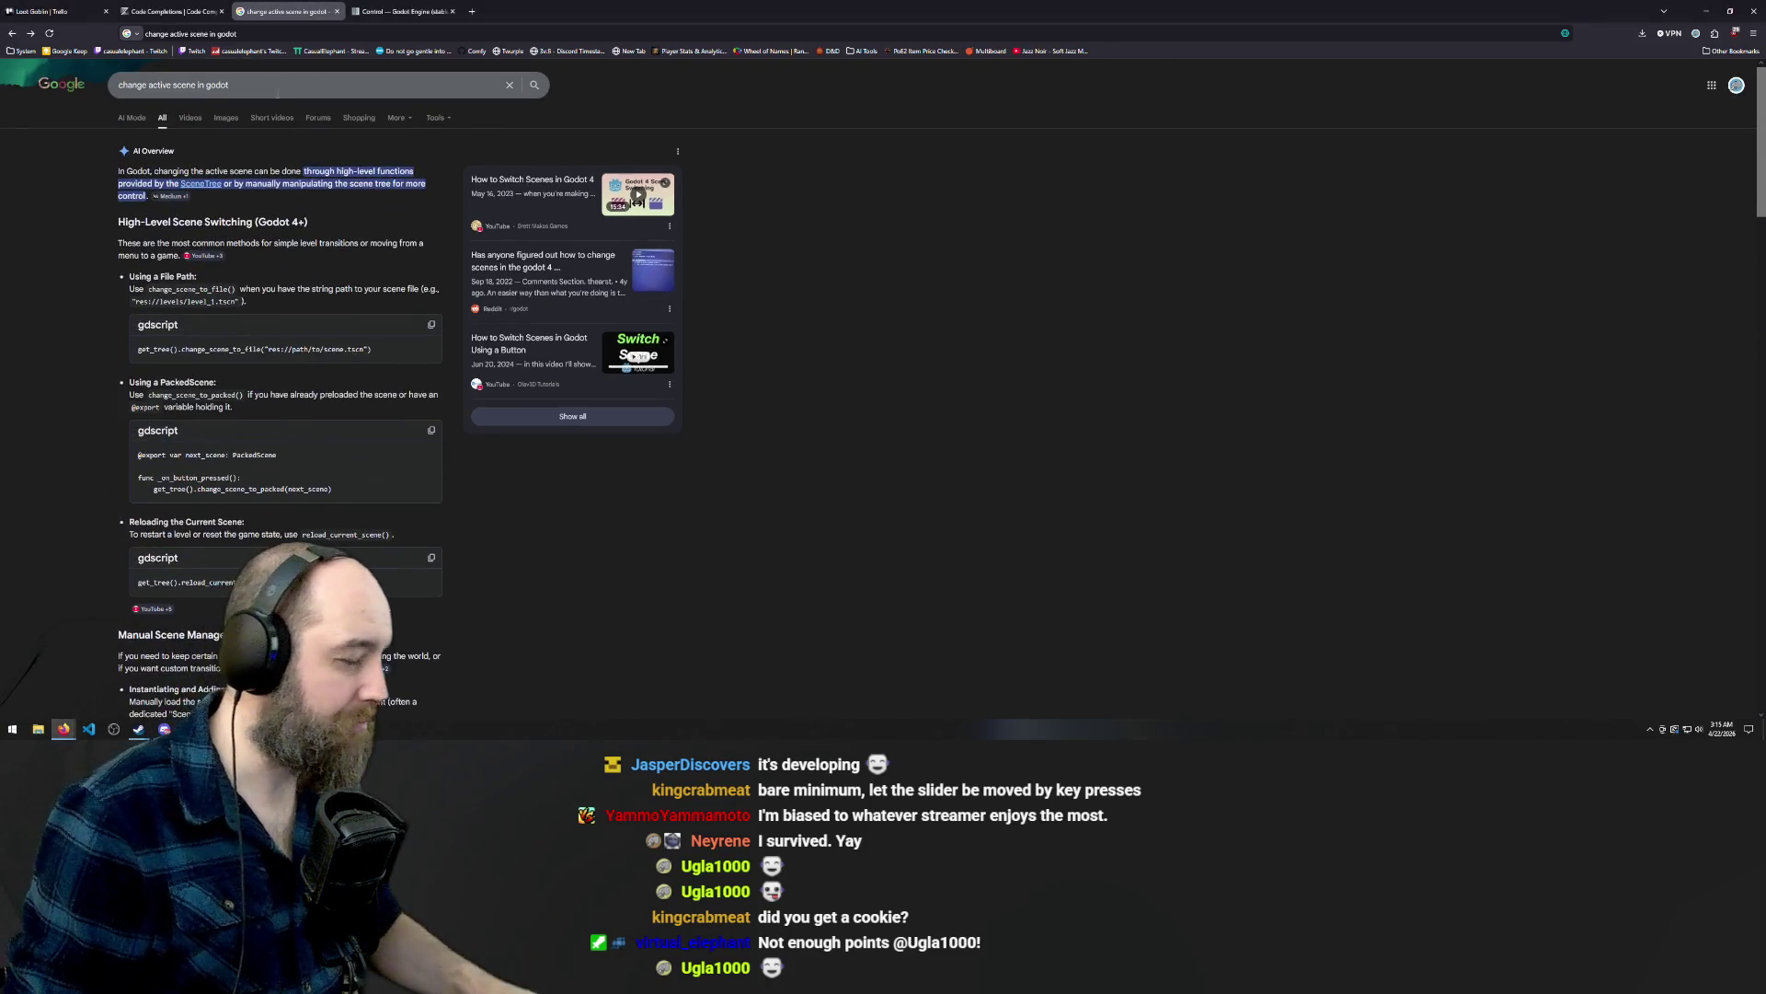
triple_click(281, 78)
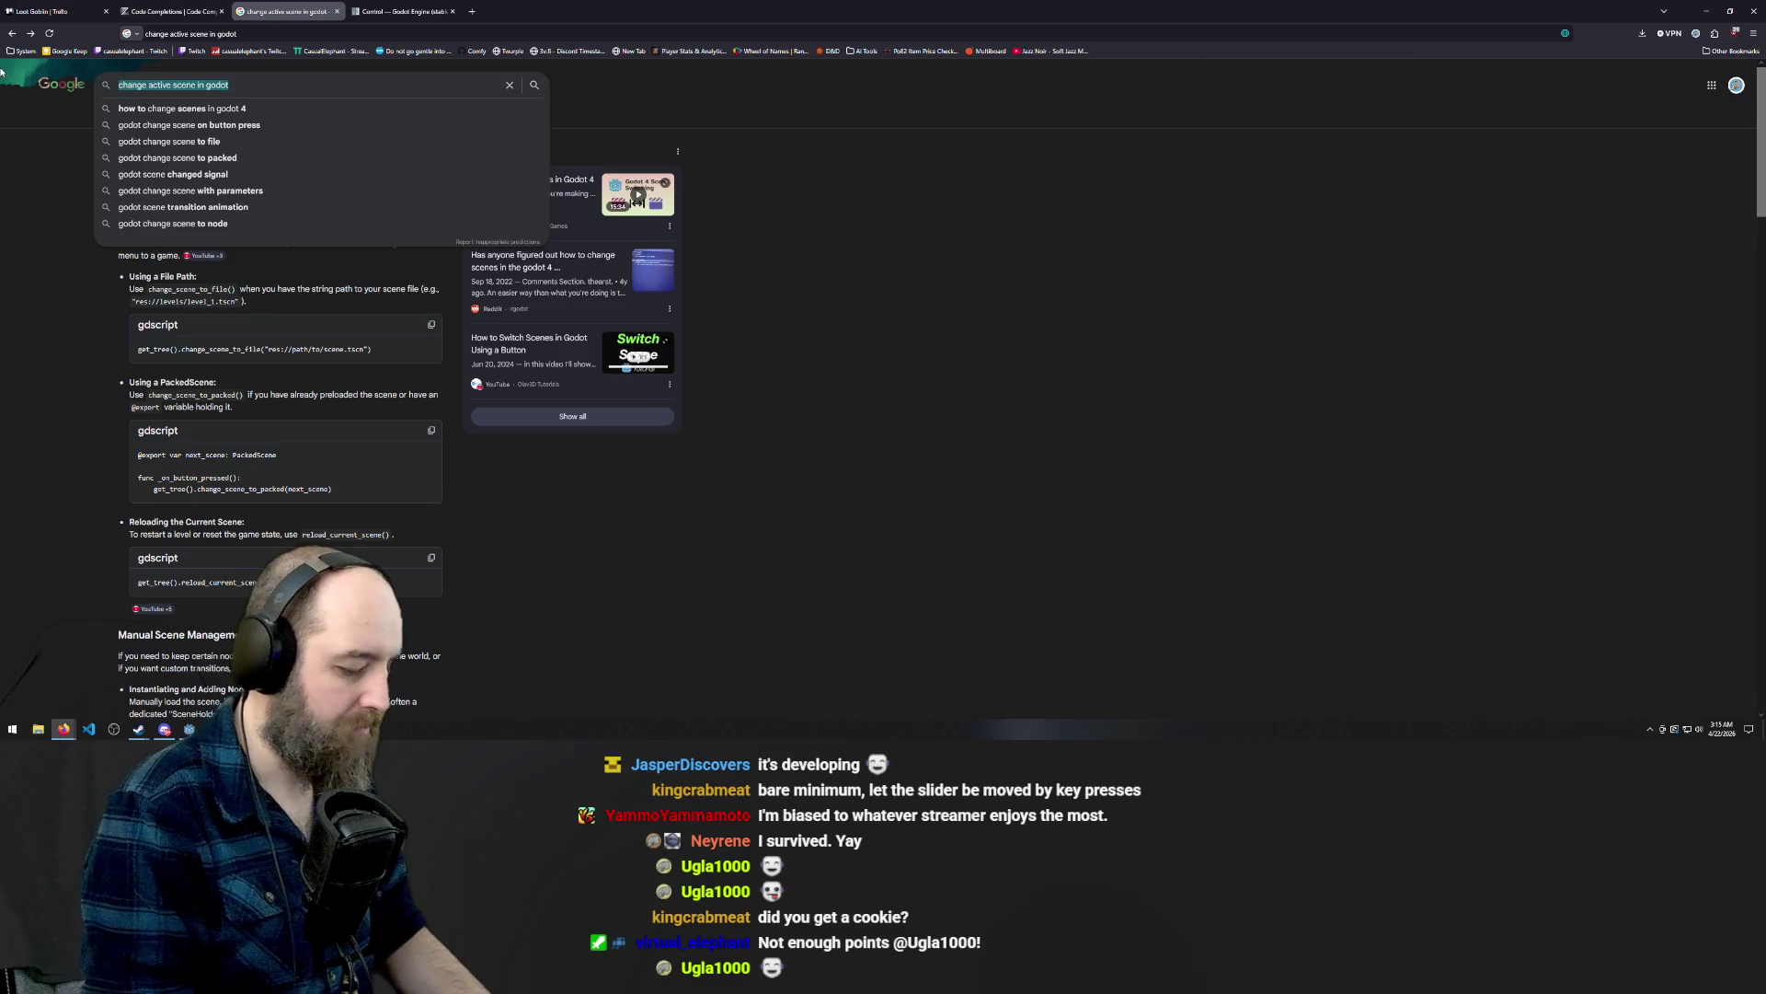
text(how do i get tyhe c)
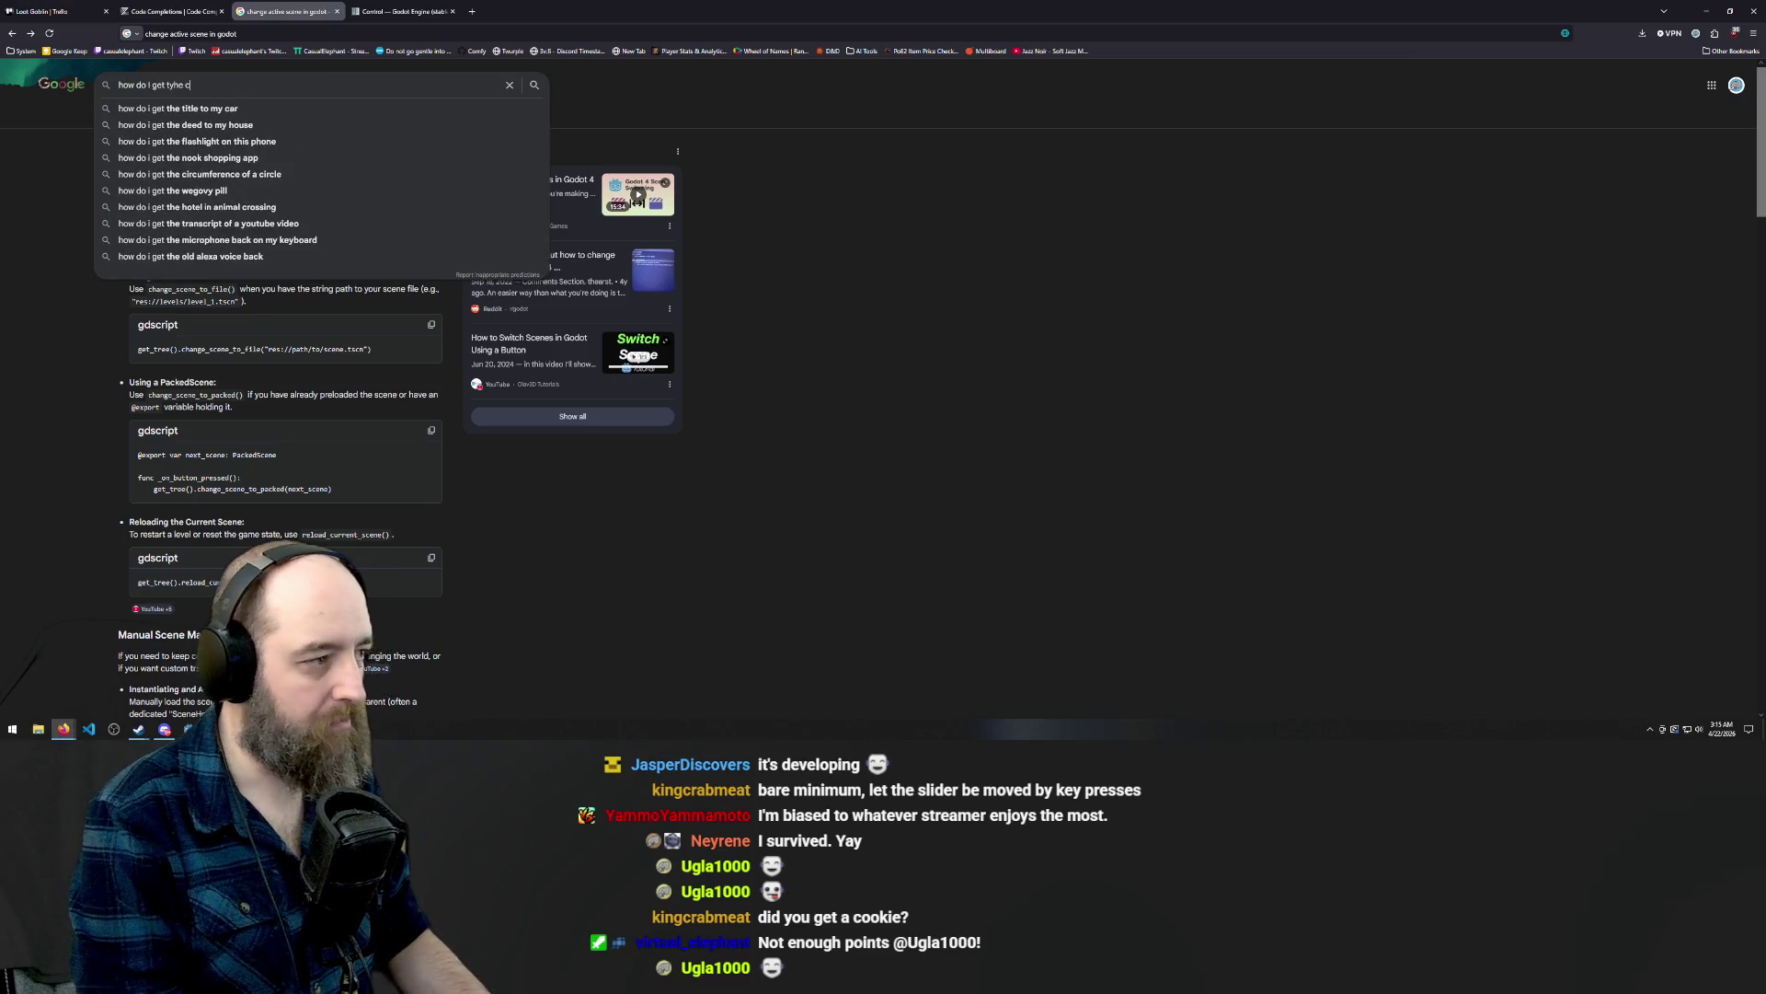
key(BackSpace)
key(BackSpace)
key(BackSpace)
key(BackSpace)
key(BackSpace)
text(h)
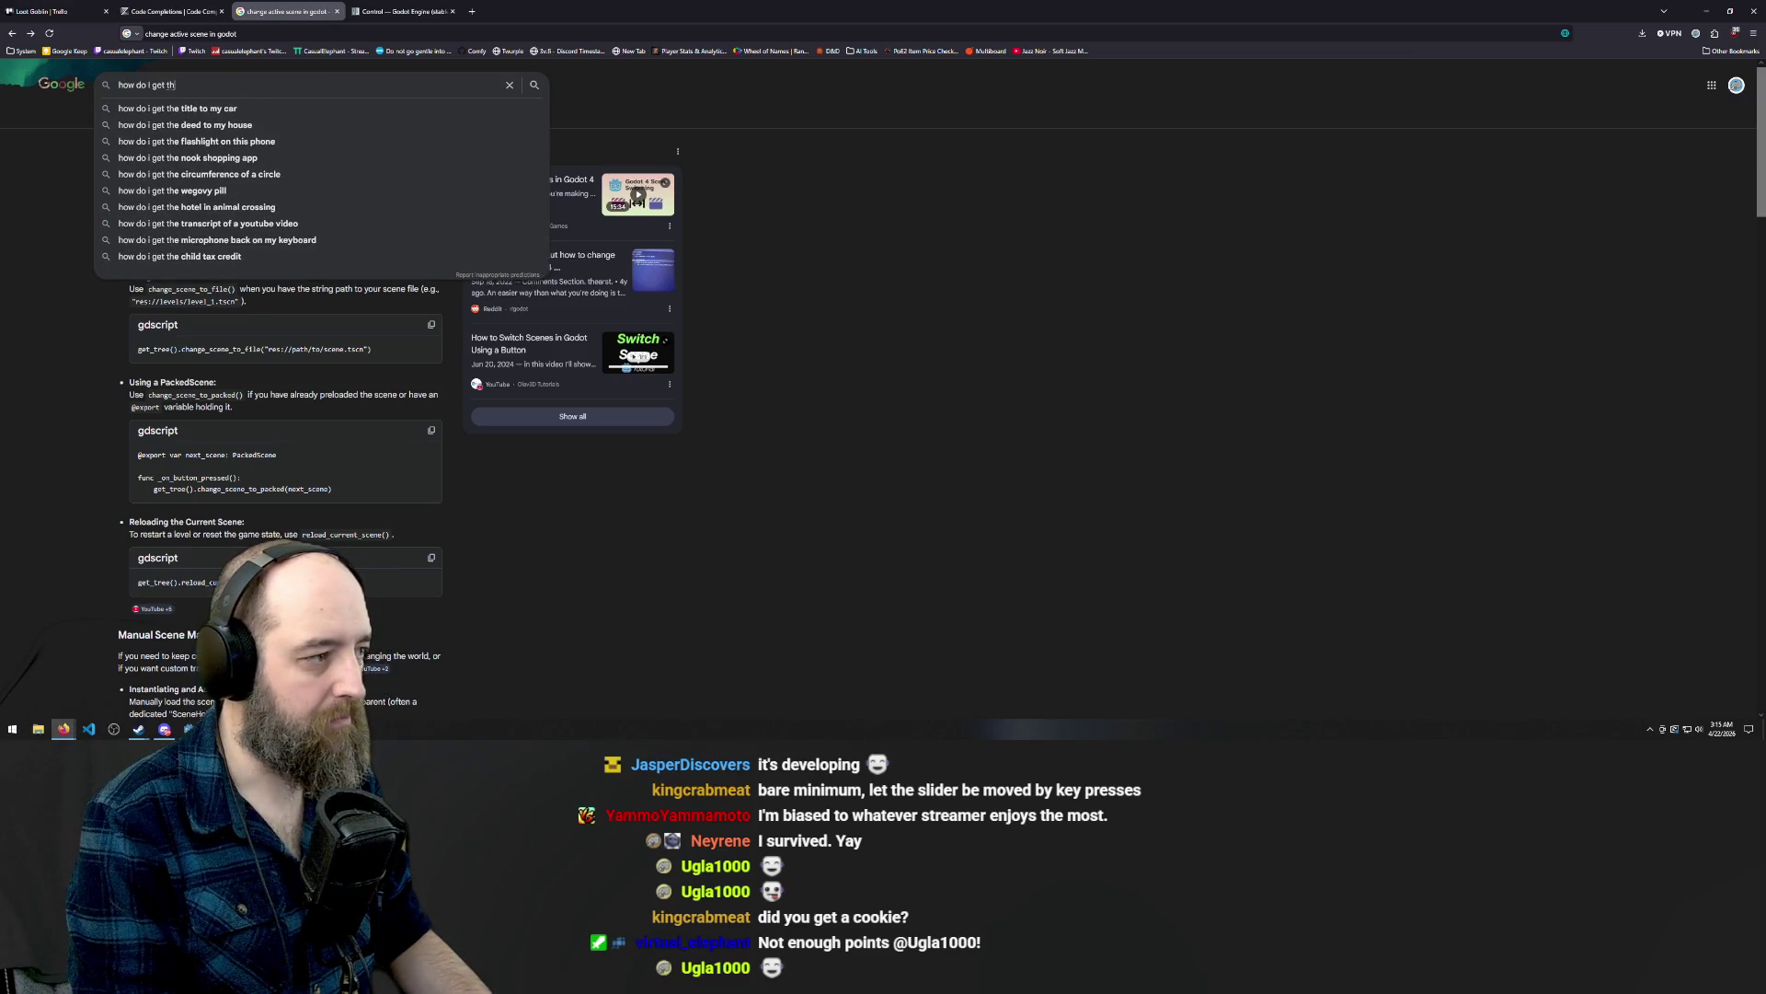
text(e current s)
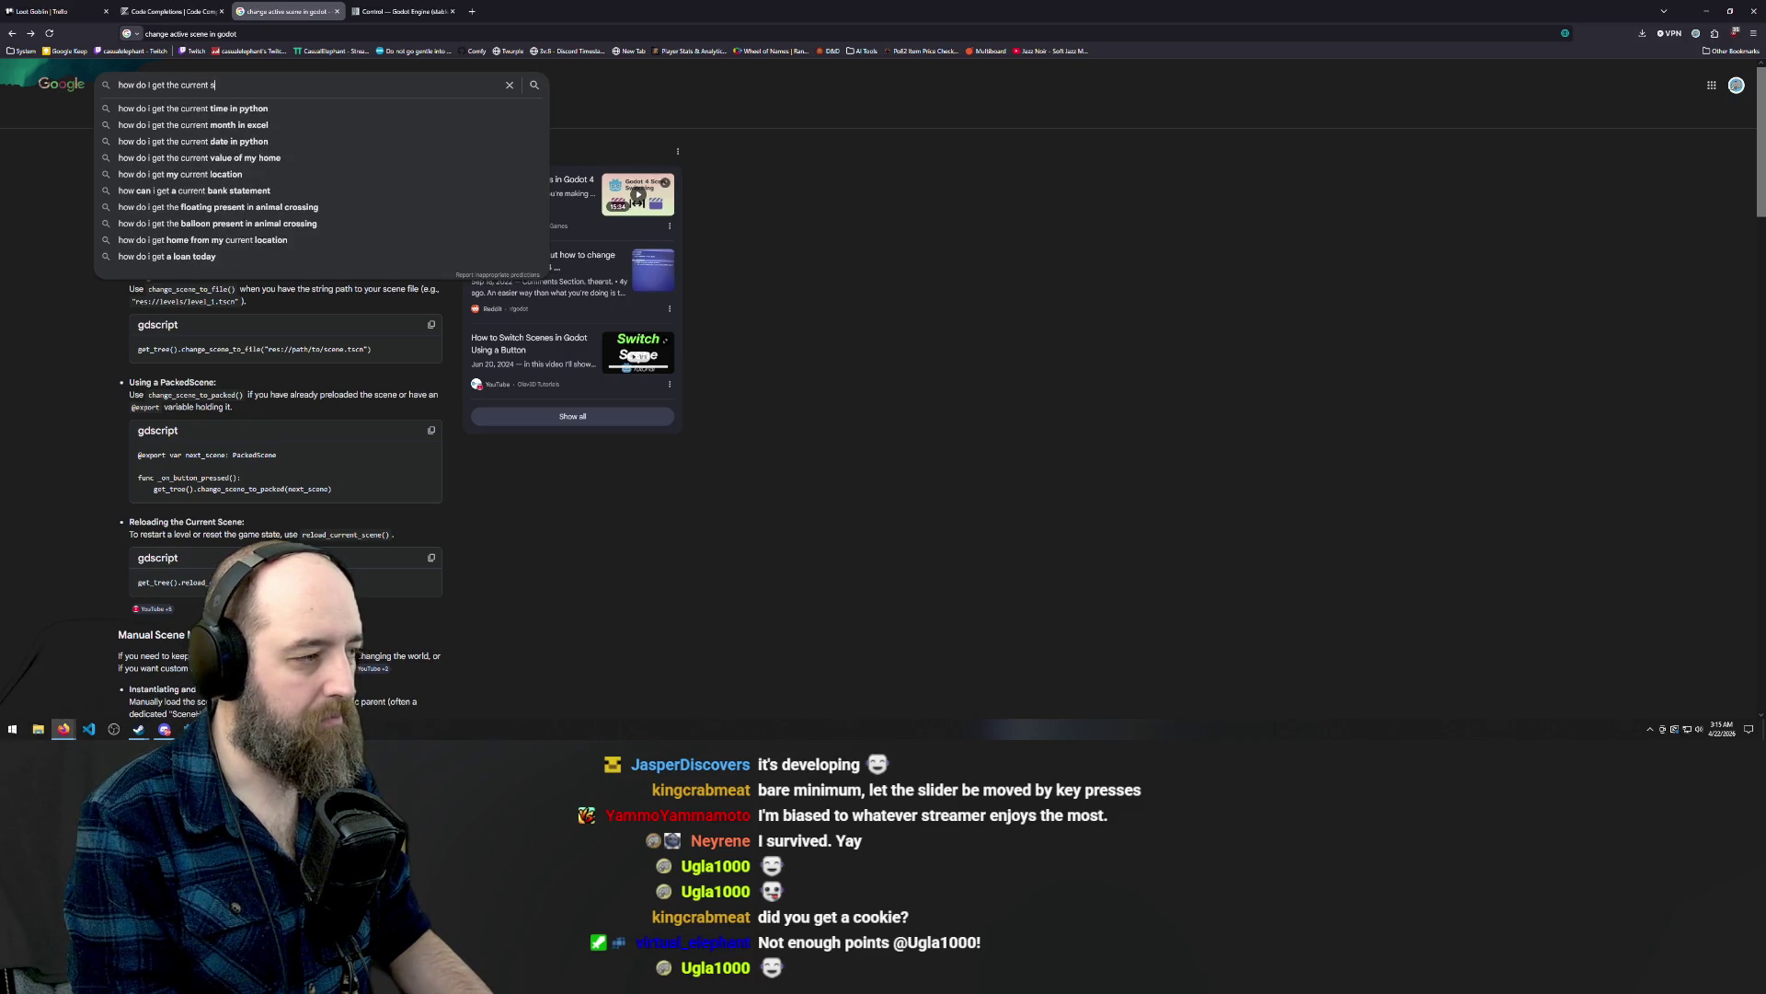
text(cene in godot)
key(Return)
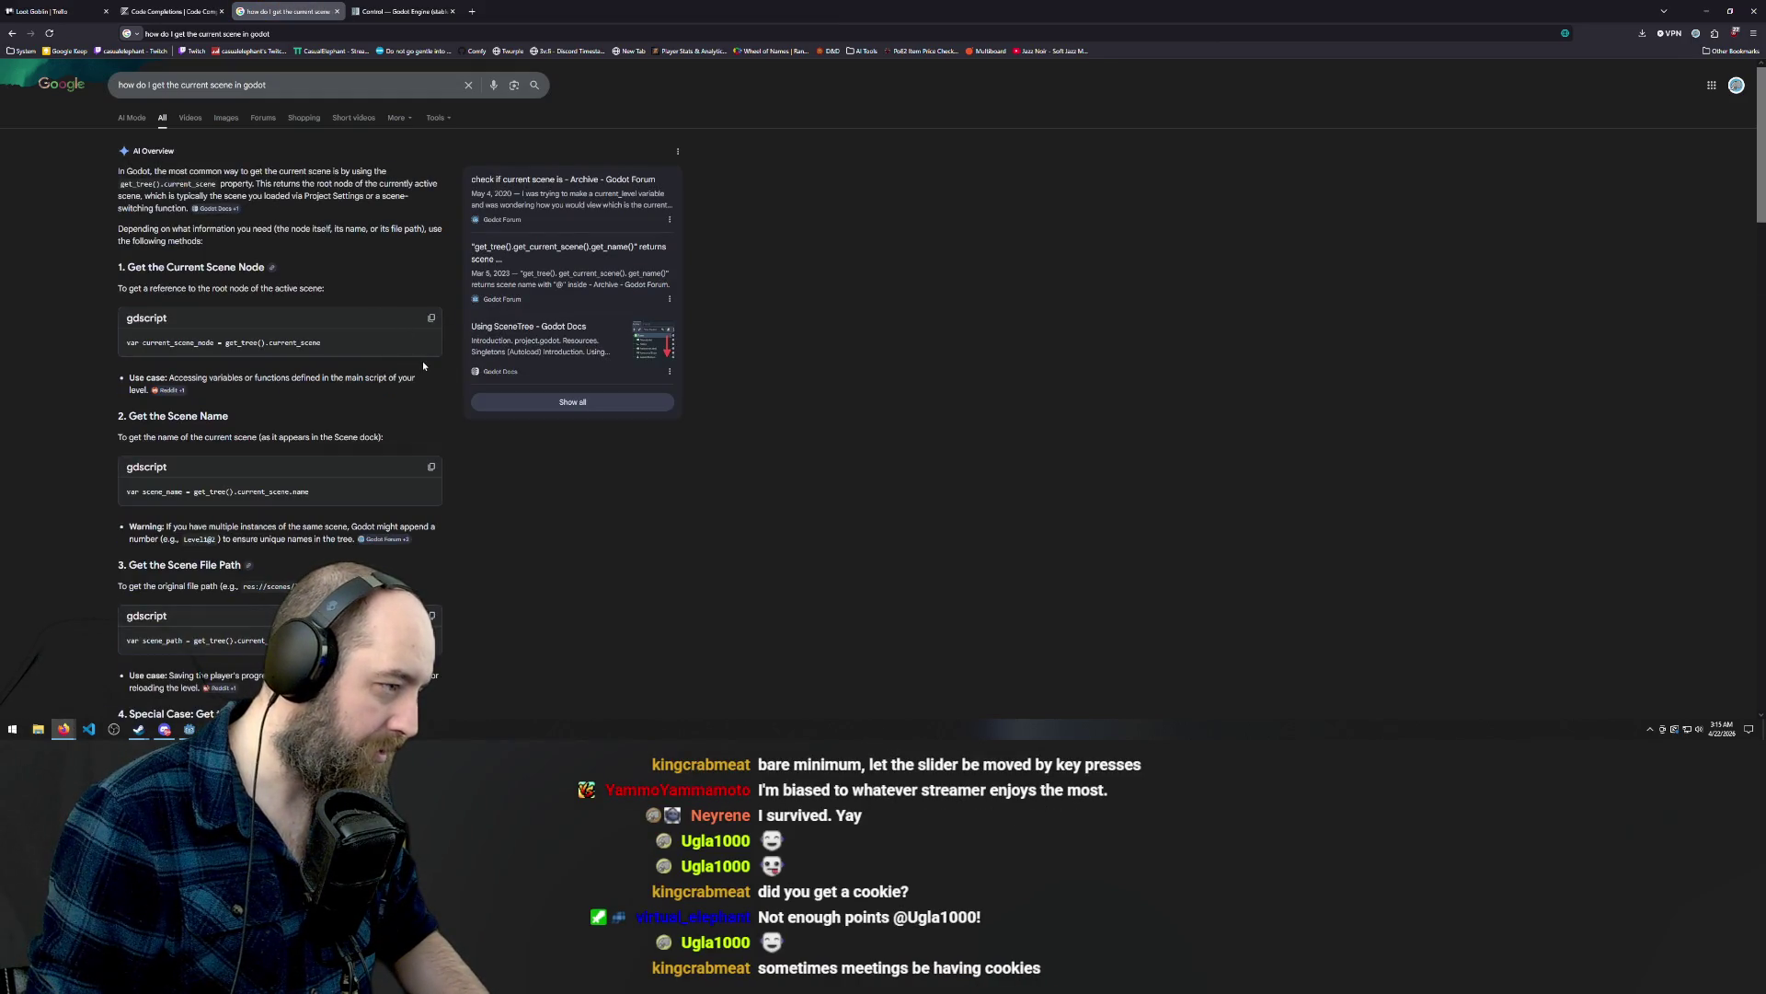
drag(335, 344, 227, 344)
key(ctrl+c)
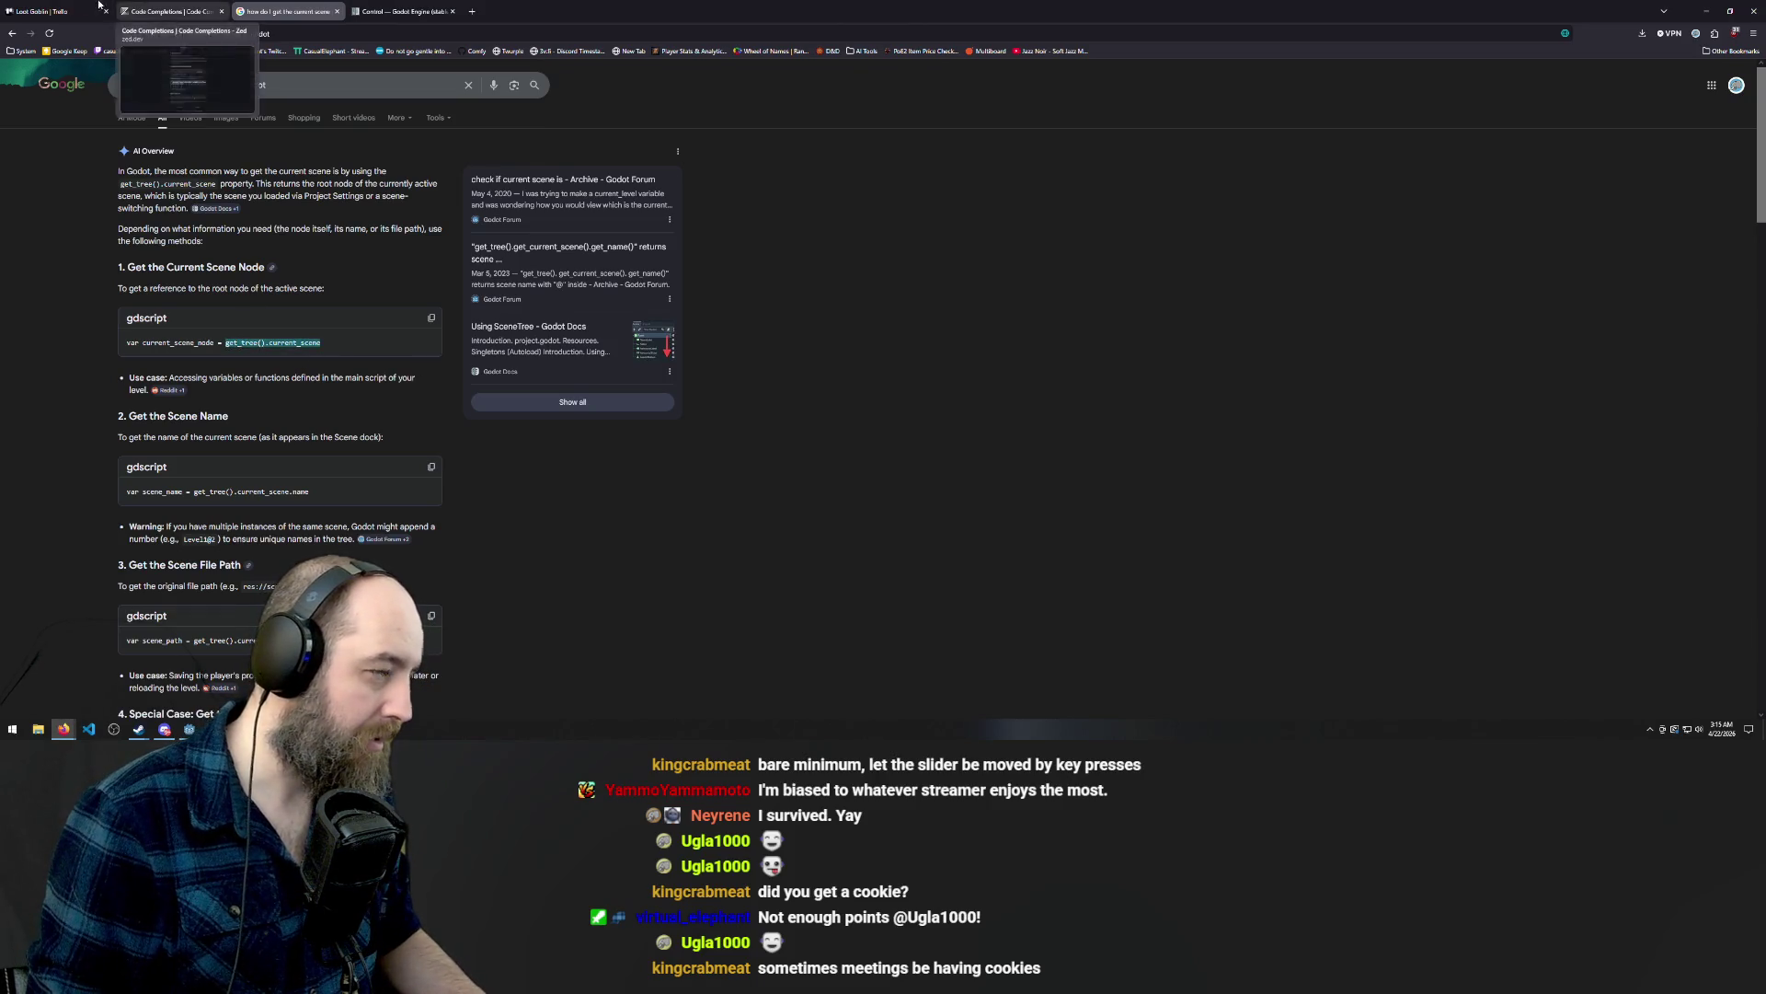
click(1706, 11)
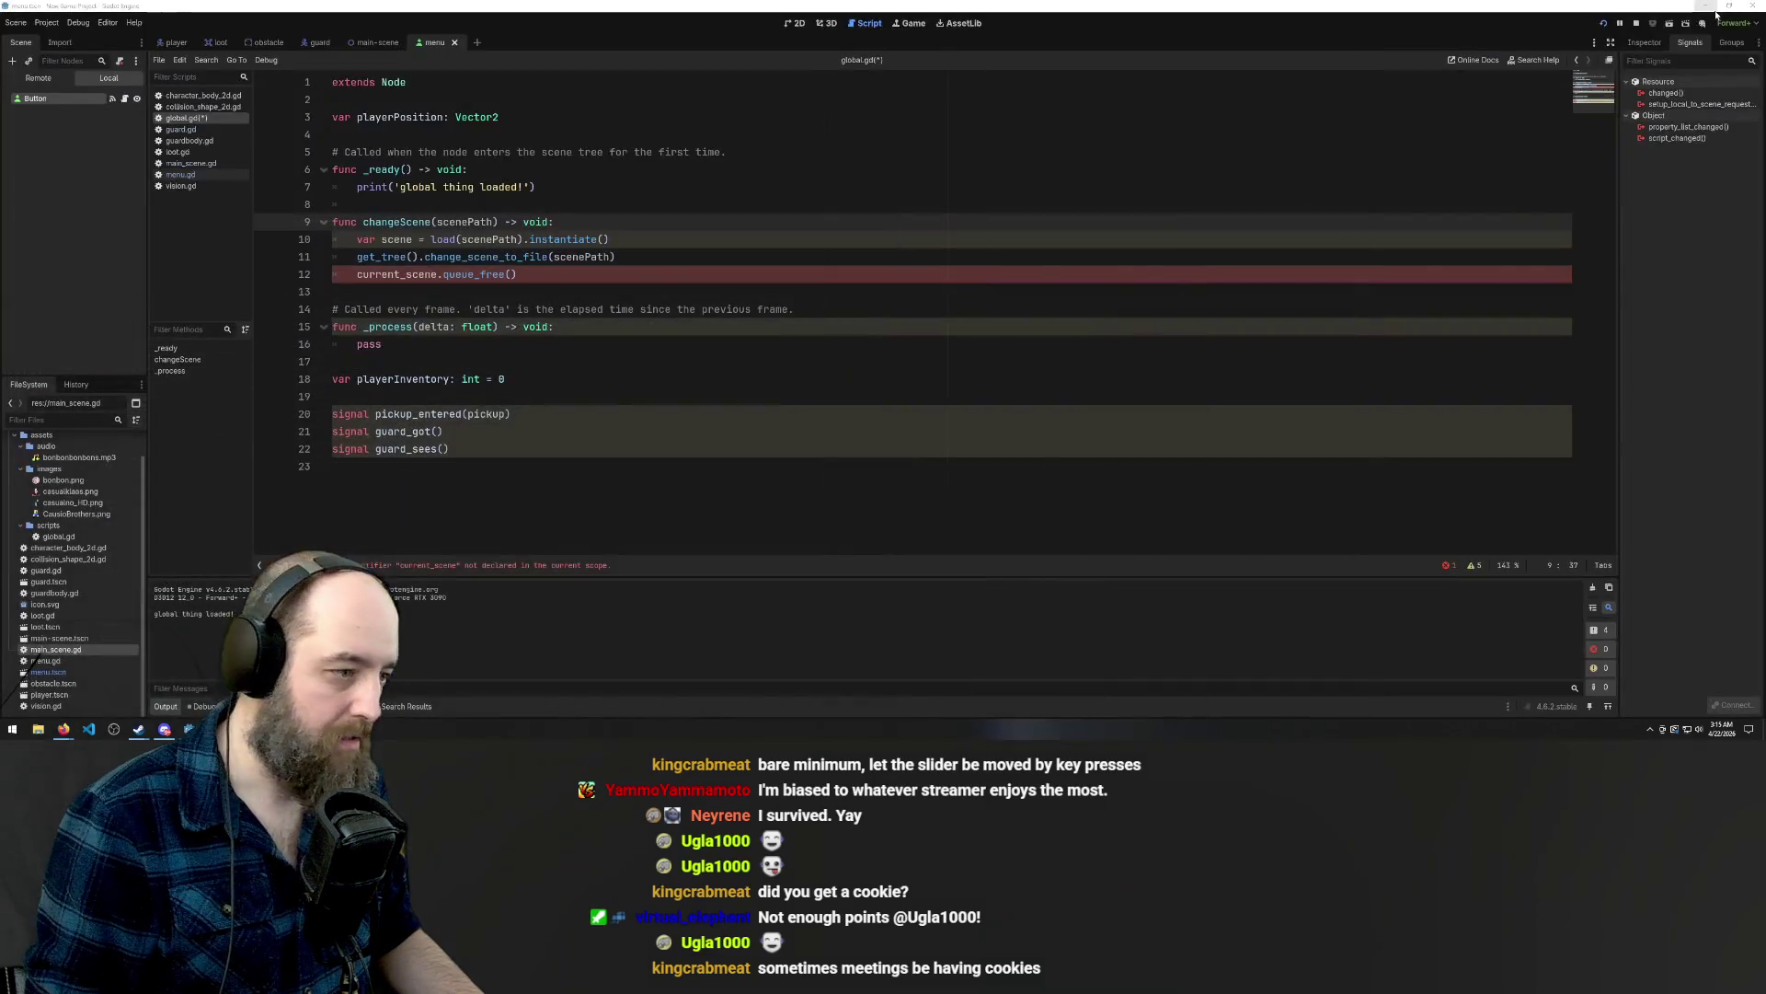
Change line 12 to get_tree().current_scene.queue_free() and save global.gd.
drag(356, 274, 437, 274)
key(ctrl+v)
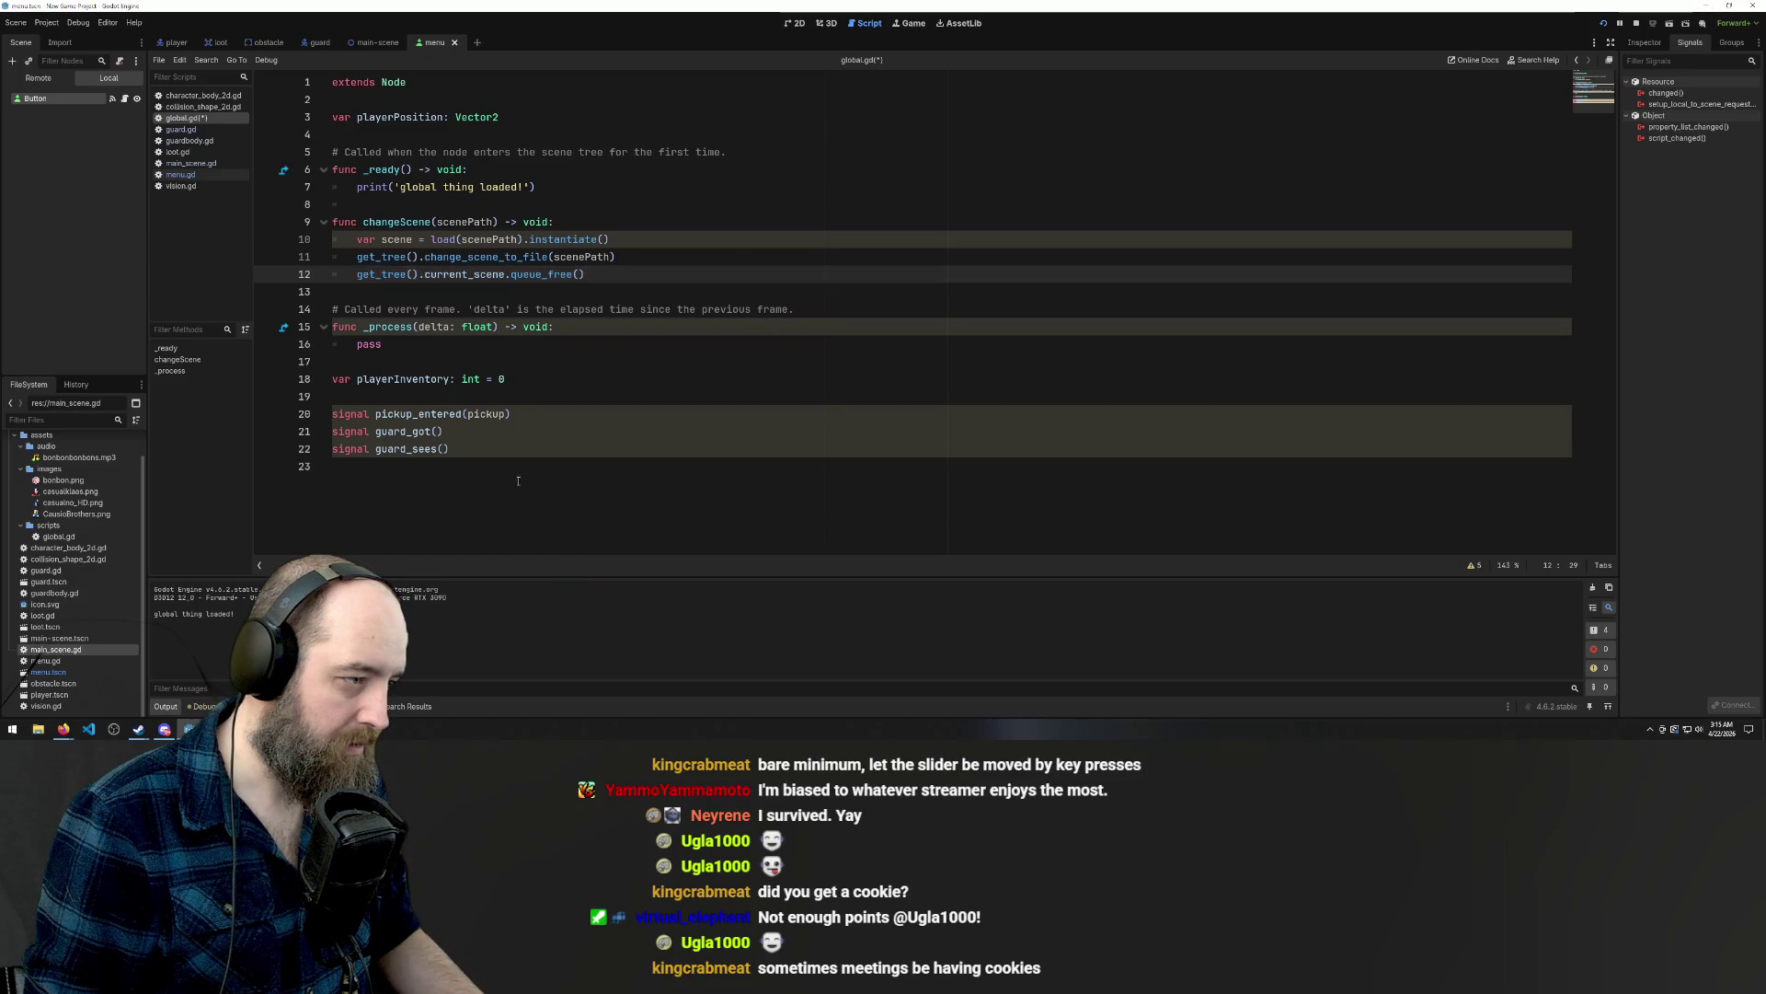
click(504, 470)
click(734, 163)
key(ctrl+s)
Run the project with F5 and test the START button.
click(704, 239)
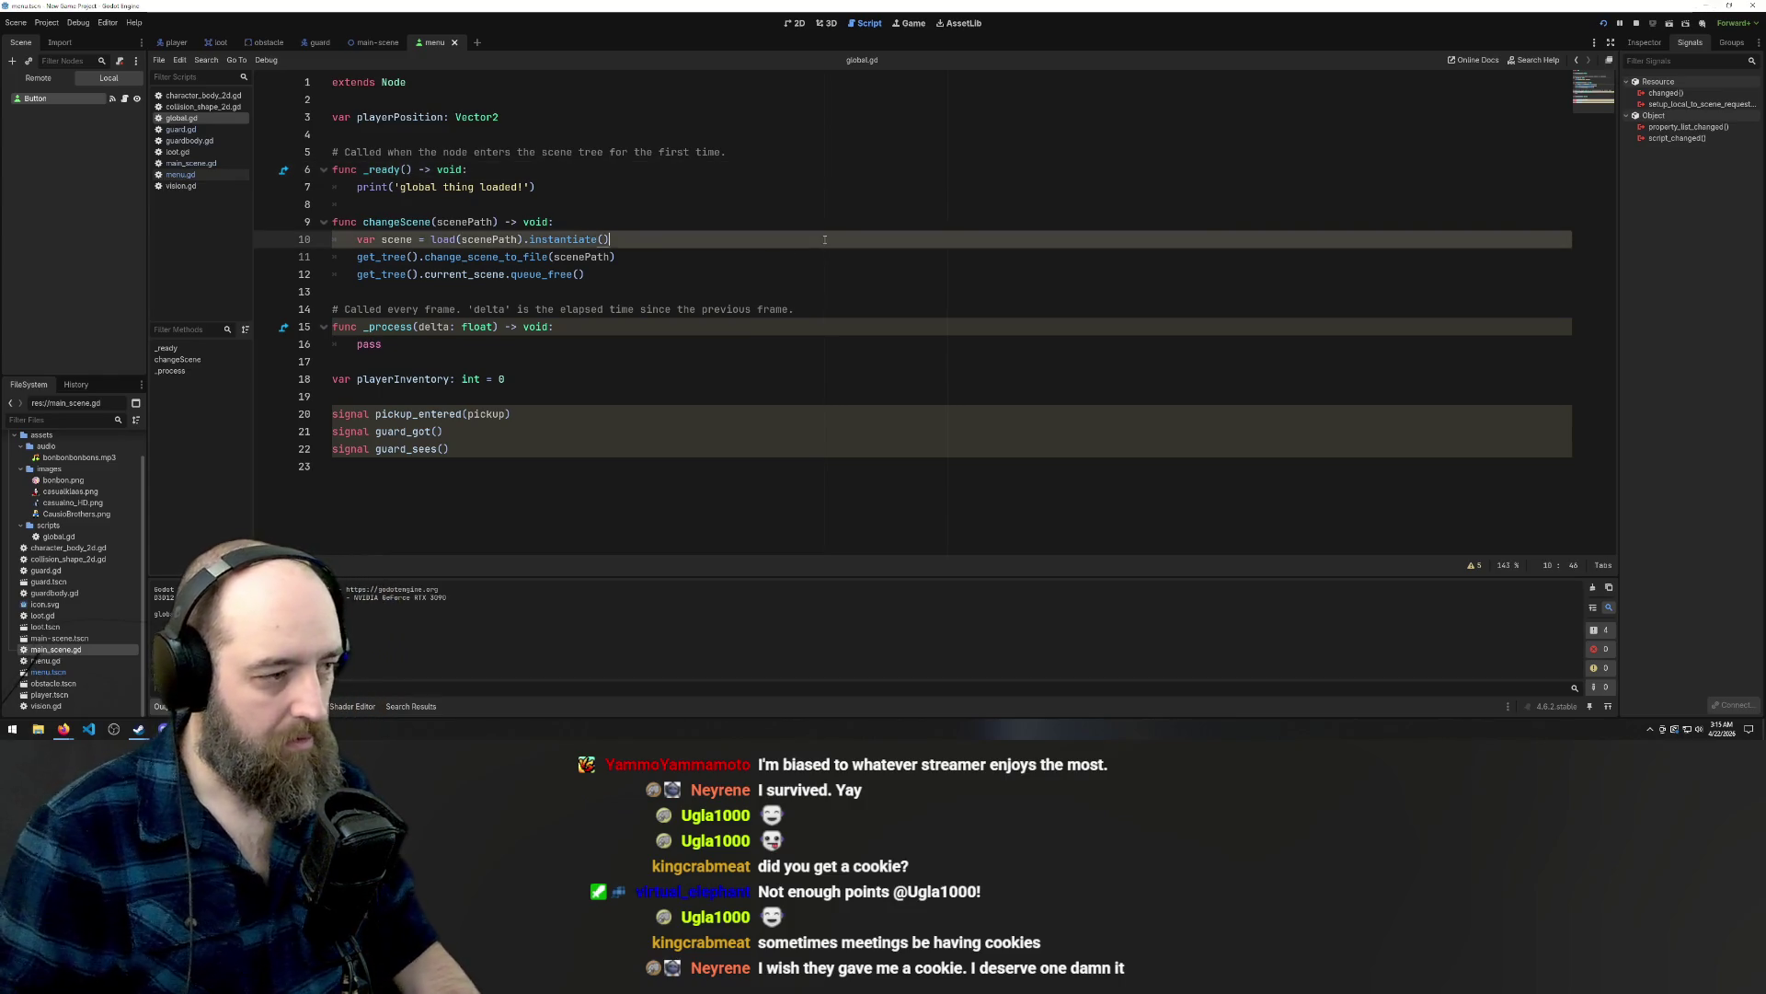
click(681, 211)
key(F5)
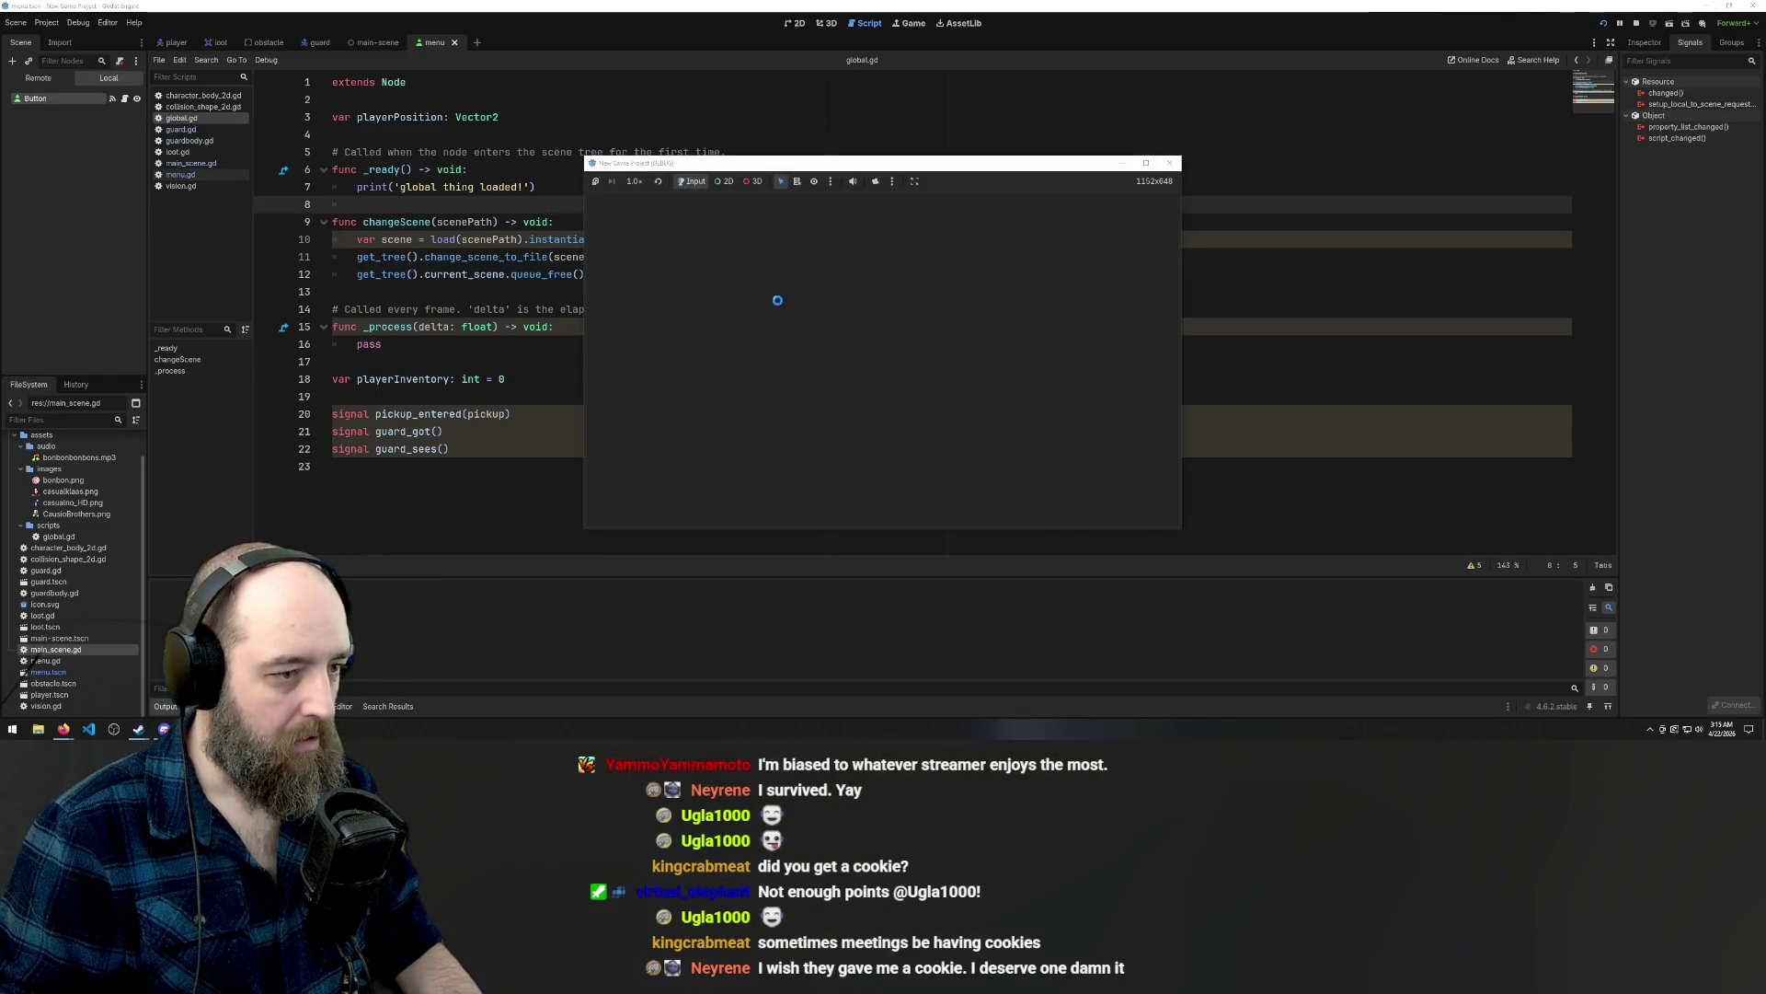
click(884, 369)
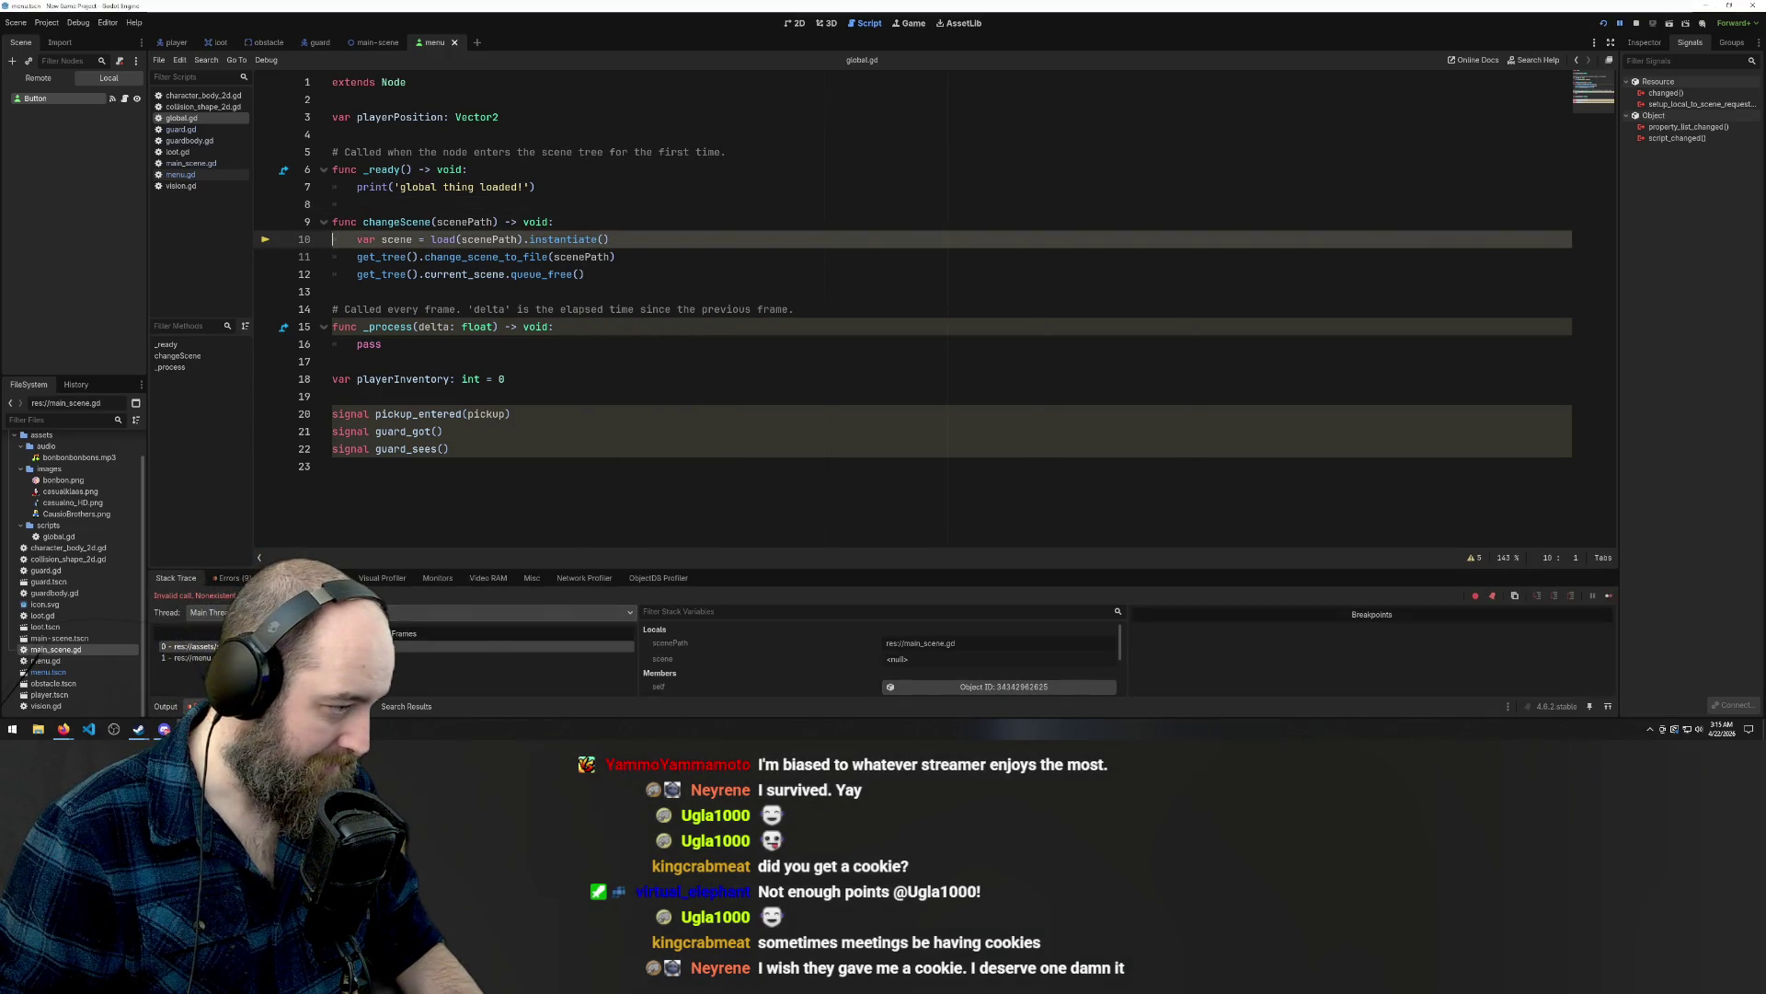
Delete .instantiate() from the load line, save, and retest START before closing the game.
click(626, 239)
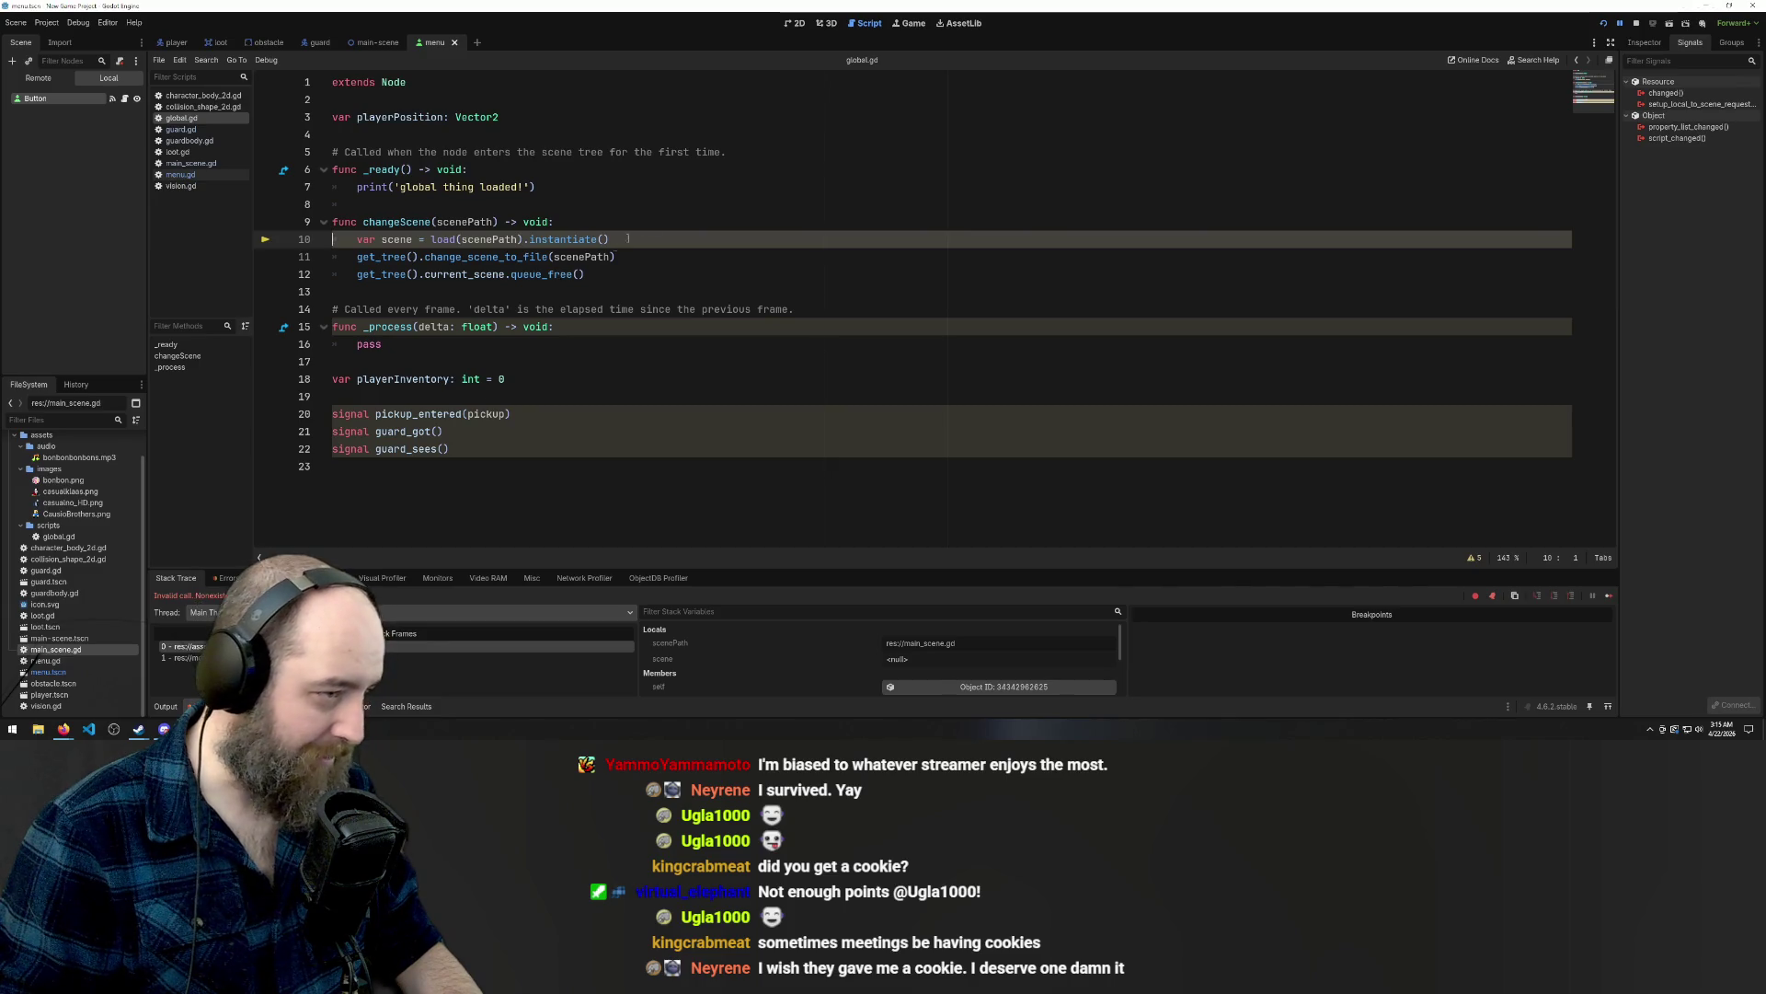
key(ctrl+shift+Left)
key(ctrl+shift+Left)
key(ctrl+shift+Left)
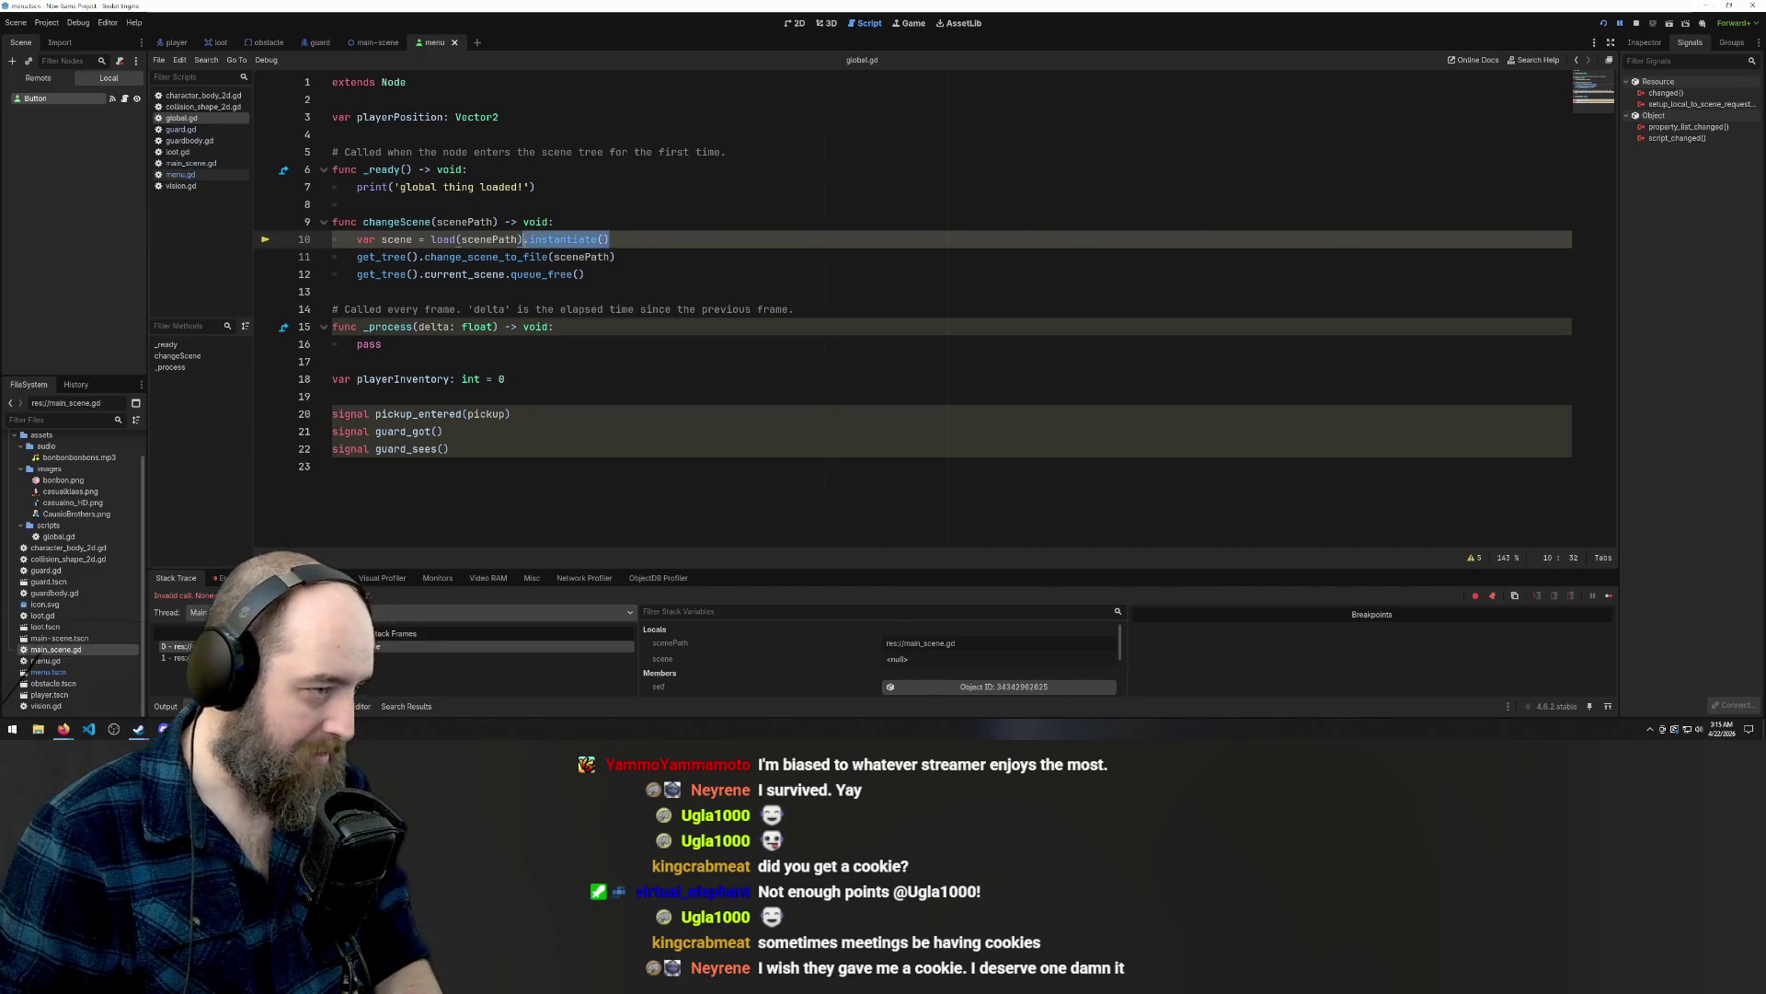
key(BackSpace)
click(662, 230)
key(ctrl+s)
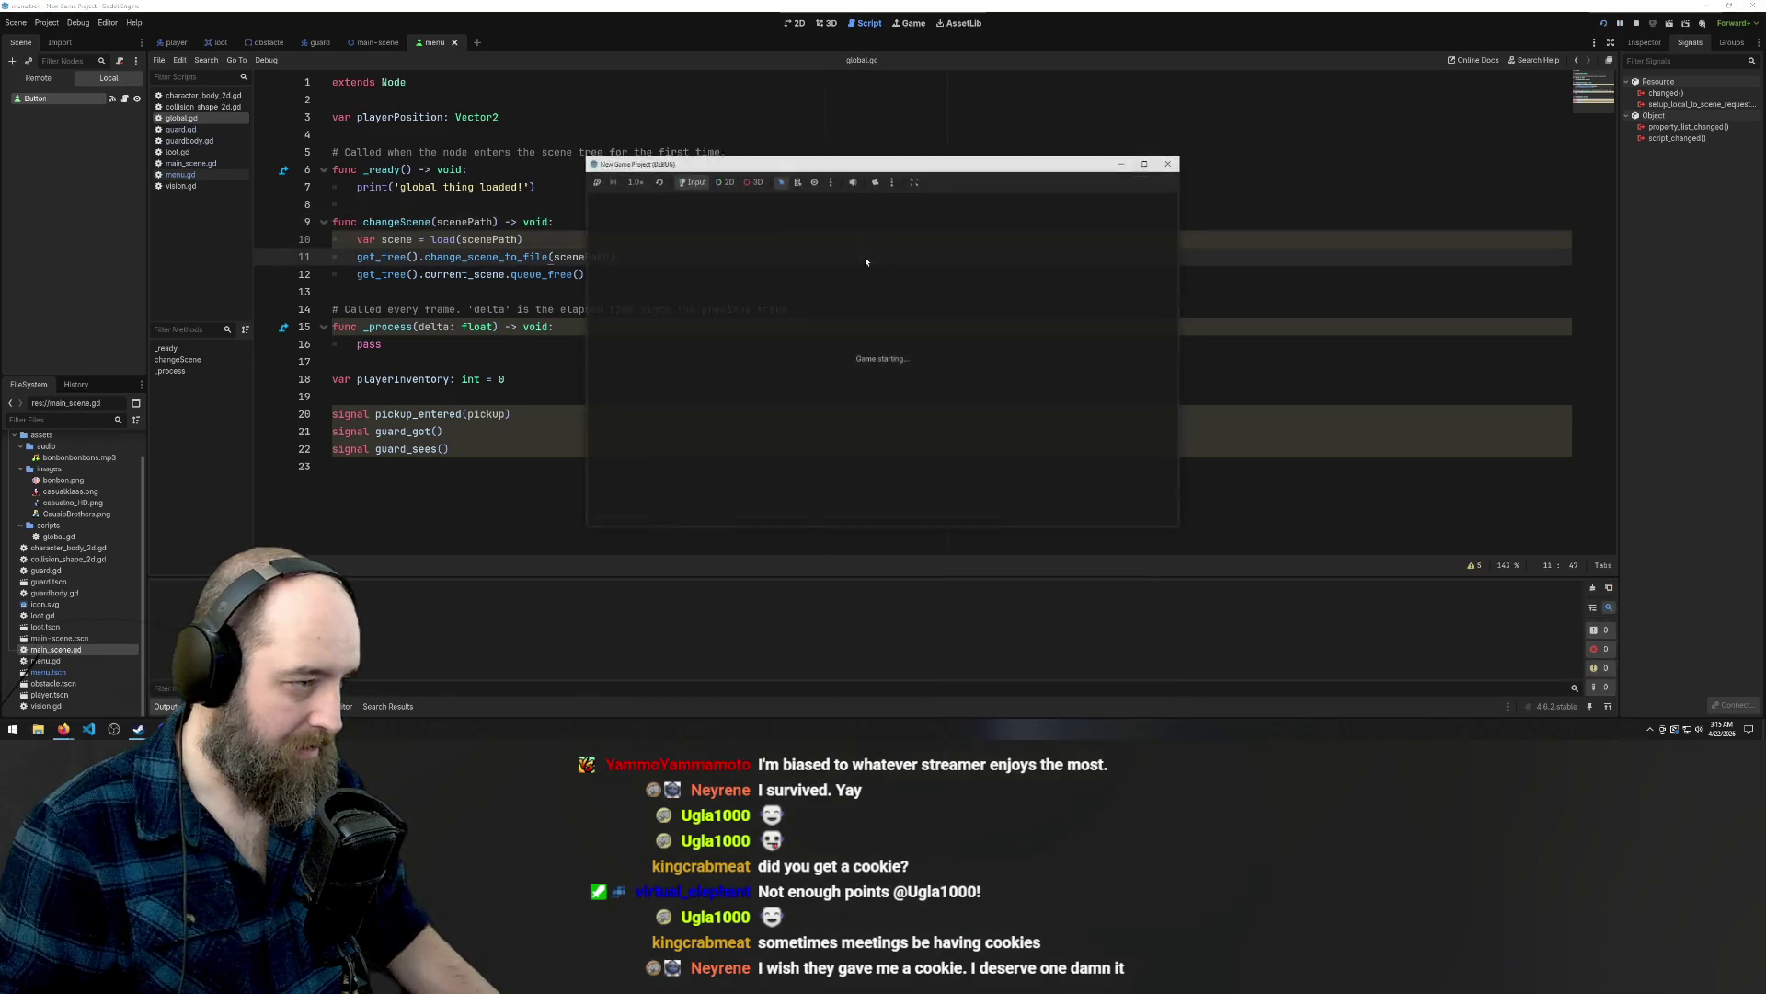
click(872, 370)
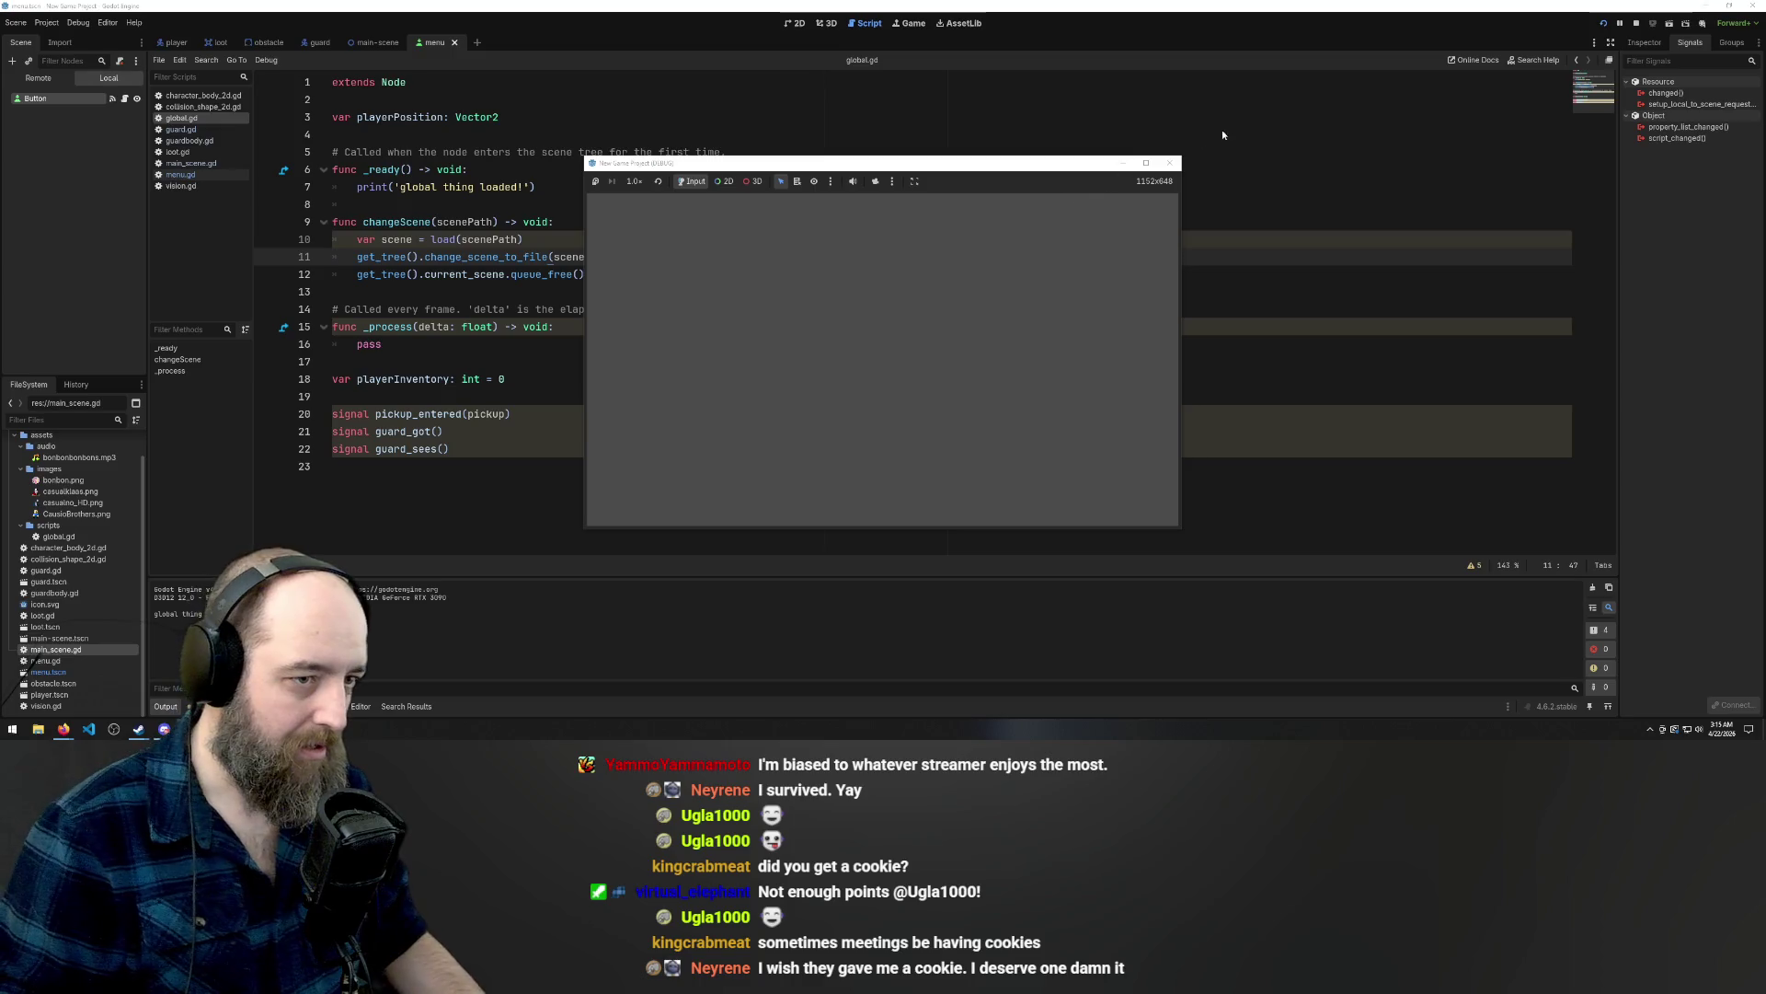
click(1168, 164)
Run the game once more, close it, and open menu.gd.
click(724, 298)
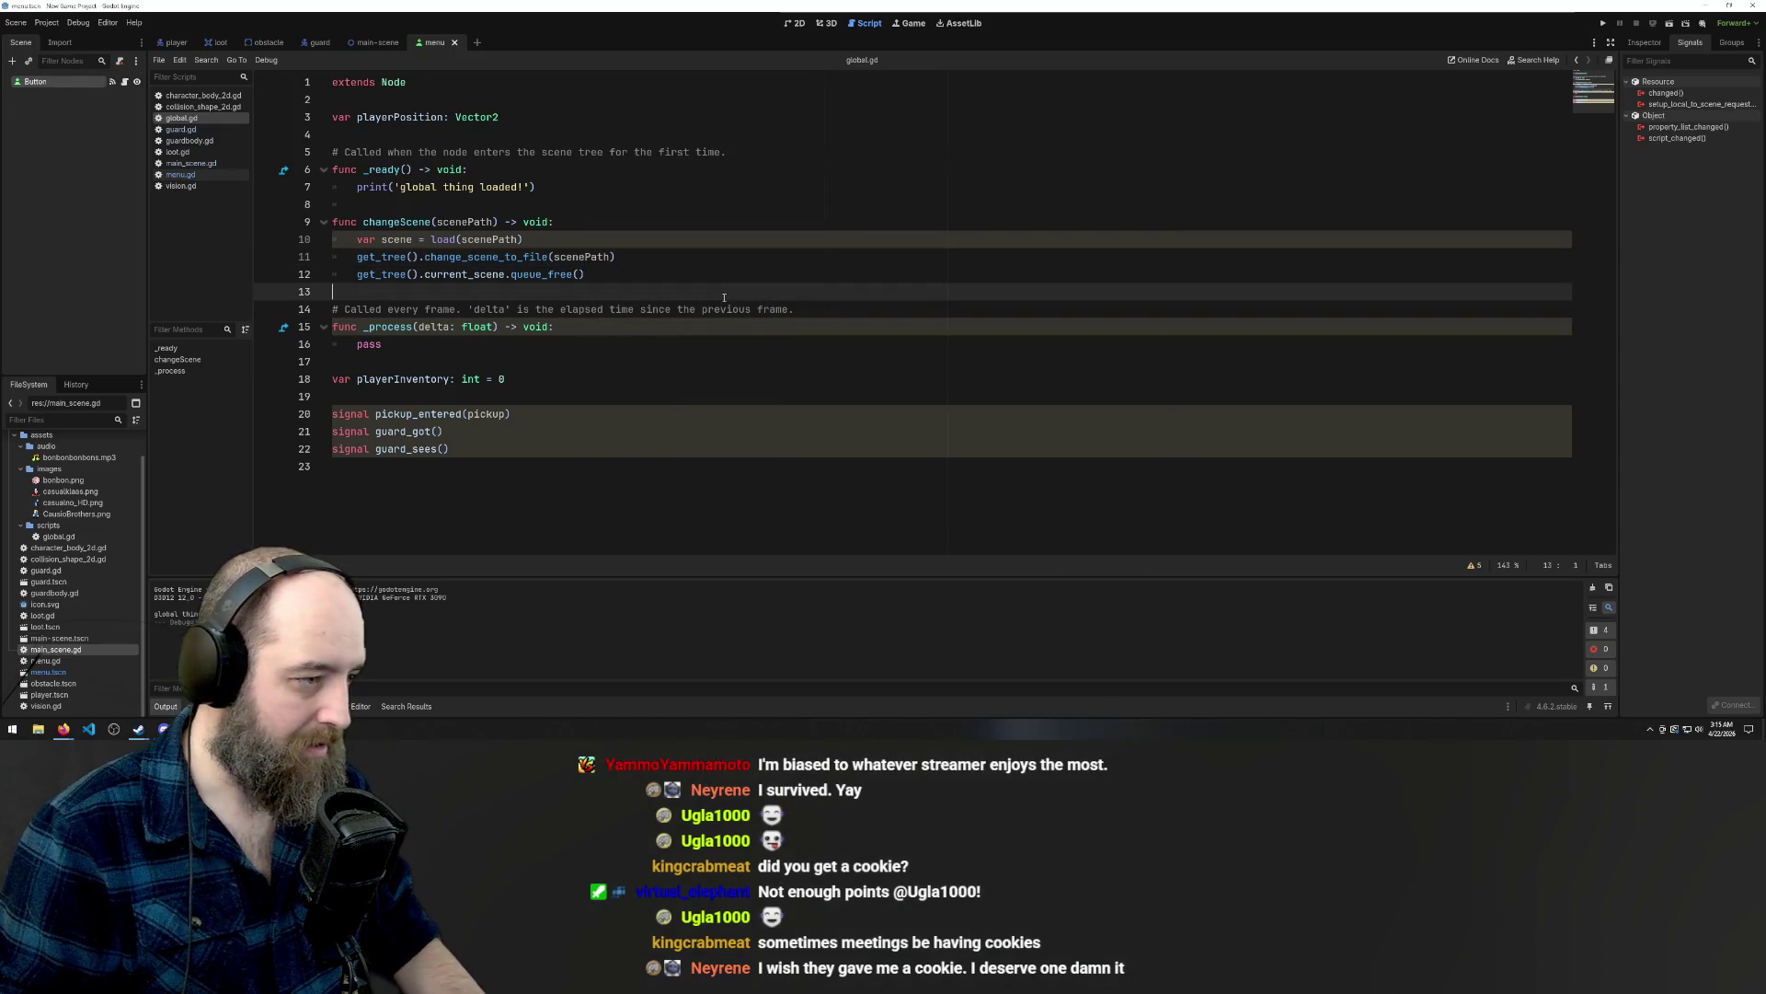
key(F5)
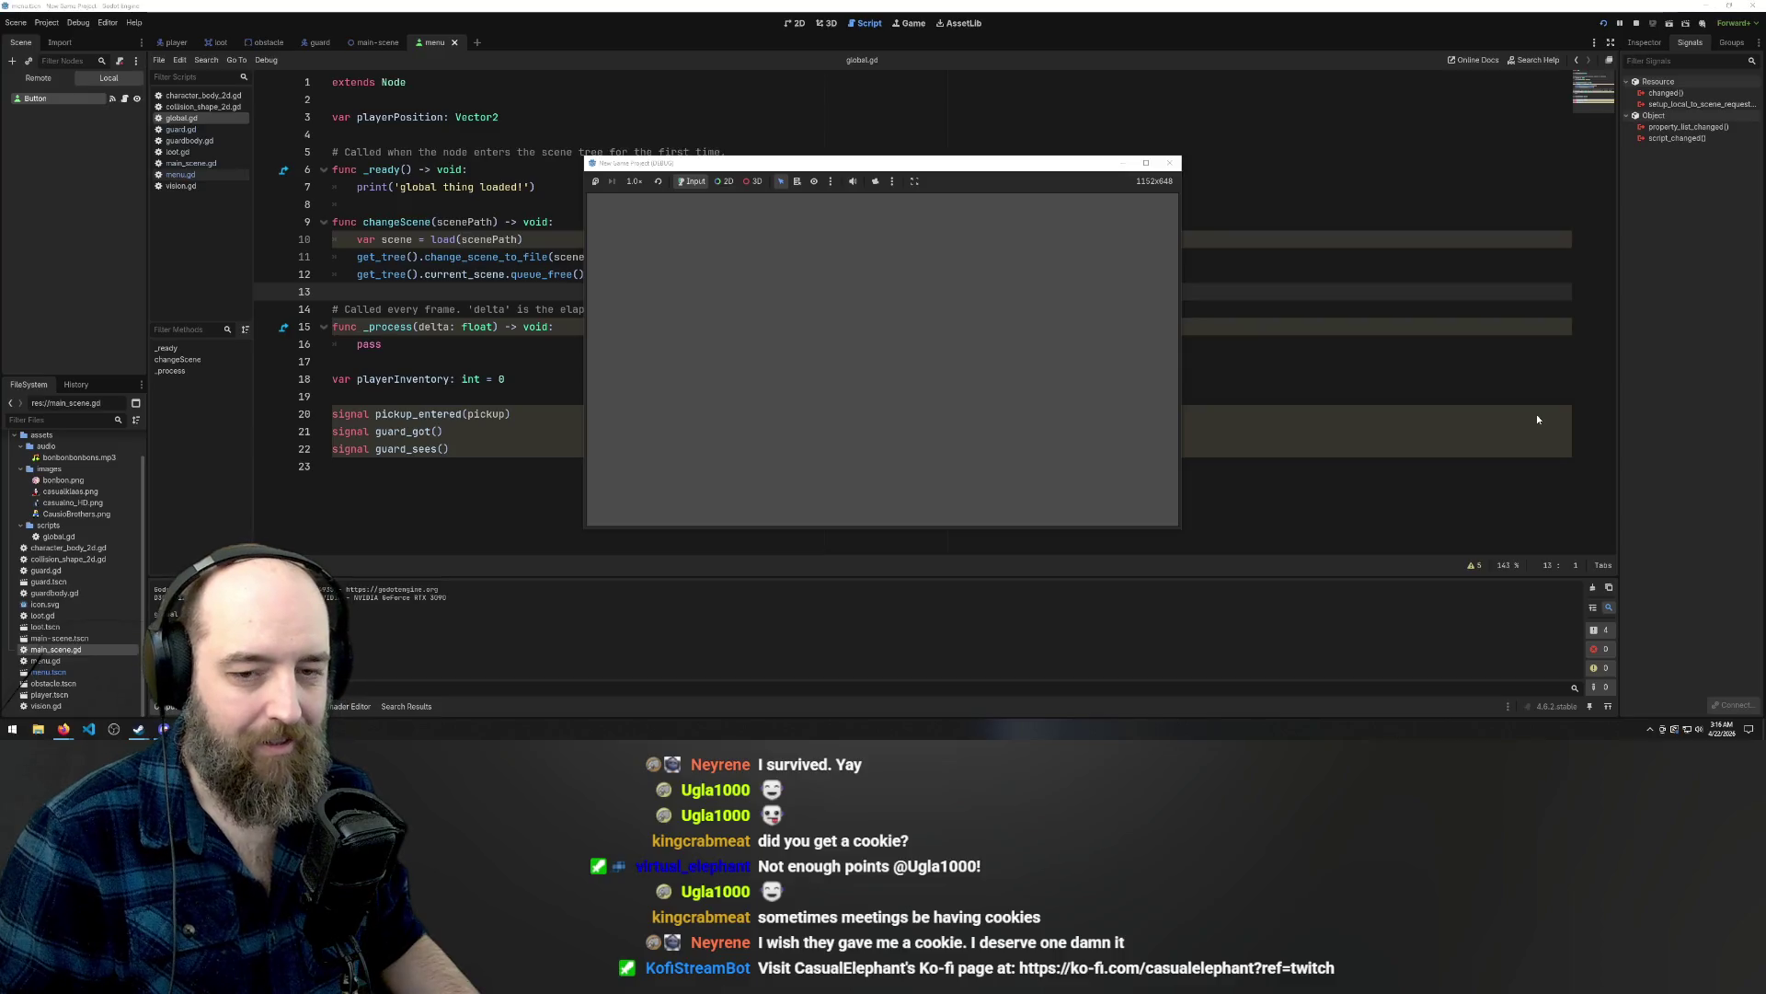
click(1170, 163)
click(600, 331)
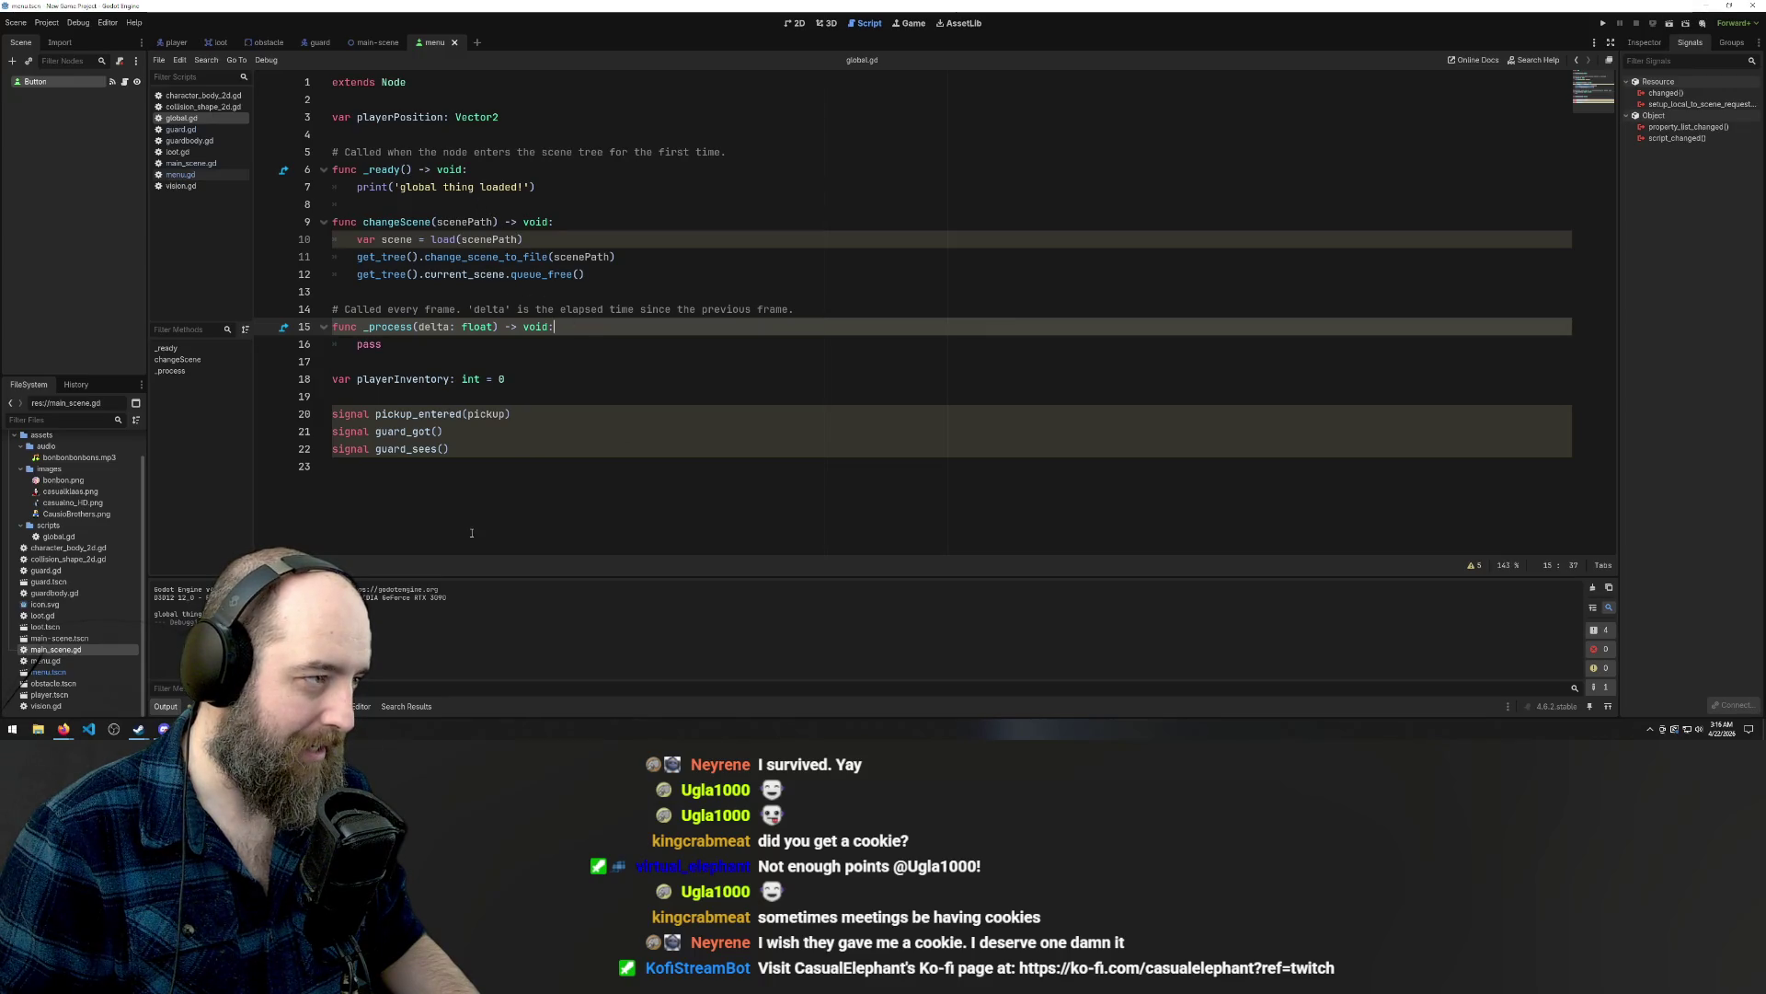
click(180, 175)
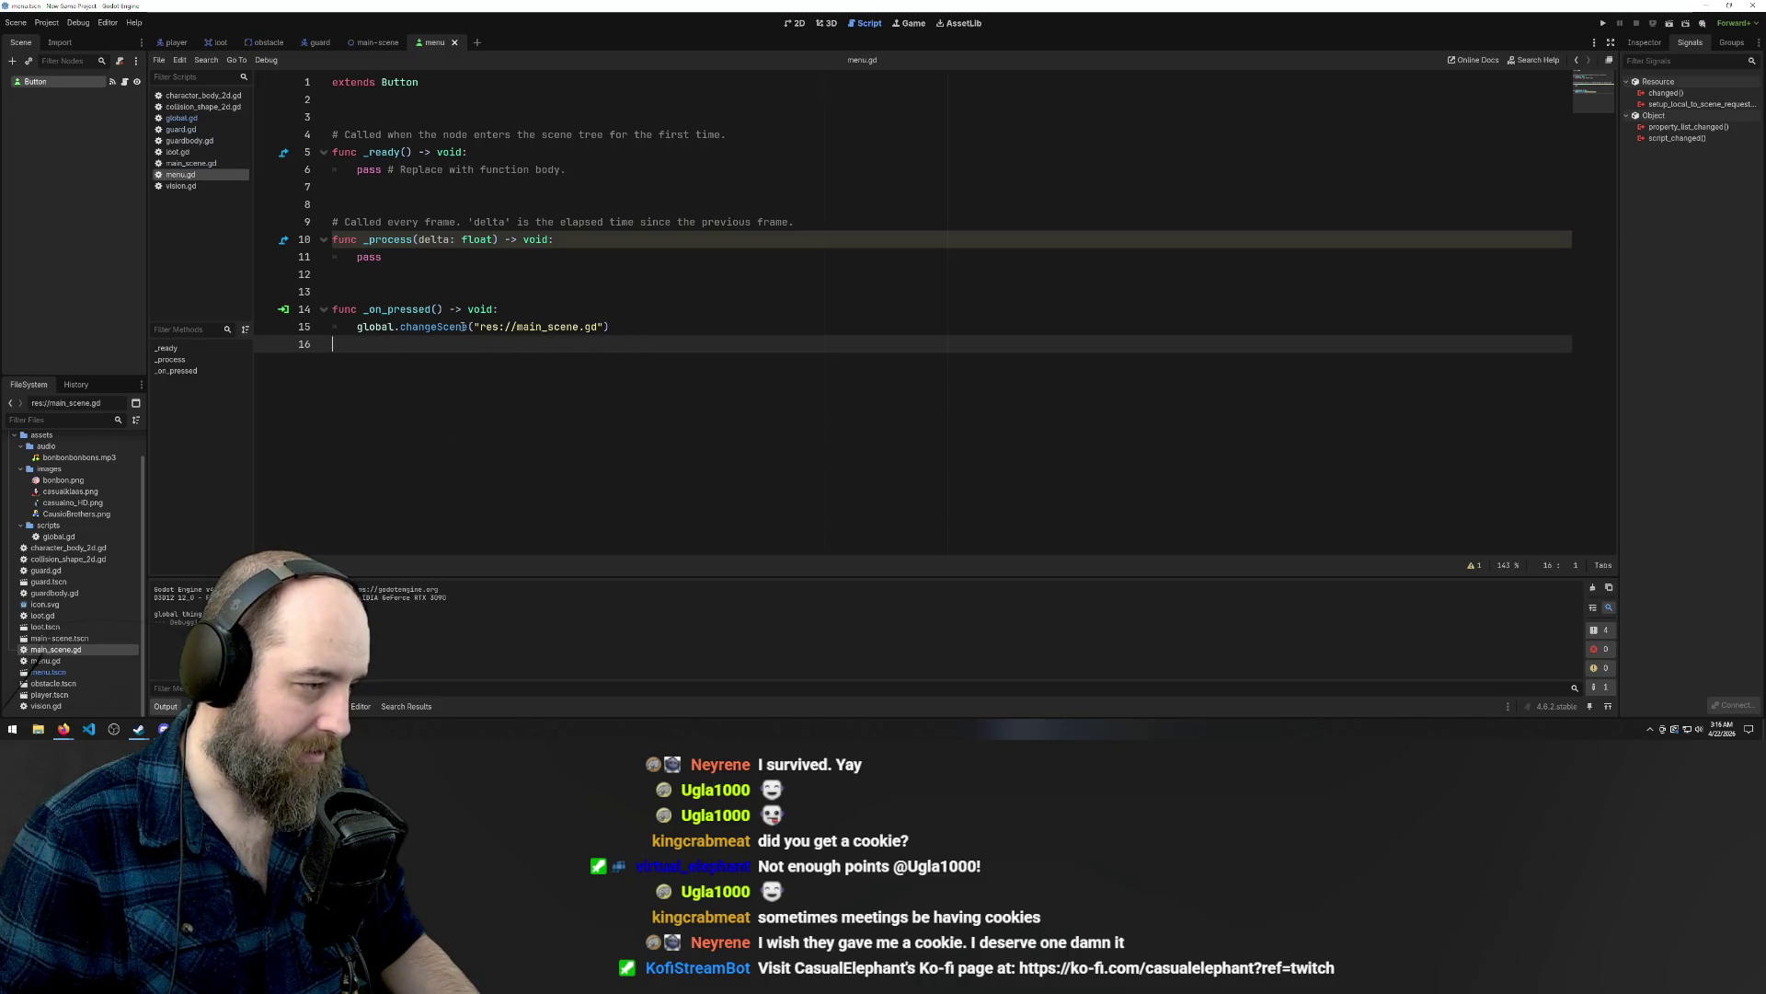
click(561, 310)
click(453, 338)
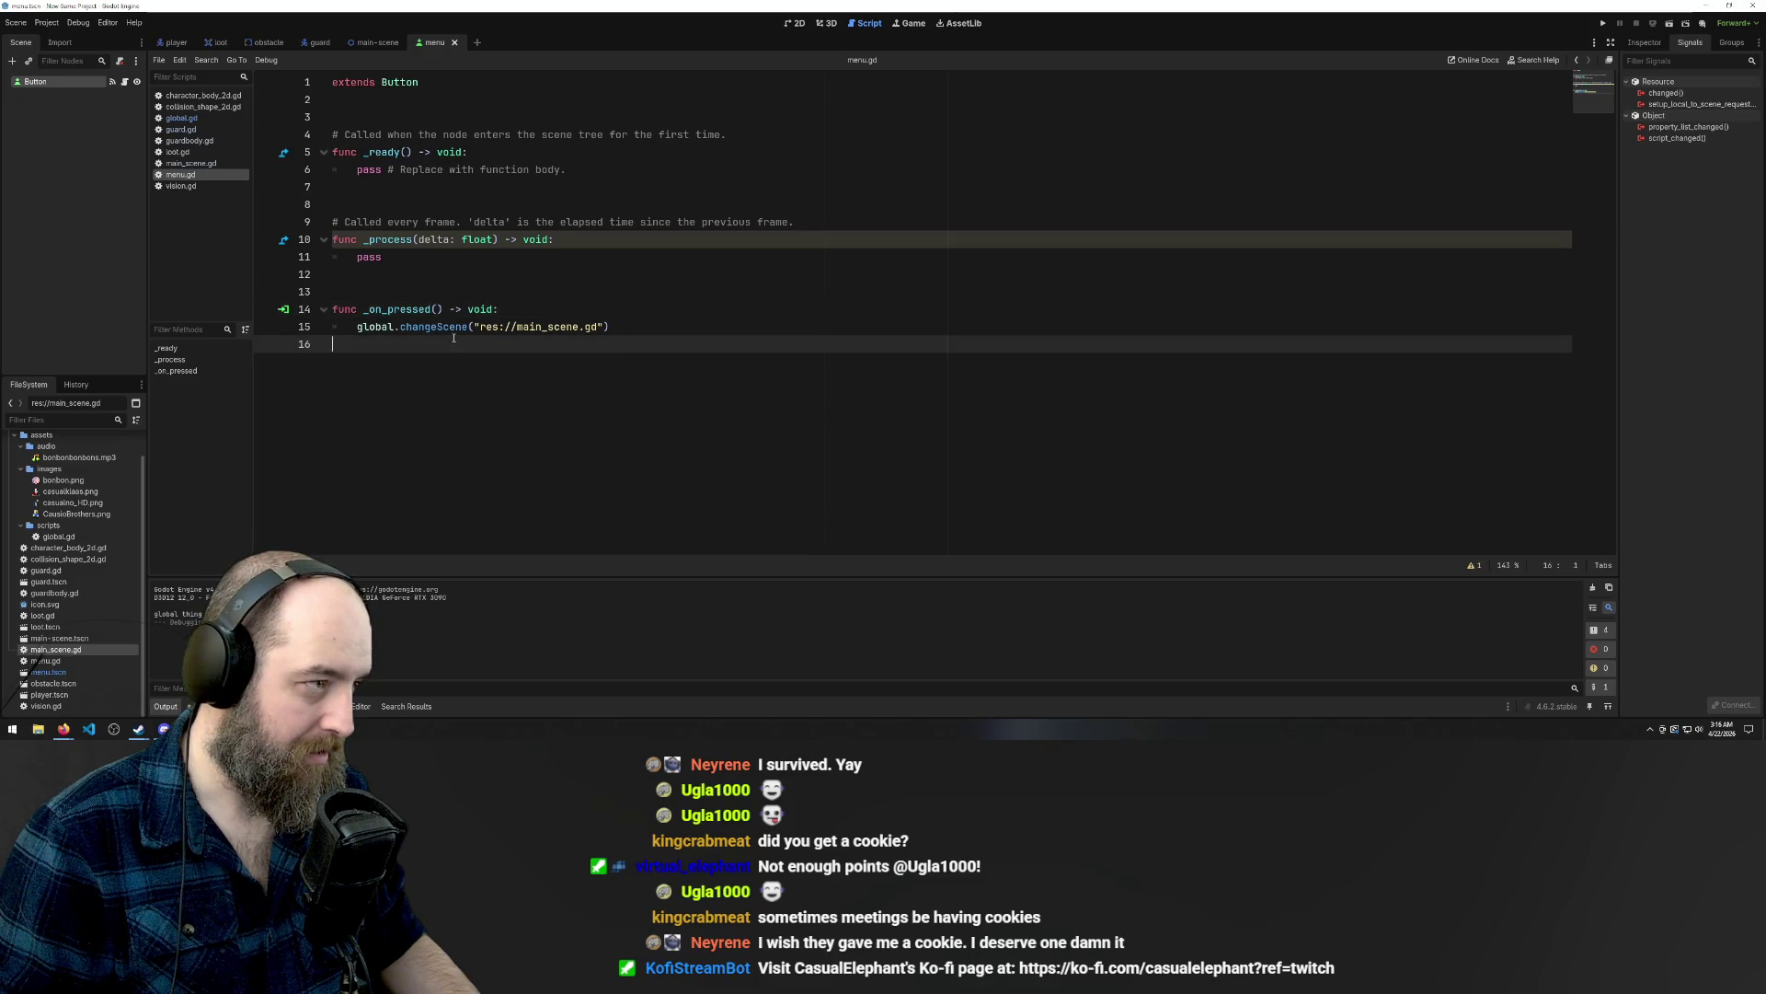
click(464, 326)
click(530, 313)
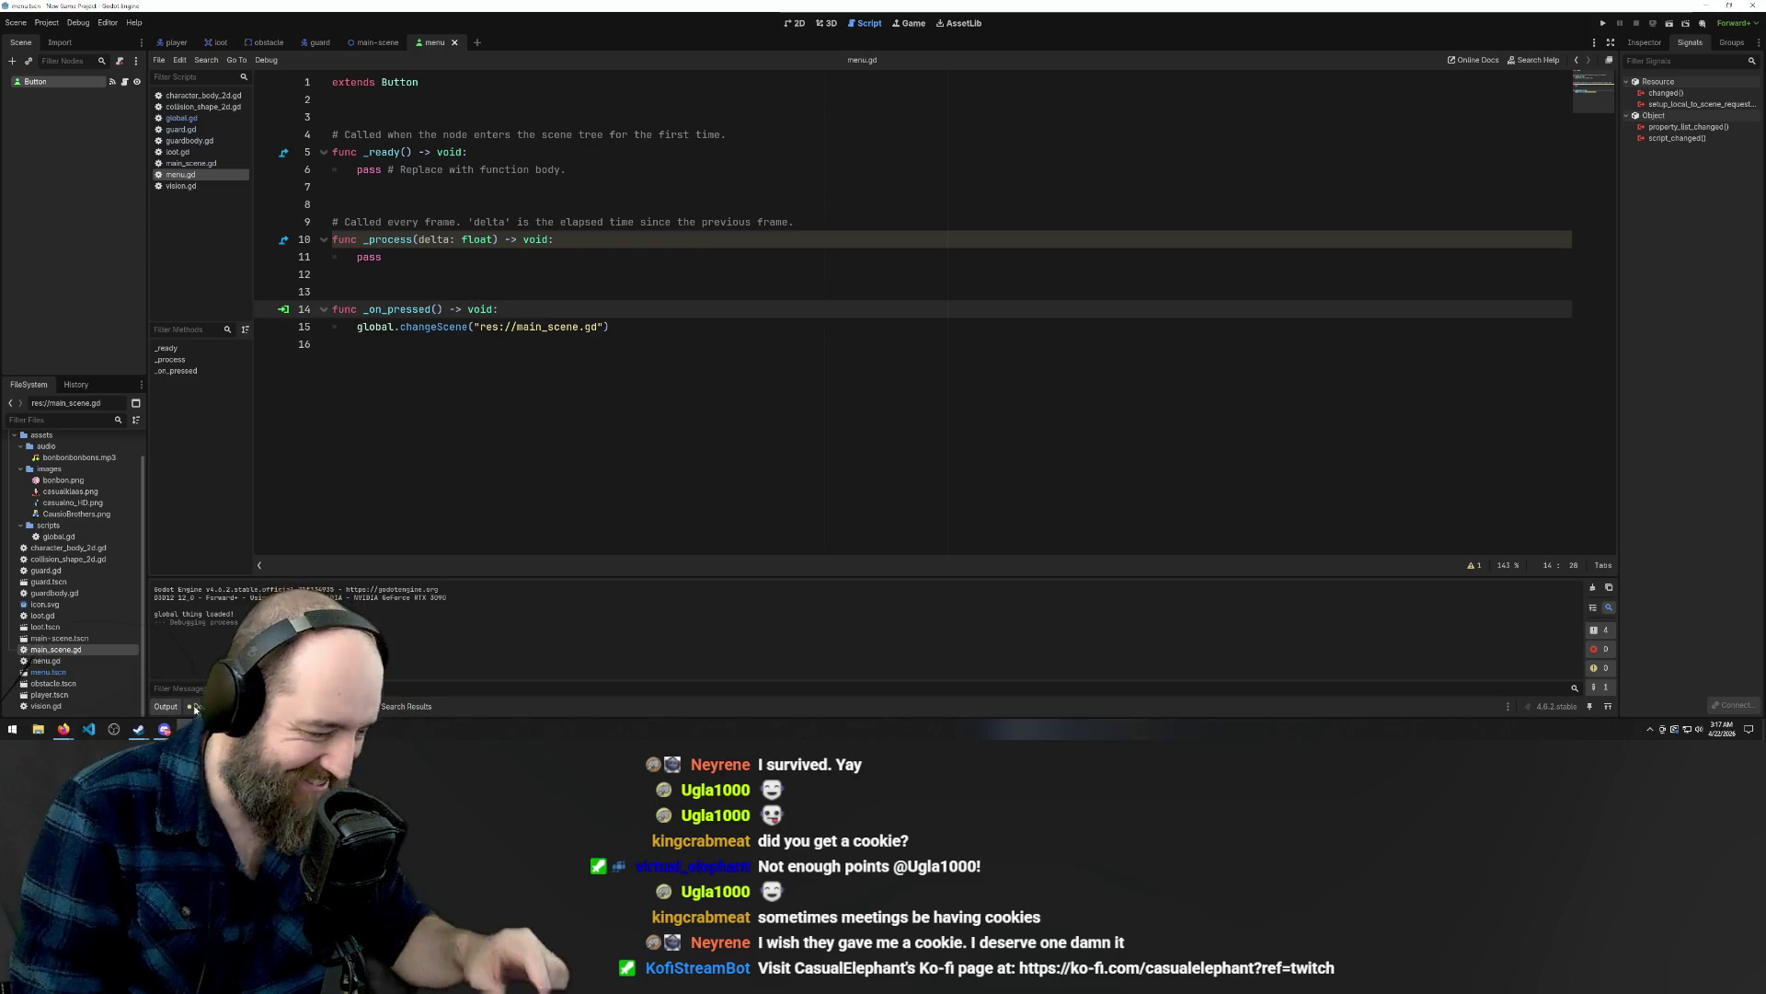
click(746, 406)
key(F5)
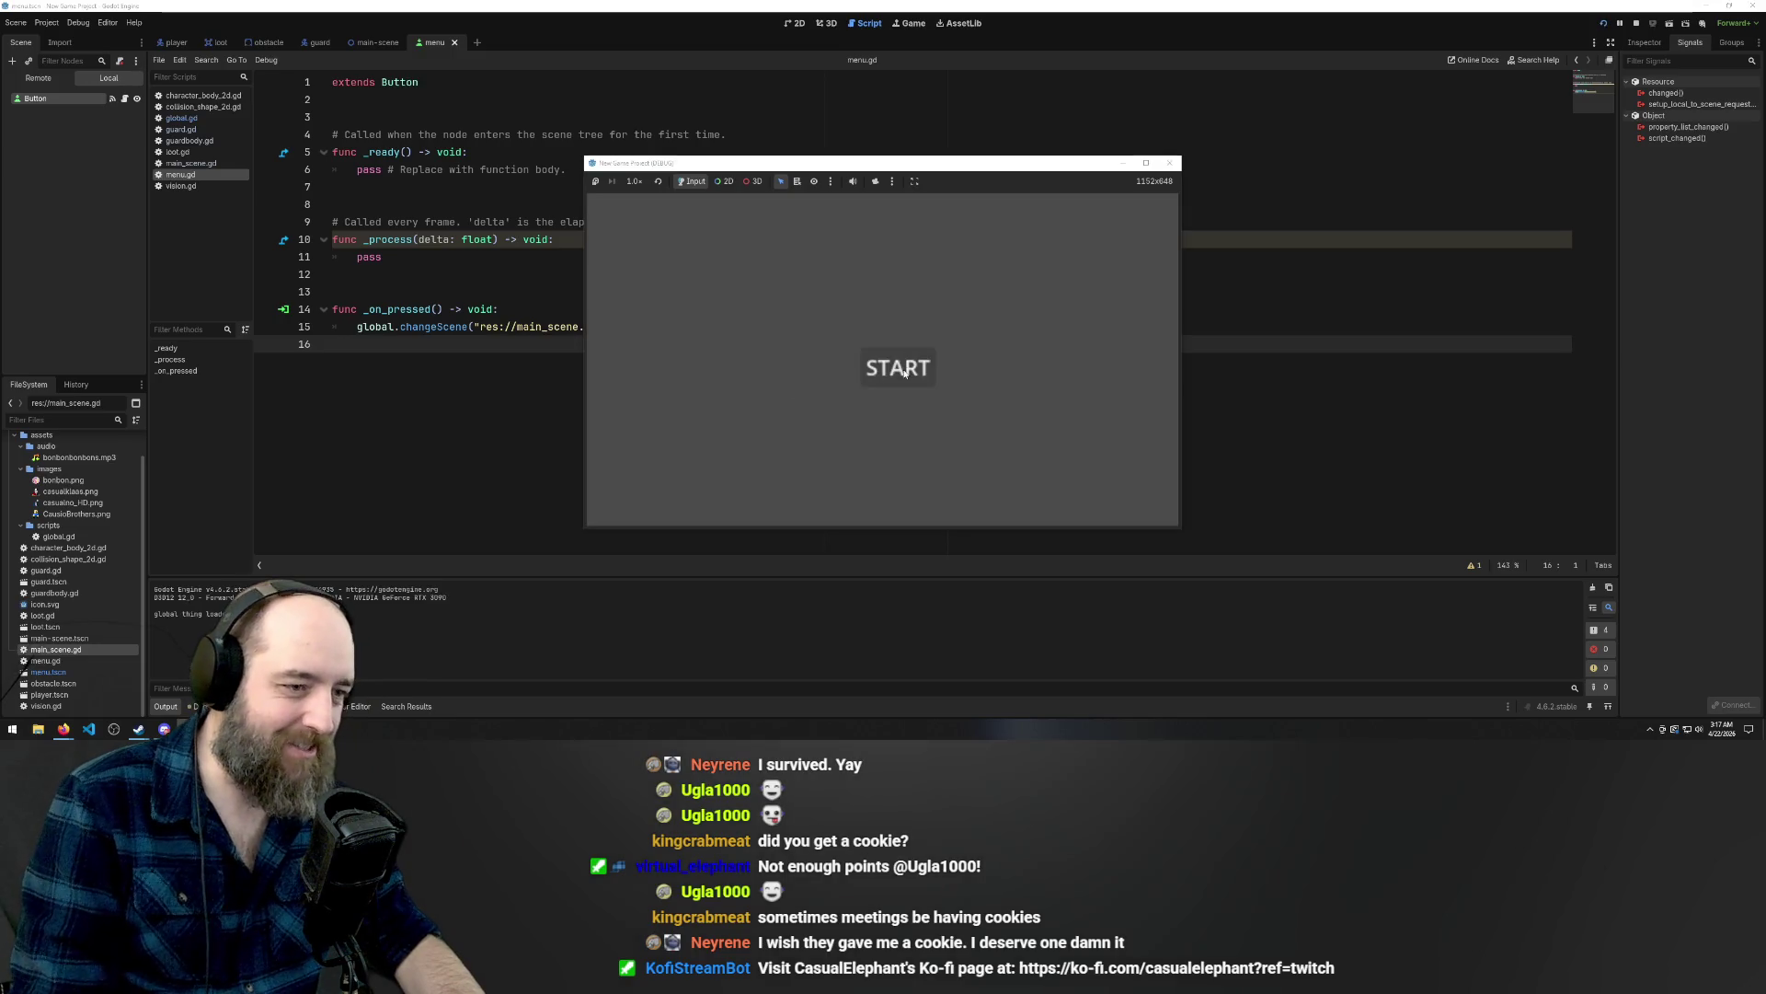
click(536, 476)
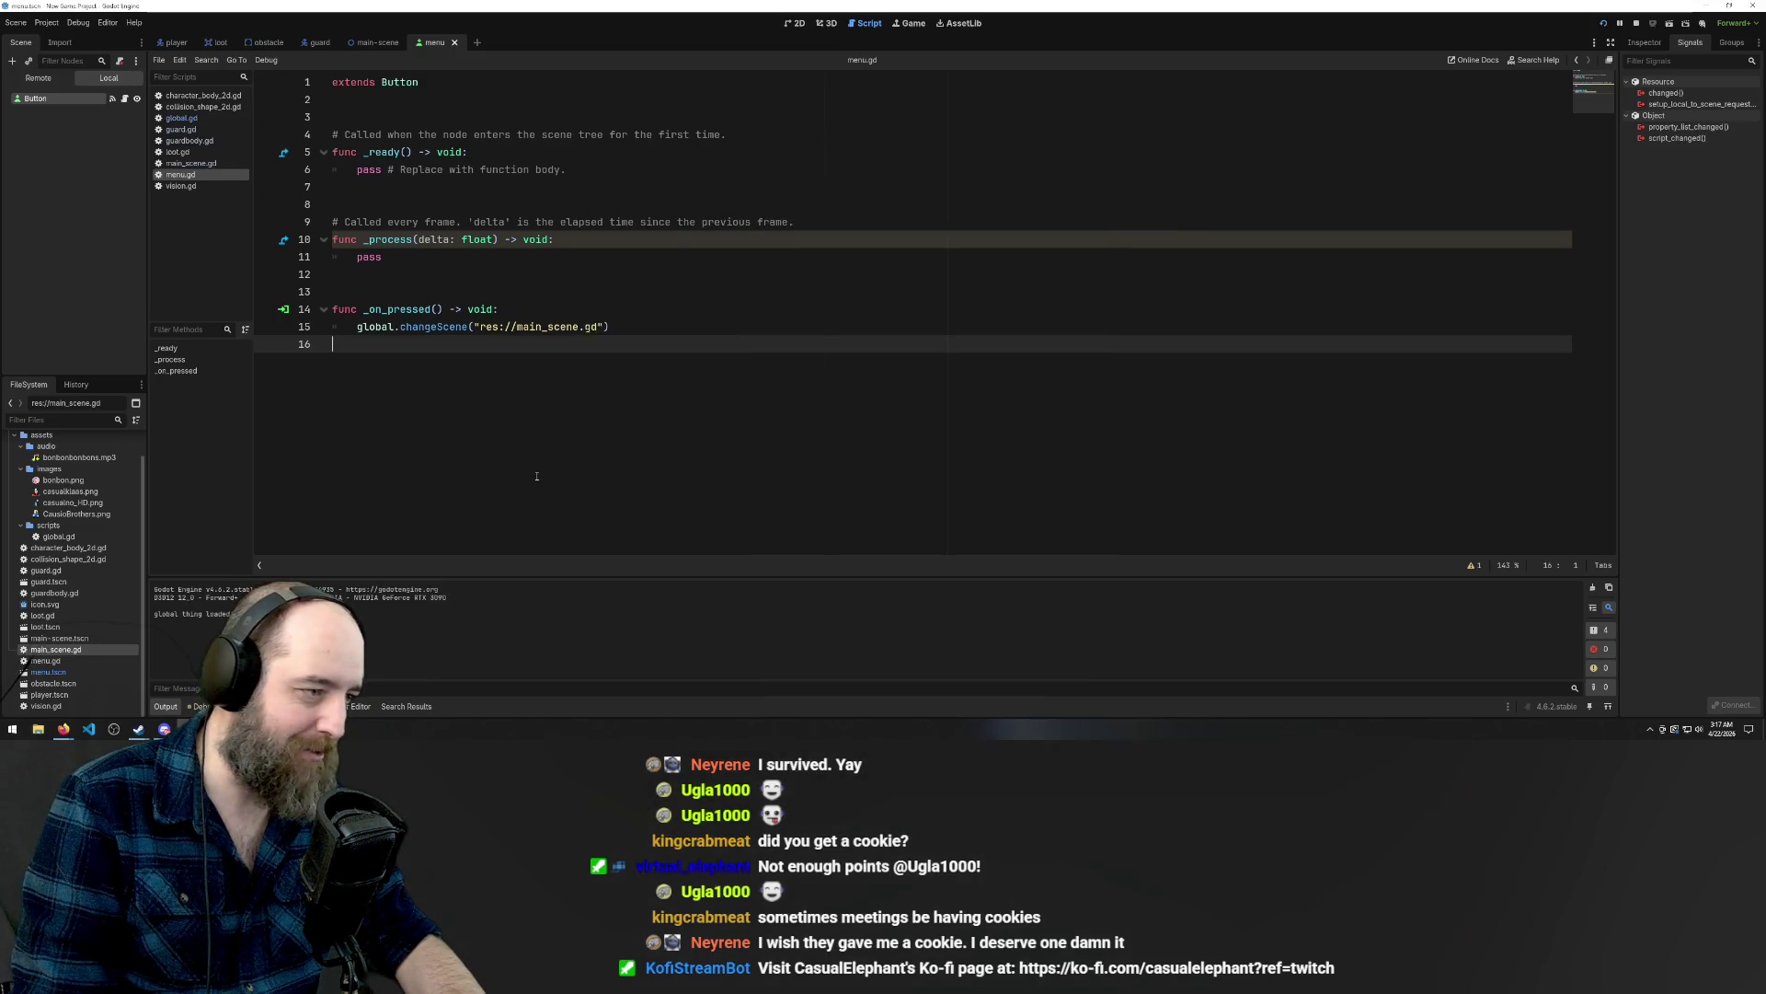
click(496, 329)
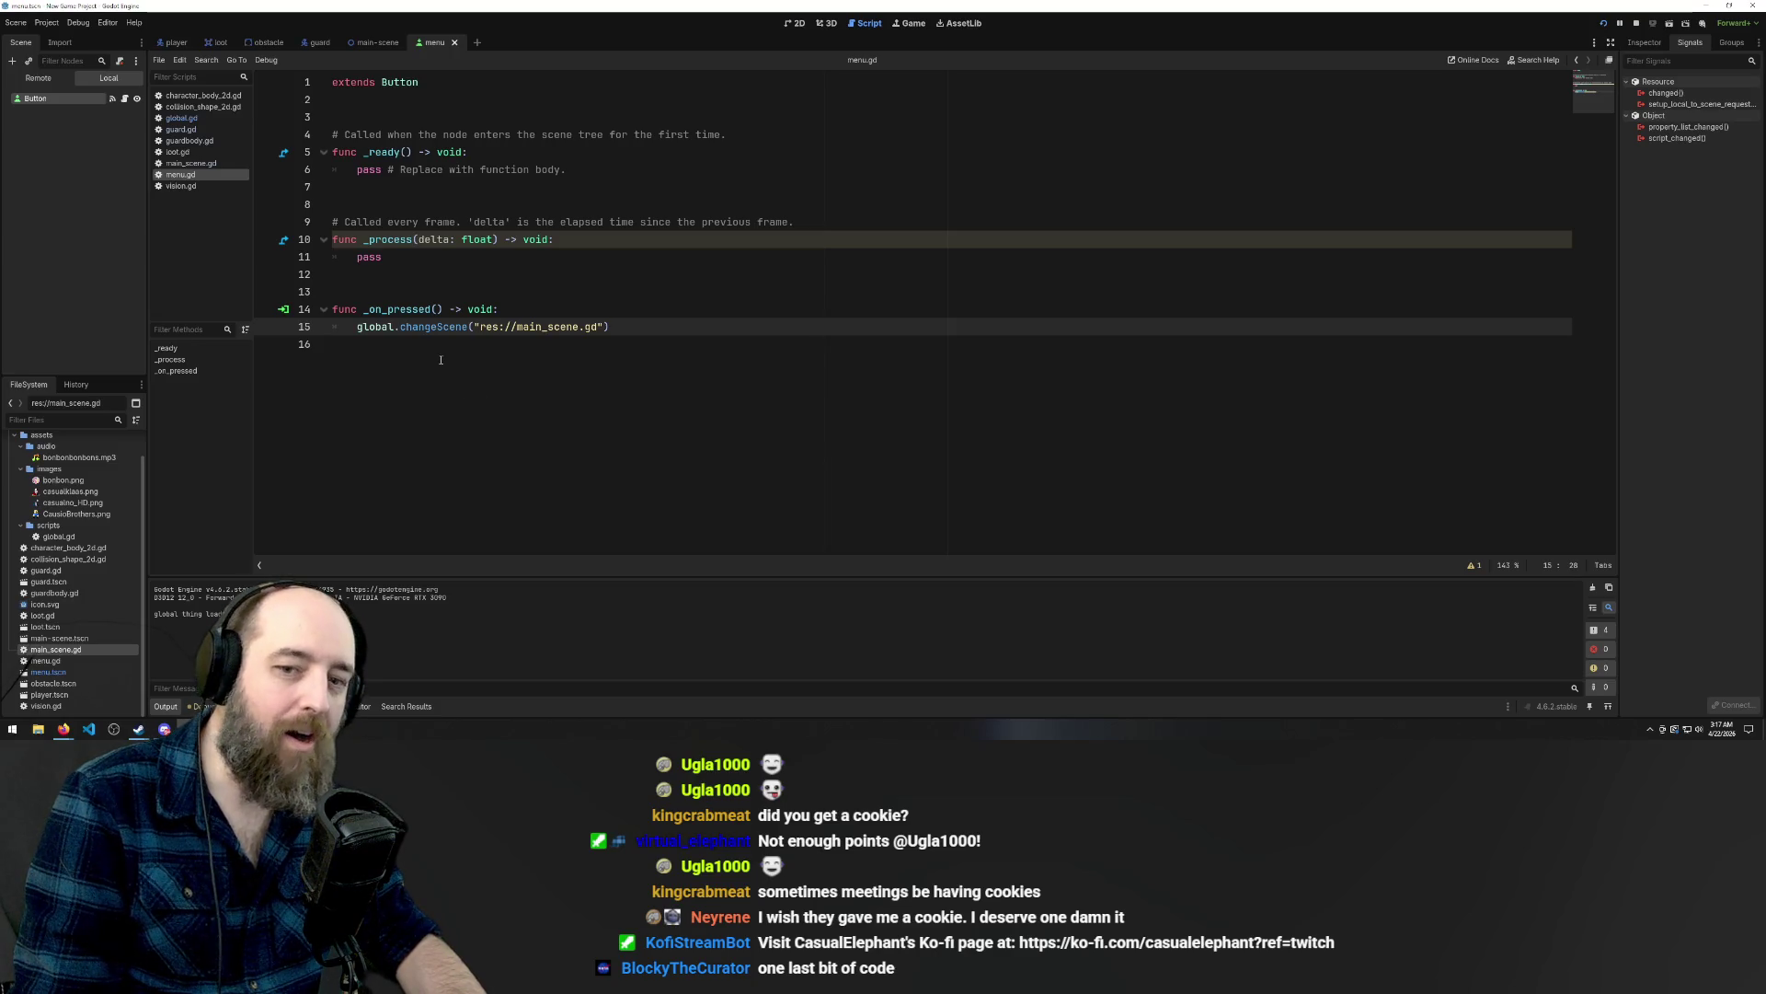
mouse_move(569, 333)
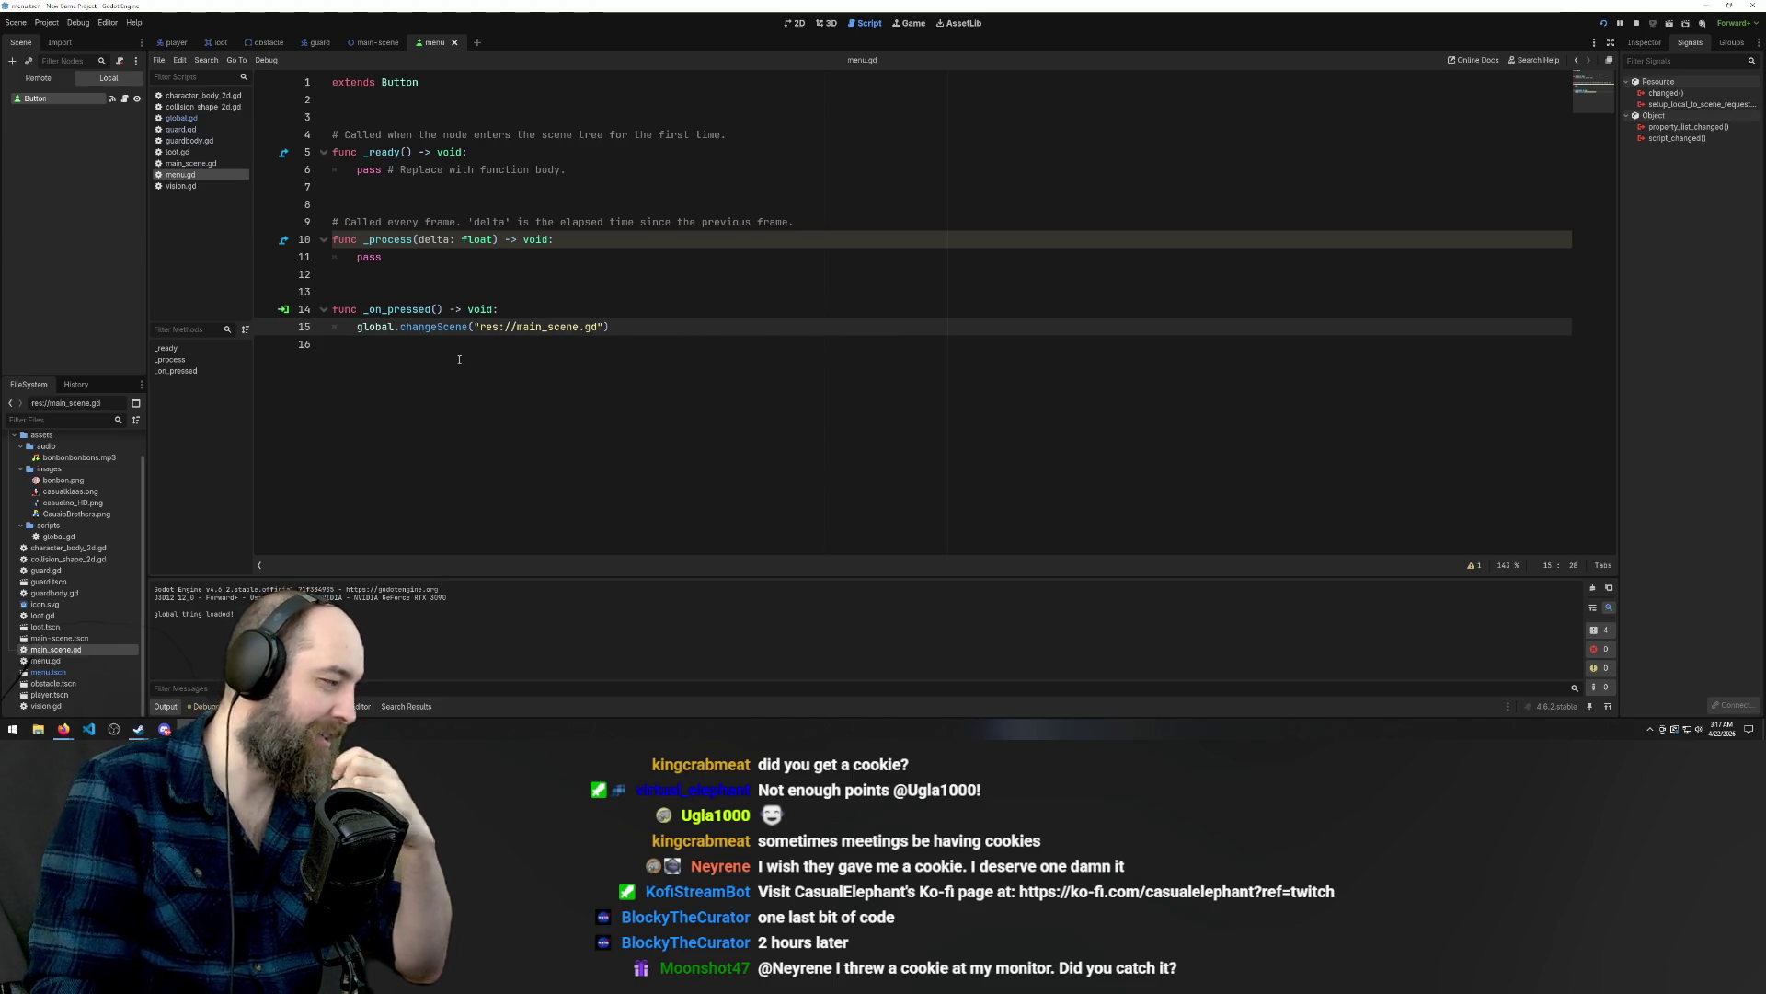
mouse_move(64, 729)
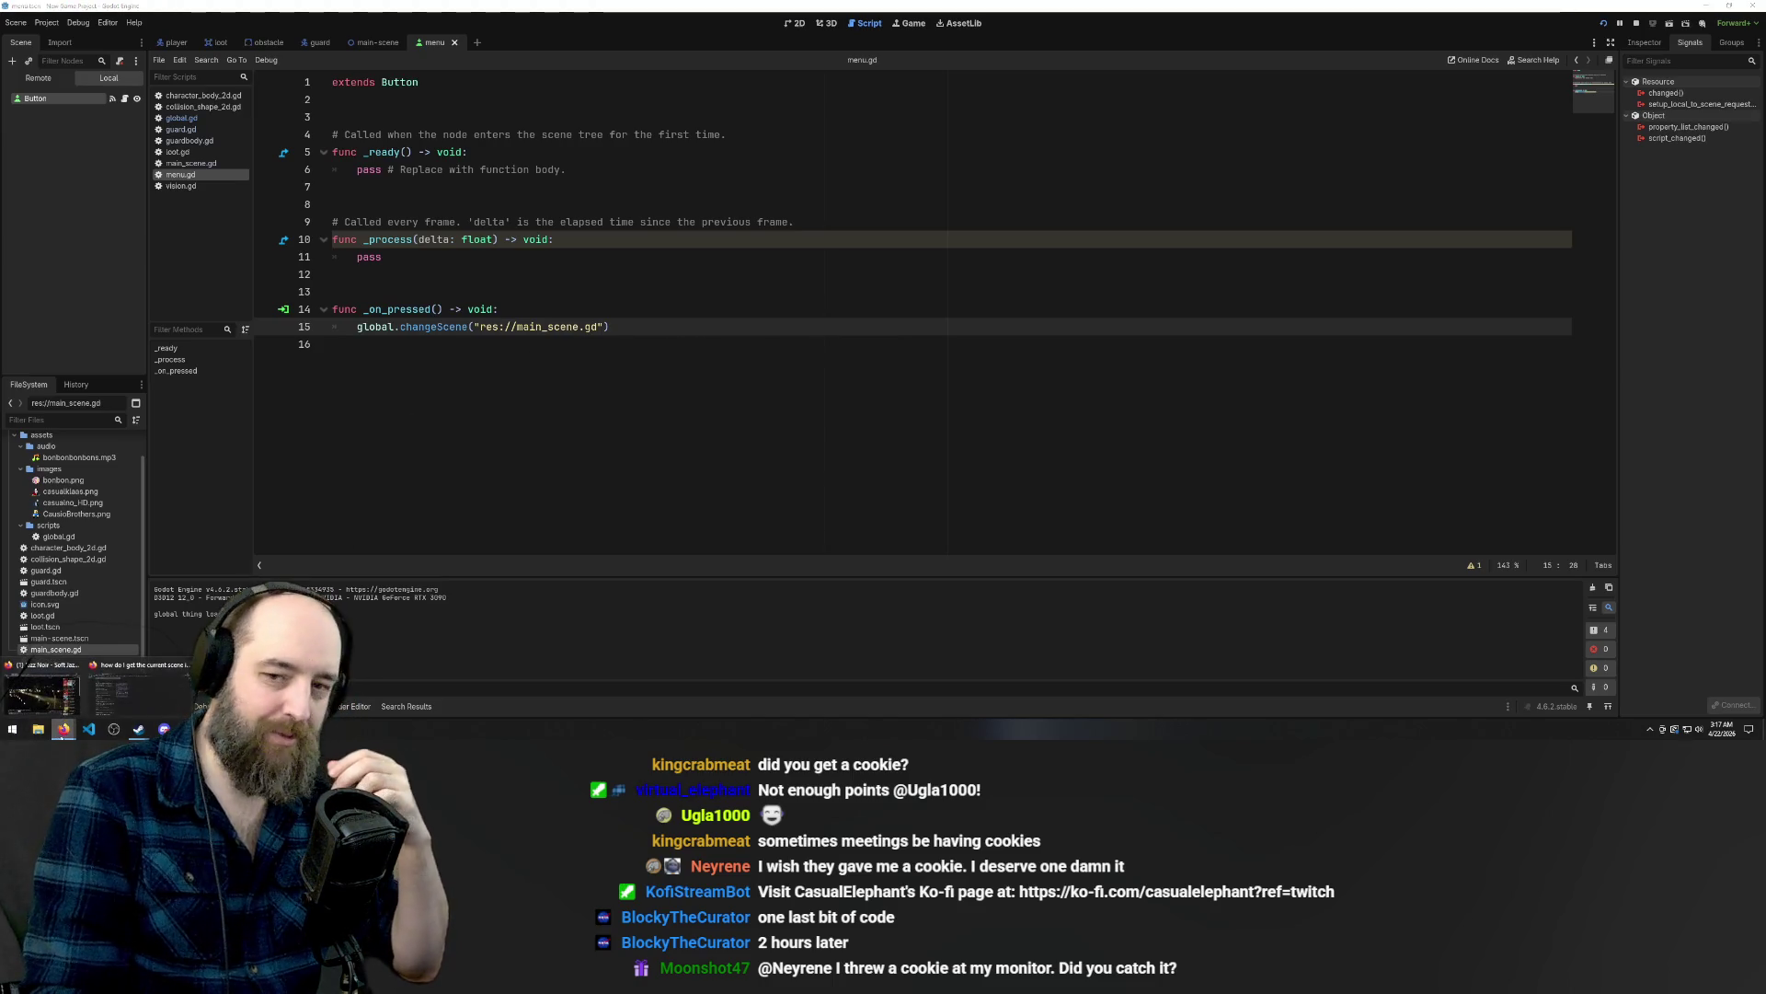
click(136, 713)
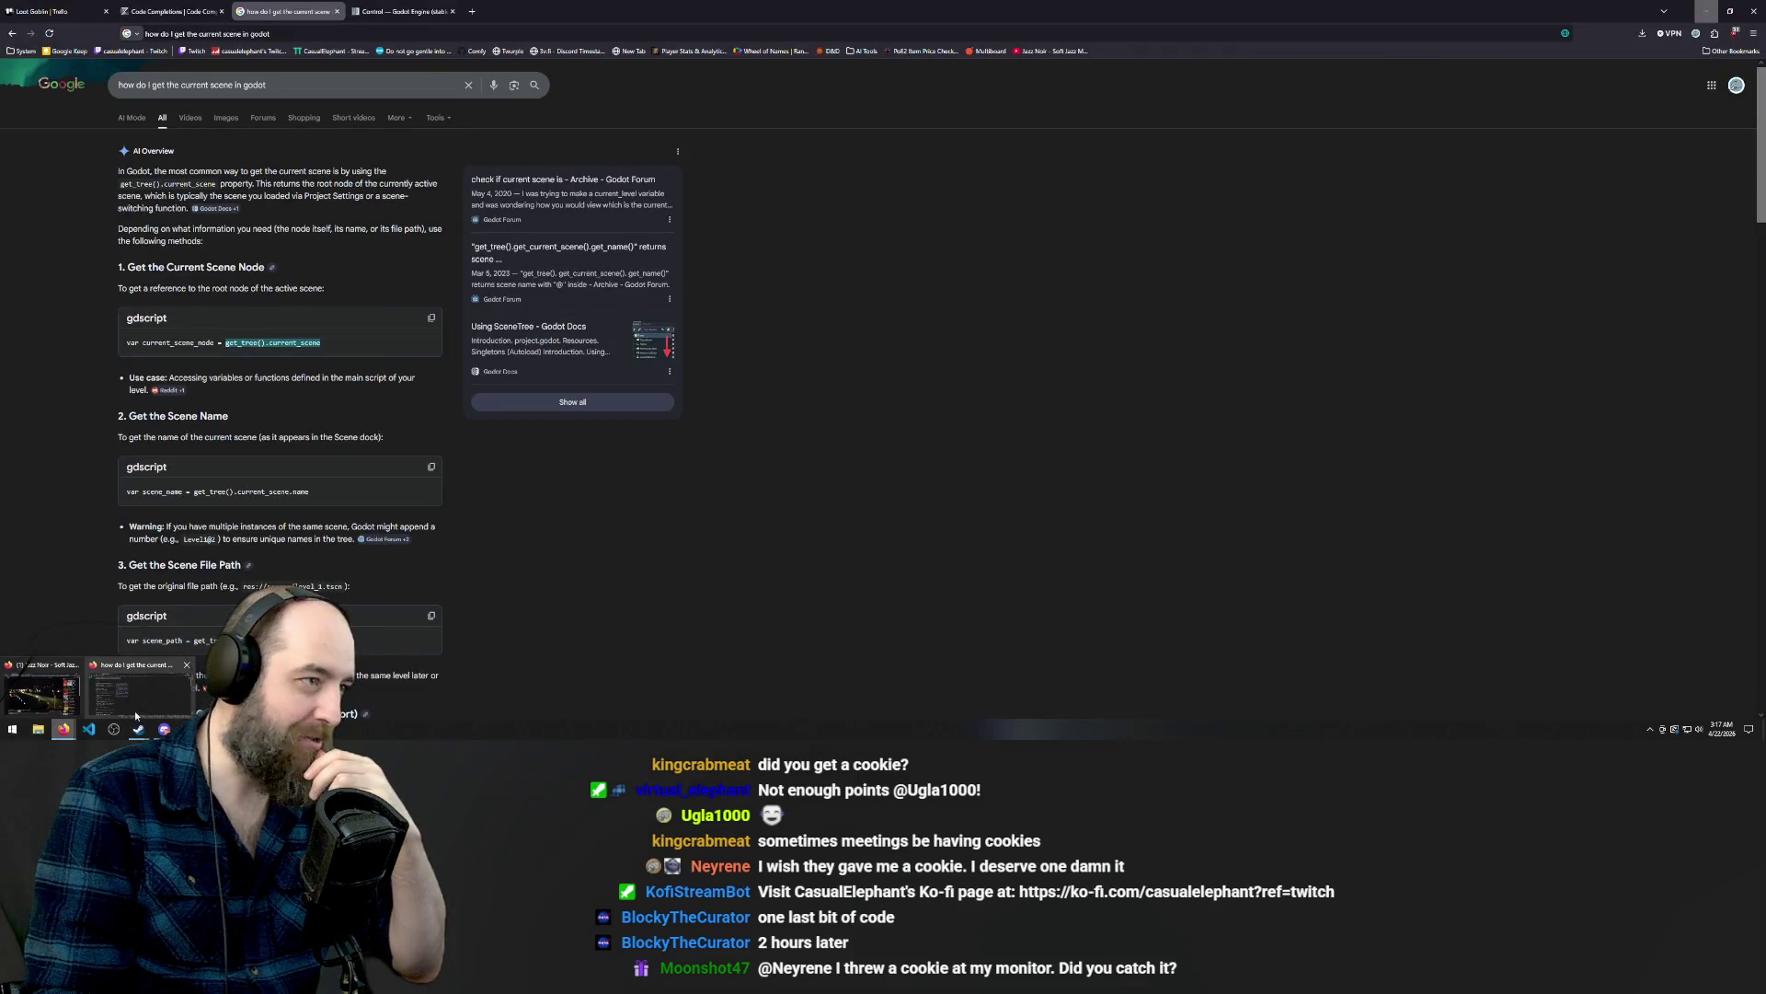
click(135, 715)
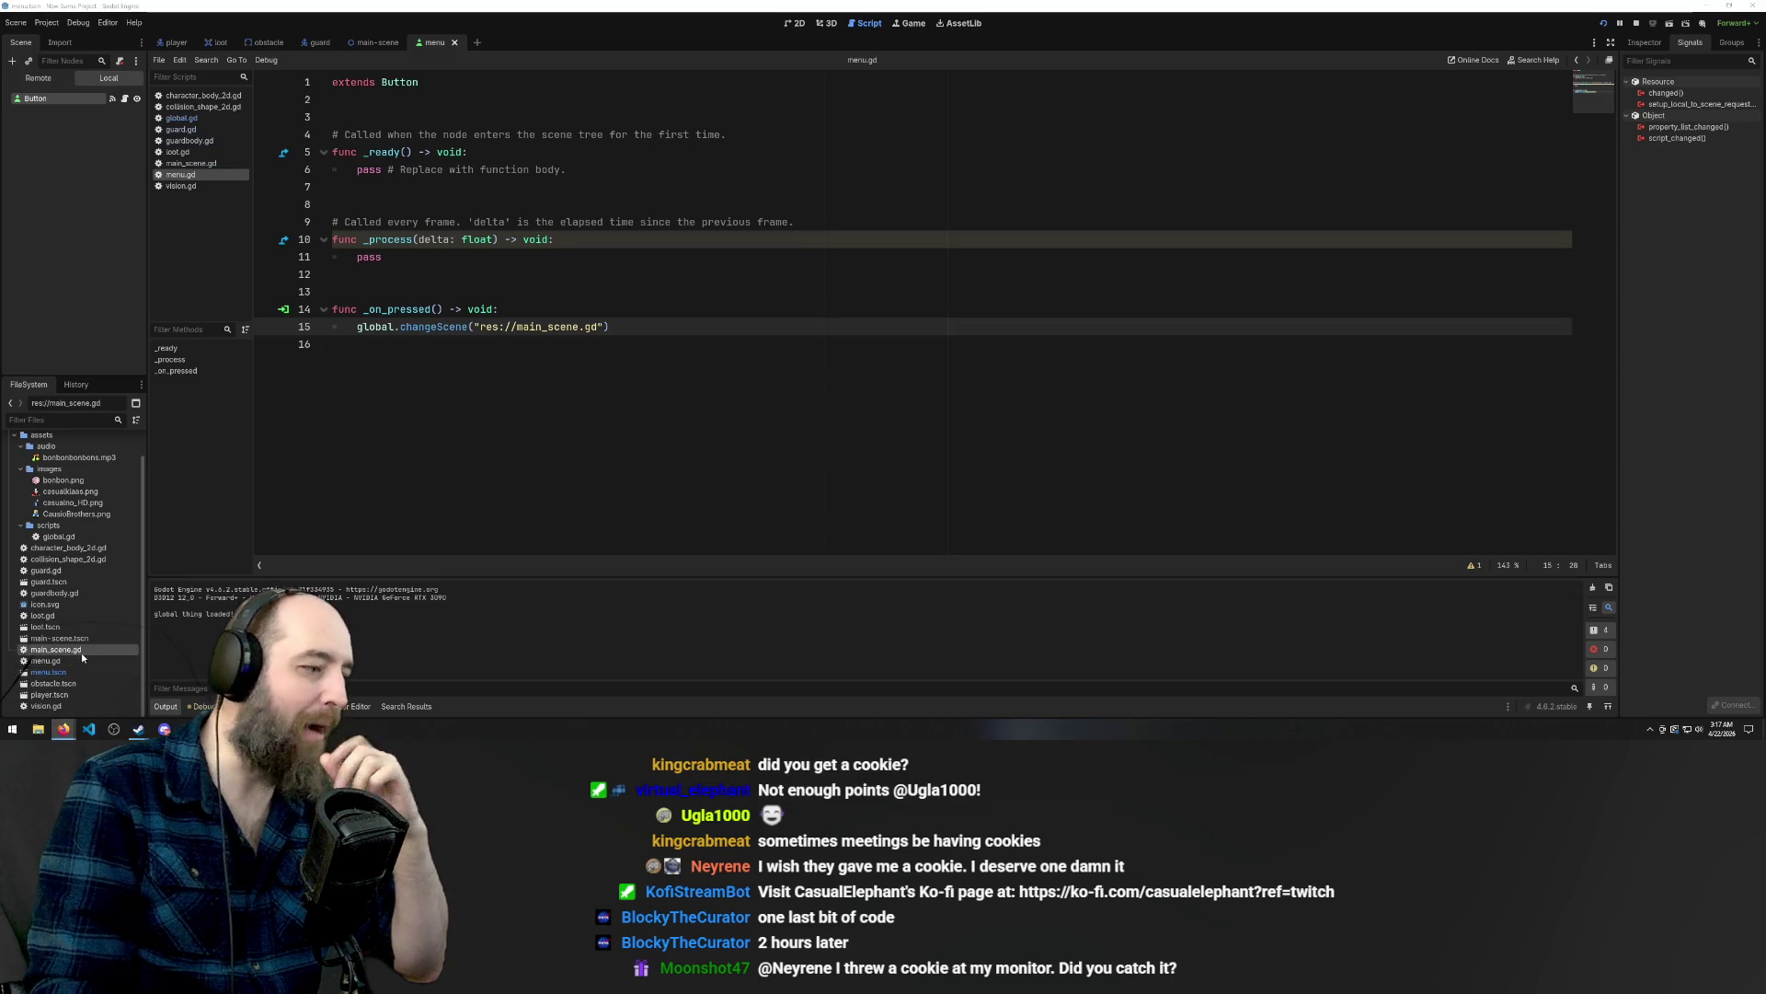
Change the scene path extension from gd to tscn, test START, and review the errors.
click(58, 639)
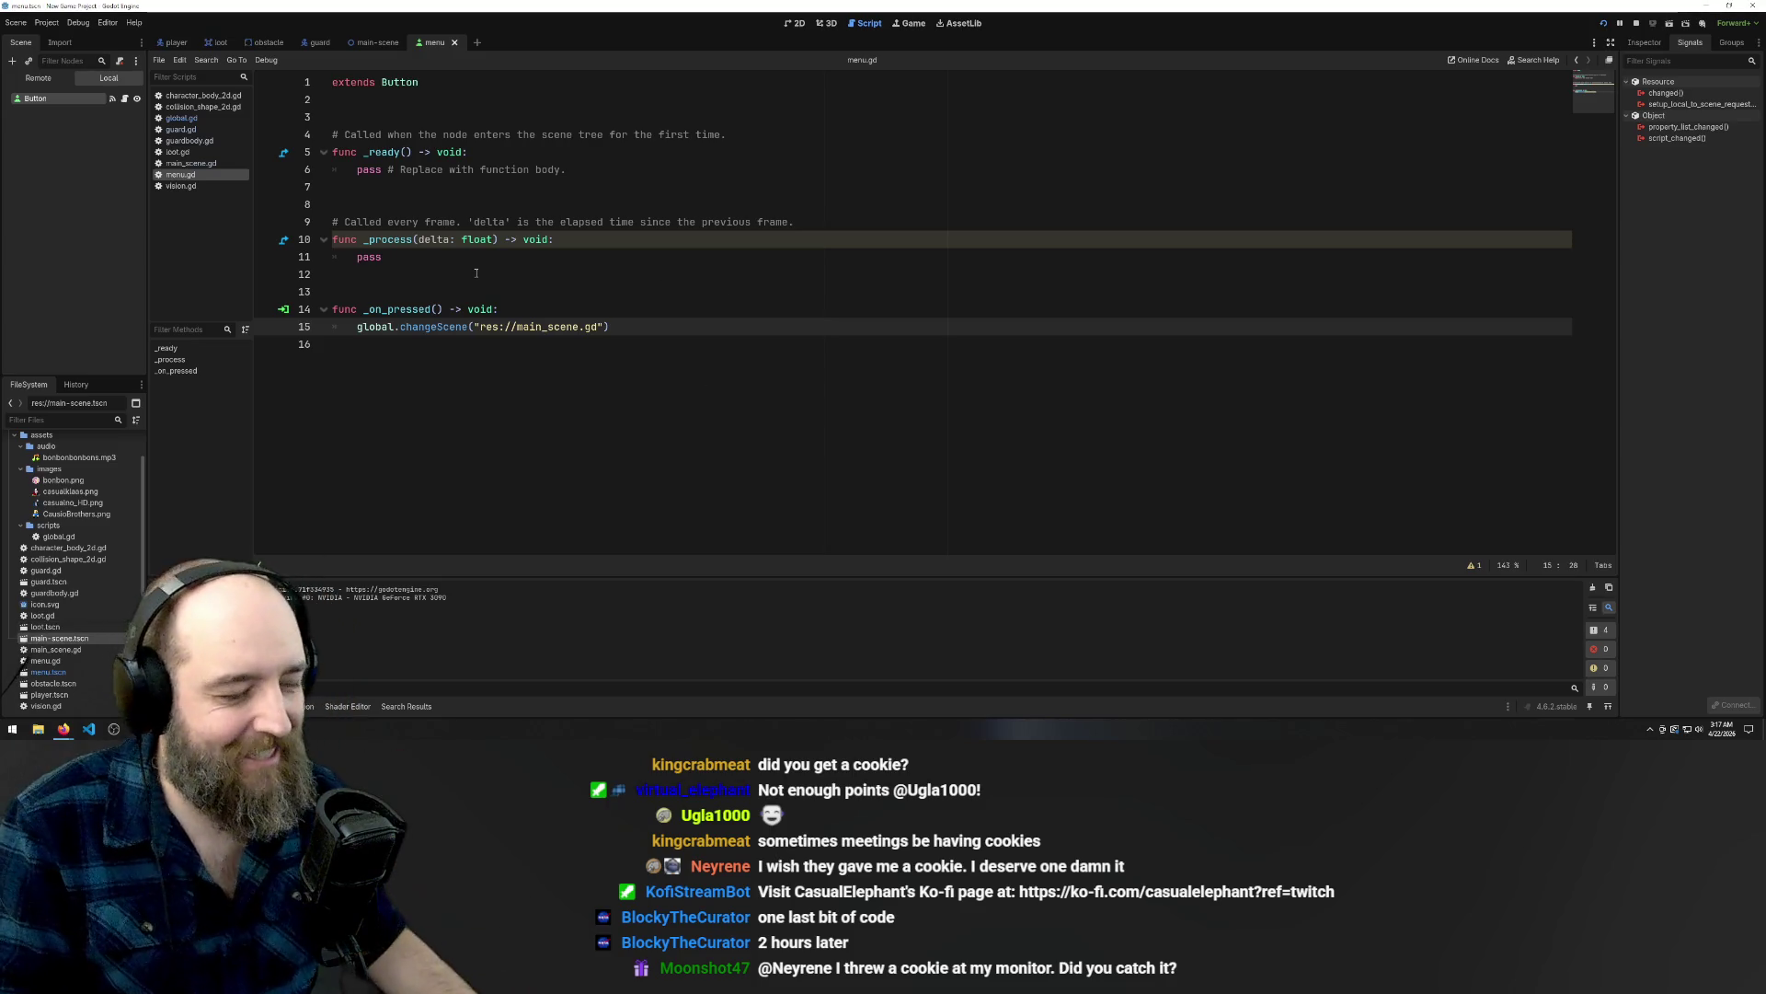
click(599, 327)
key(BackSpace)
key(BackSpace)
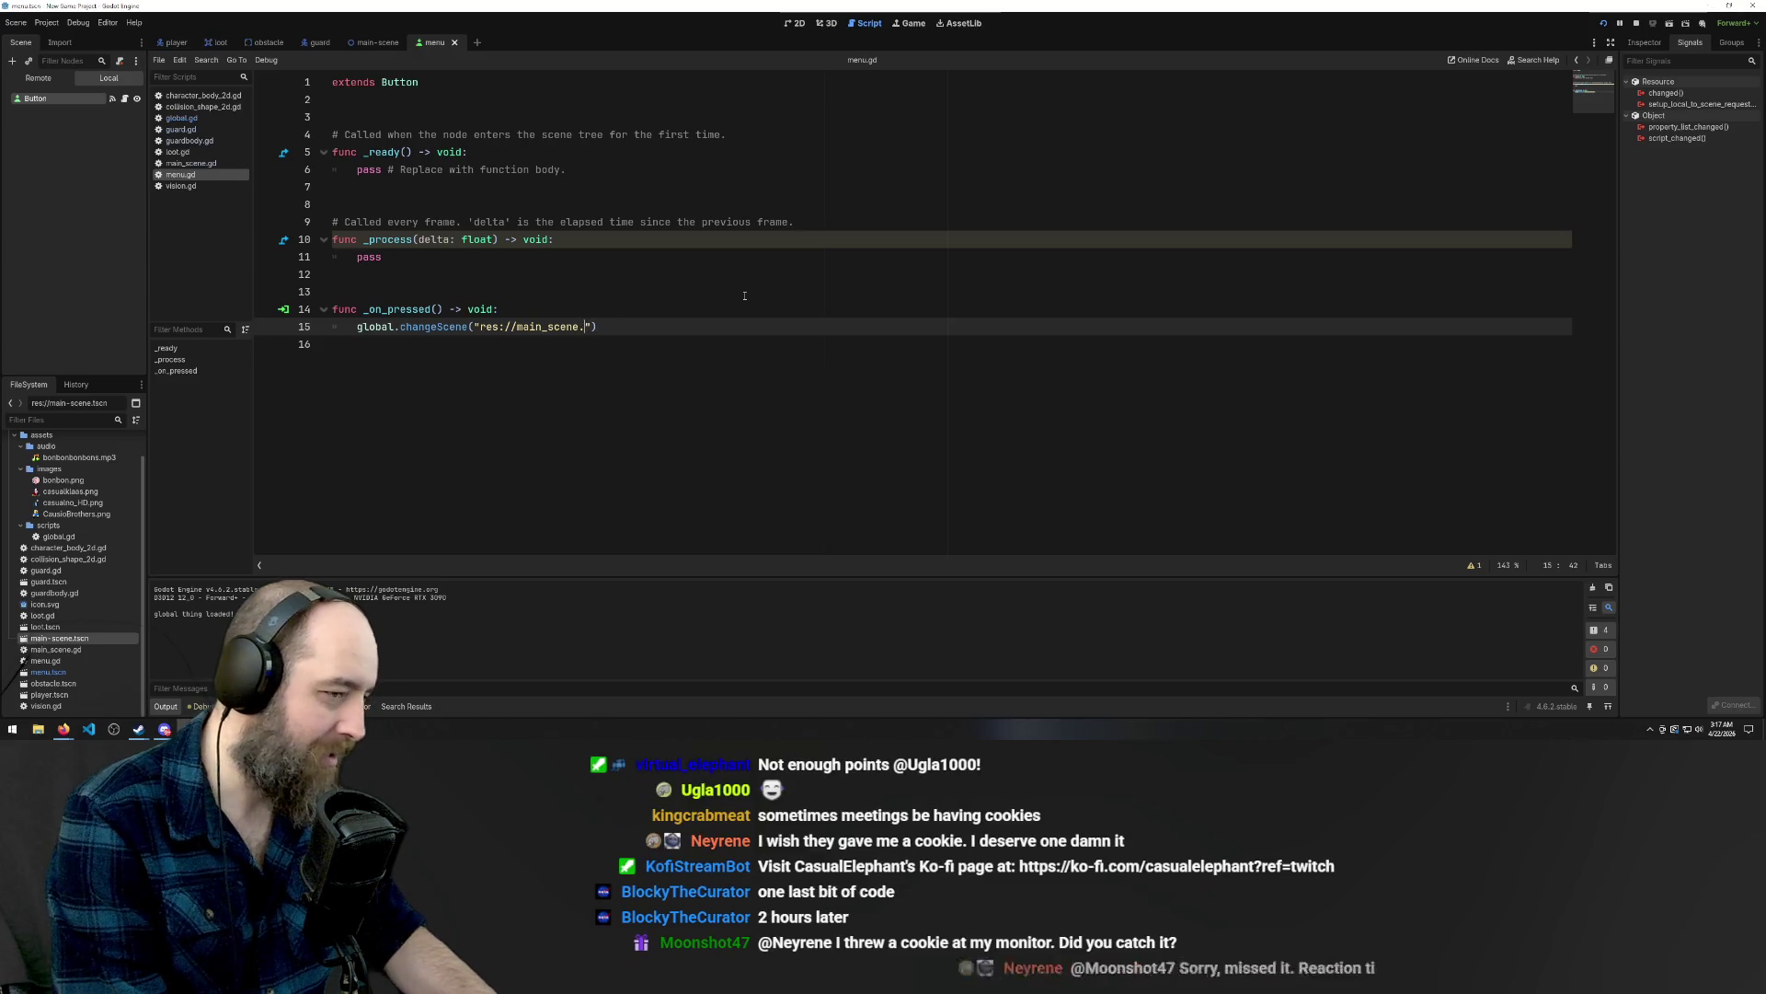
text(ts)
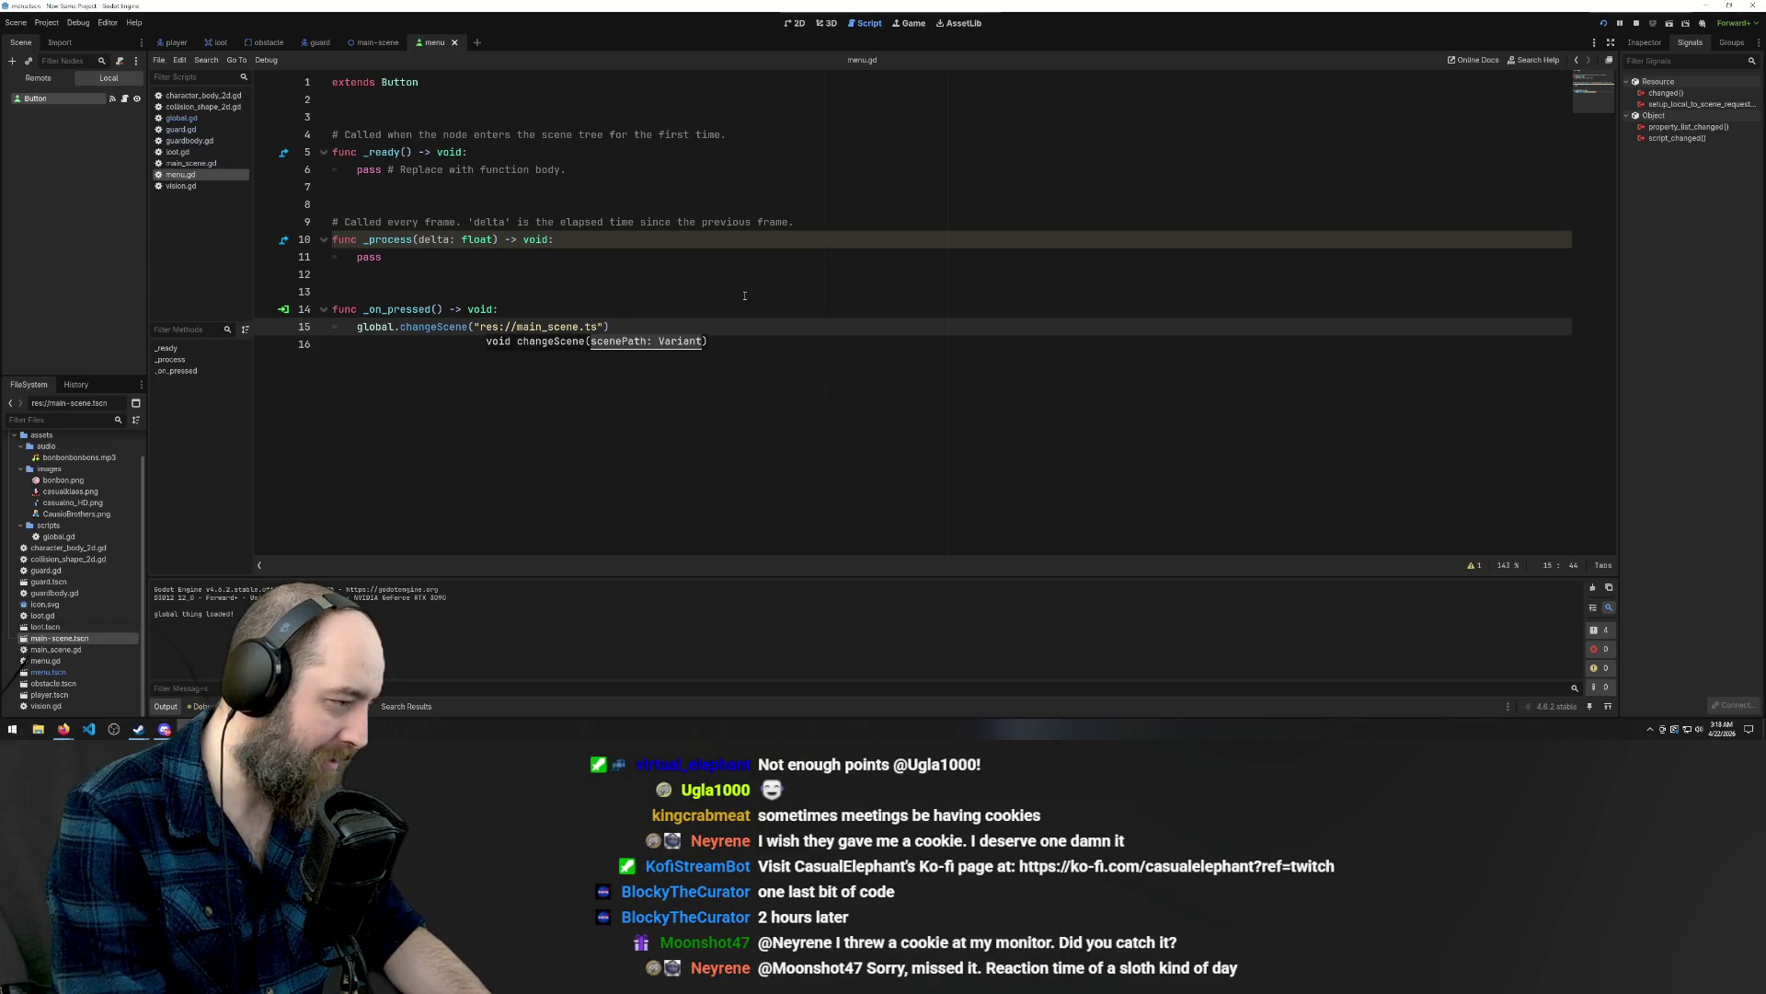
text(cn)
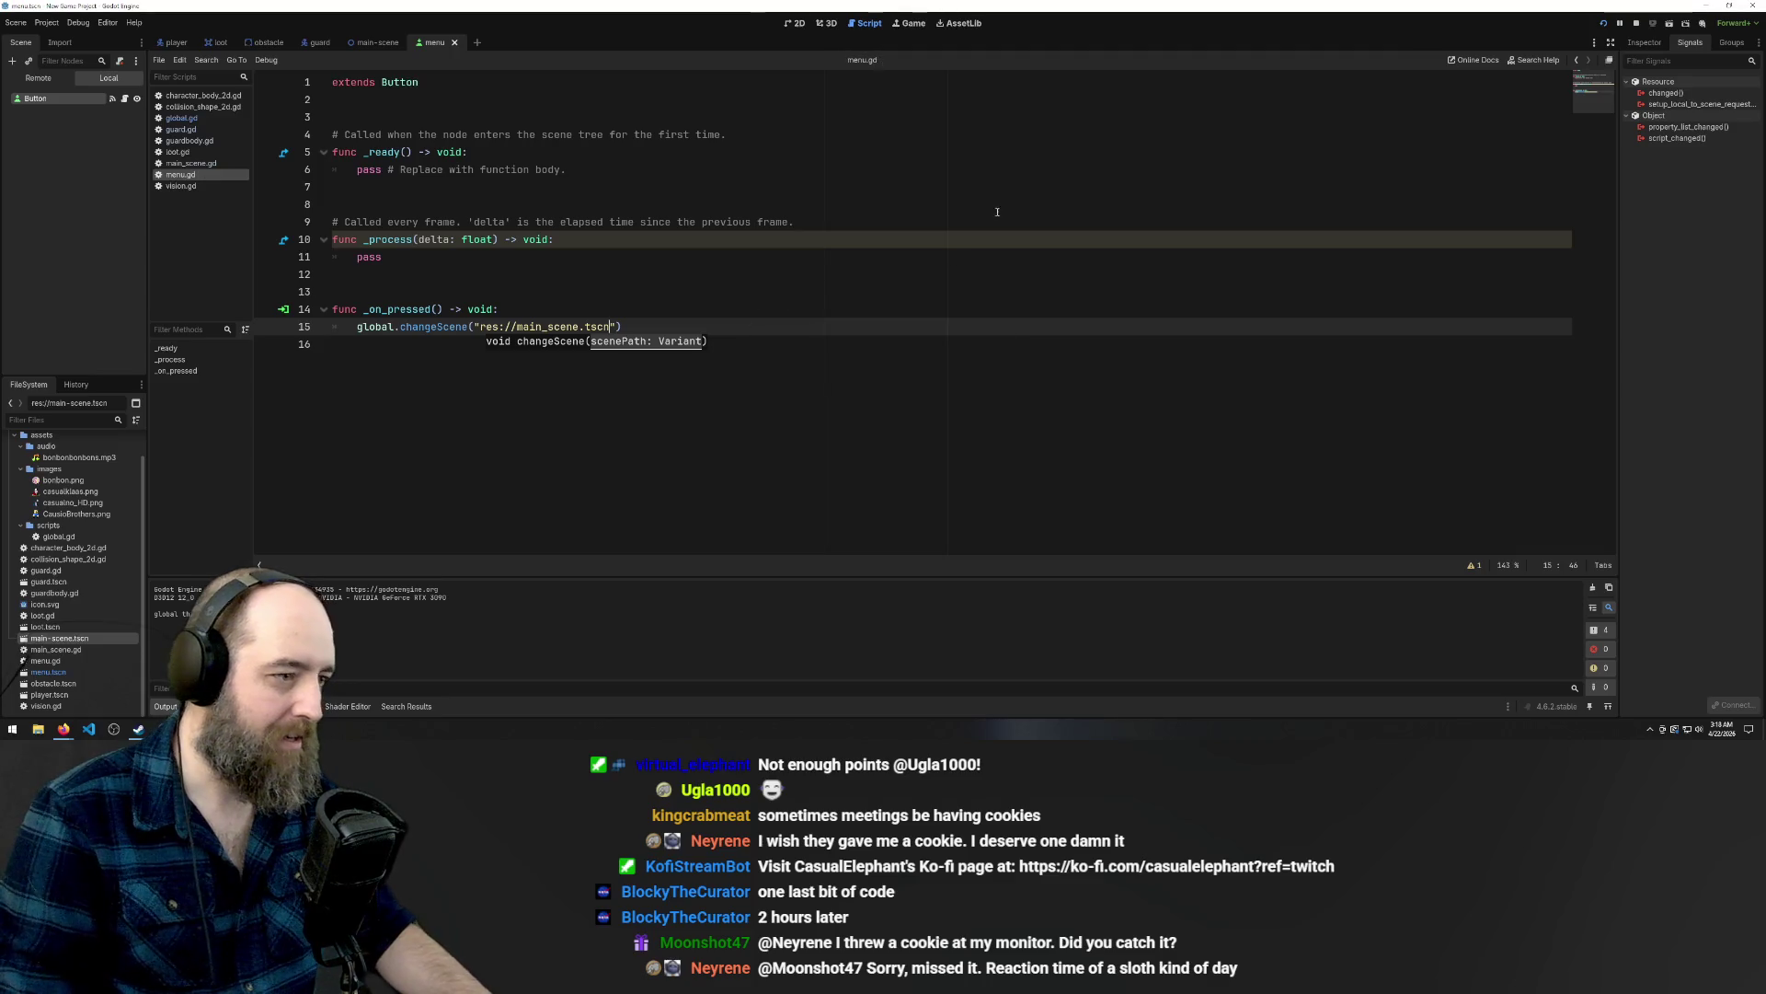
click(931, 262)
key(F5)
click(880, 380)
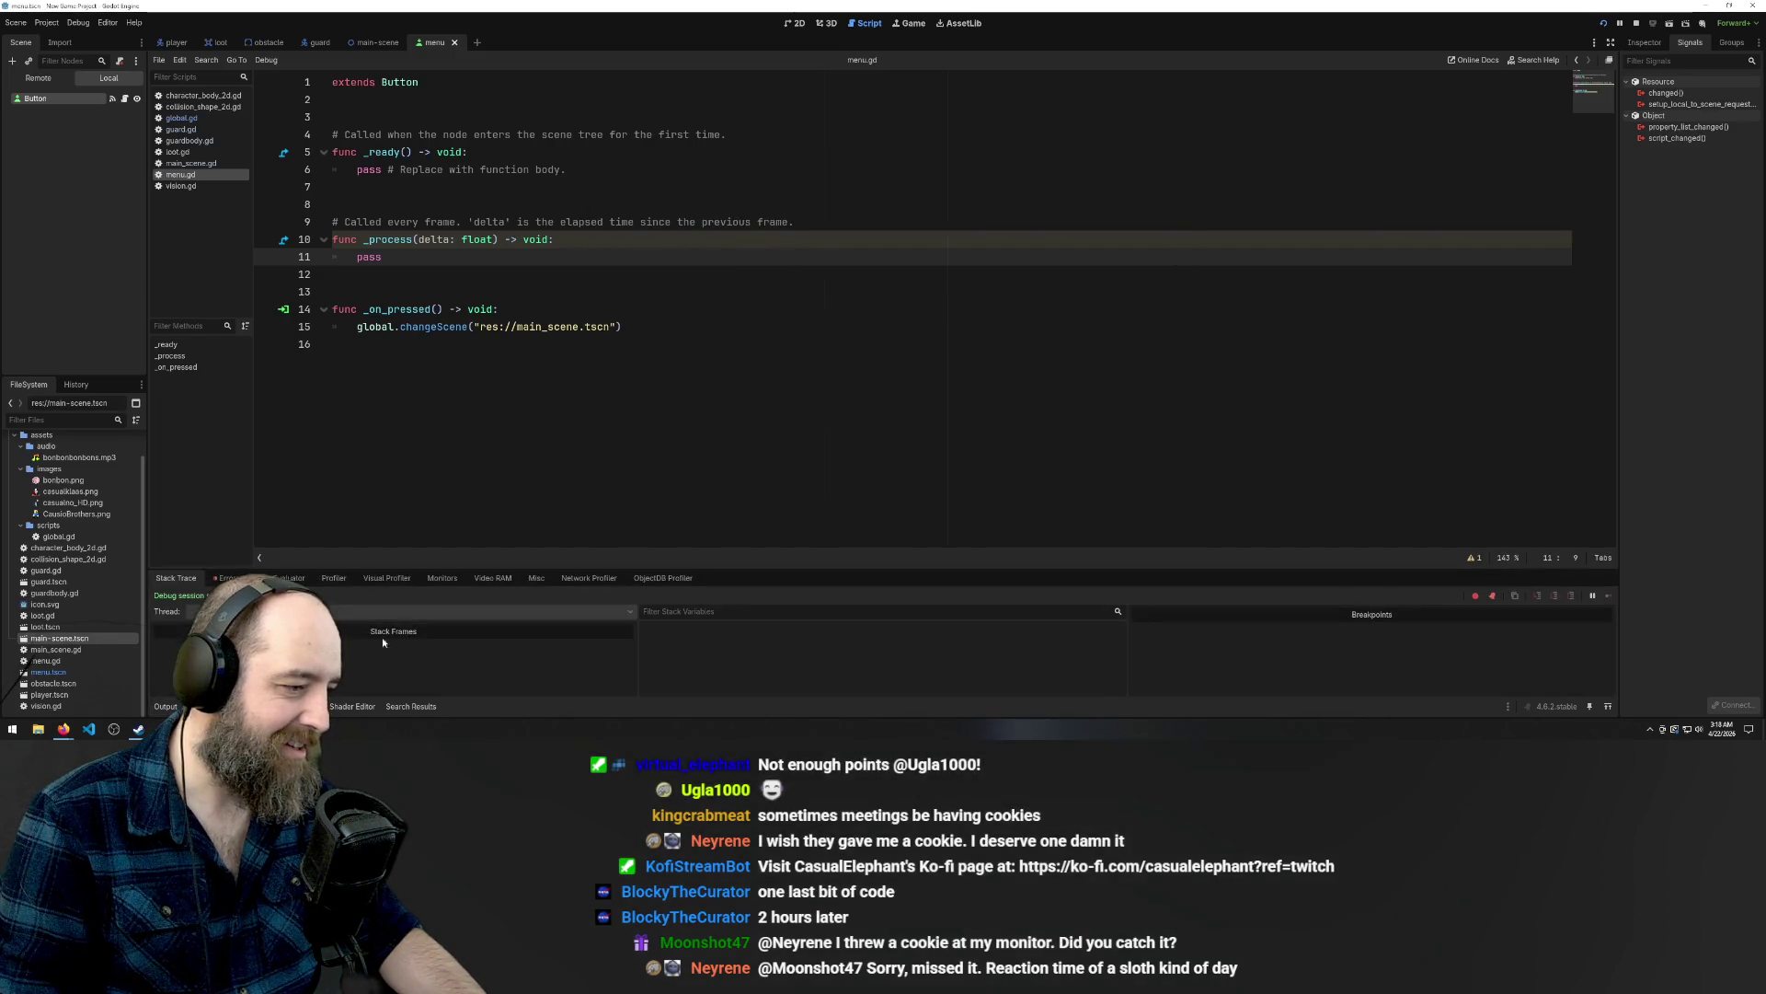
click(227, 578)
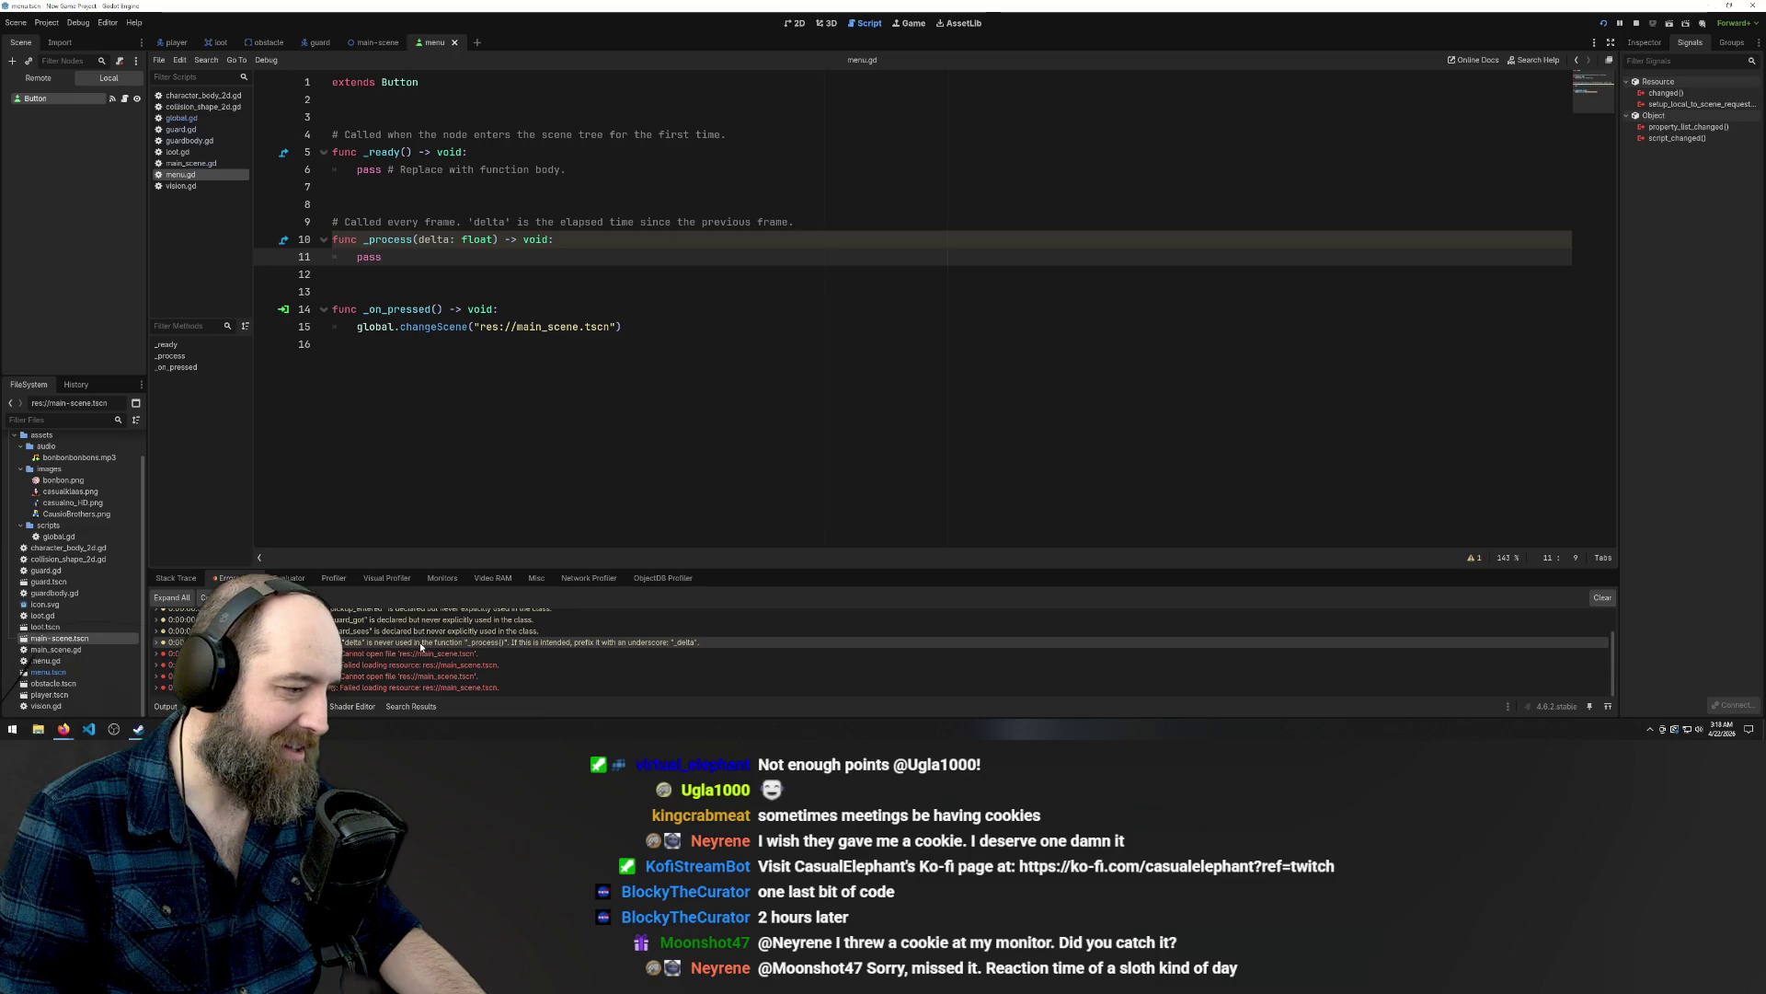
Rename main_scene to main-scene in the path and test START again.
click(701, 367)
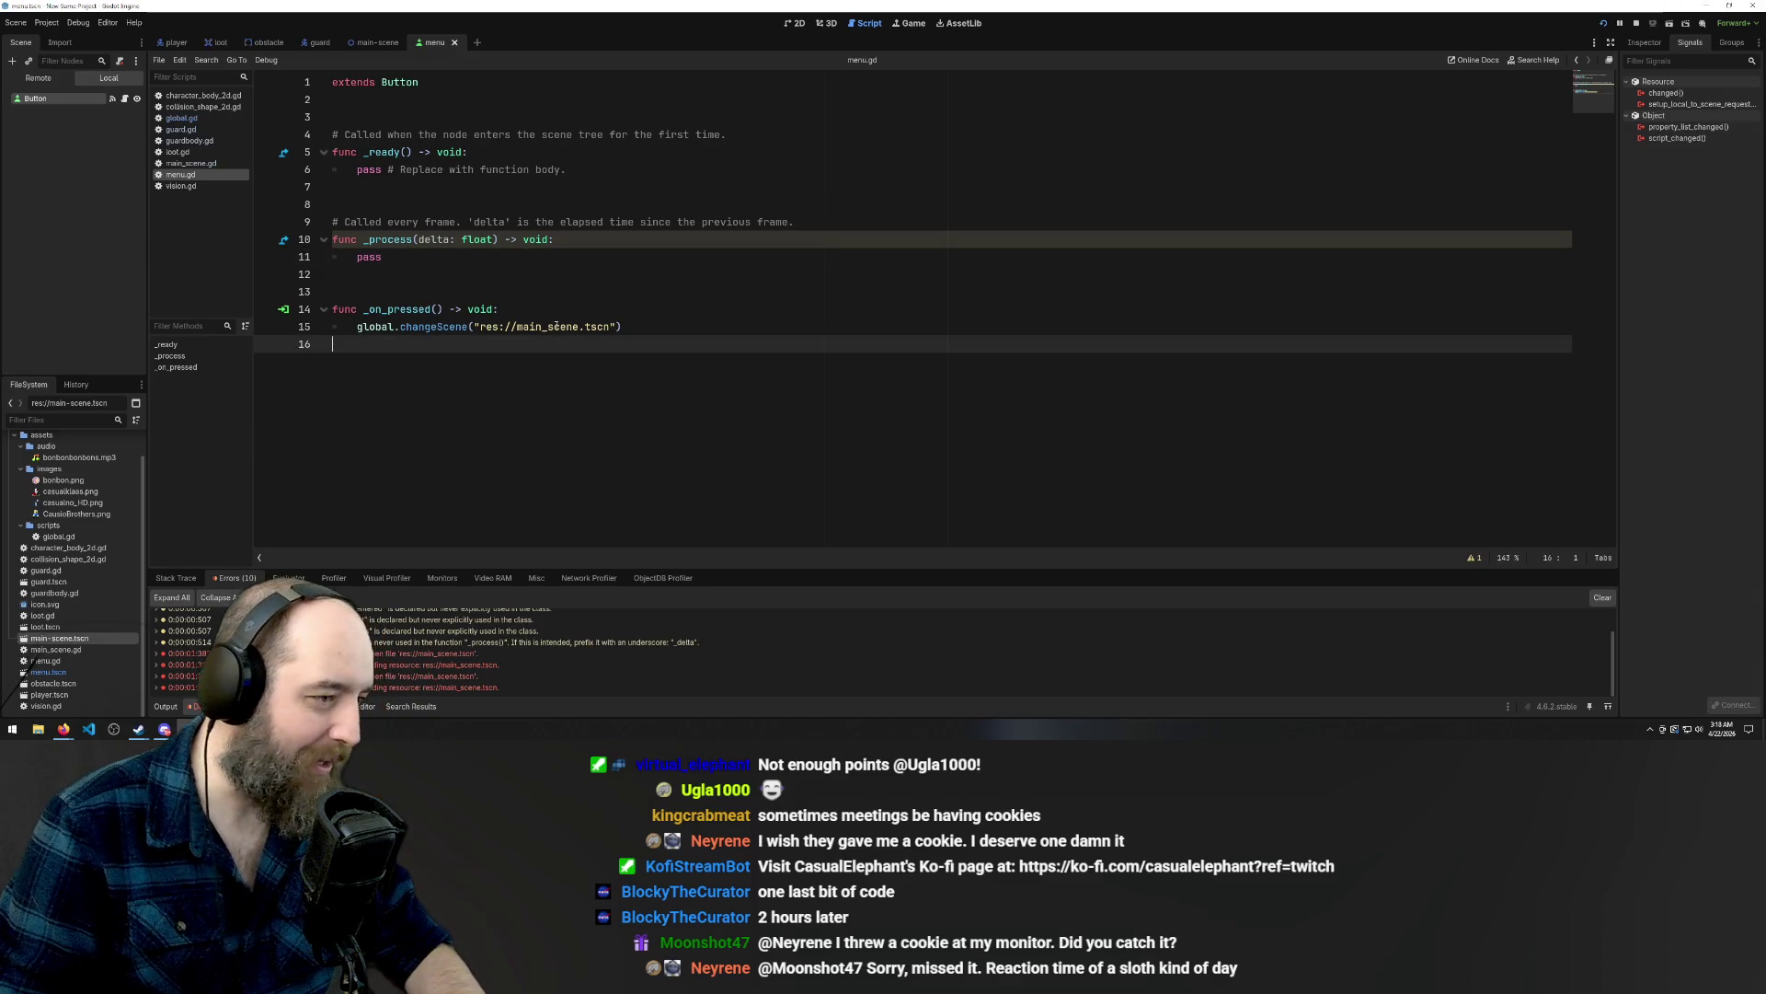
click(549, 326)
key(BackSpace)
text(-)
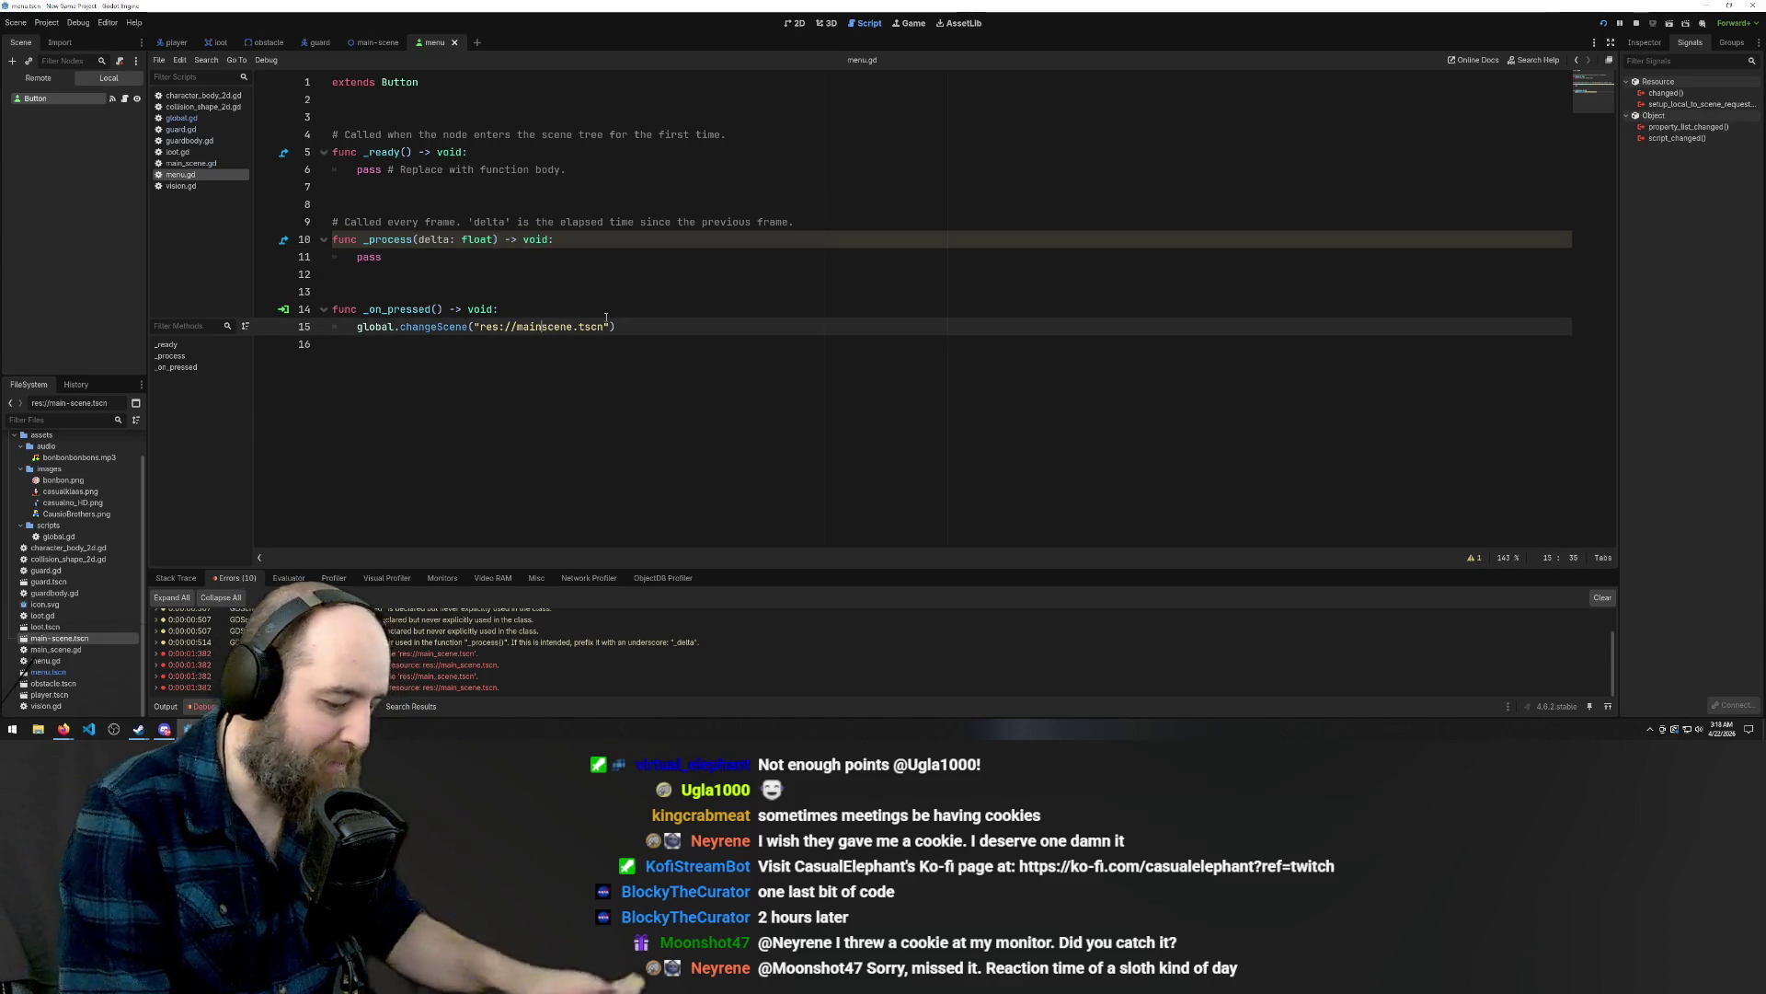
click(834, 405)
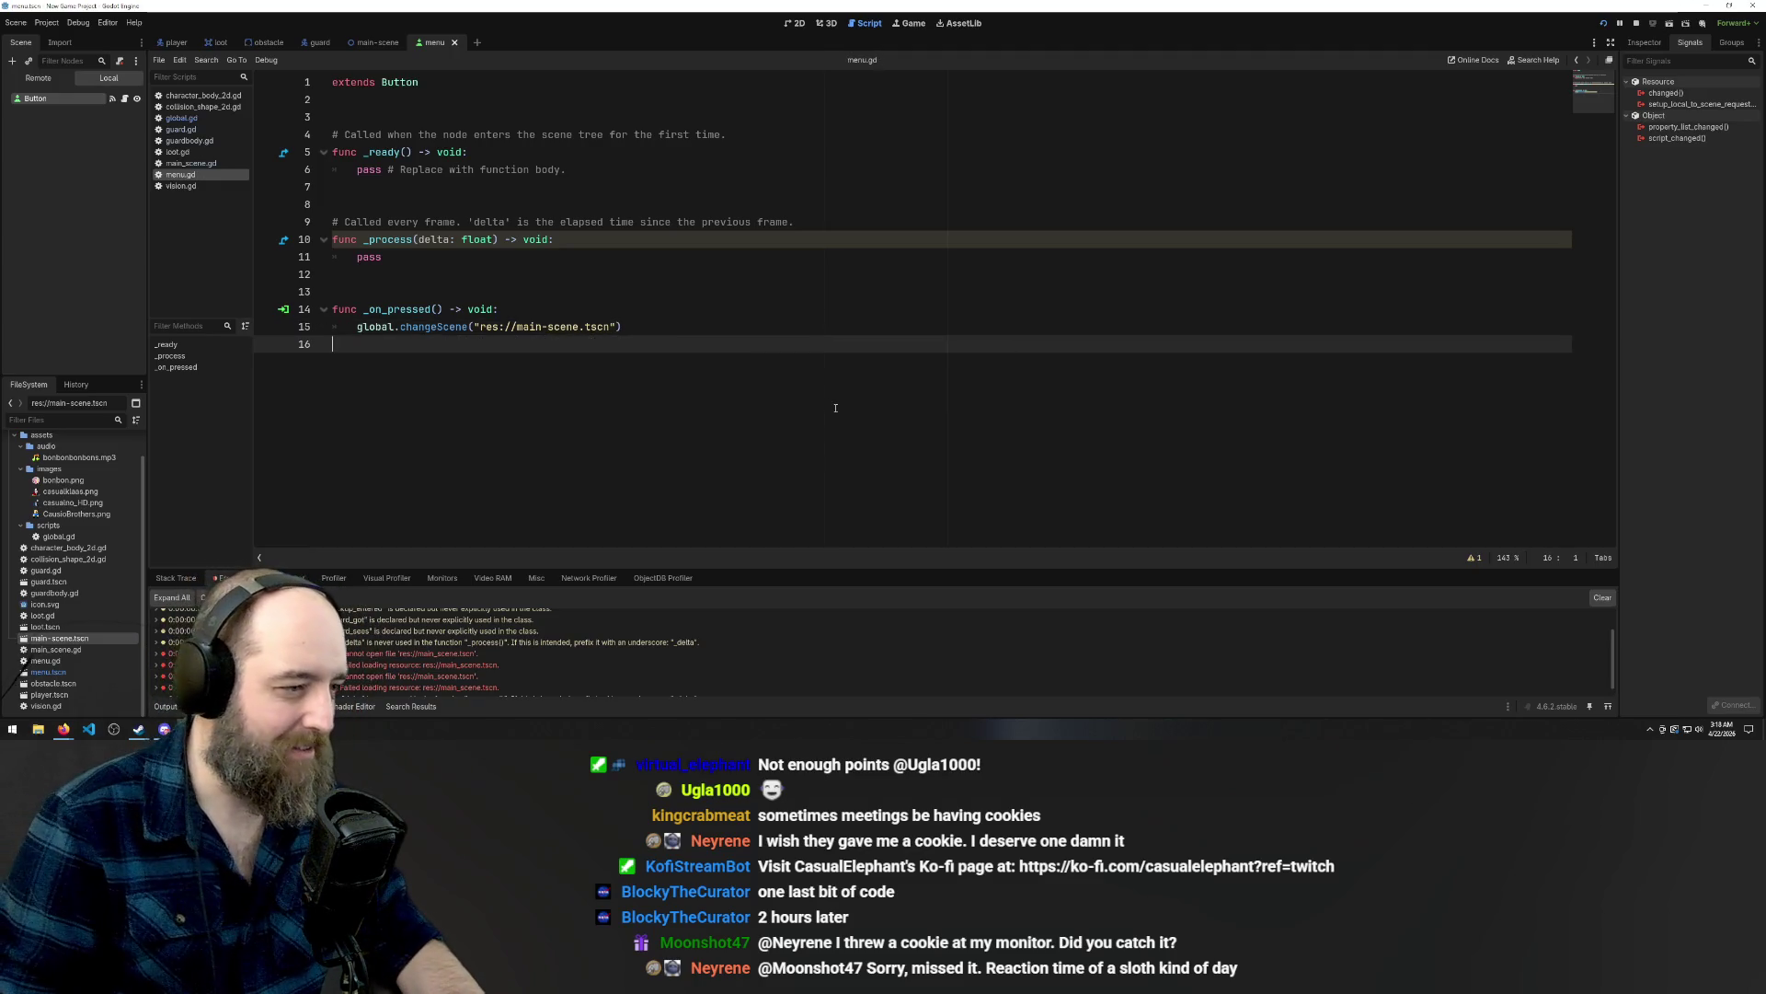
key(F5)
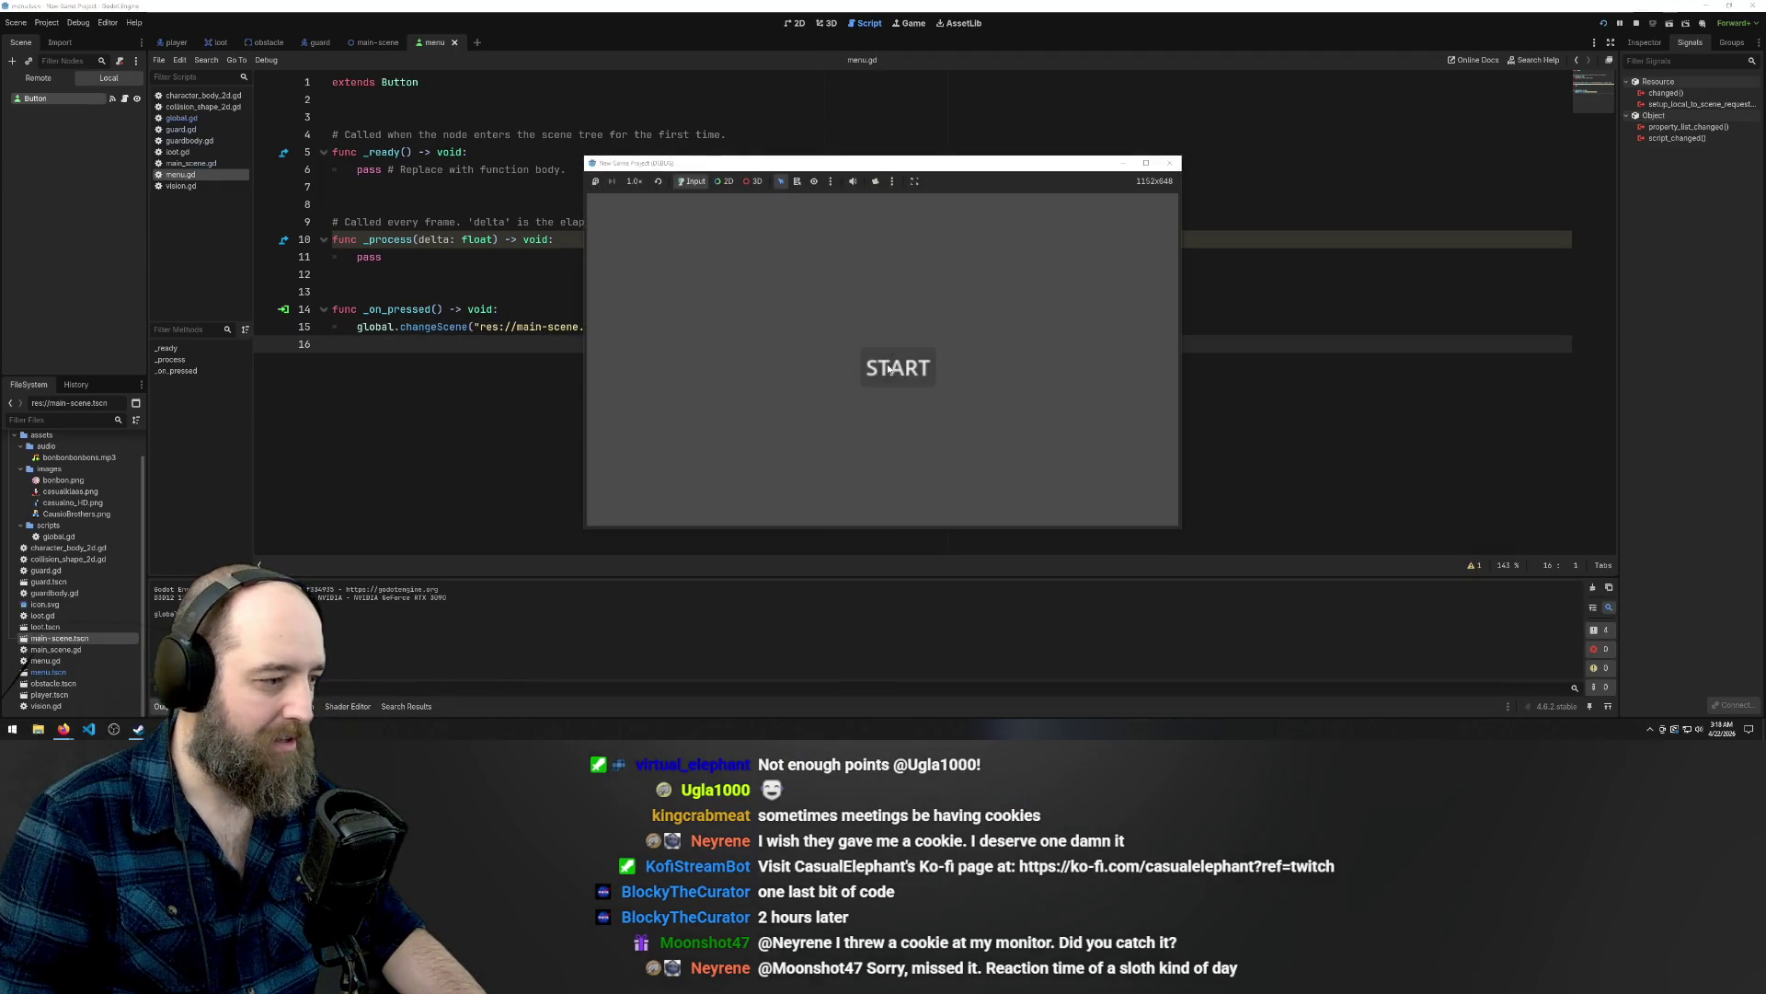
click(888, 364)
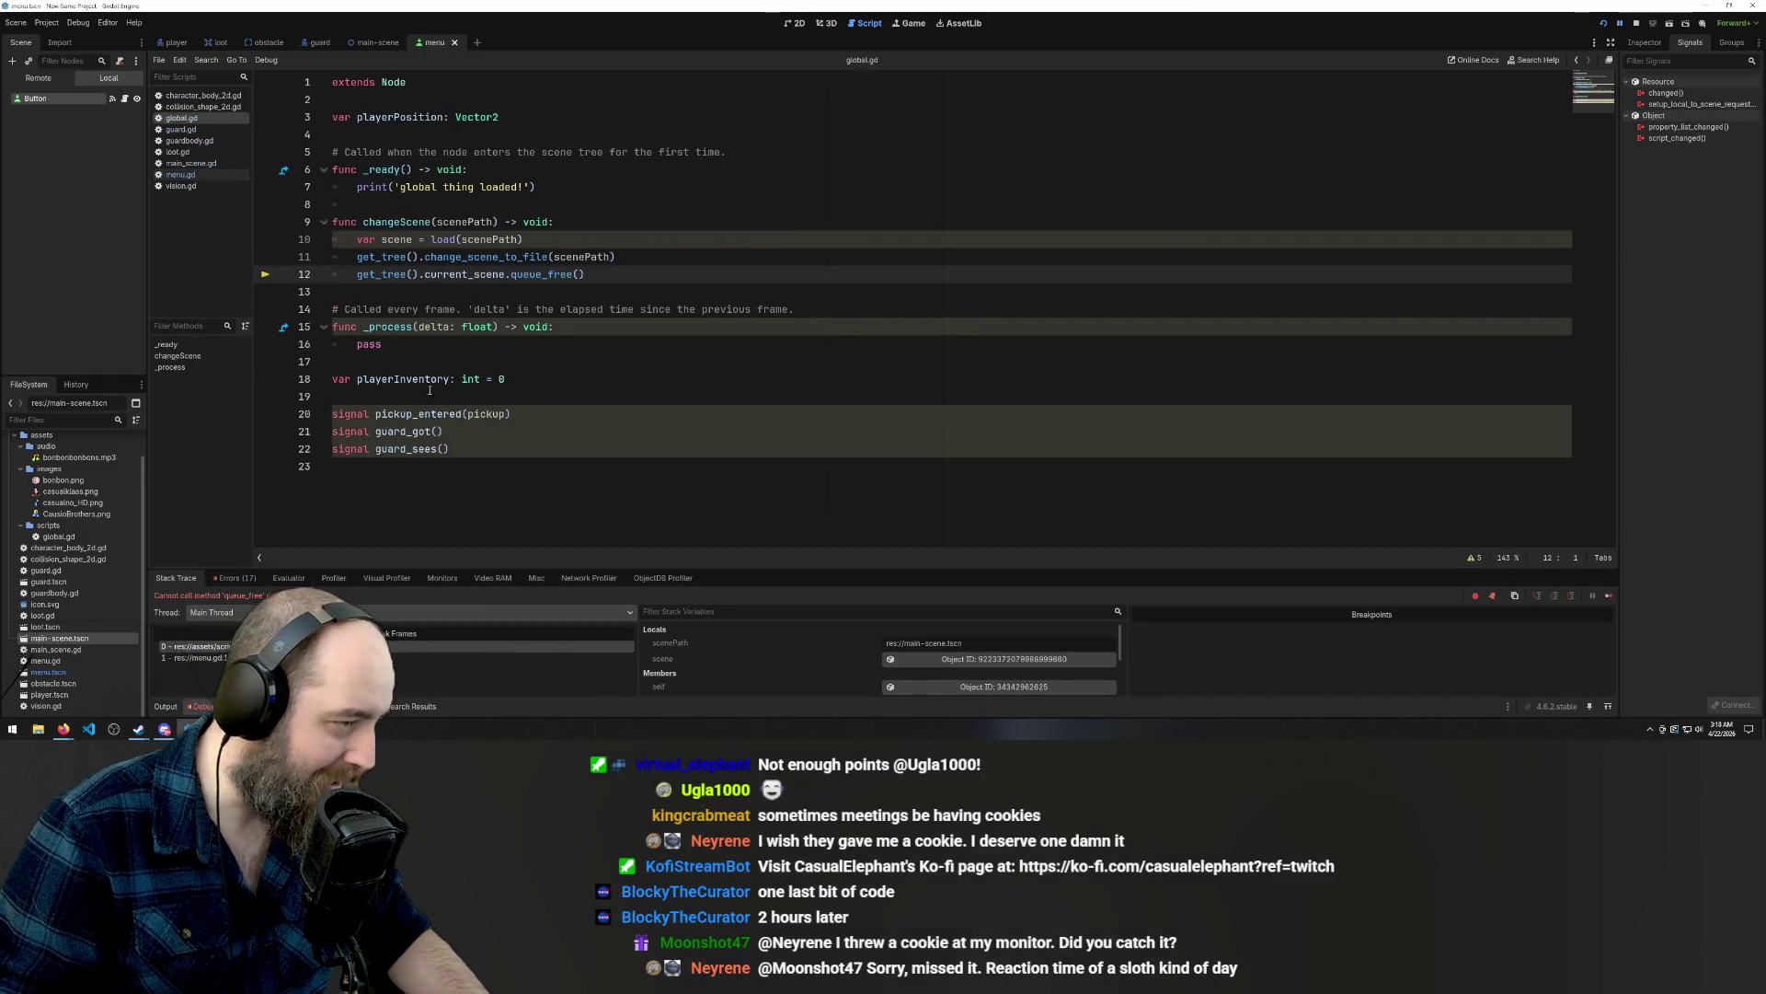
click(377, 44)
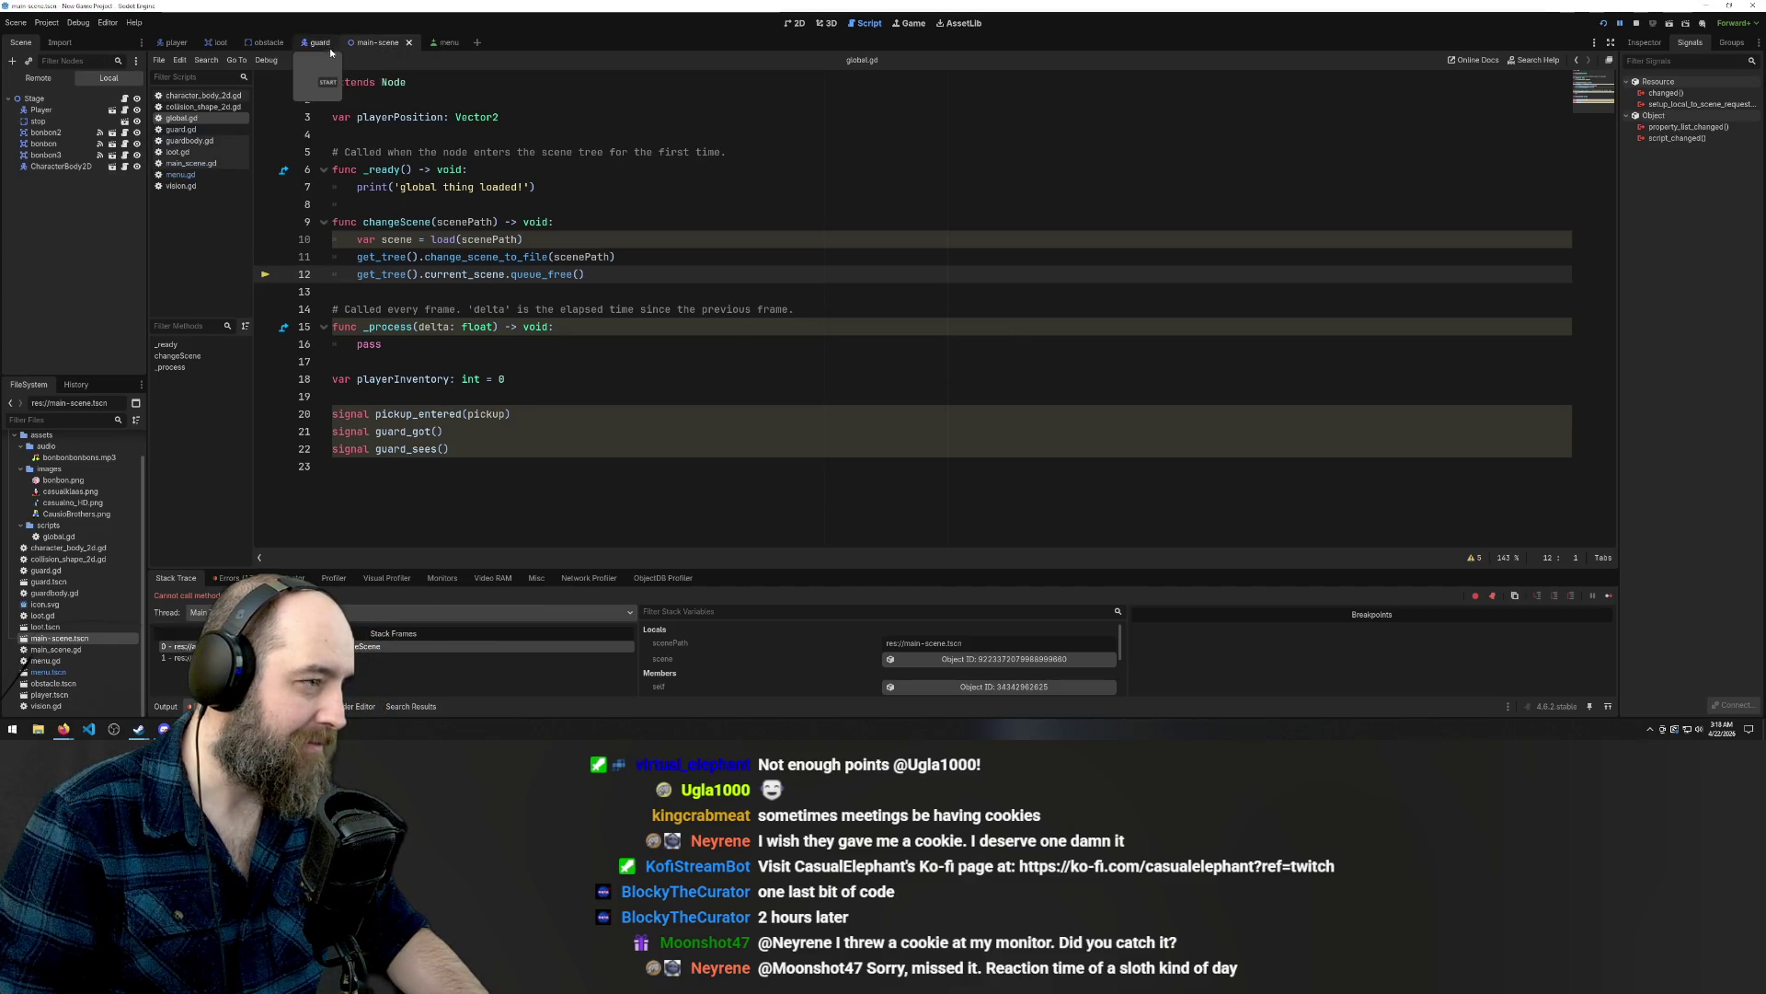
click(269, 43)
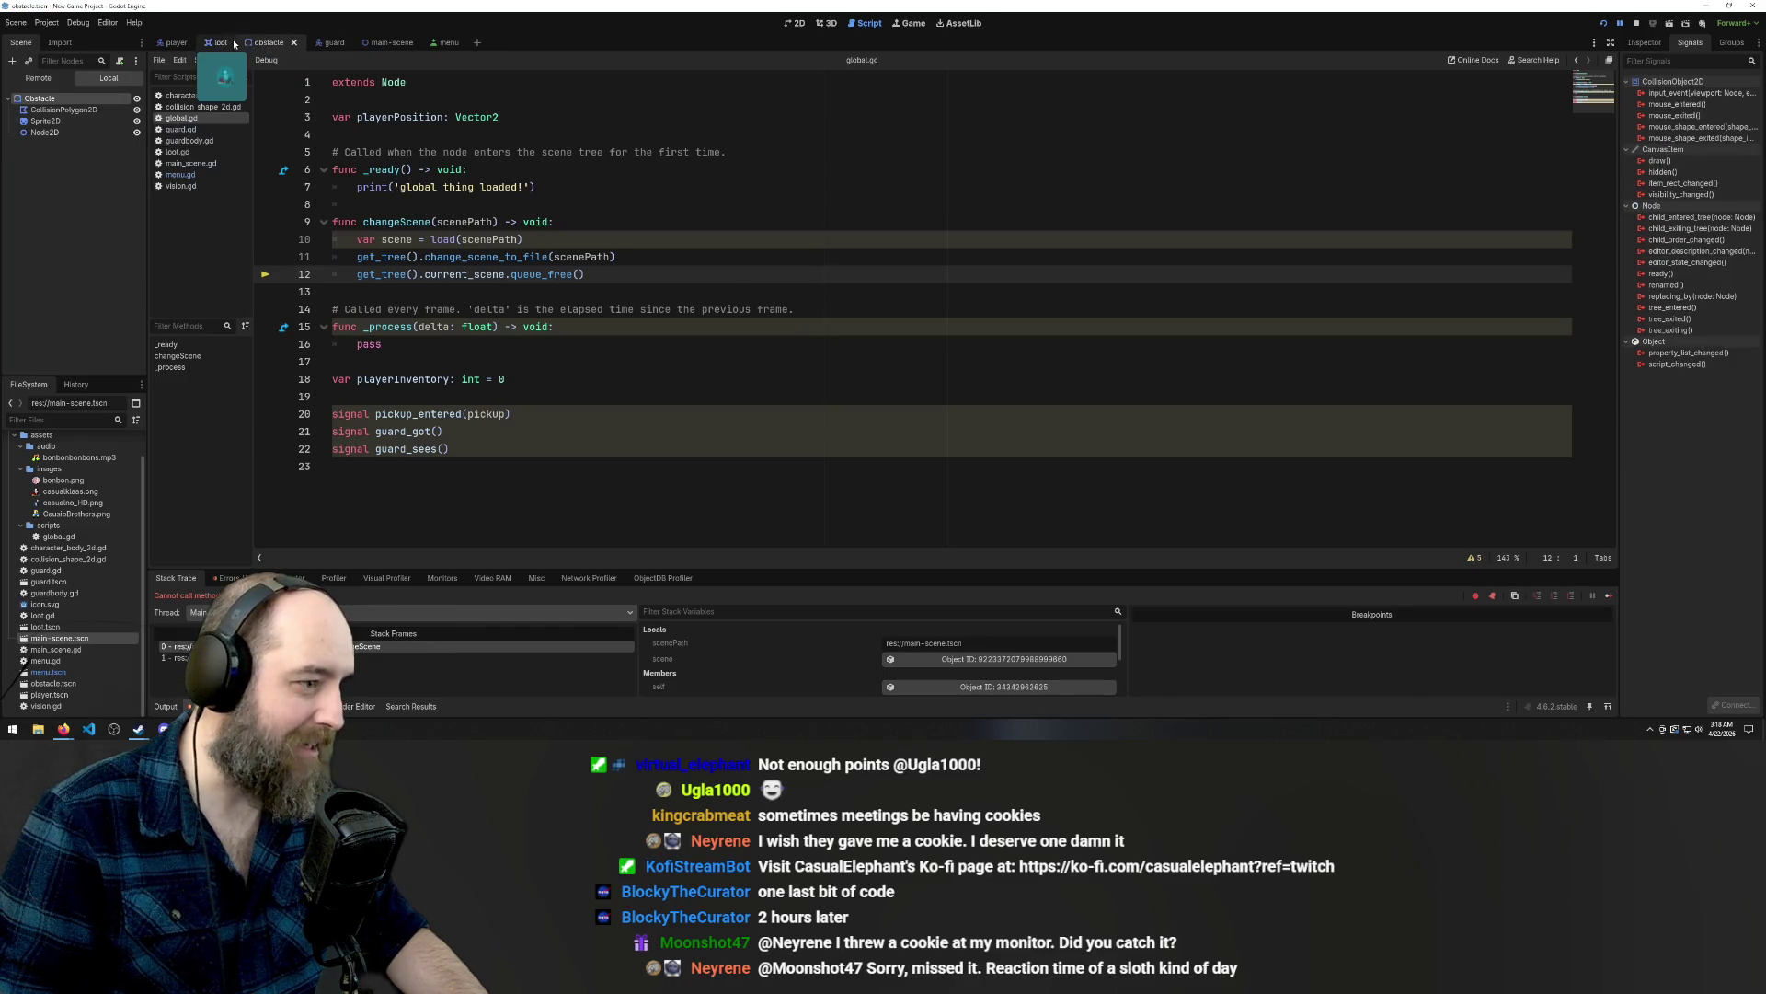
click(235, 44)
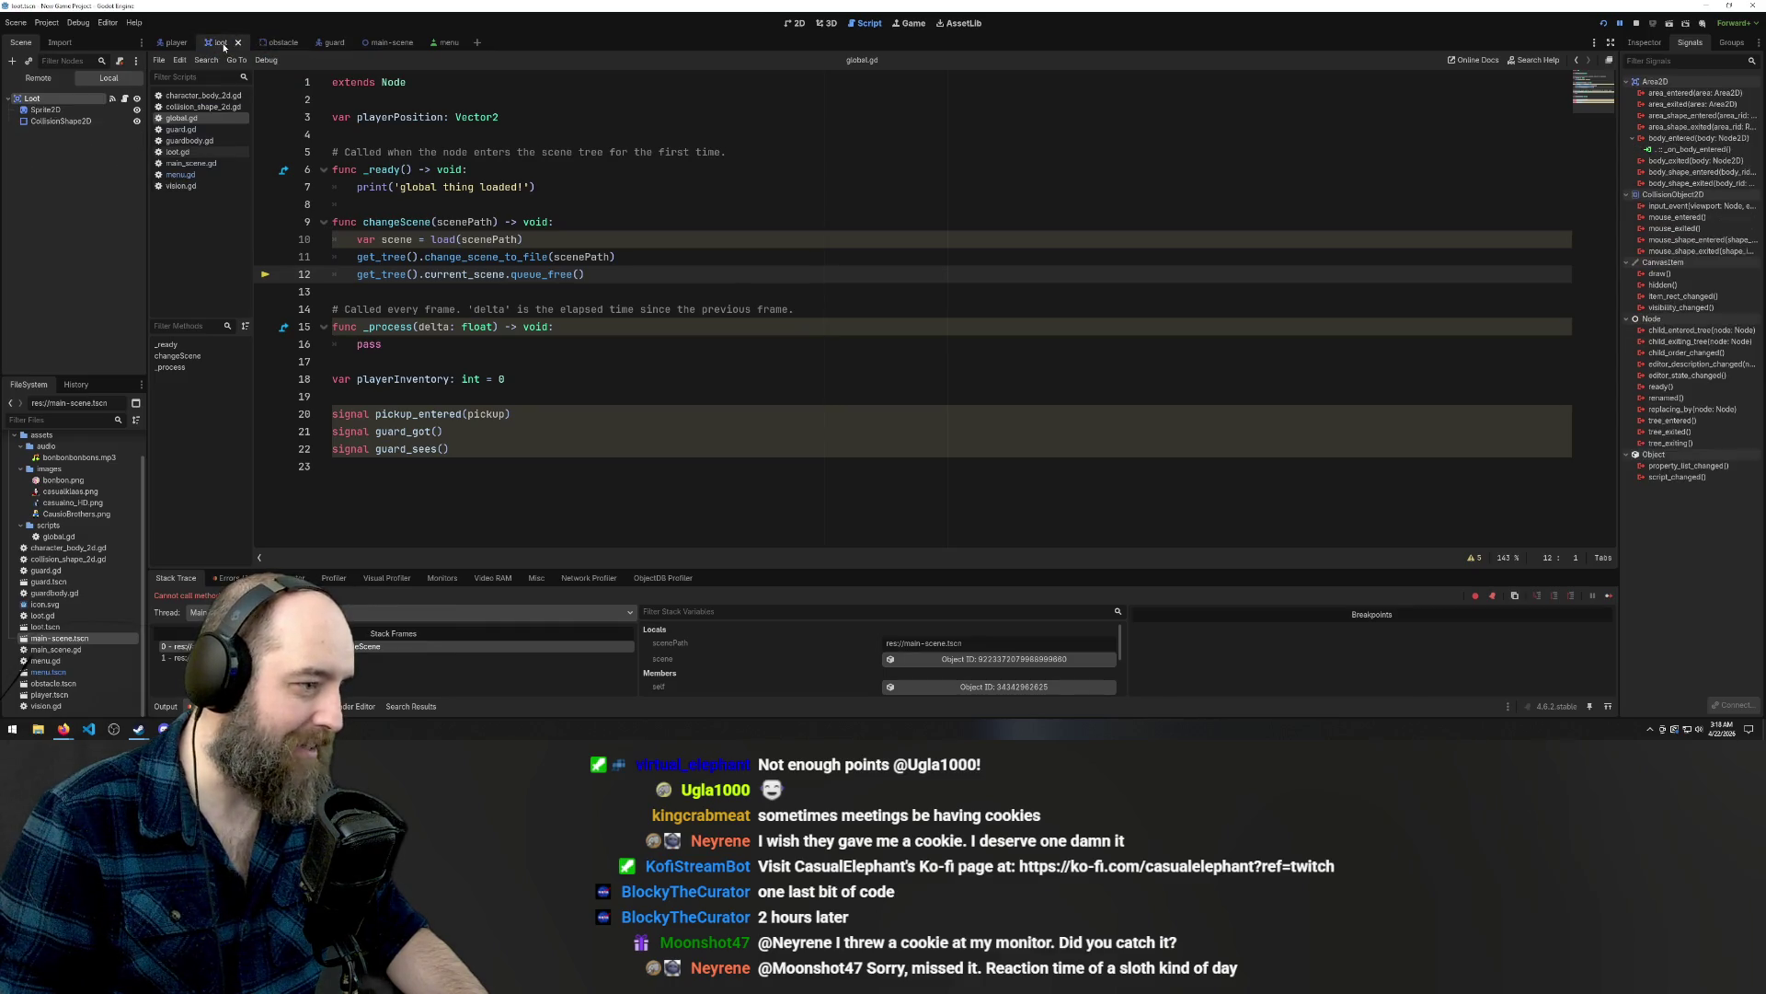
click(188, 175)
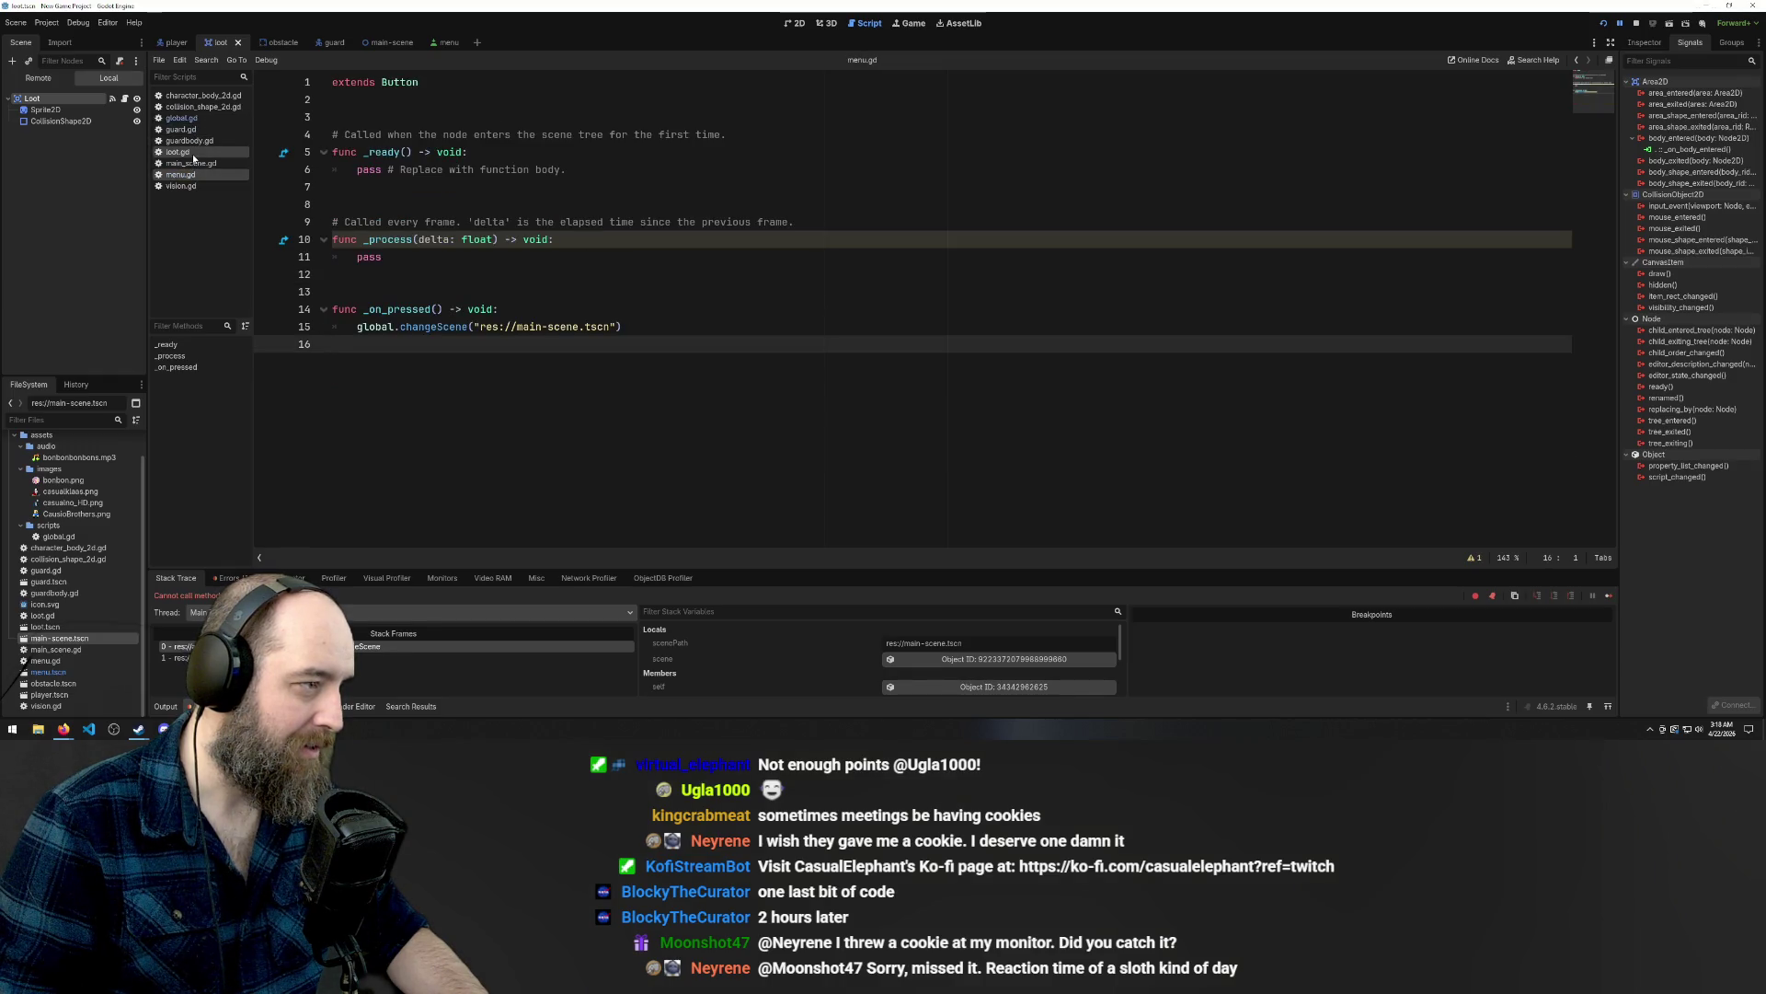
click(181, 118)
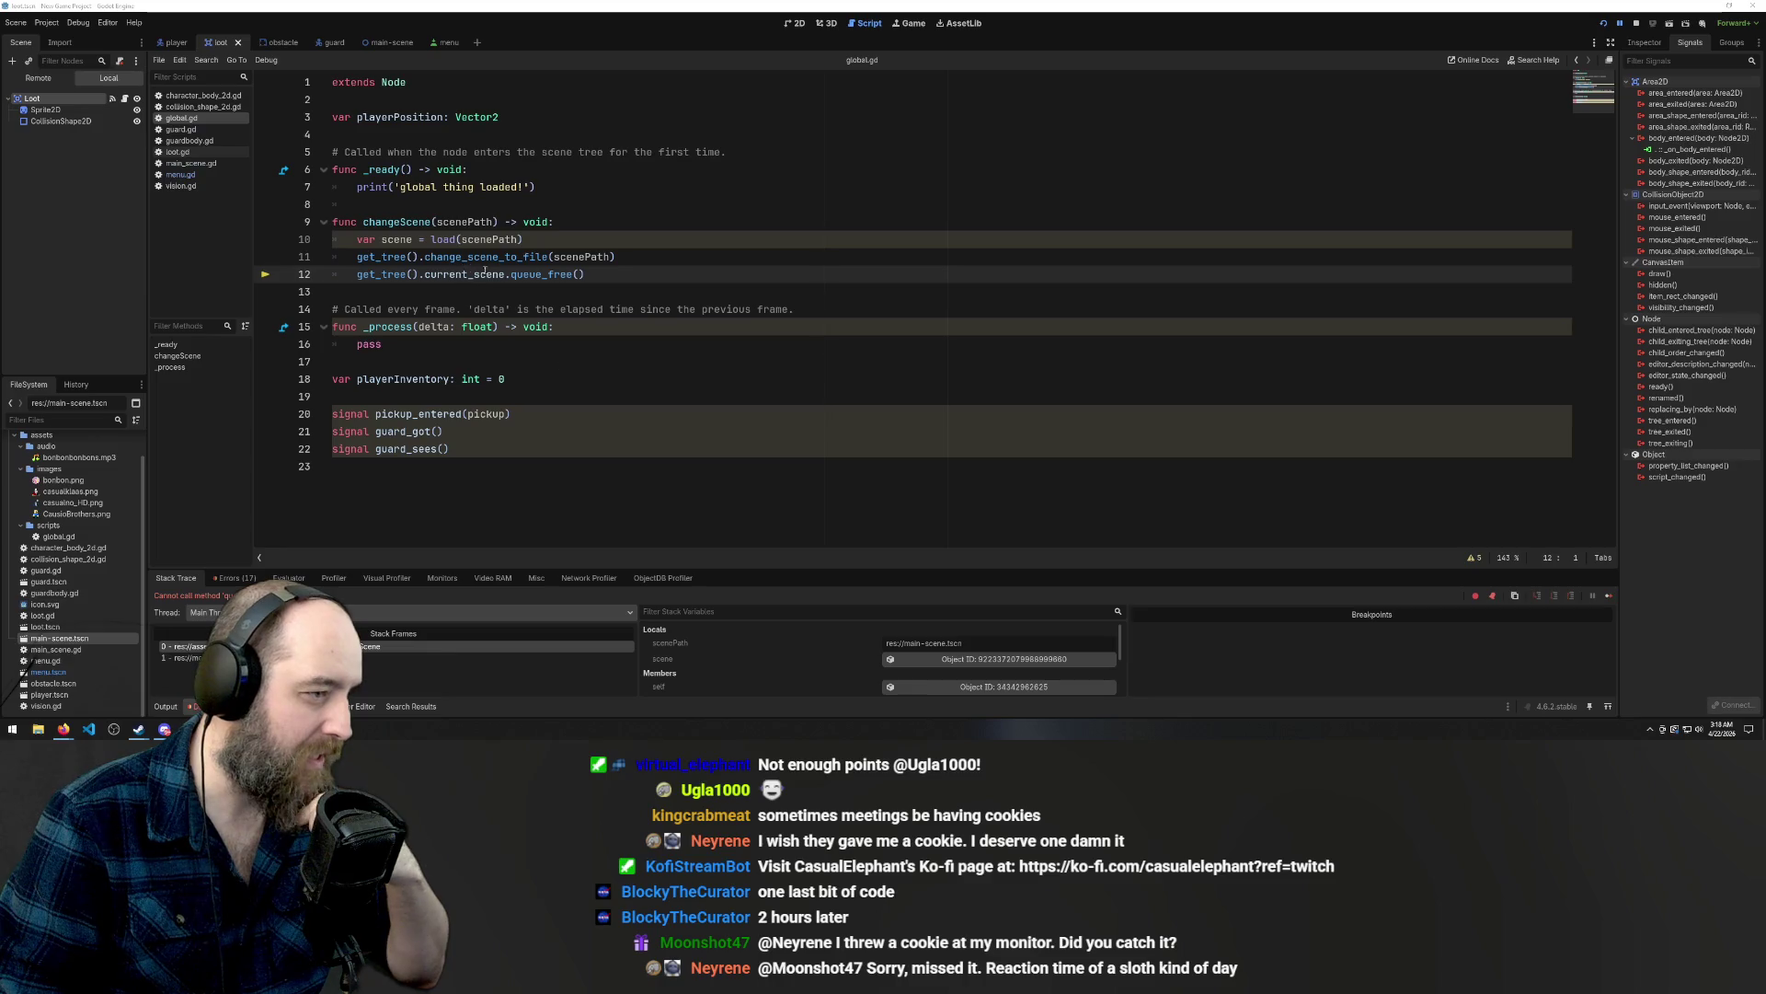
drag(505, 276, 352, 275)
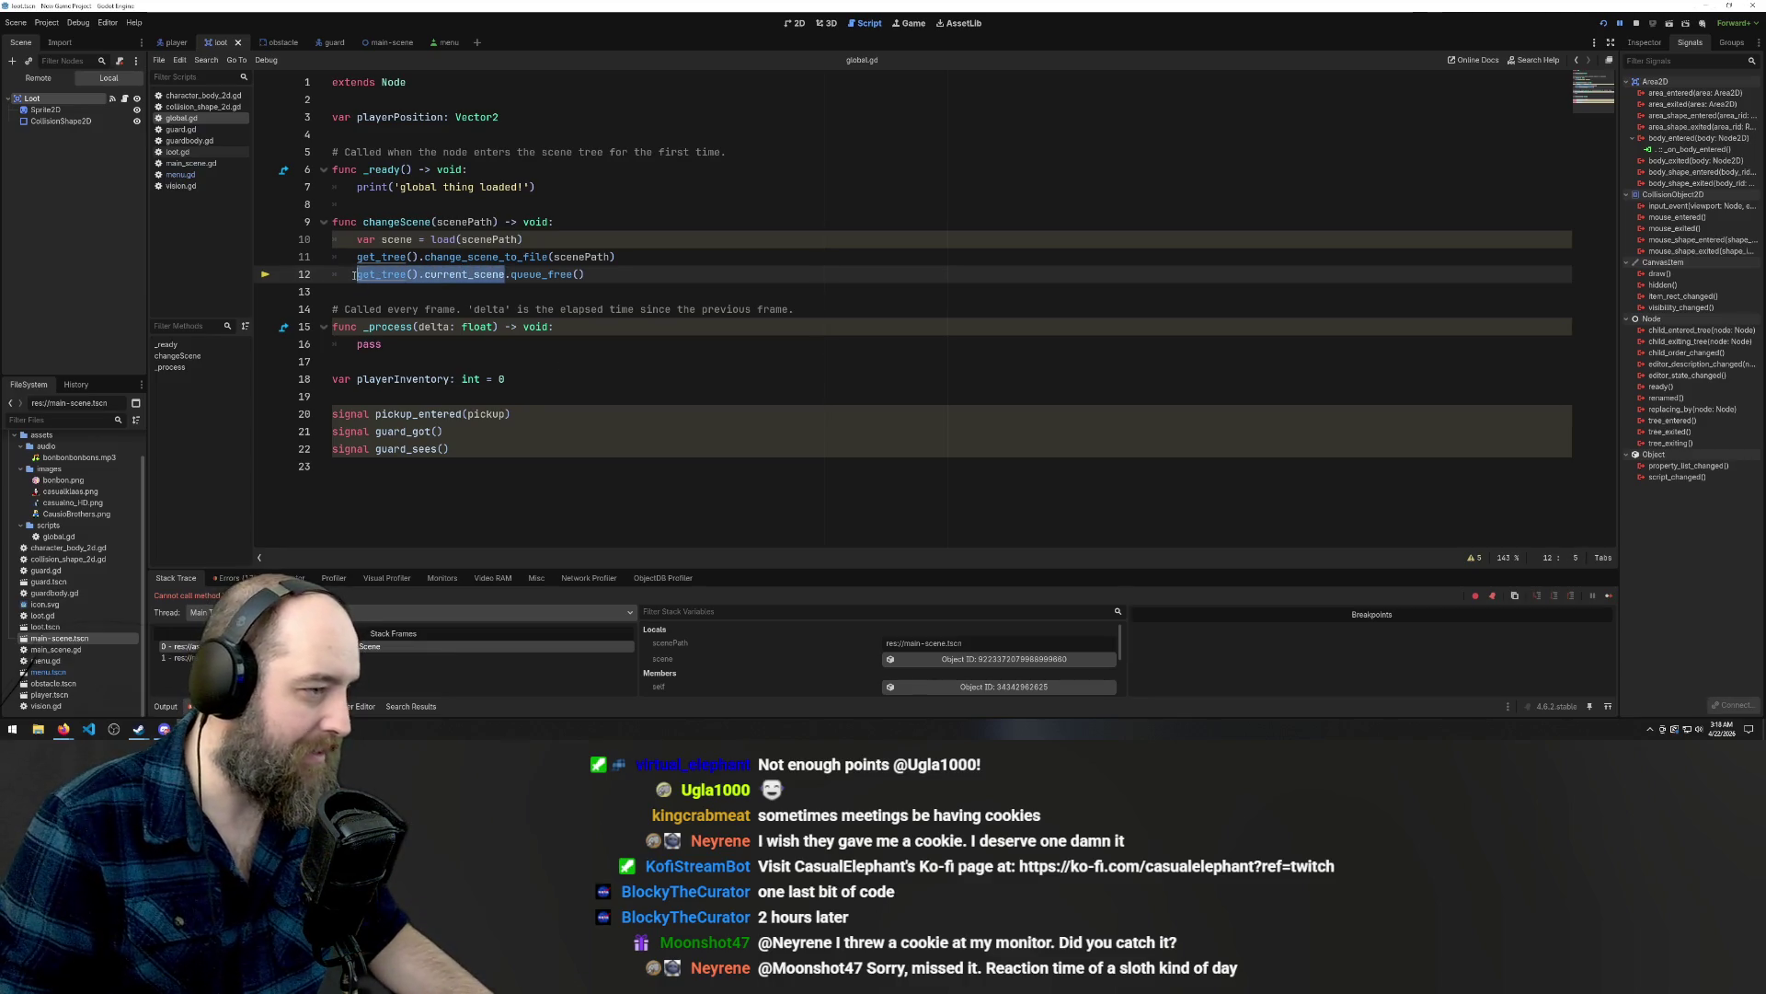
Add a line storing get_tree().current_scene in currentScene after the load line.
click(541, 241)
key(Return)
text(var c)
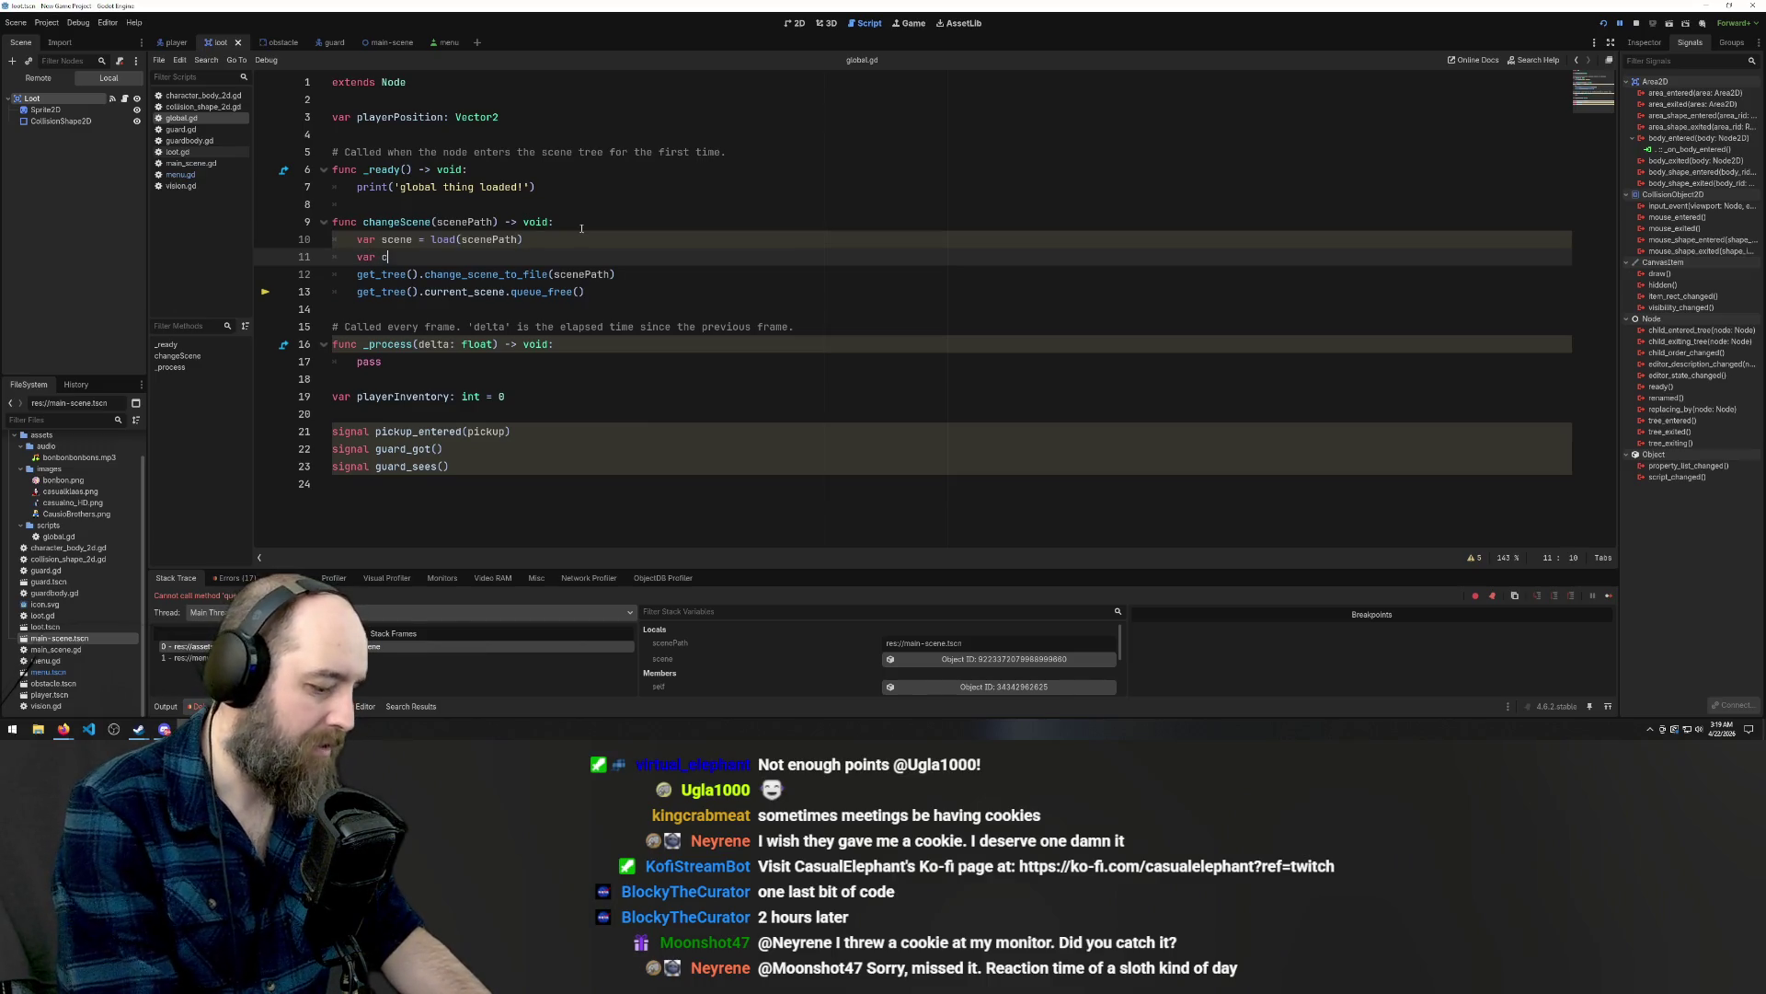
text( = )
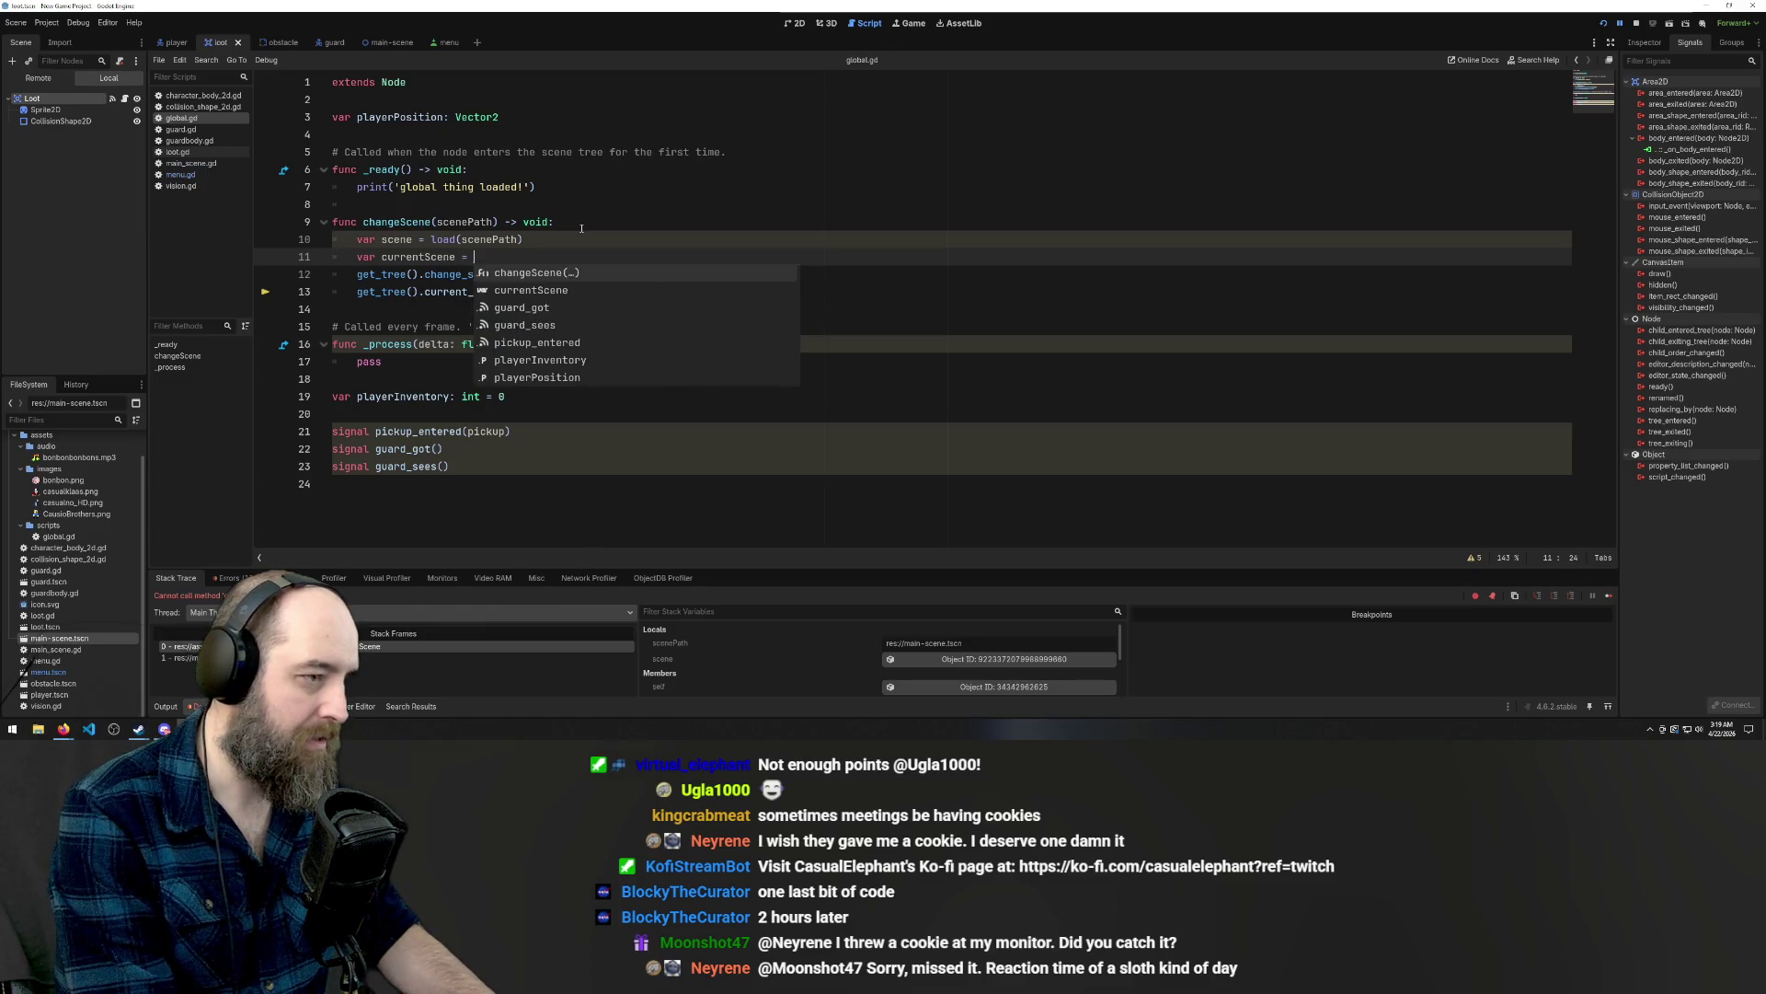
text(9)
text(l)
text(()
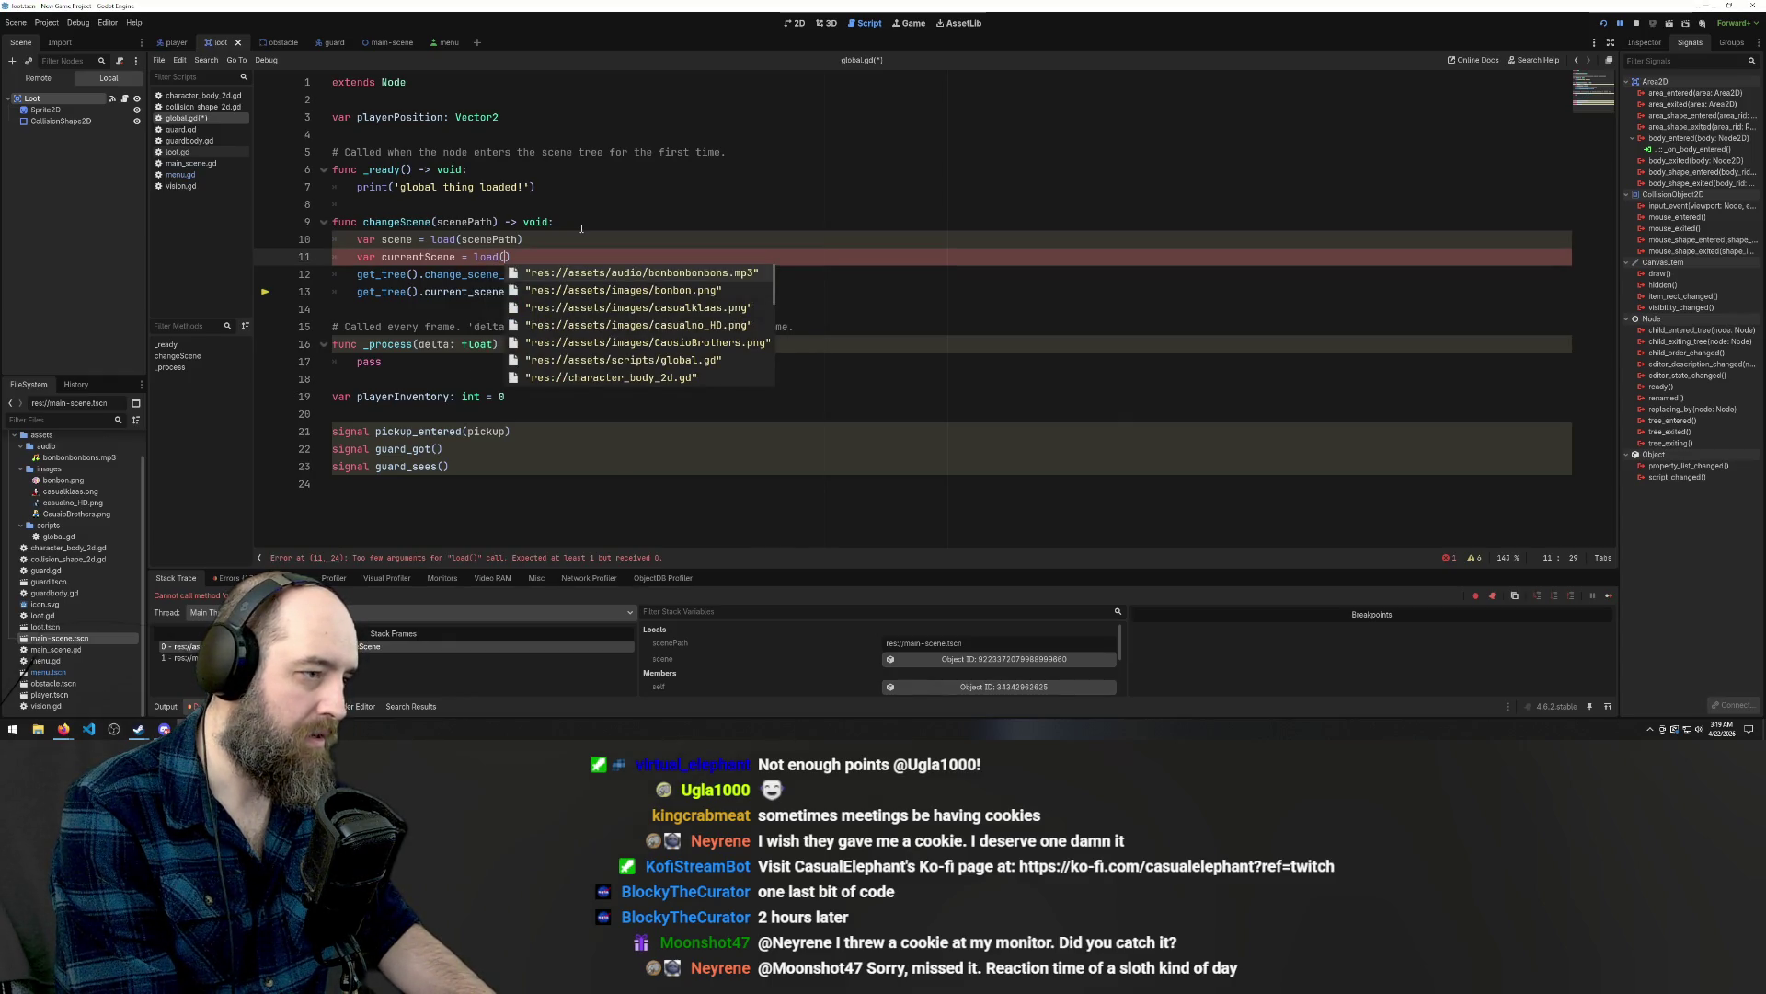
key(BackSpace)
key(BackSpace)
key(BackSpace)
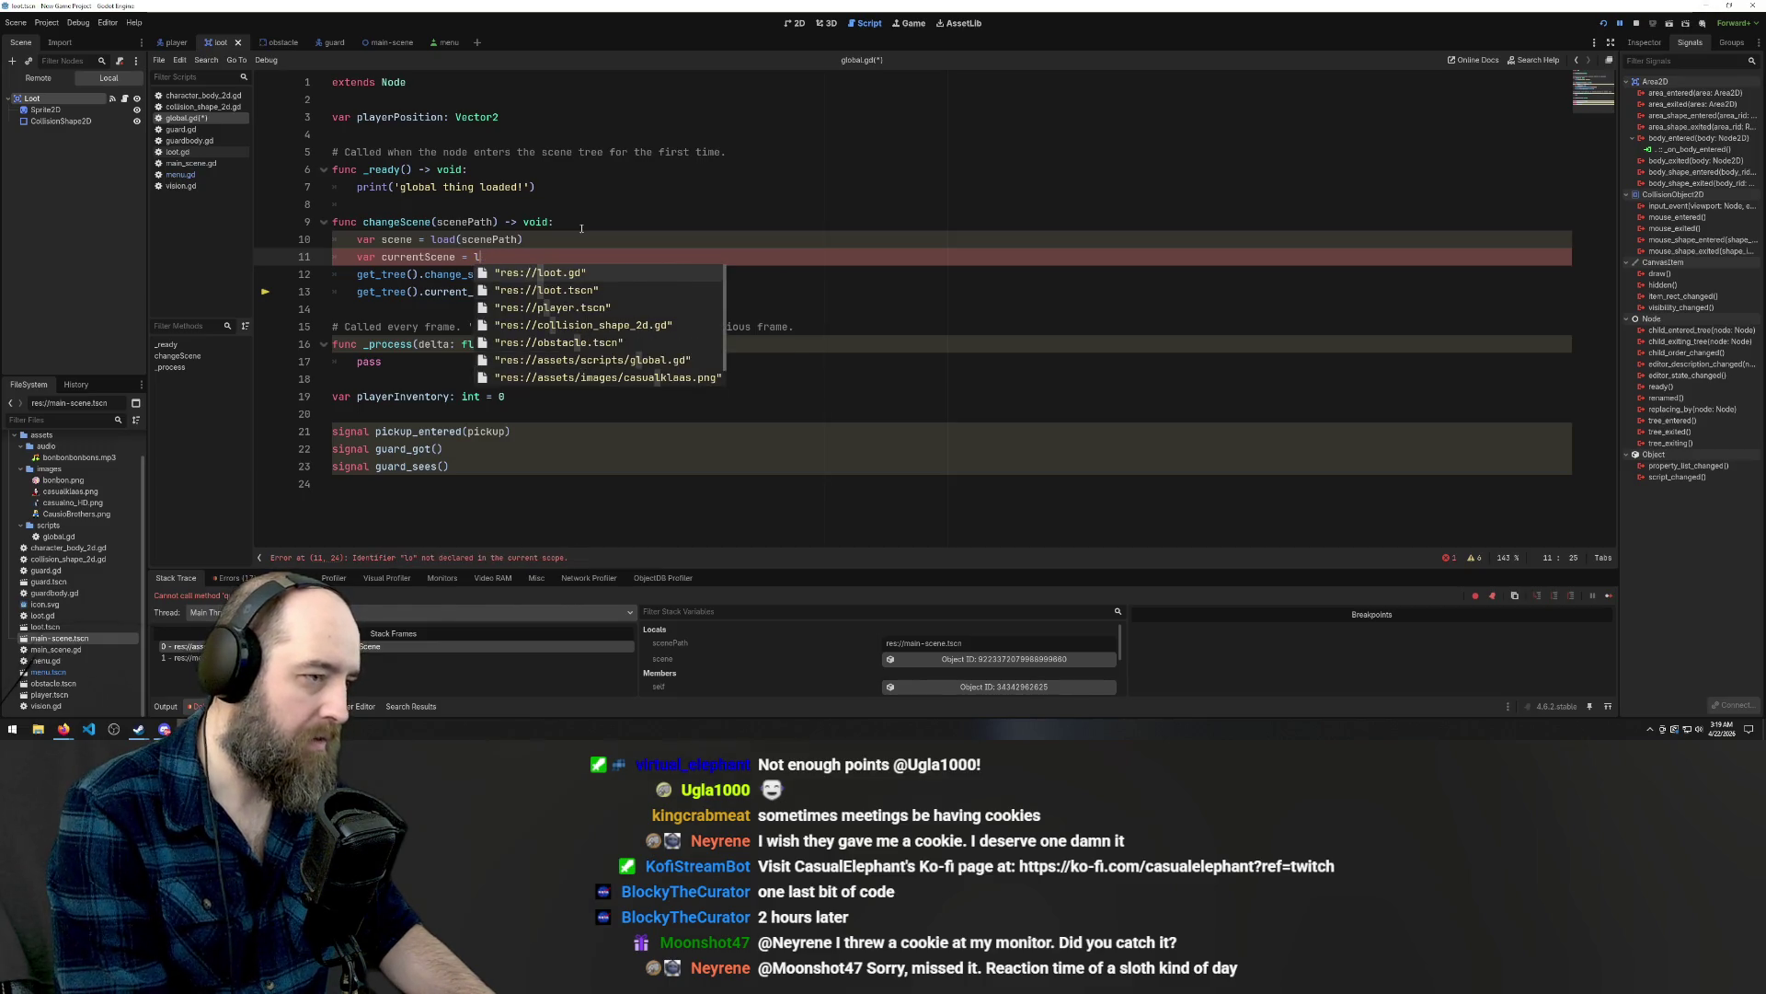
click(616, 187)
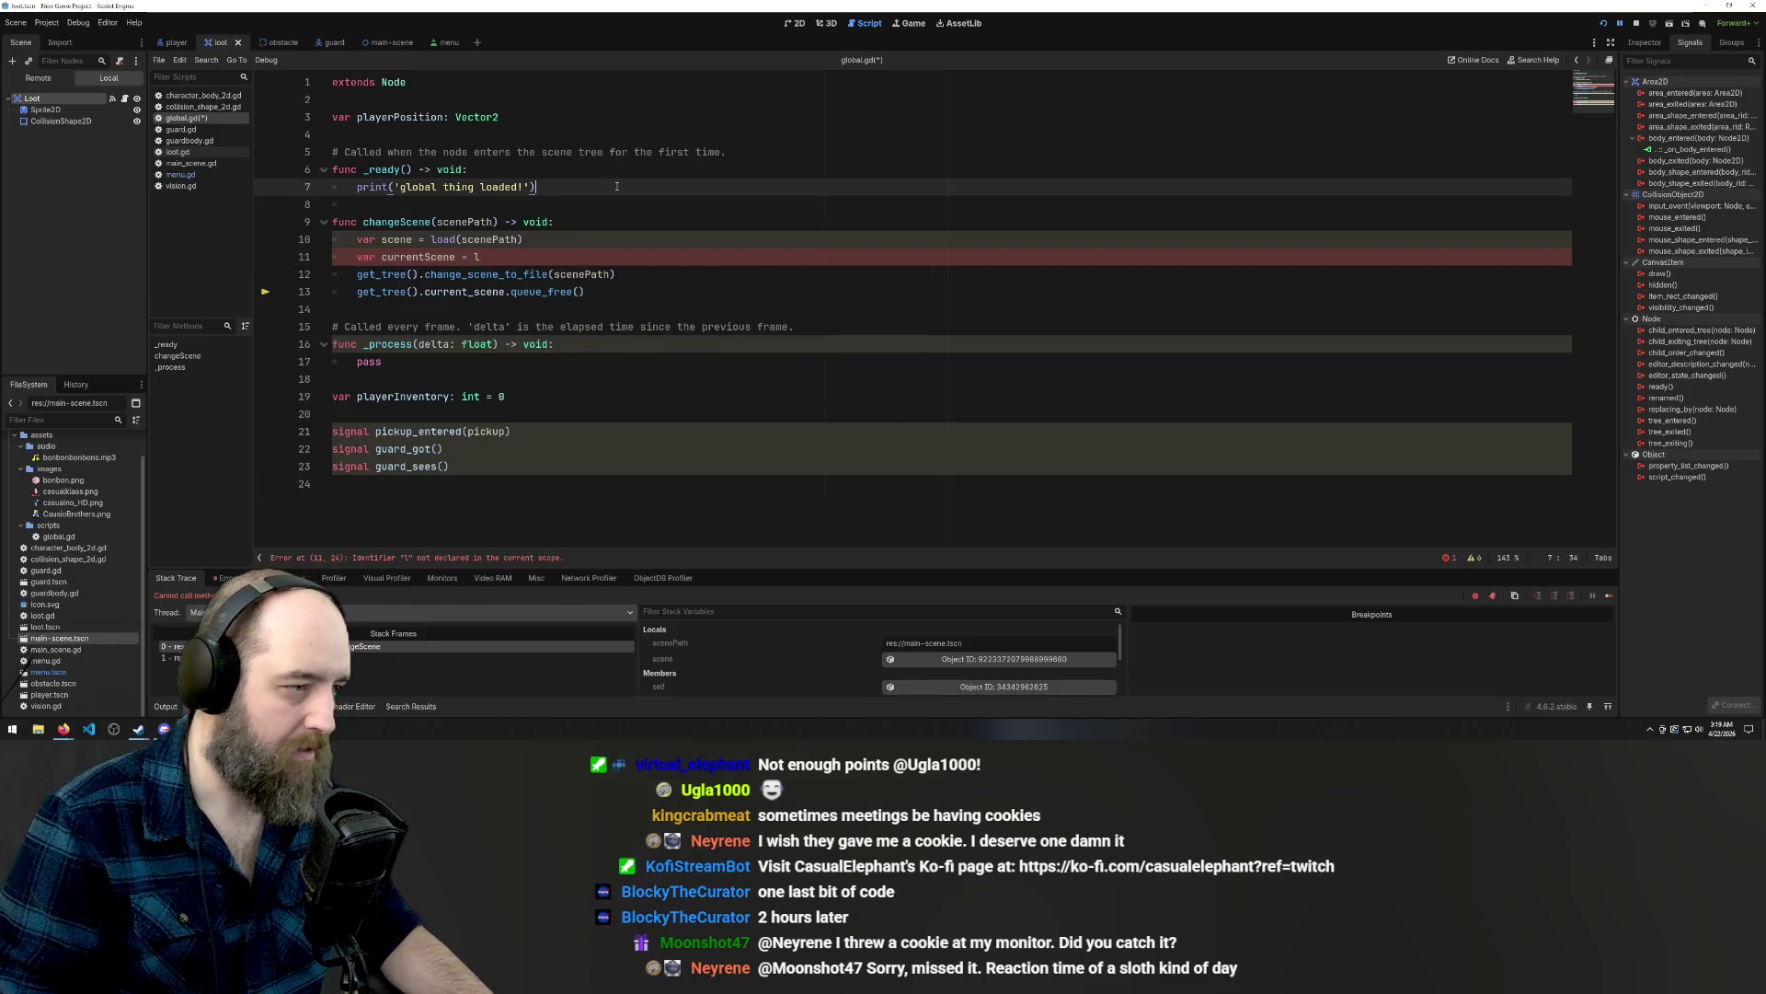
click(555, 256)
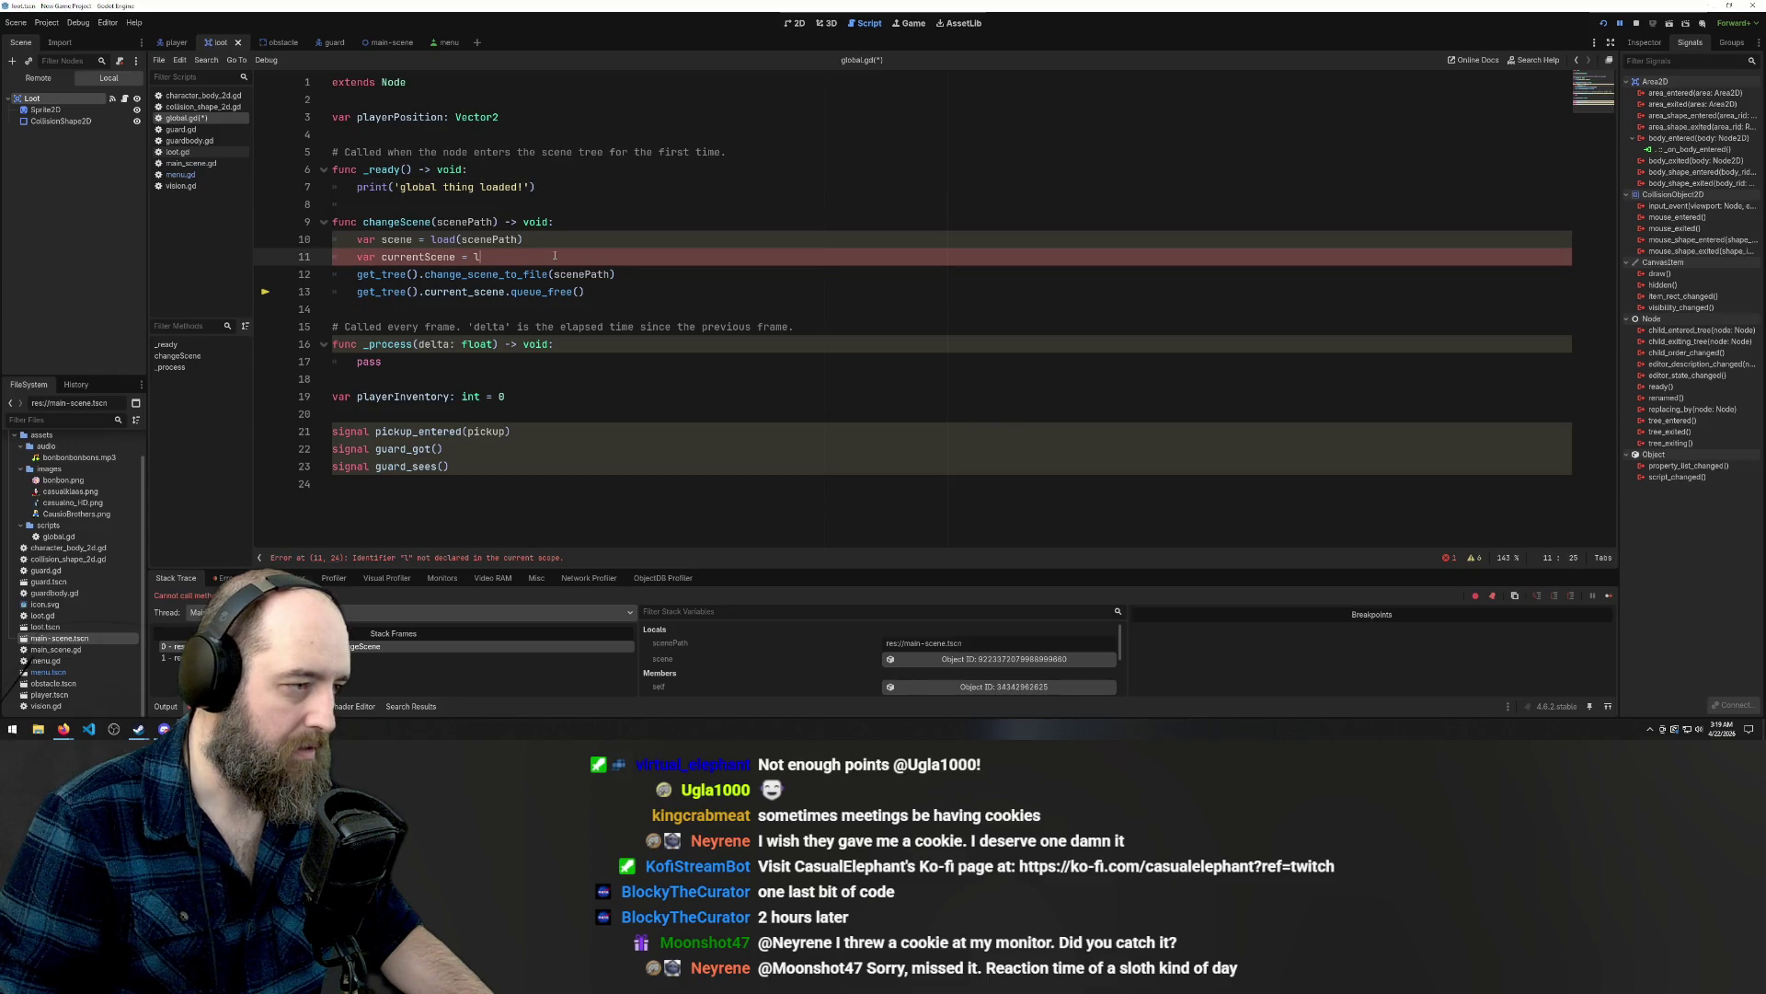
key(BackSpace)
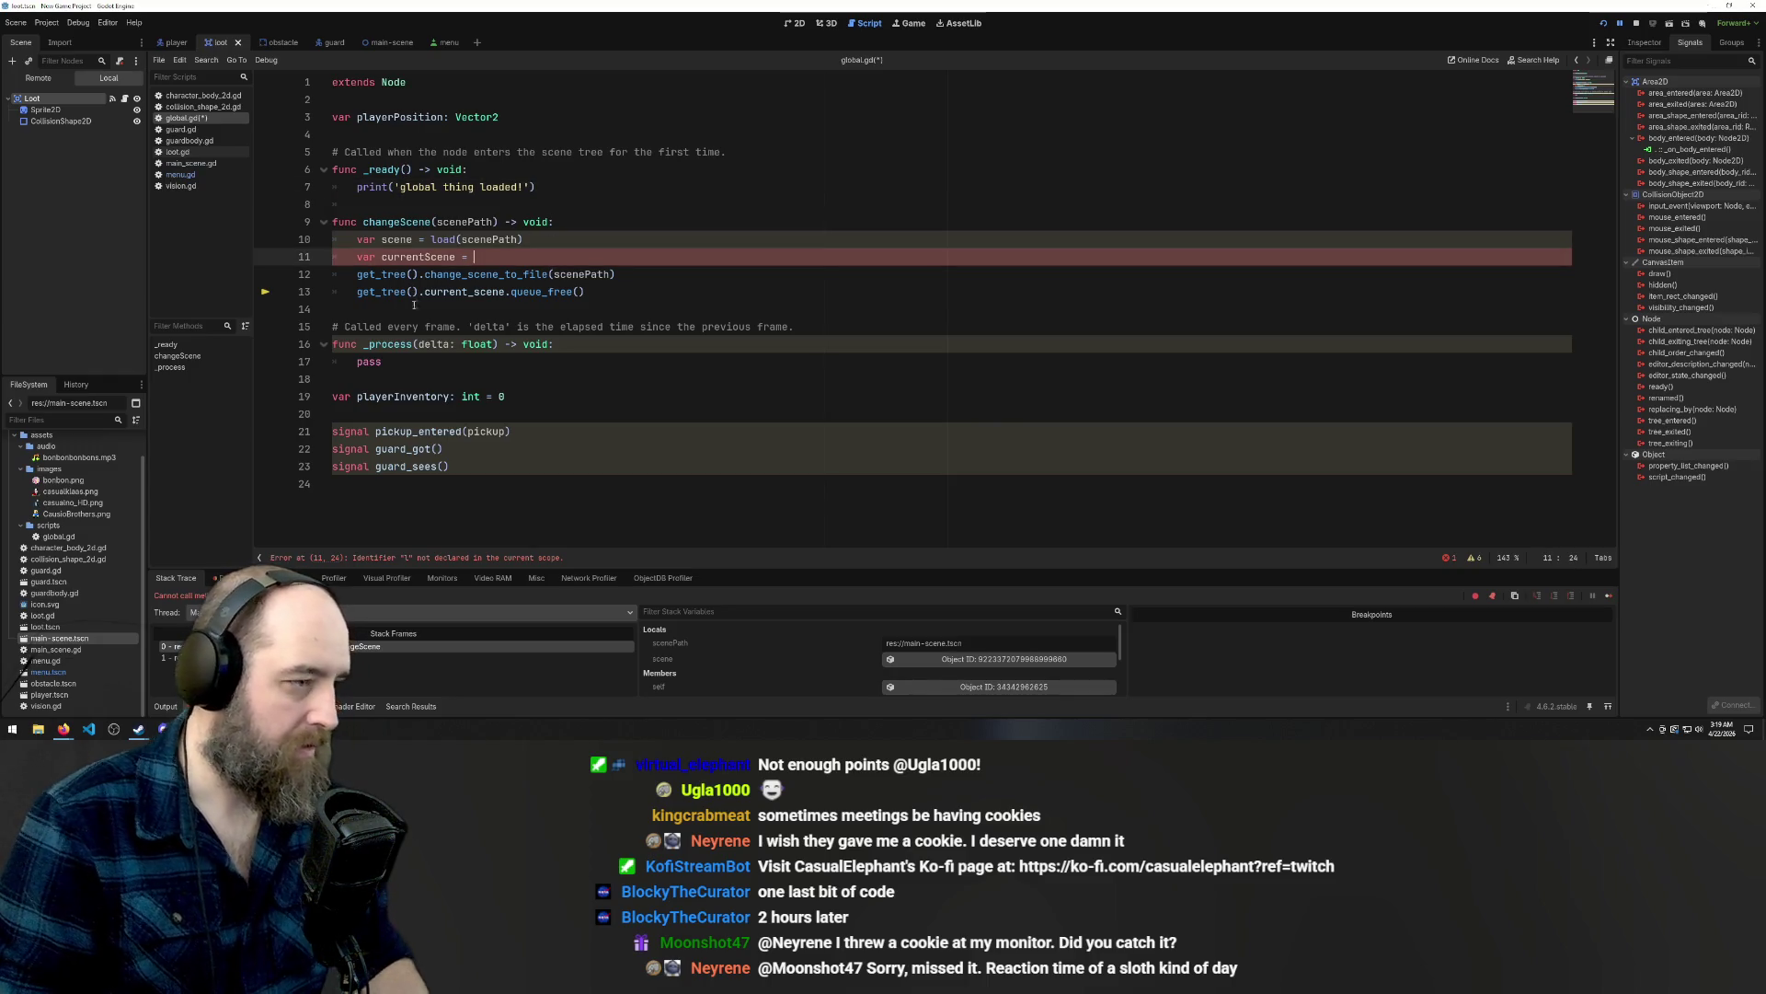
drag(357, 291, 505, 293)
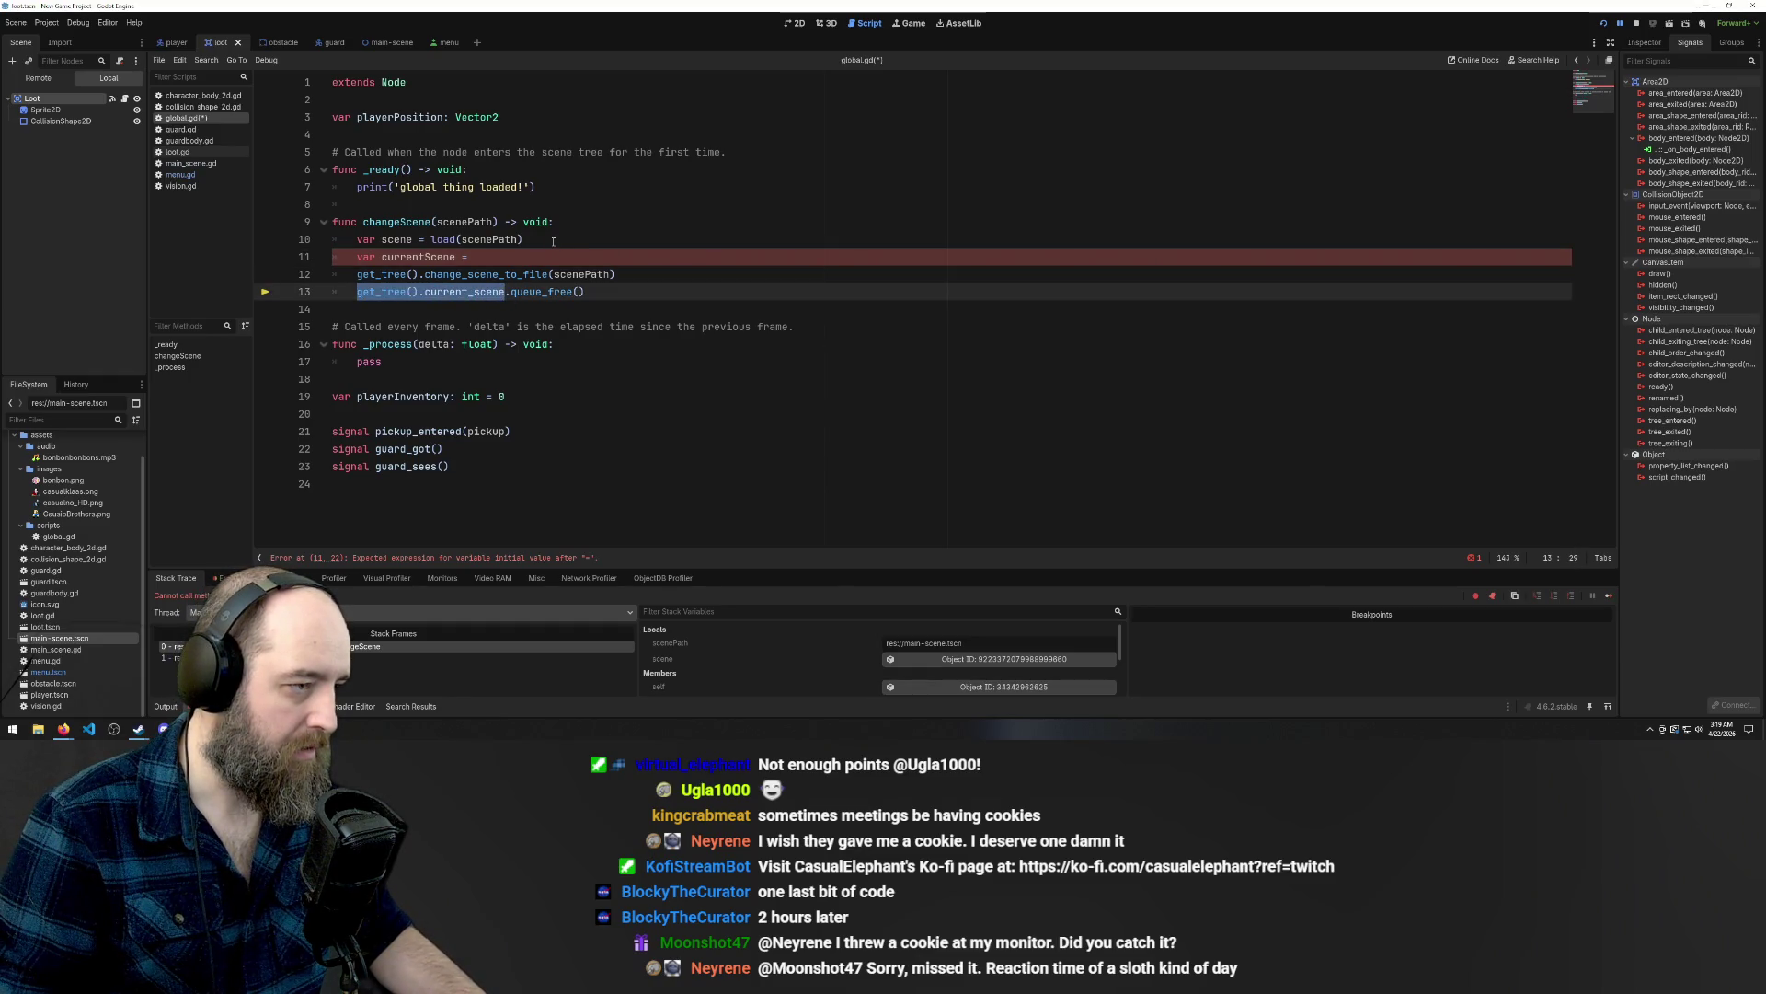
key(ctrl+x)
click(541, 257)
key(ctrl+v)
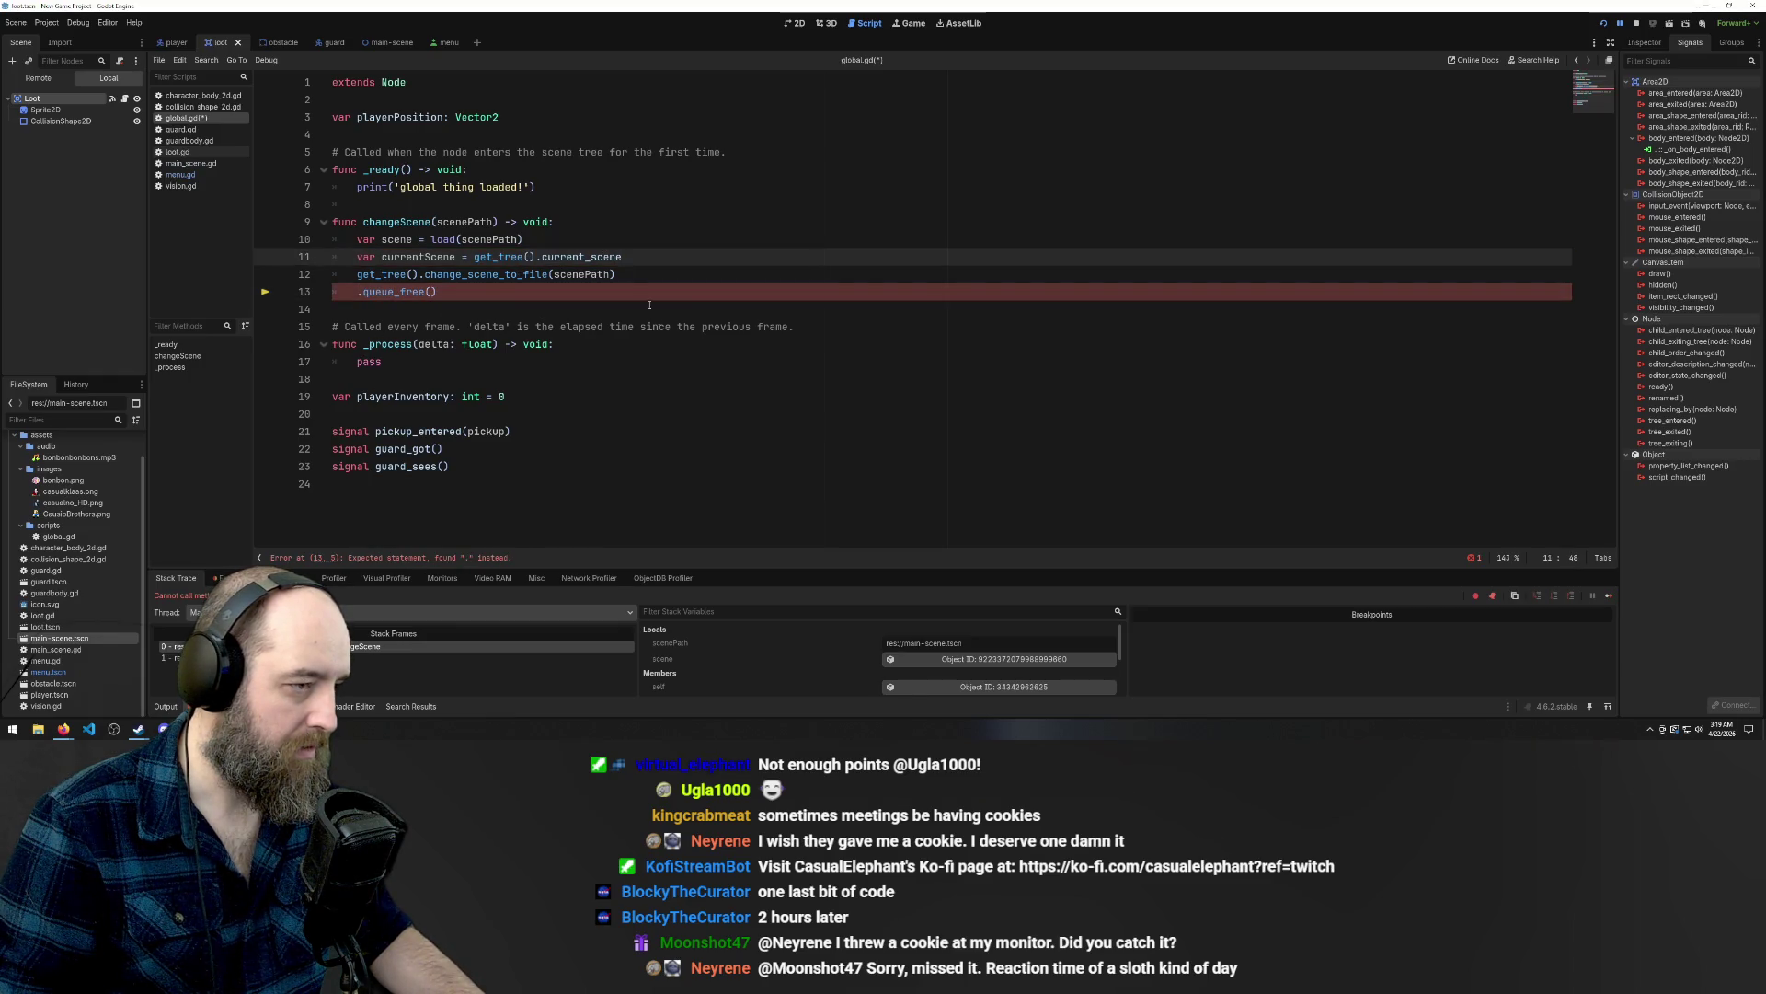
Make the last line currentScene.queue_free() and run the game with F5.
click(585, 384)
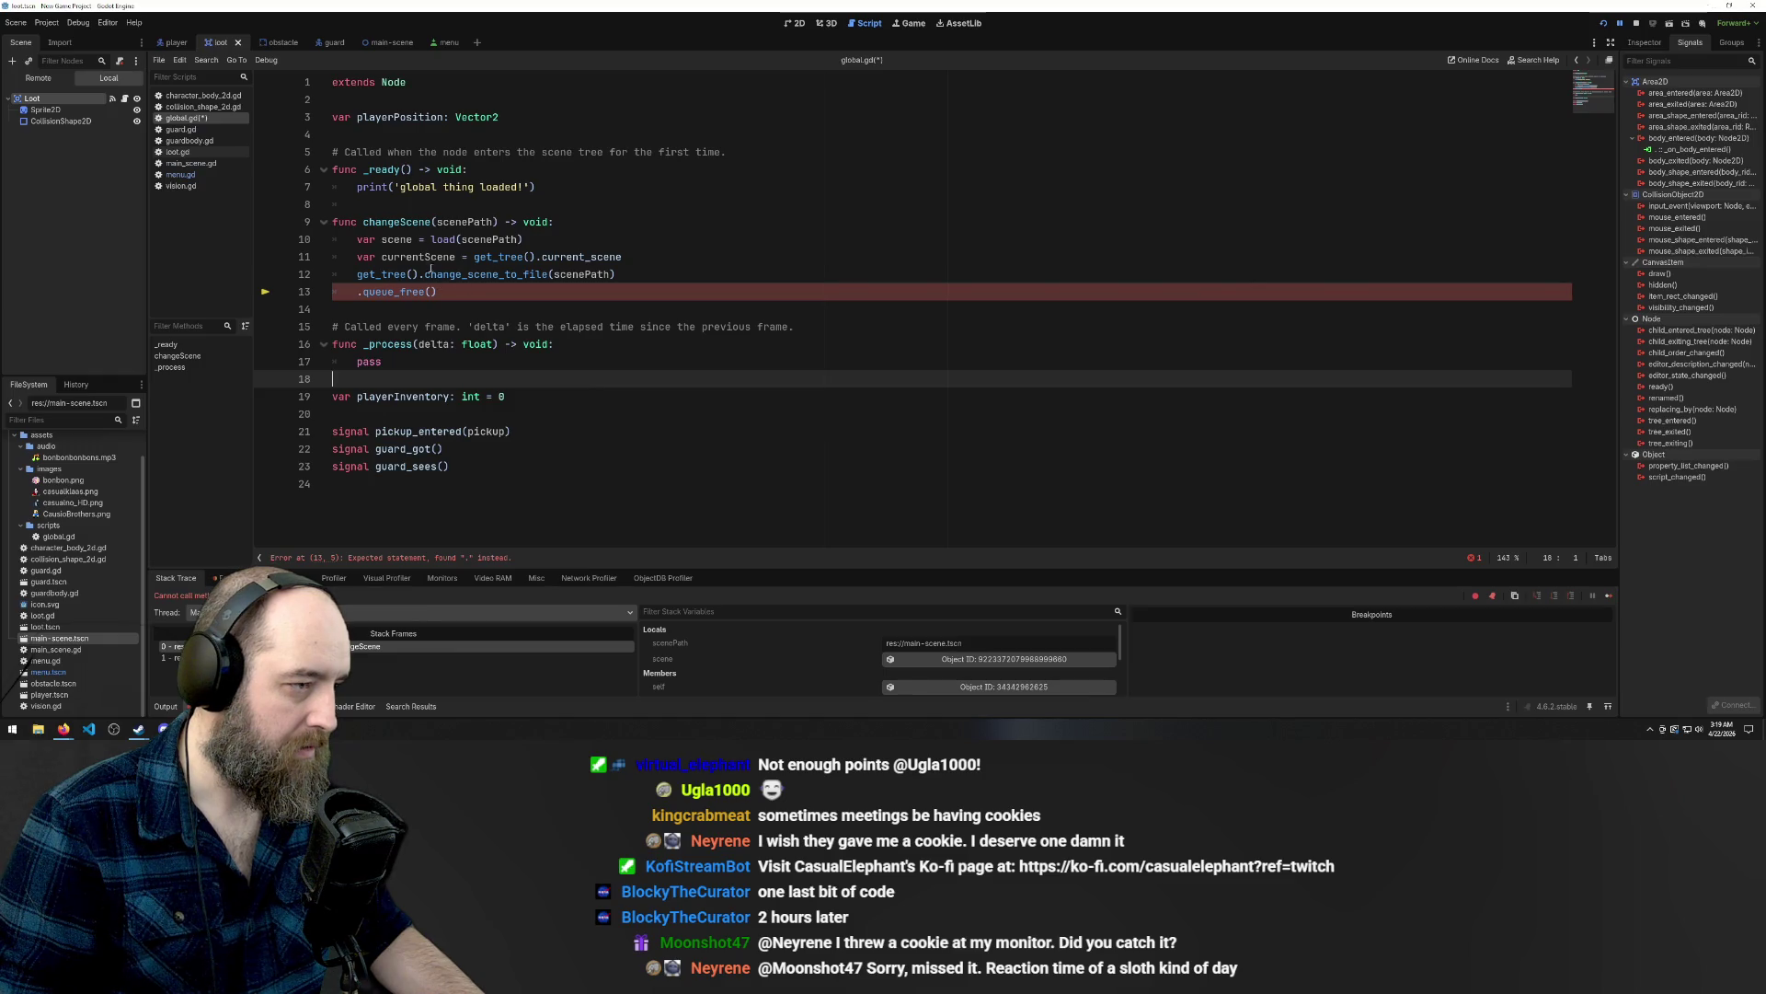
double_click(419, 256)
click(359, 292)
key(ctrl+v)
click(934, 414)
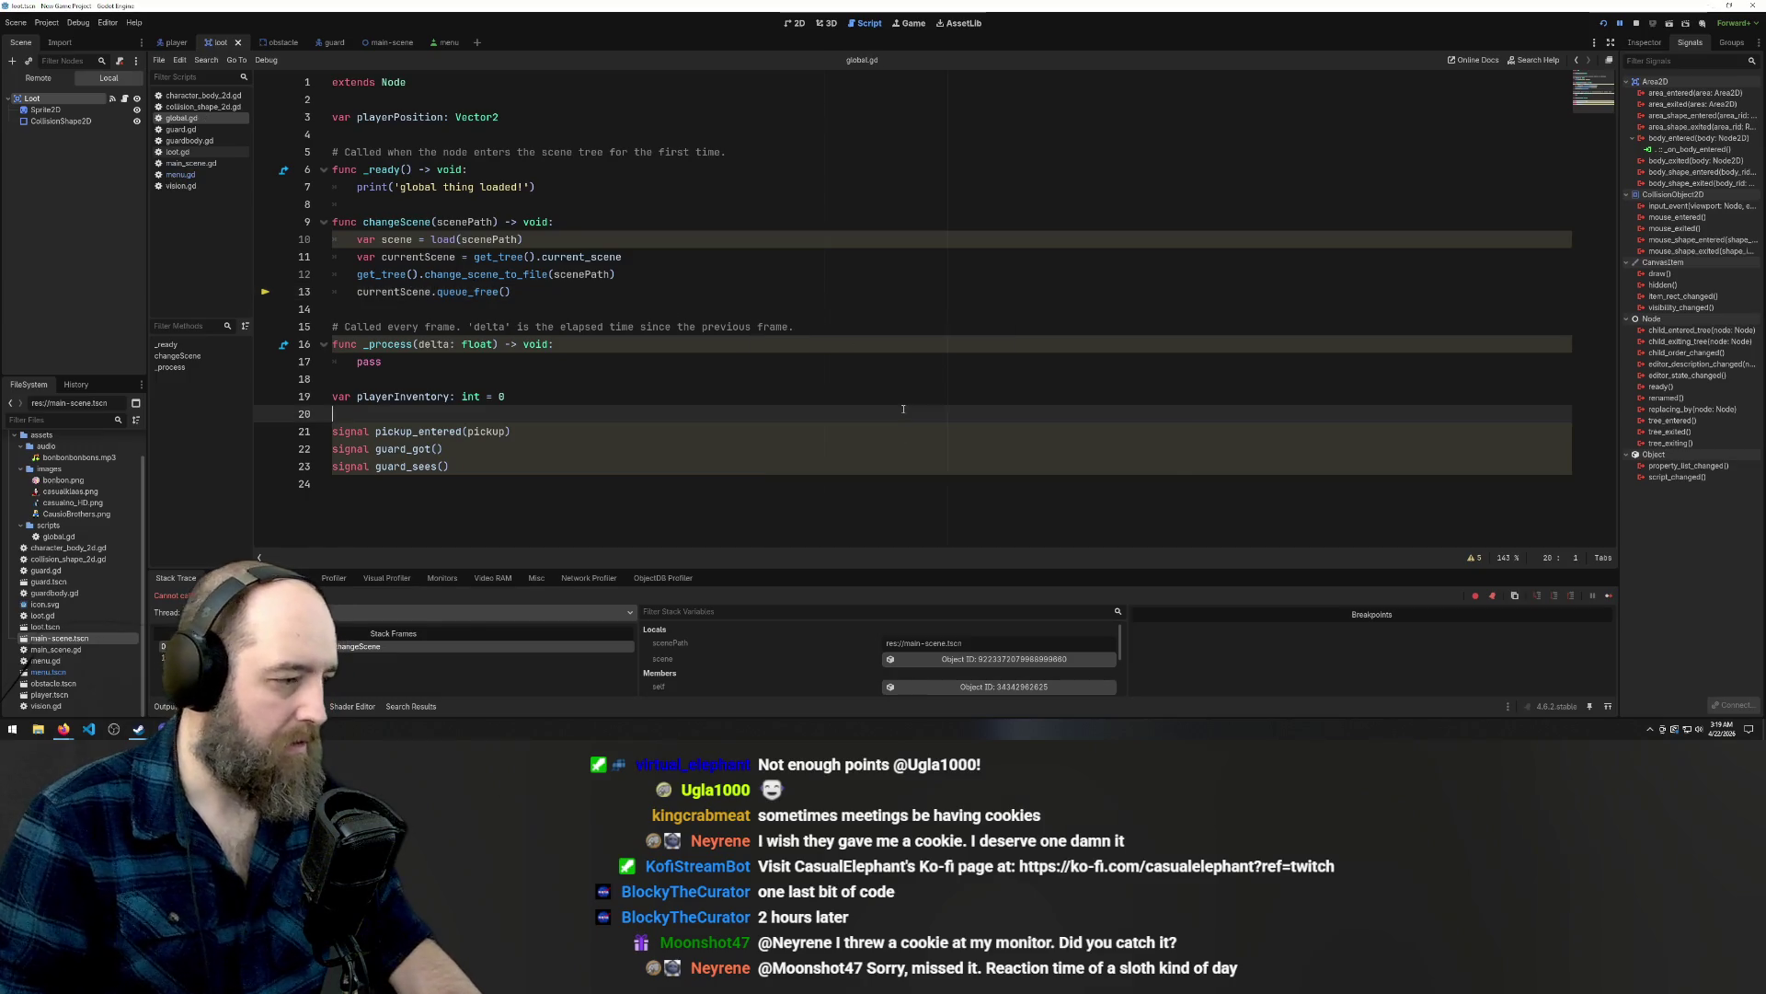
key(F5)
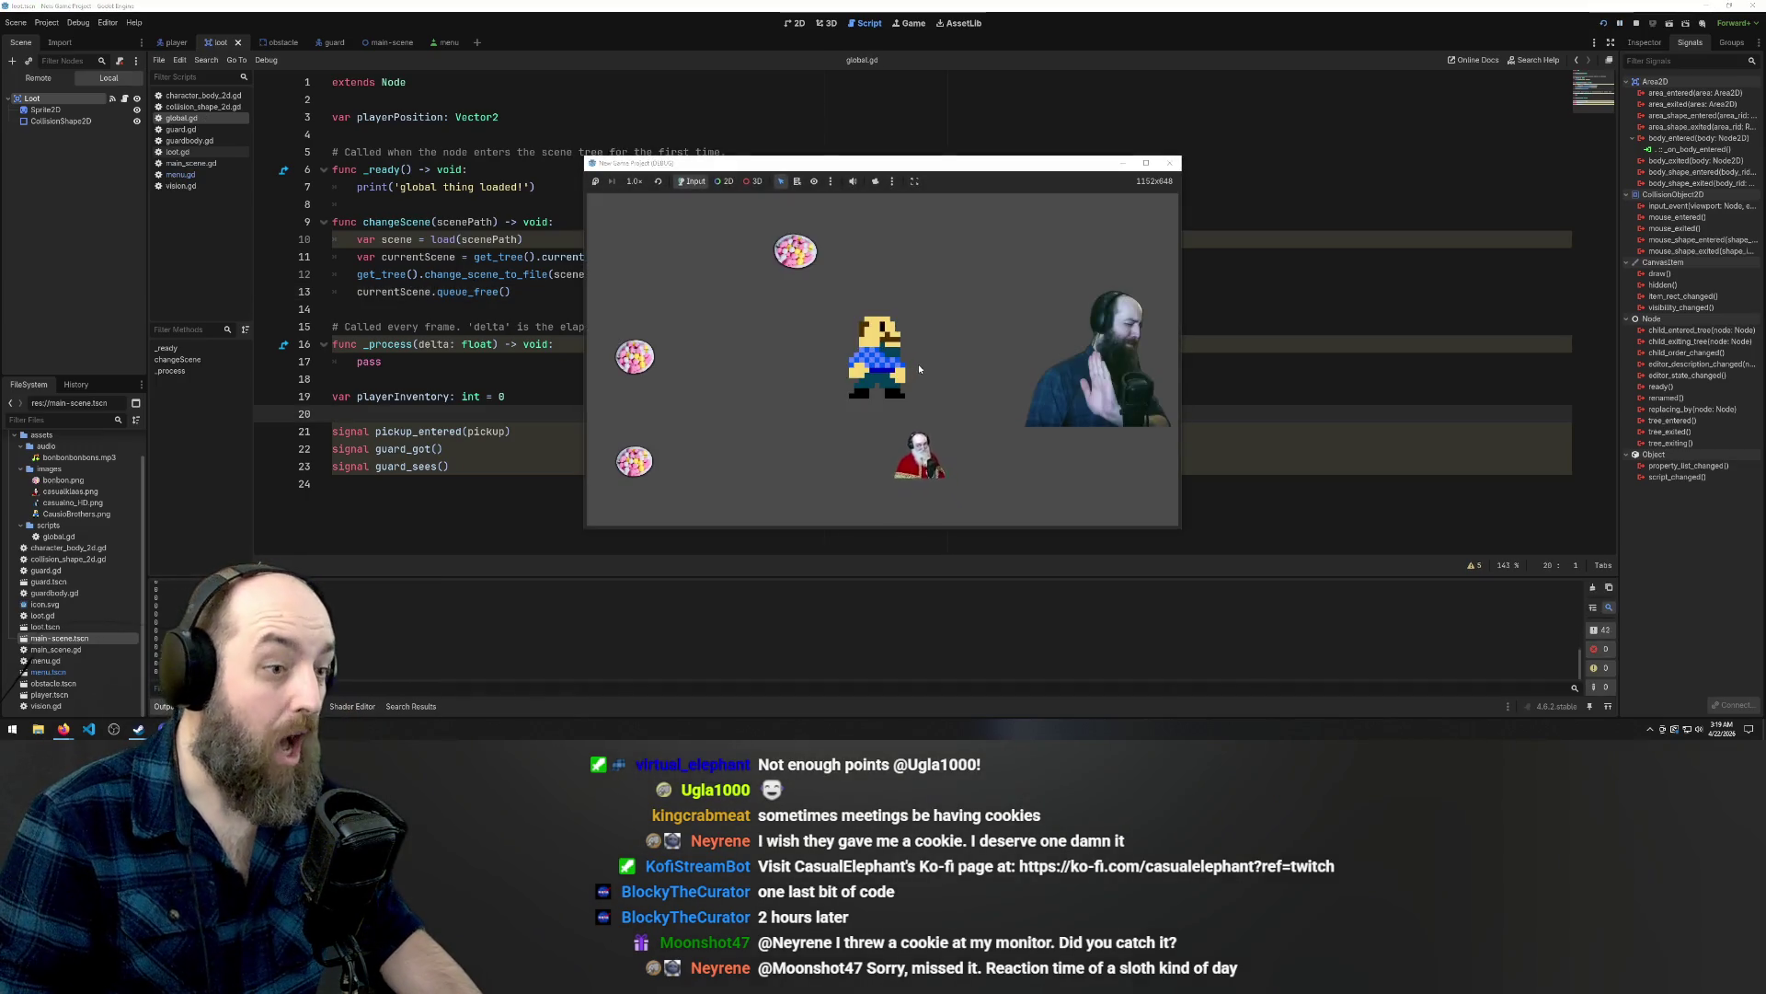
Steer the player with the arrow keys around the main scene to collect bonbons.
key(Up)
key(Left)
key(Left)
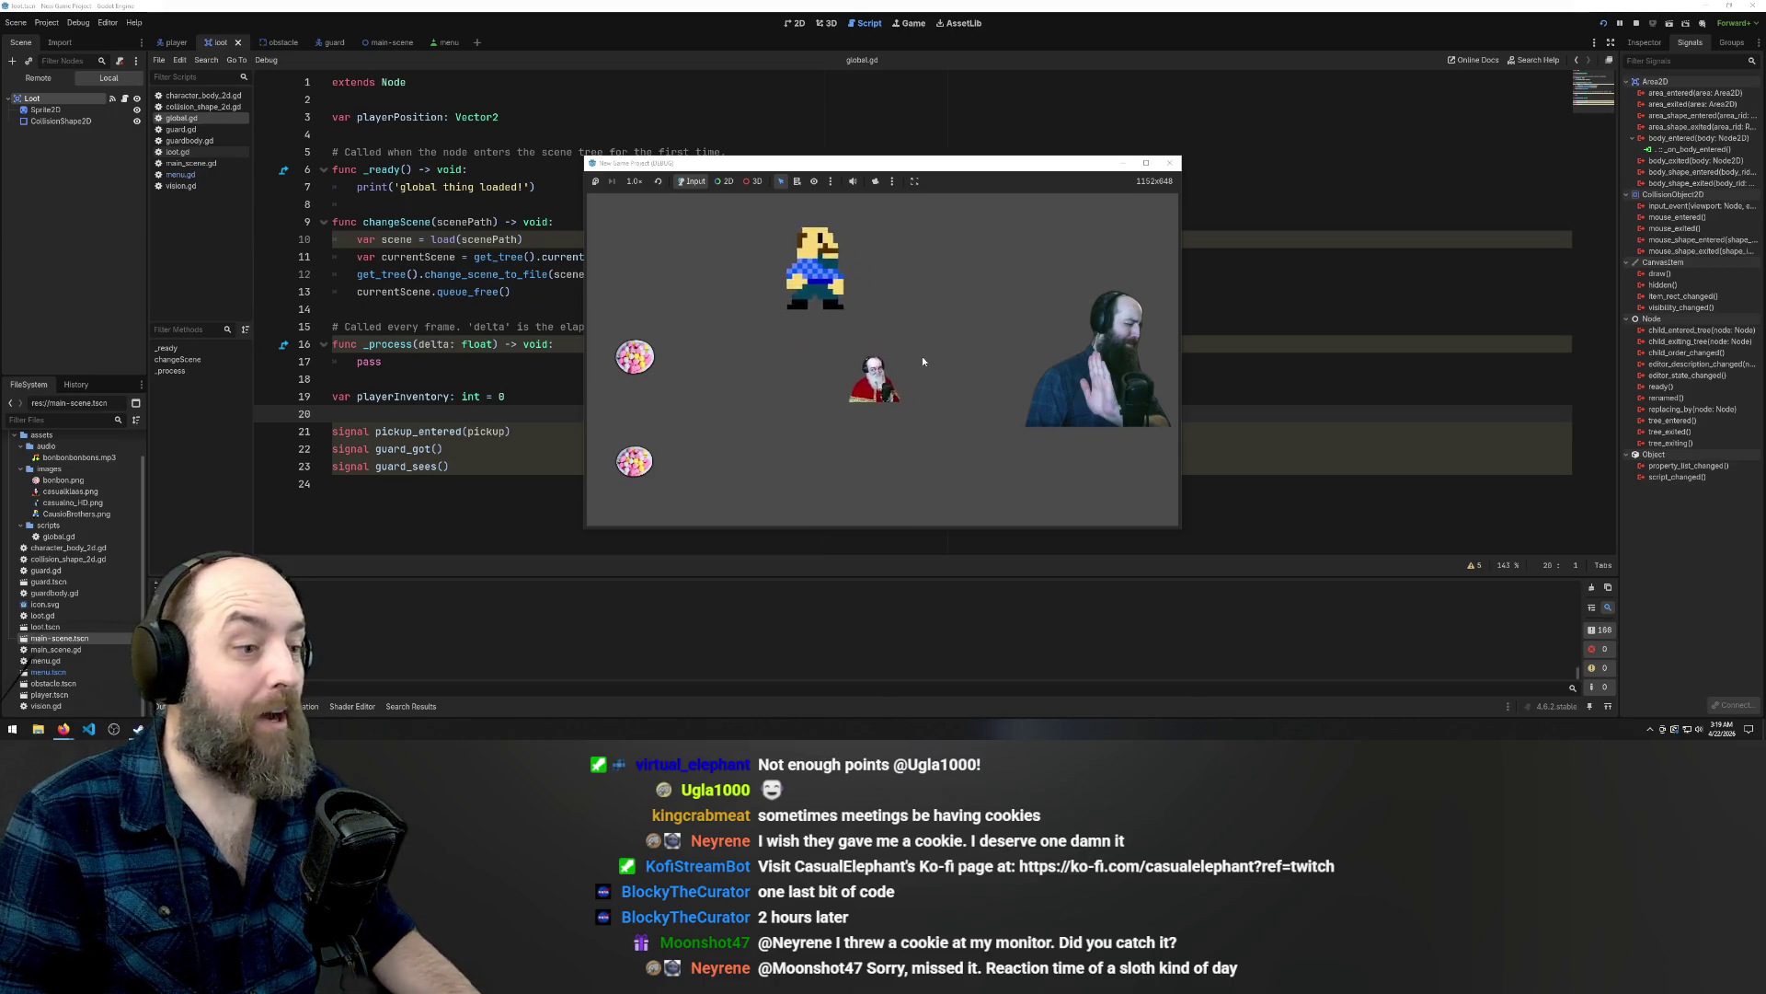
key(Down)
key(Right)
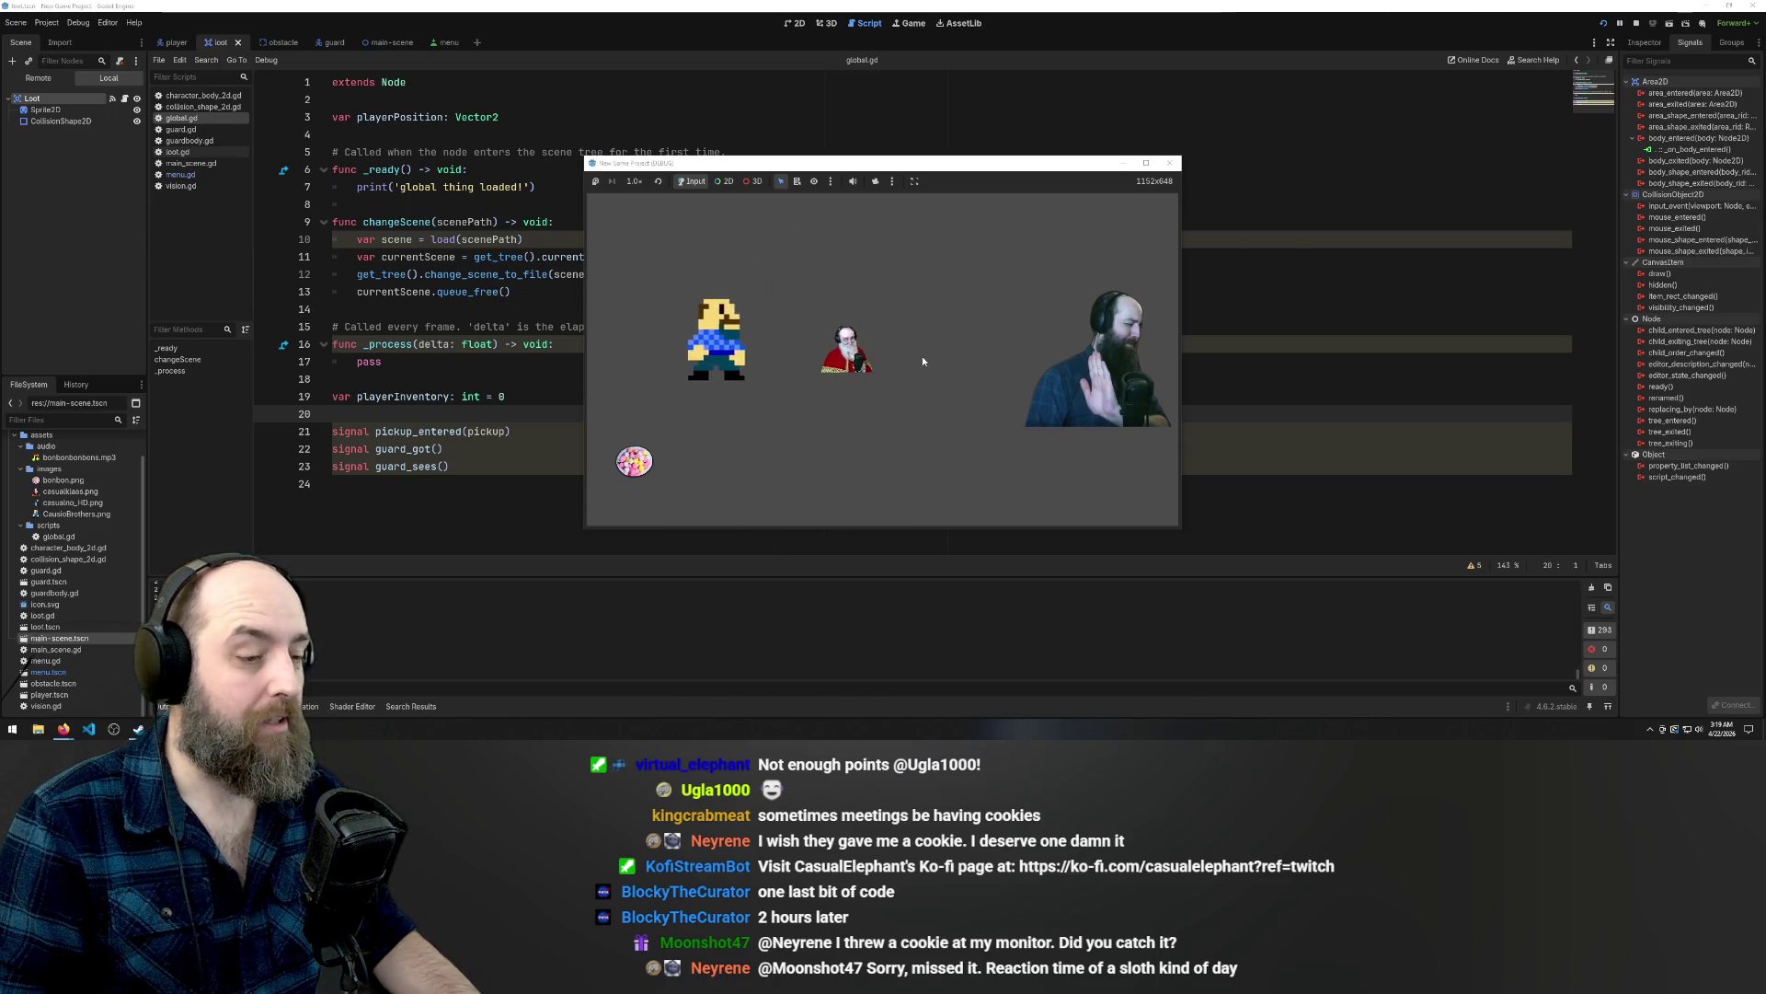
key(Left)
key(Down)
key(Left)
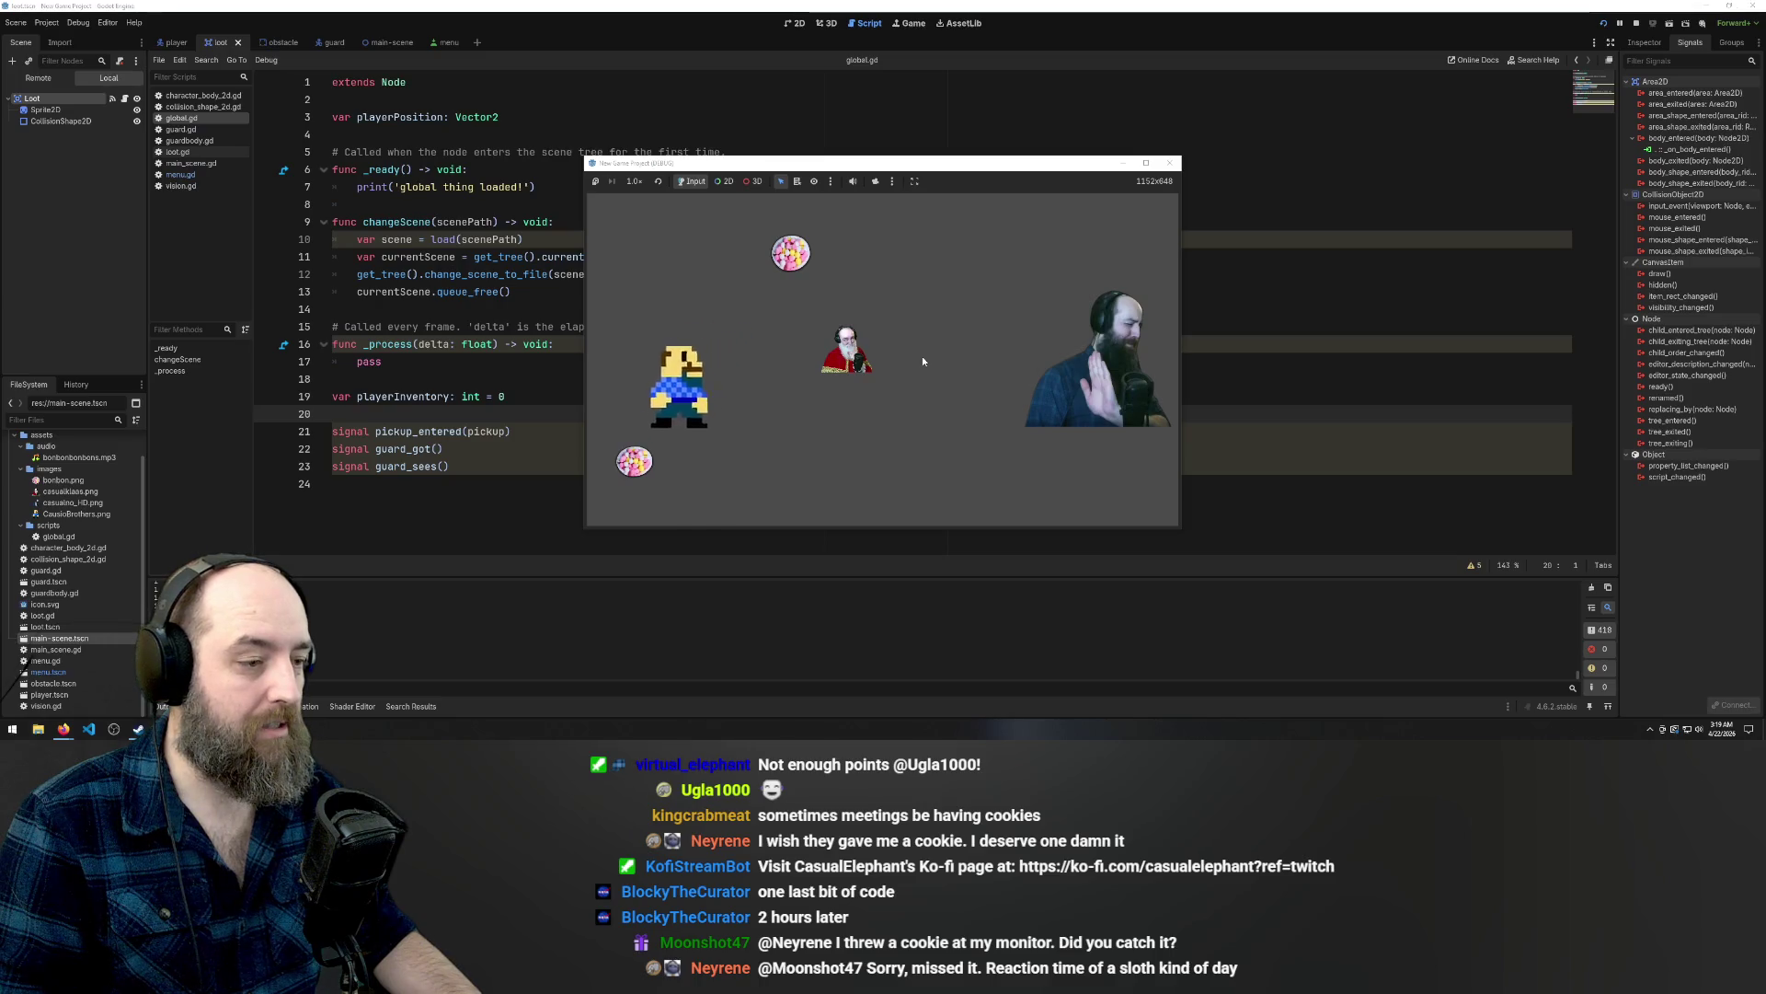
key(Right)
key(Up)
key(Left)
key(Up)
key(Up)
key(Right)
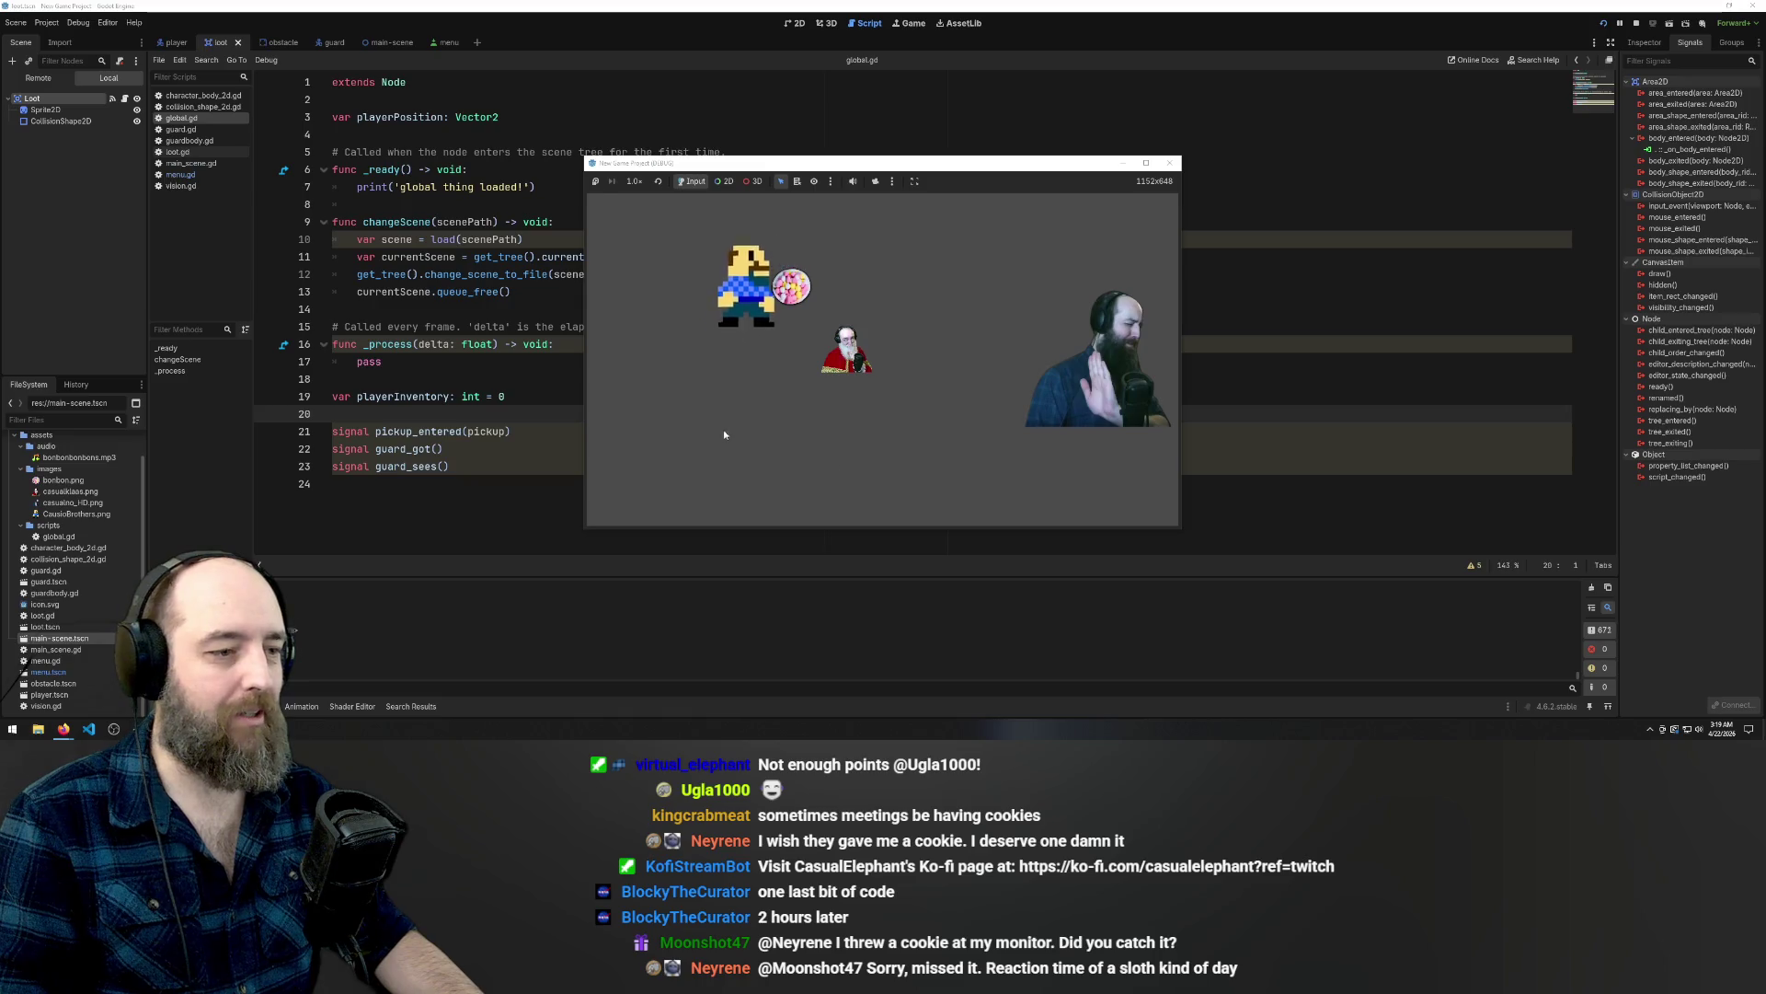
key(Left)
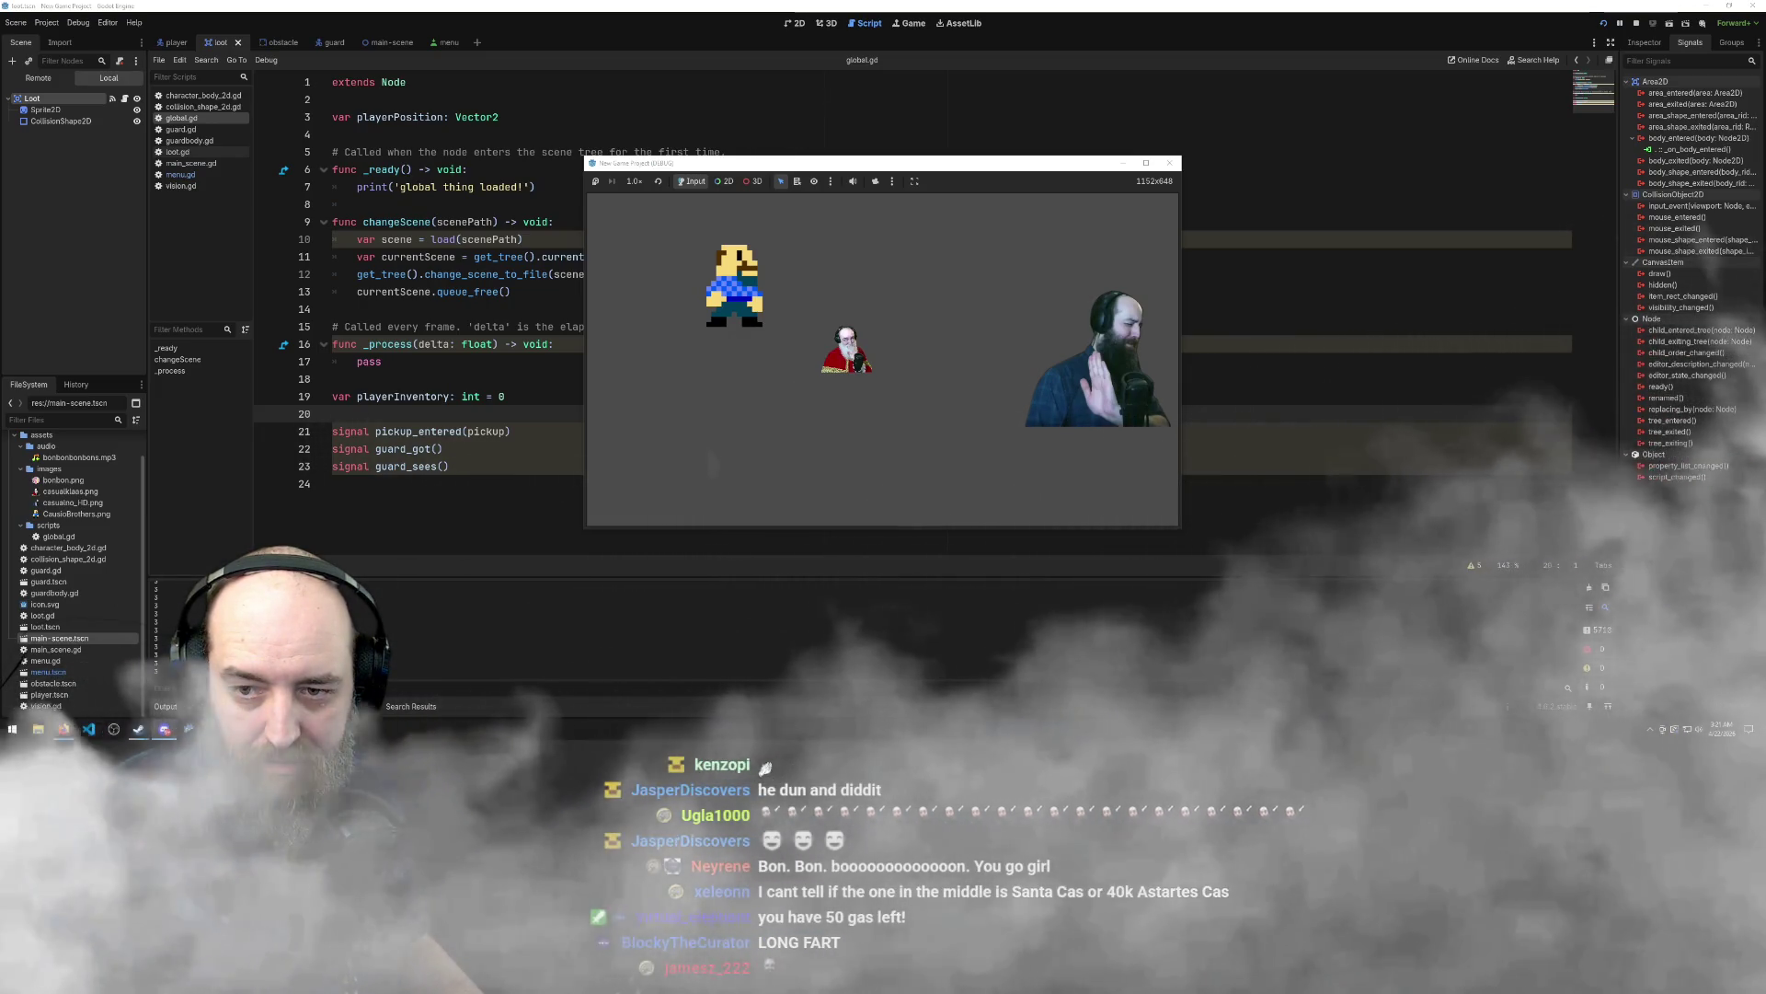
key(alt+Tab)
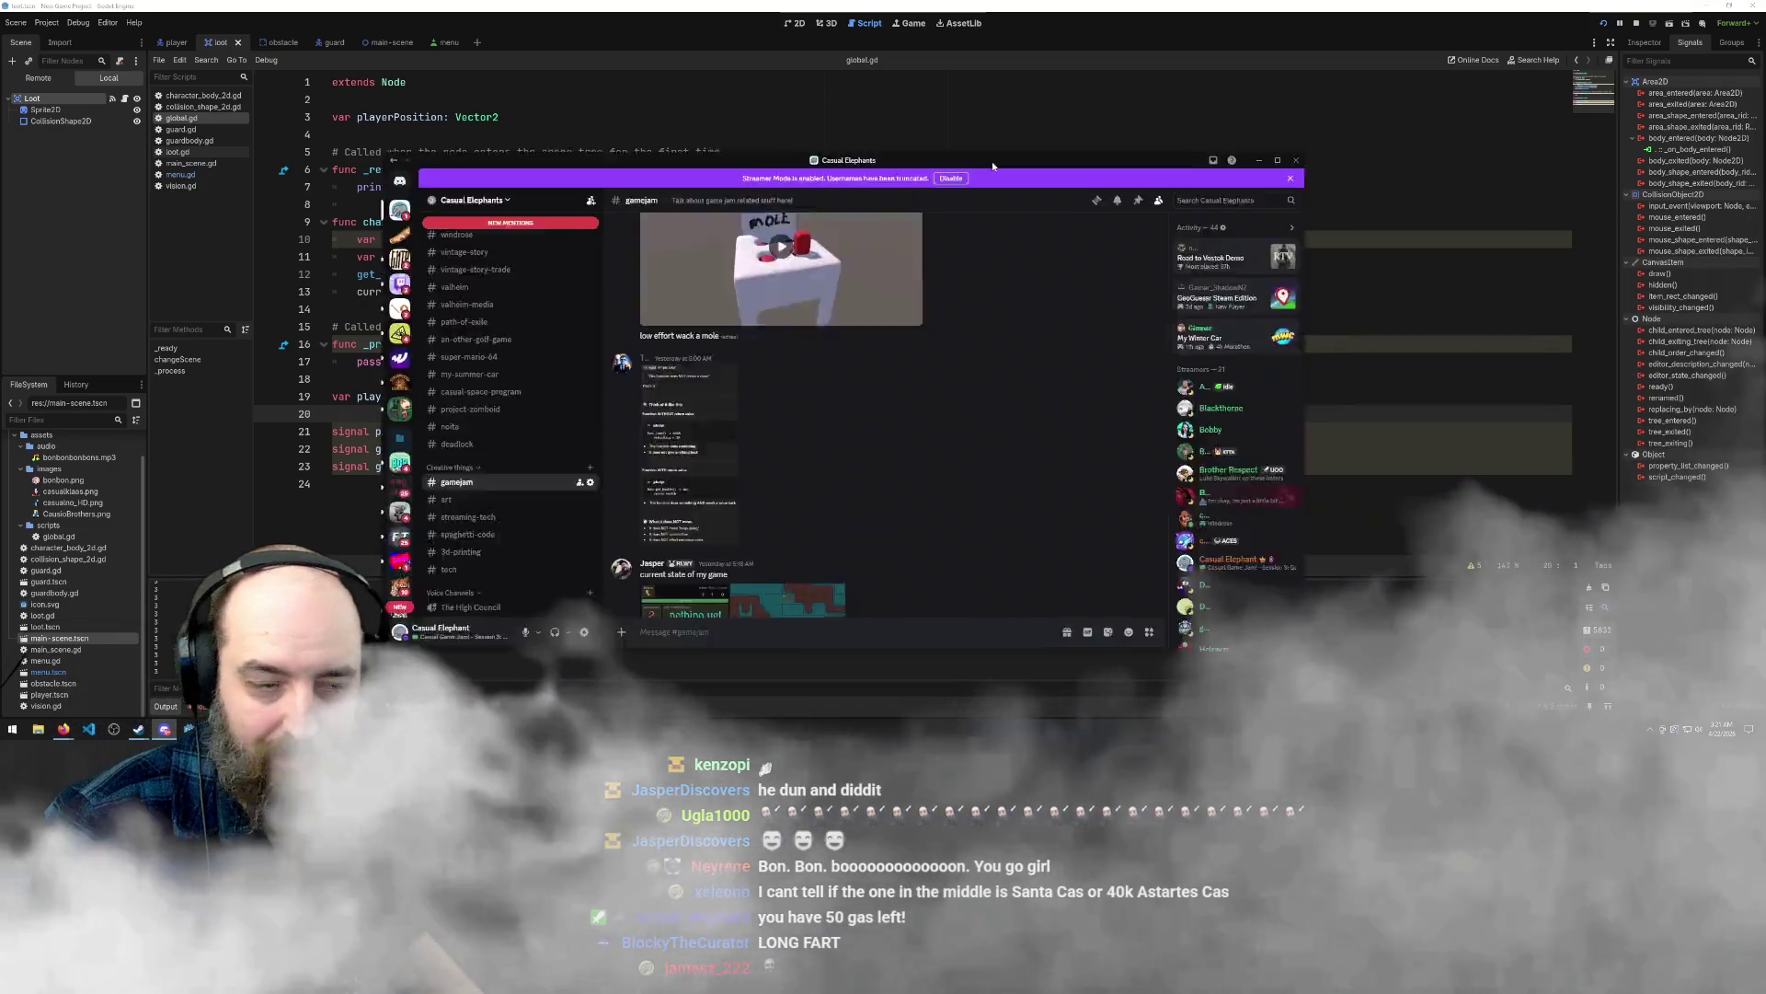
scroll(912, 376, down, 5)
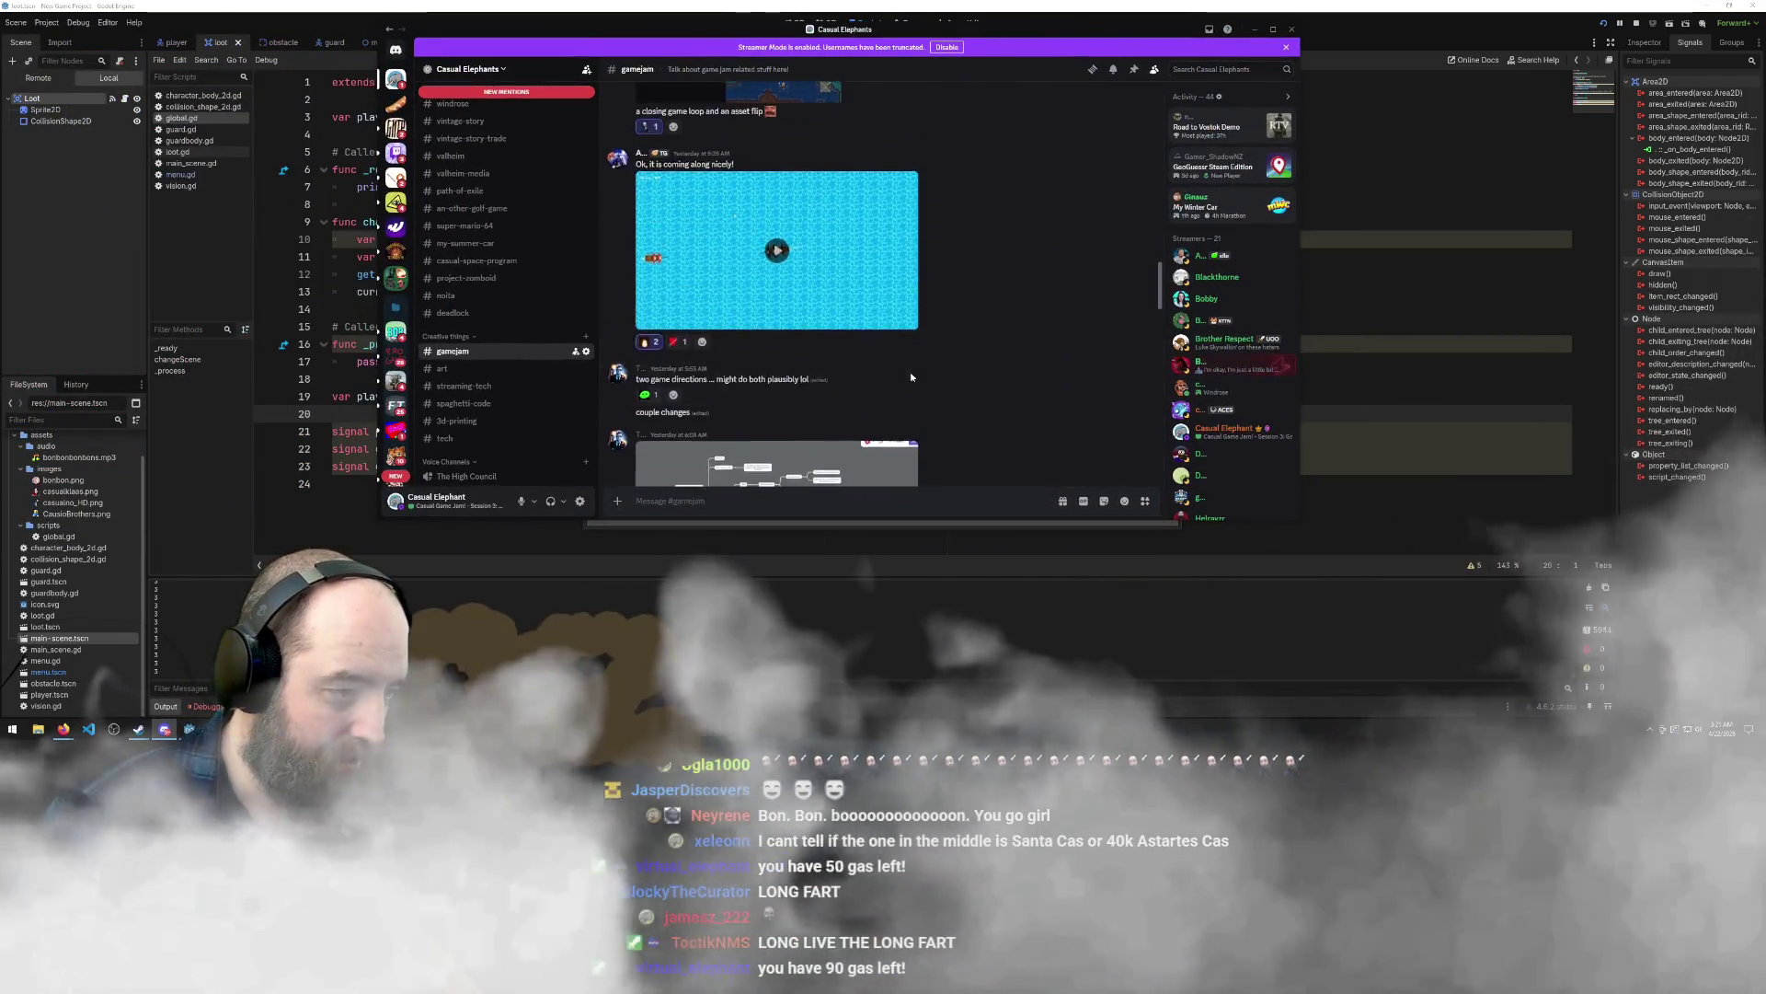
click(823, 397)
scroll(823, 397, down, 1)
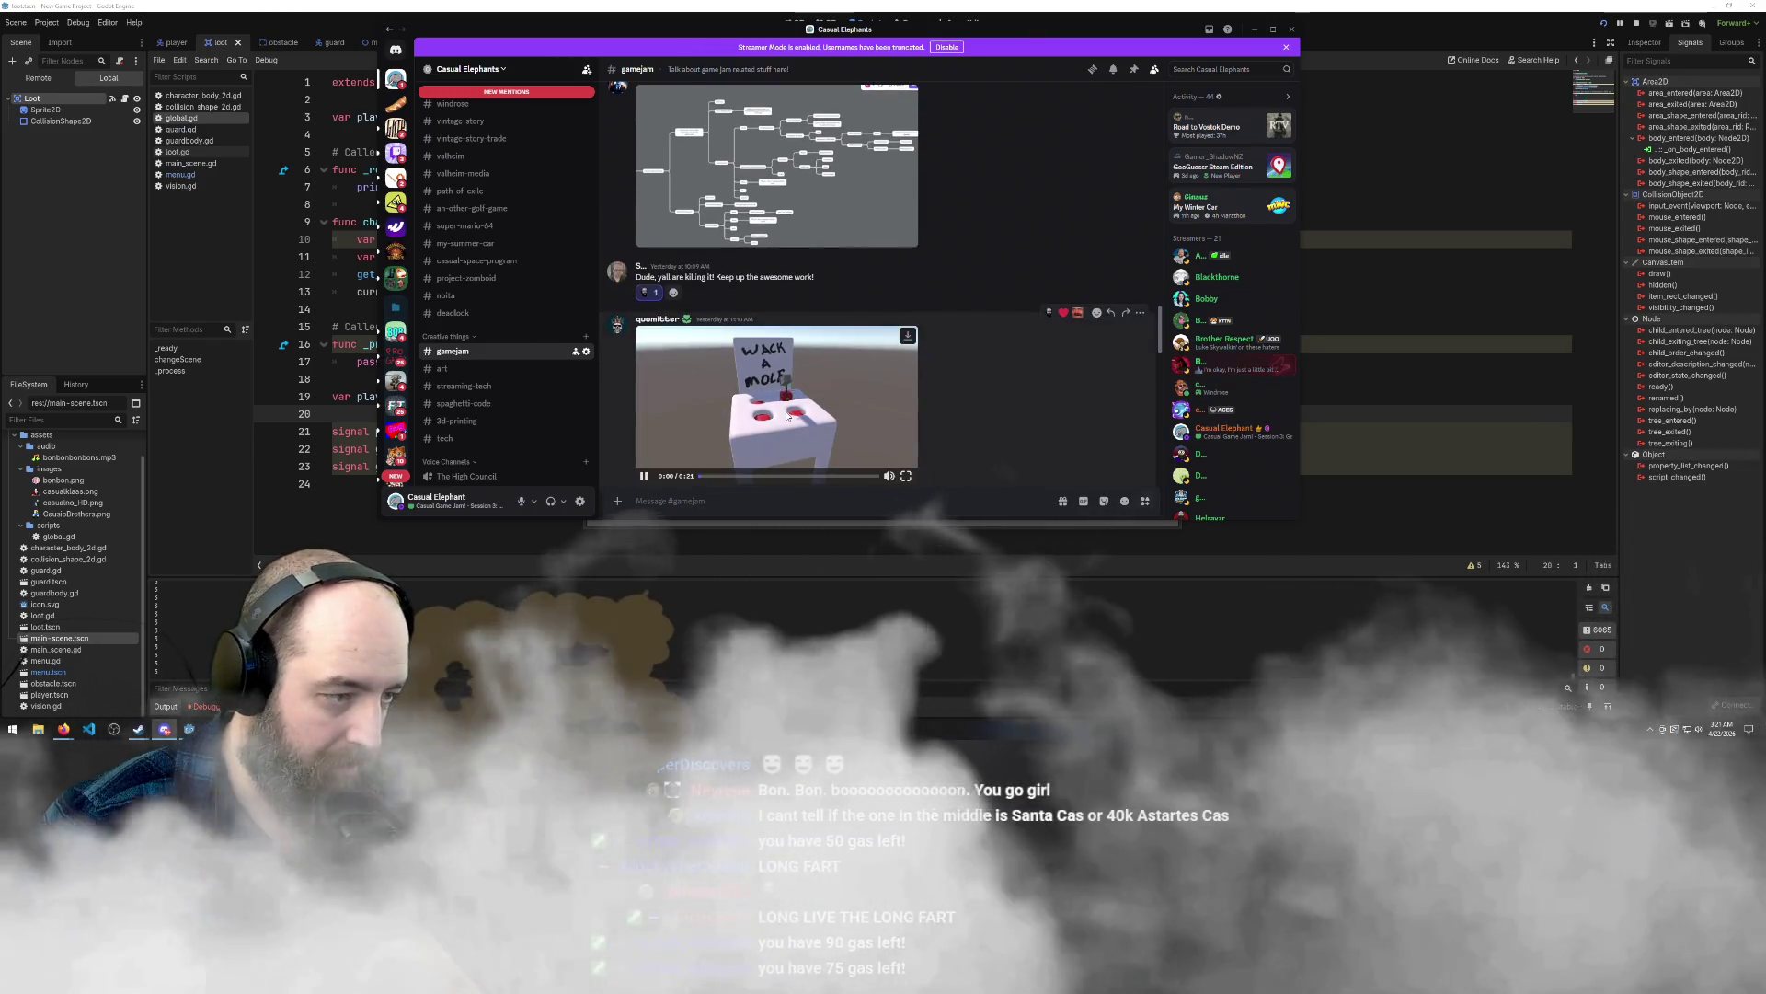
scroll(915, 363, down, 1)
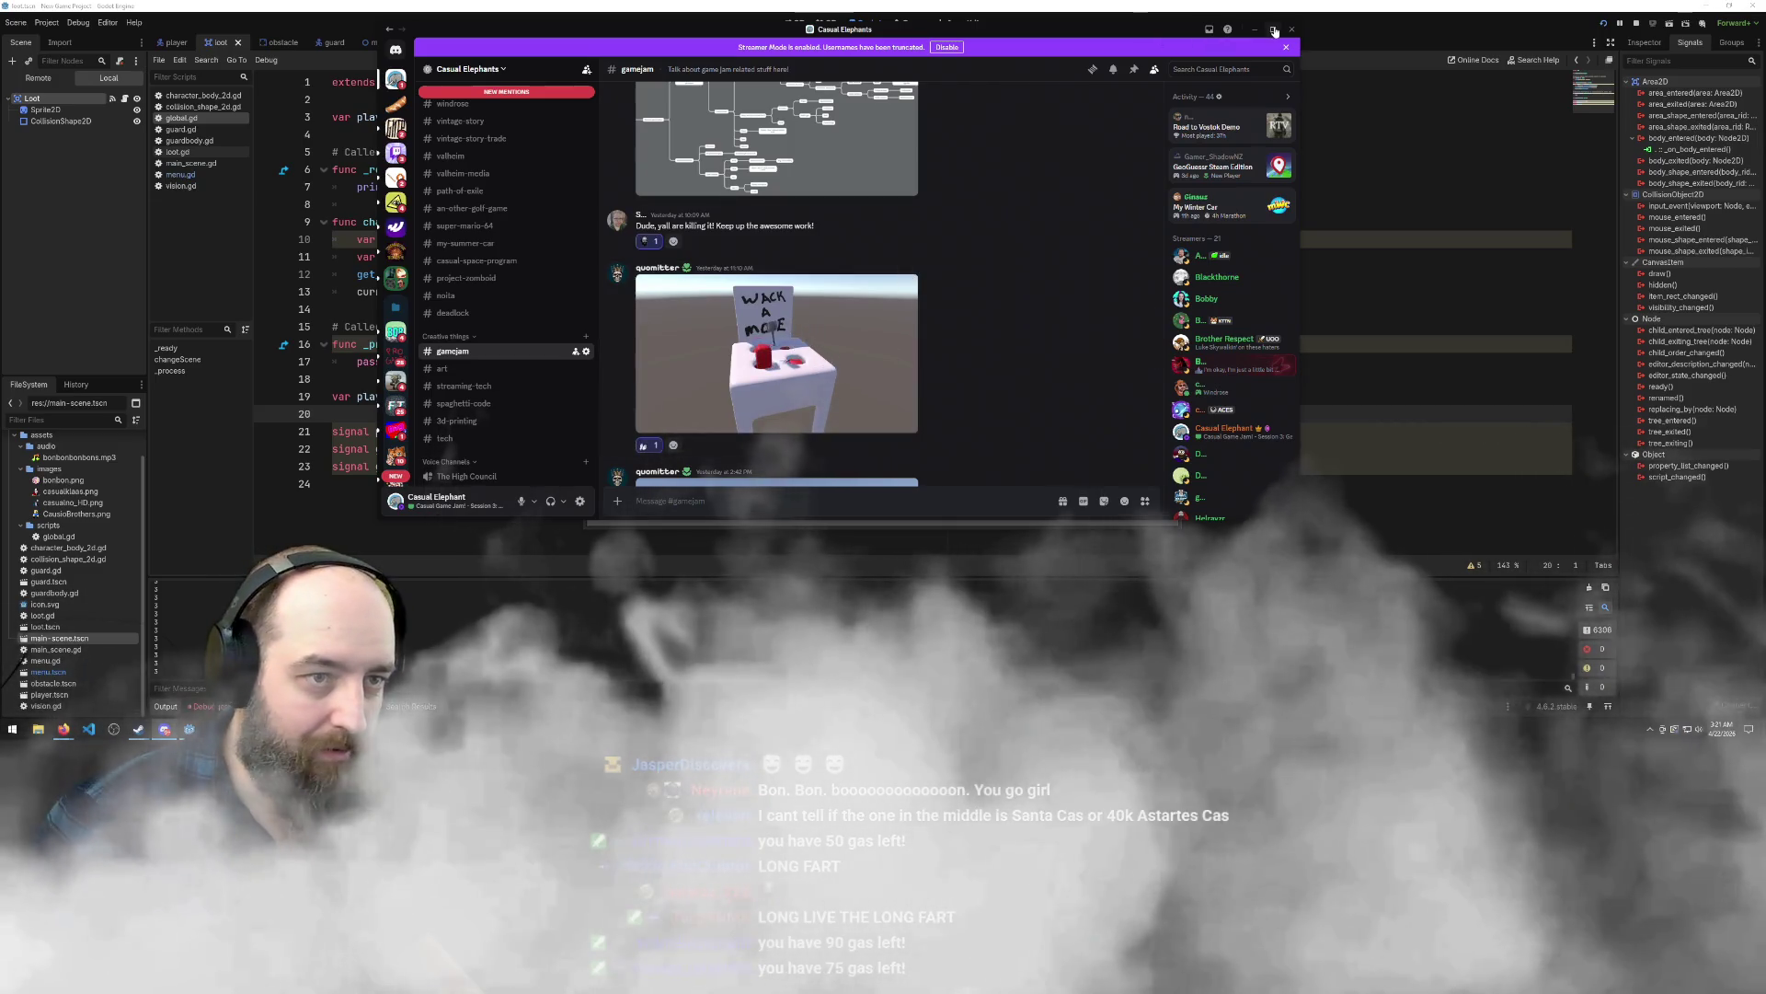
key(super+Up)
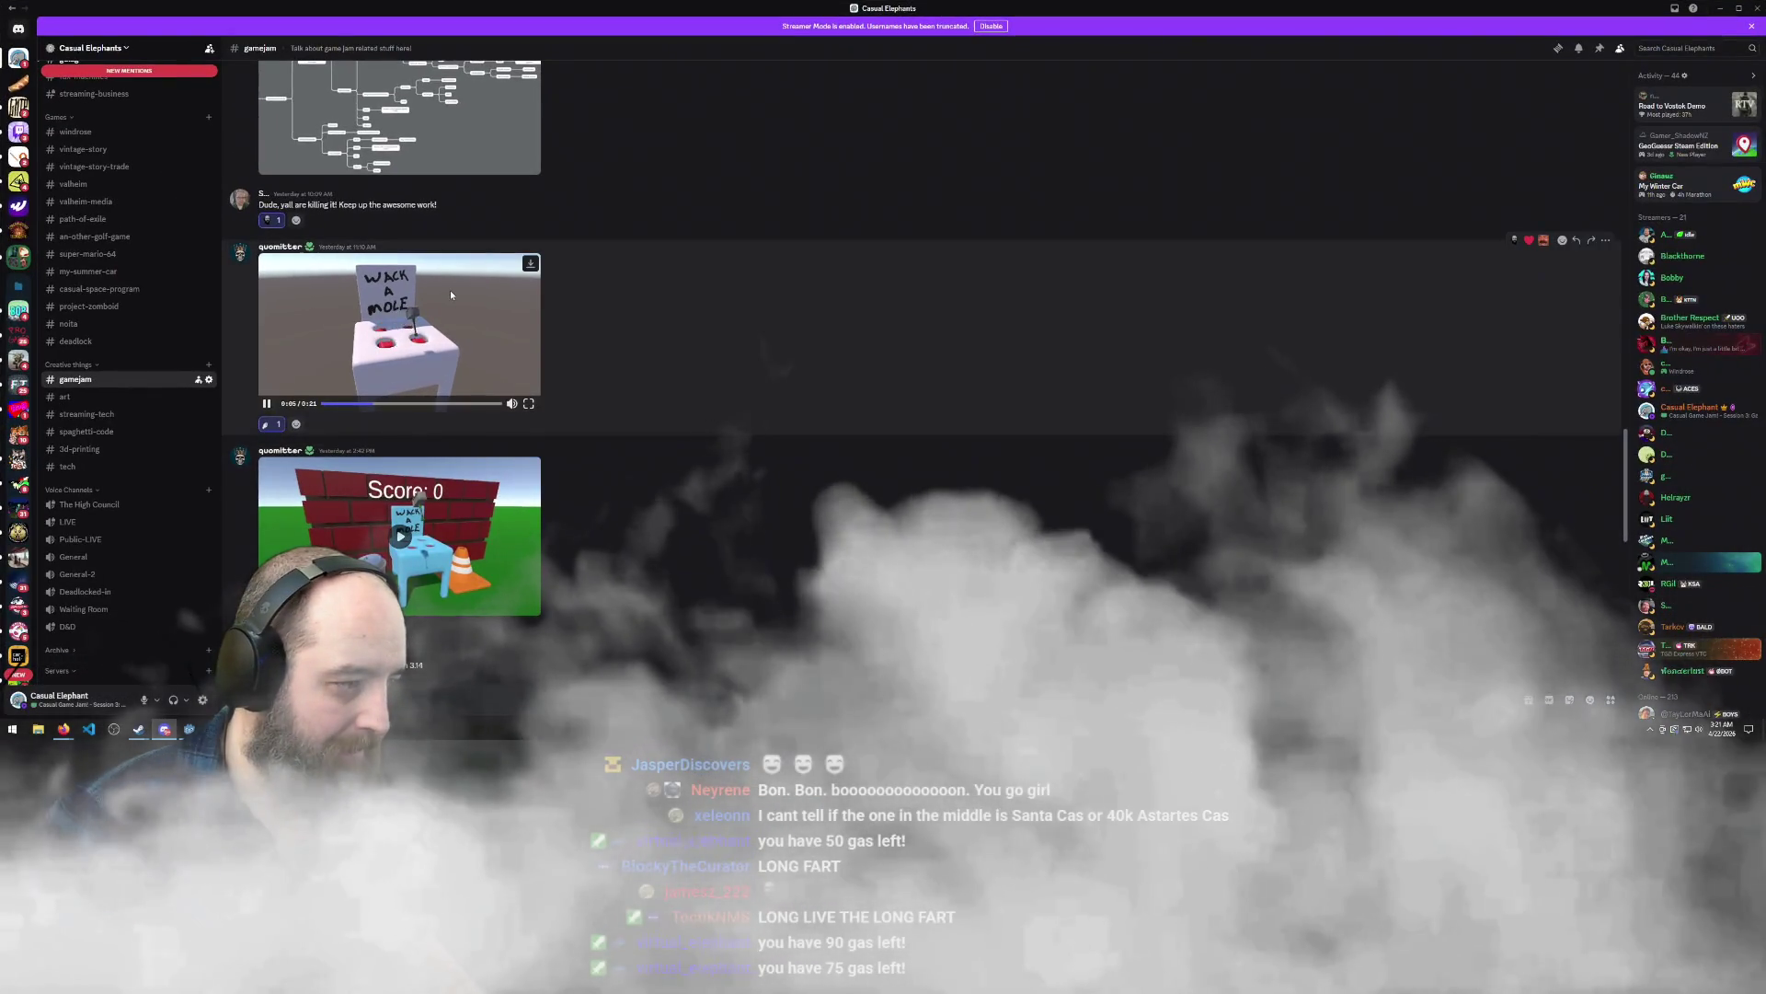
click(450, 290)
scroll(700, 375, down, 3)
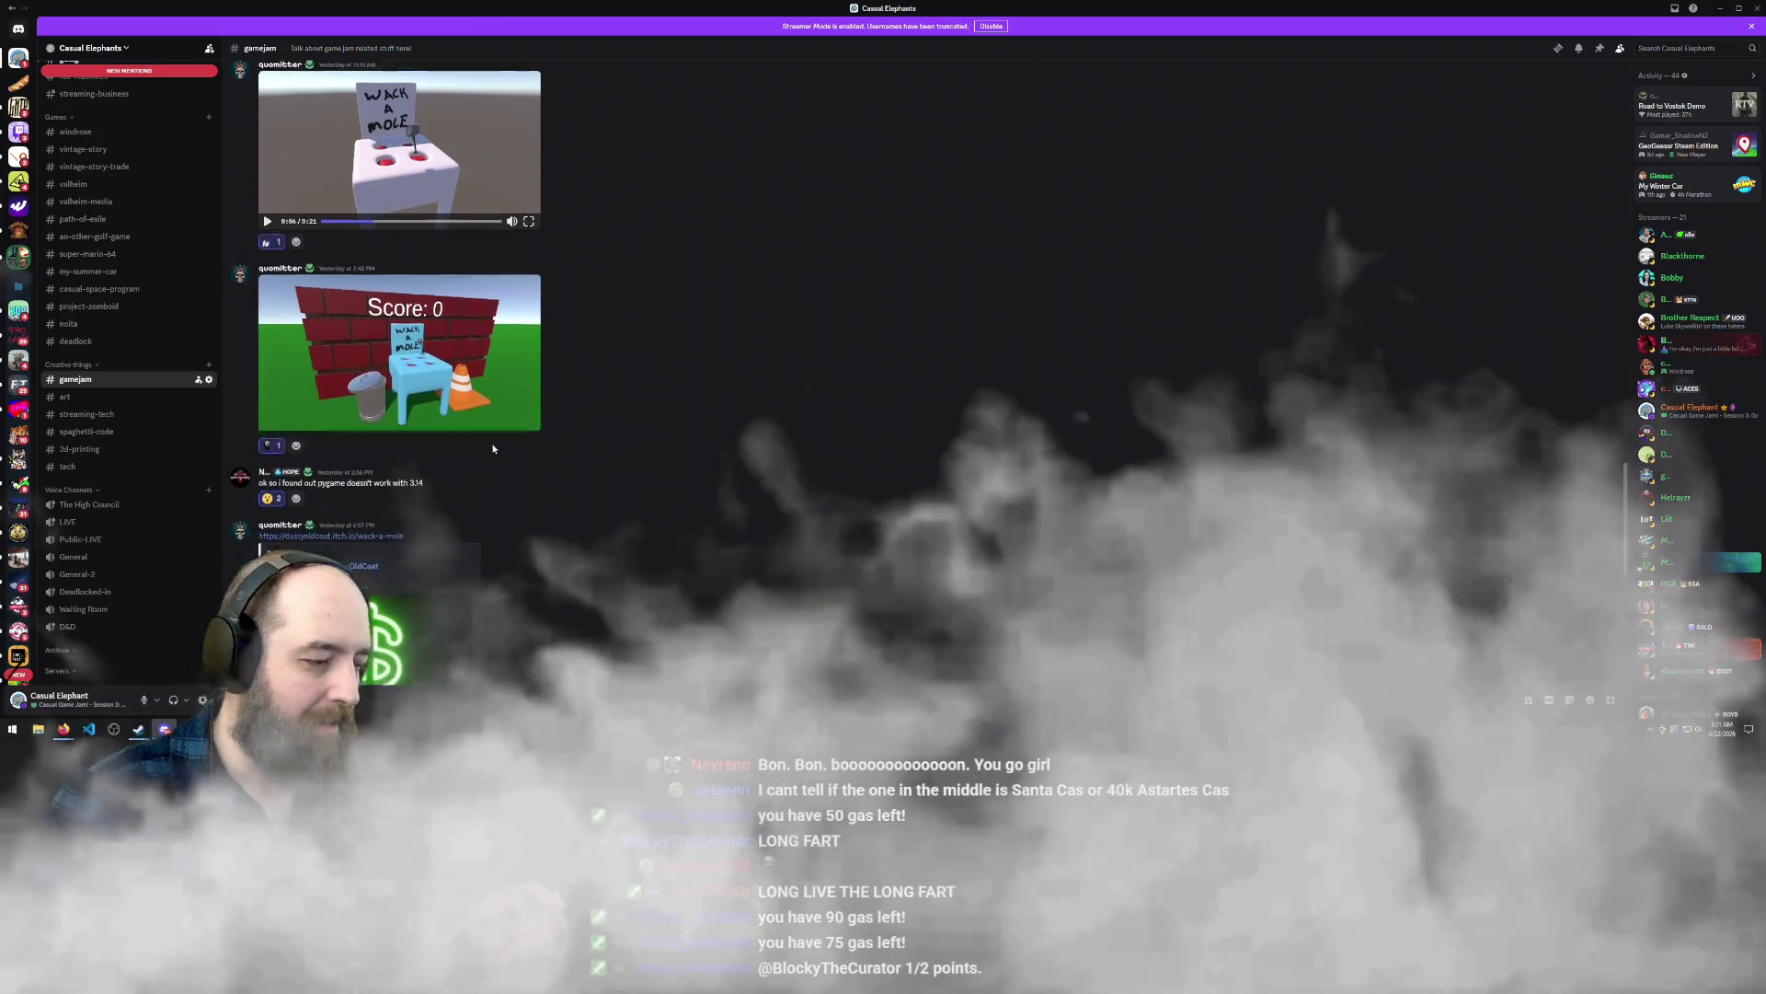
click(400, 330)
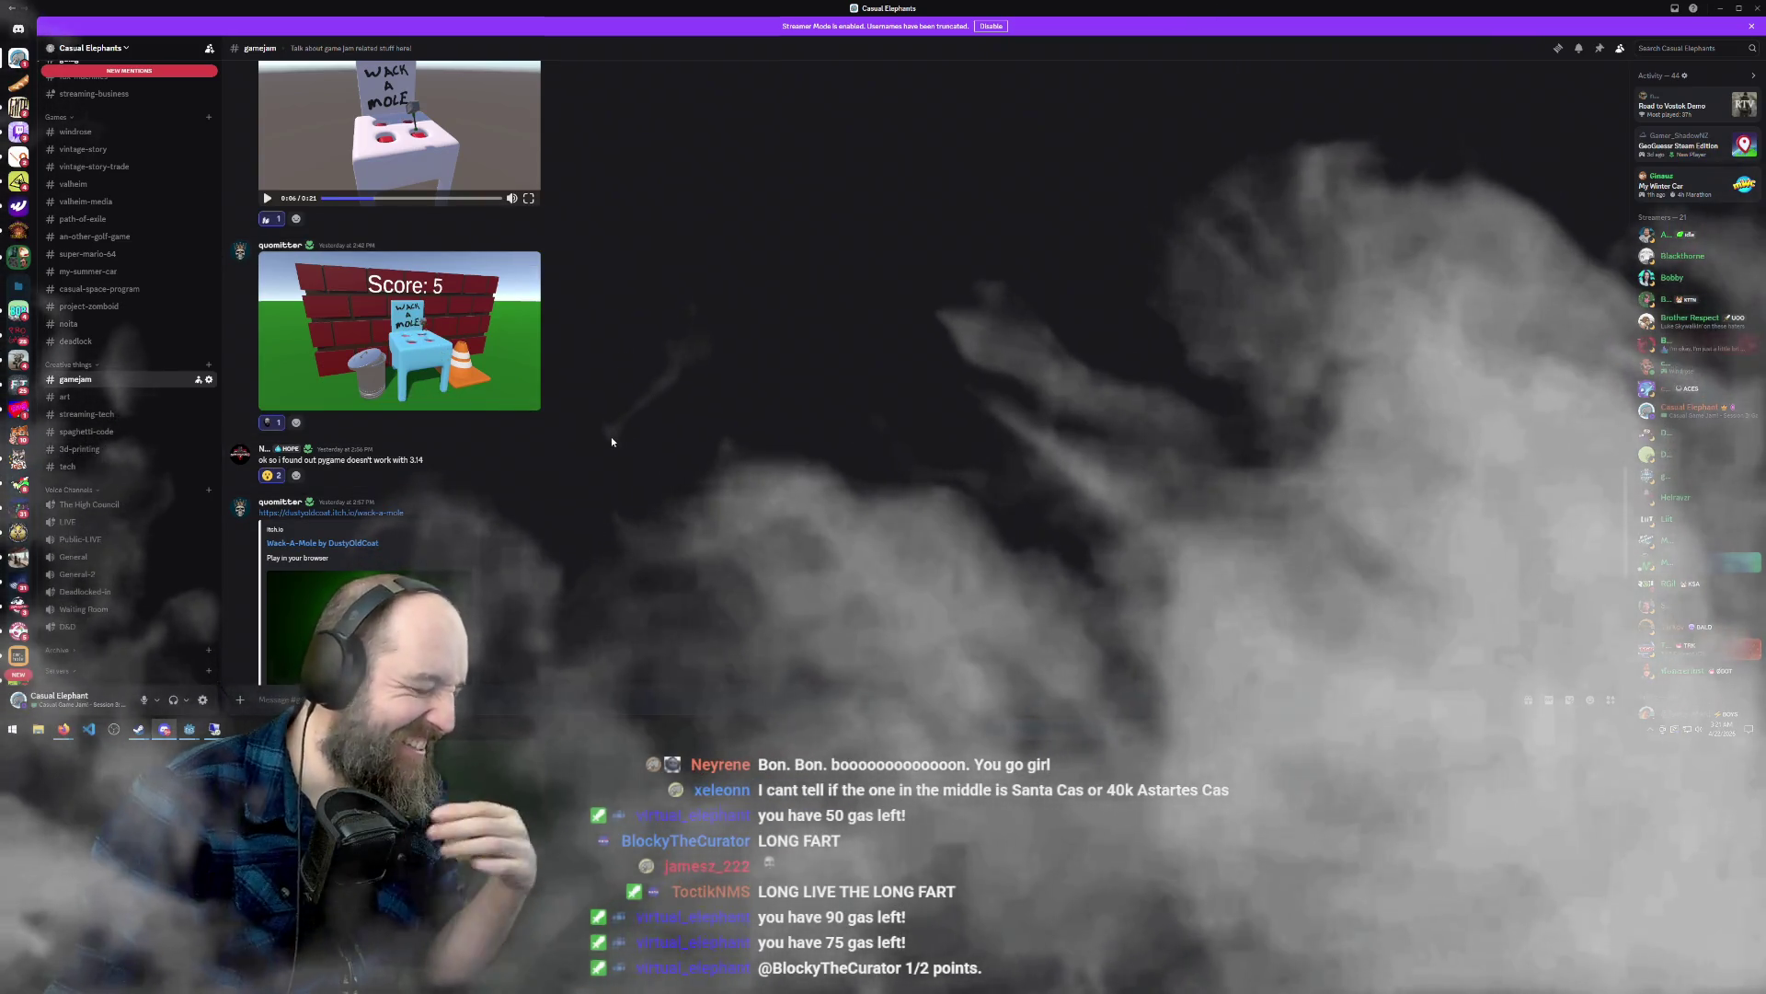
scroll(614, 445, down, 5)
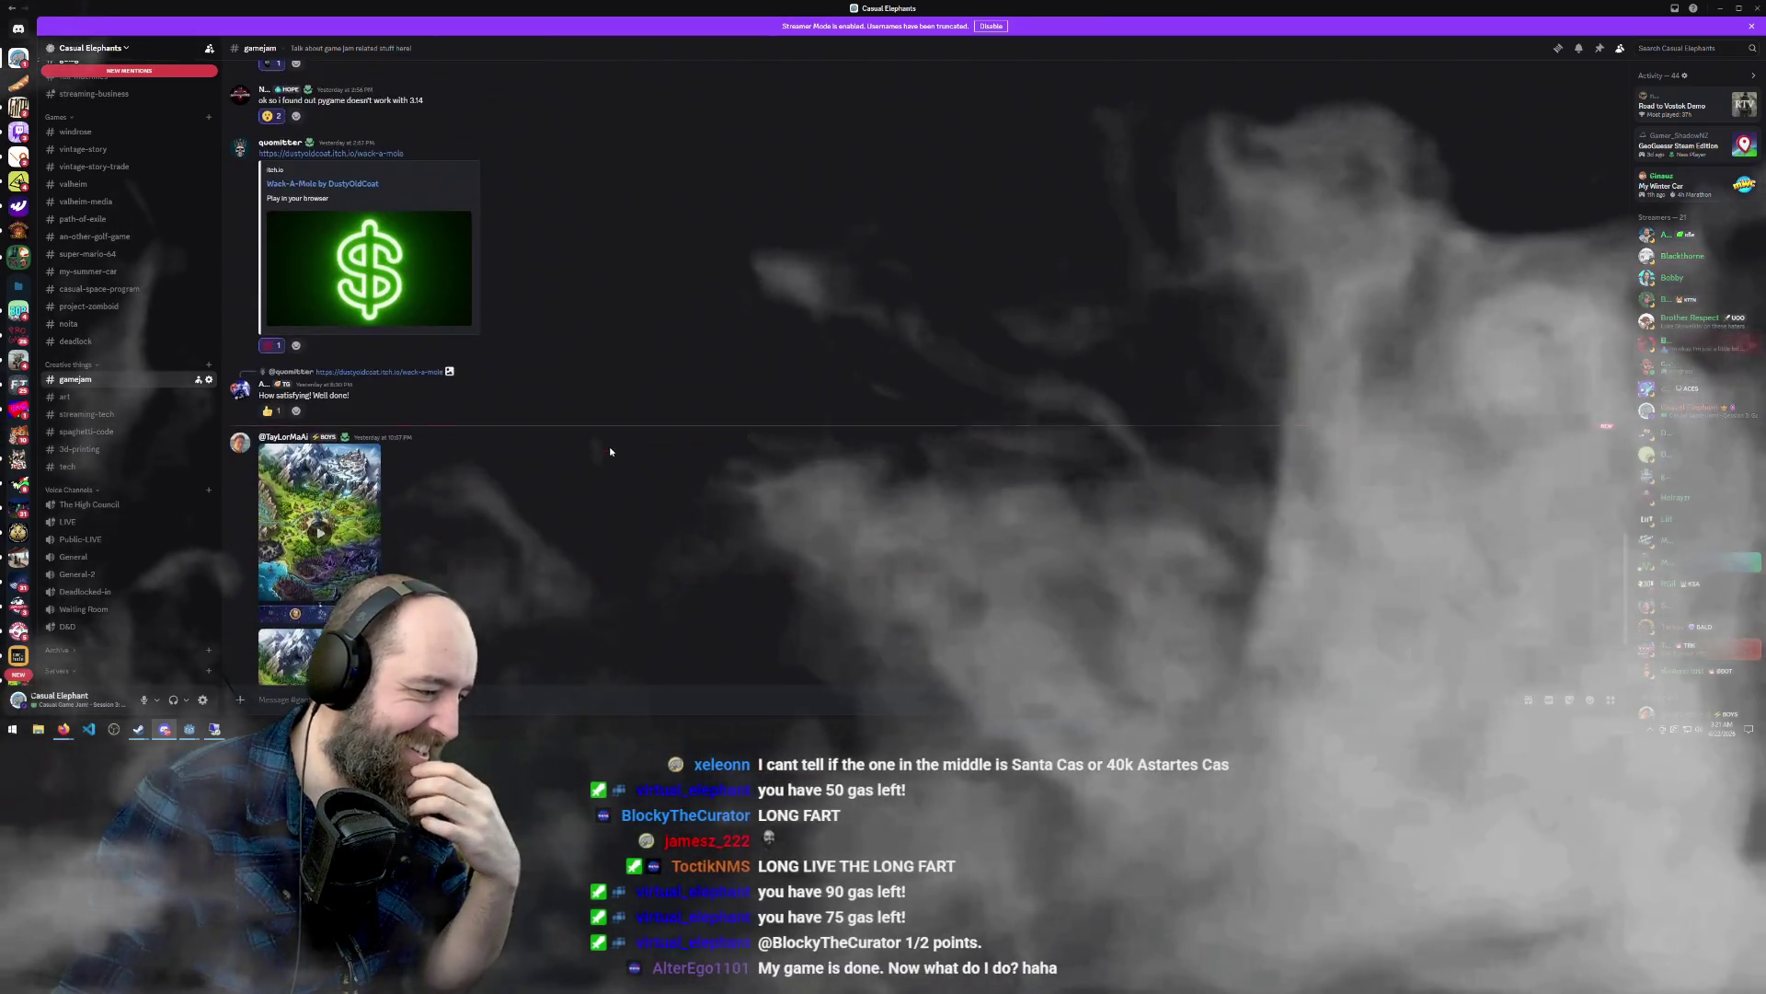
scroll(611, 443, down, 1)
click(320, 392)
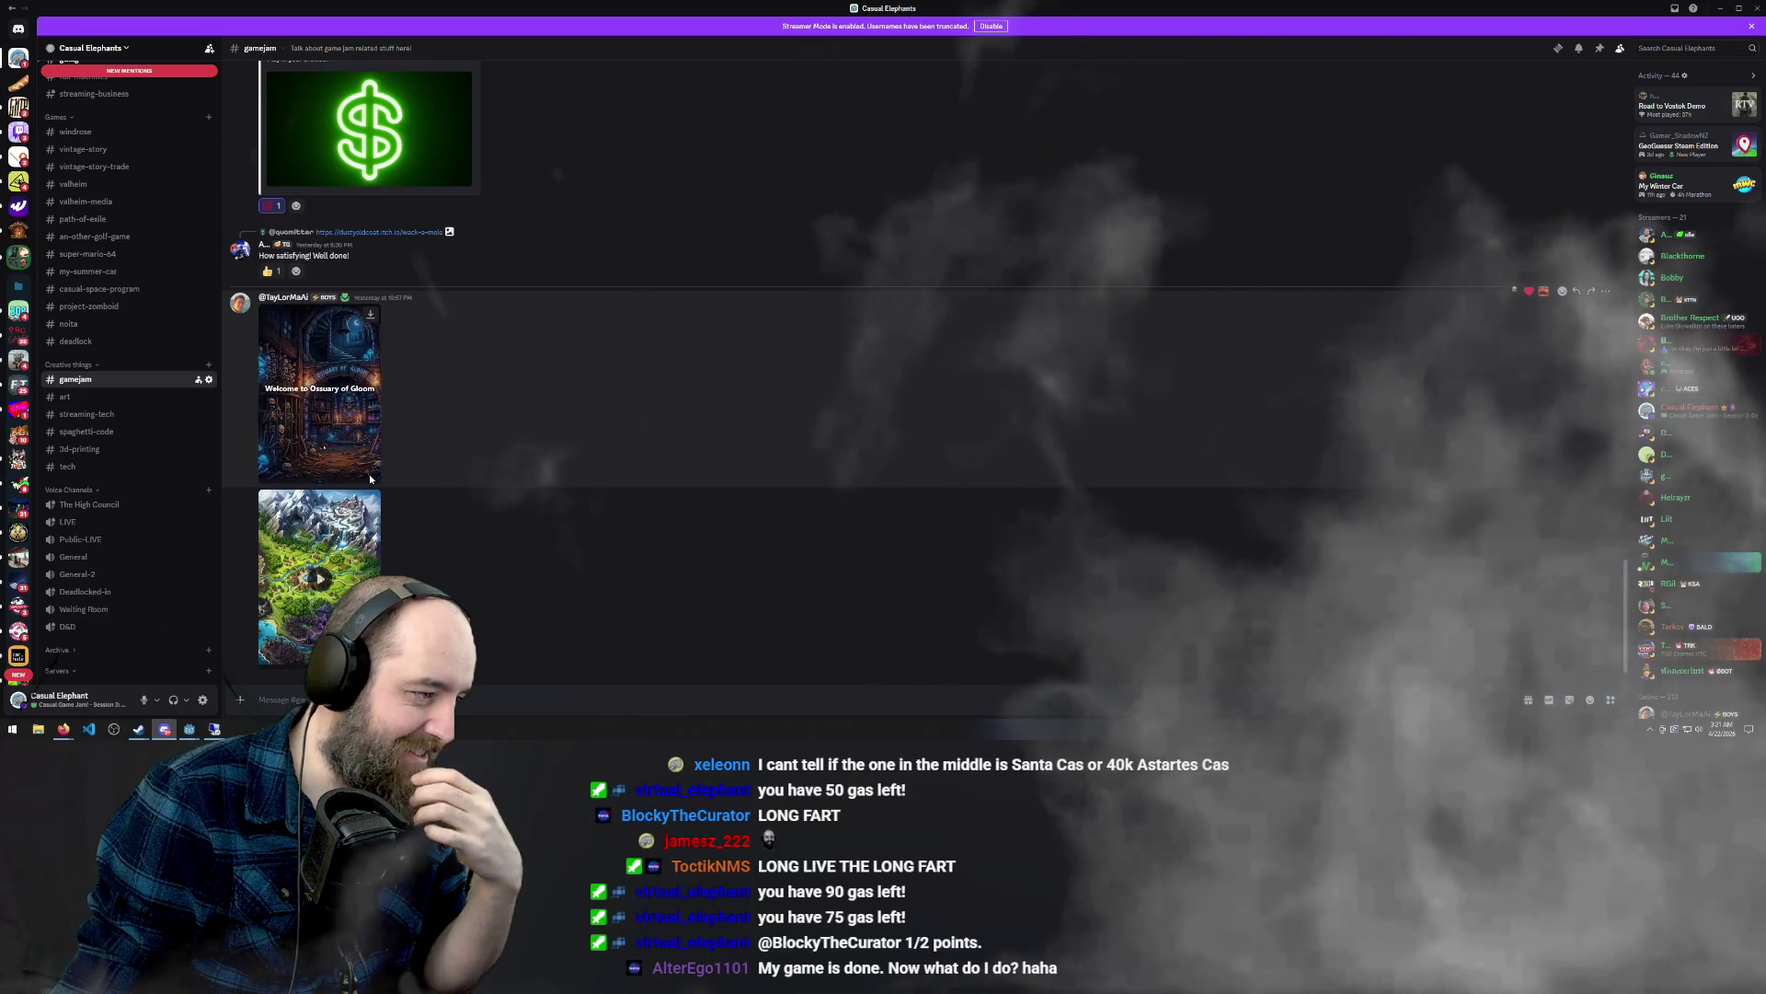
click(321, 477)
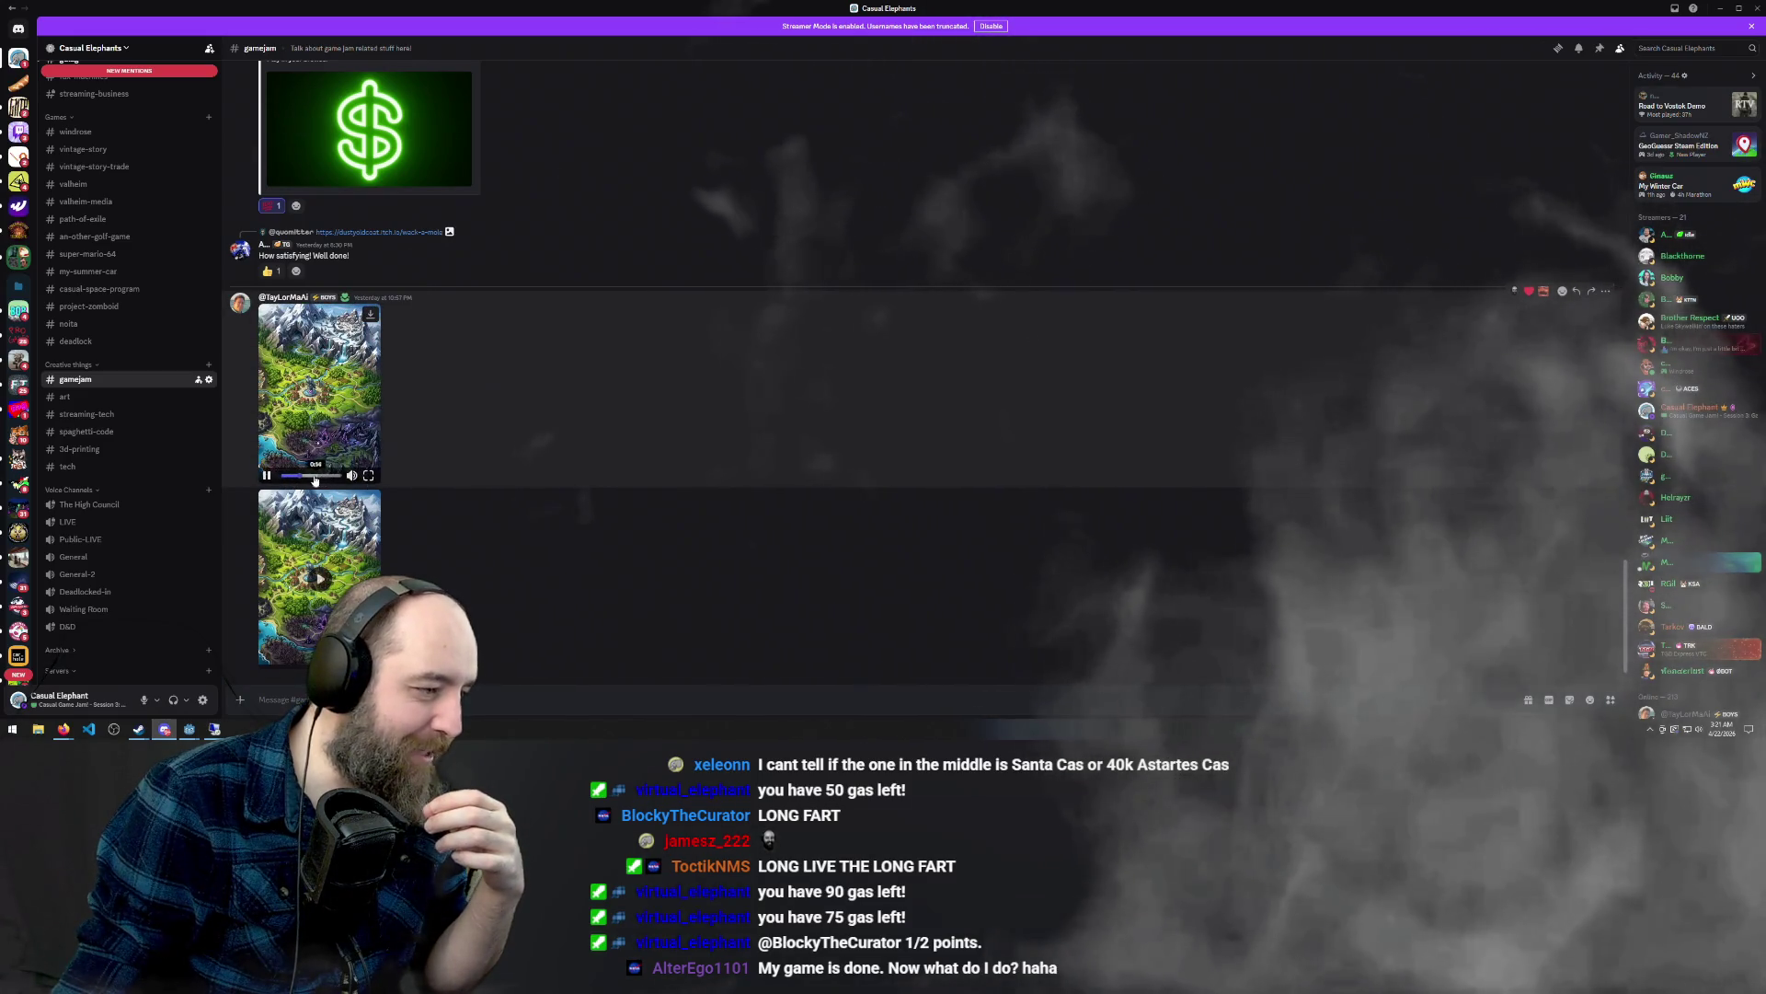
click(333, 476)
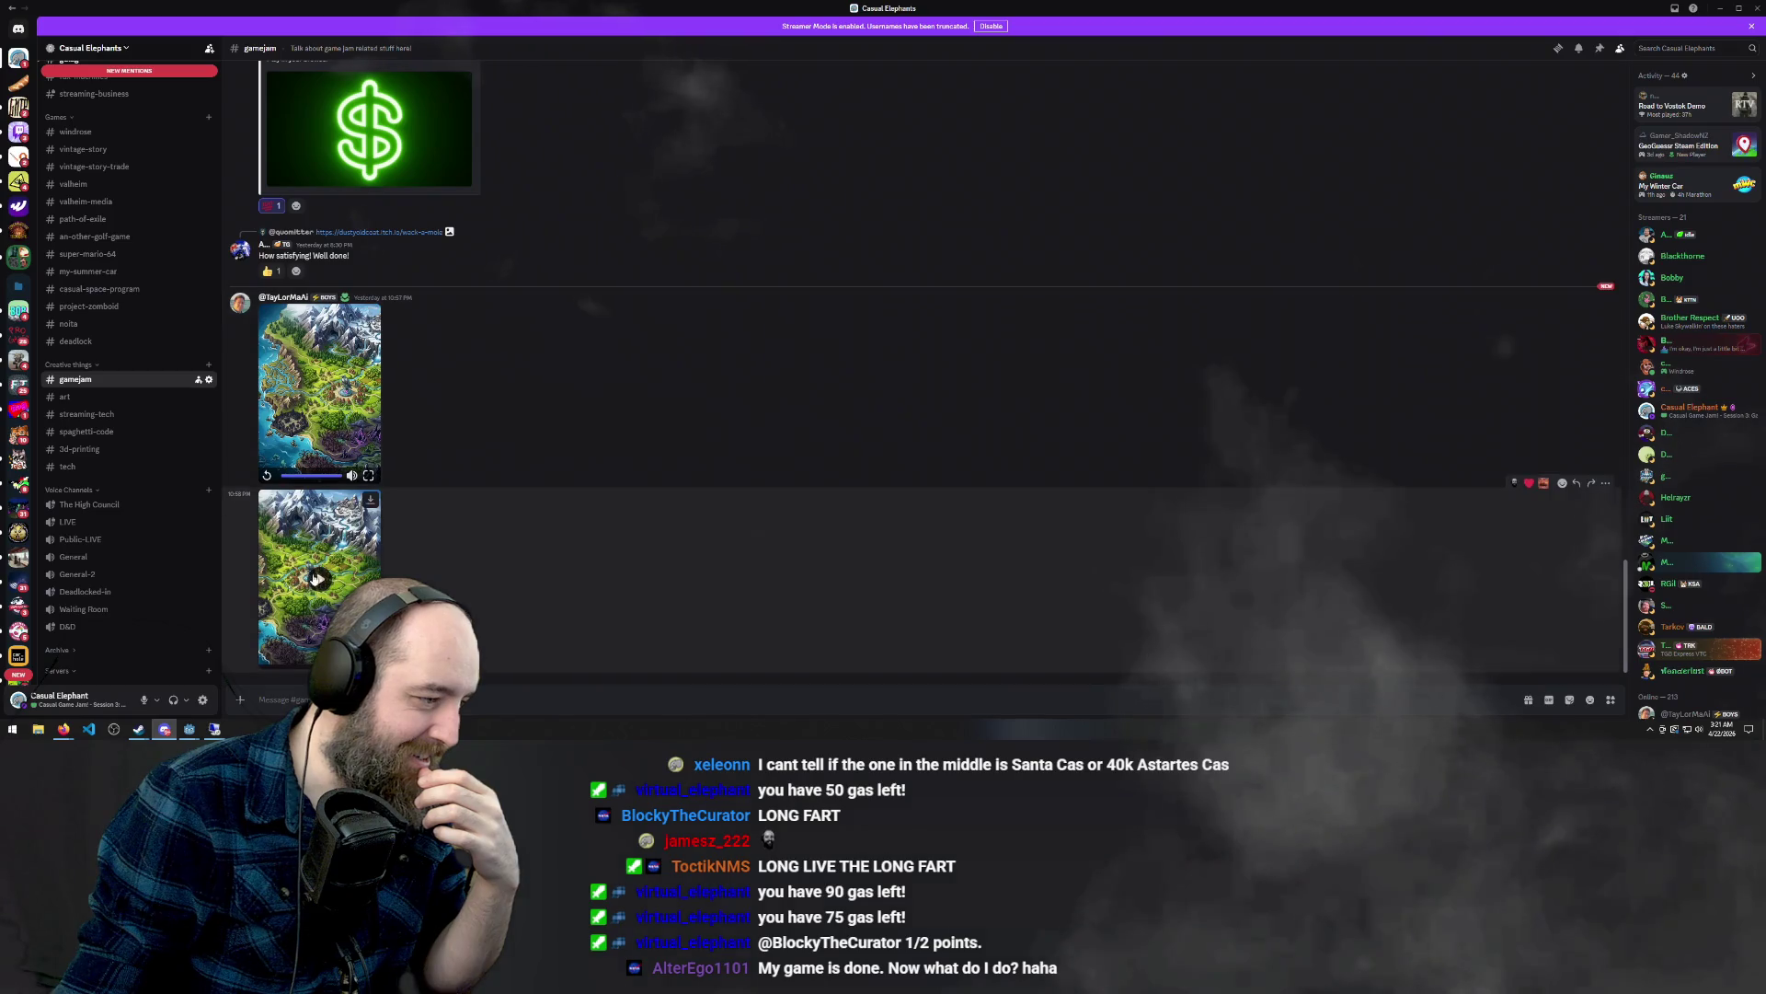
click(318, 577)
click(306, 662)
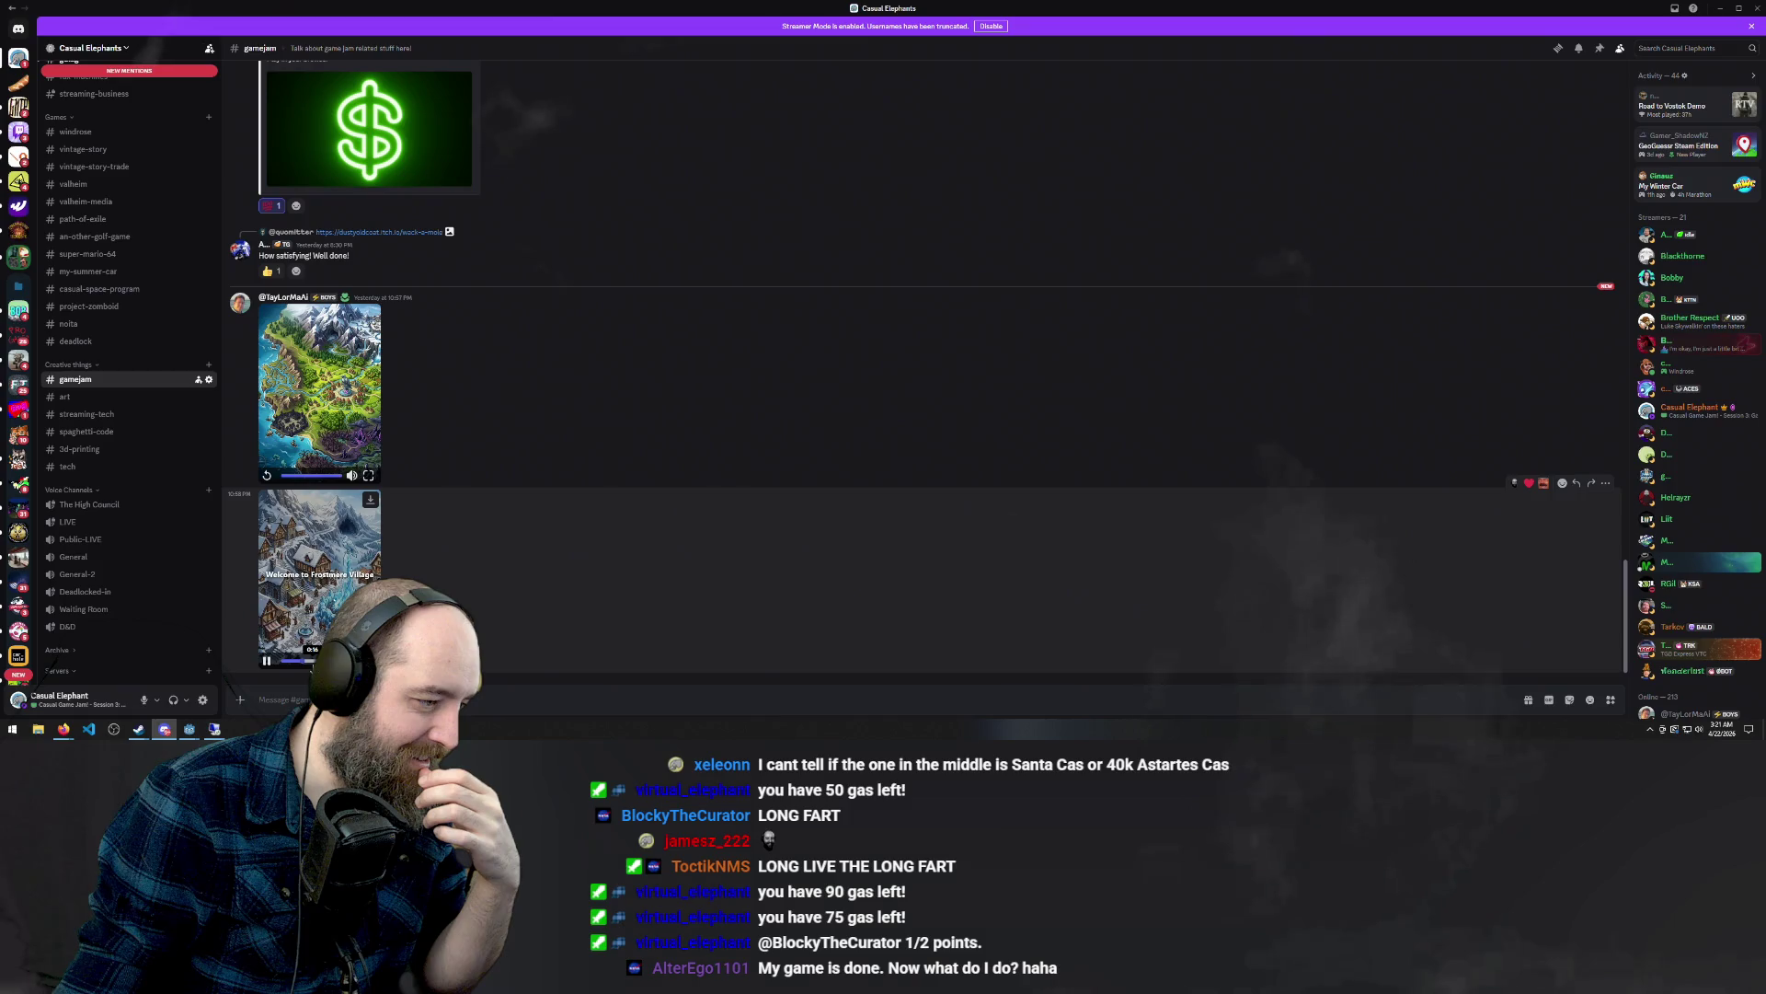
click(292, 651)
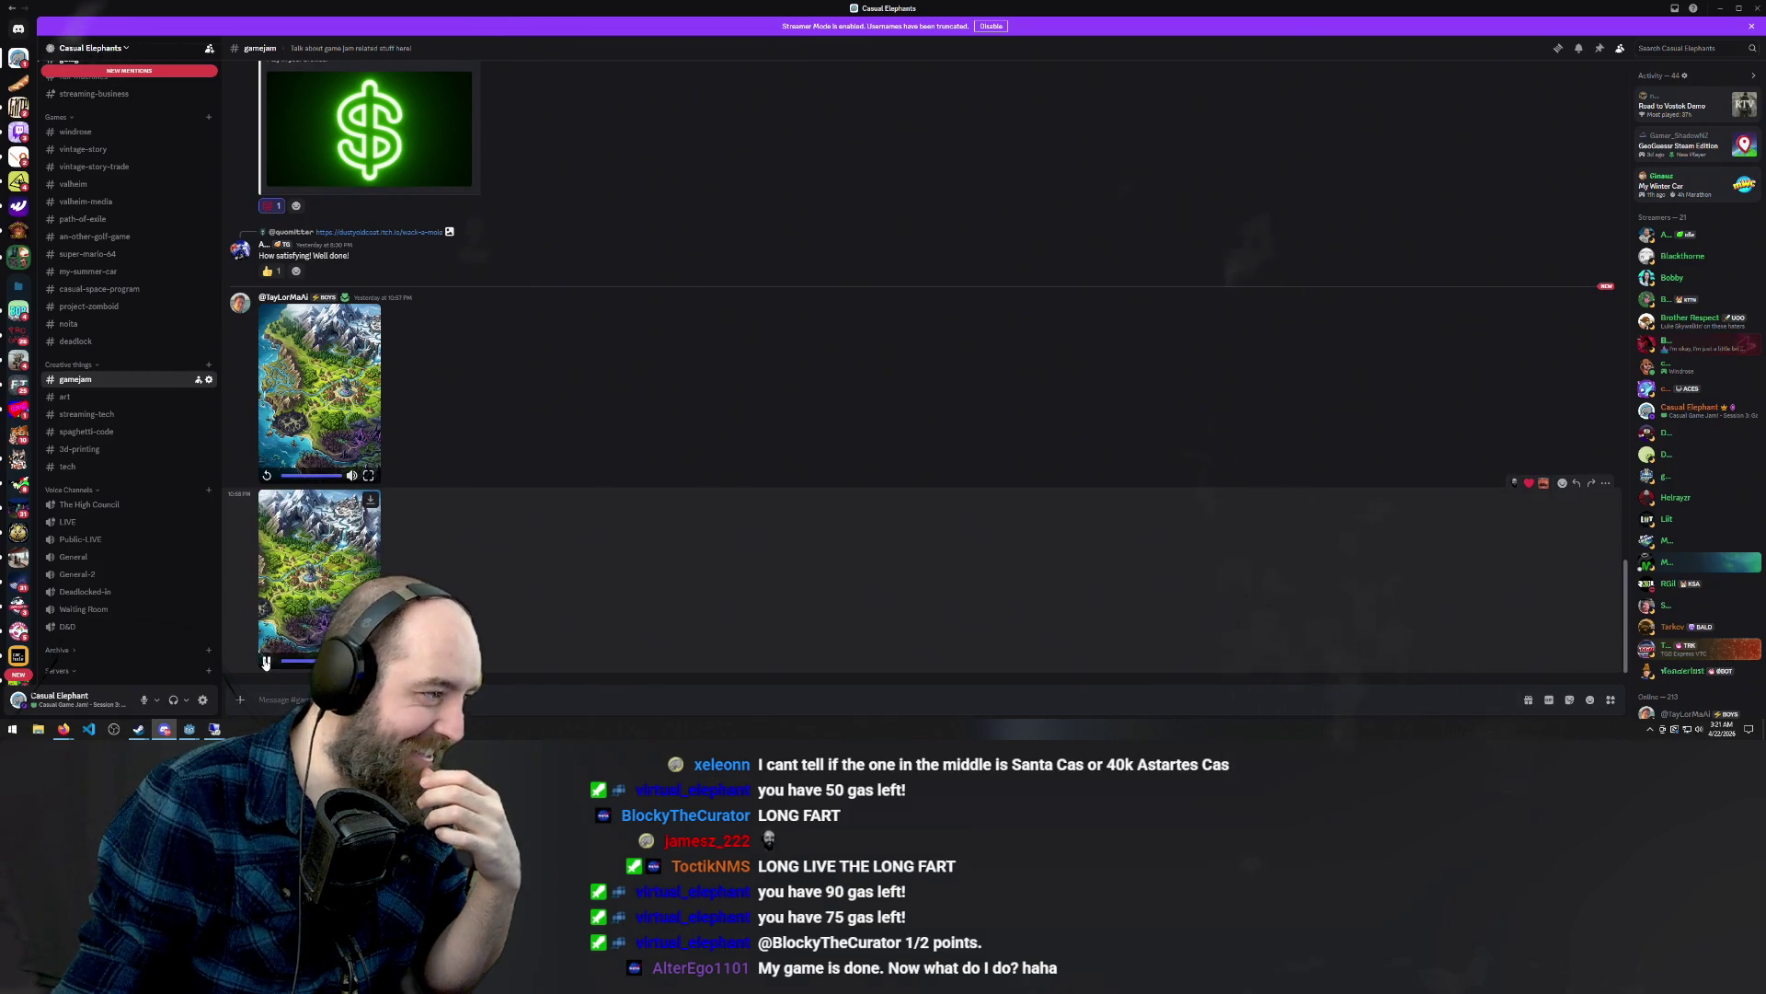
key(alt+Tab)
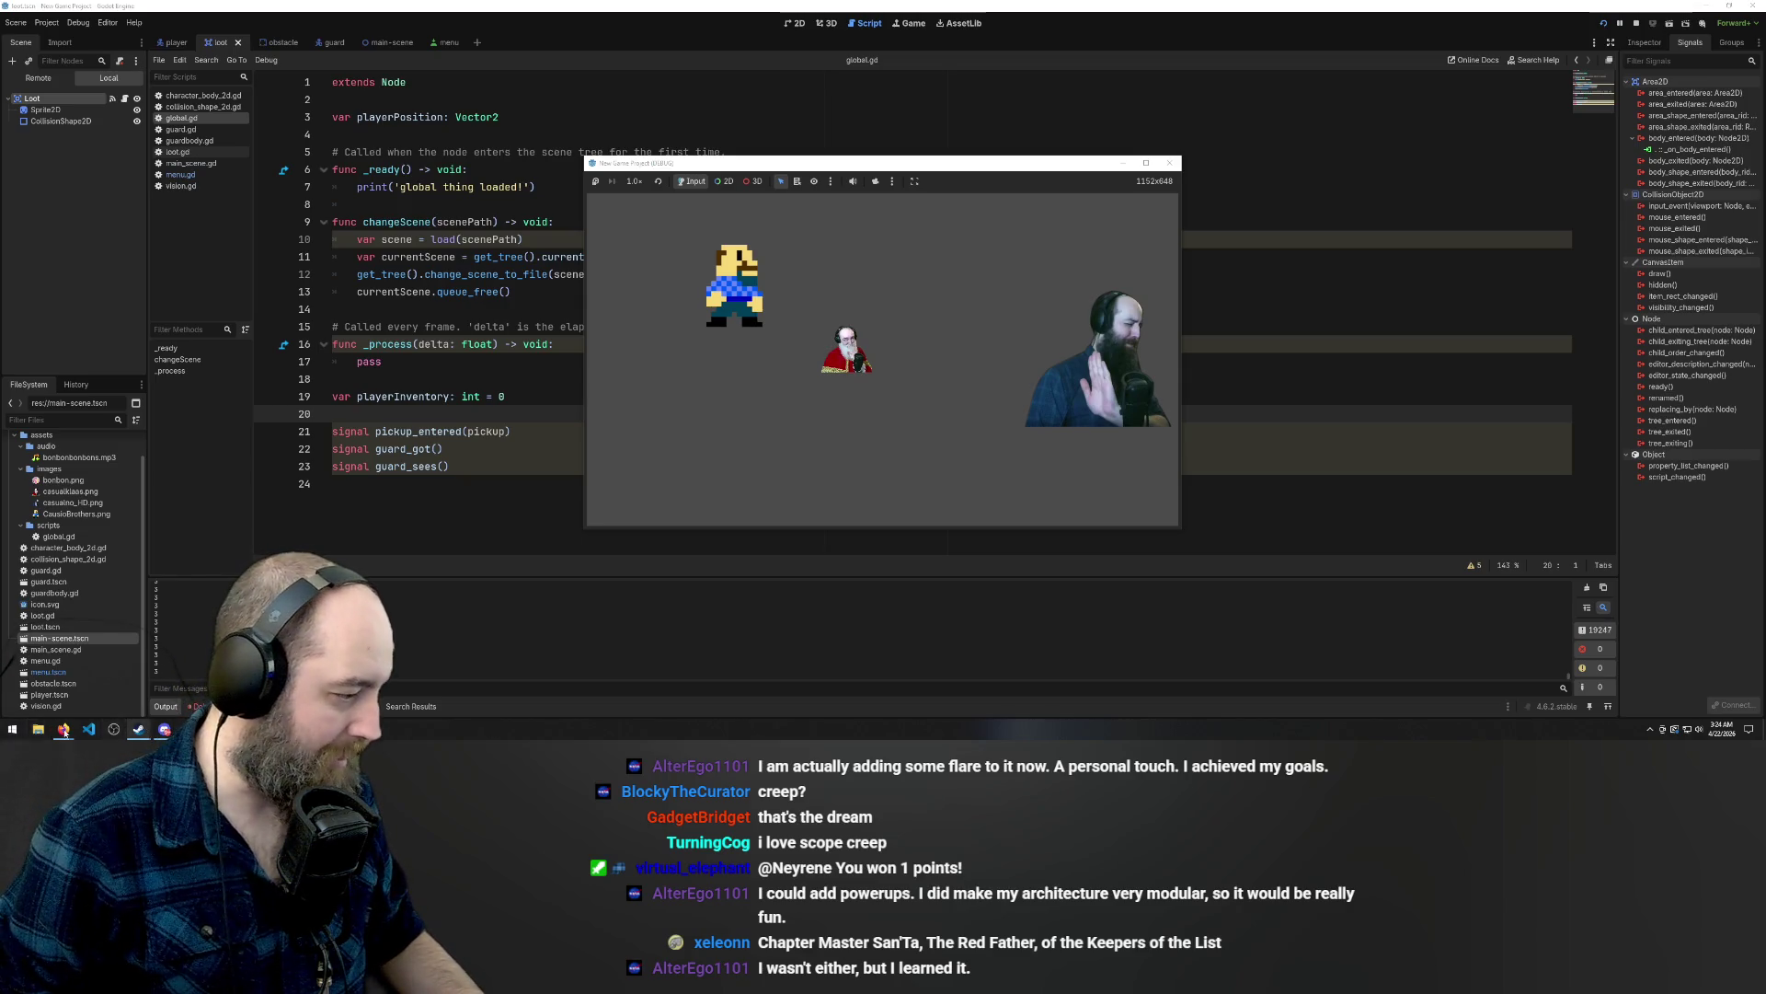
mouse_move(69, 731)
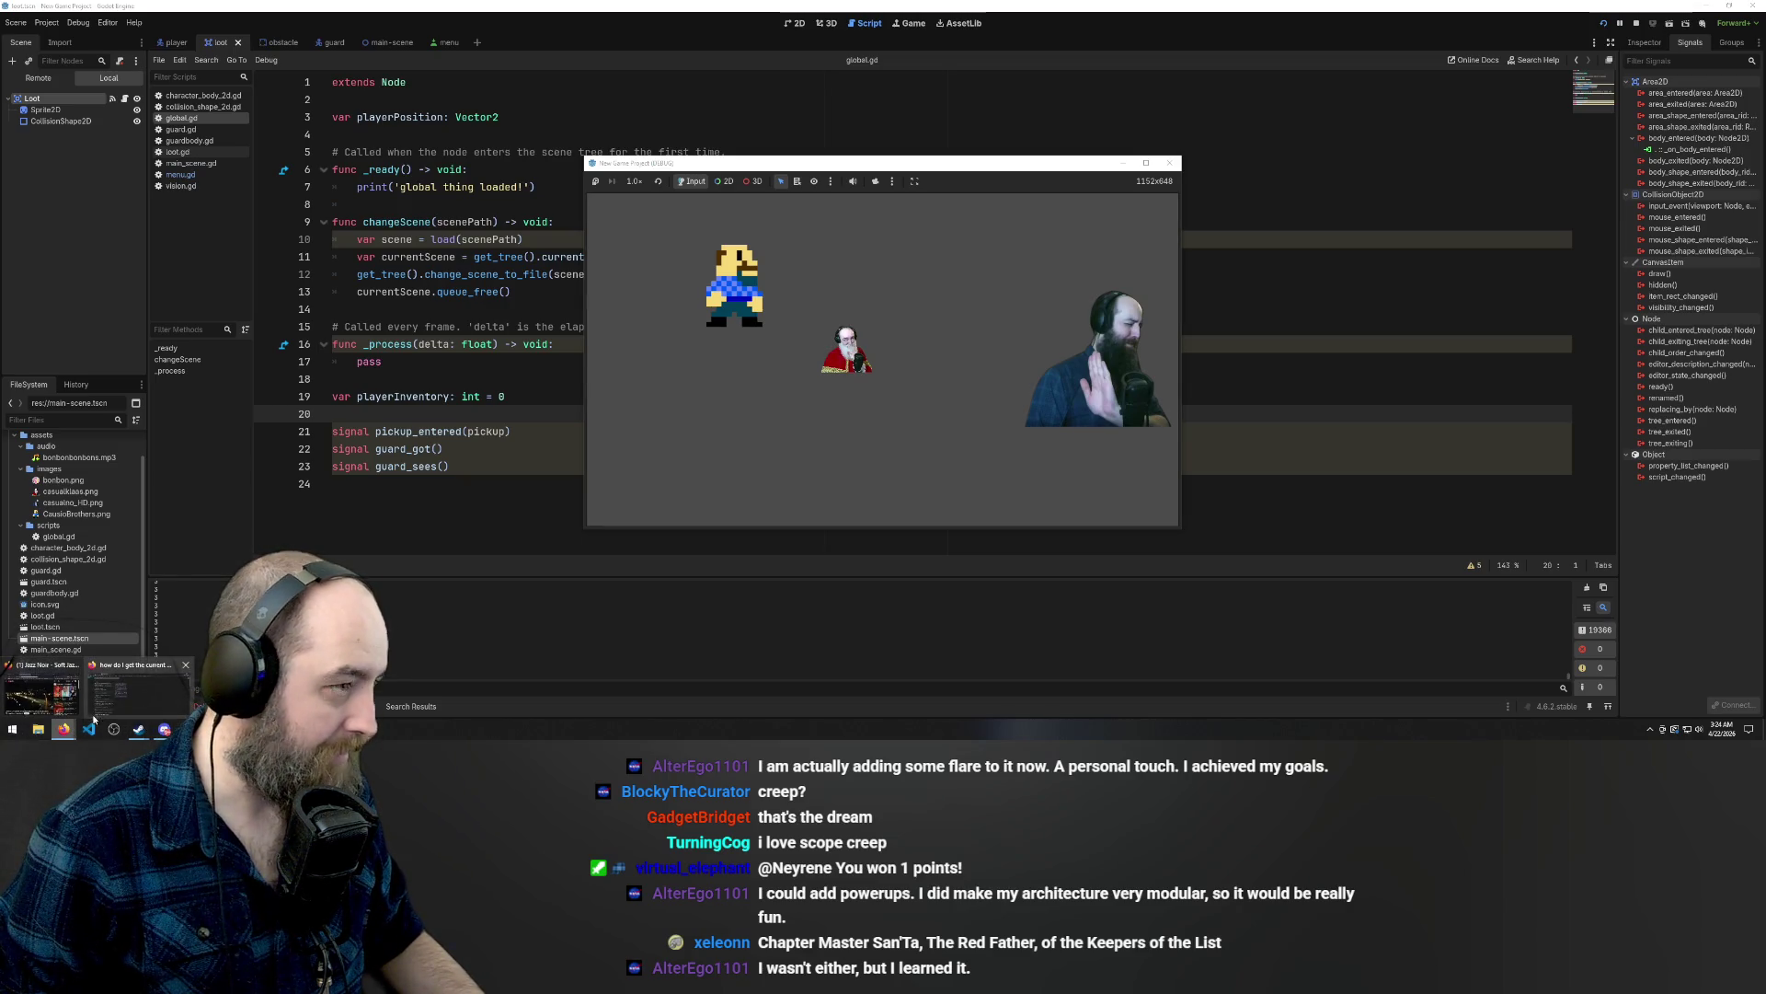
Tick the Enter Exit world and UI cards complete on the Loot Goblin board, then return to Godot.
click(108, 699)
click(55, 11)
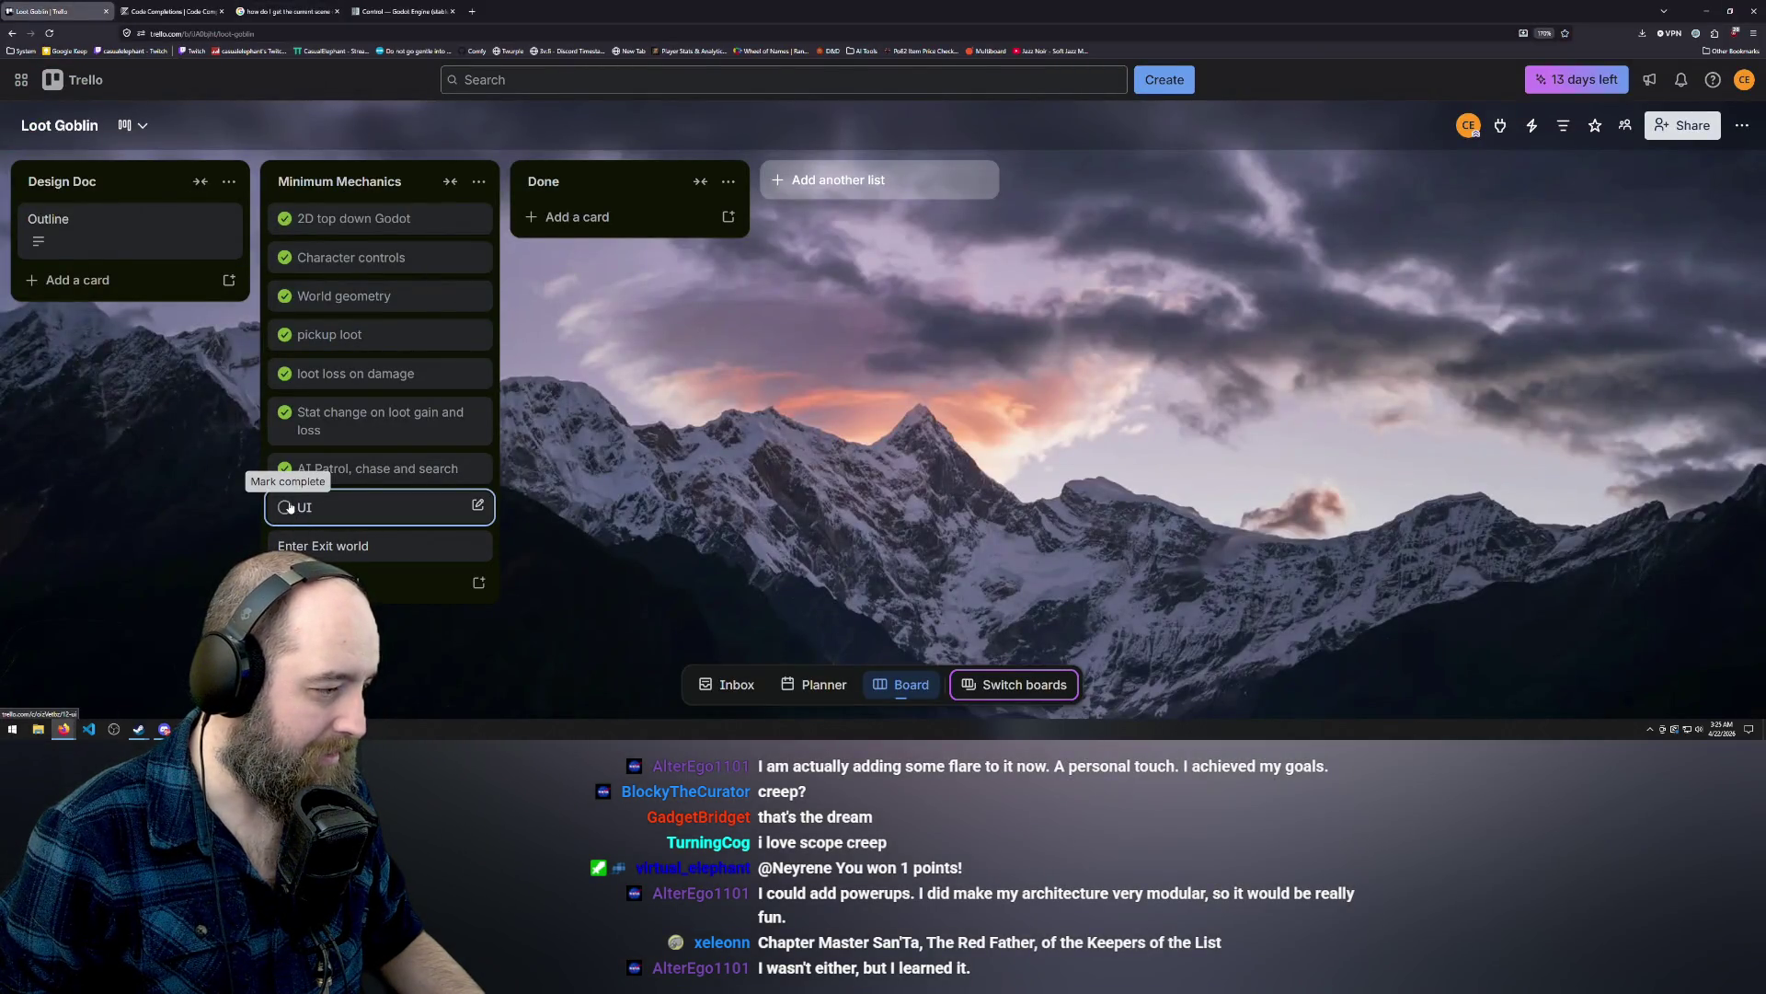
click(284, 546)
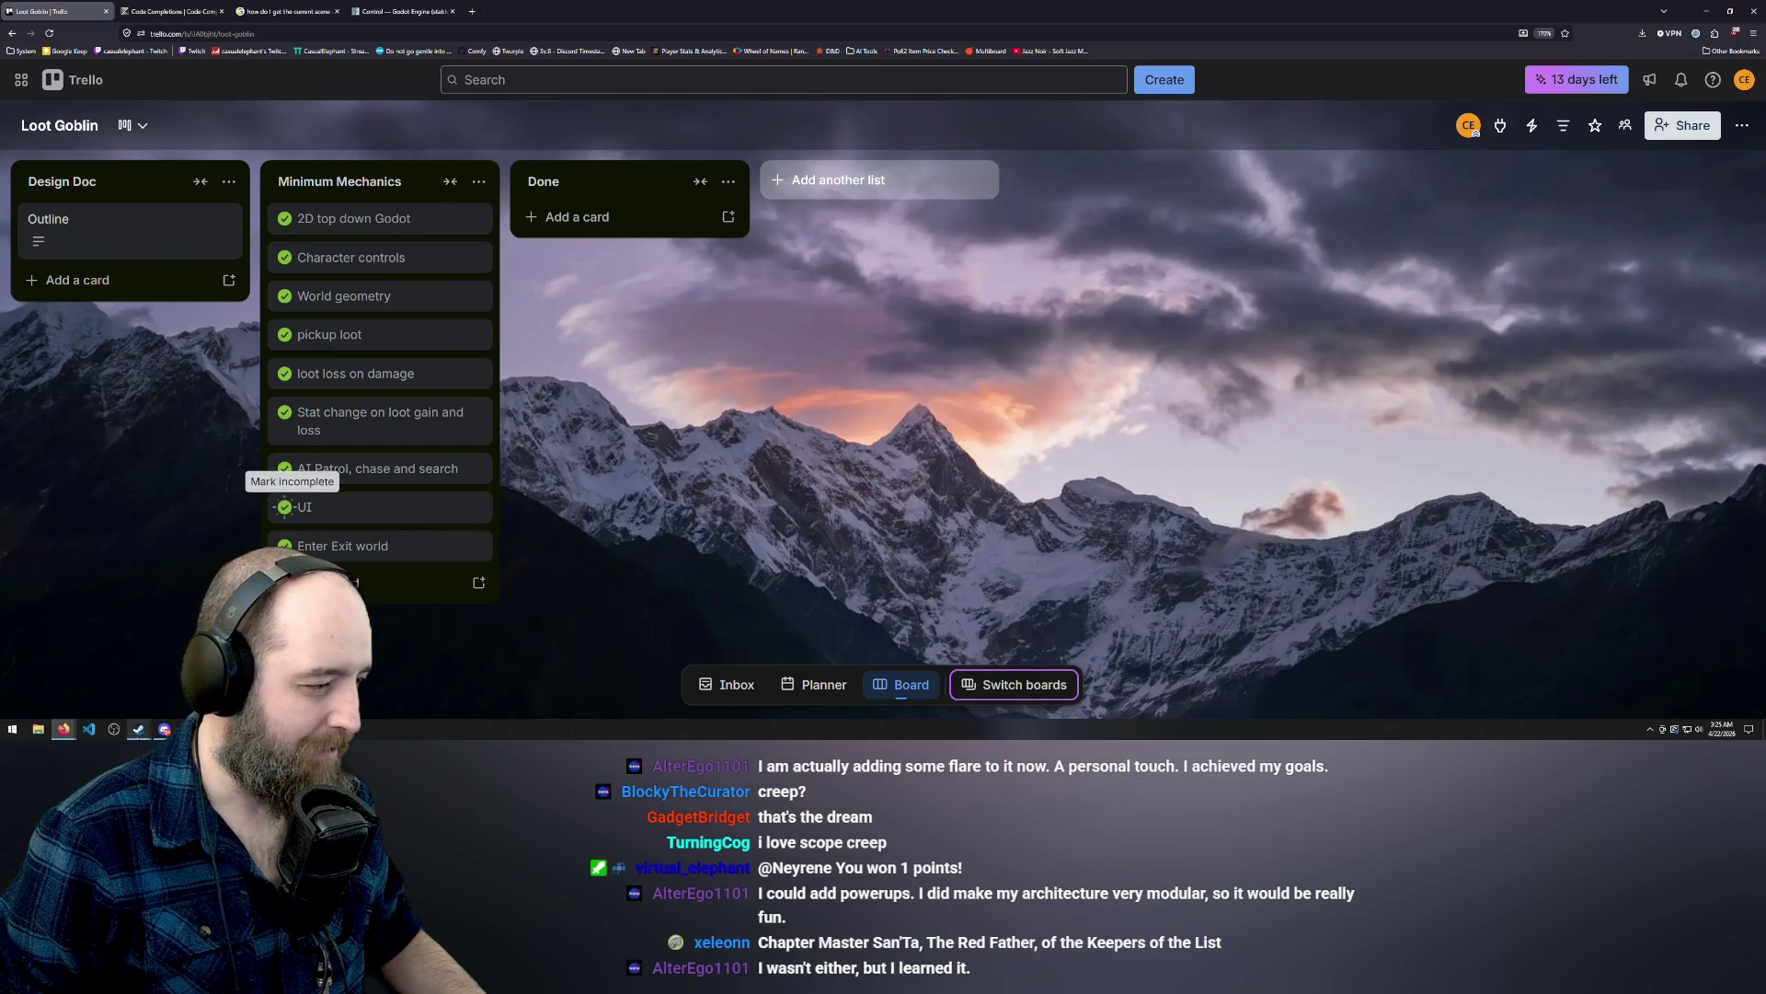
click(285, 507)
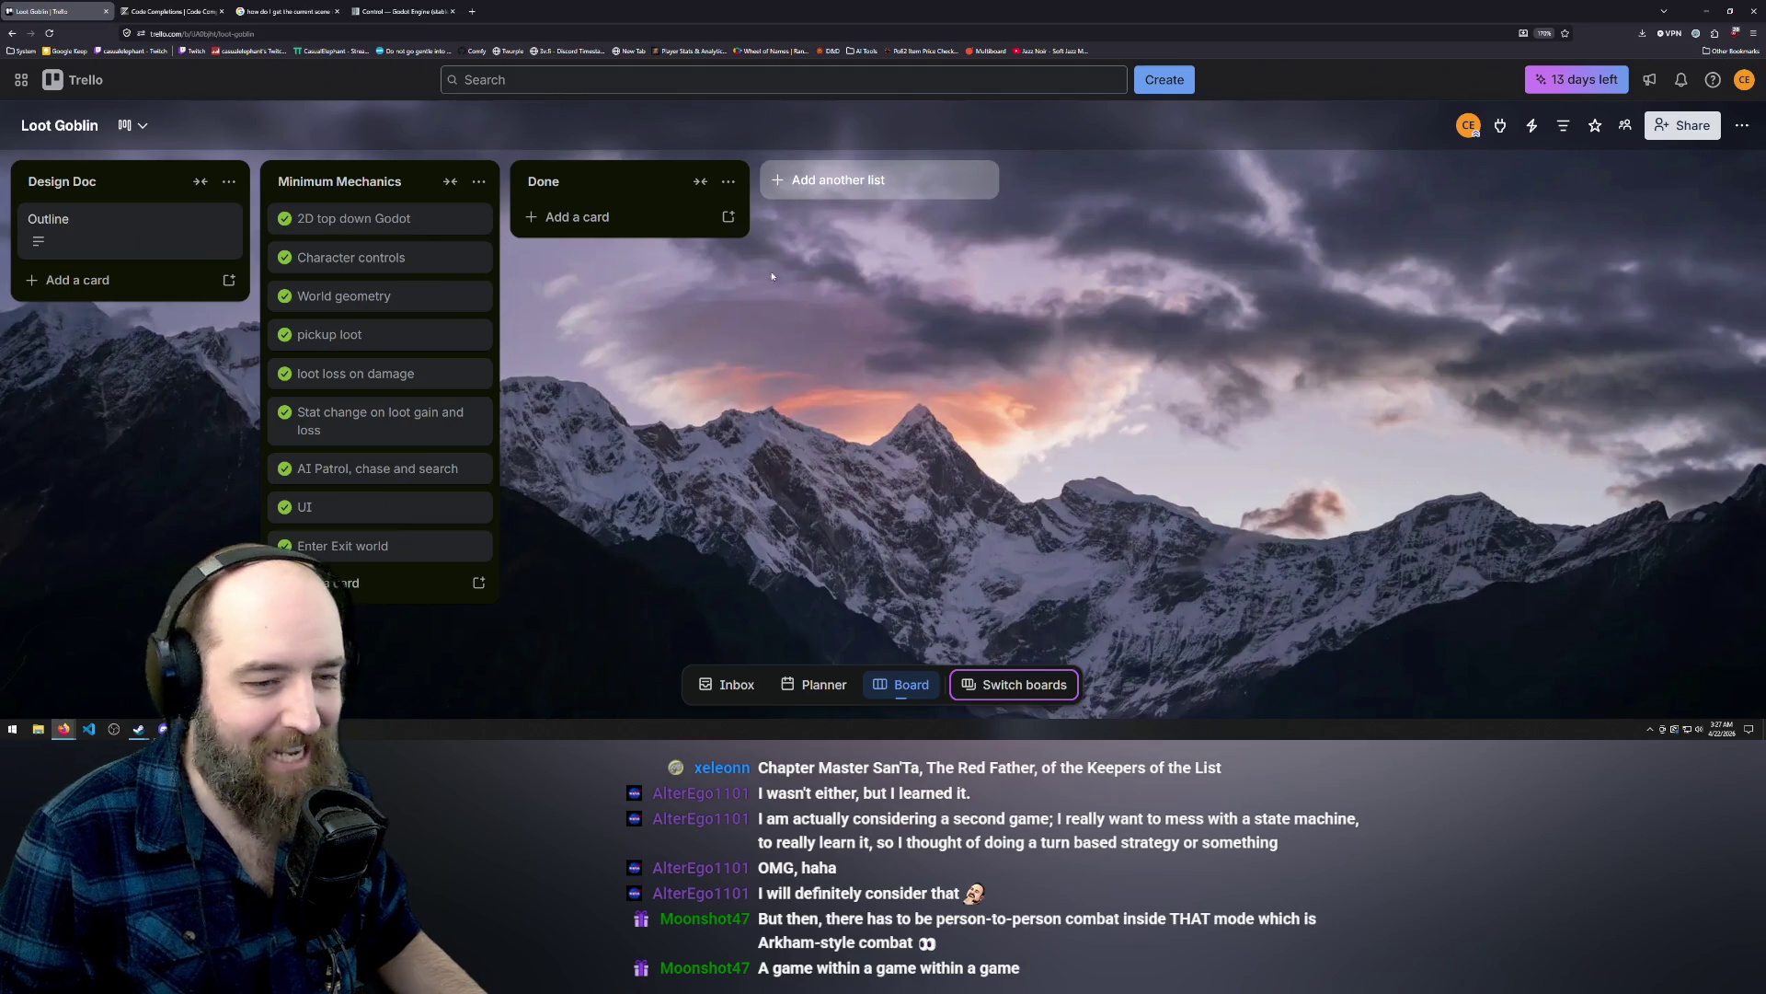
key(alt+Tab)
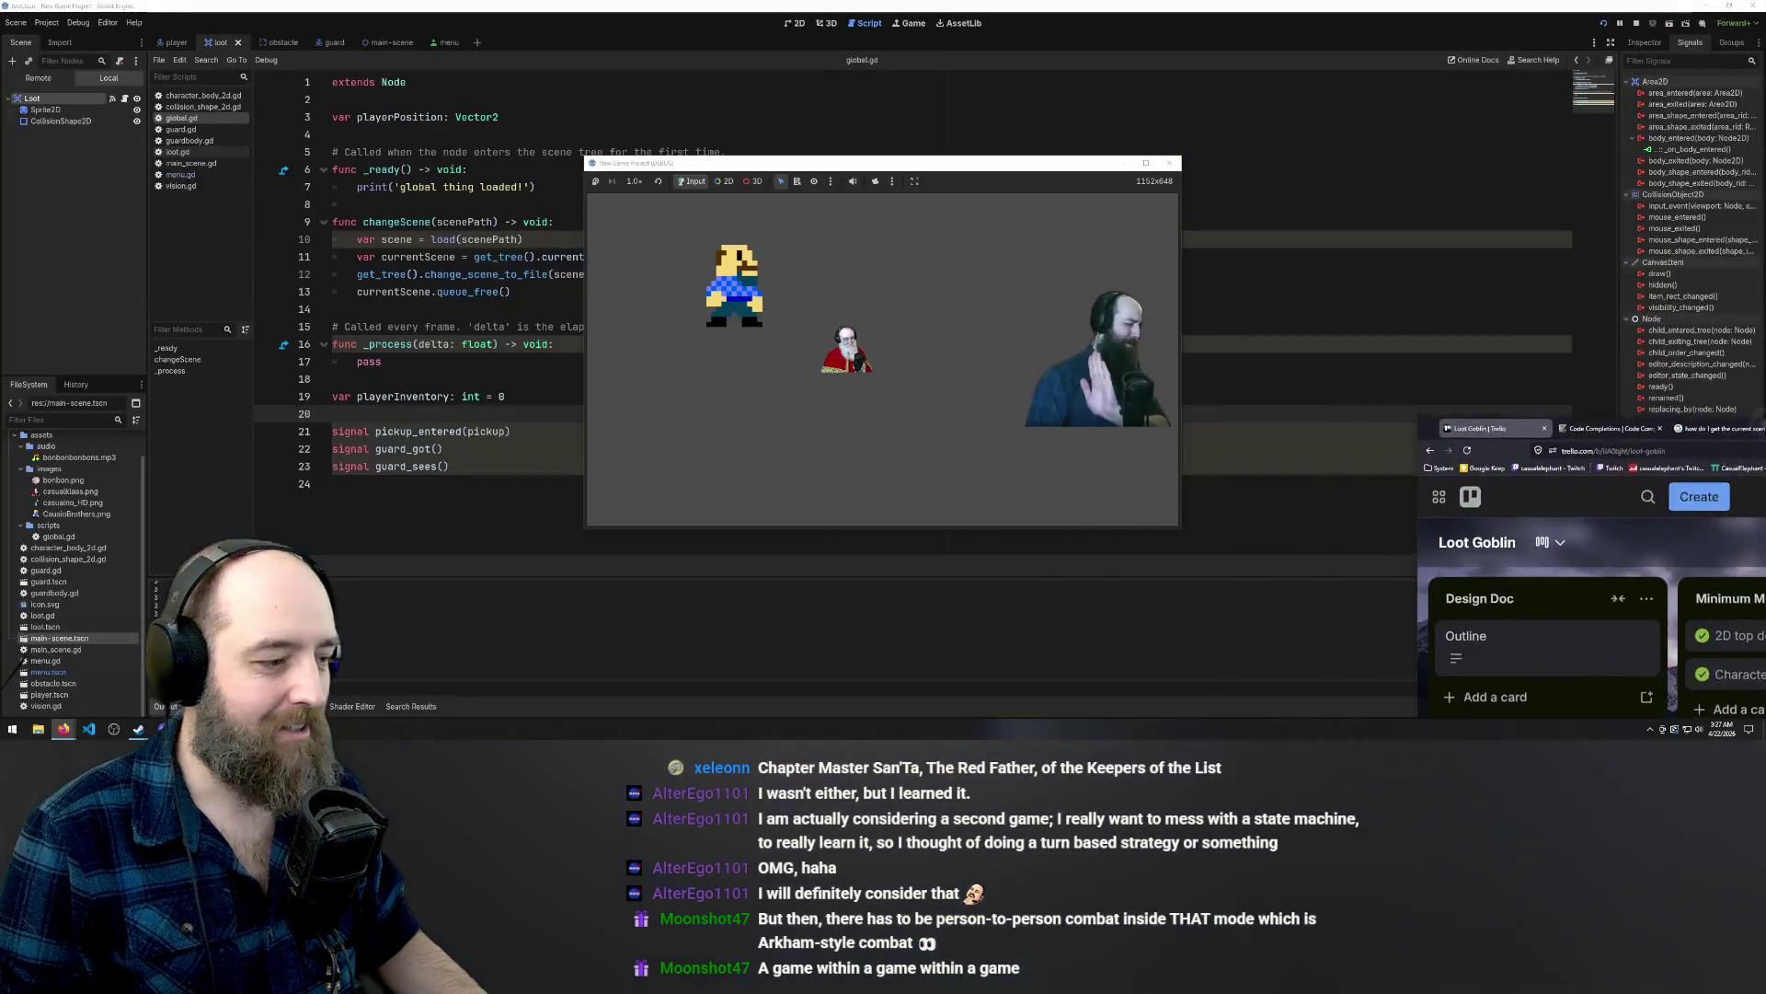
Relaunch the game with F5 and press START to load the main scene.
click(1169, 163)
click(892, 205)
key(F5)
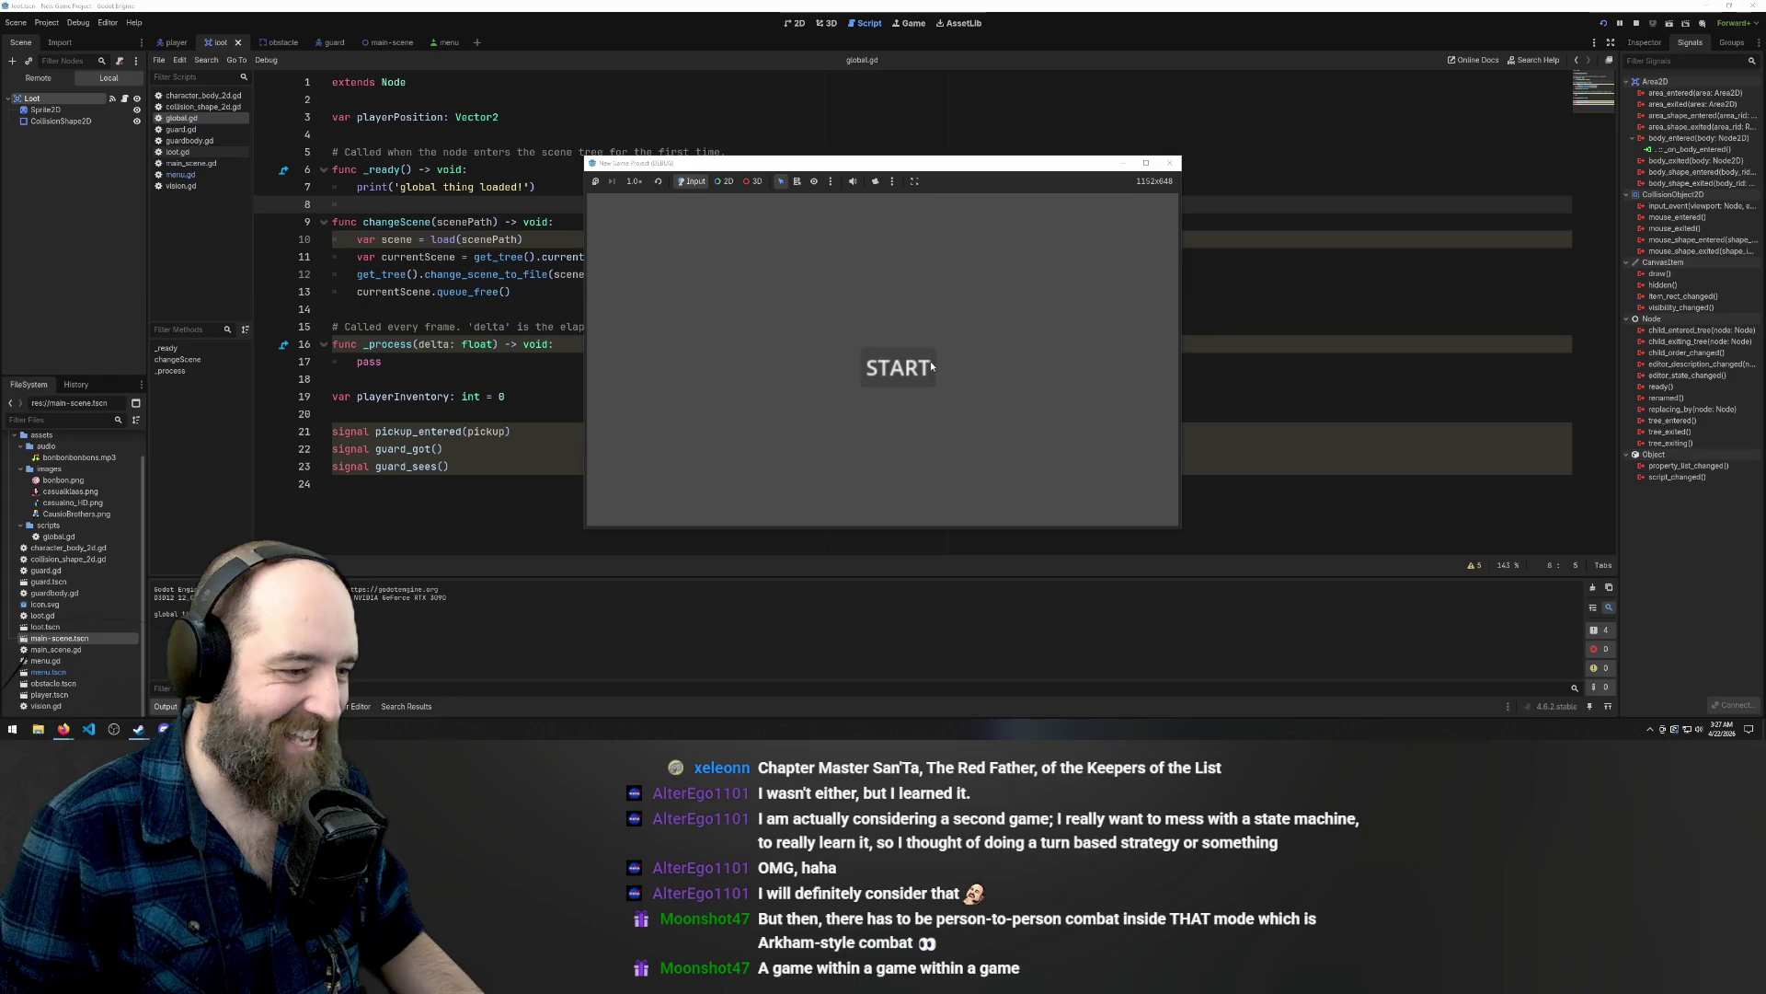
click(930, 360)
Walk the player onto the upper and lower bonbons, then close the game window.
key(Left)
key(Up)
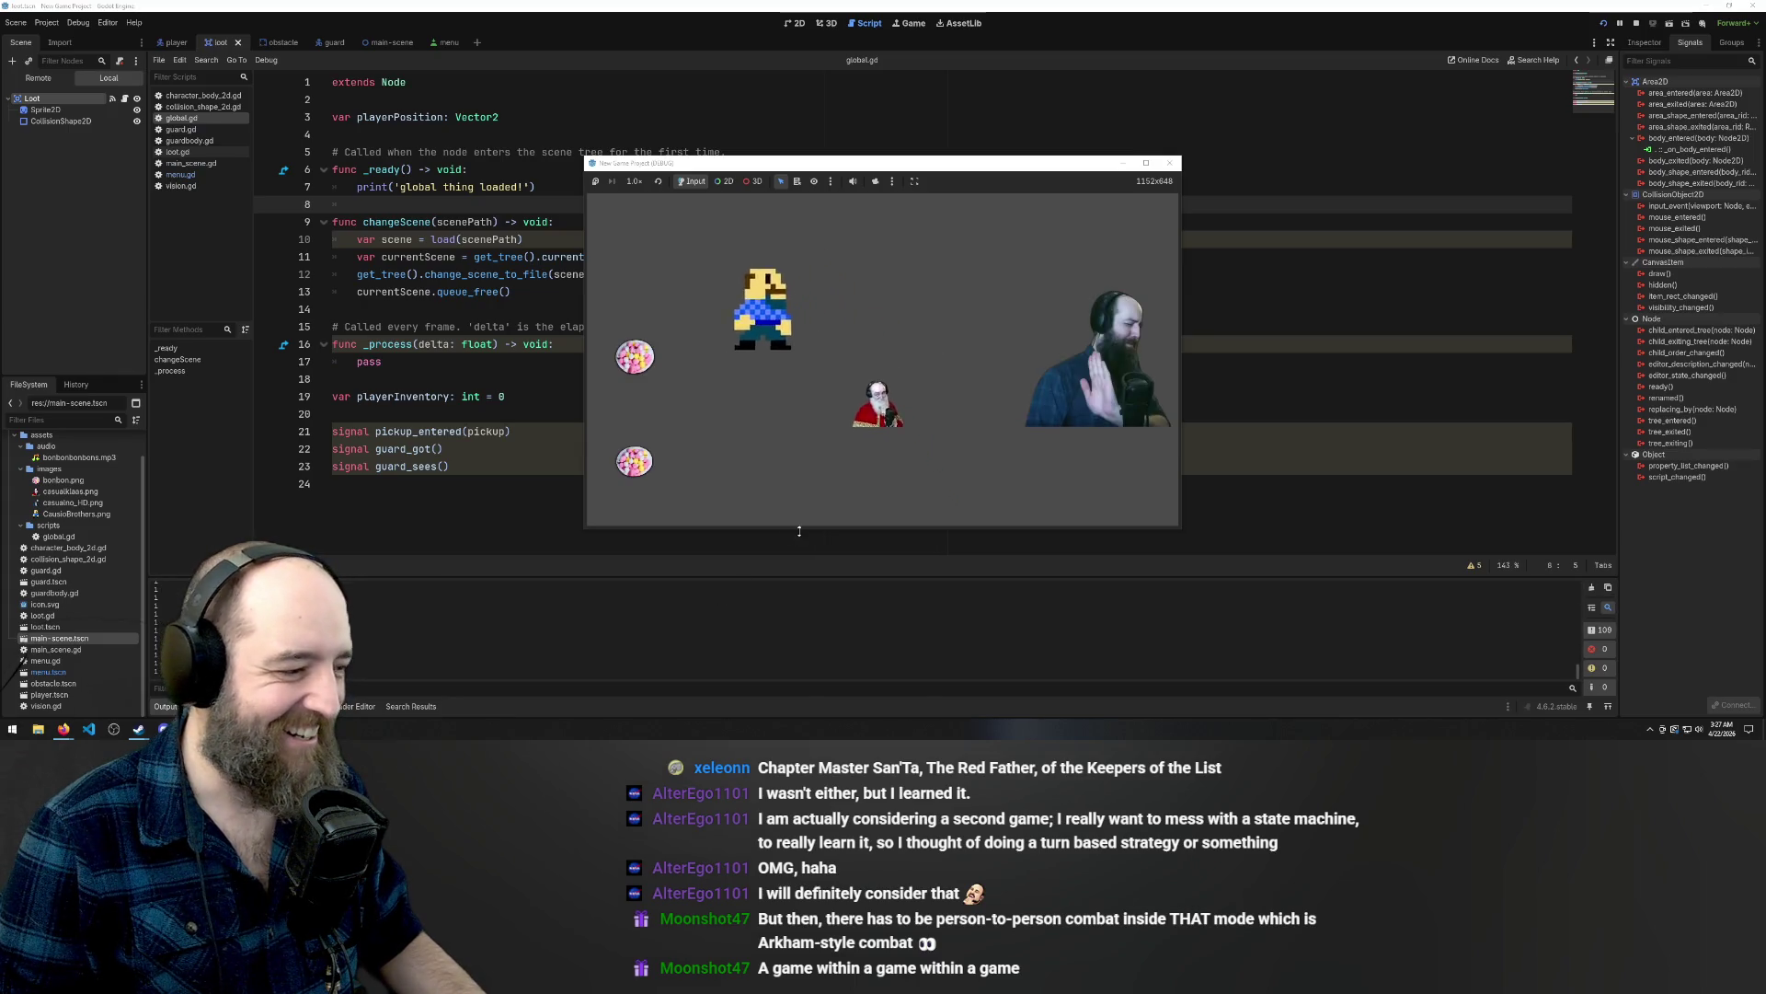
key(Down)
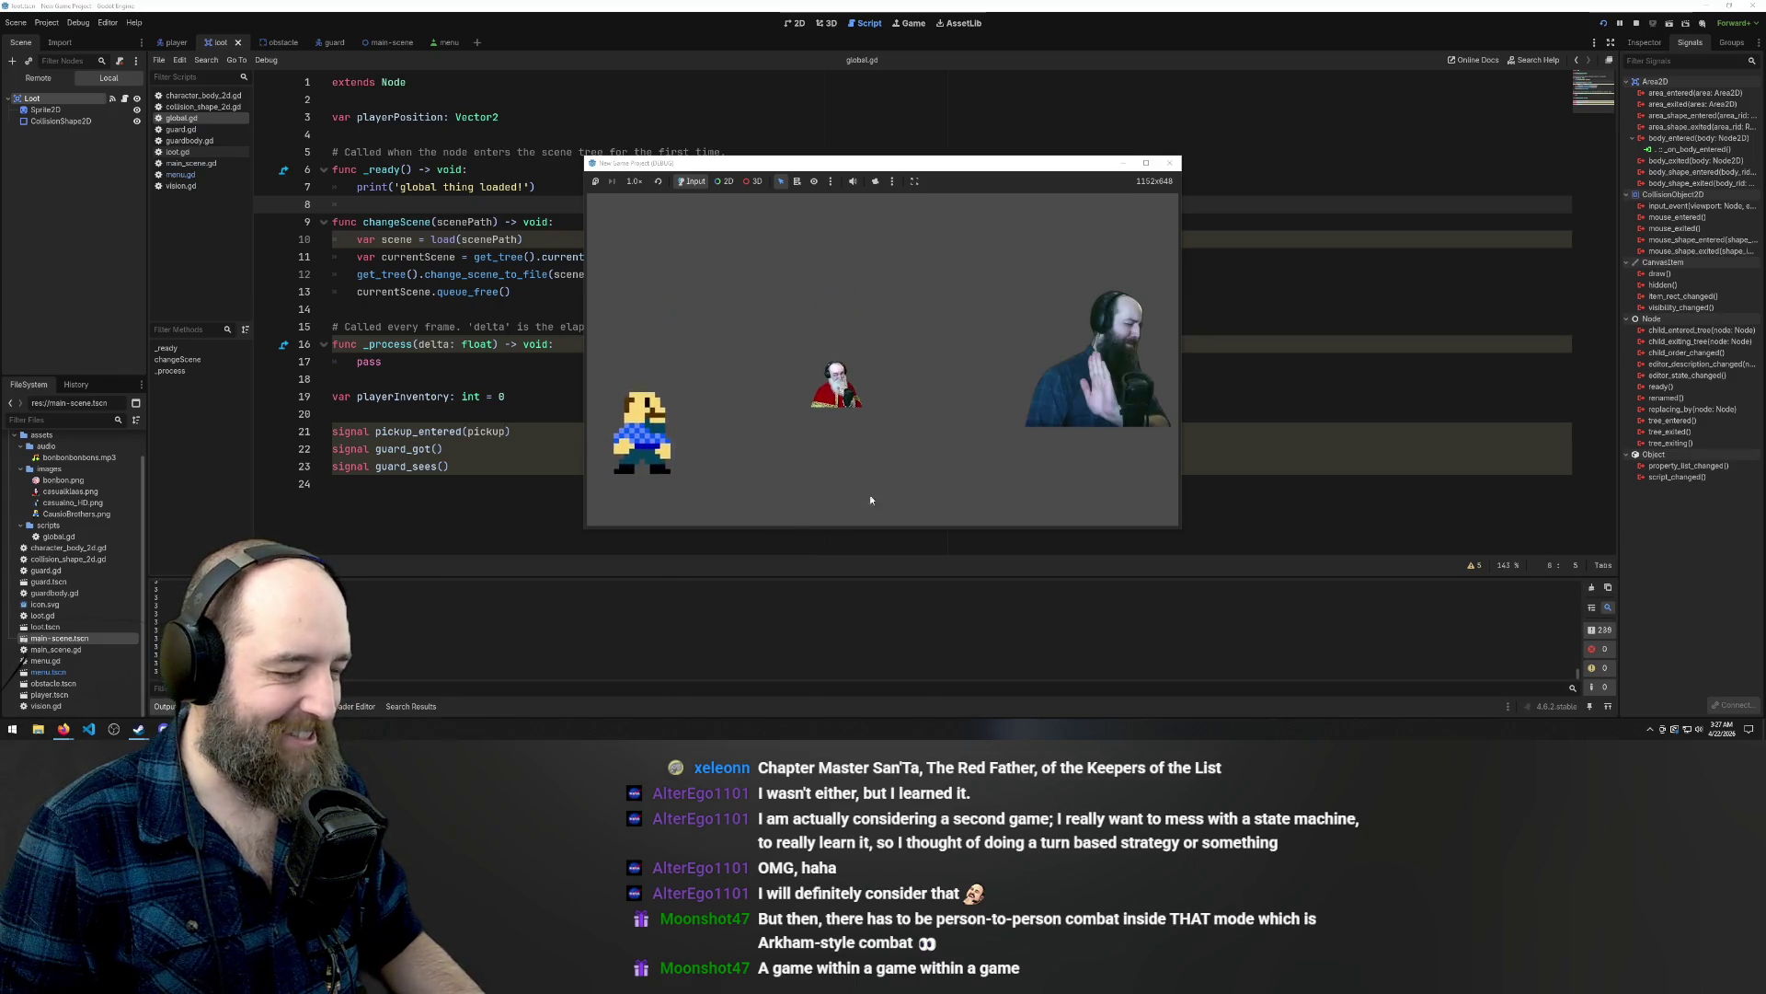
key(Up)
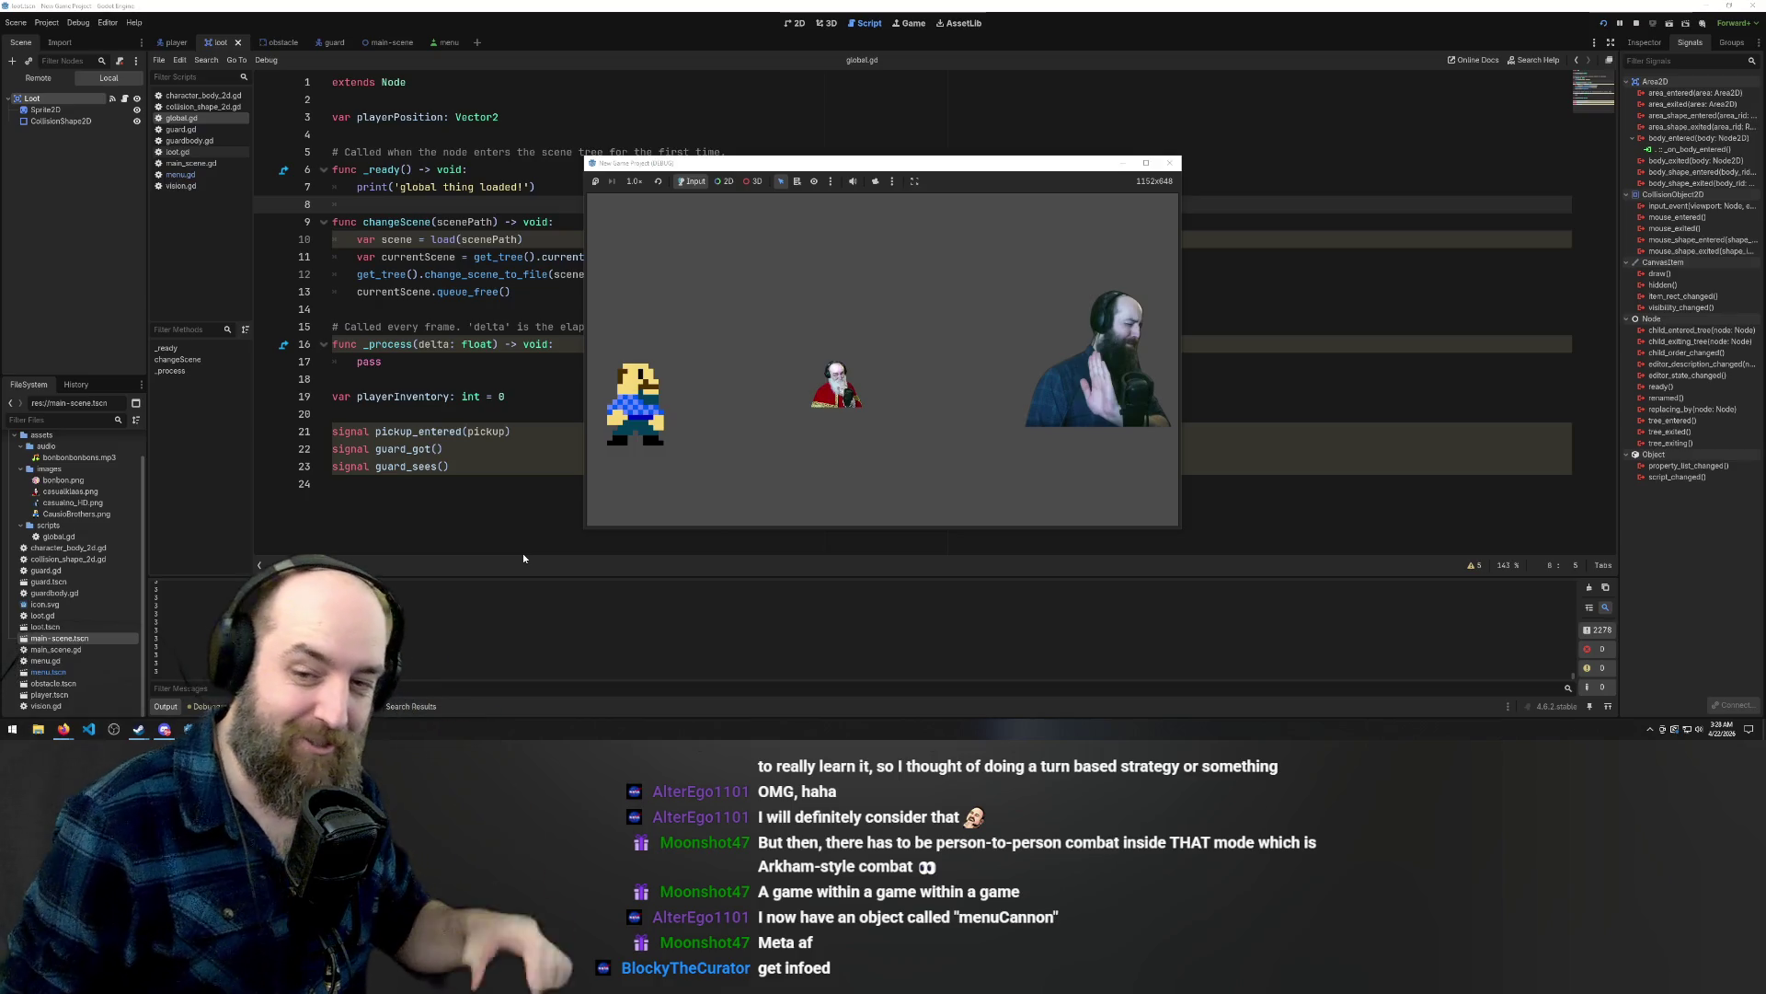
click(1169, 162)
Quit the Godot editor so only the Steam library remains on the desktop.
click(1750, 5)
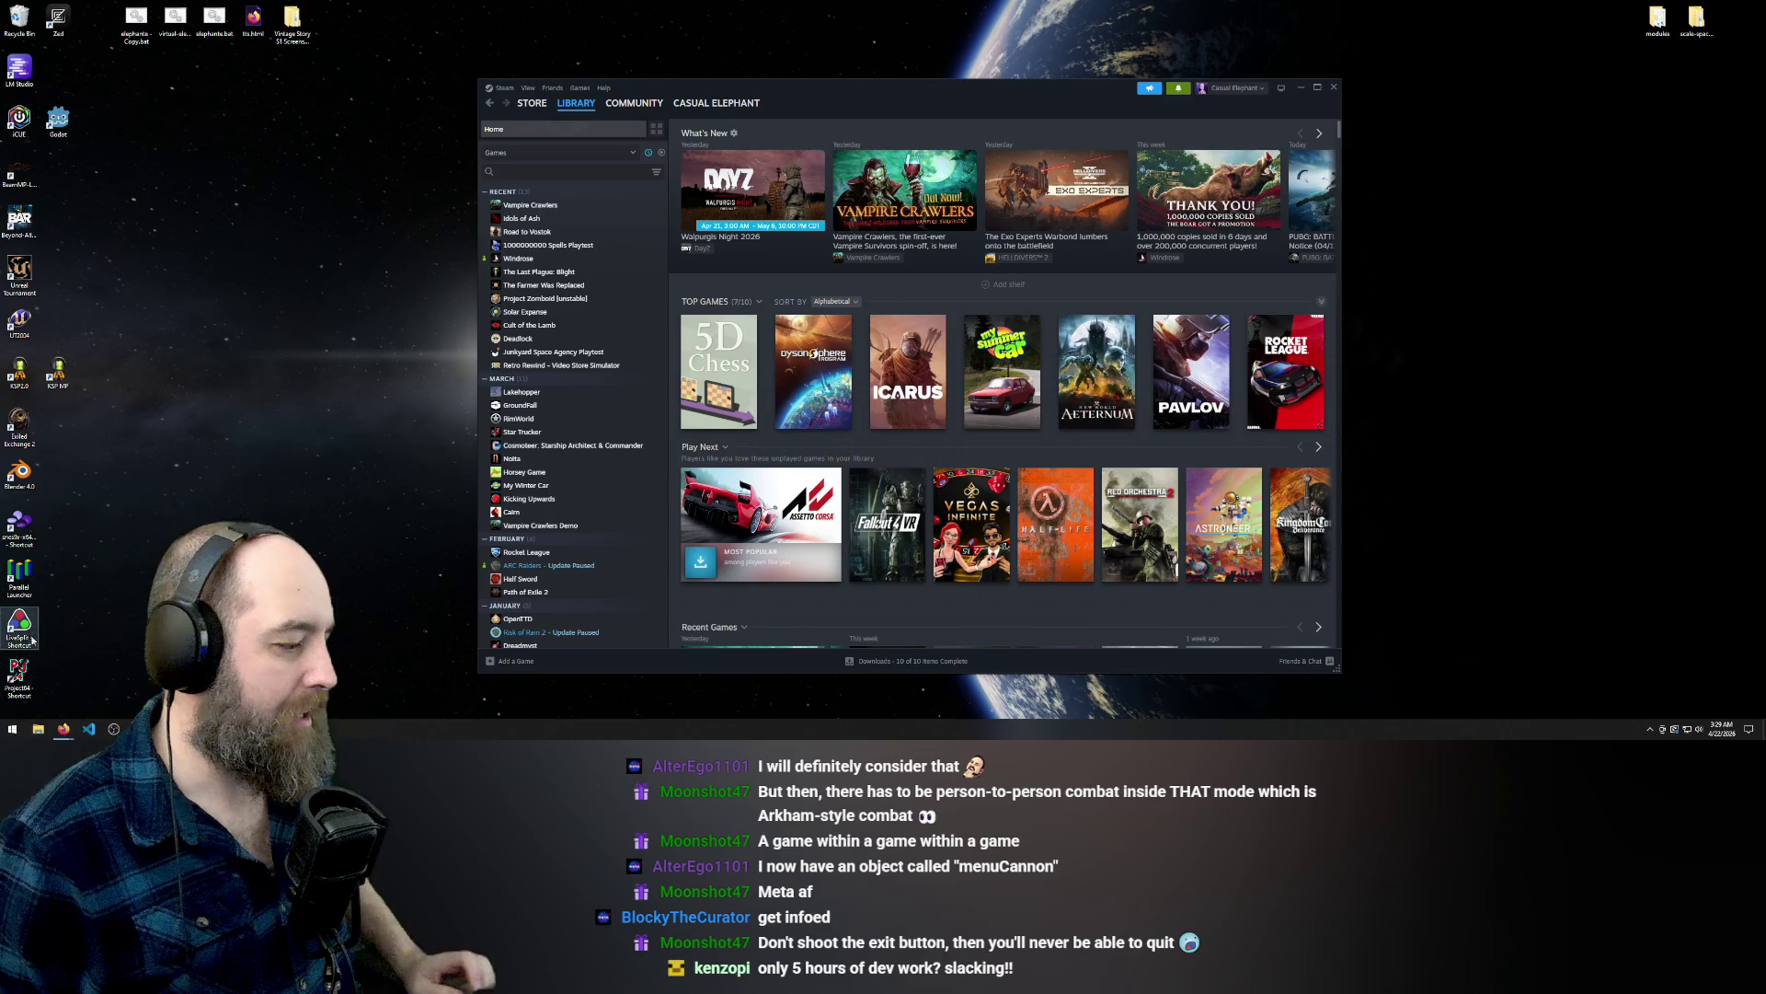
mouse_move(63, 729)
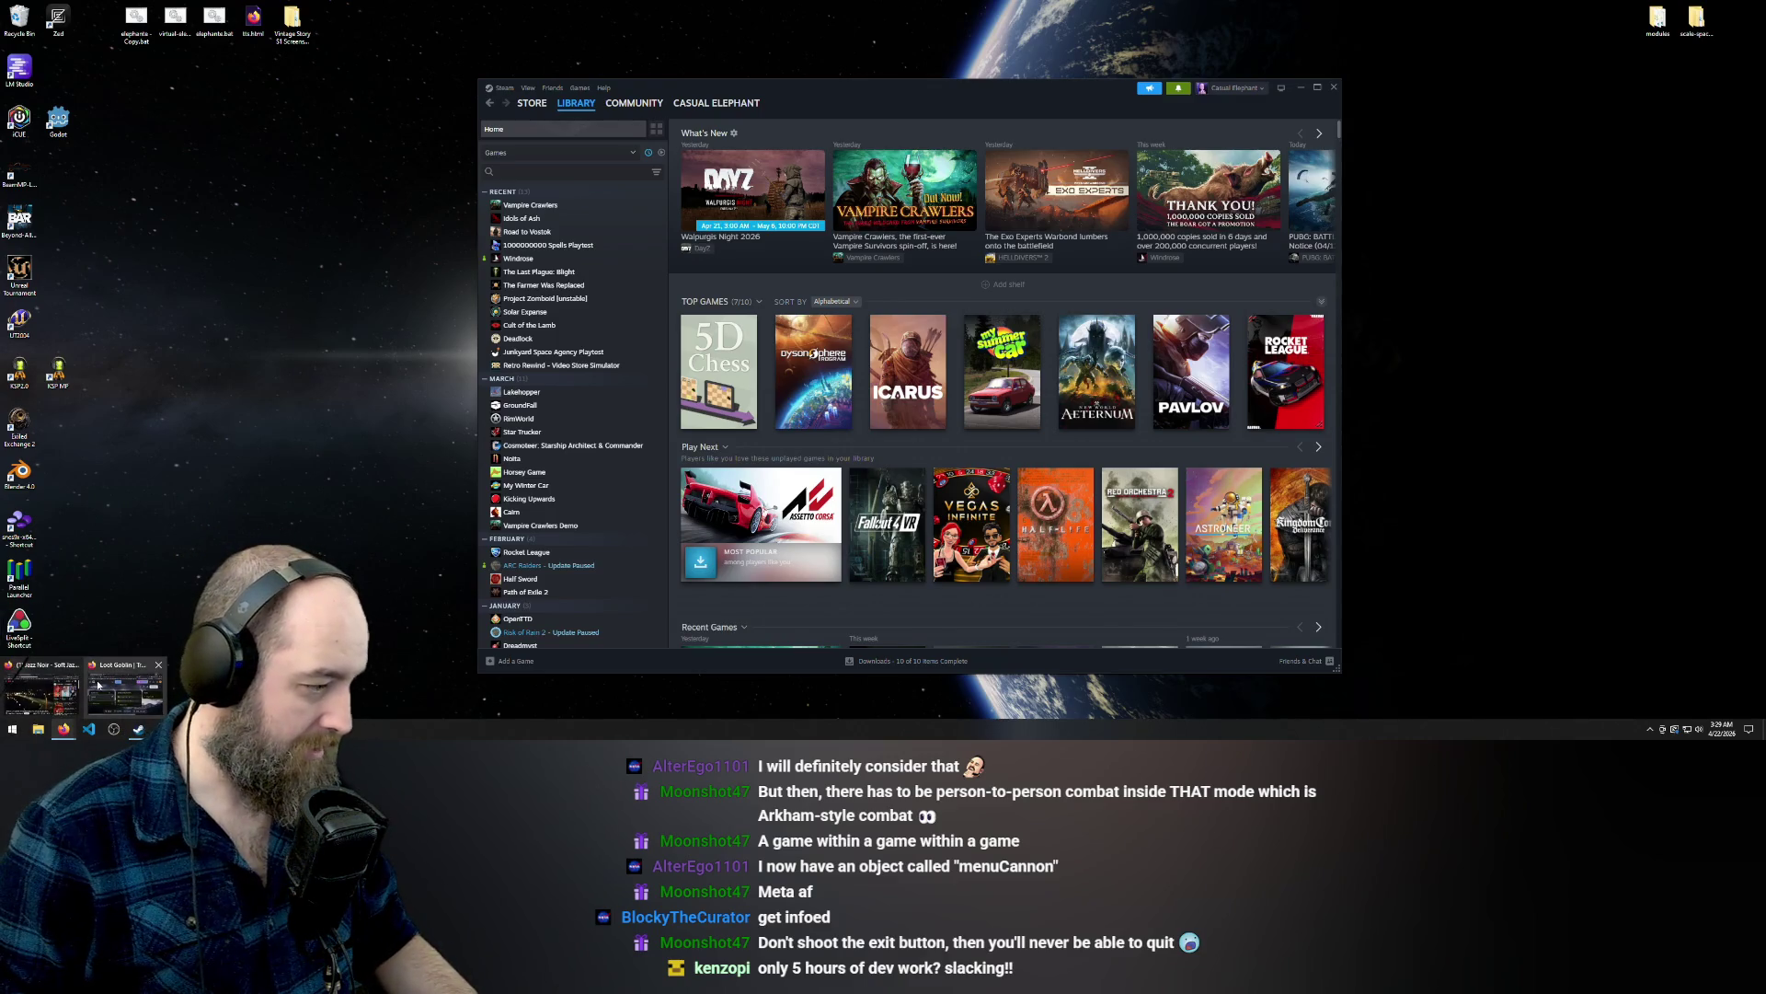
mouse_move(97, 685)
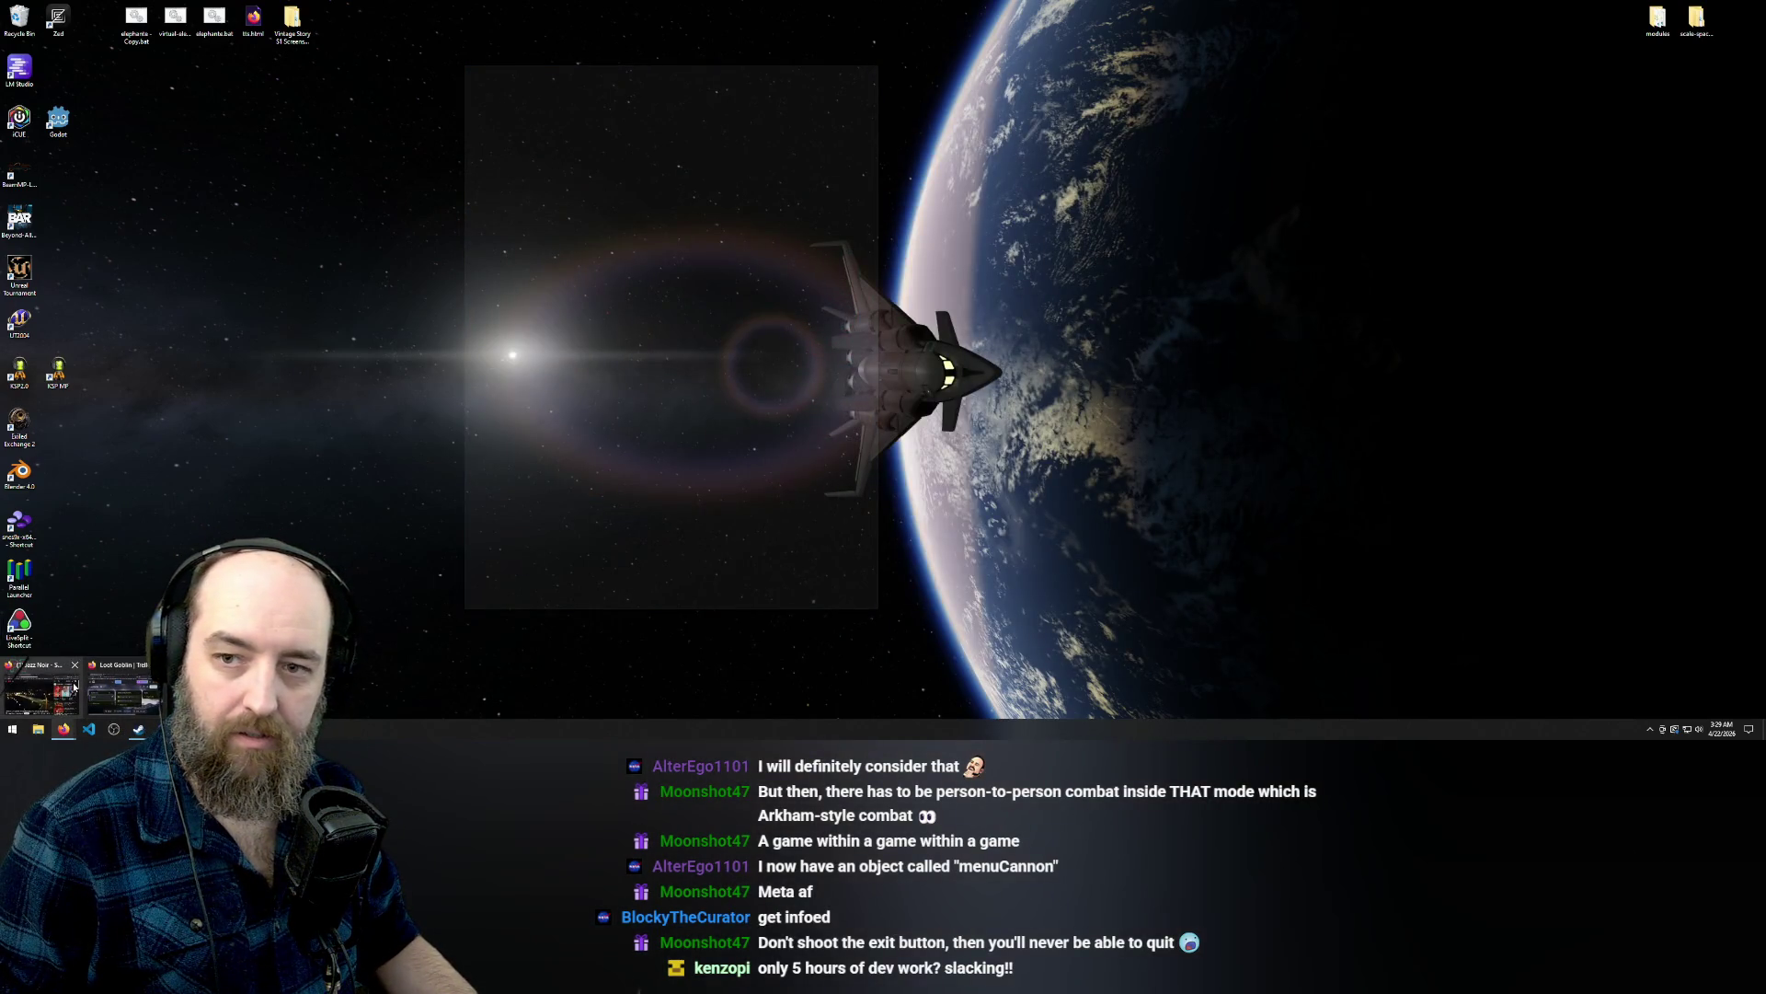
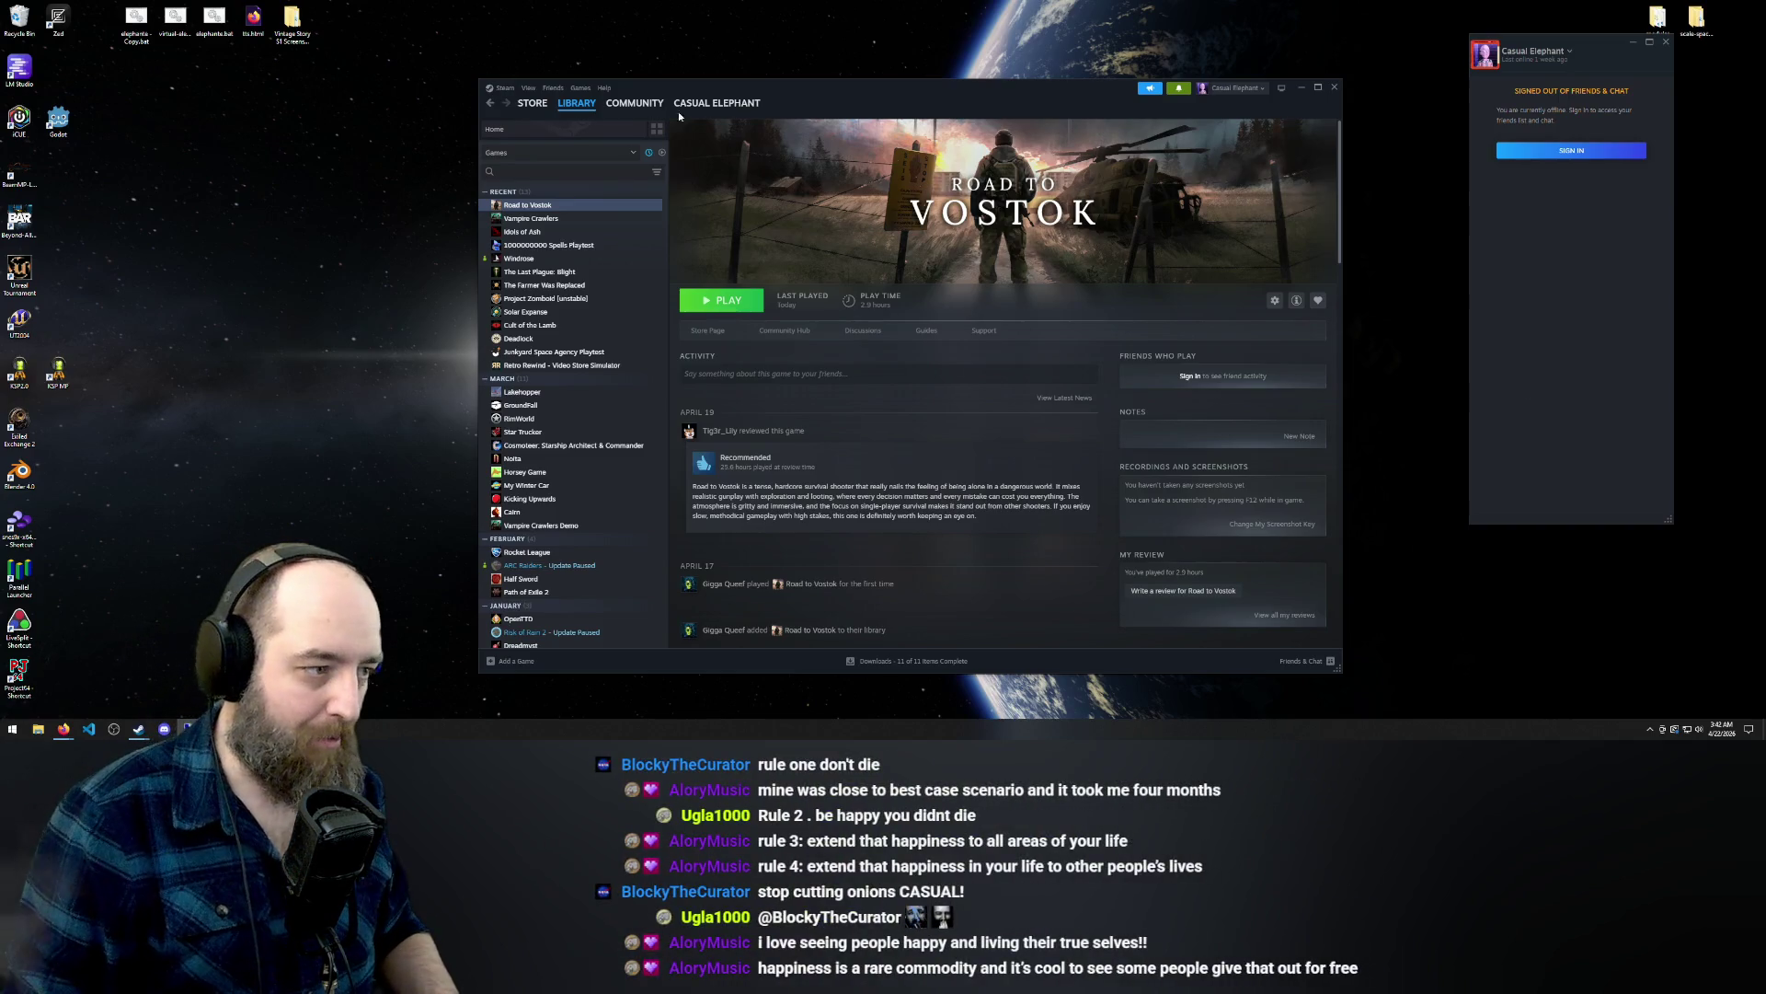
Launch Road to Vostok from the Steam library using the standard Play option.
click(723, 300)
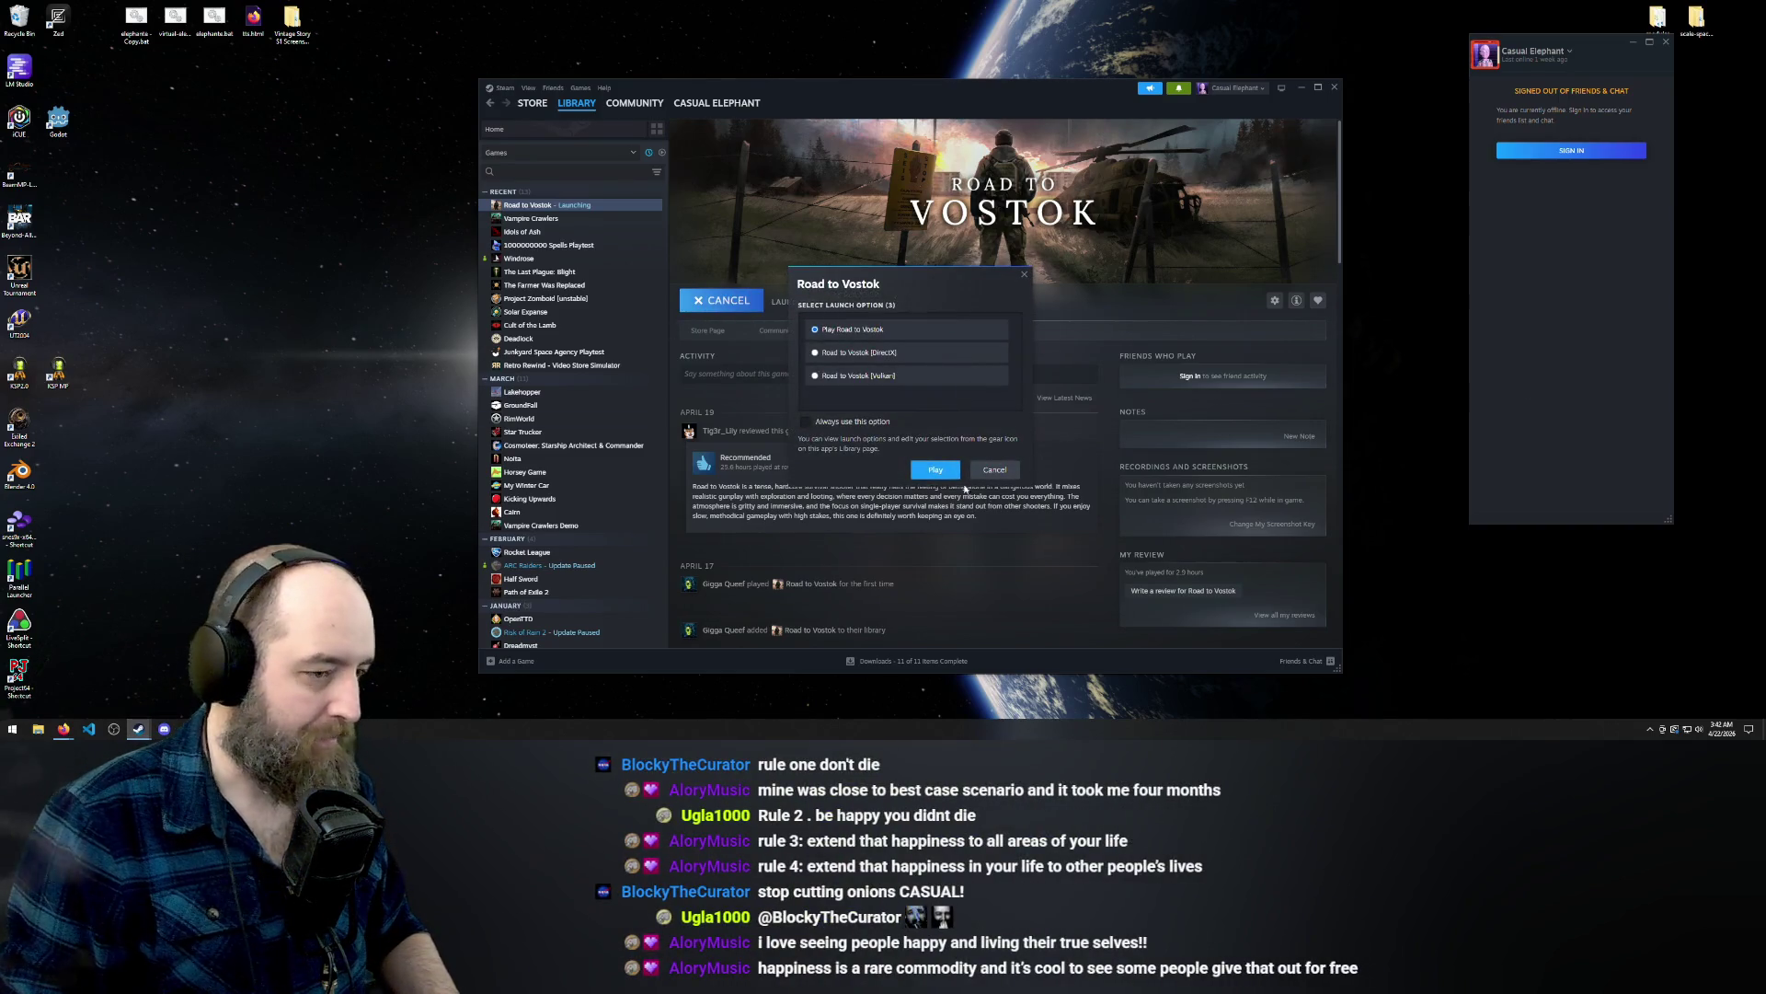
click(935, 470)
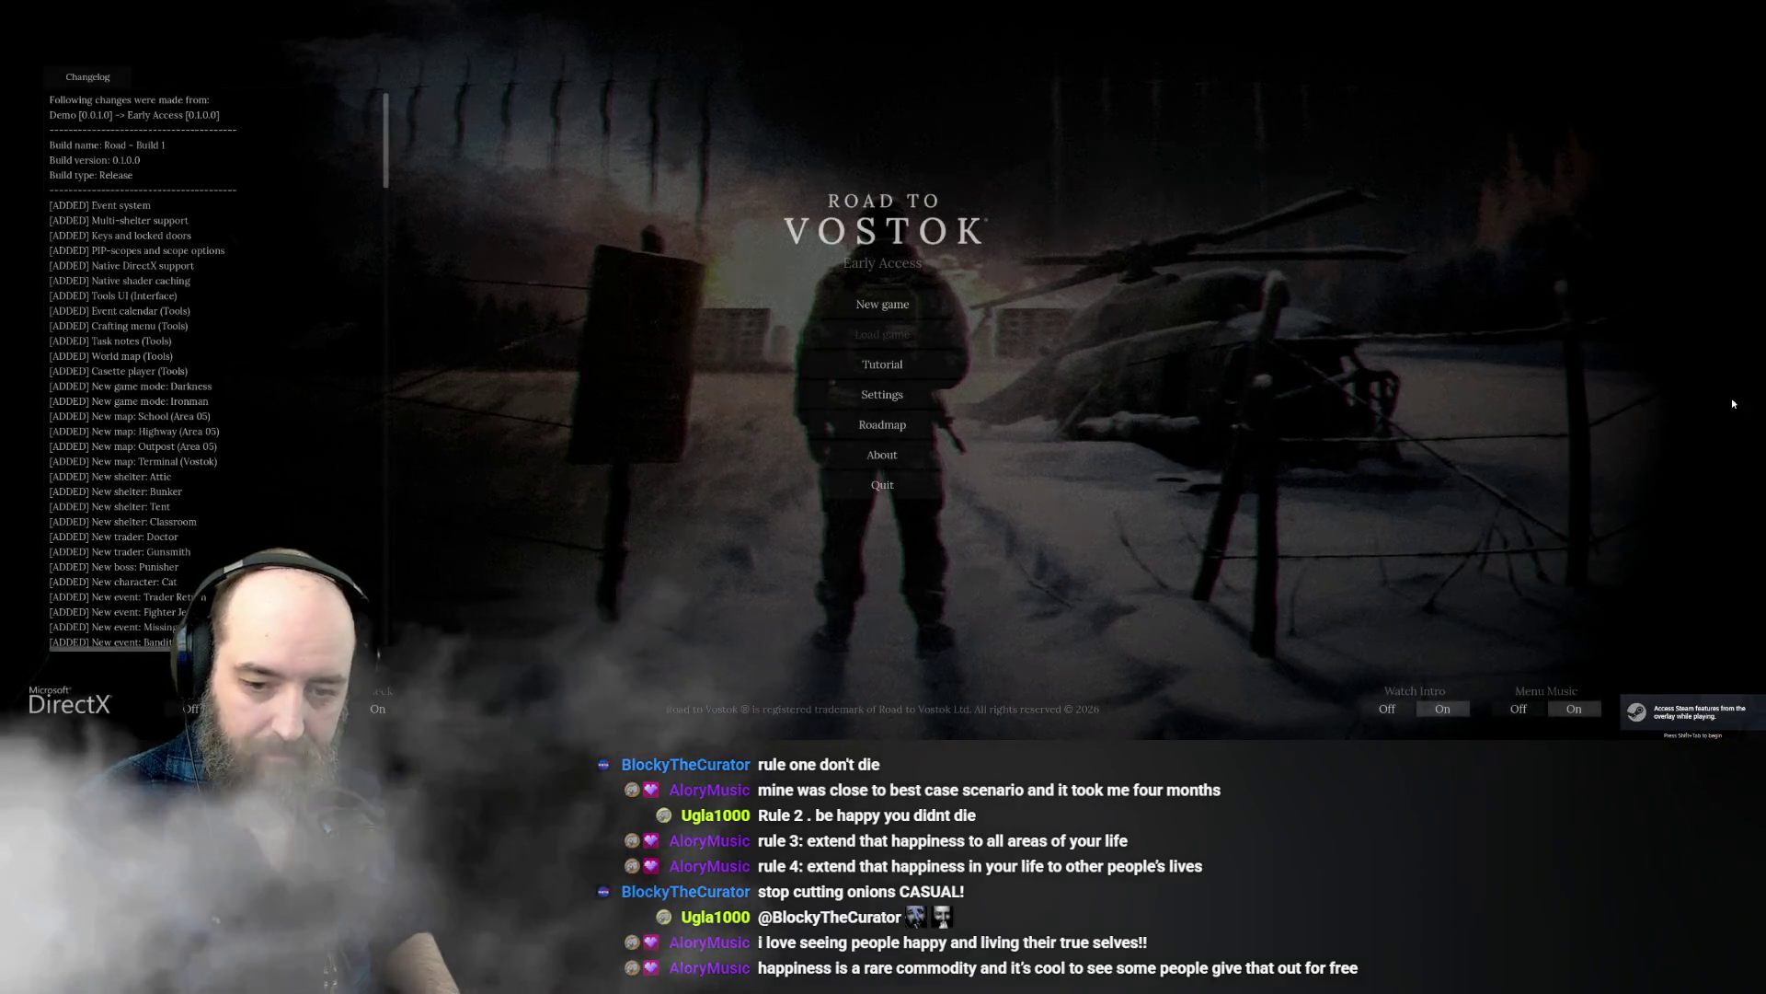
Back at the main menu, start a new game with Ironman difficulty and the Summer season.
key(alt+Tab)
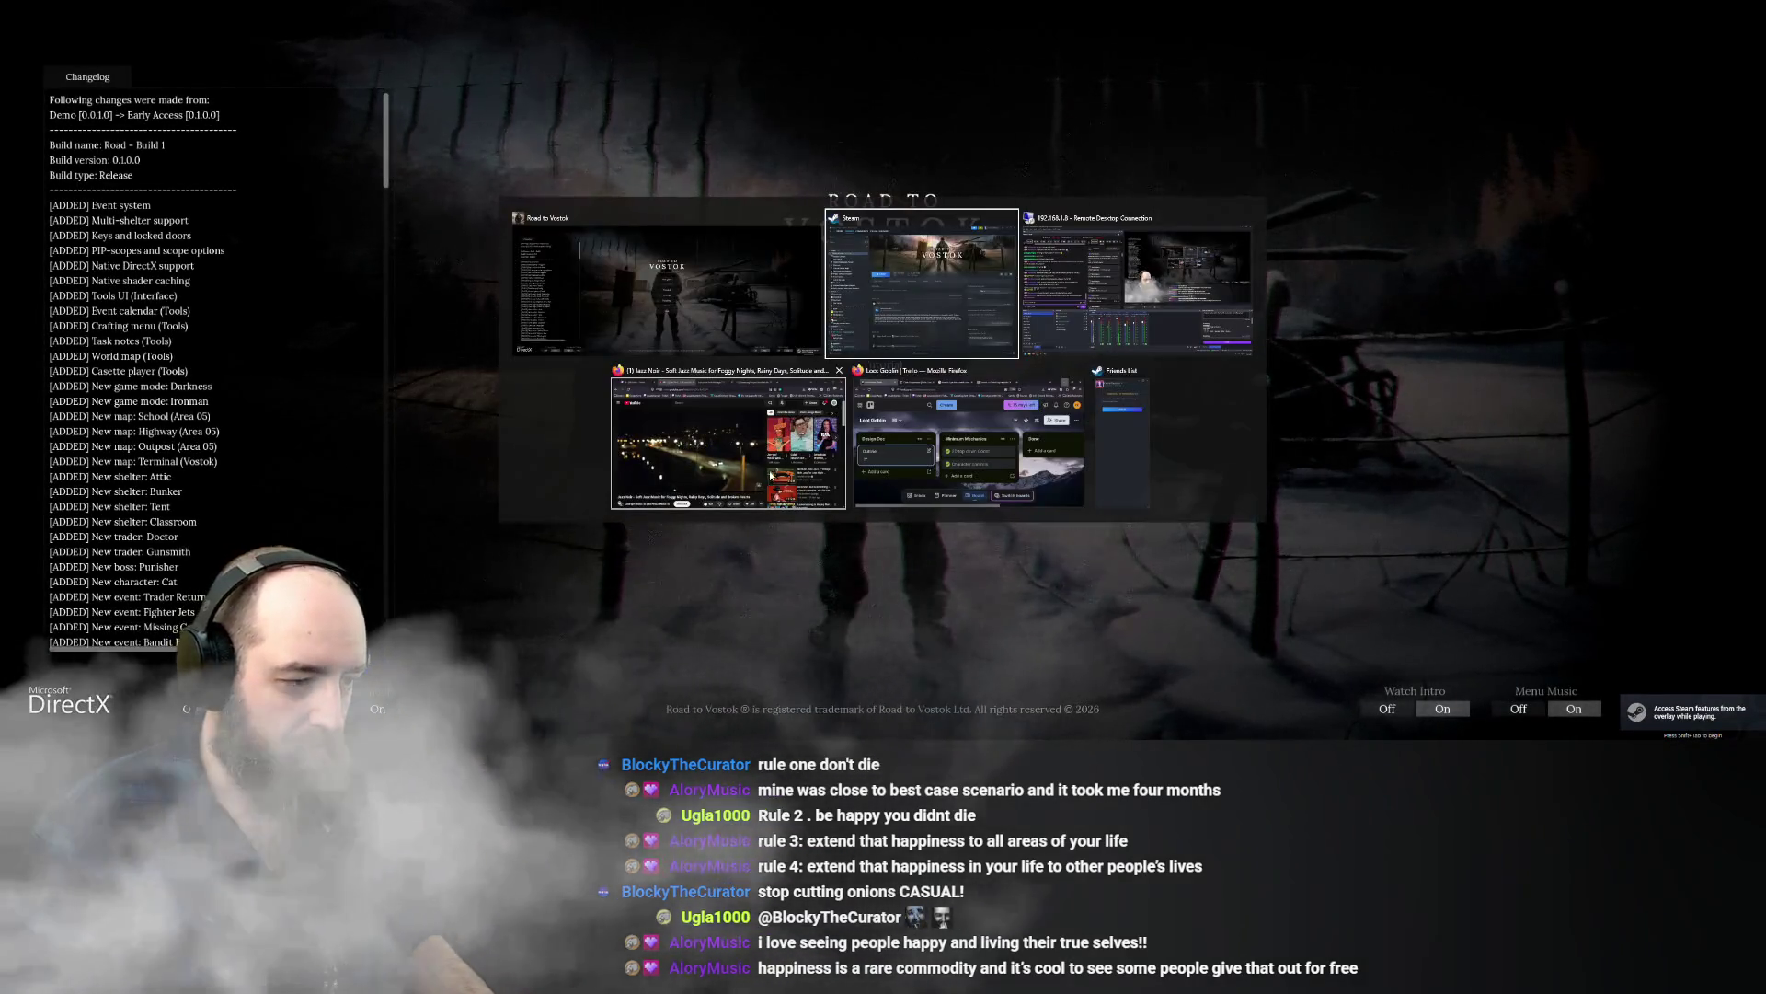
key(Escape)
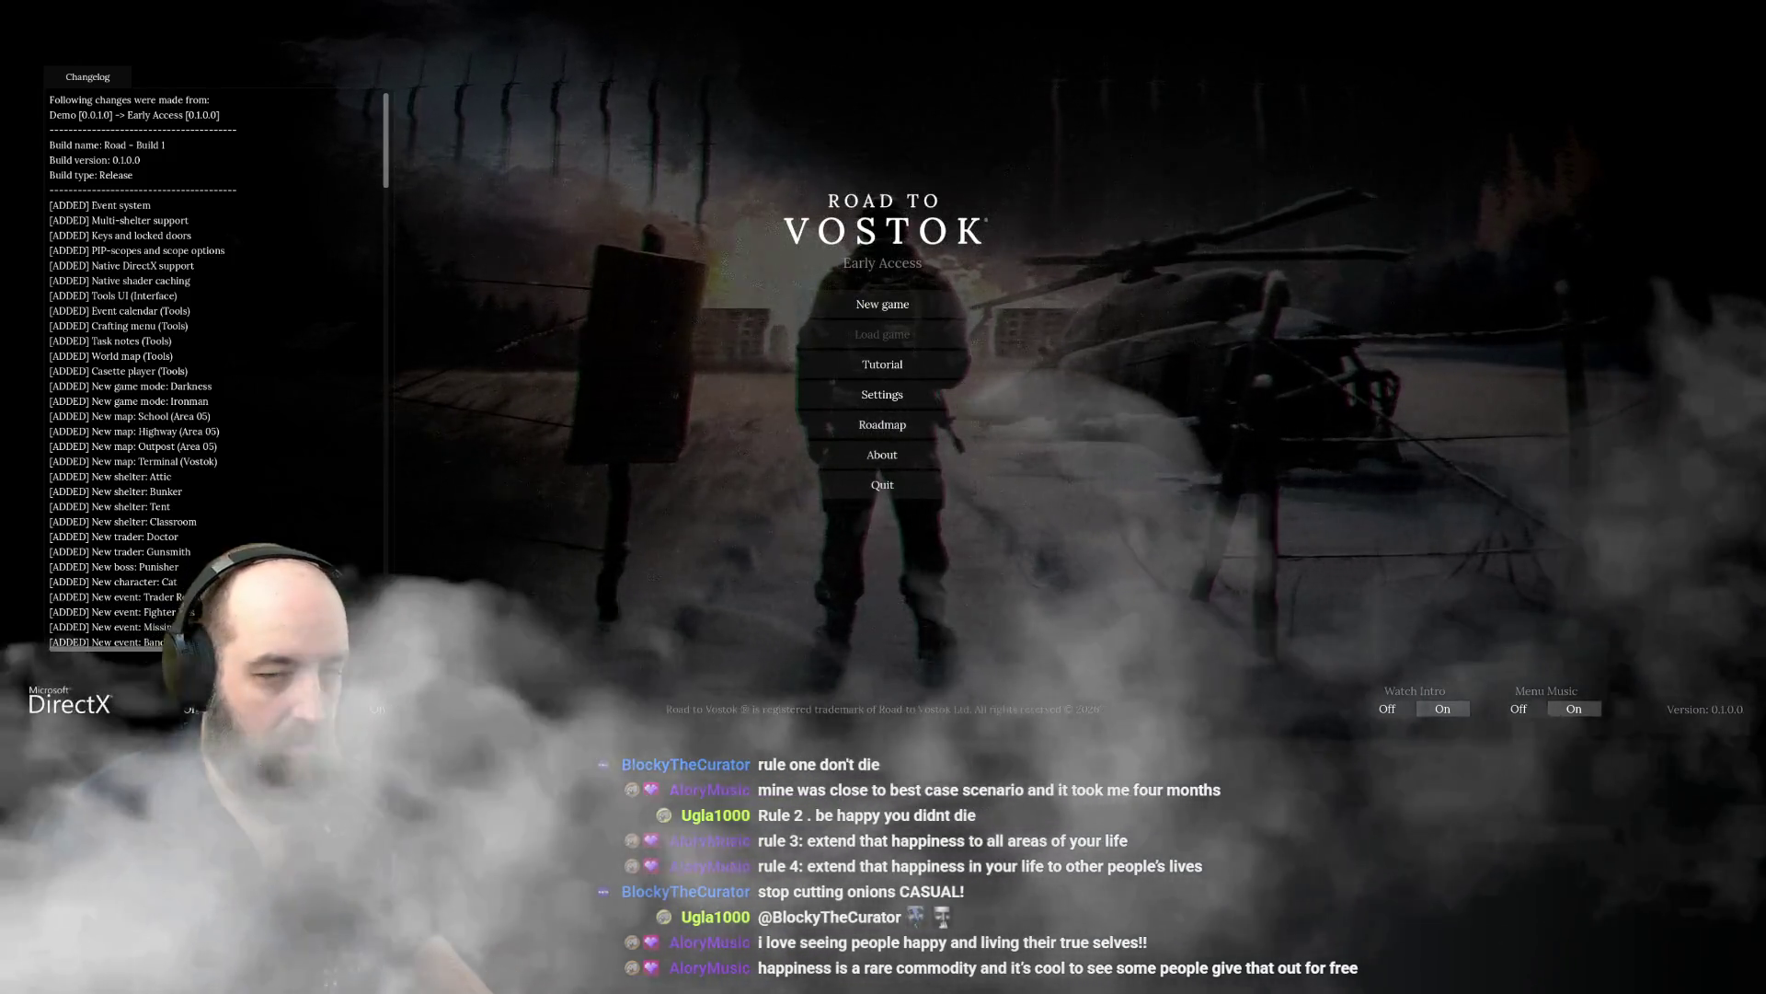
key(alt+Tab)
key(Escape)
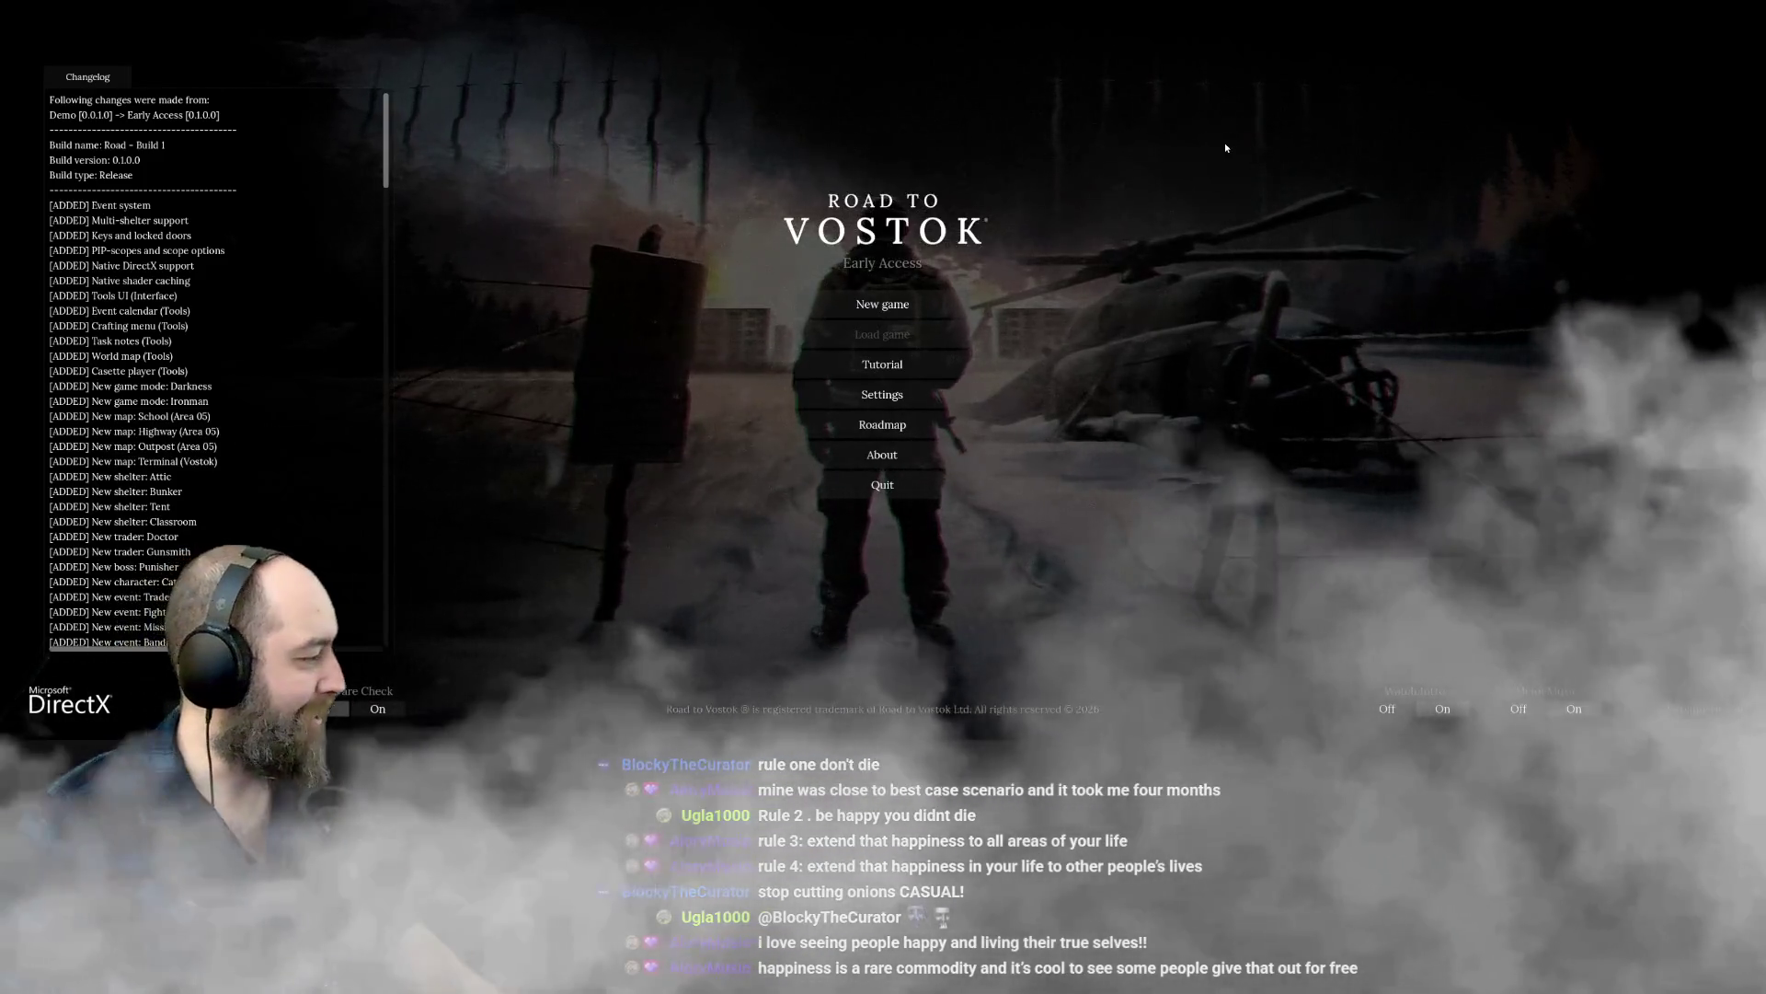
click(931, 310)
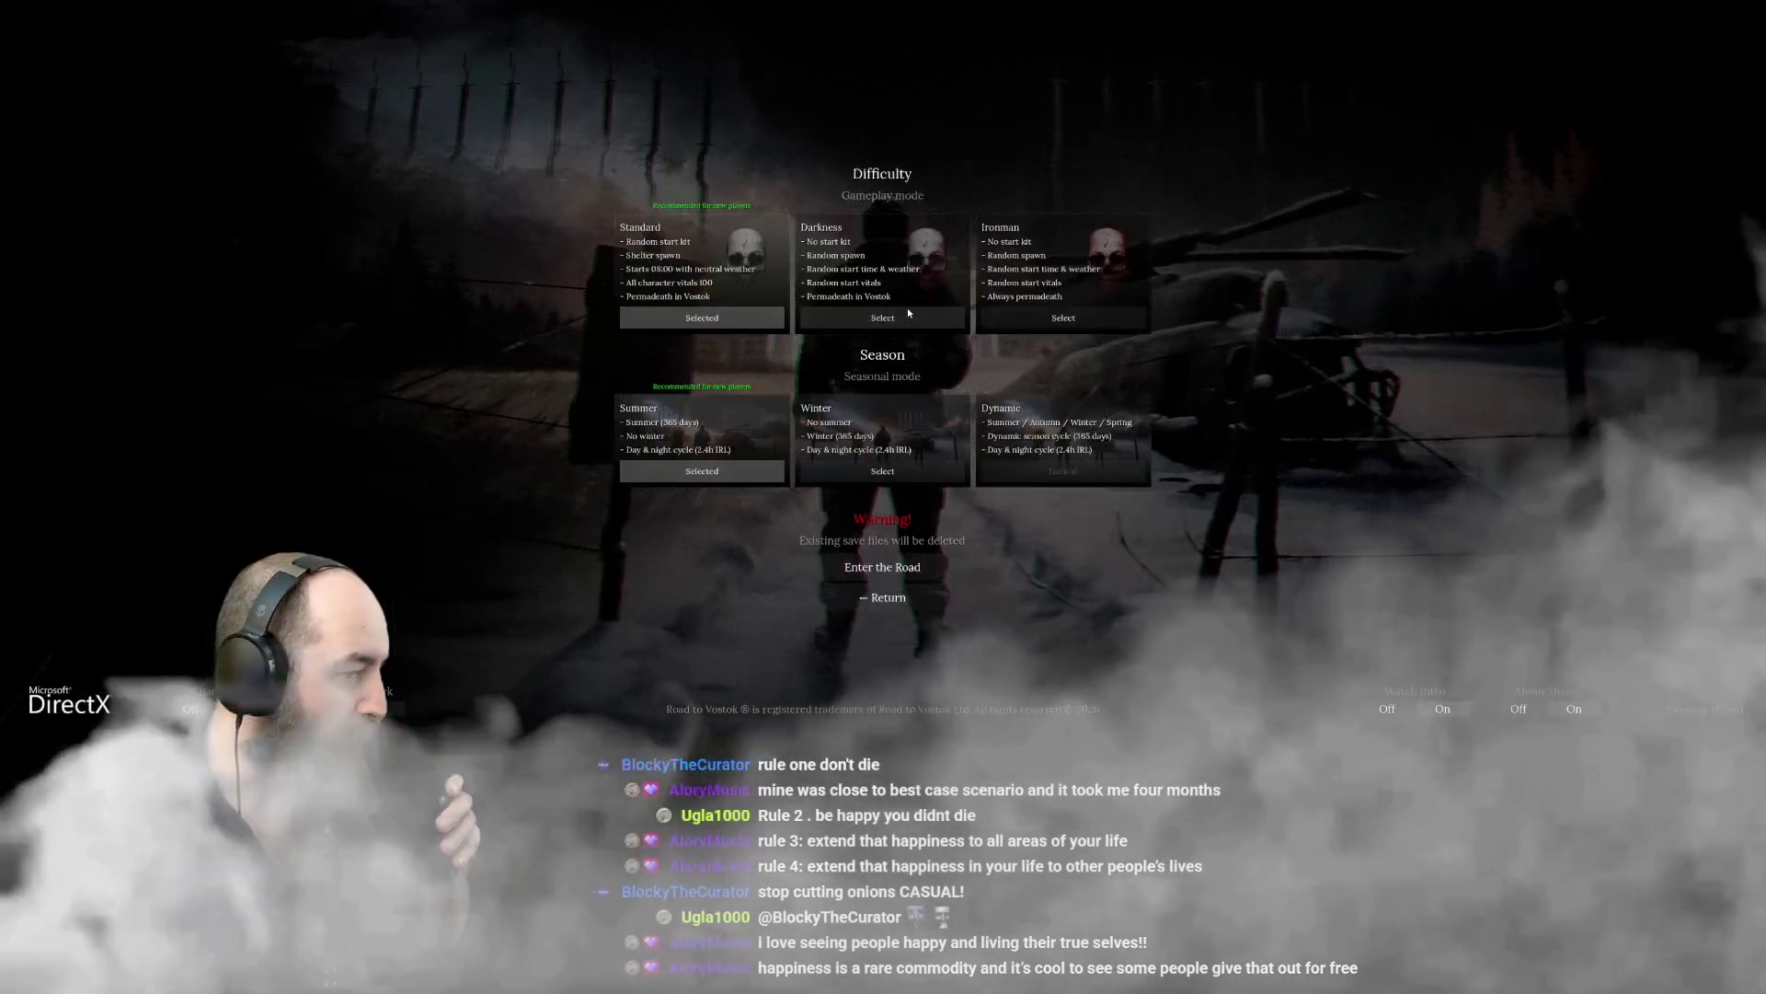
click(871, 563)
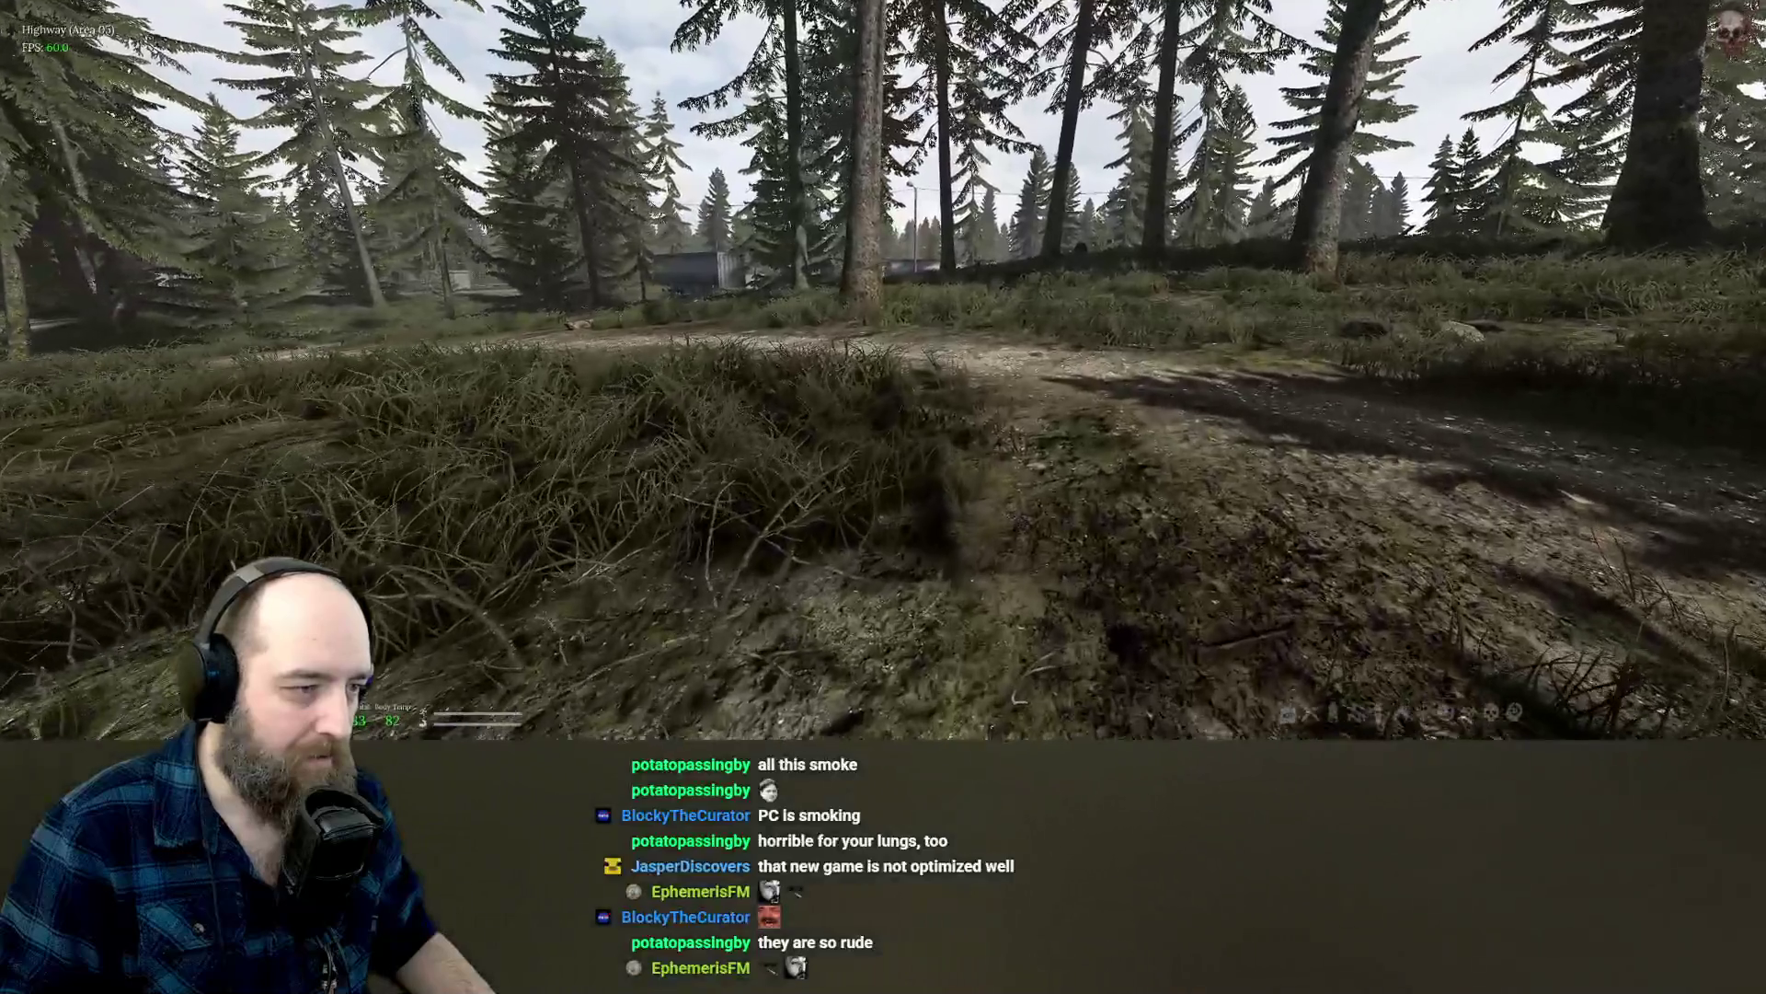
After the Highway map loads, walk forward to the forest edge overlooking the road and tanker wagons.
key(w)
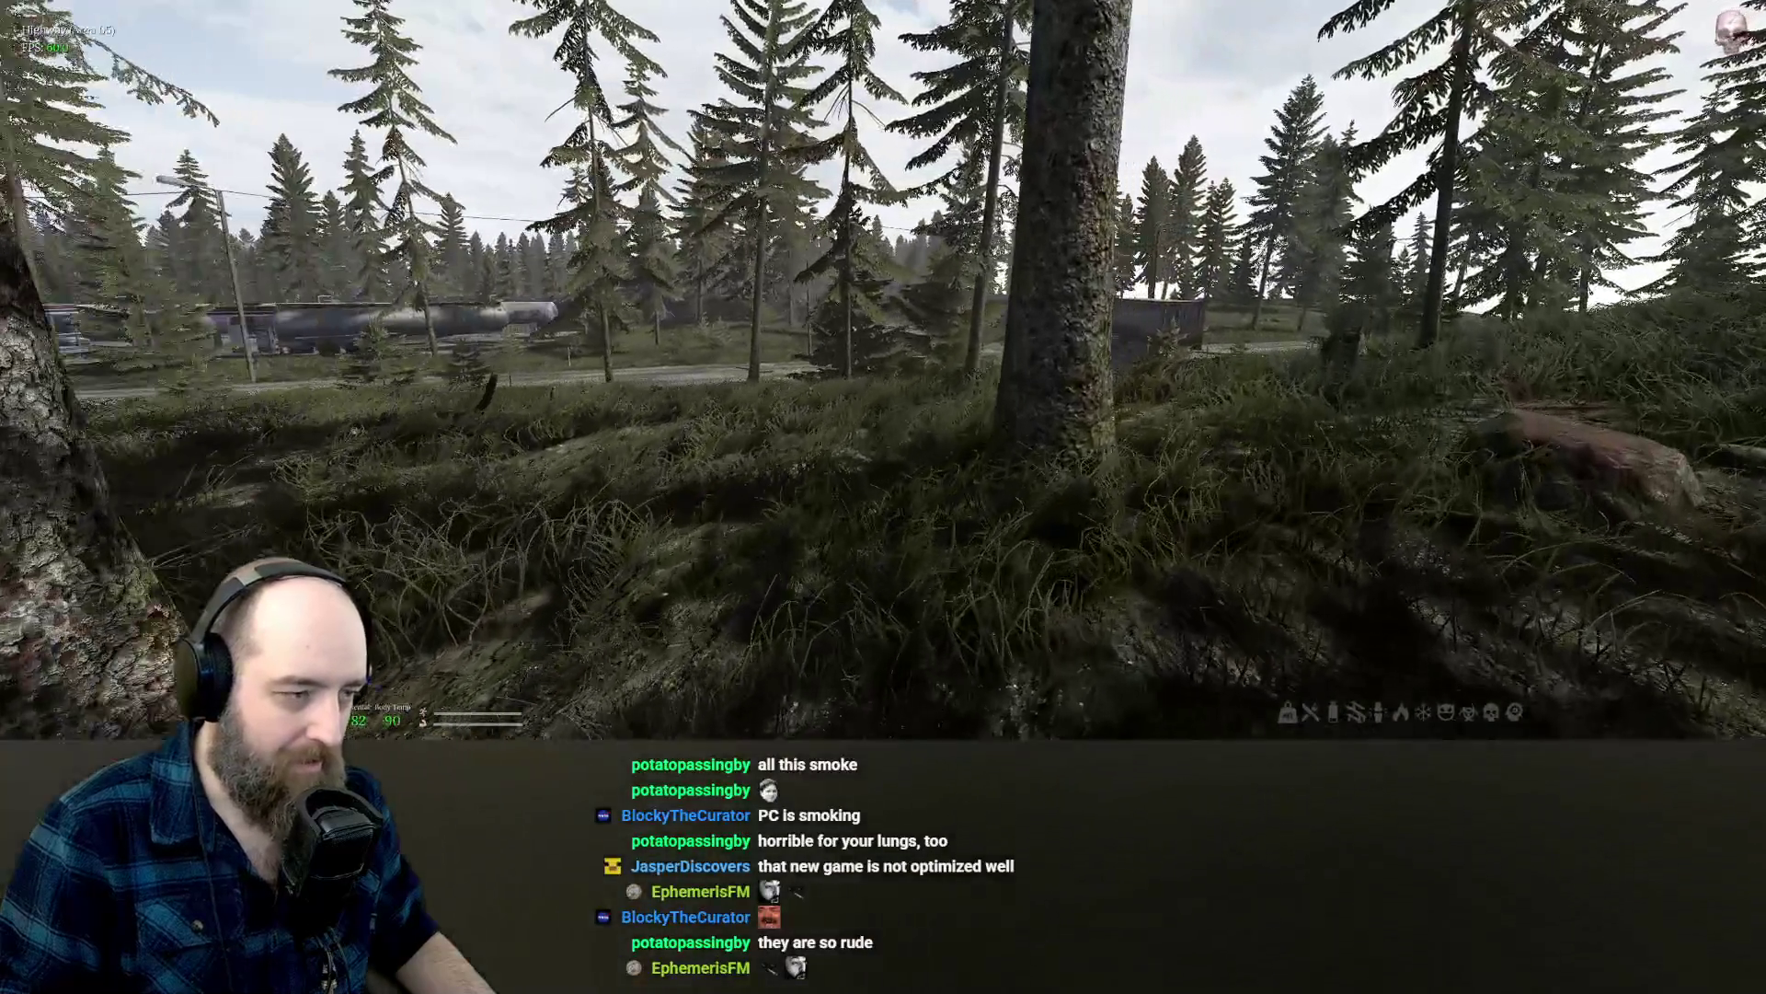
Walk through the pine forest and across the road up beside the shed.
key(w)
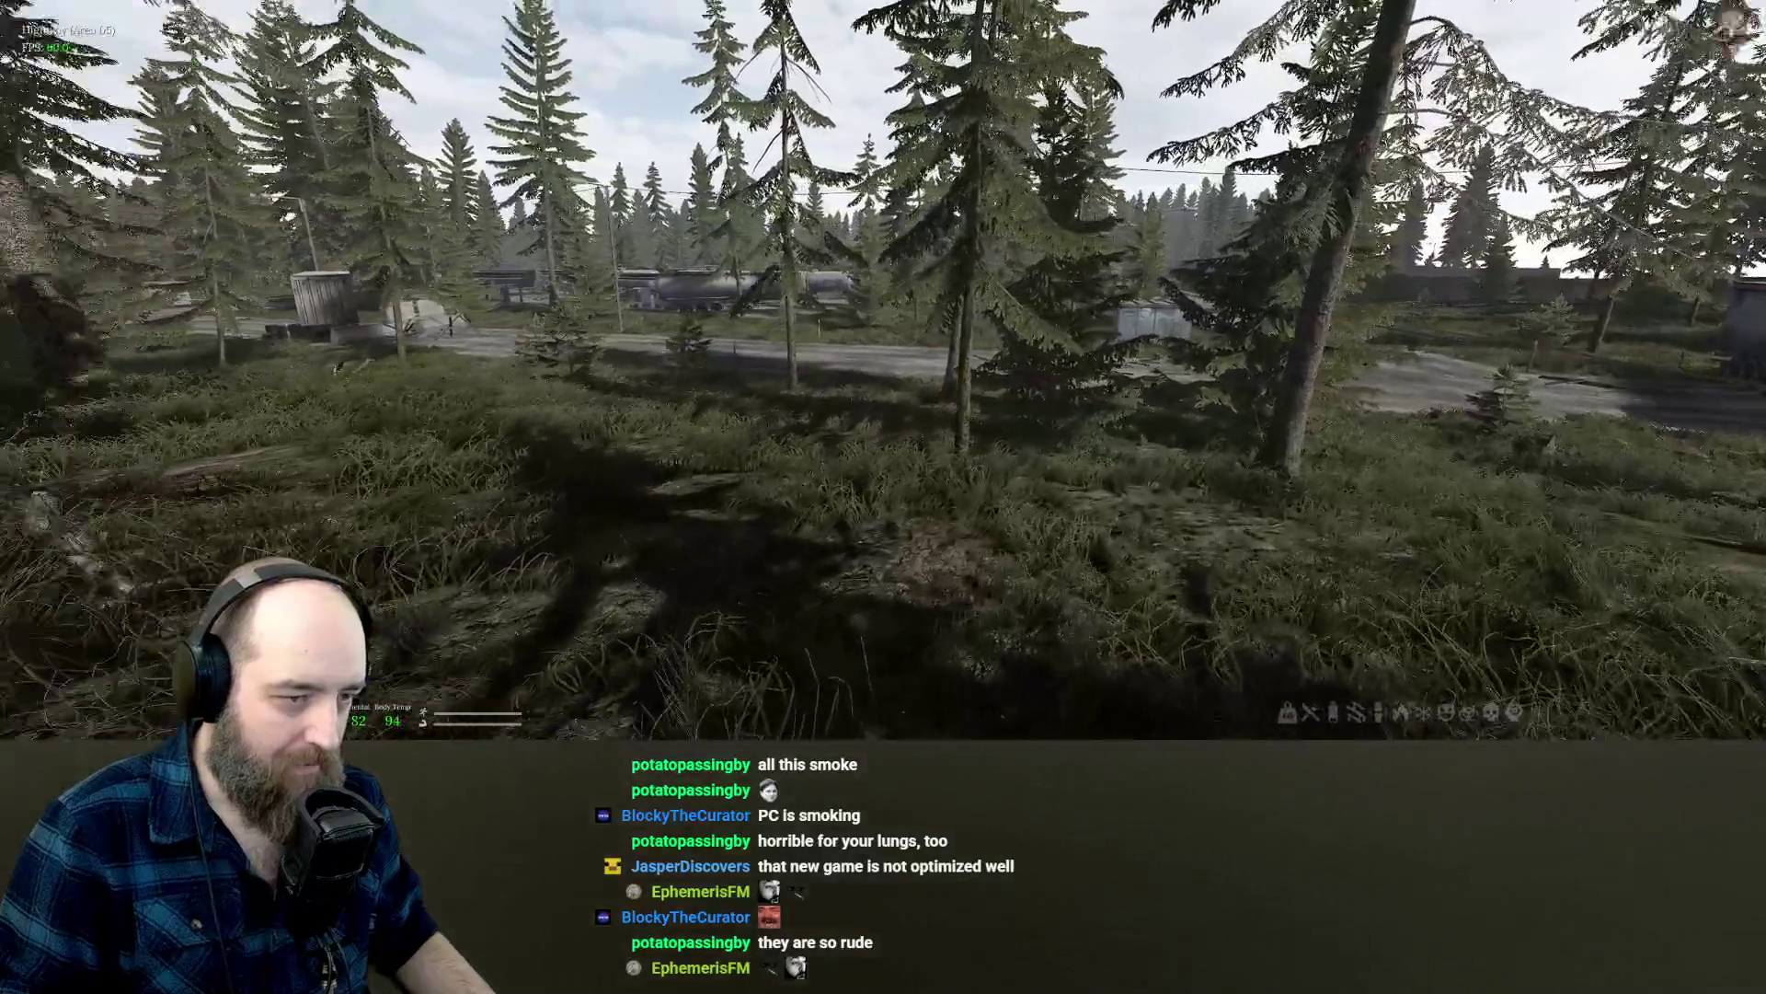
key(w)
key(w)
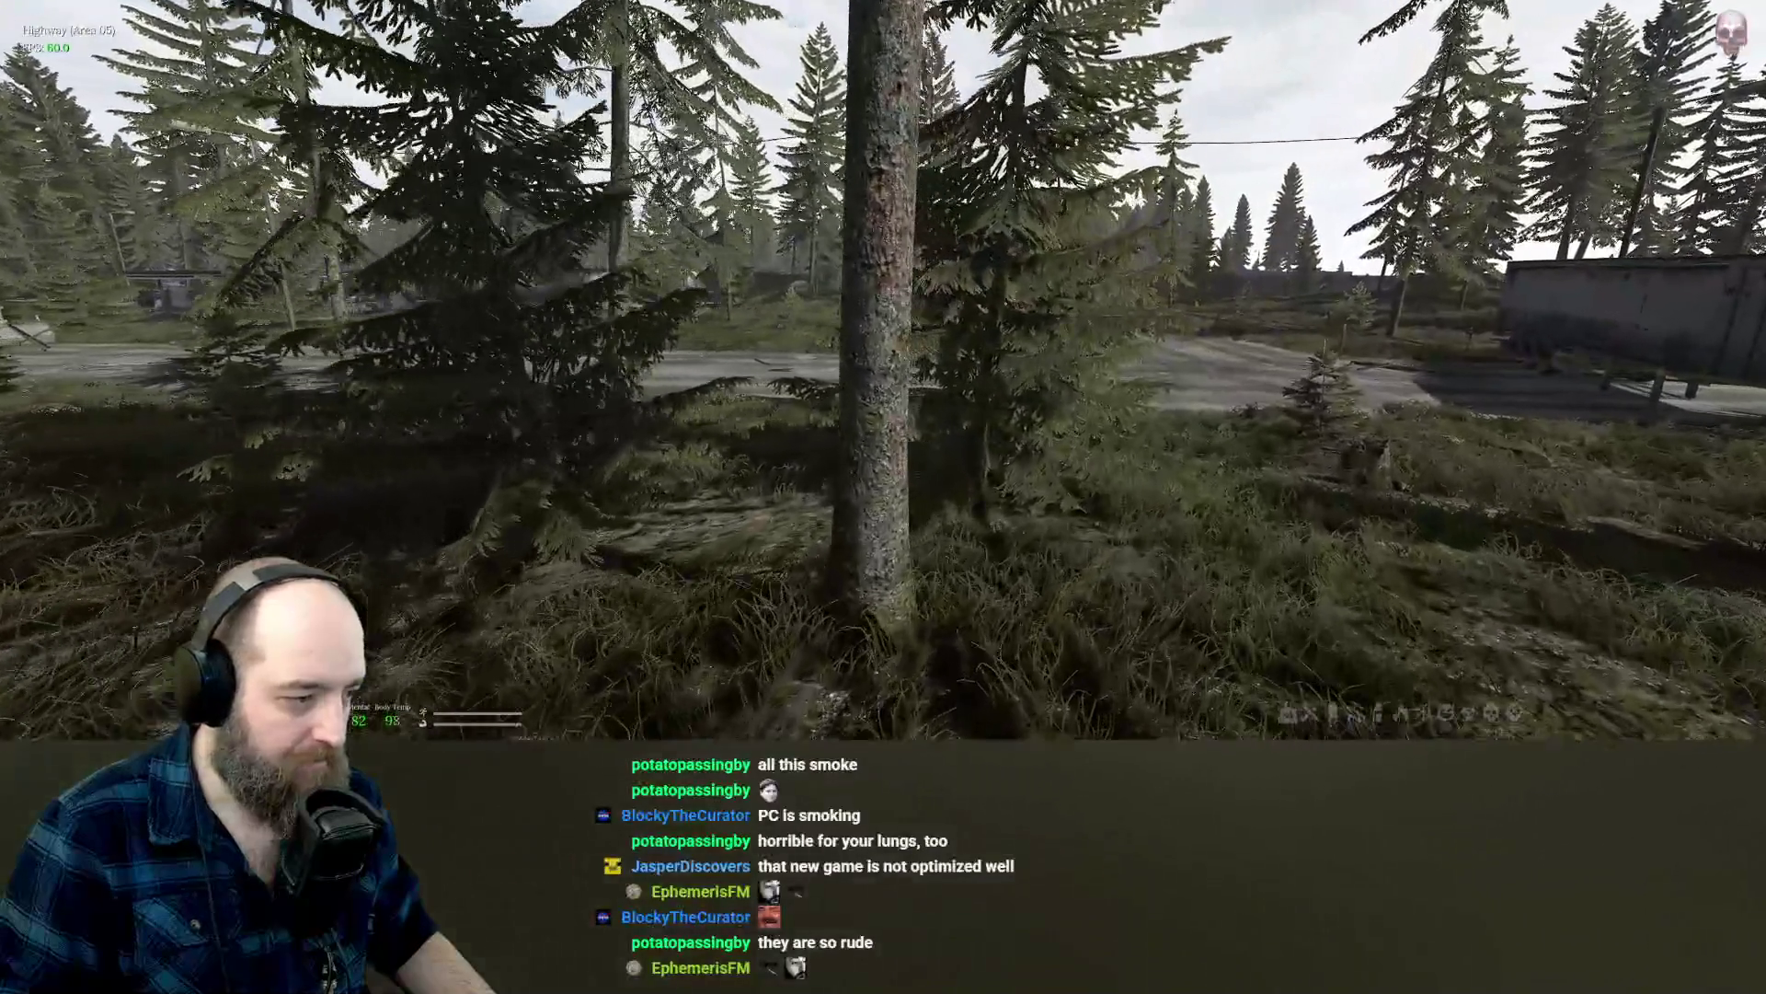
key(w)
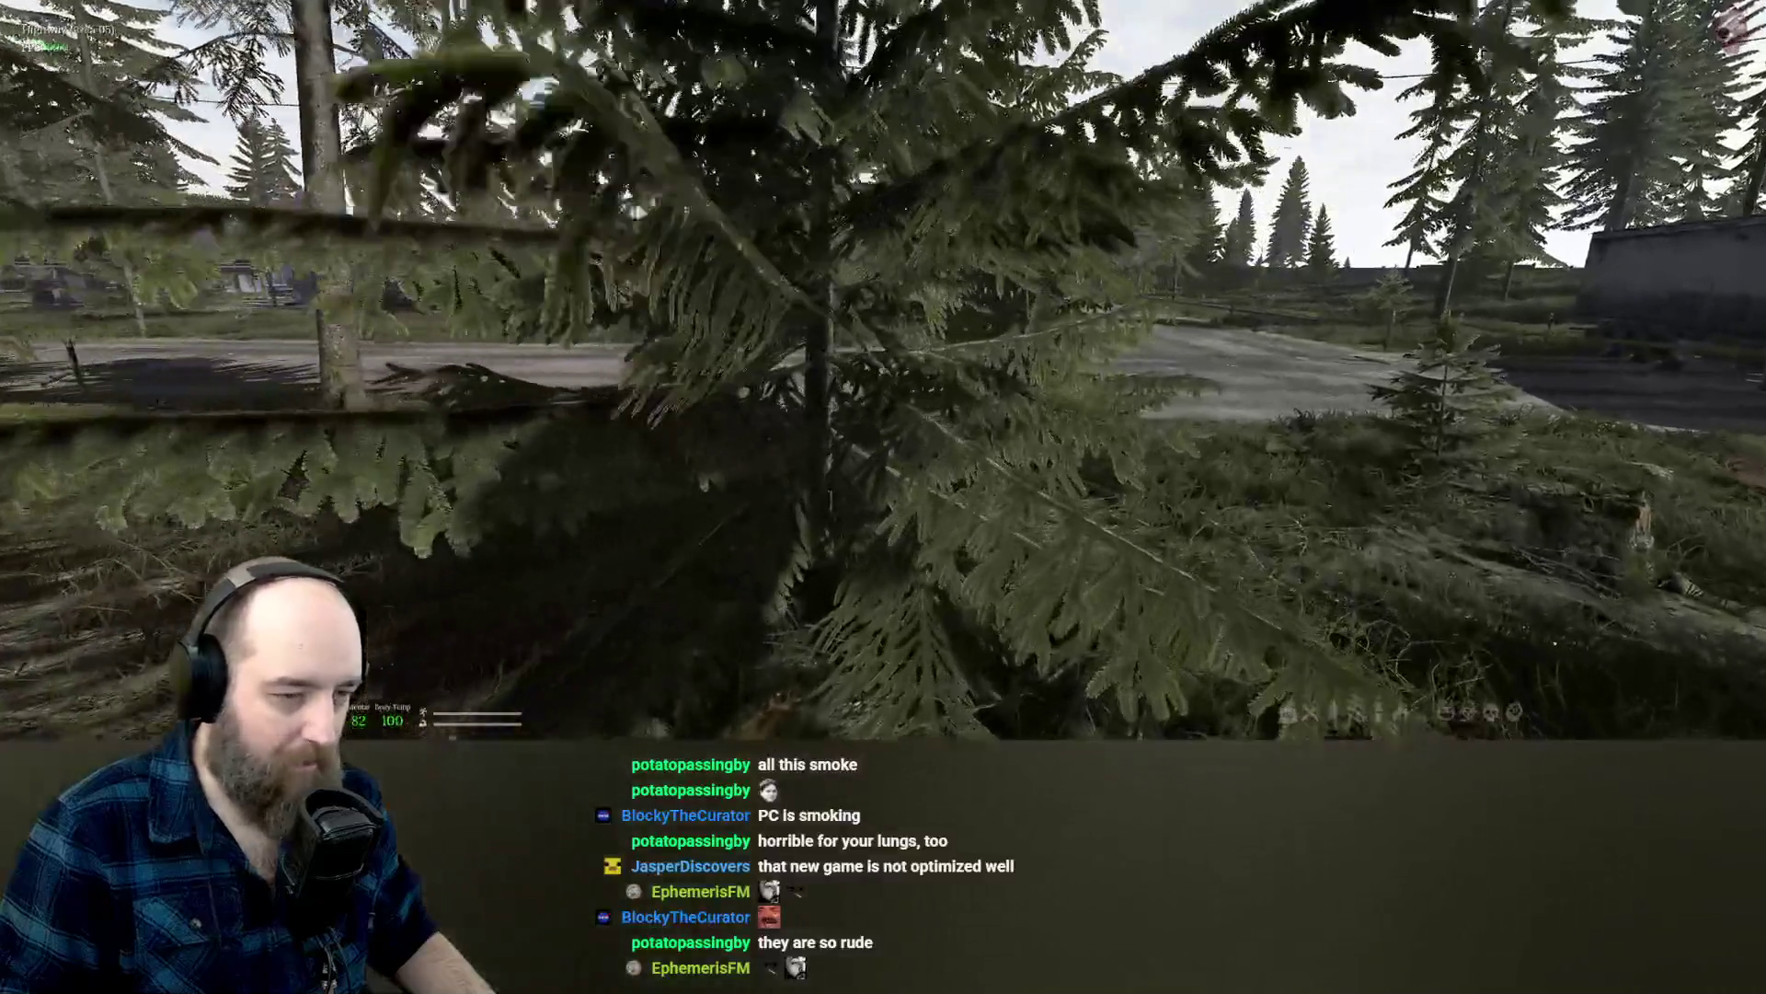
key(w)
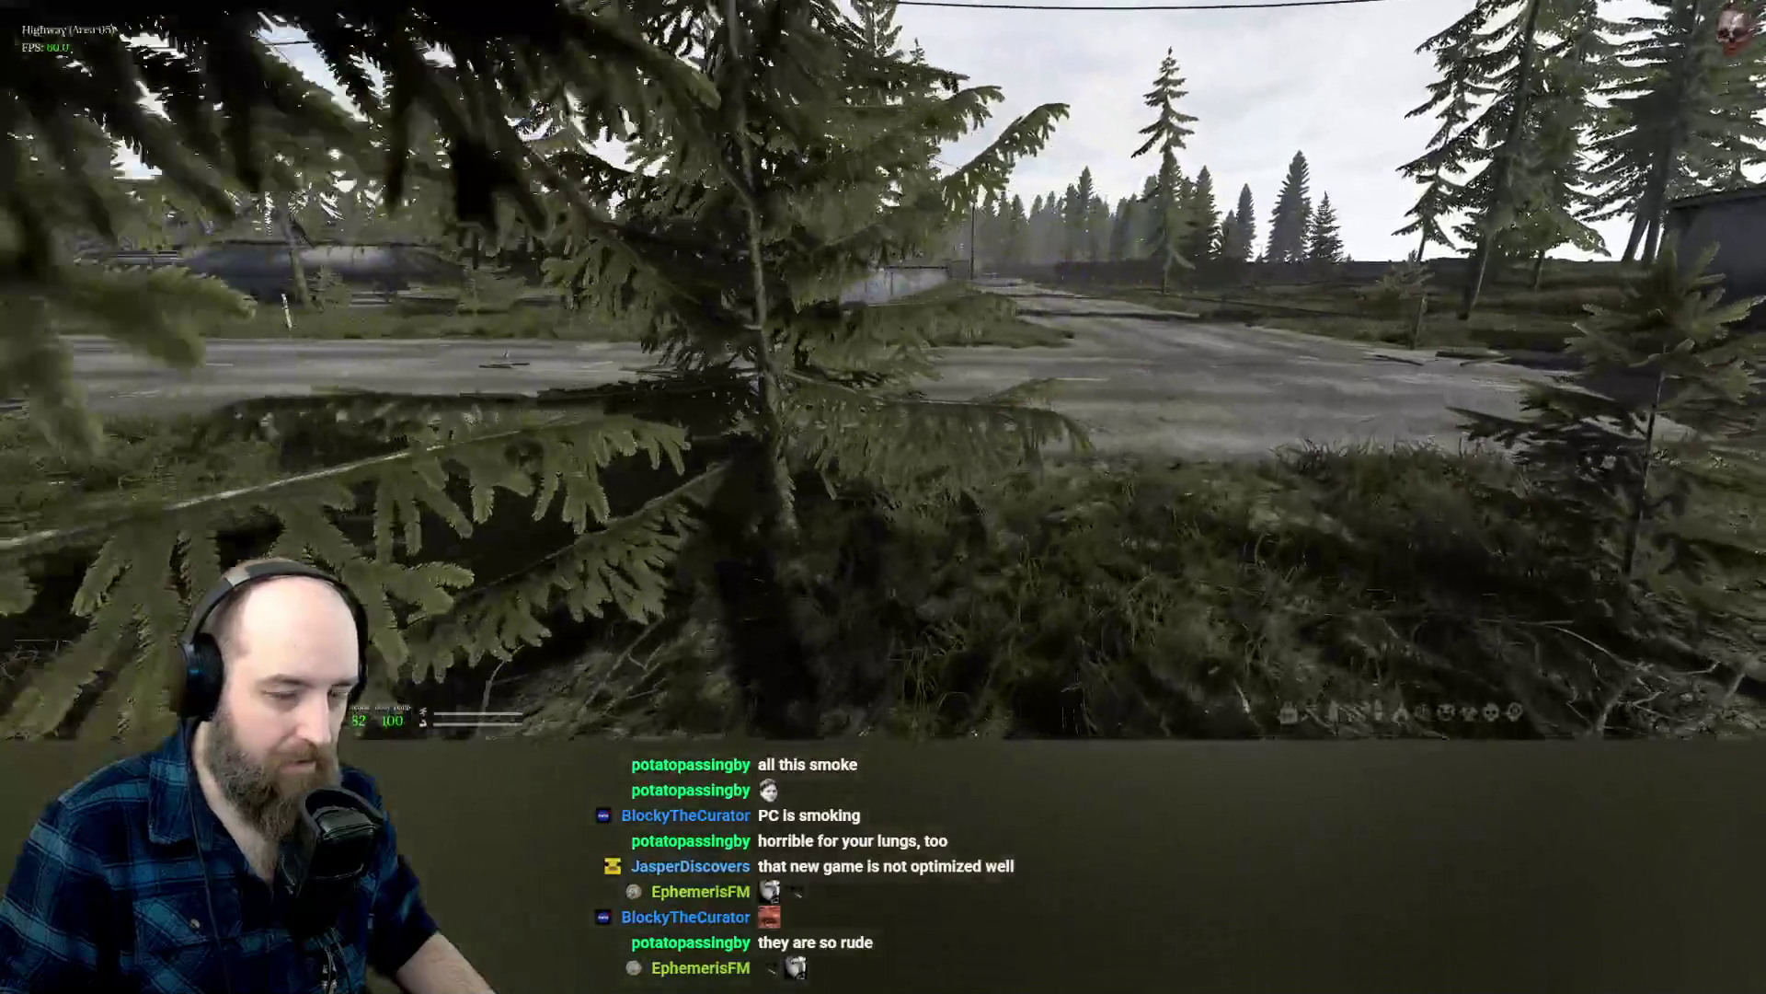
key(w)
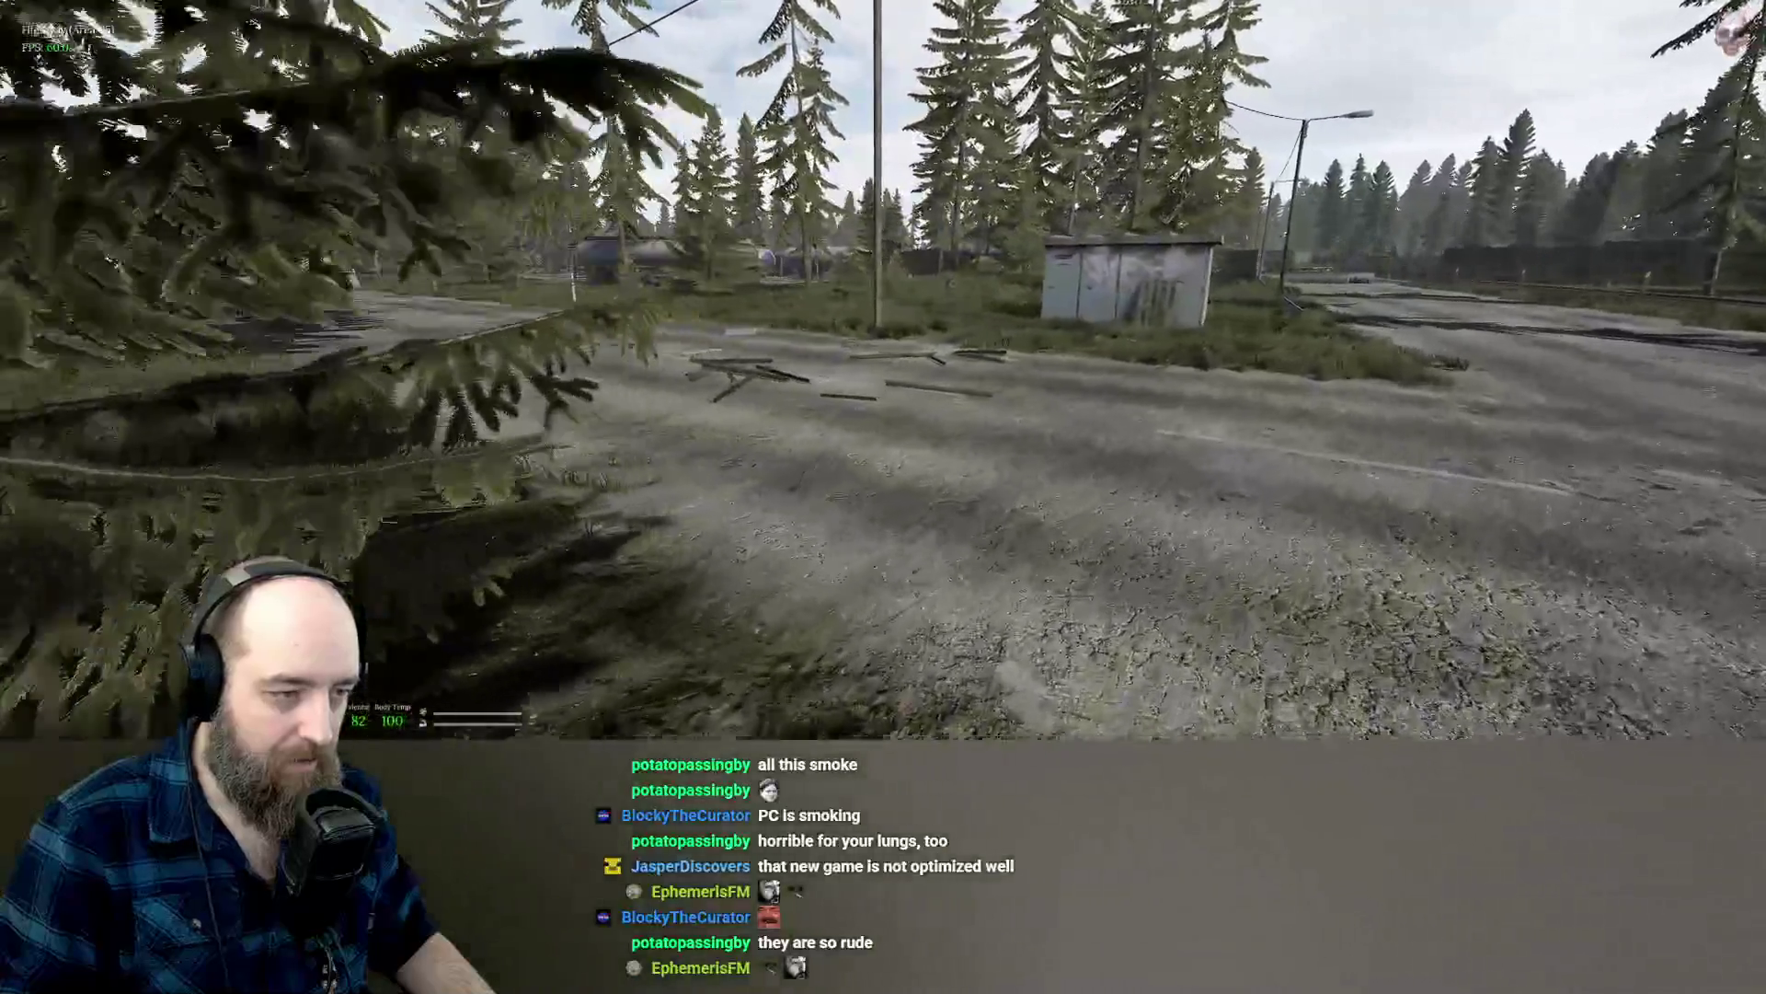
key(w)
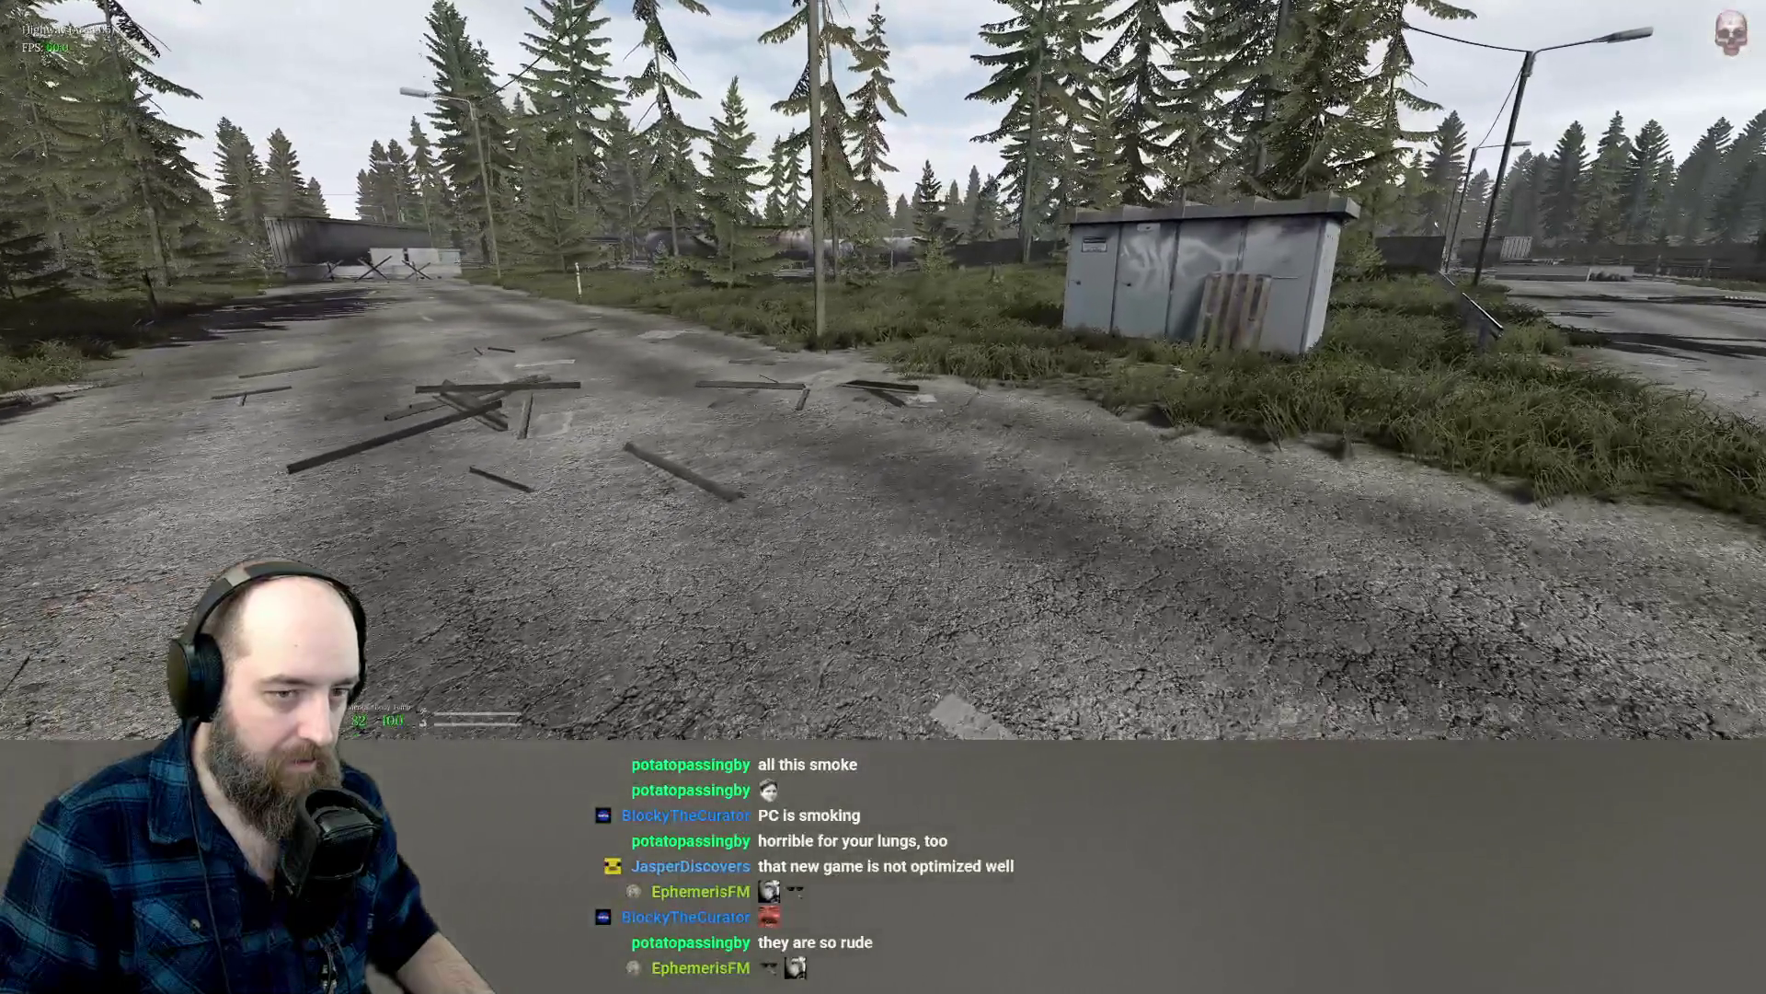
key(w)
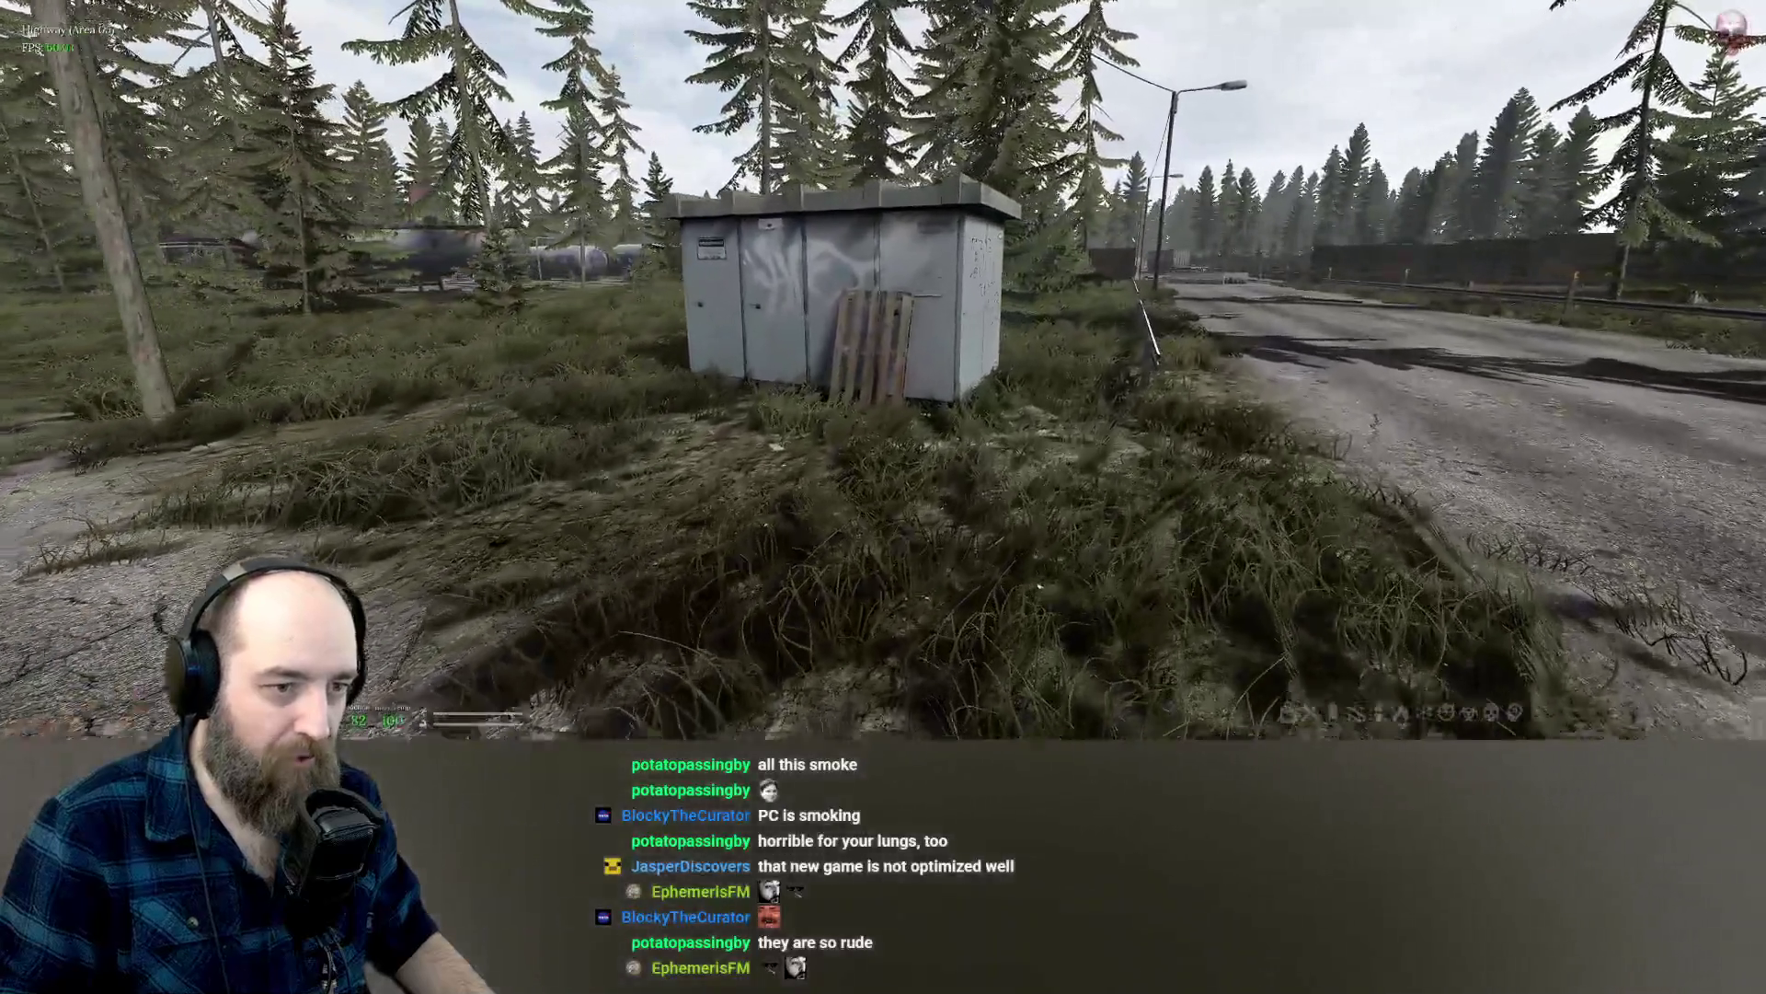
key(w)
key(w)
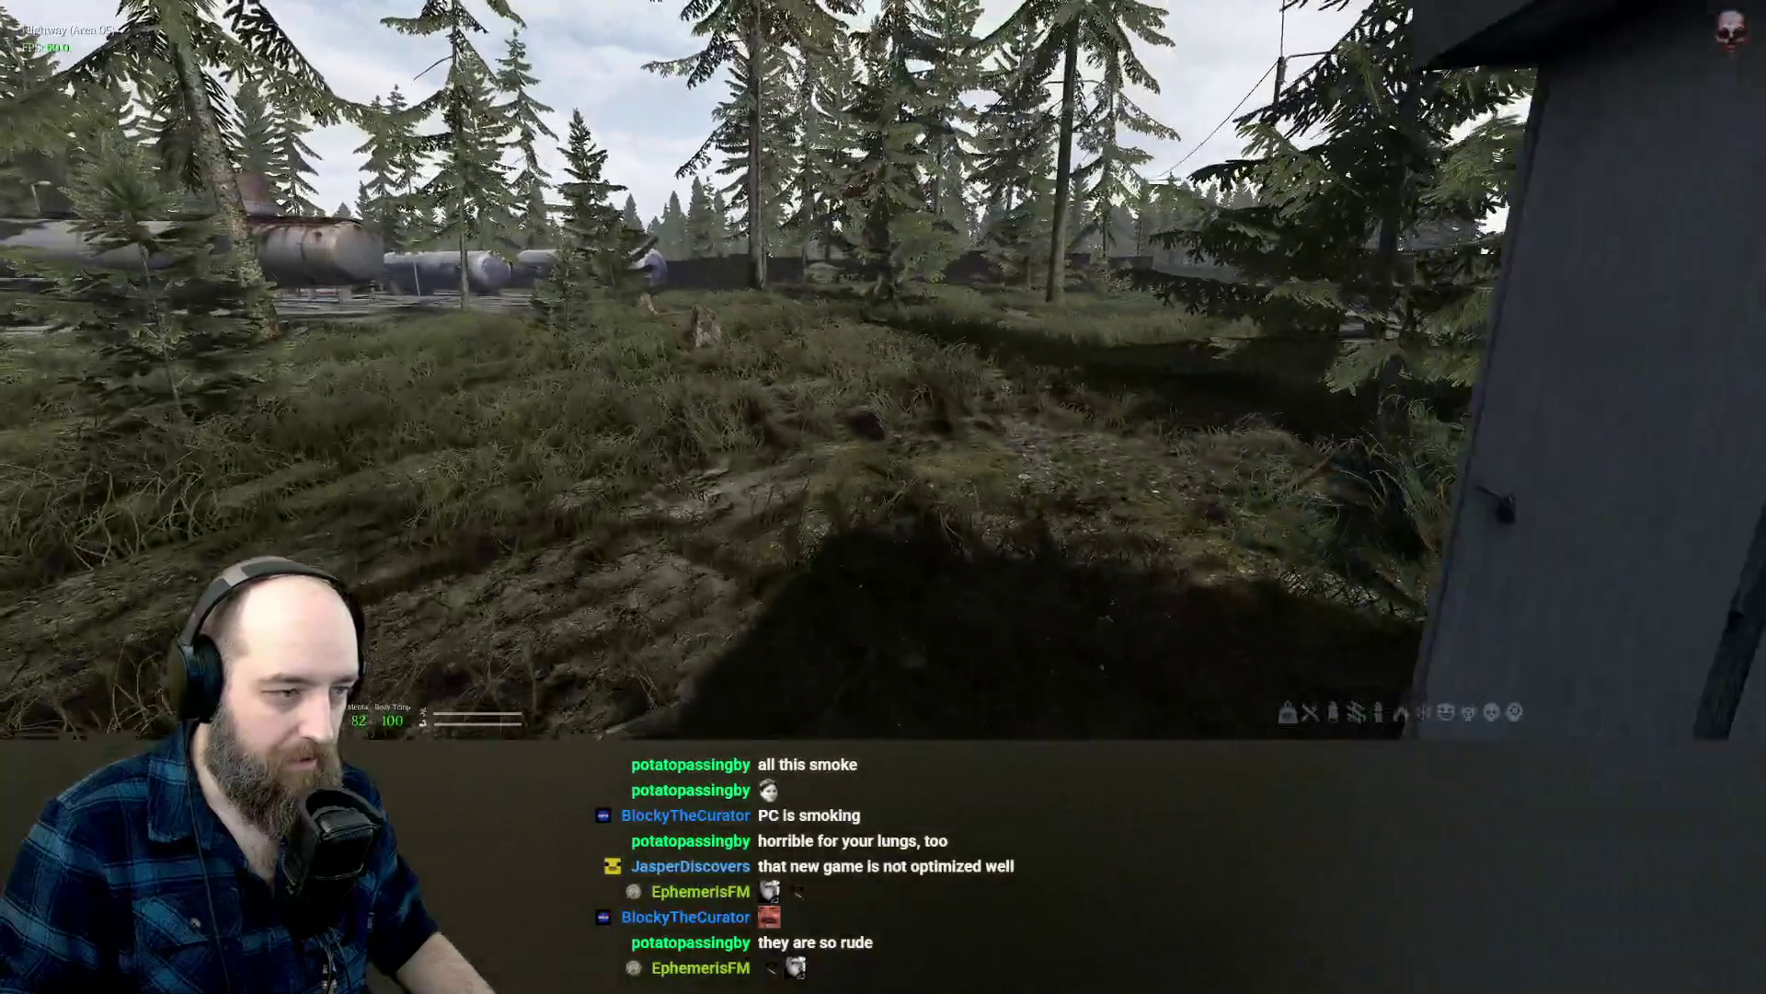
Continue past the road marker post to the tanker trucks and onto the gravel lot.
key(w)
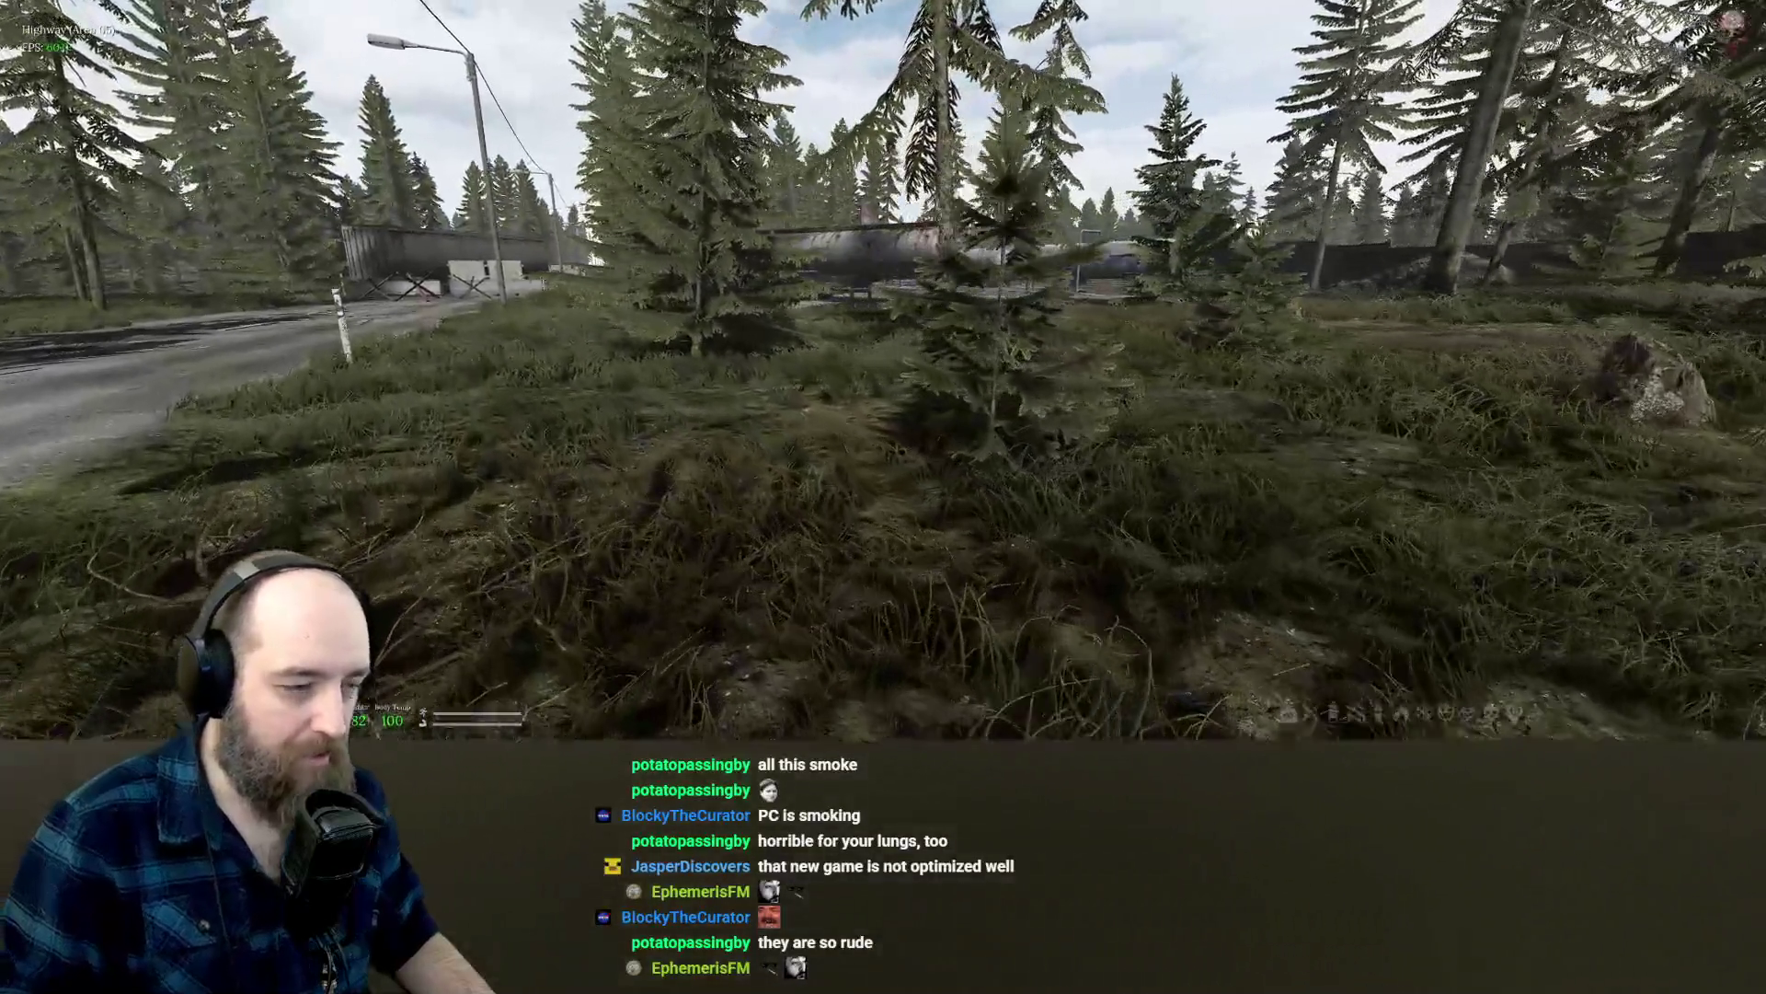
key(w)
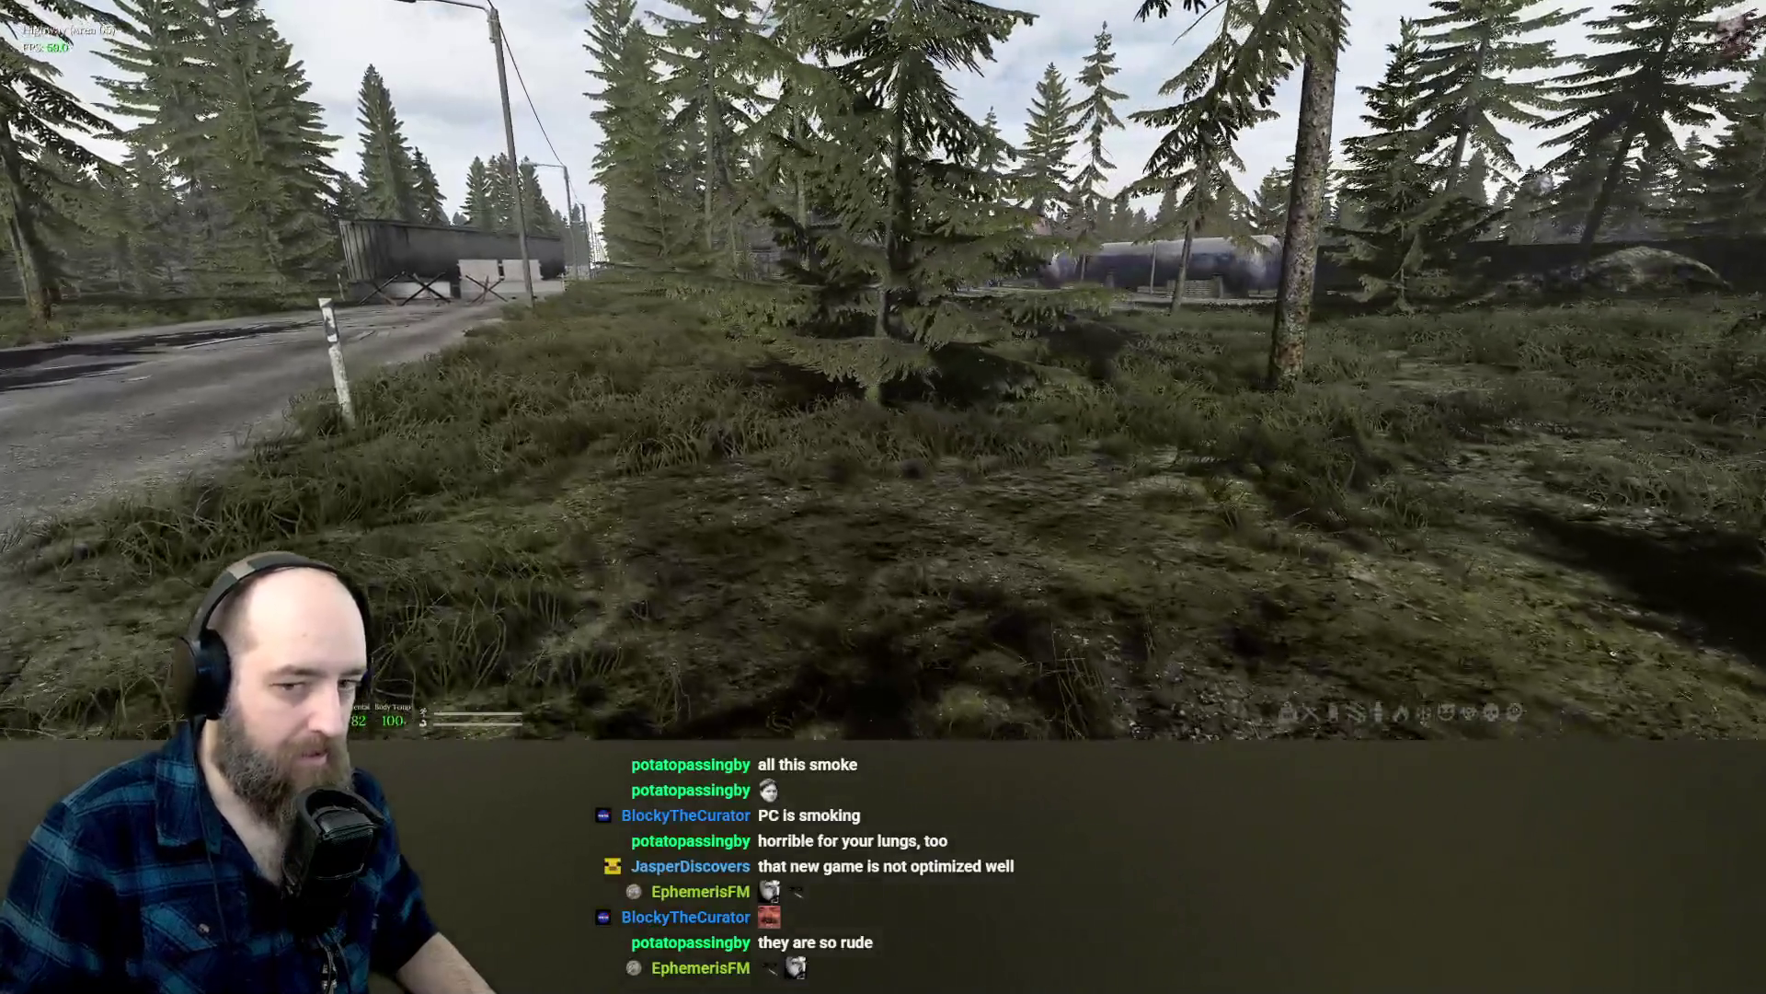
key(w)
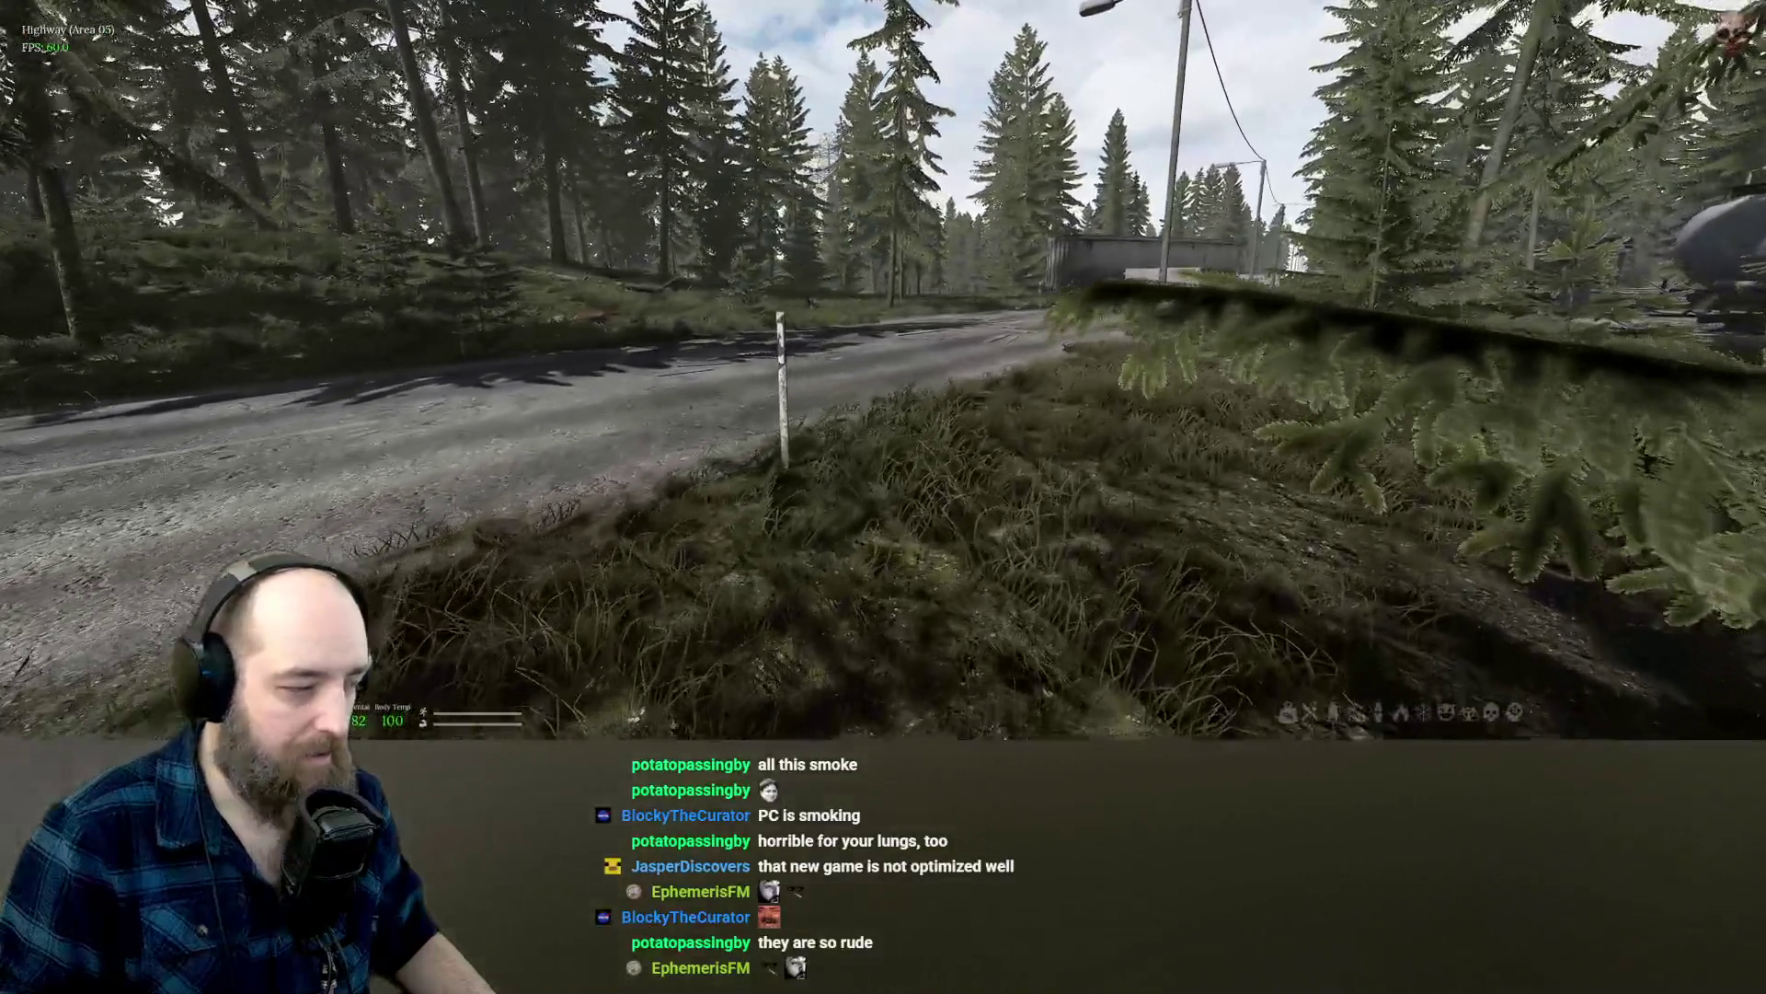
key(w)
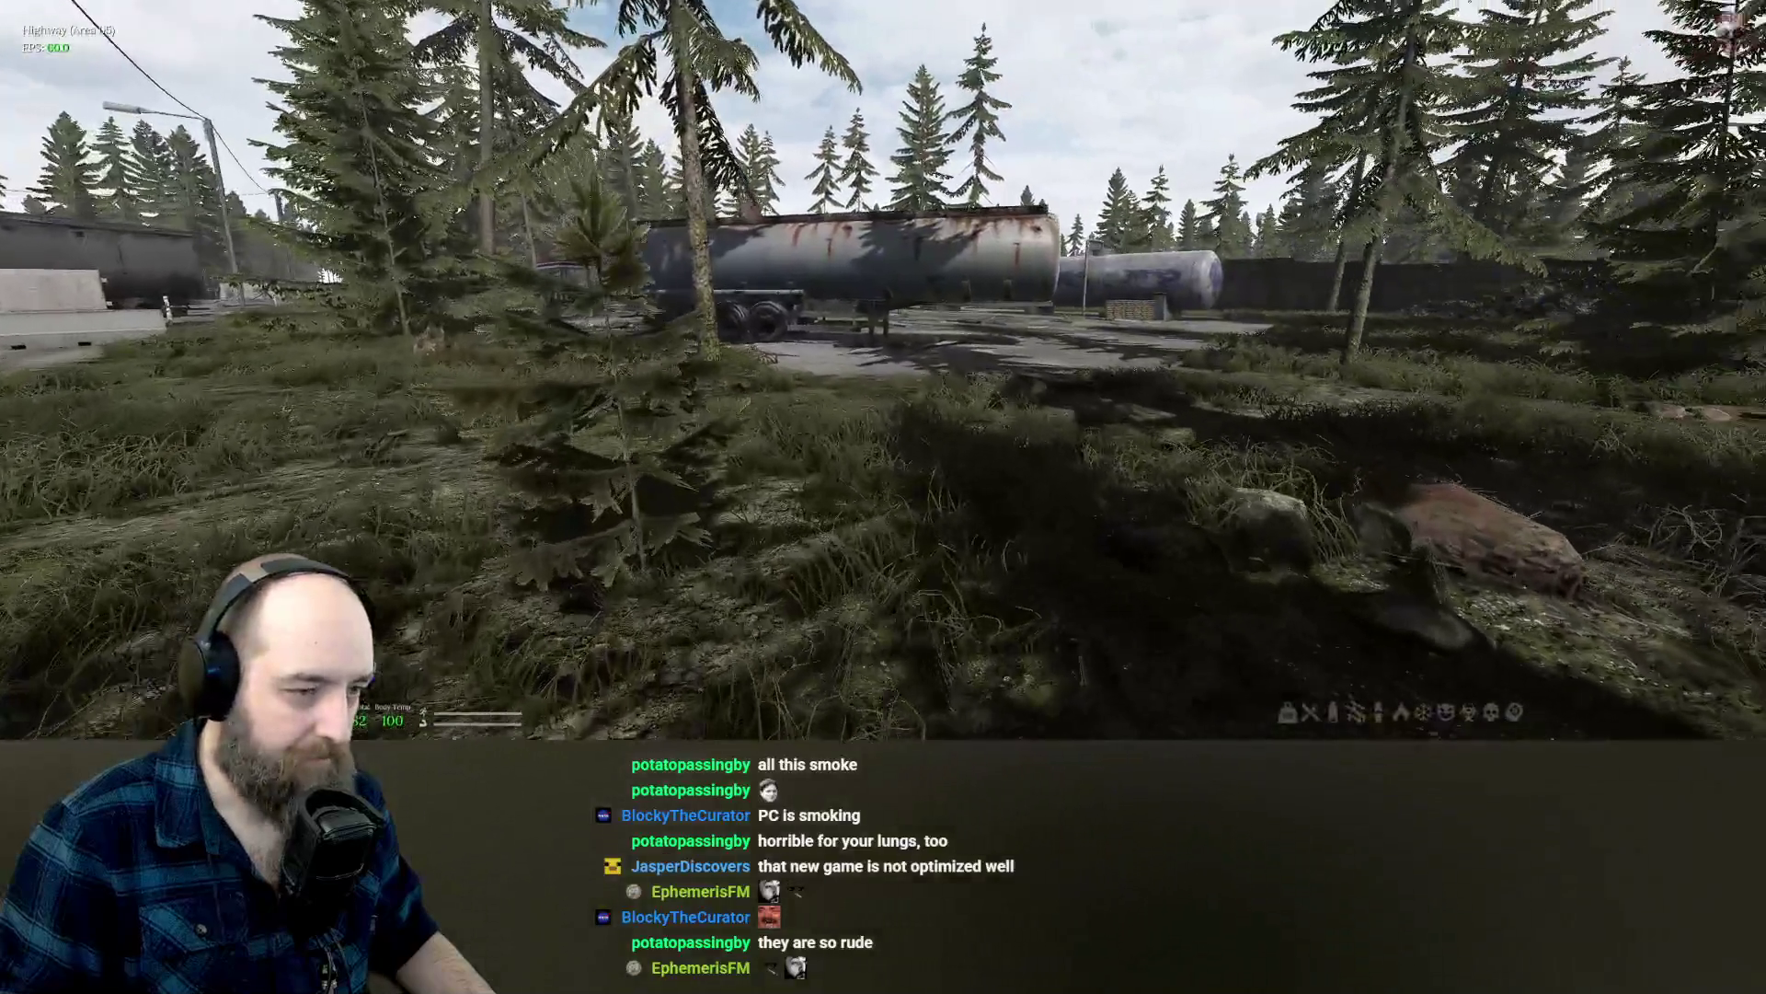
key(w)
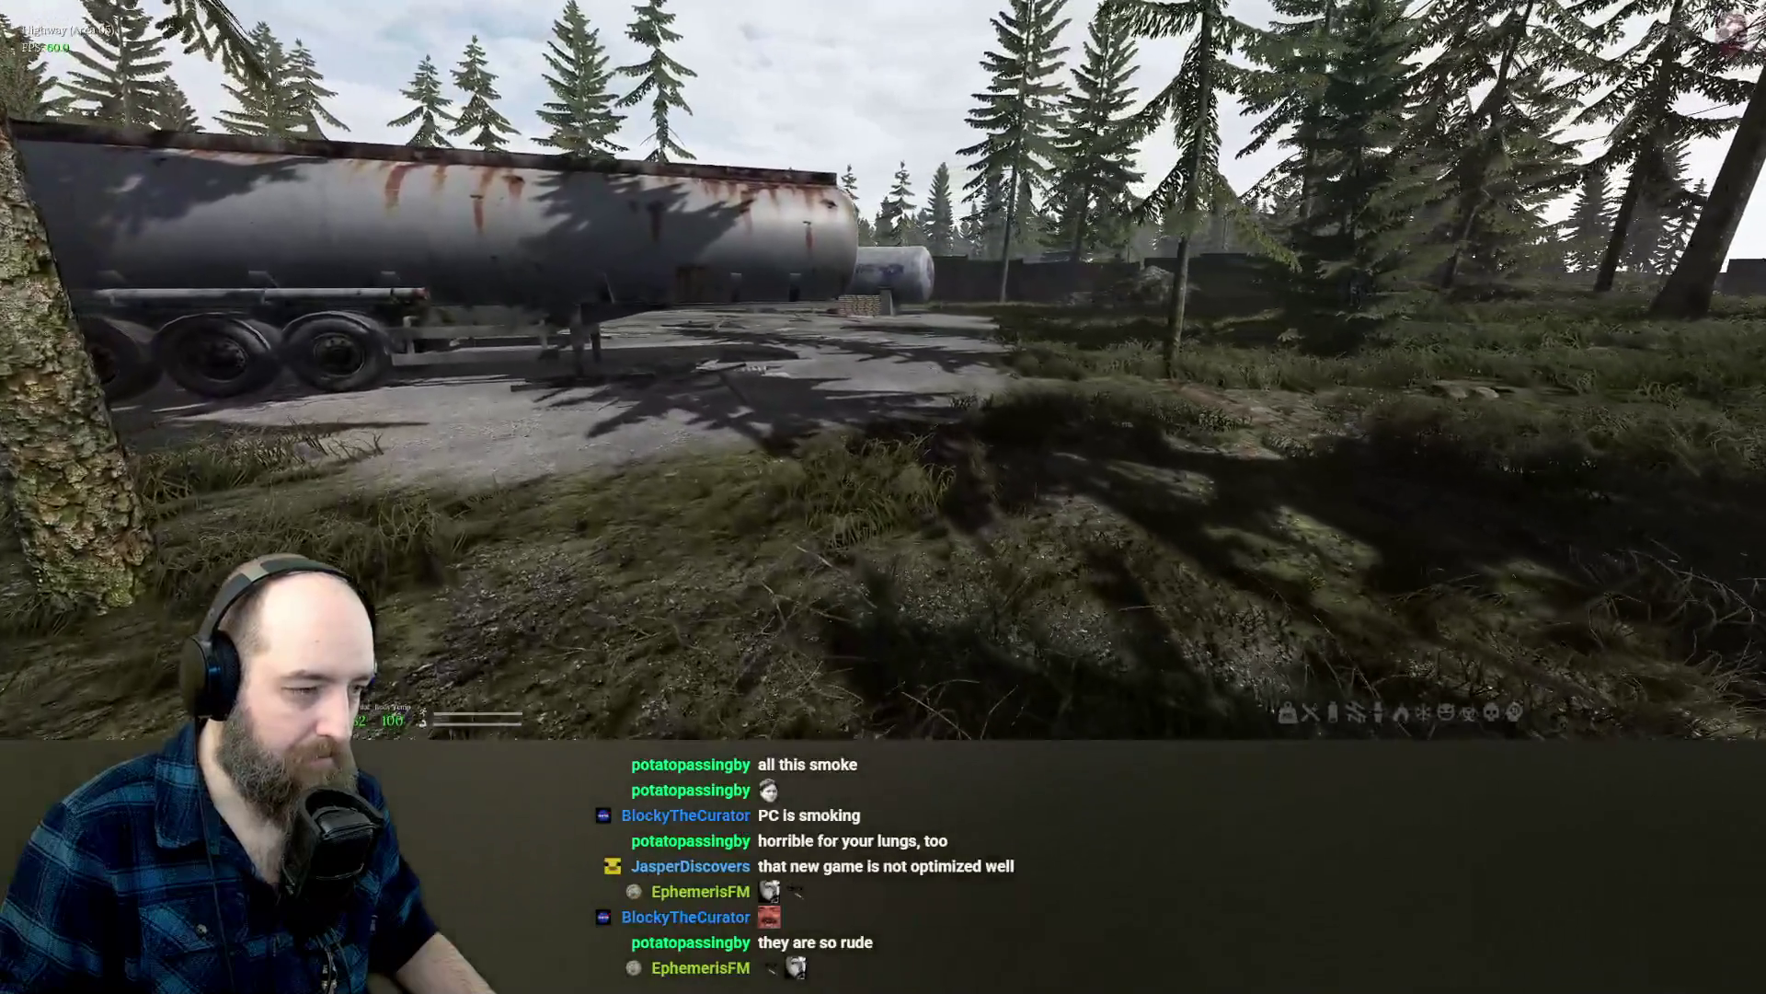
key(w)
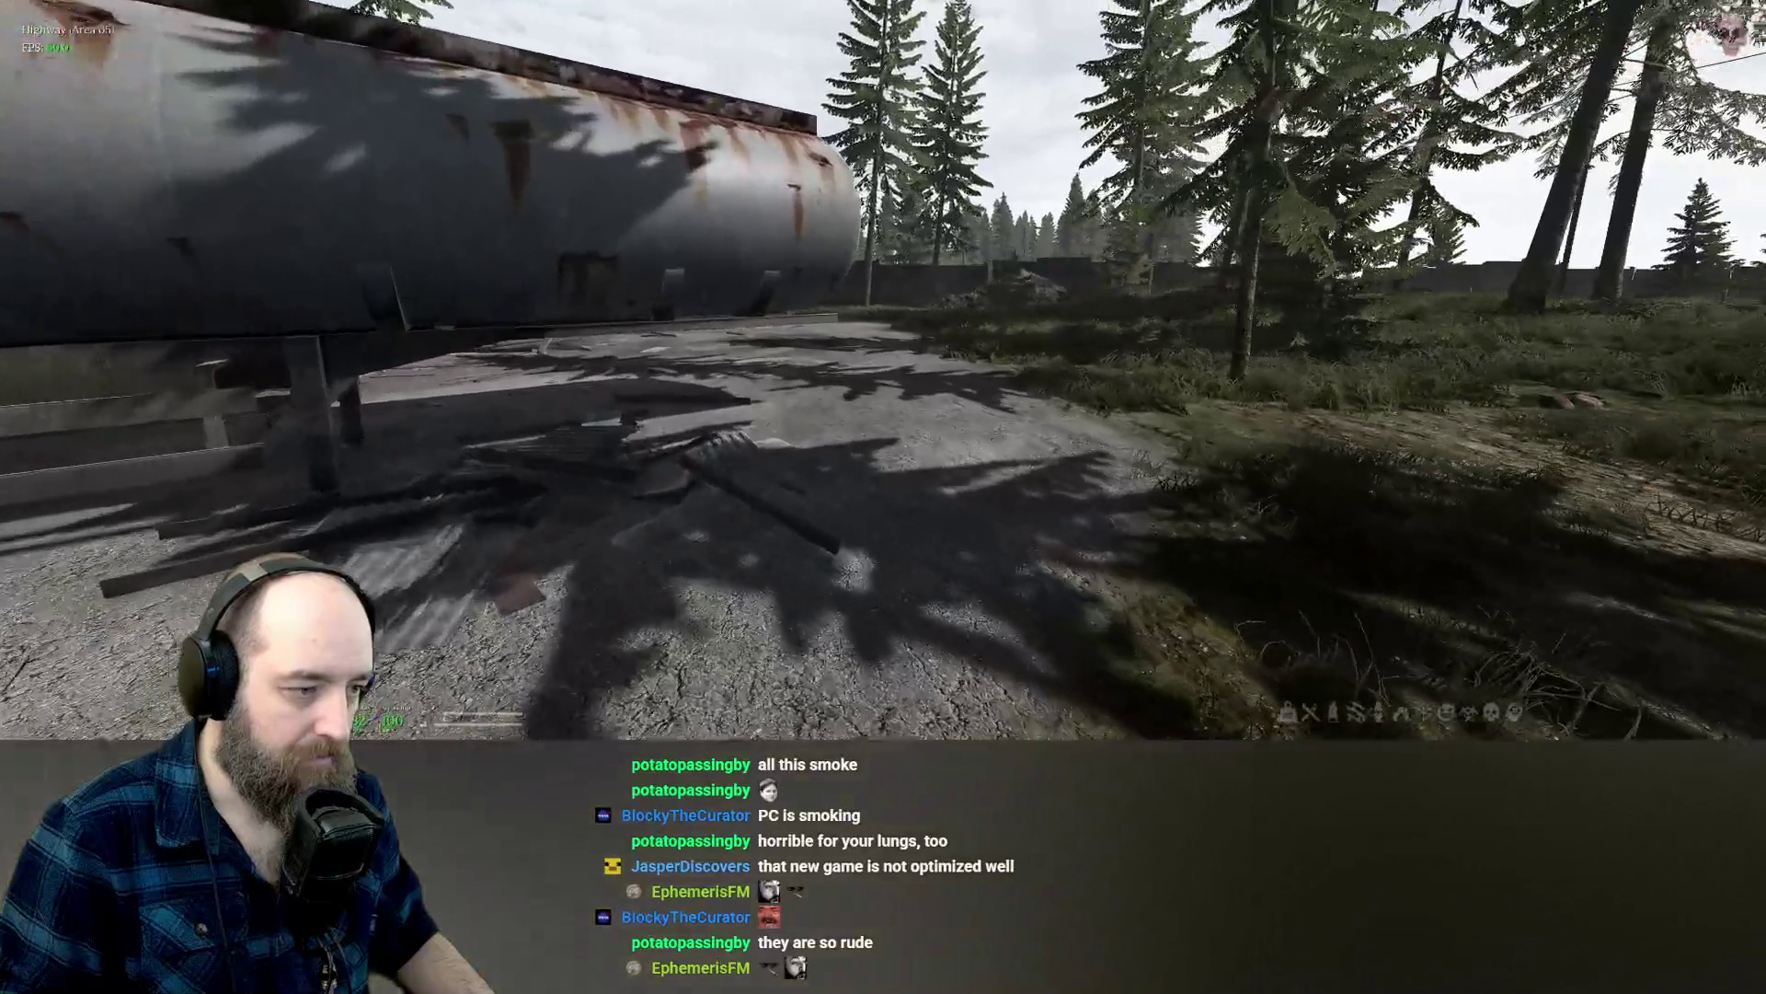
key(w)
key(w)
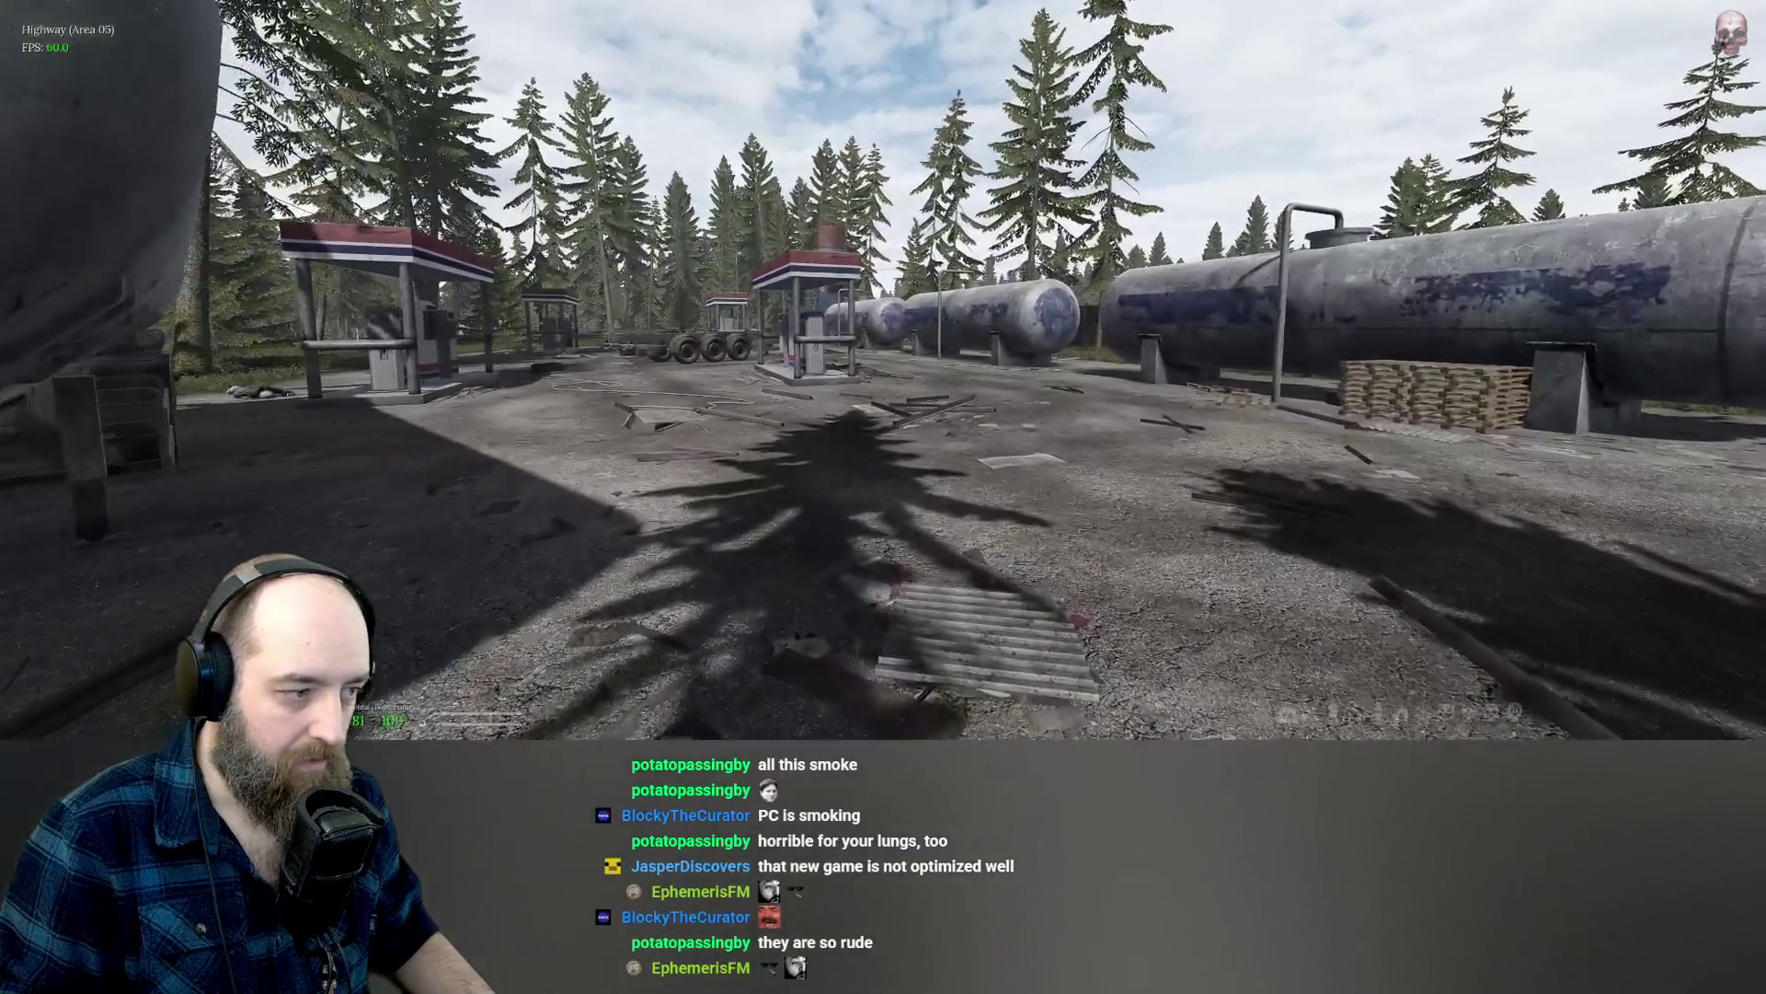
Walk to the bandit corpse by the pump islands and briefly check its loot.
key(w)
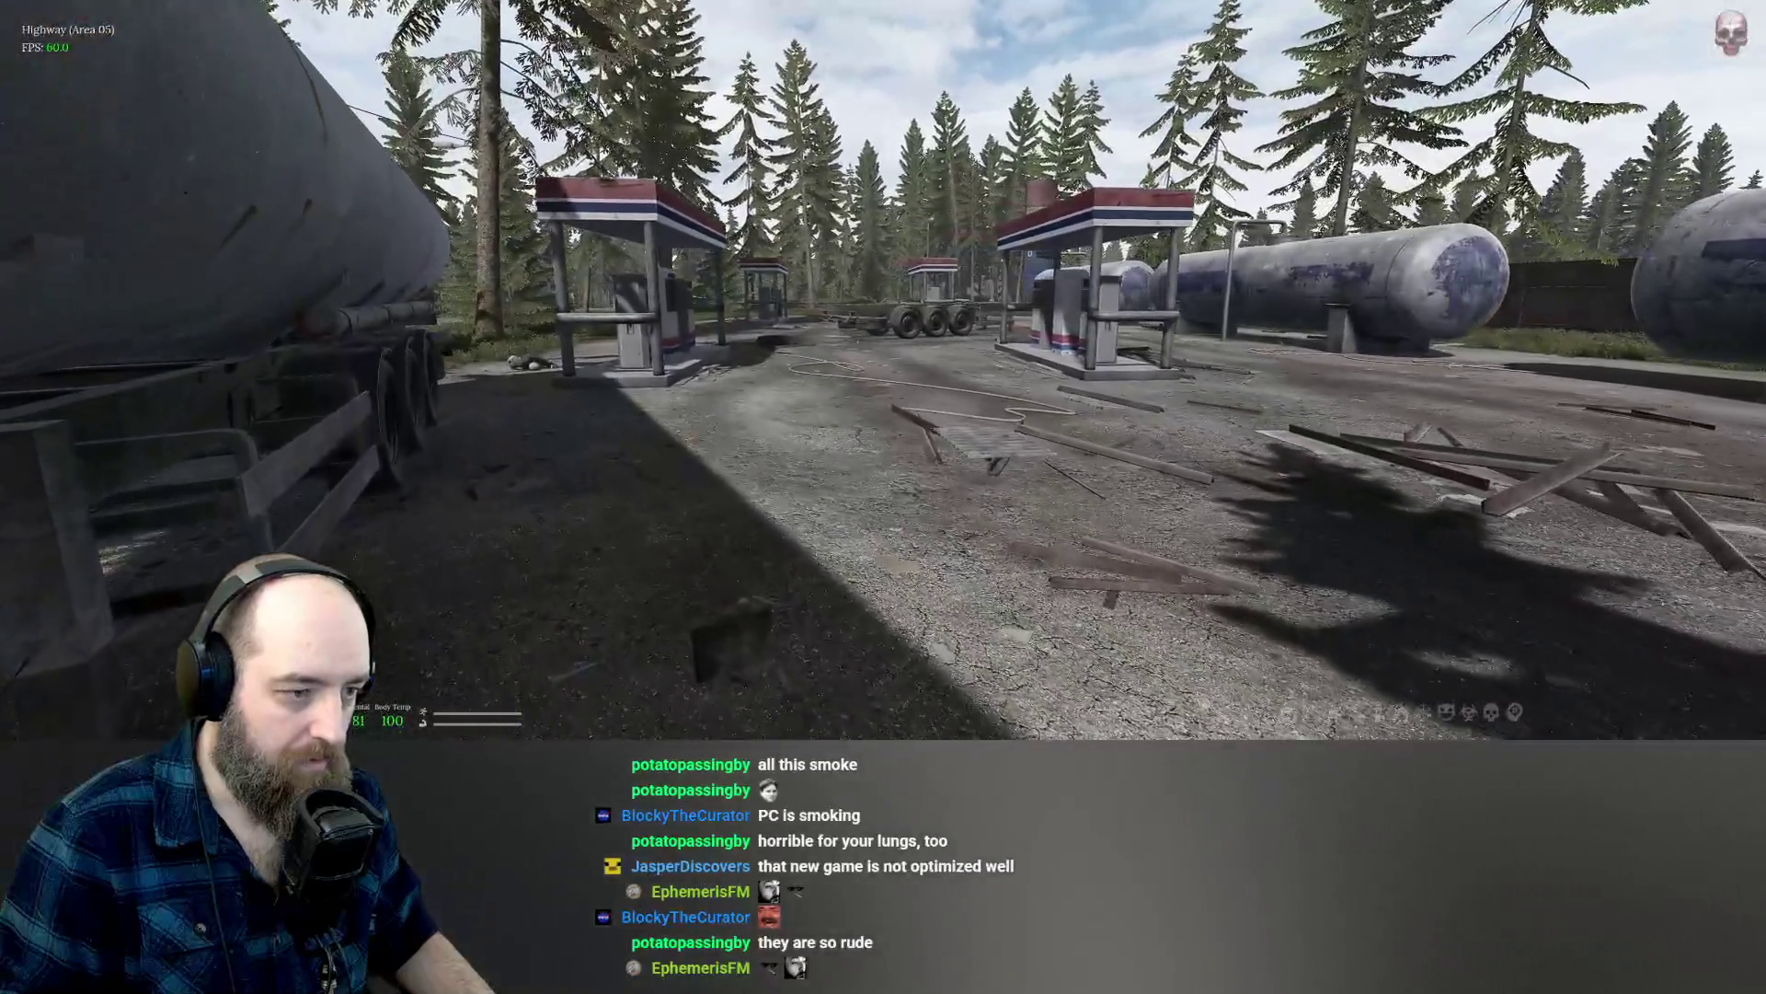
key(w)
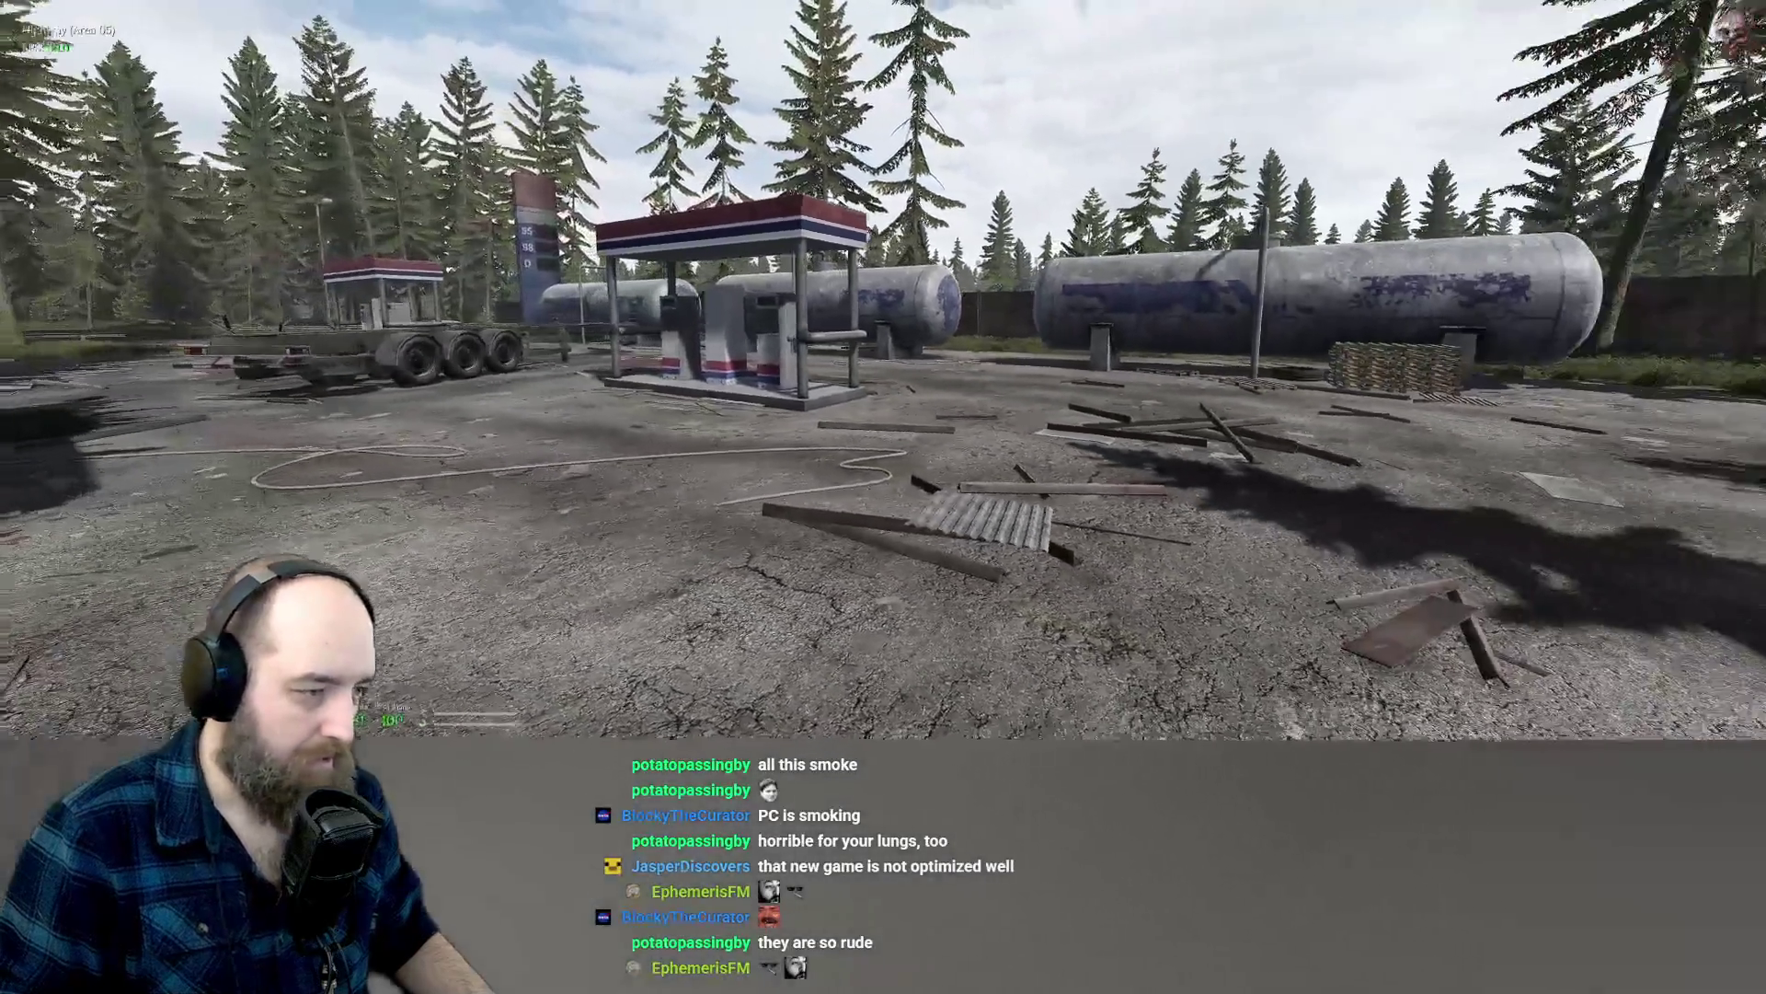
key(w)
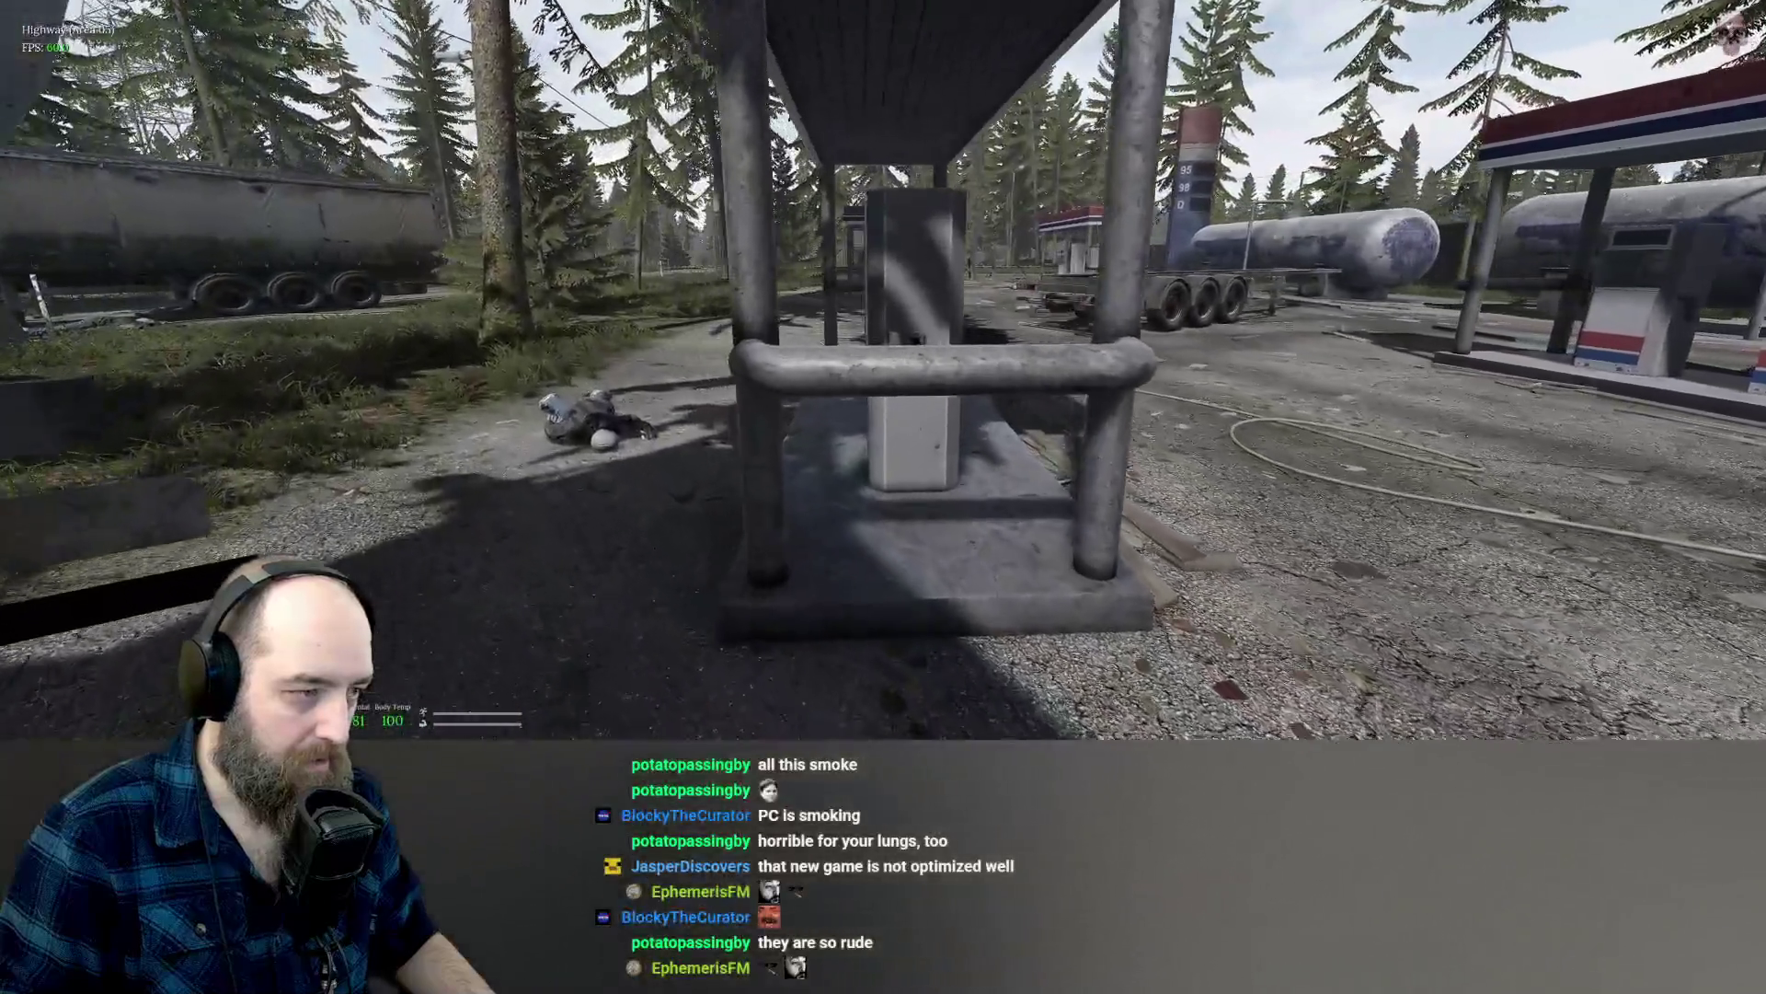
key(w)
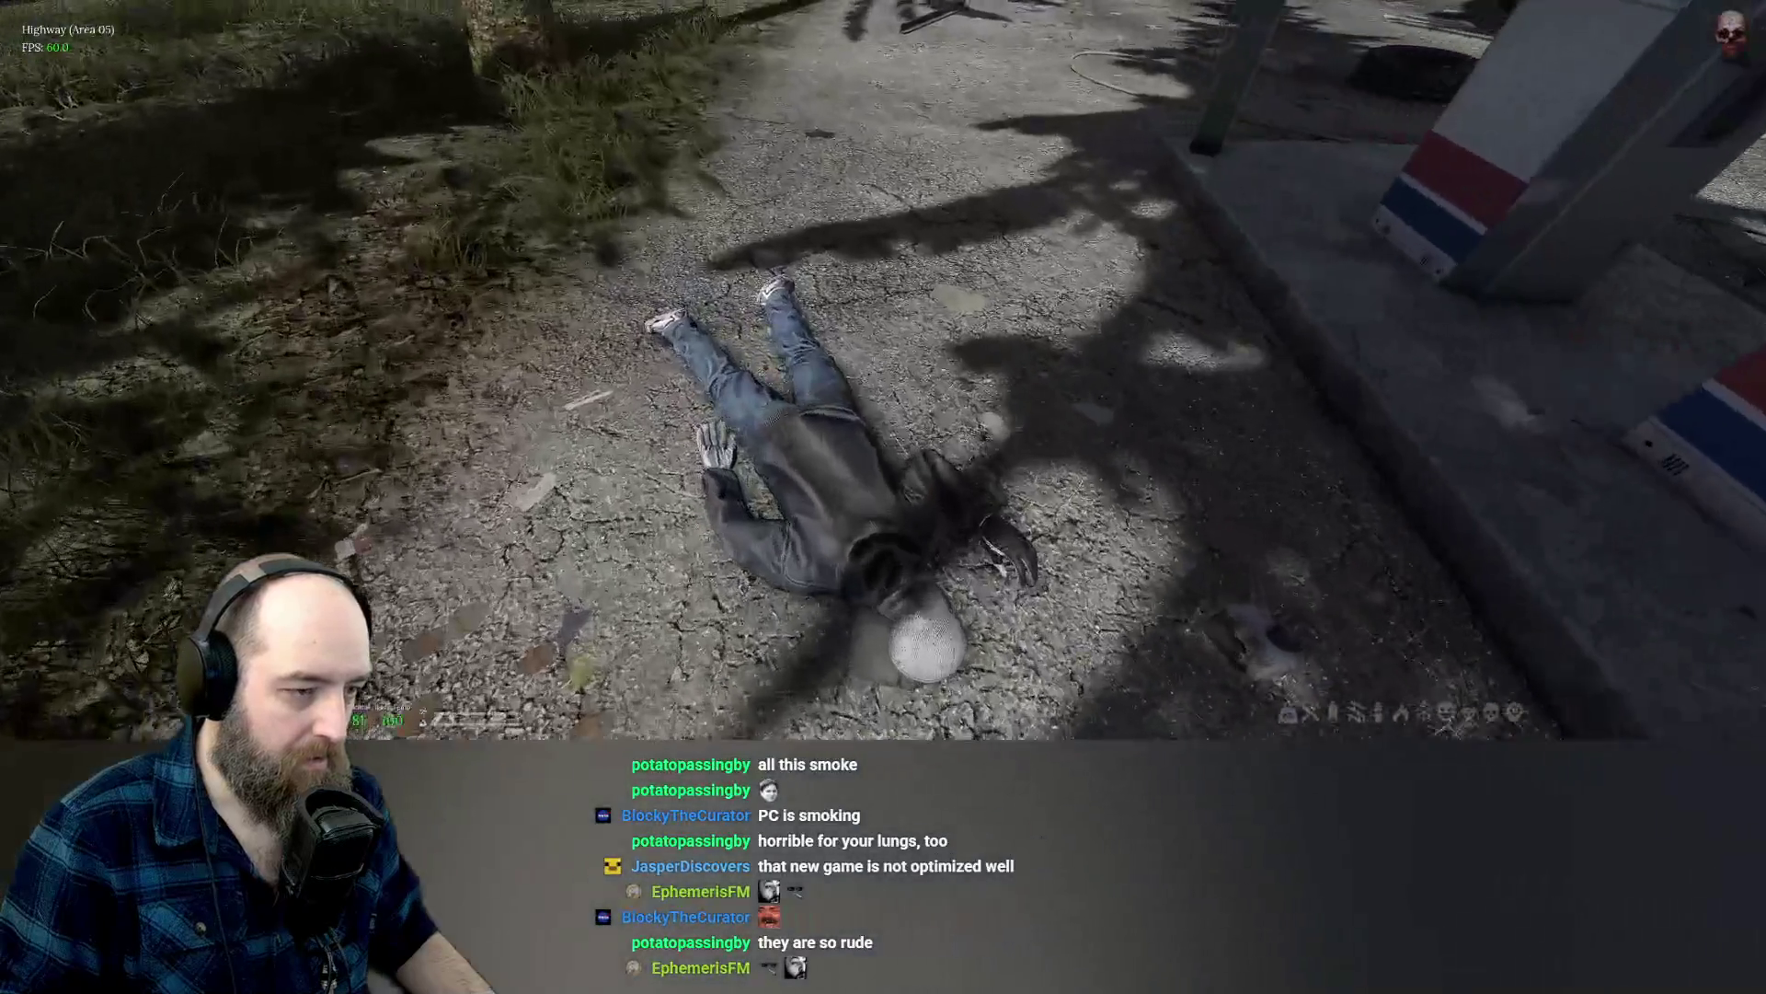
key(e)
key(Tab)
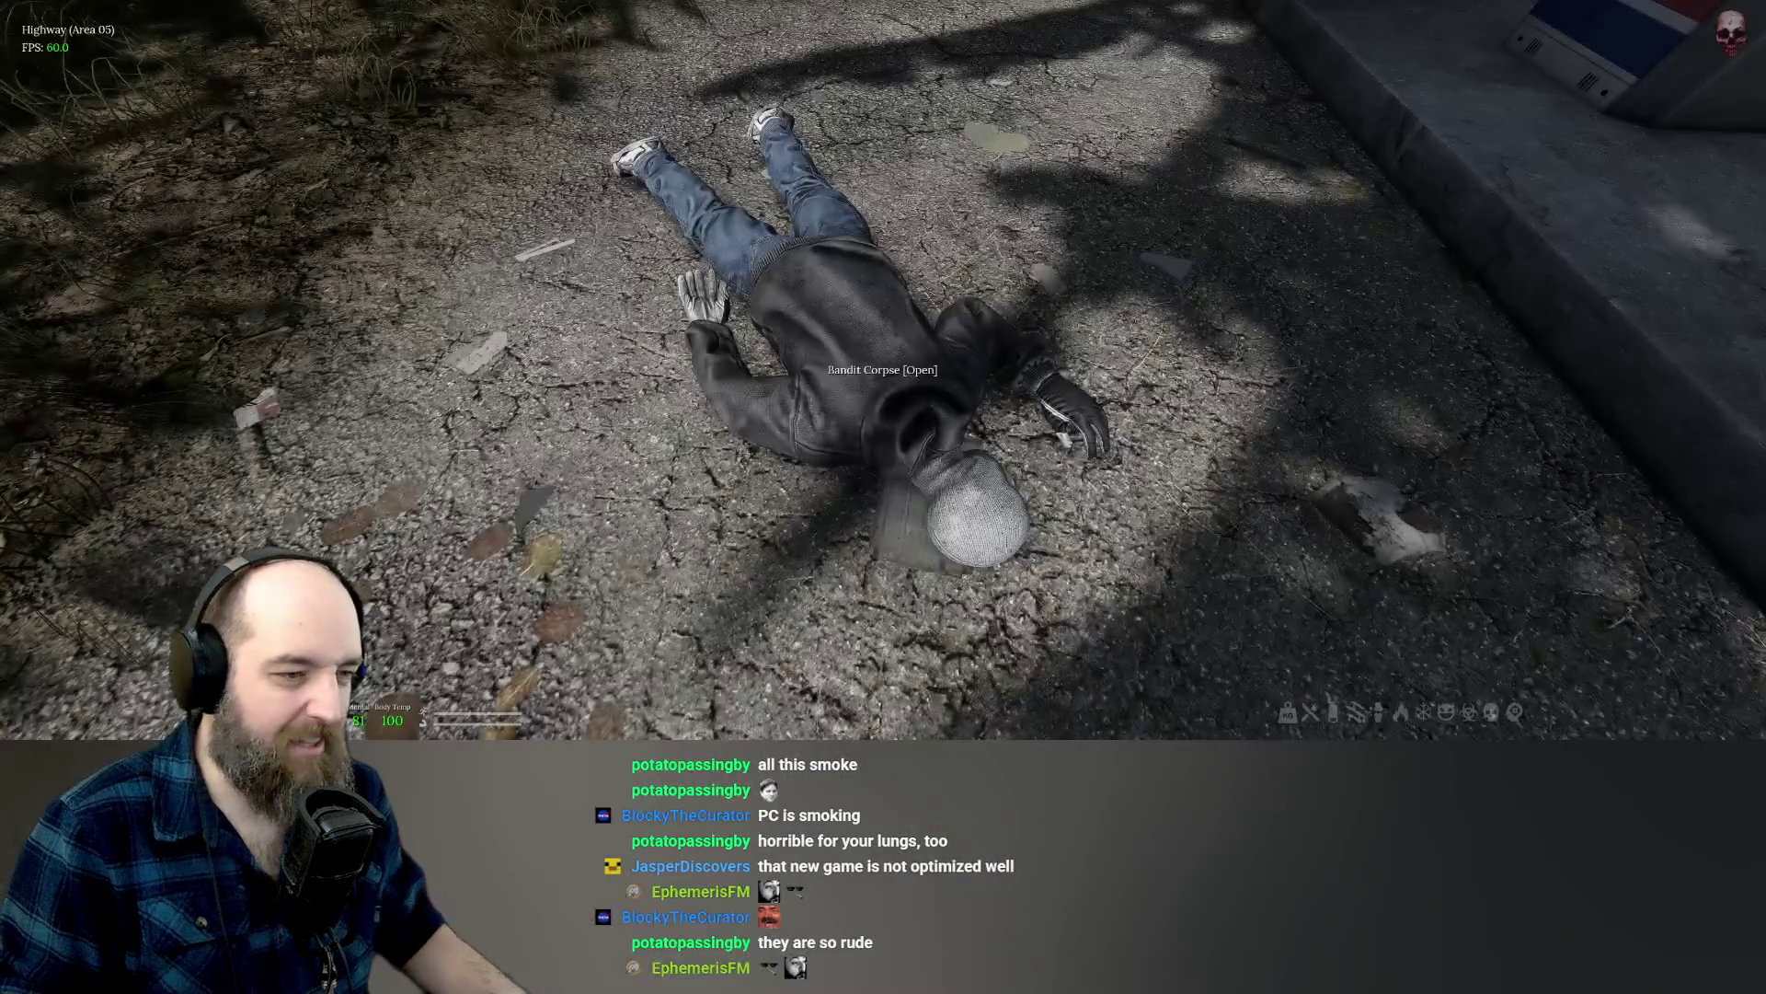
Go to the body beside the truck trailer and pick up the Tactical Fleece.
key(s)
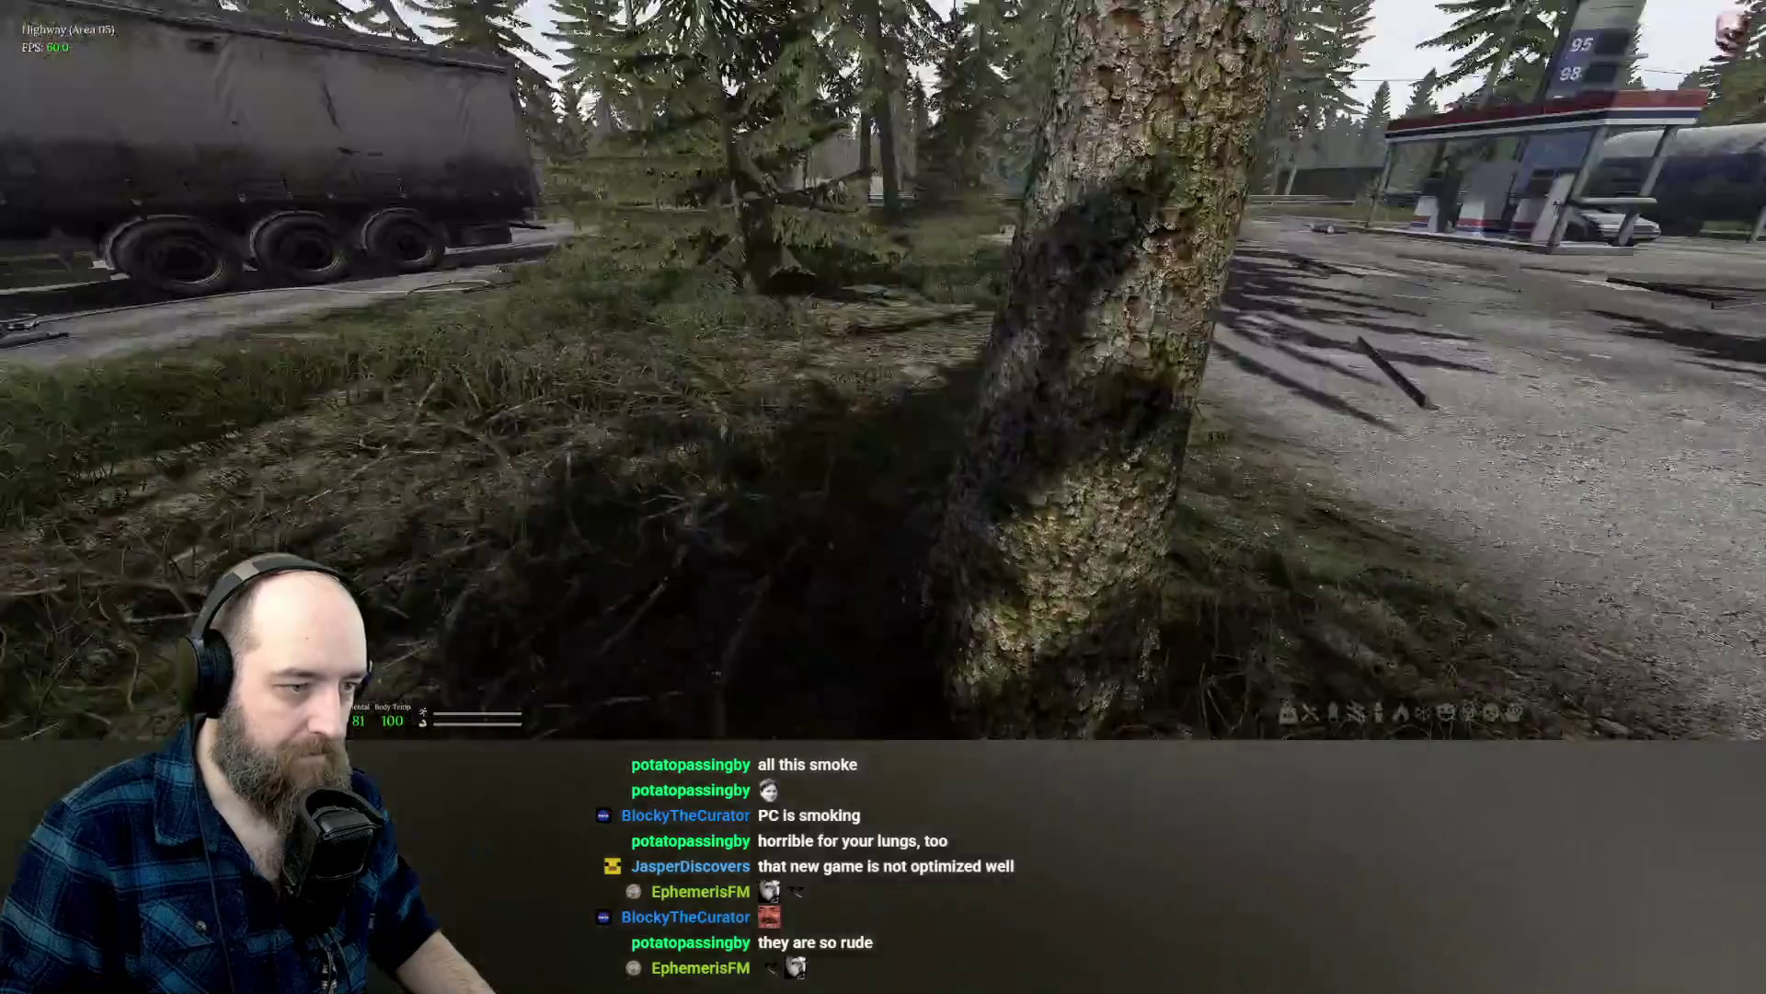
key(w)
key(w)
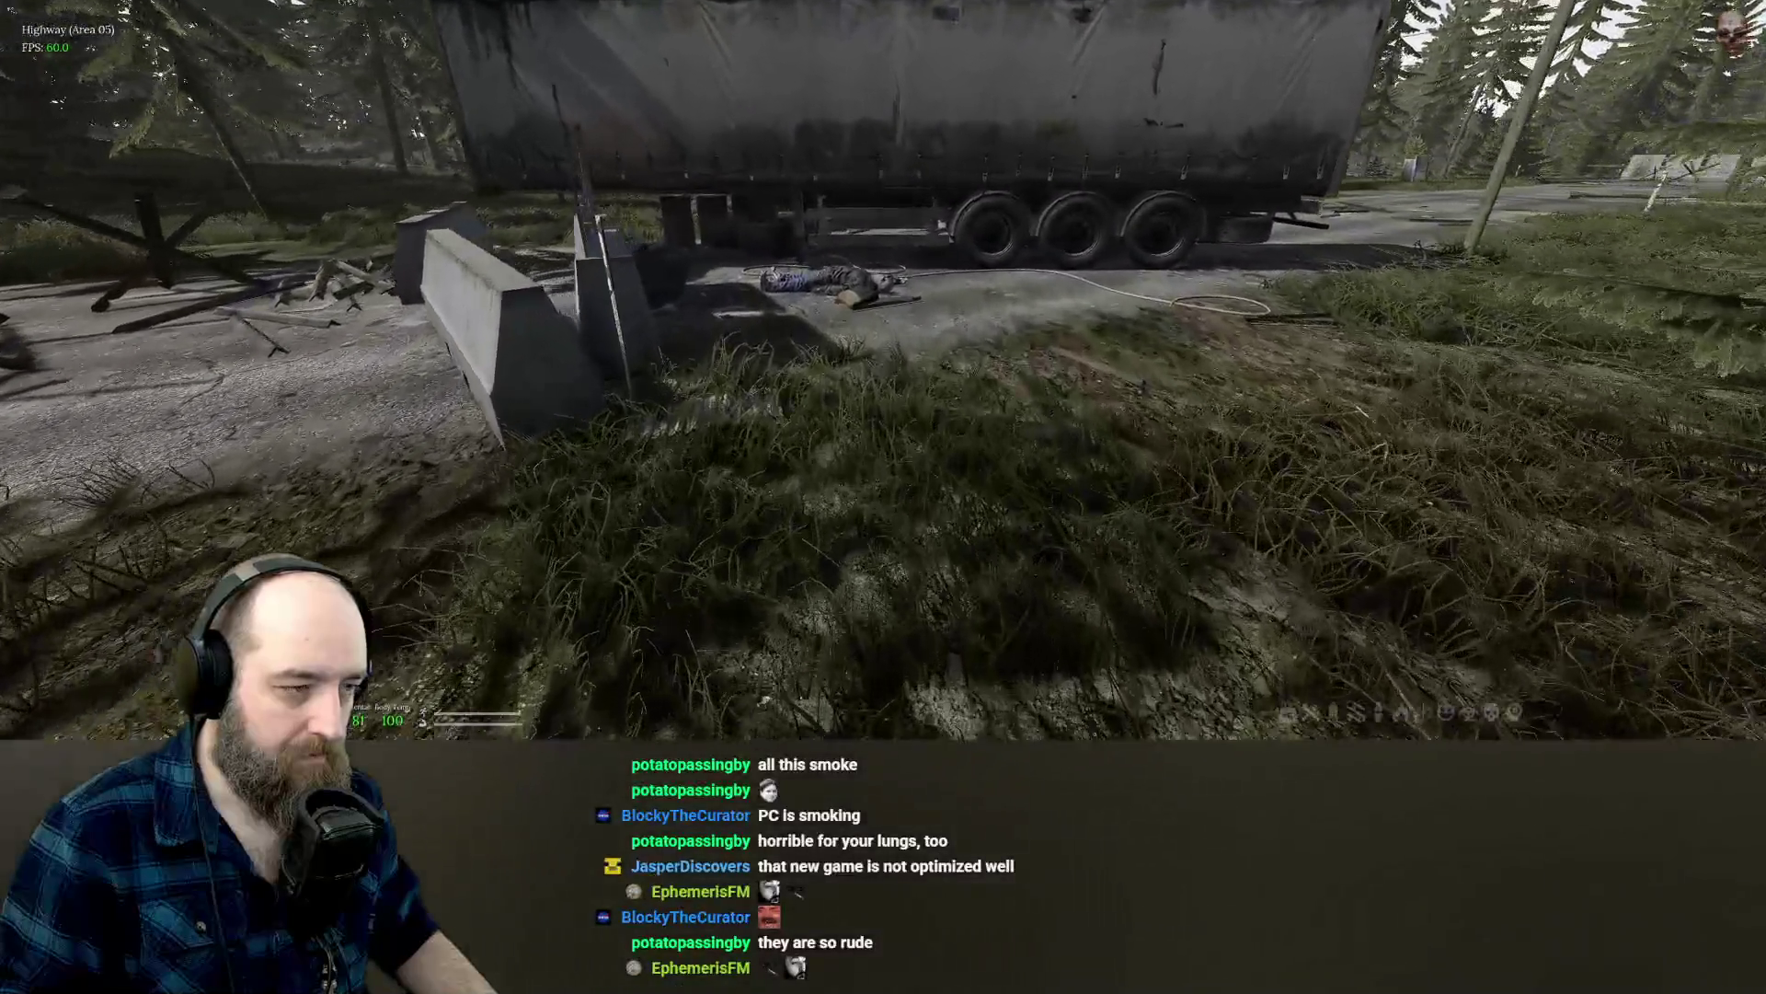
key(w)
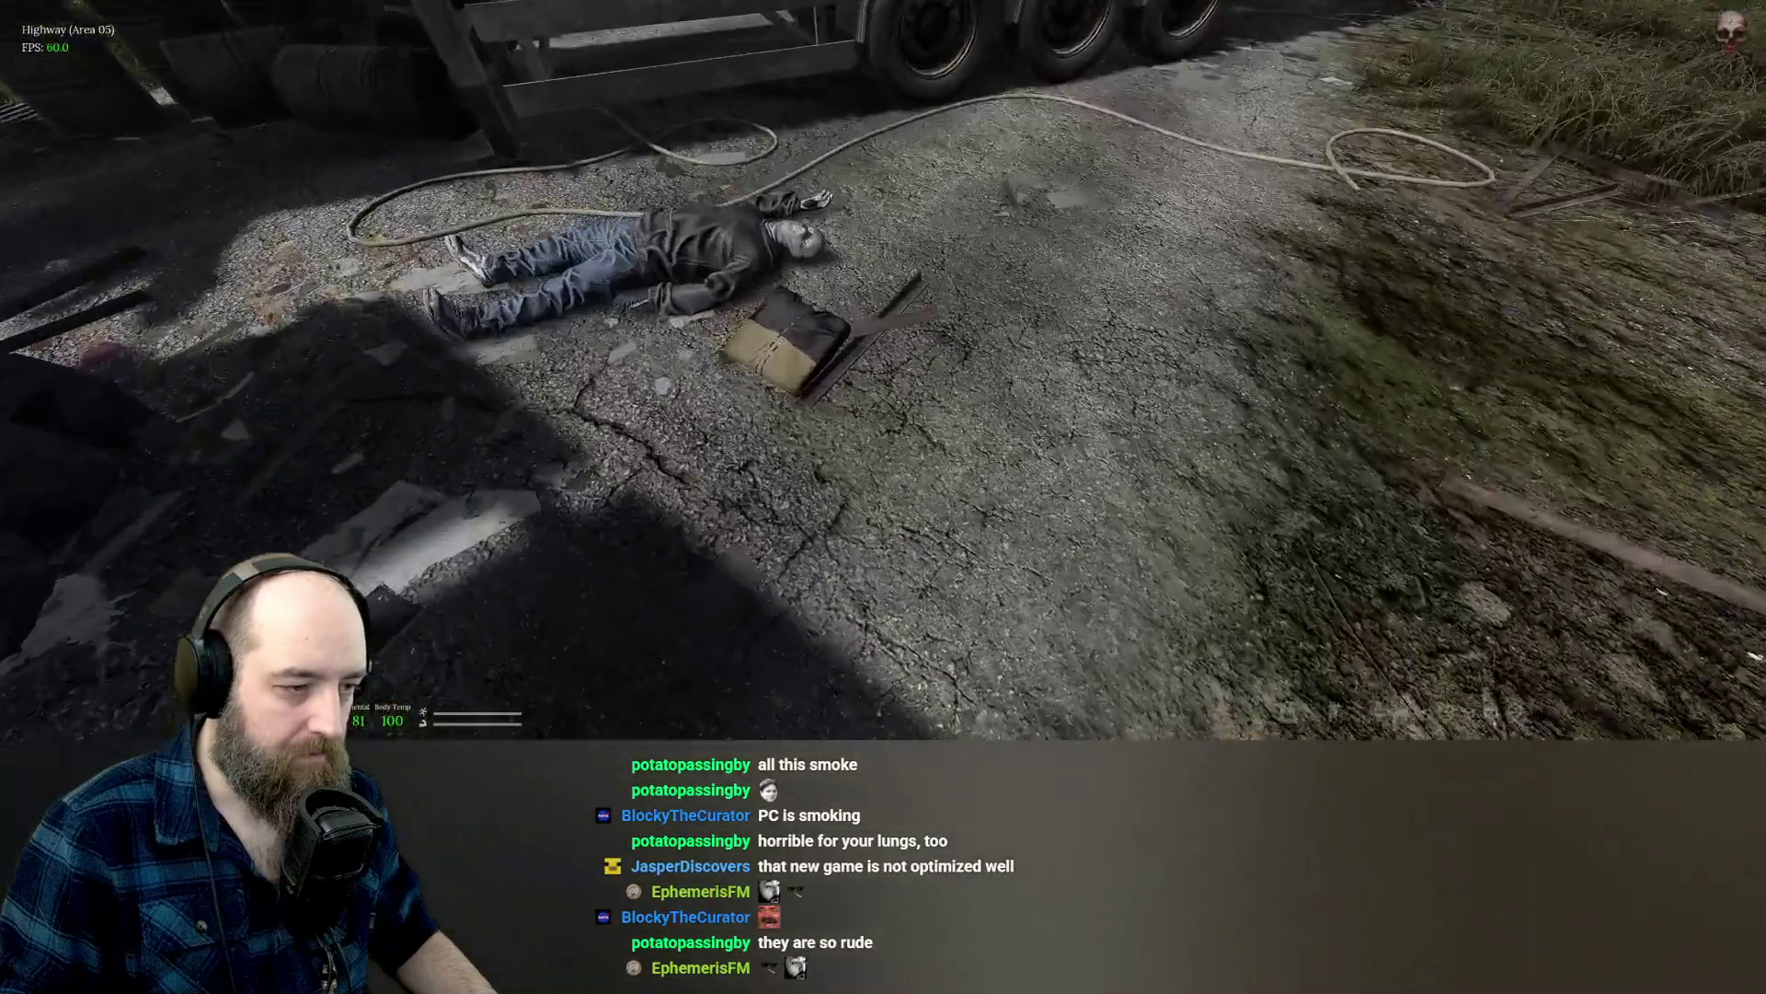
key(f)
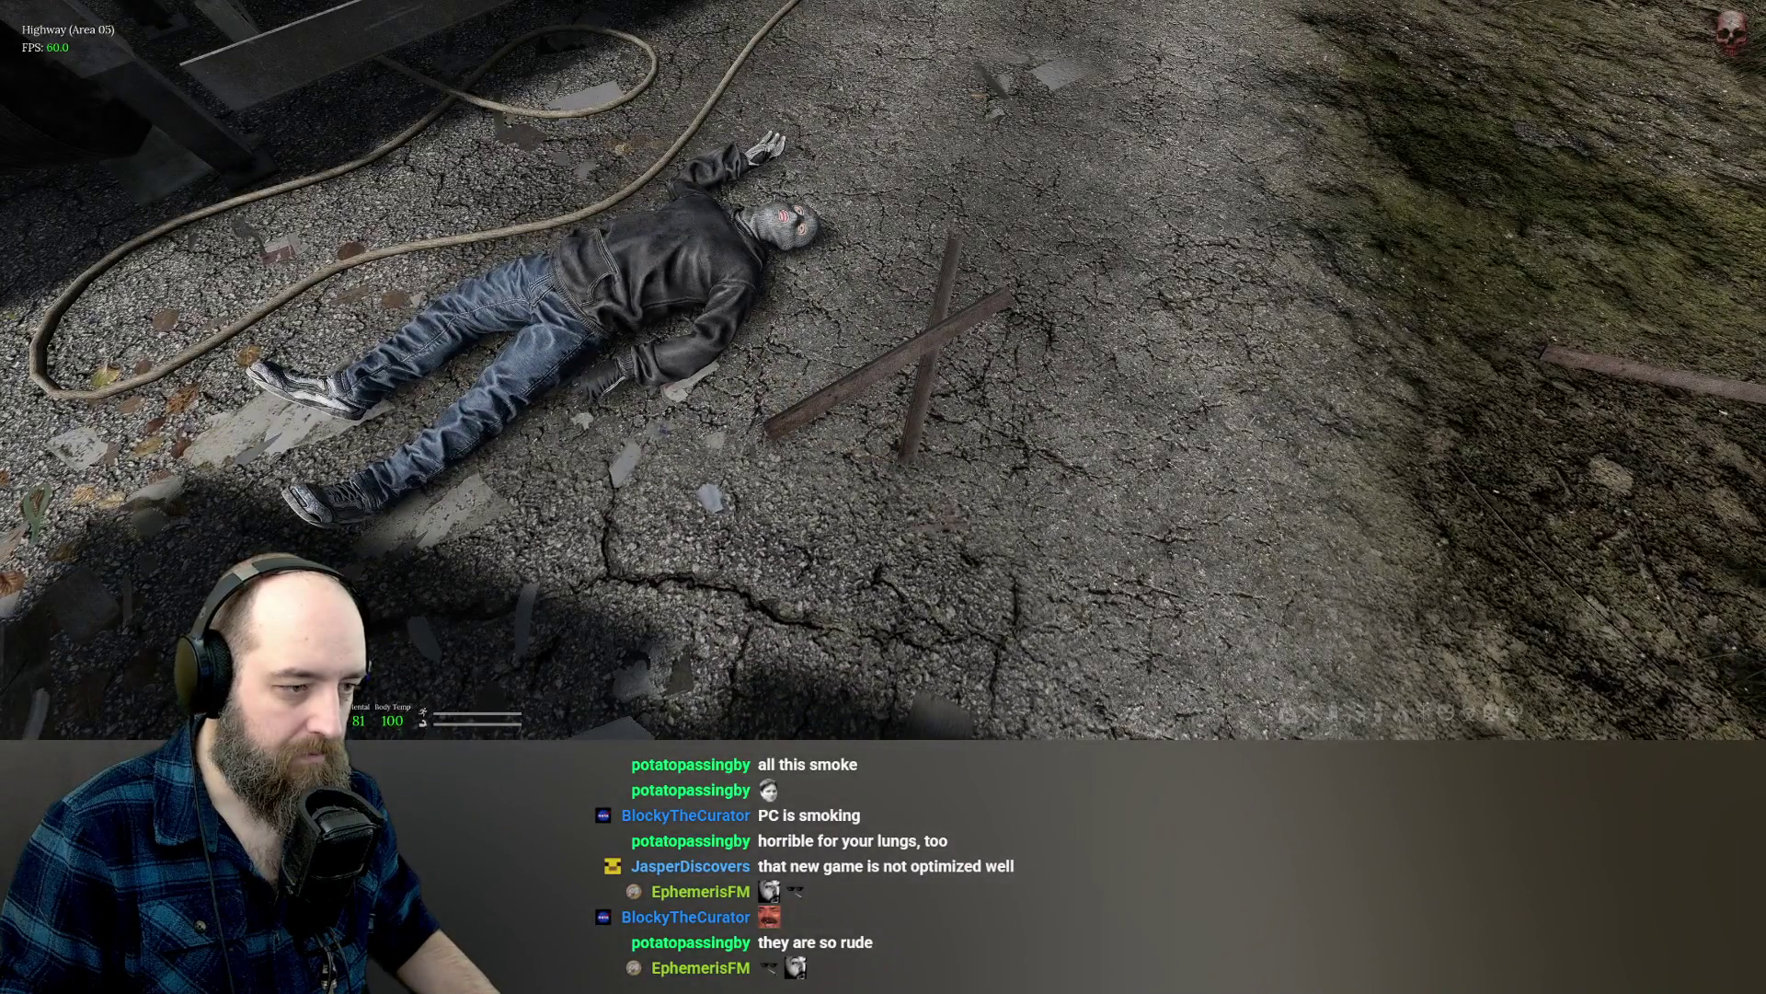
key(Escape)
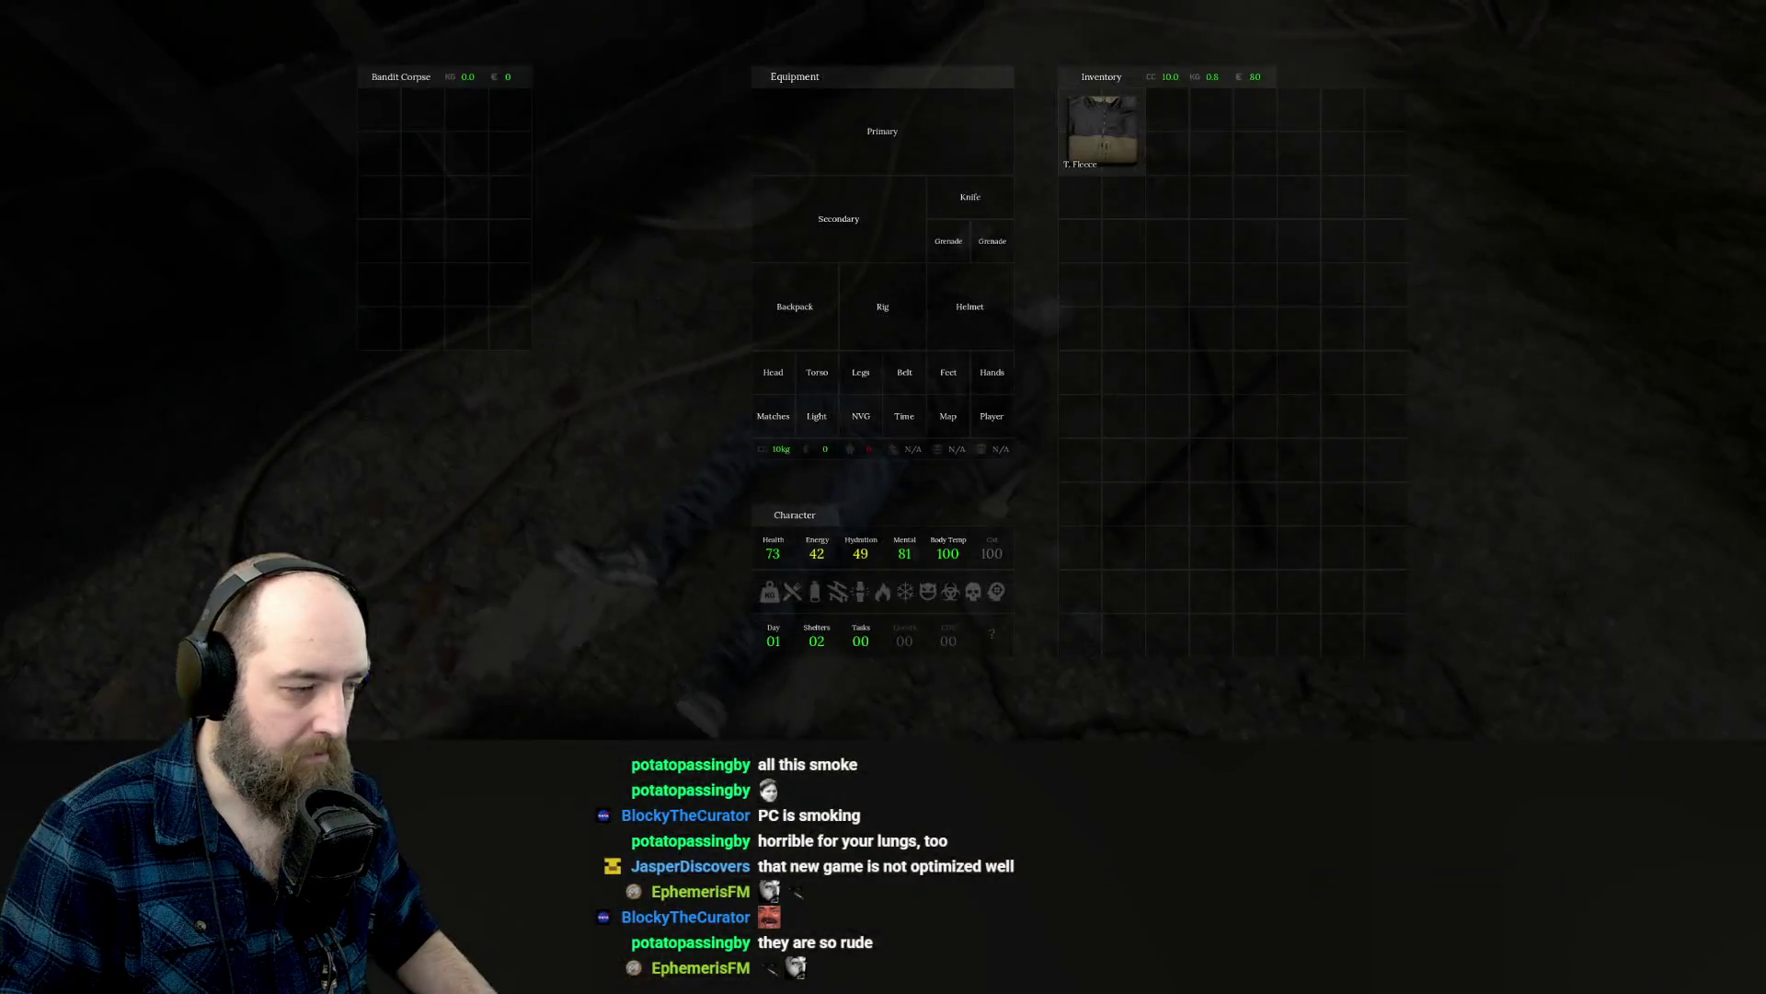
Equip the T. Fleece into the Torso slot from the inventory, then close it.
key(Escape)
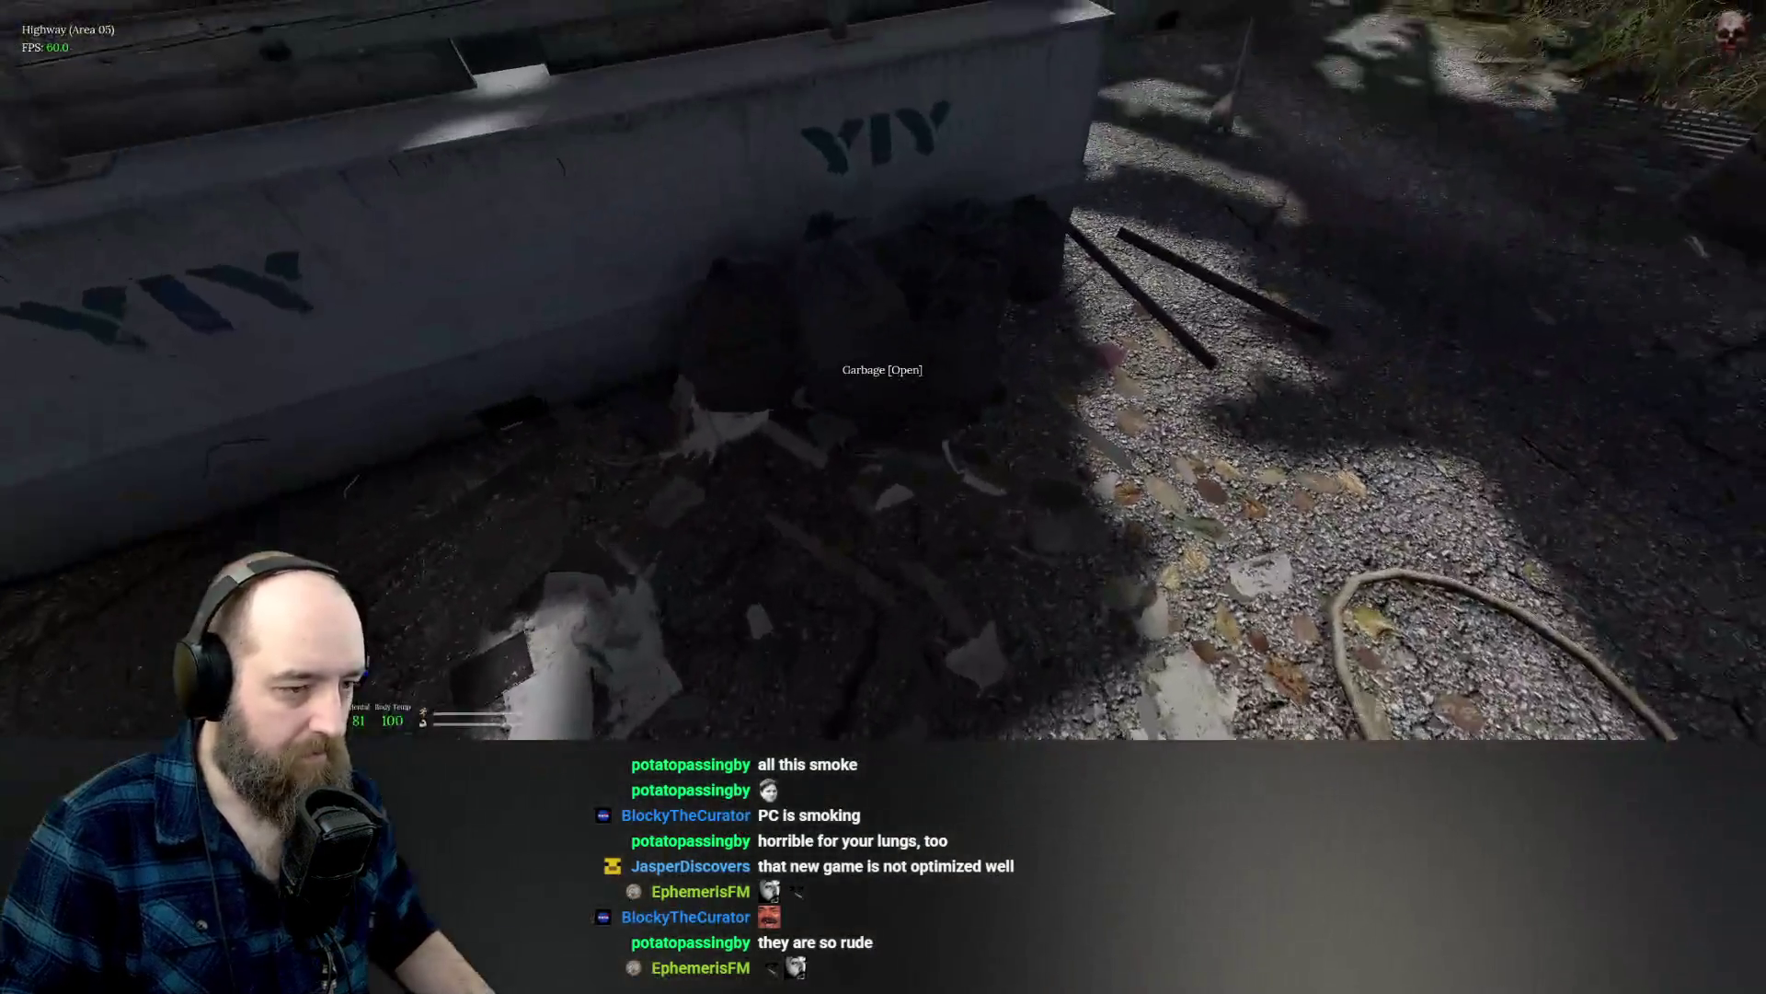
key(Tab)
key(Tab)
key(Tab)
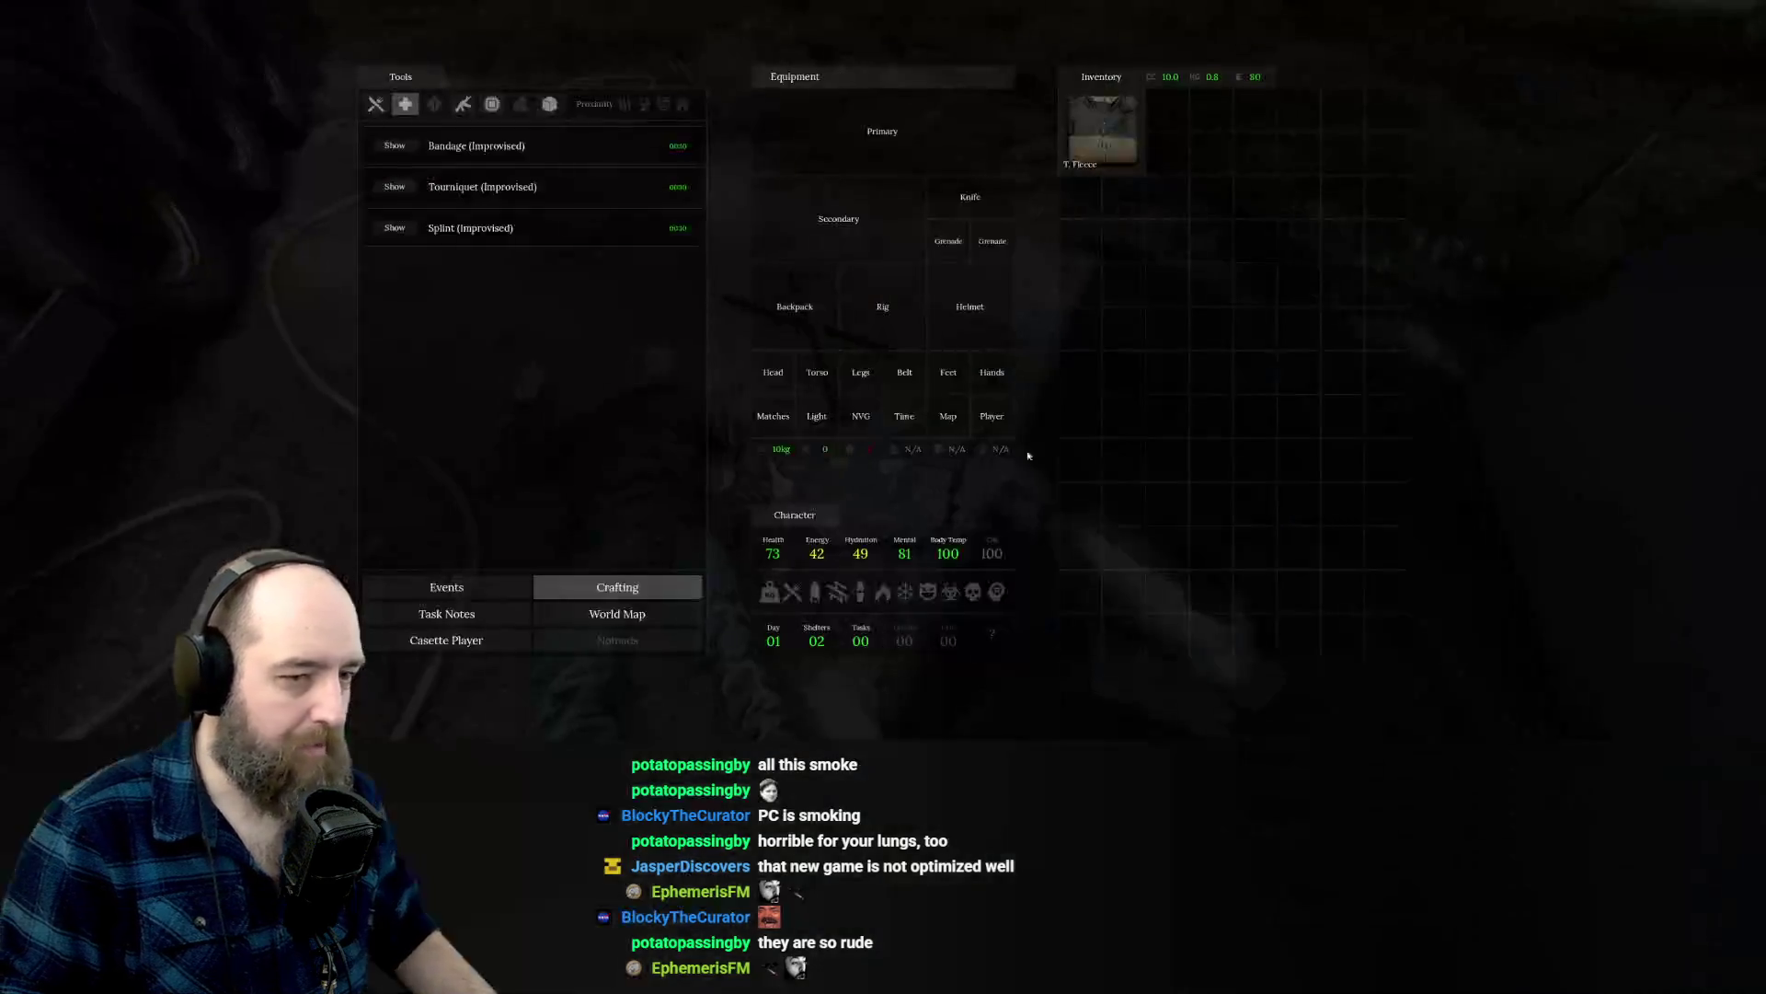
double_click(1114, 140)
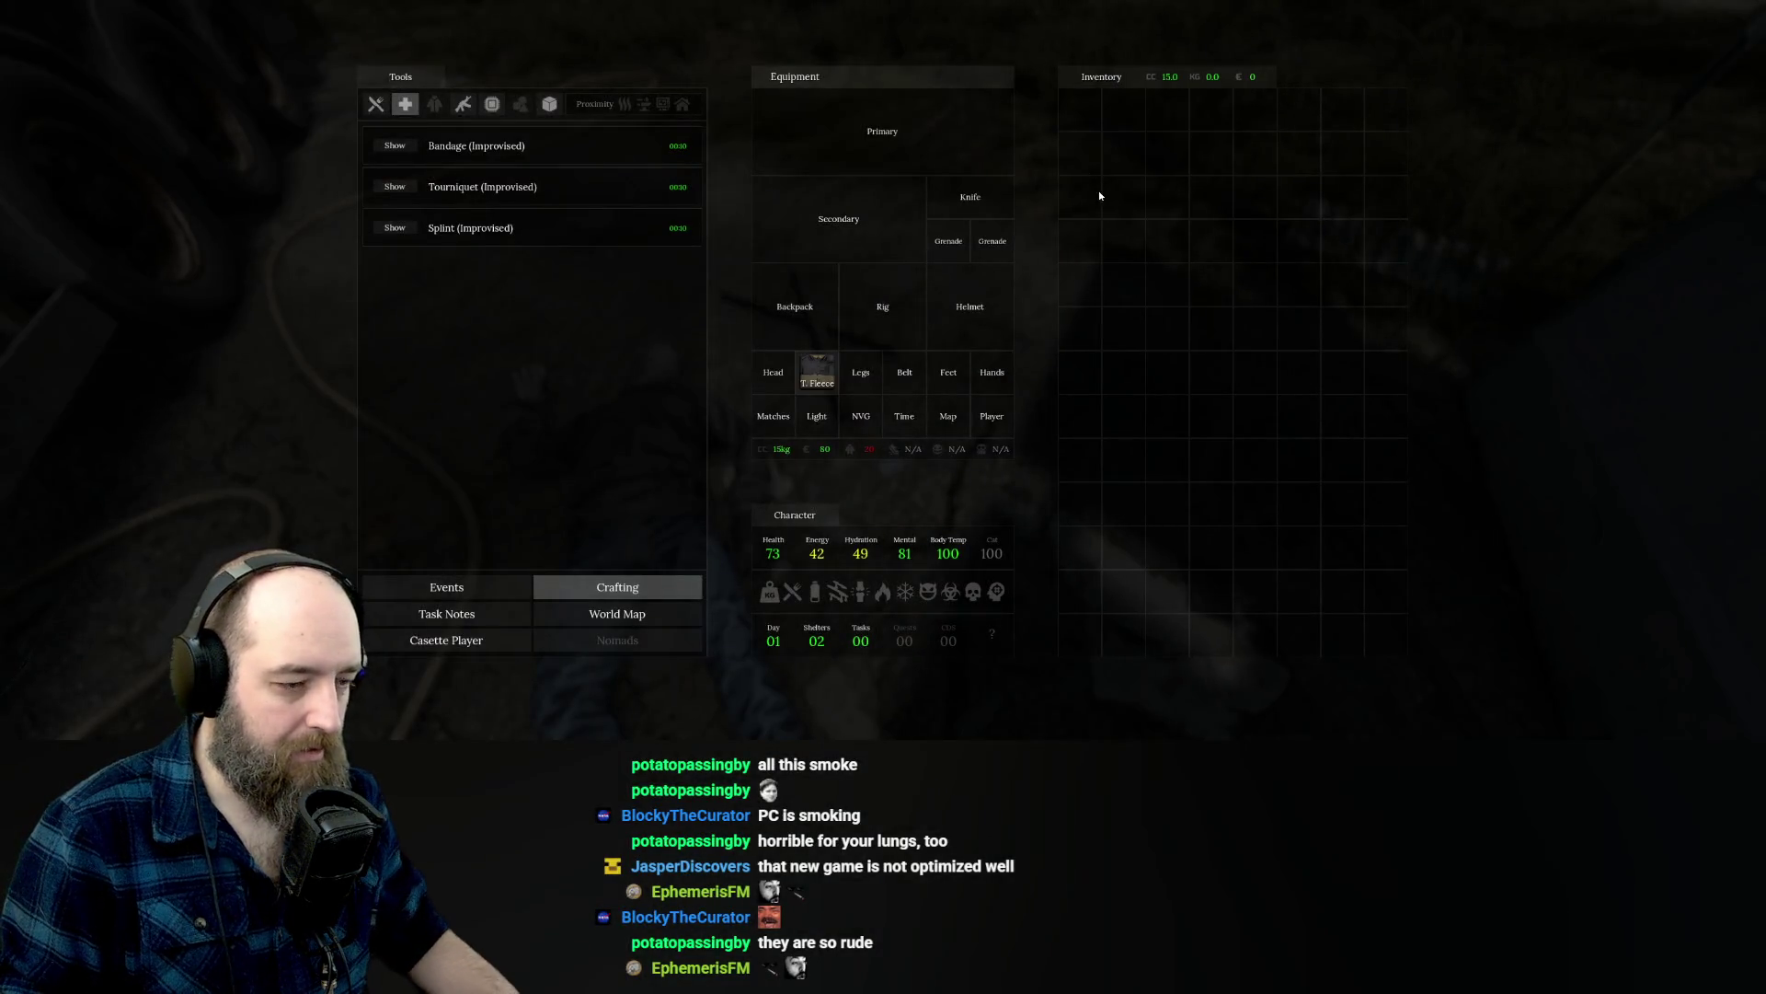
key(Tab)
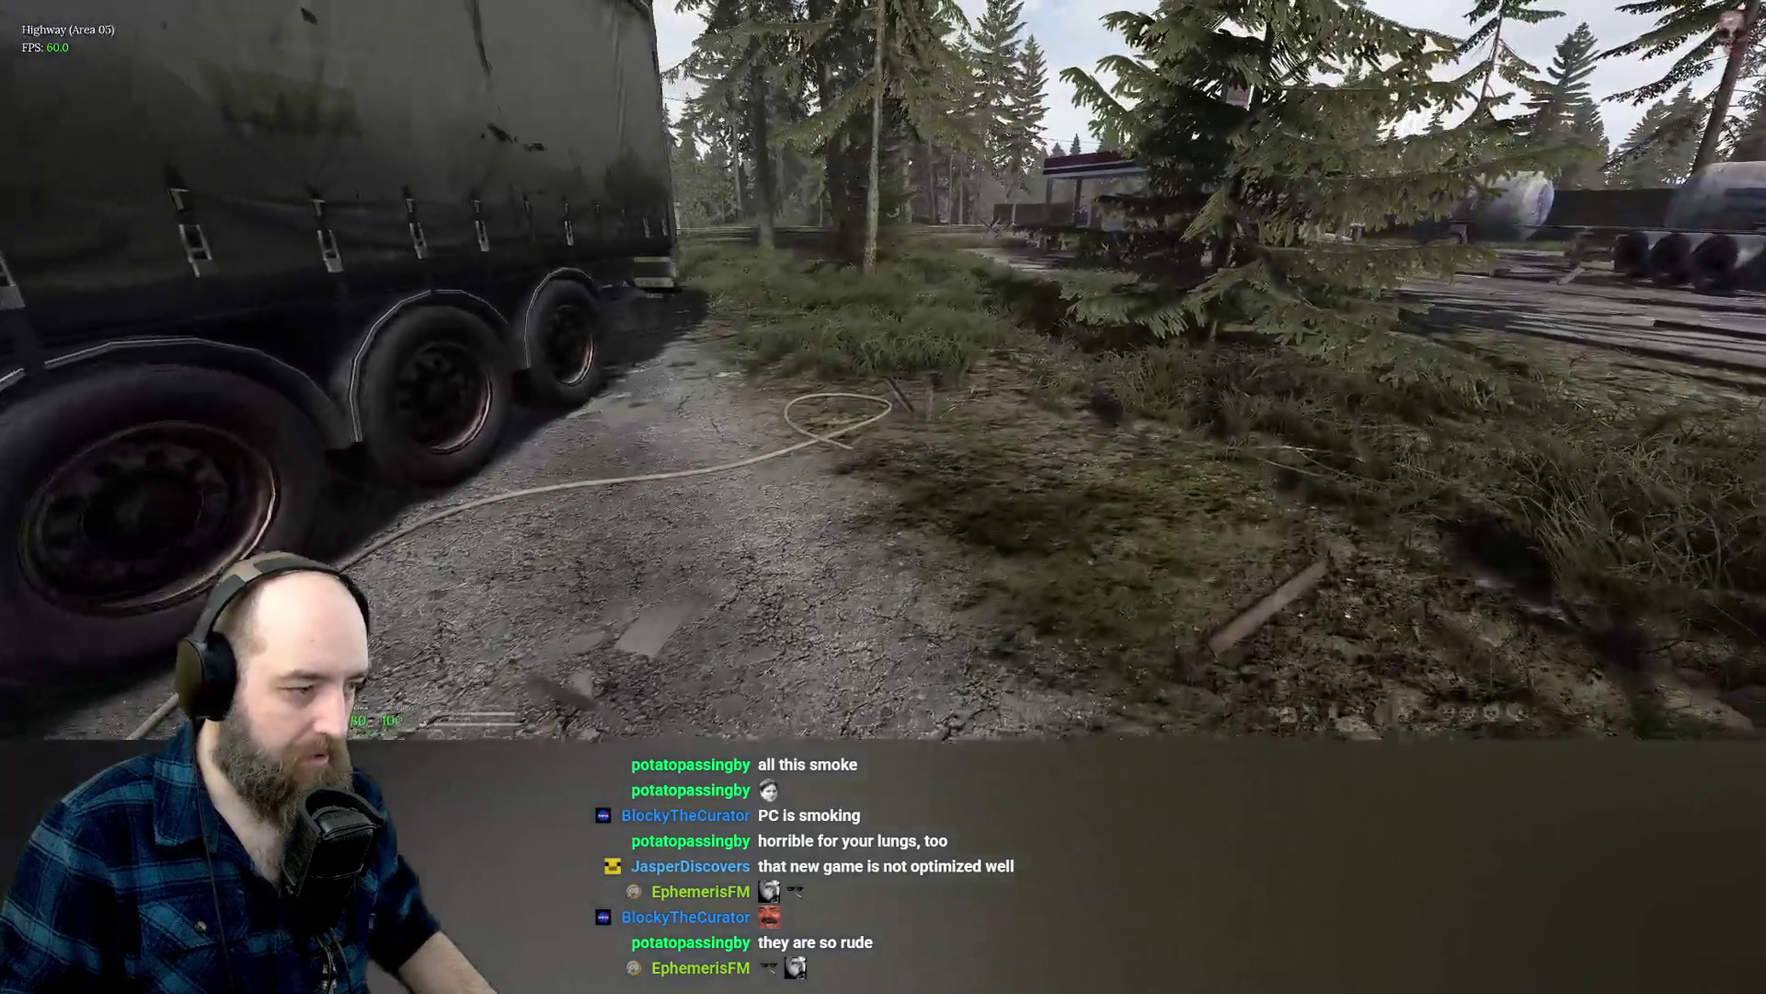
Walk past the truck to the bandit corpse by the pumps and loot the gloves.
key(w)
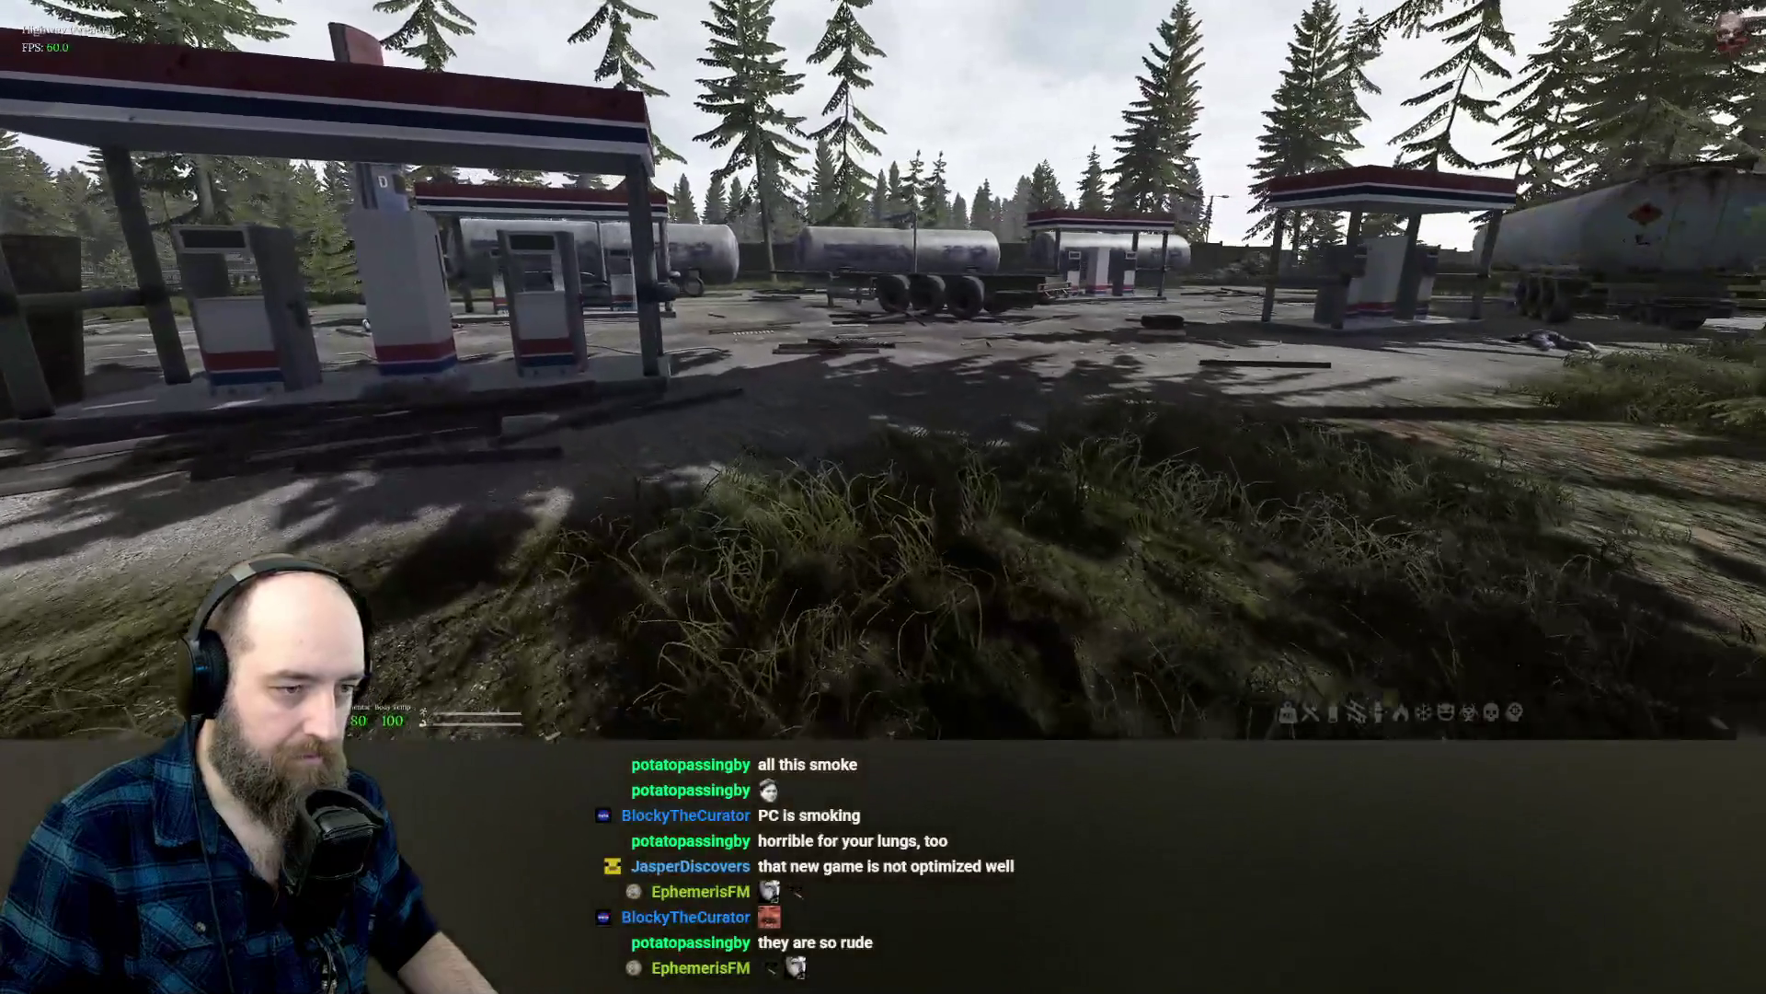
key(w)
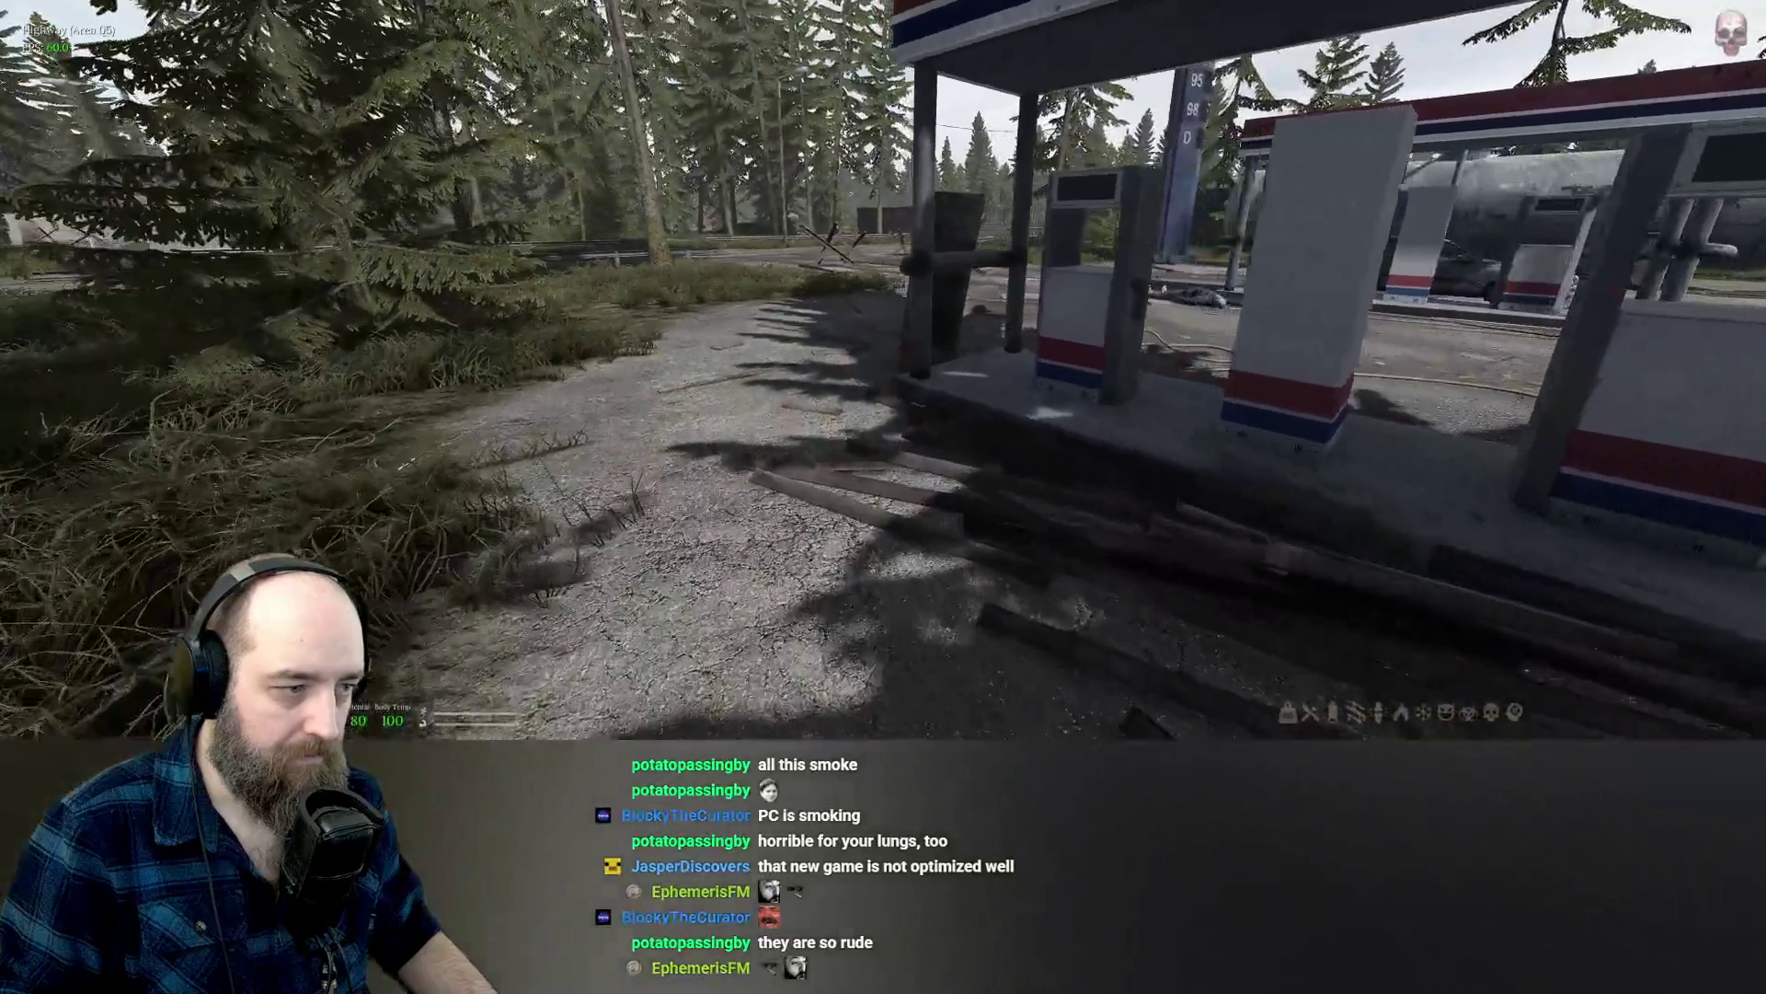
key(s)
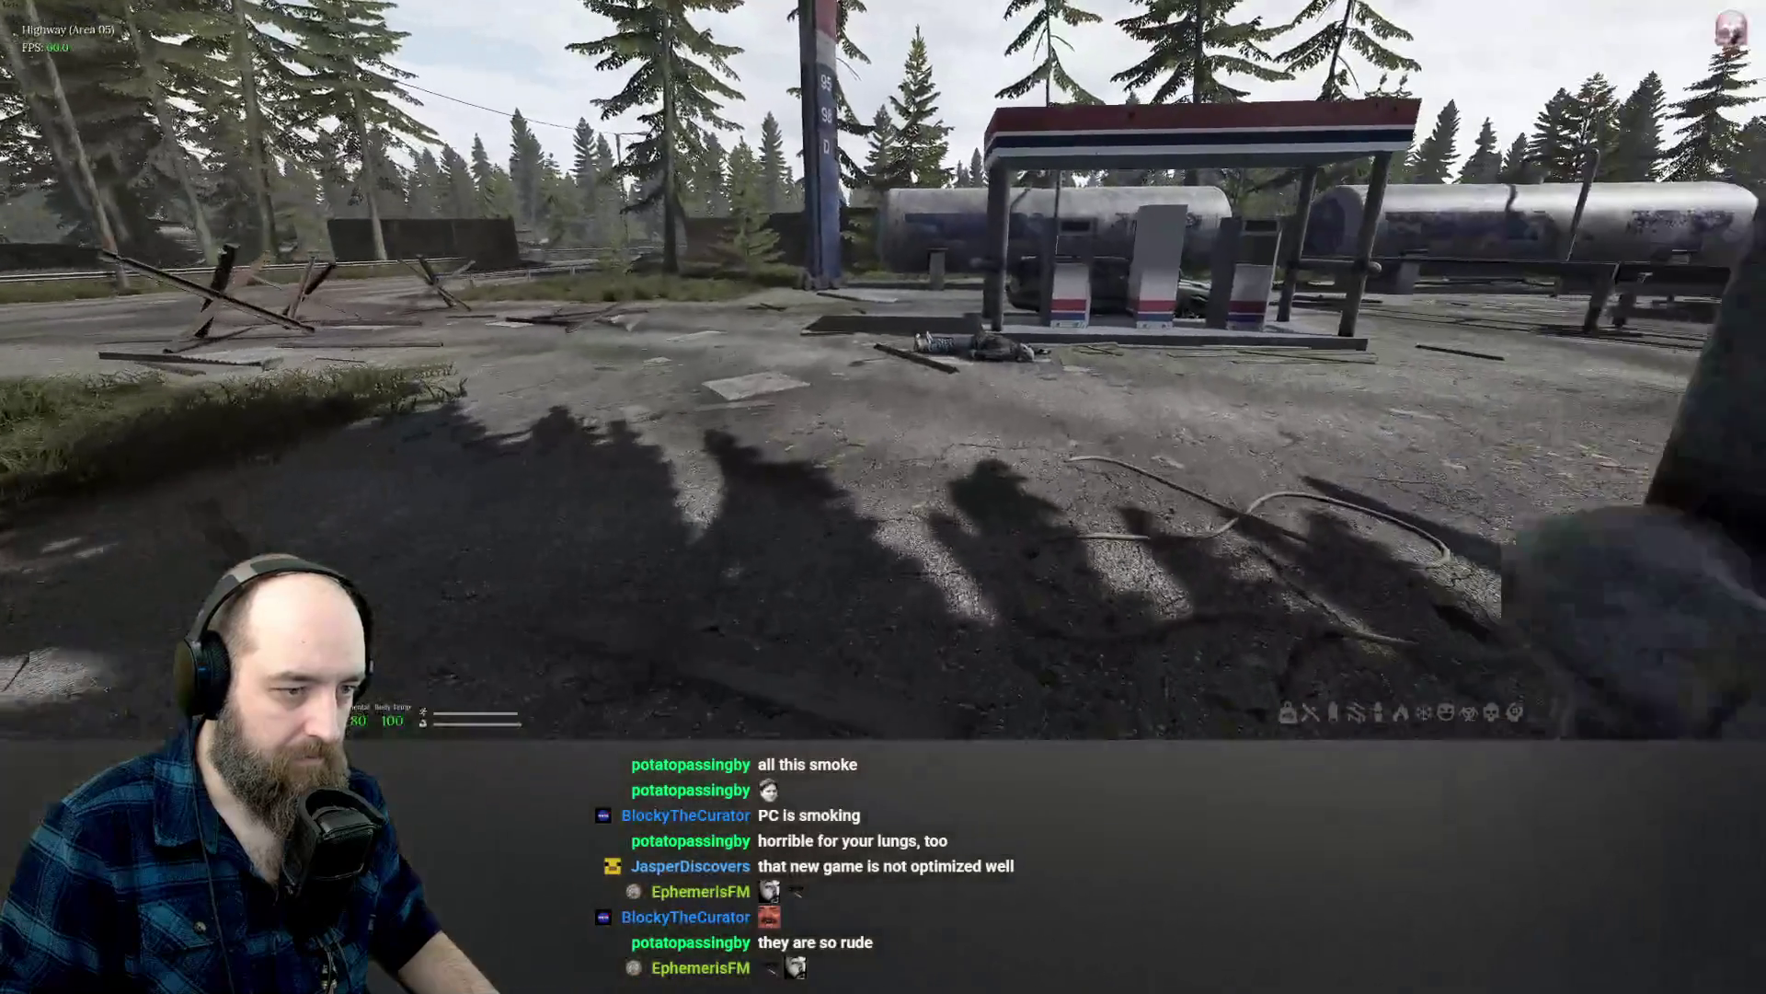
key(w)
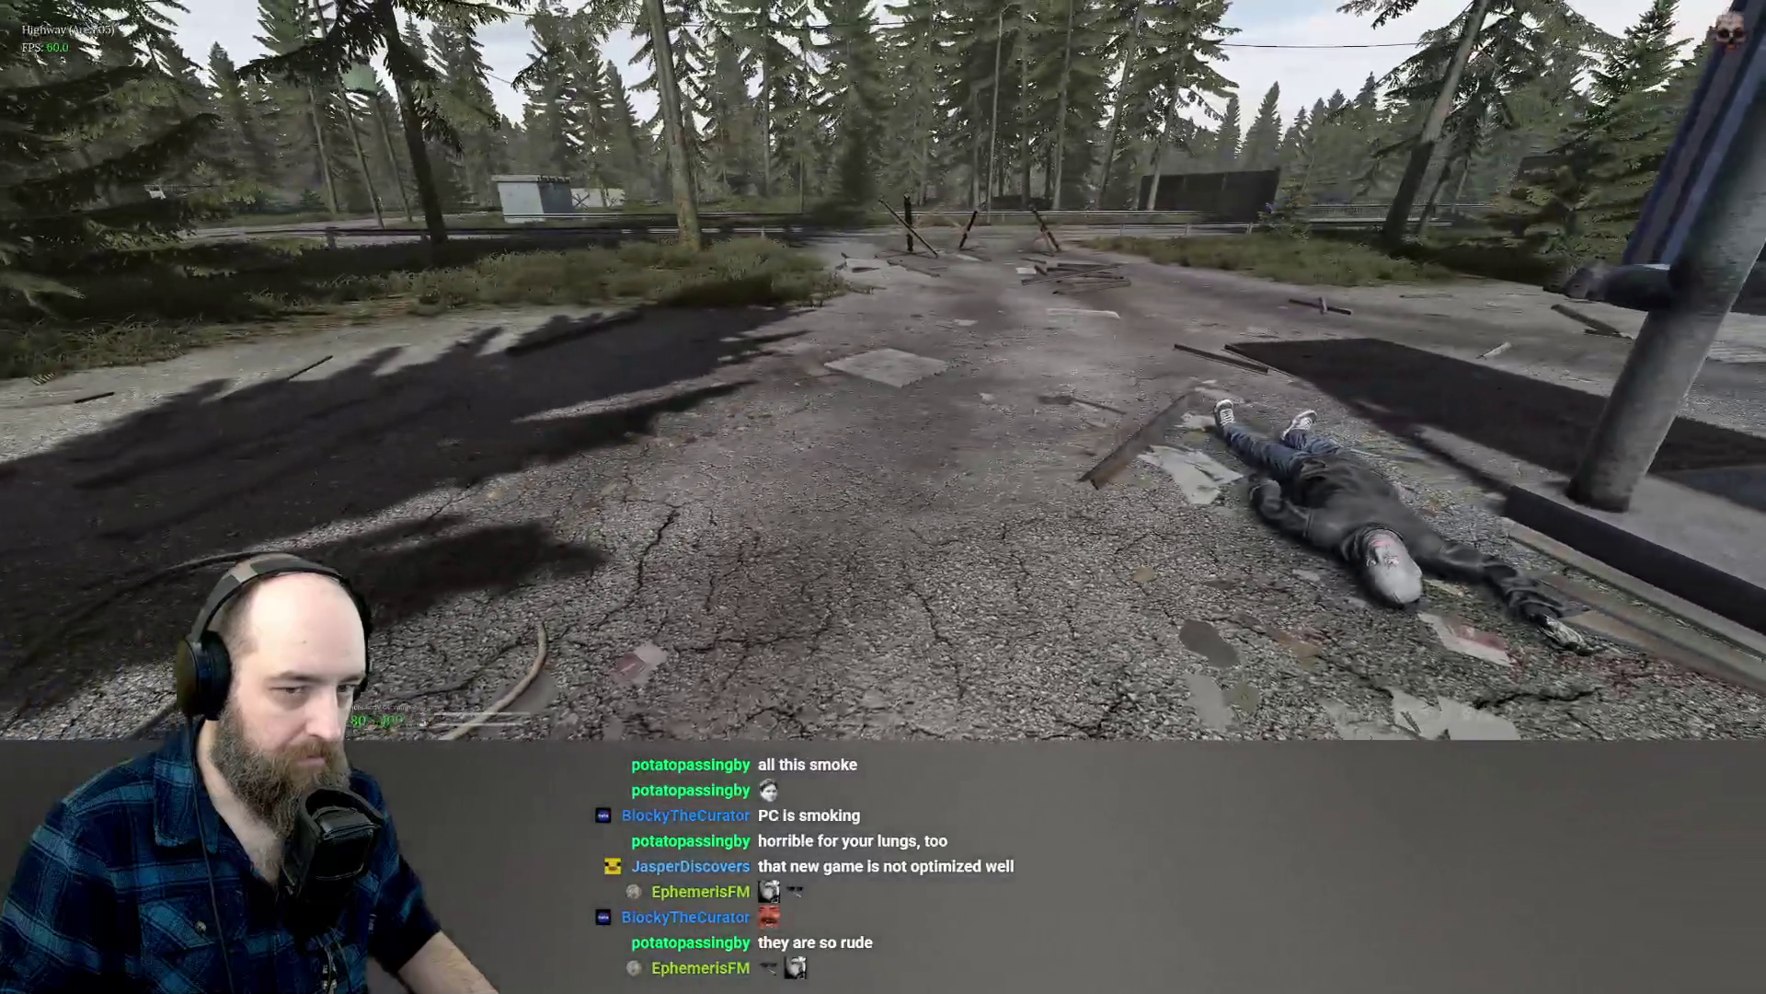
key(w)
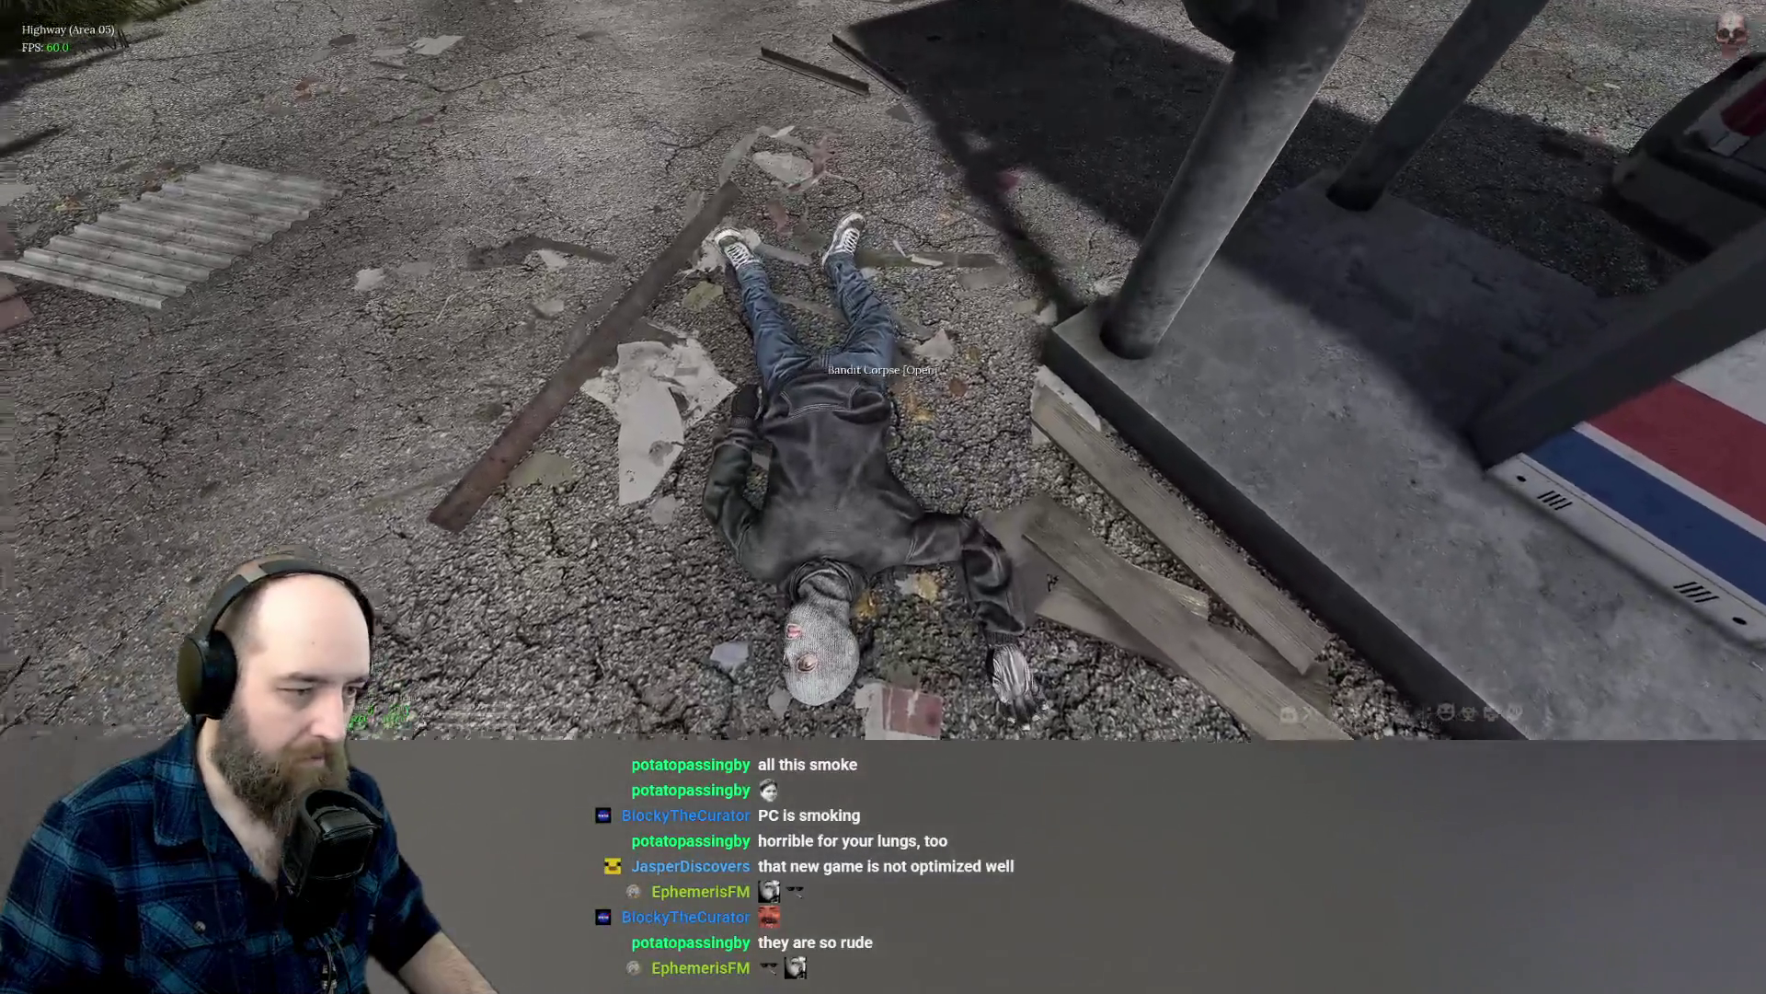
key(Tab)
key(Tab)
Walk past the parked car and search the garbage bags for loot.
key(w)
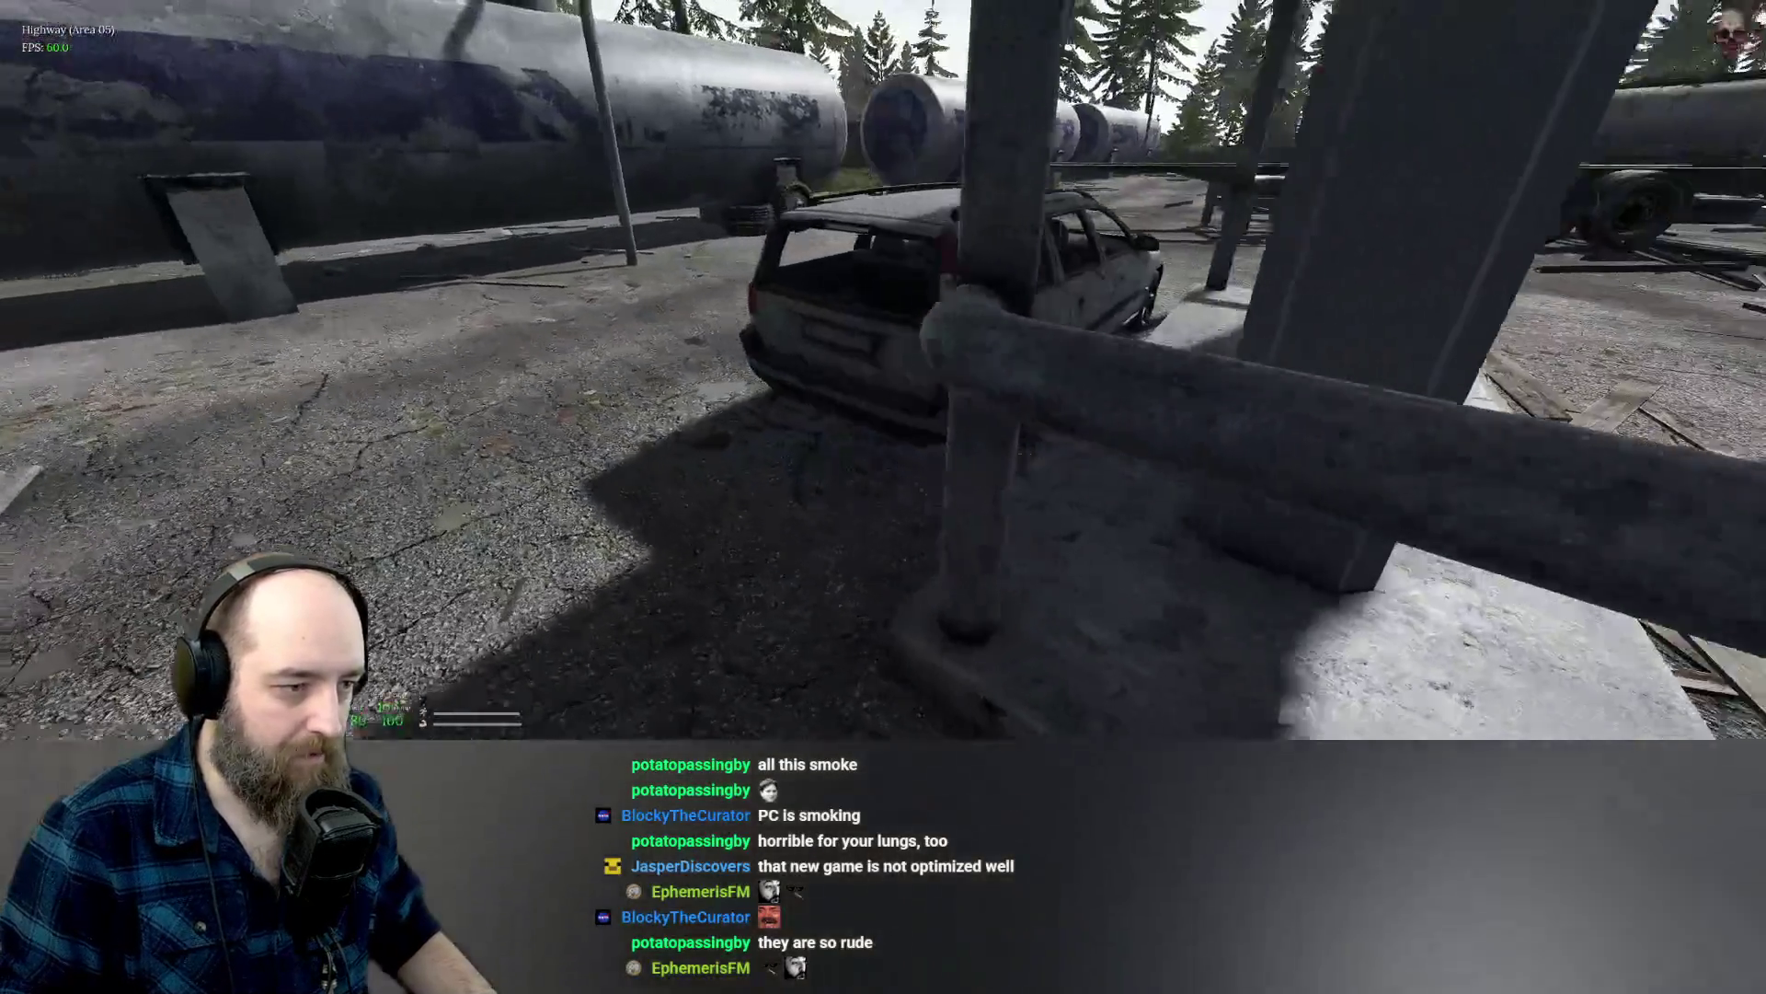
key(w)
key(w)
key(f)
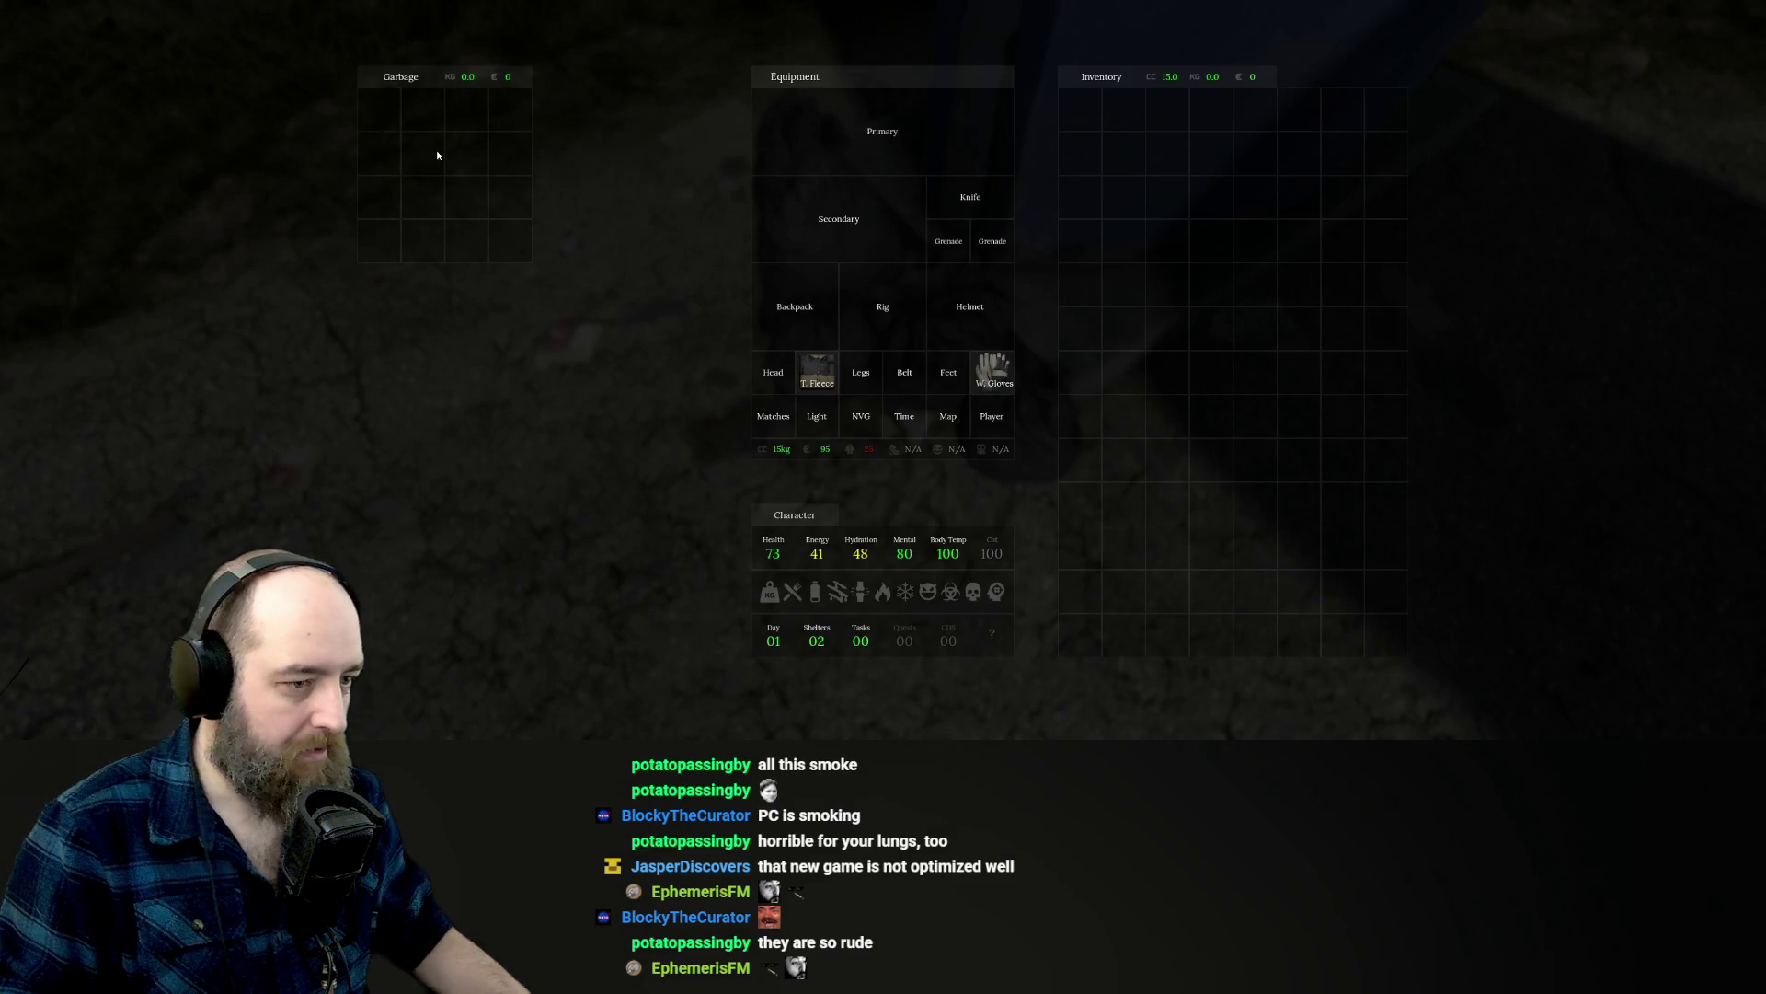
key(Tab)
Follow the concrete wall along the road to the bridge railing above the highway.
key(w)
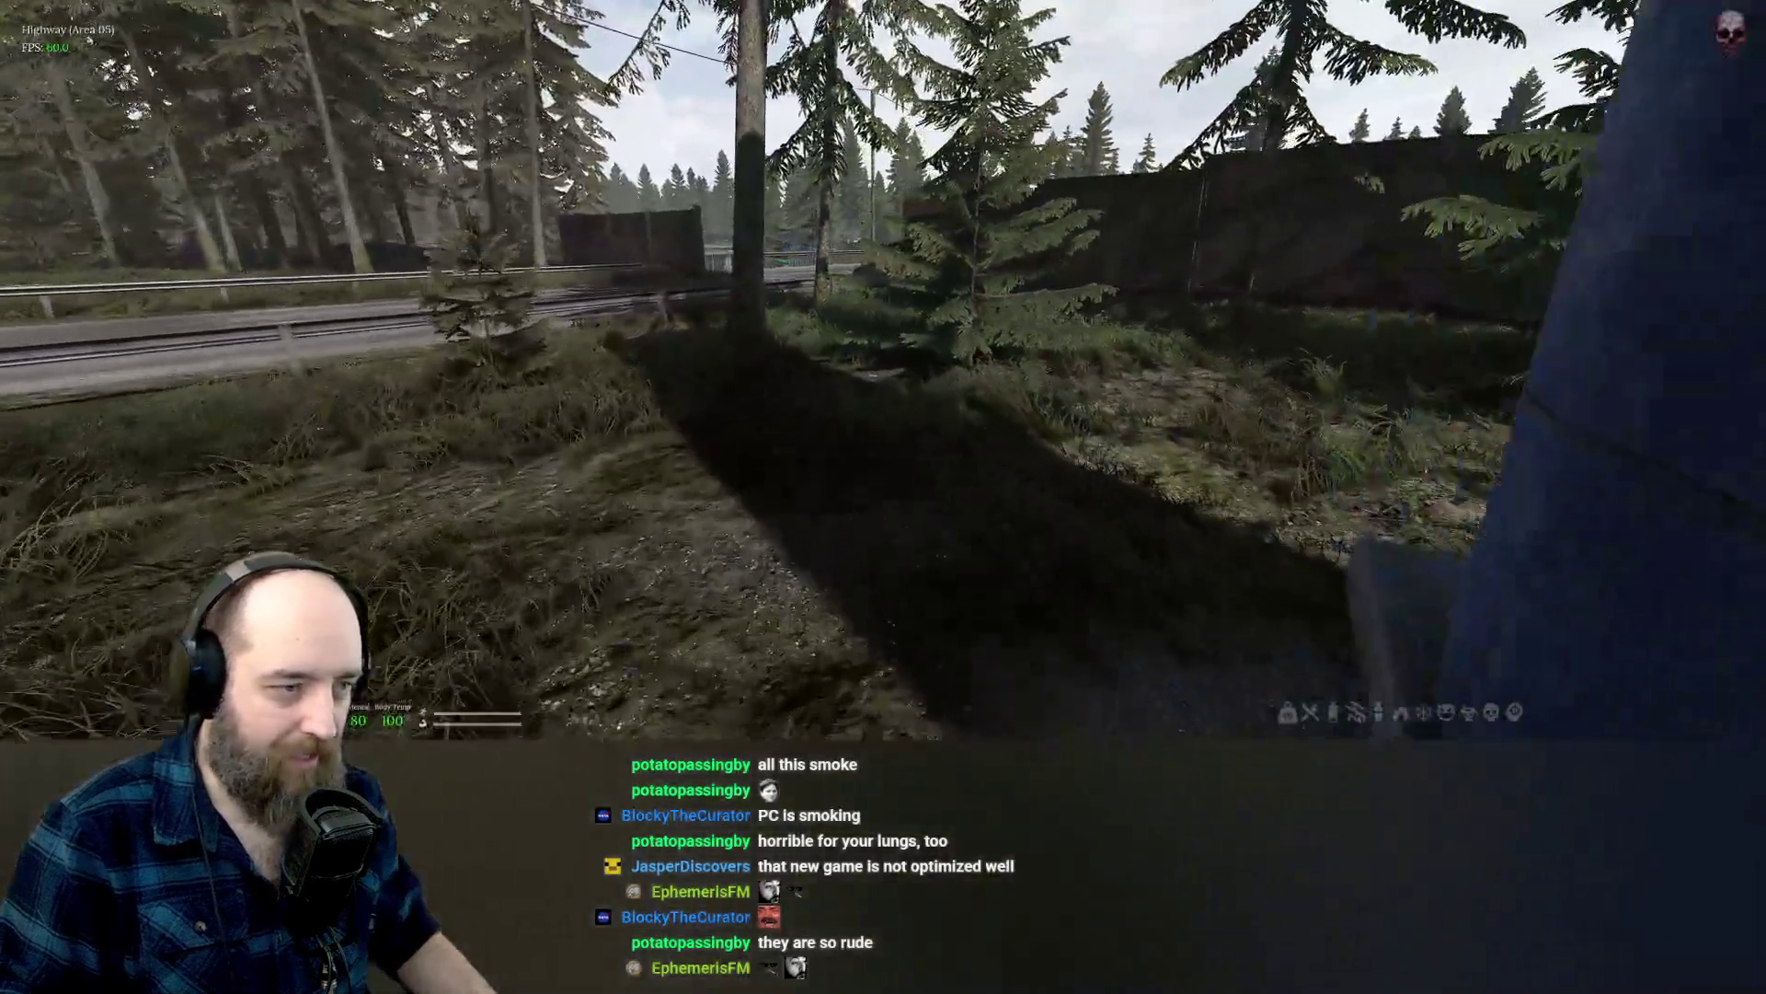
key(w)
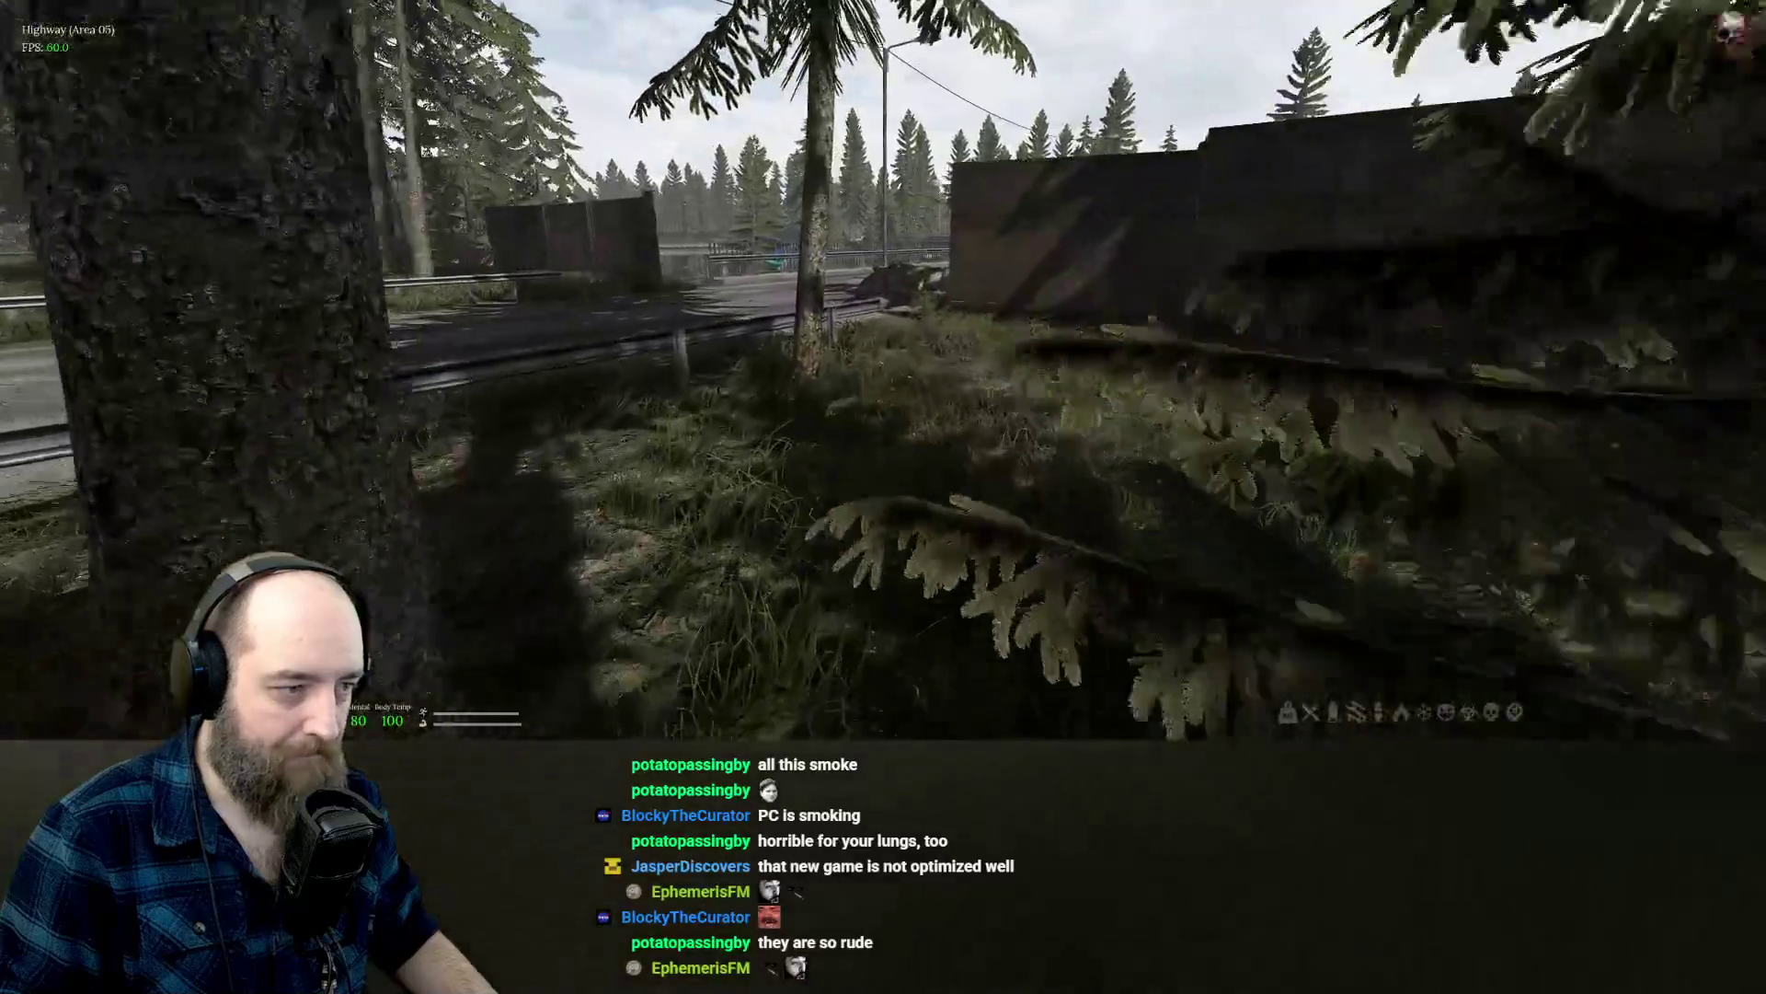
key(w)
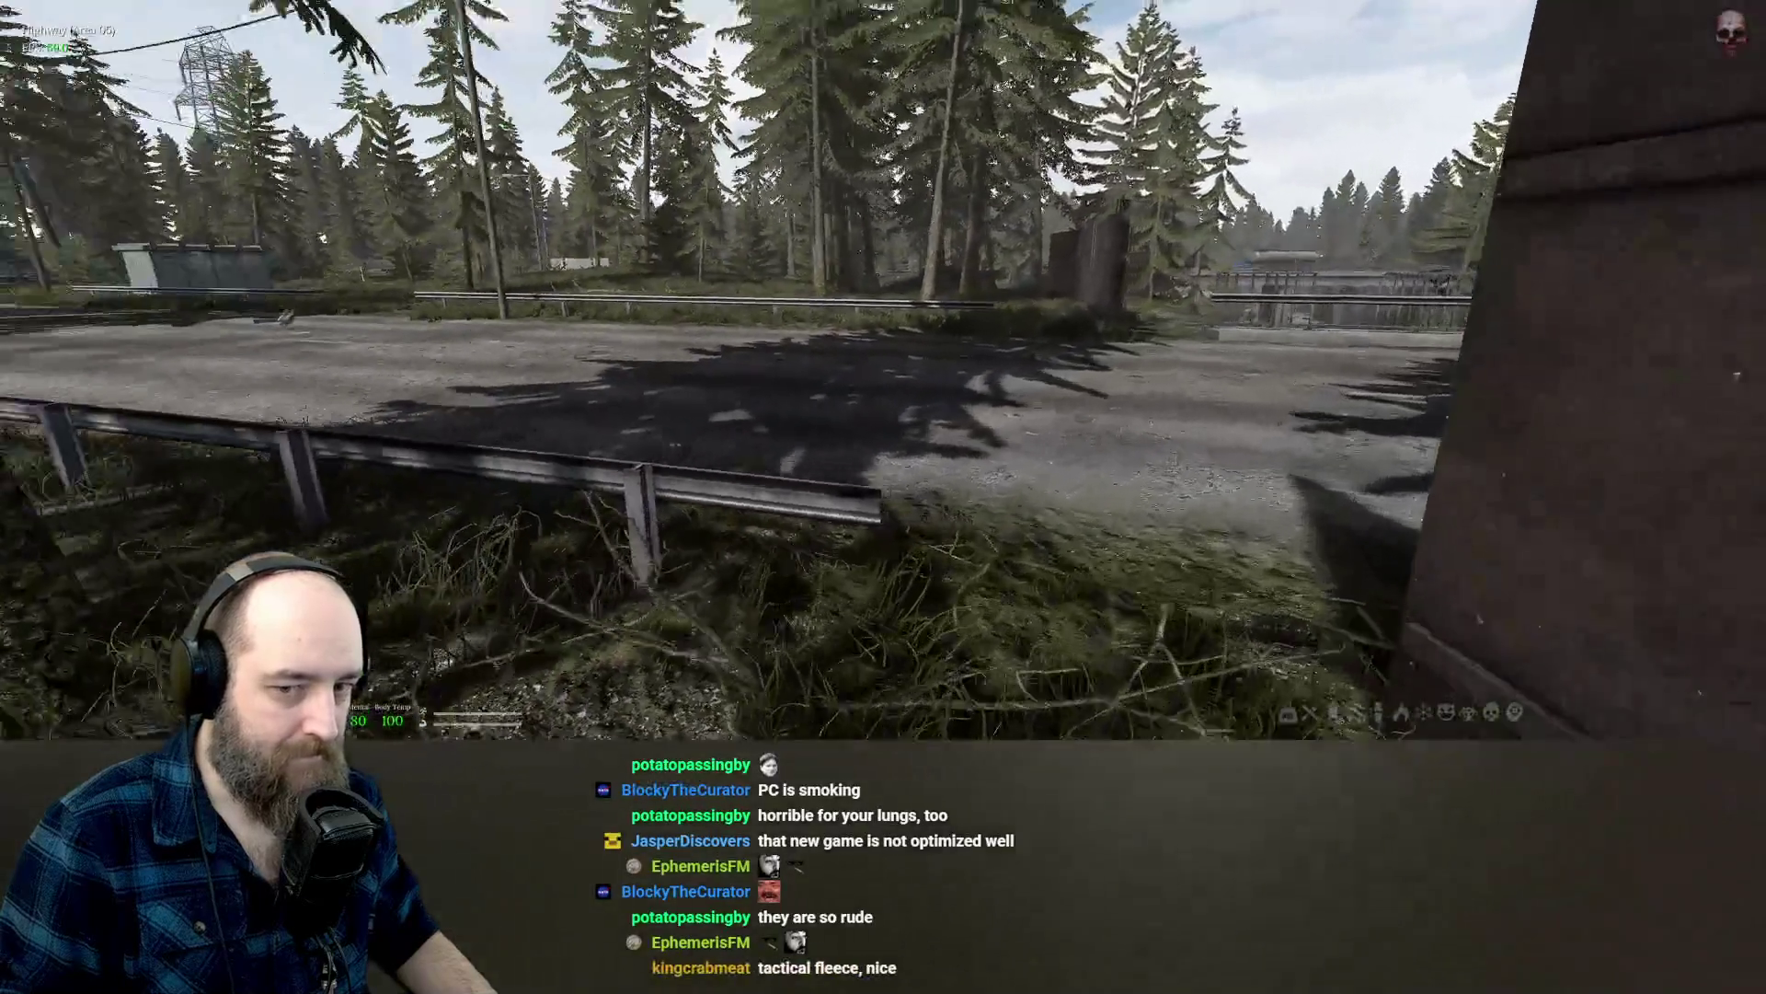
key(w)
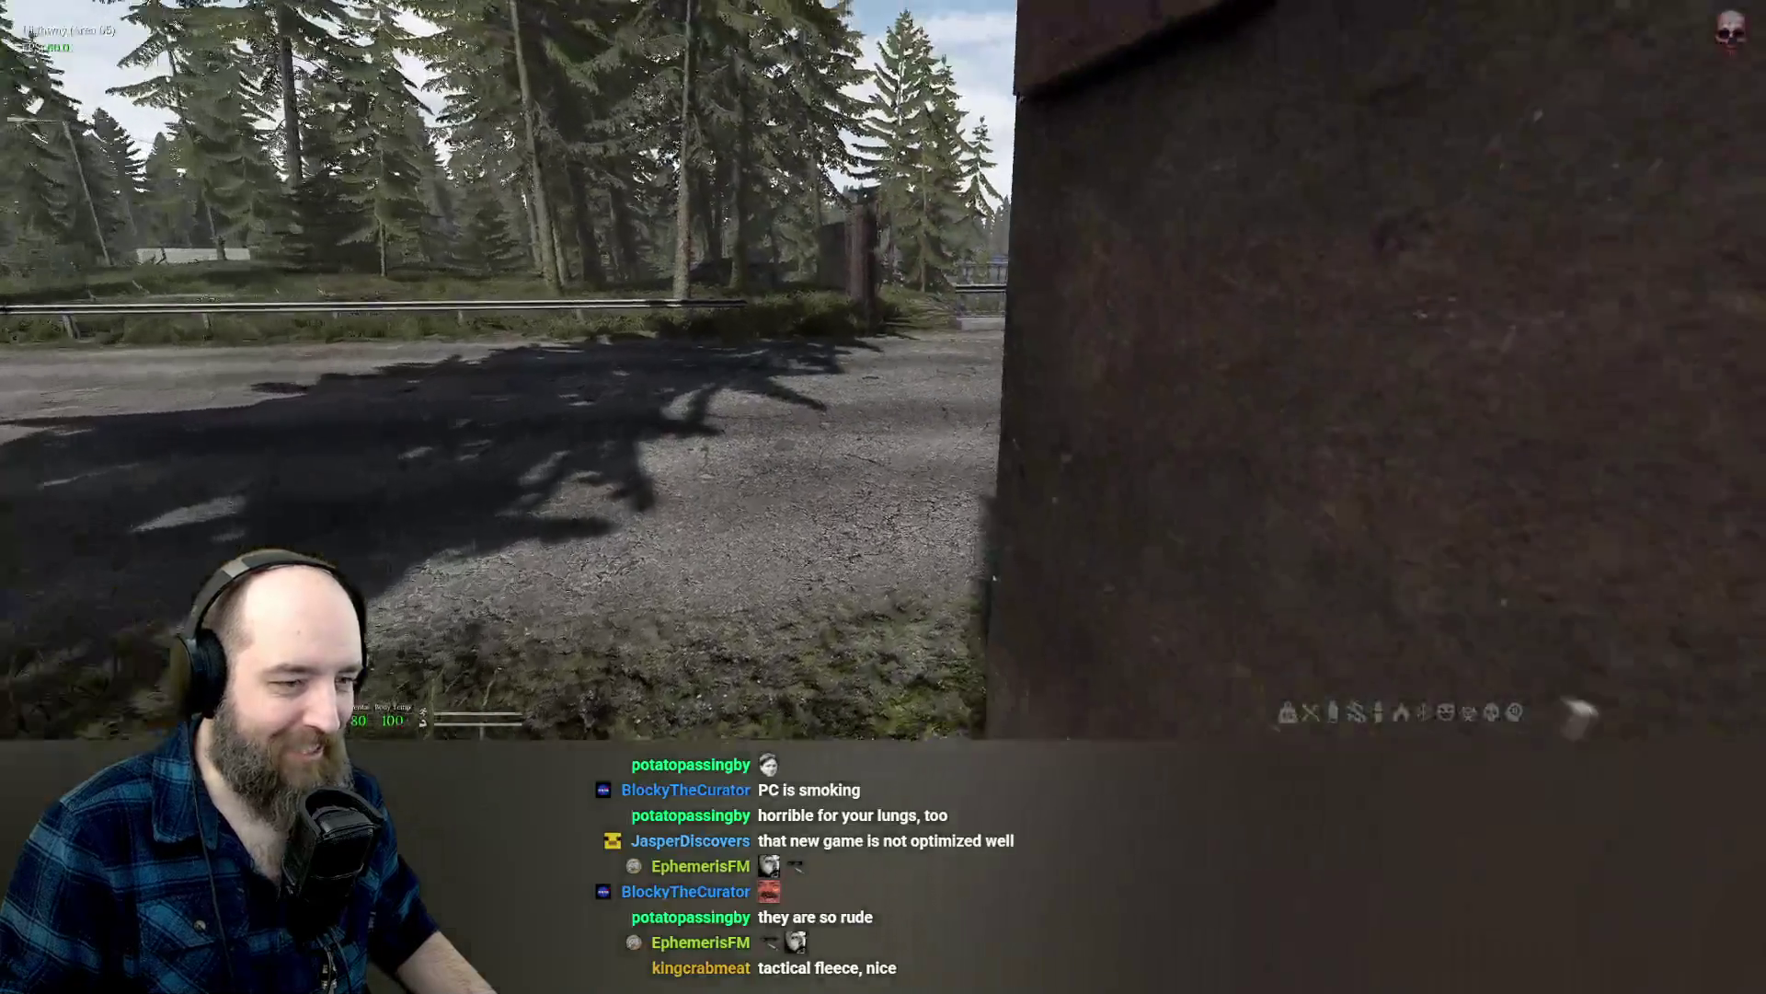
key(w)
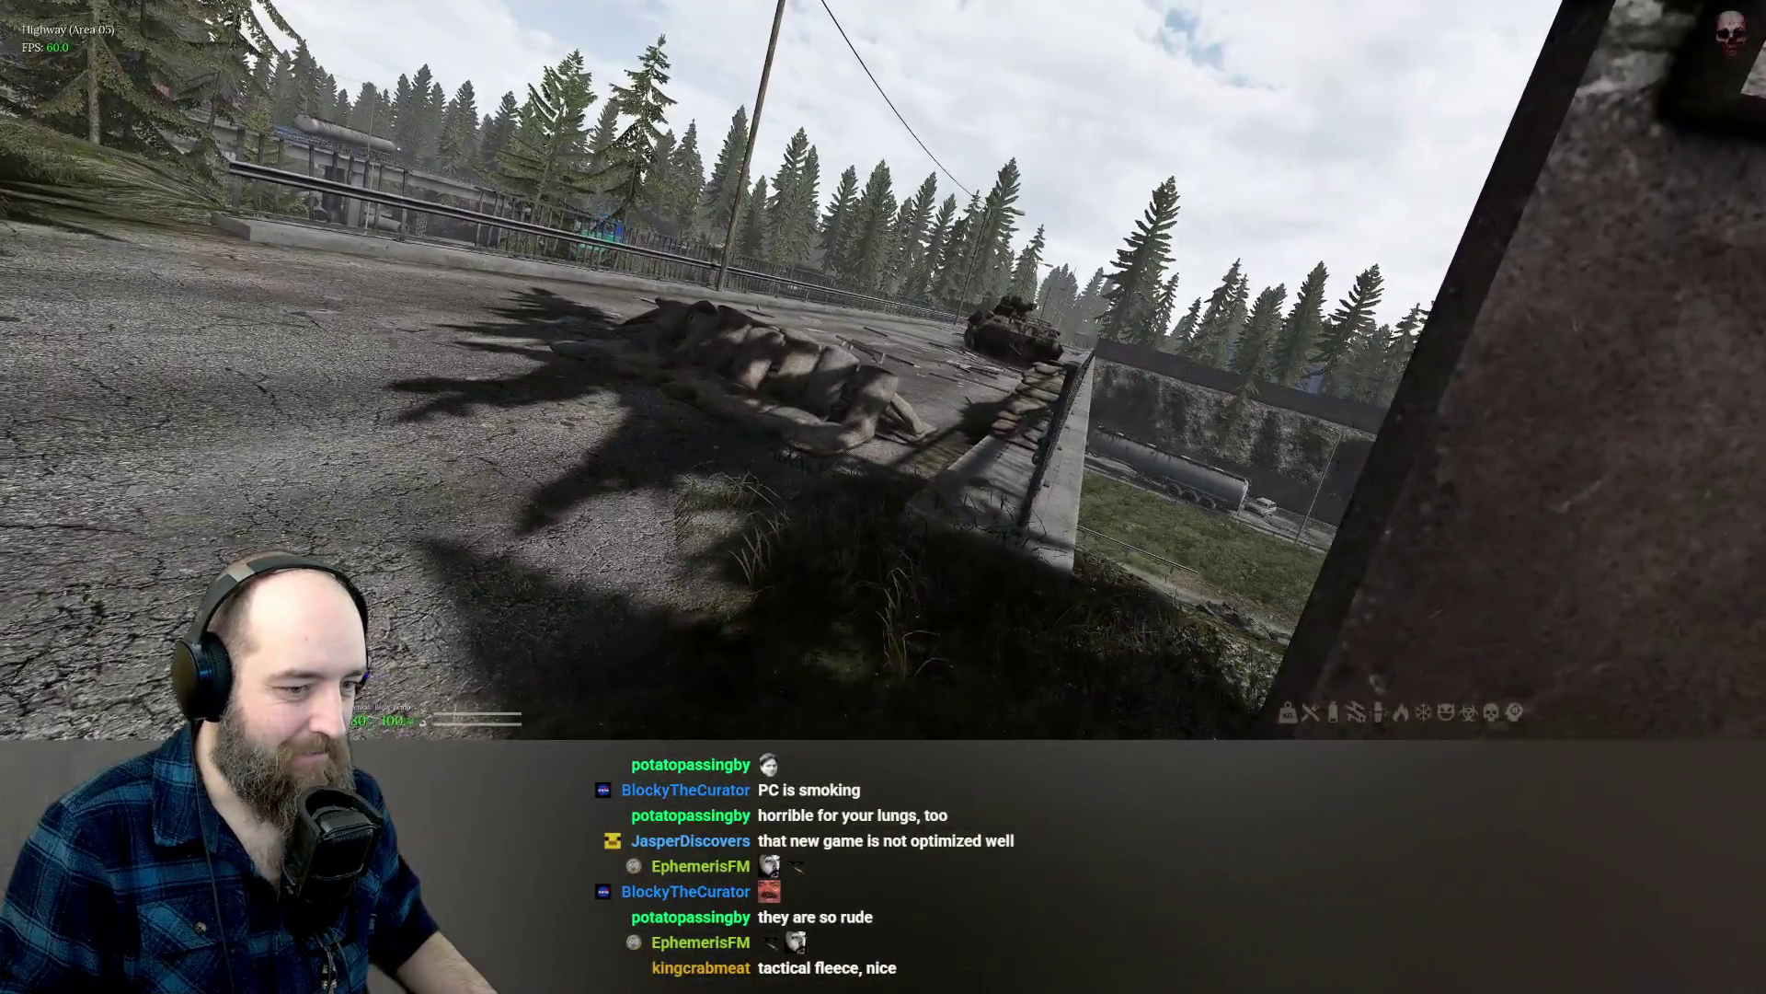
key(w)
key(w)
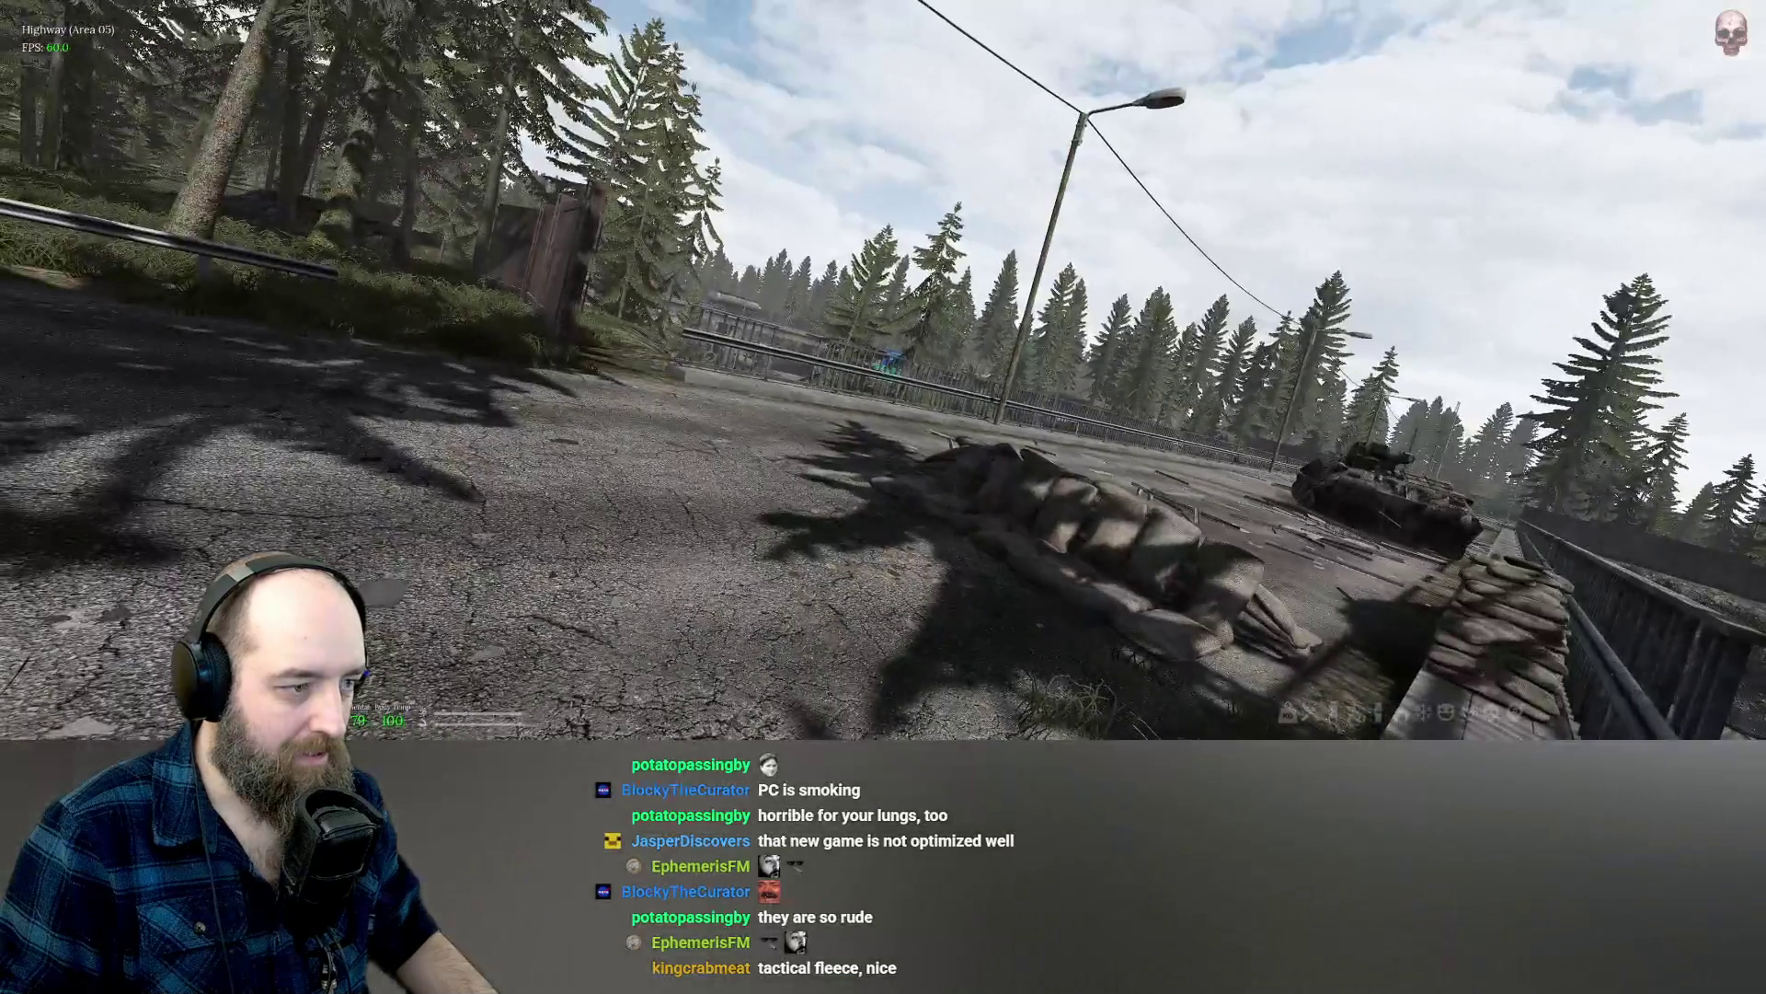
key(w)
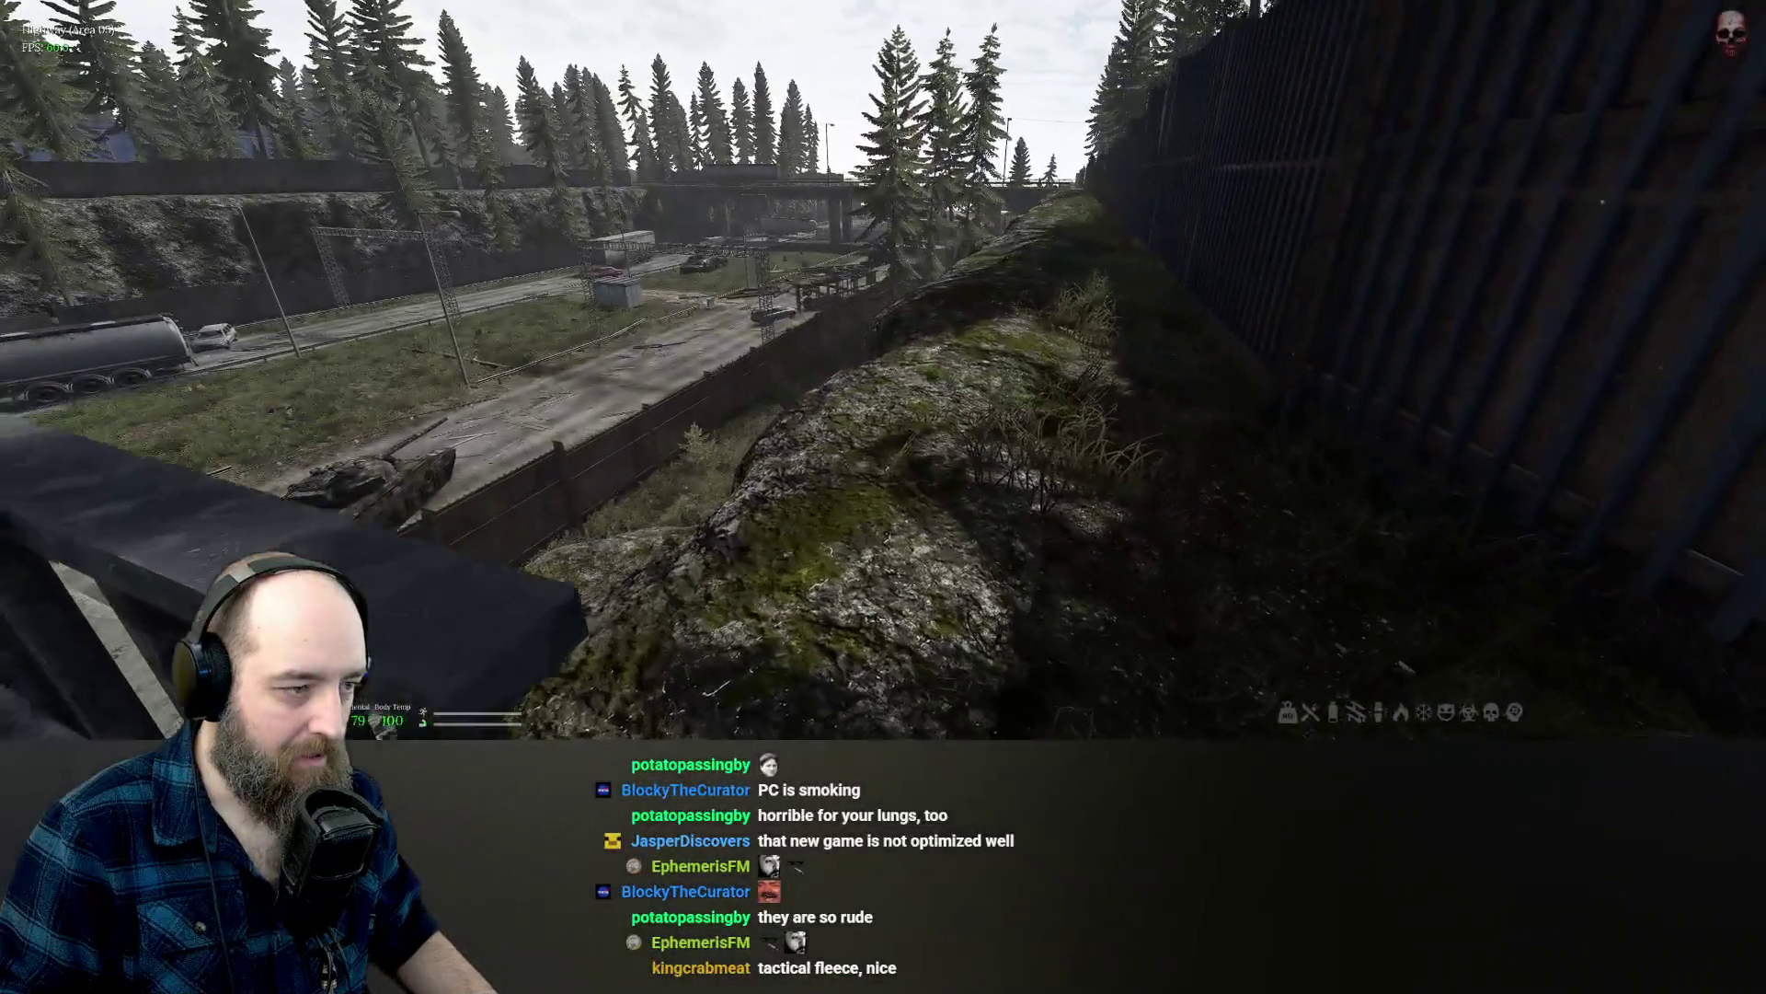
key(w)
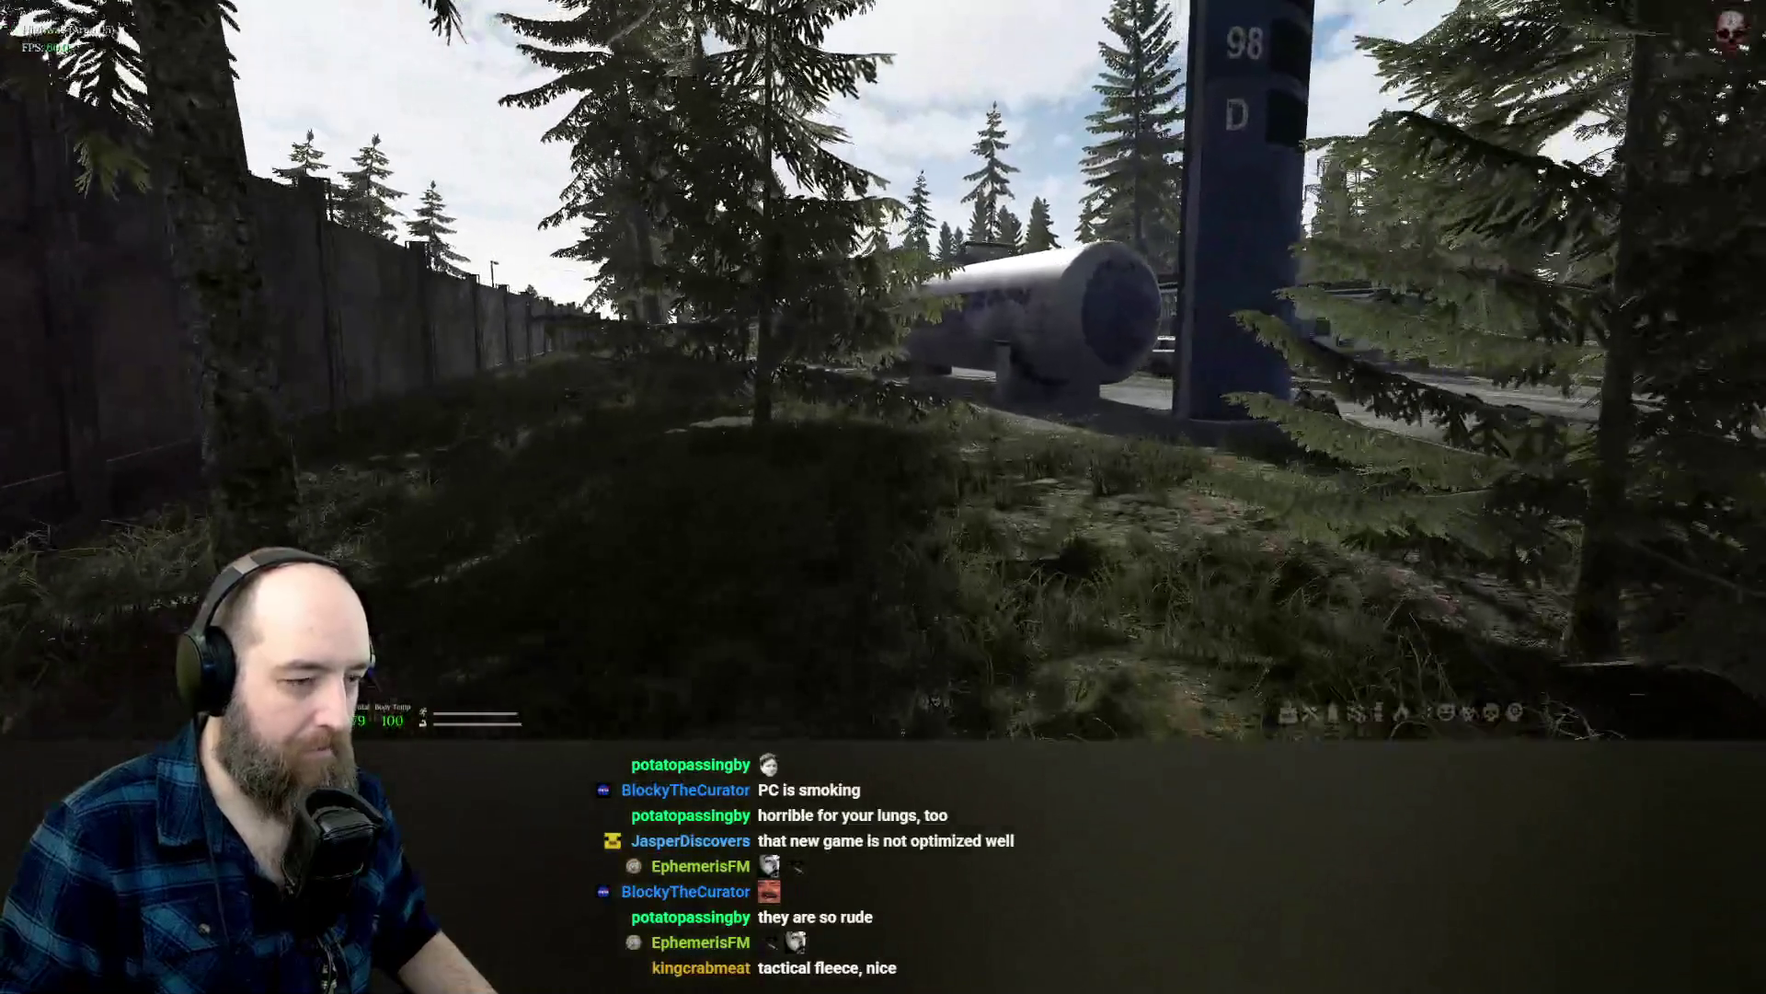
Walk past the gas tank, pump islands and fuel tanker along the road to the barricade.
key(w)
key(w)
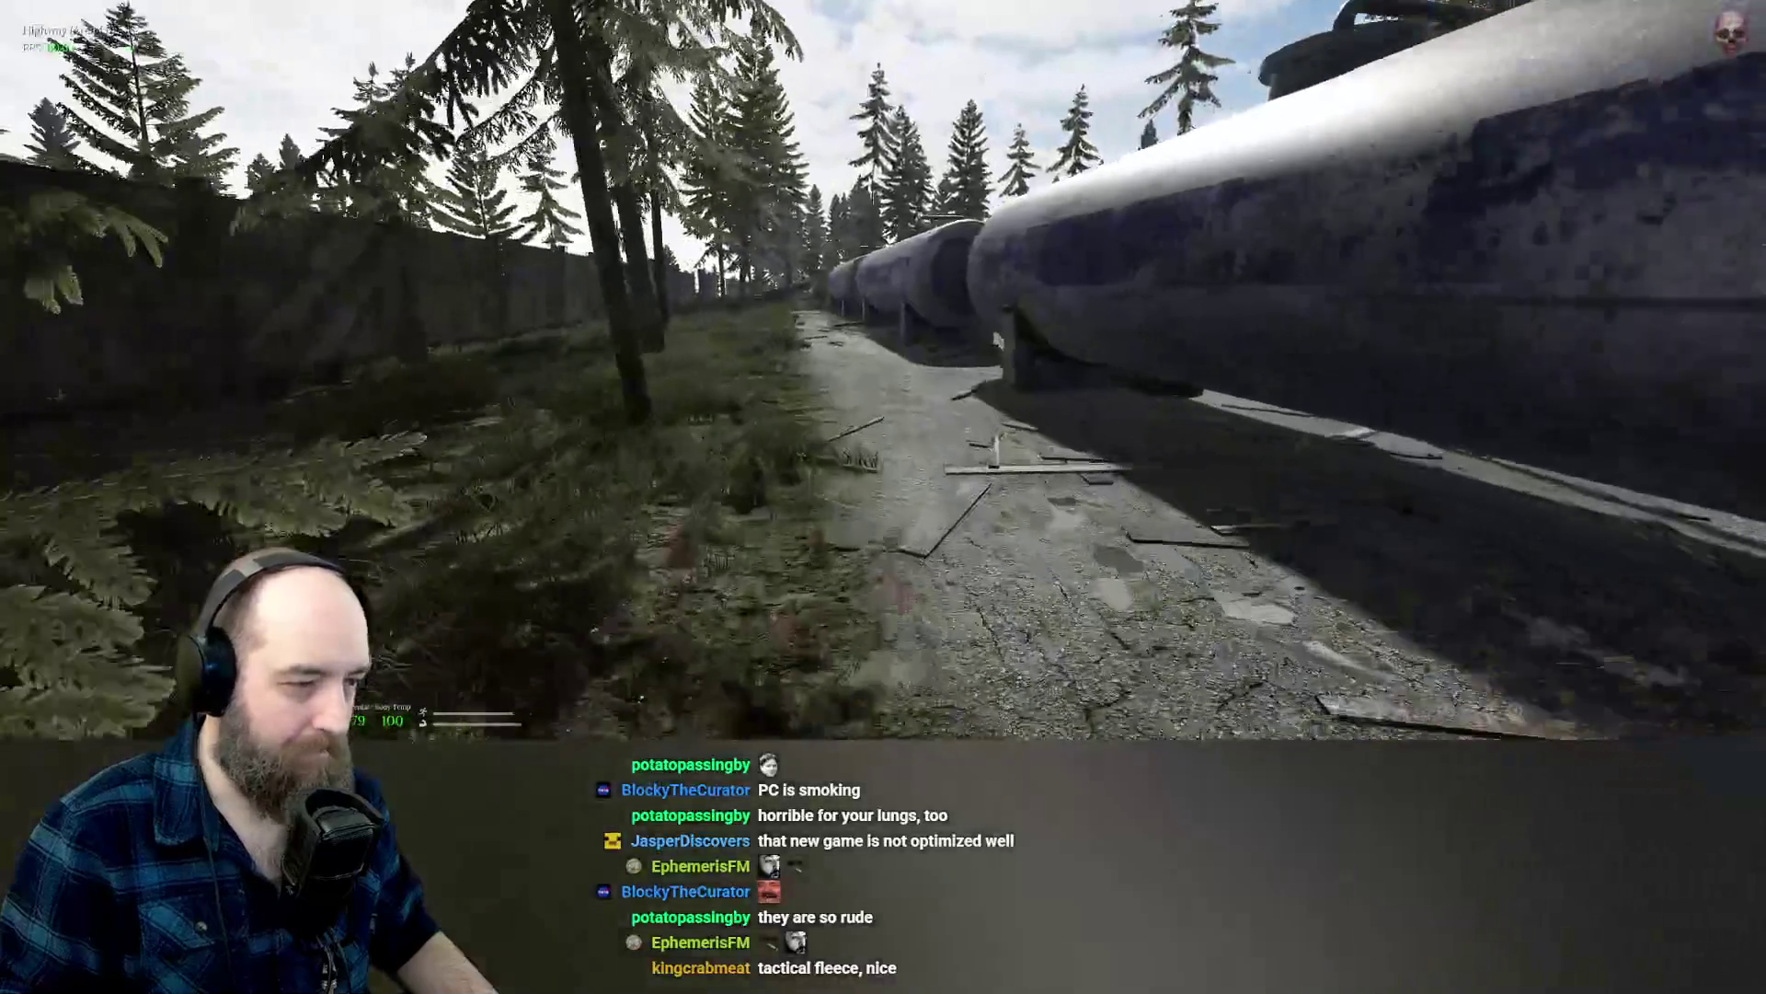
key(w)
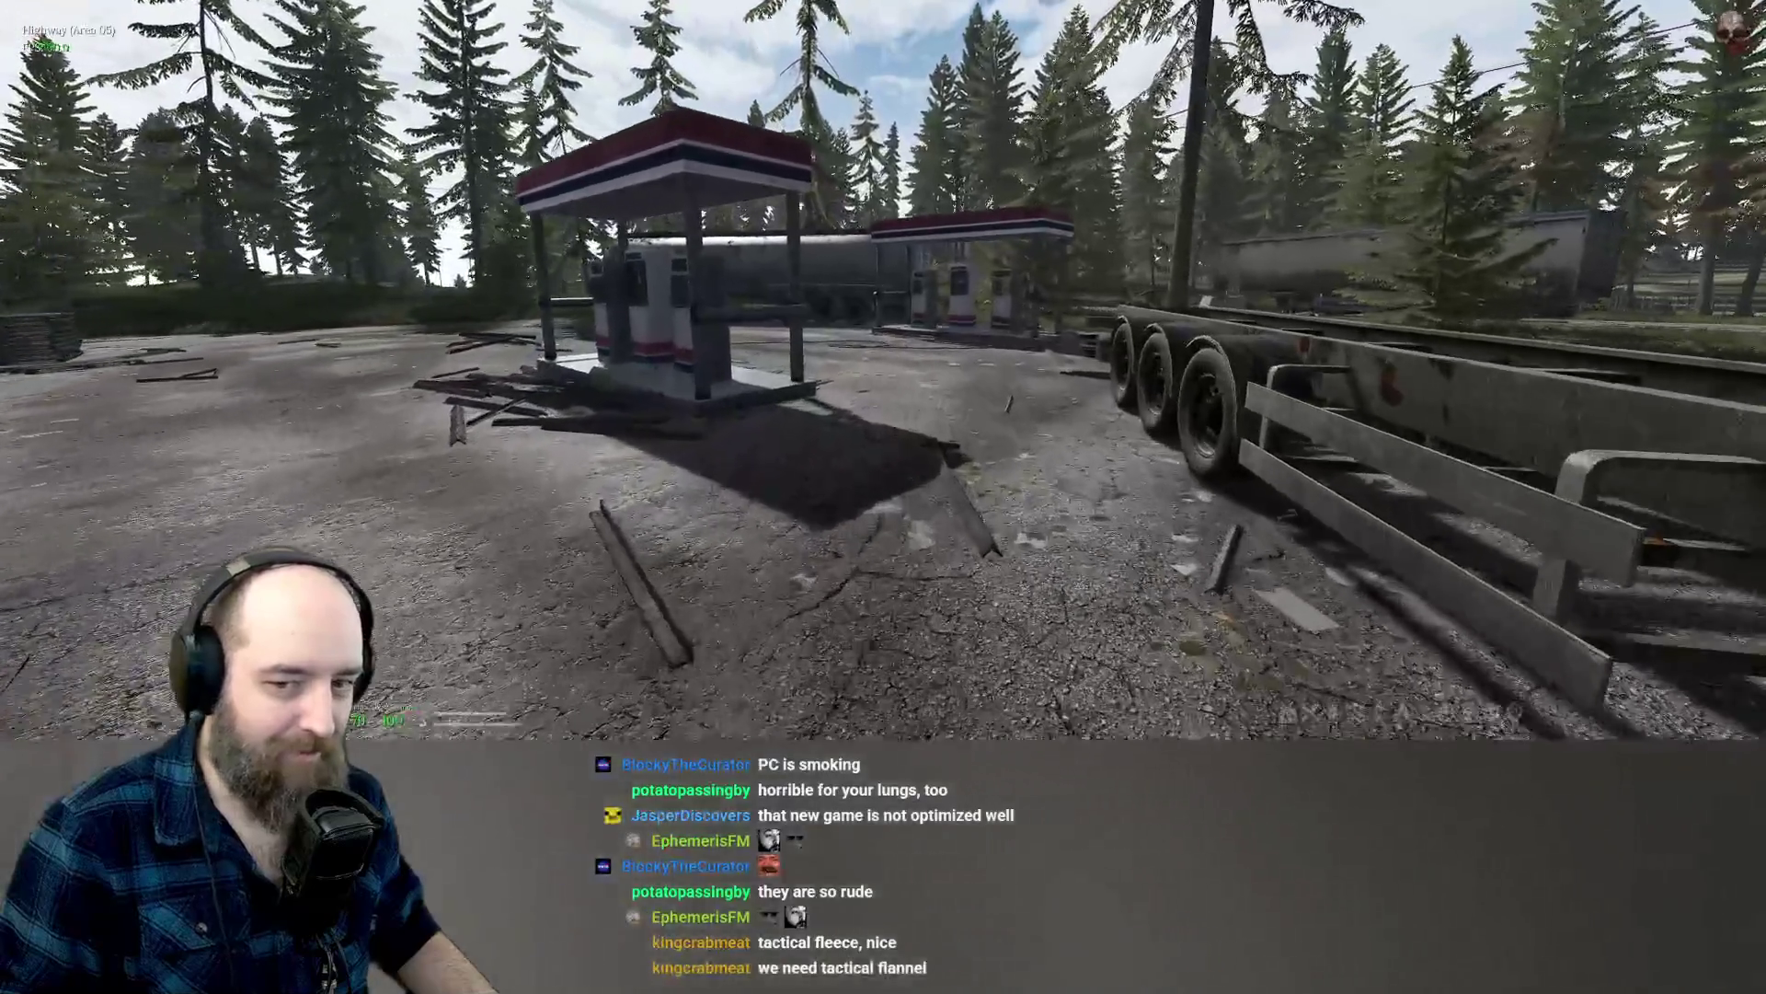
key(w)
key(w)
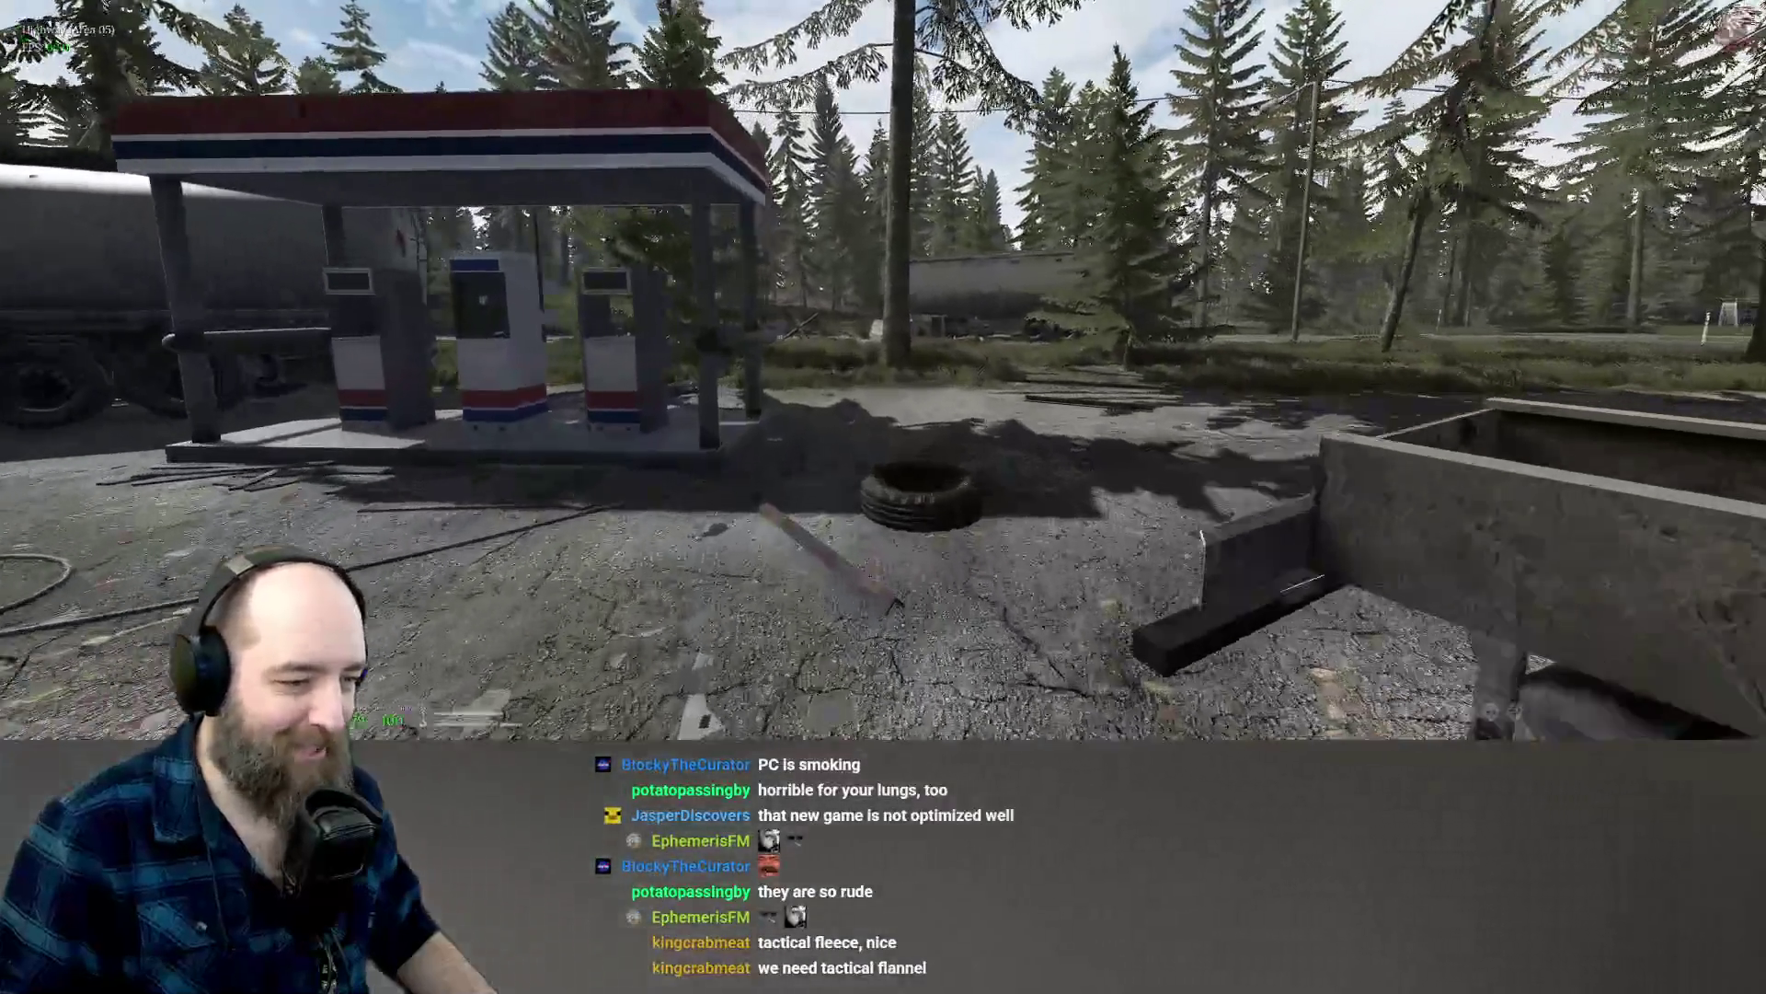
key(w)
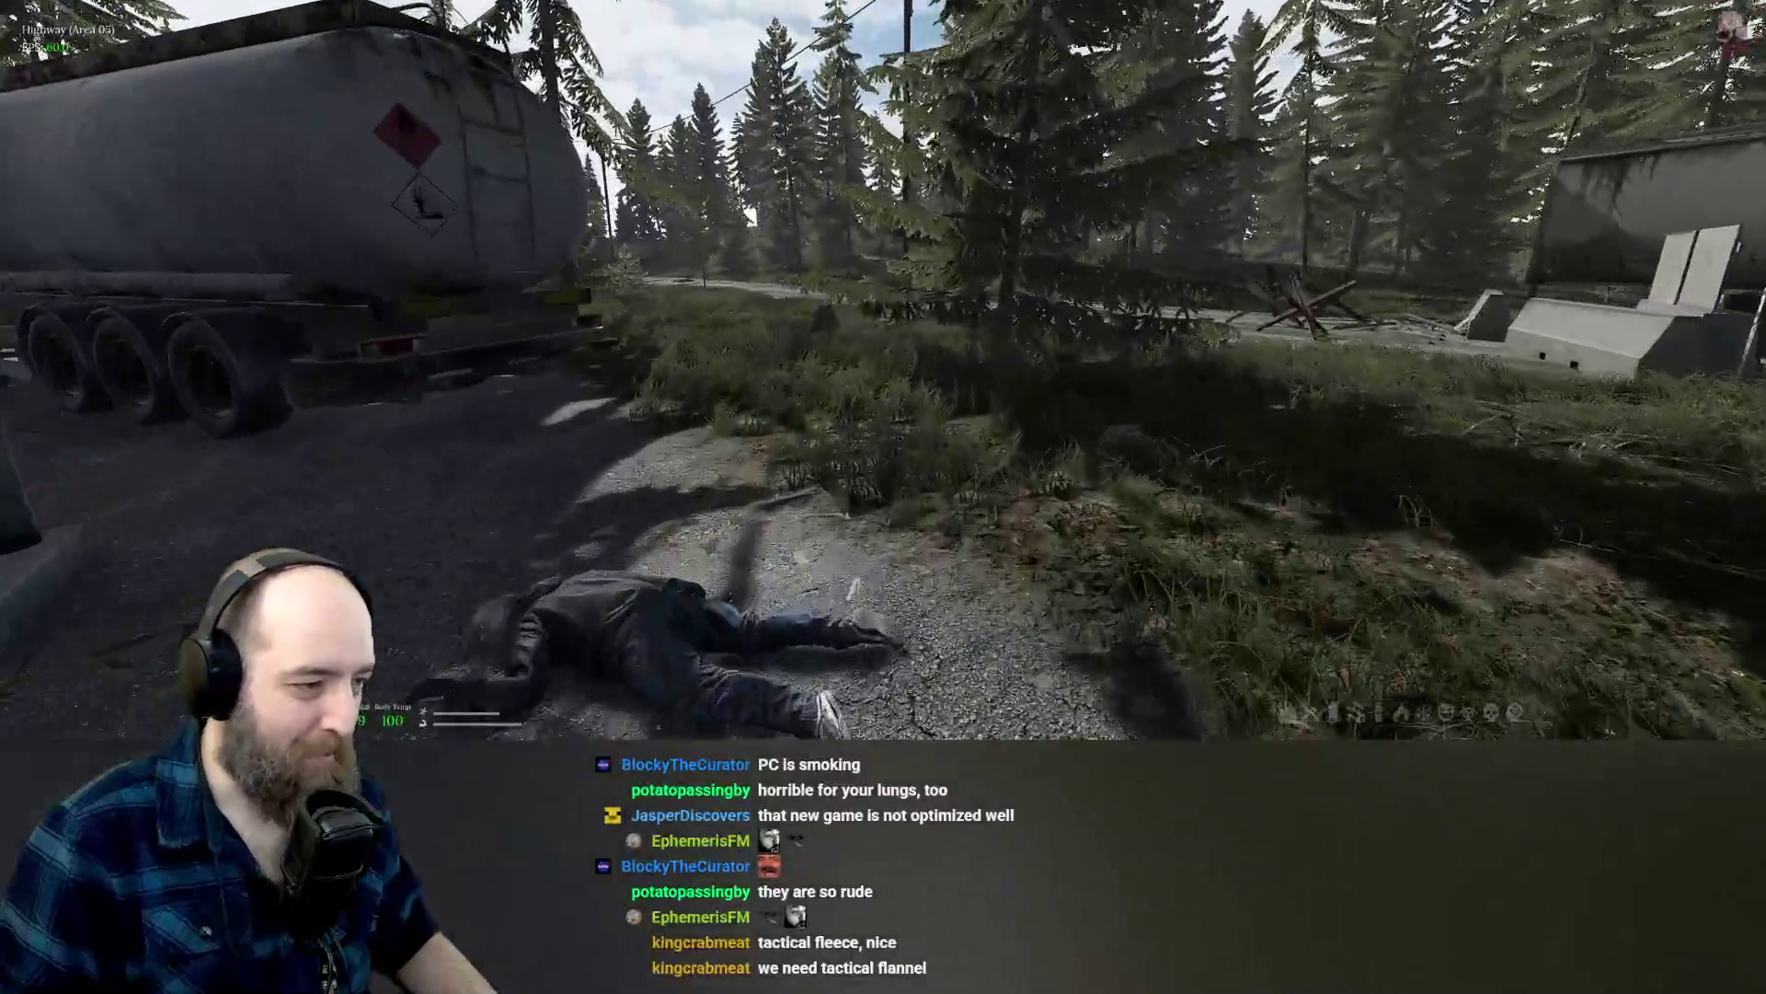
key(w)
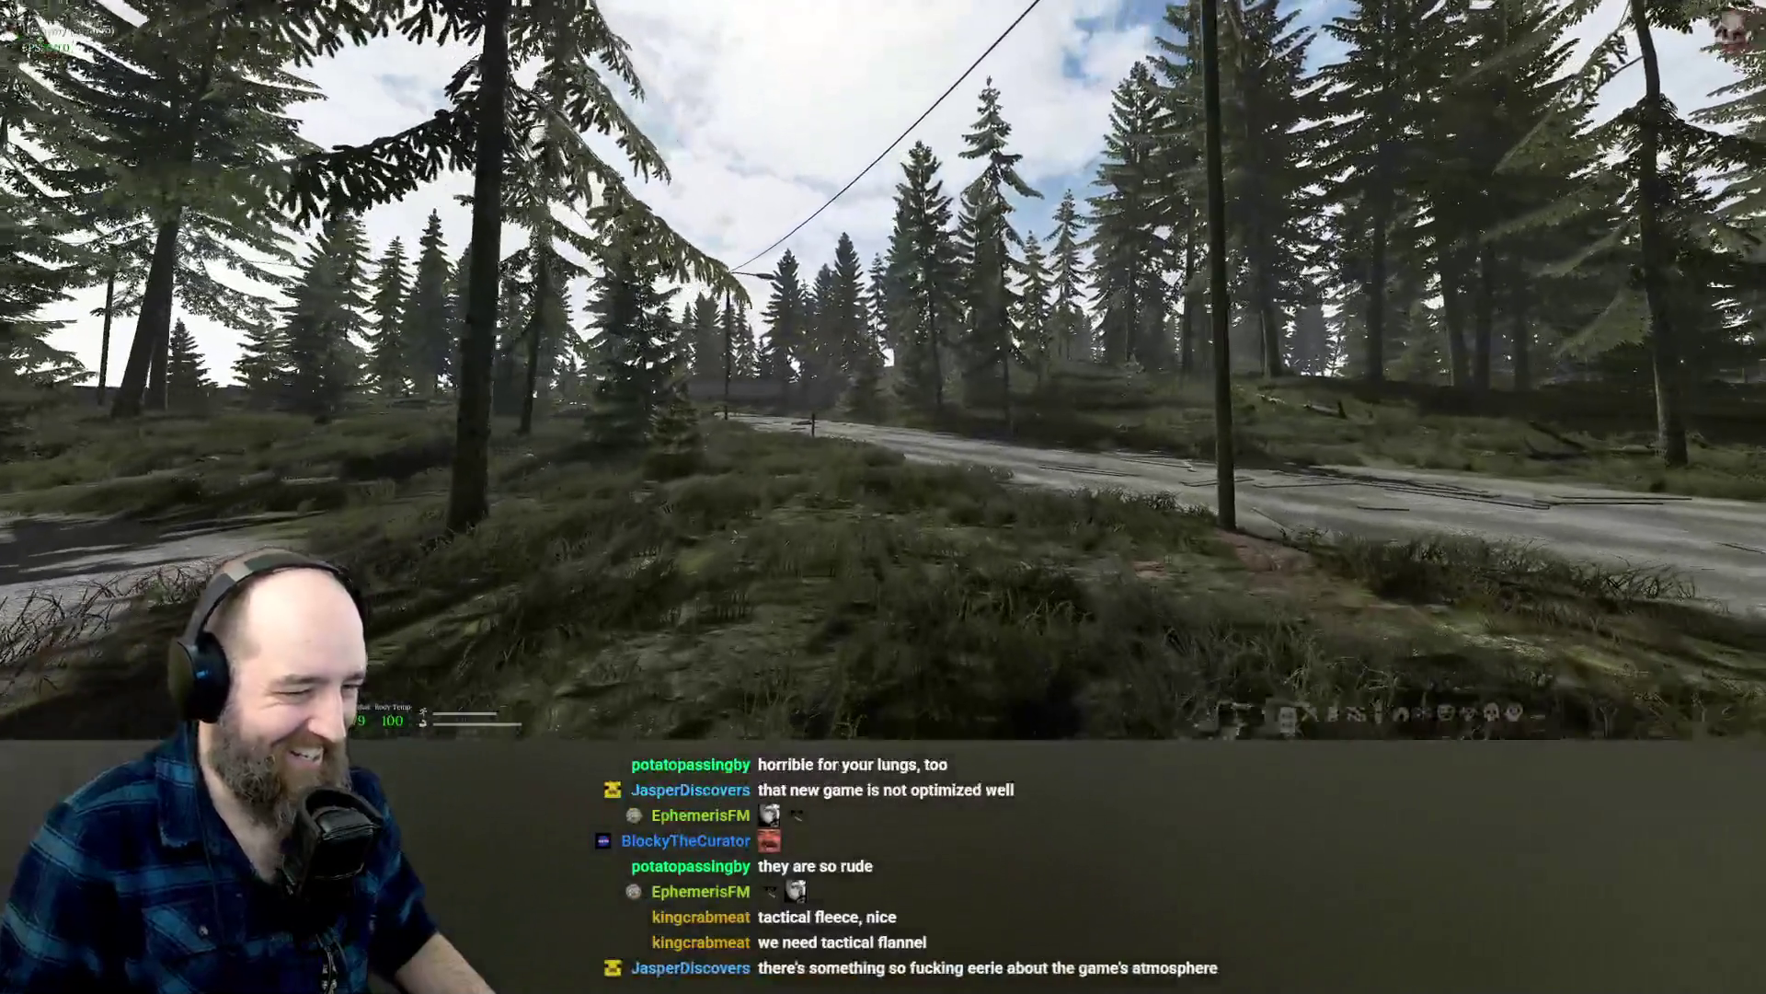
key(w)
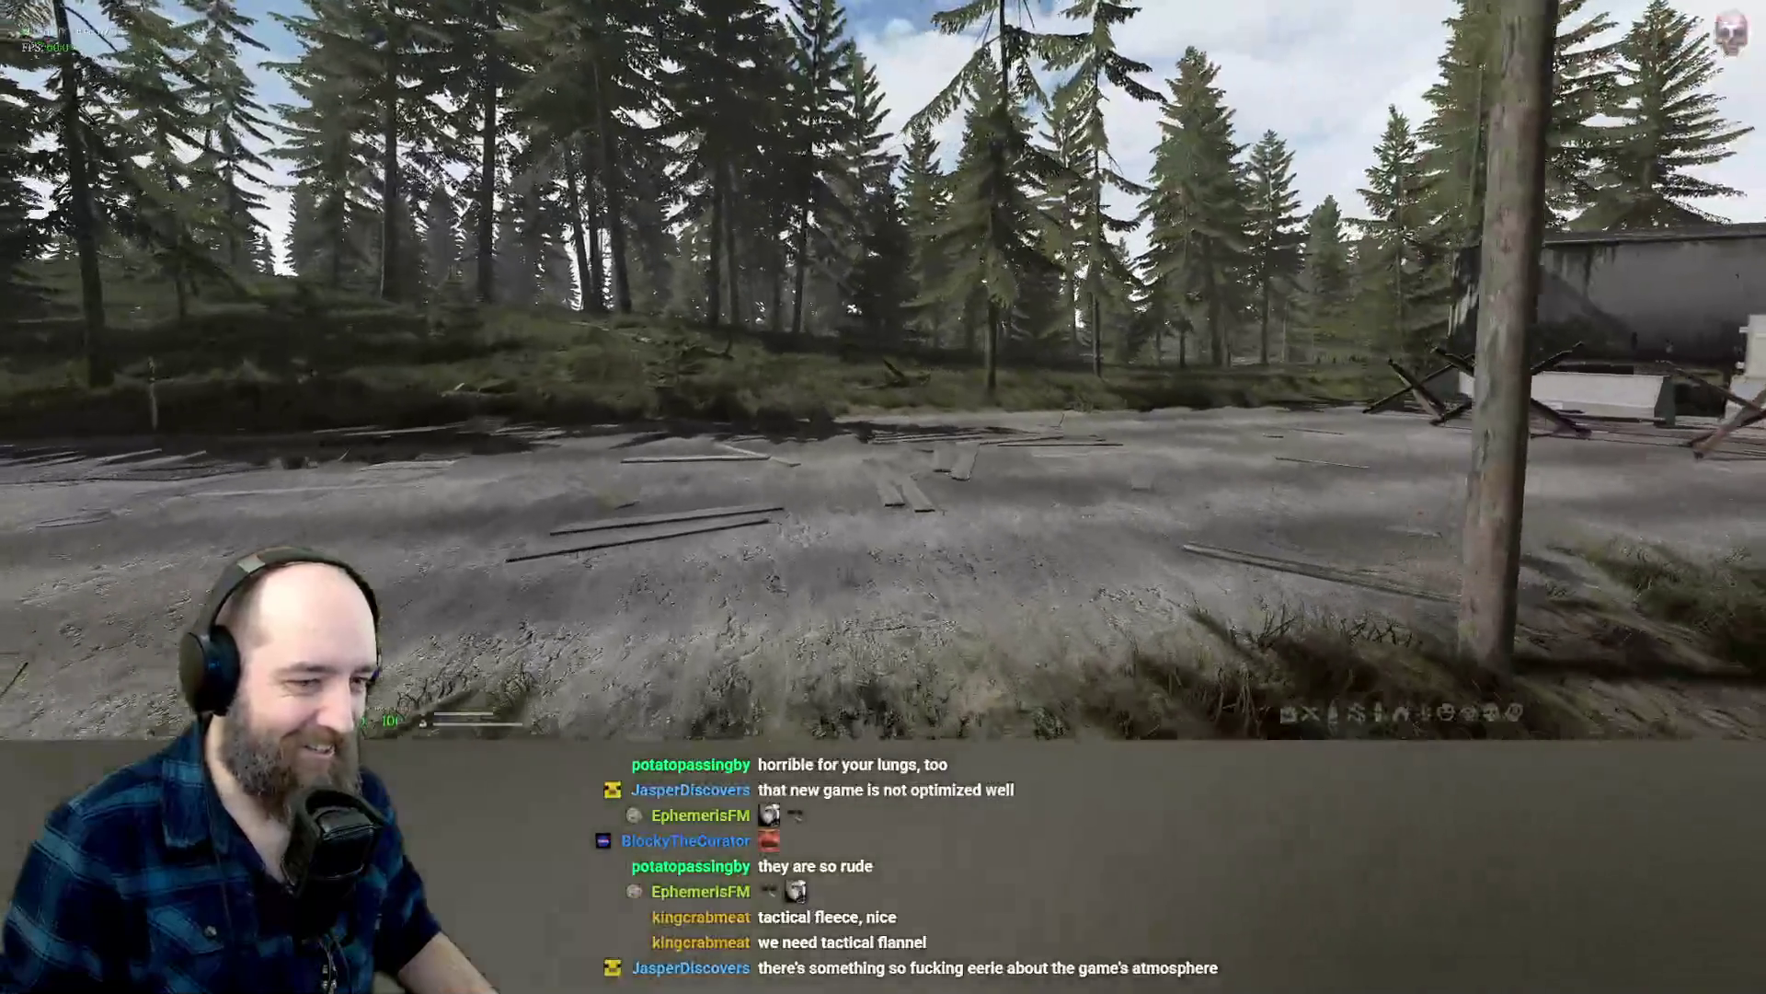
Turn off the road and hike over the wooded hillside into the forest.
key(w)
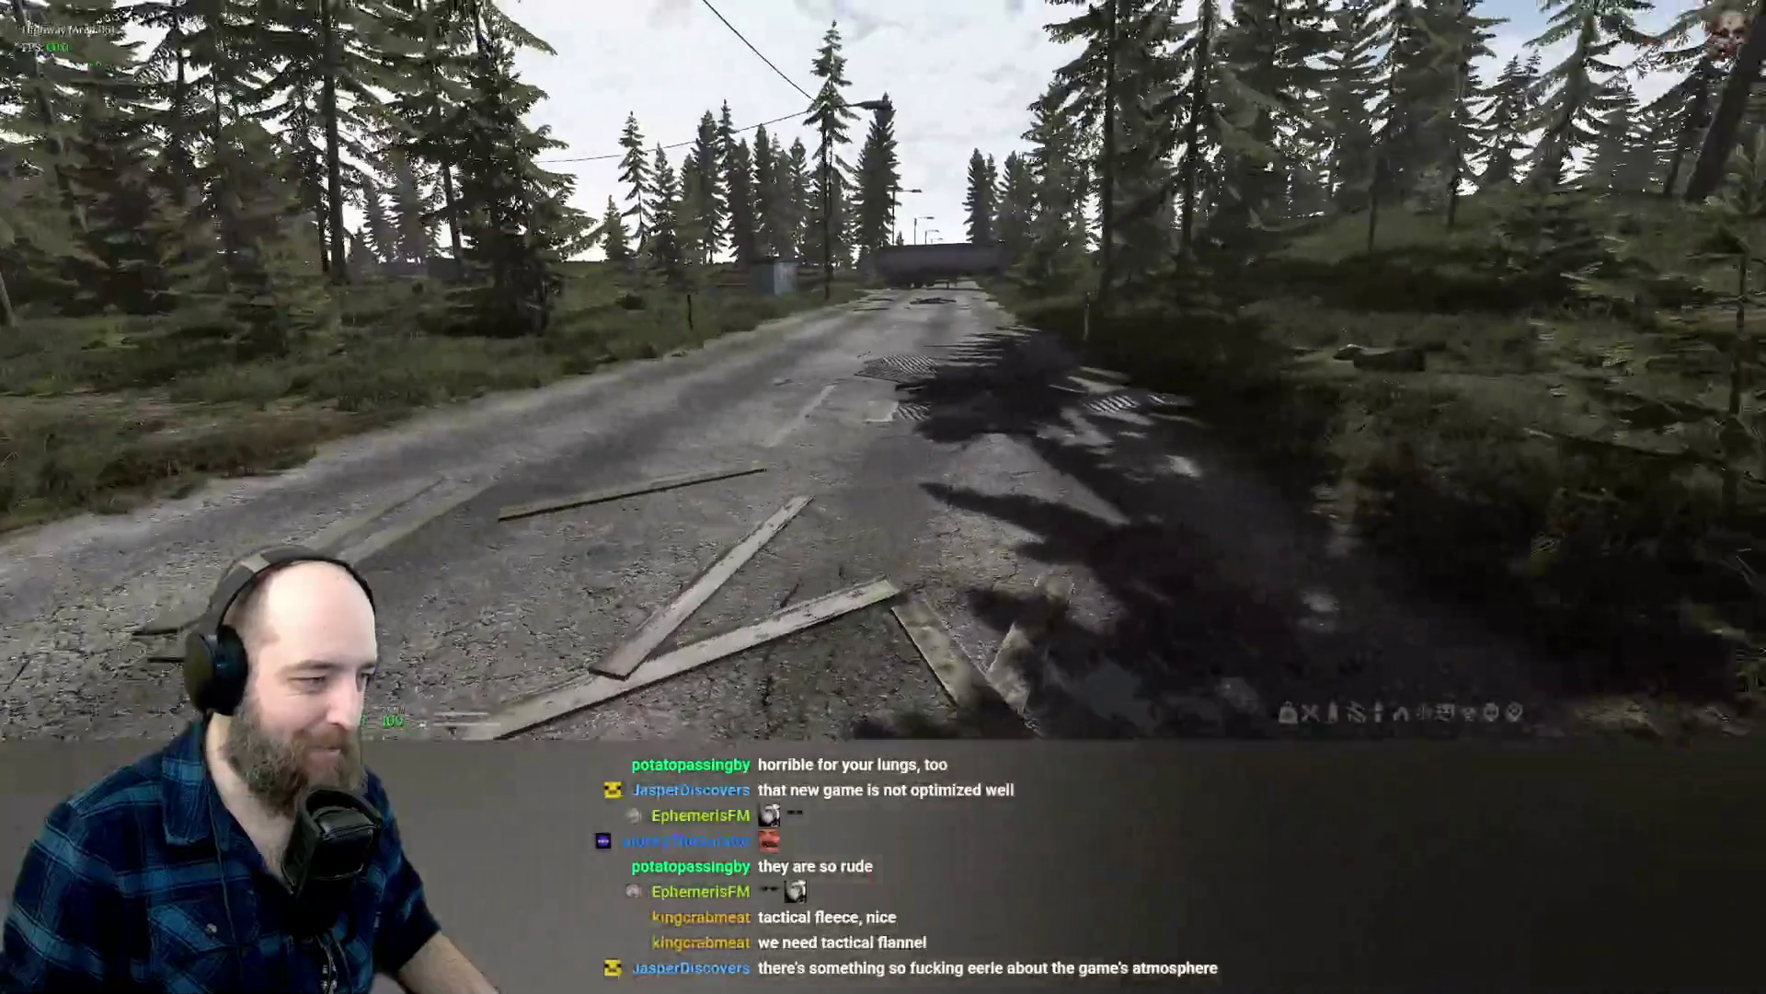
key(w)
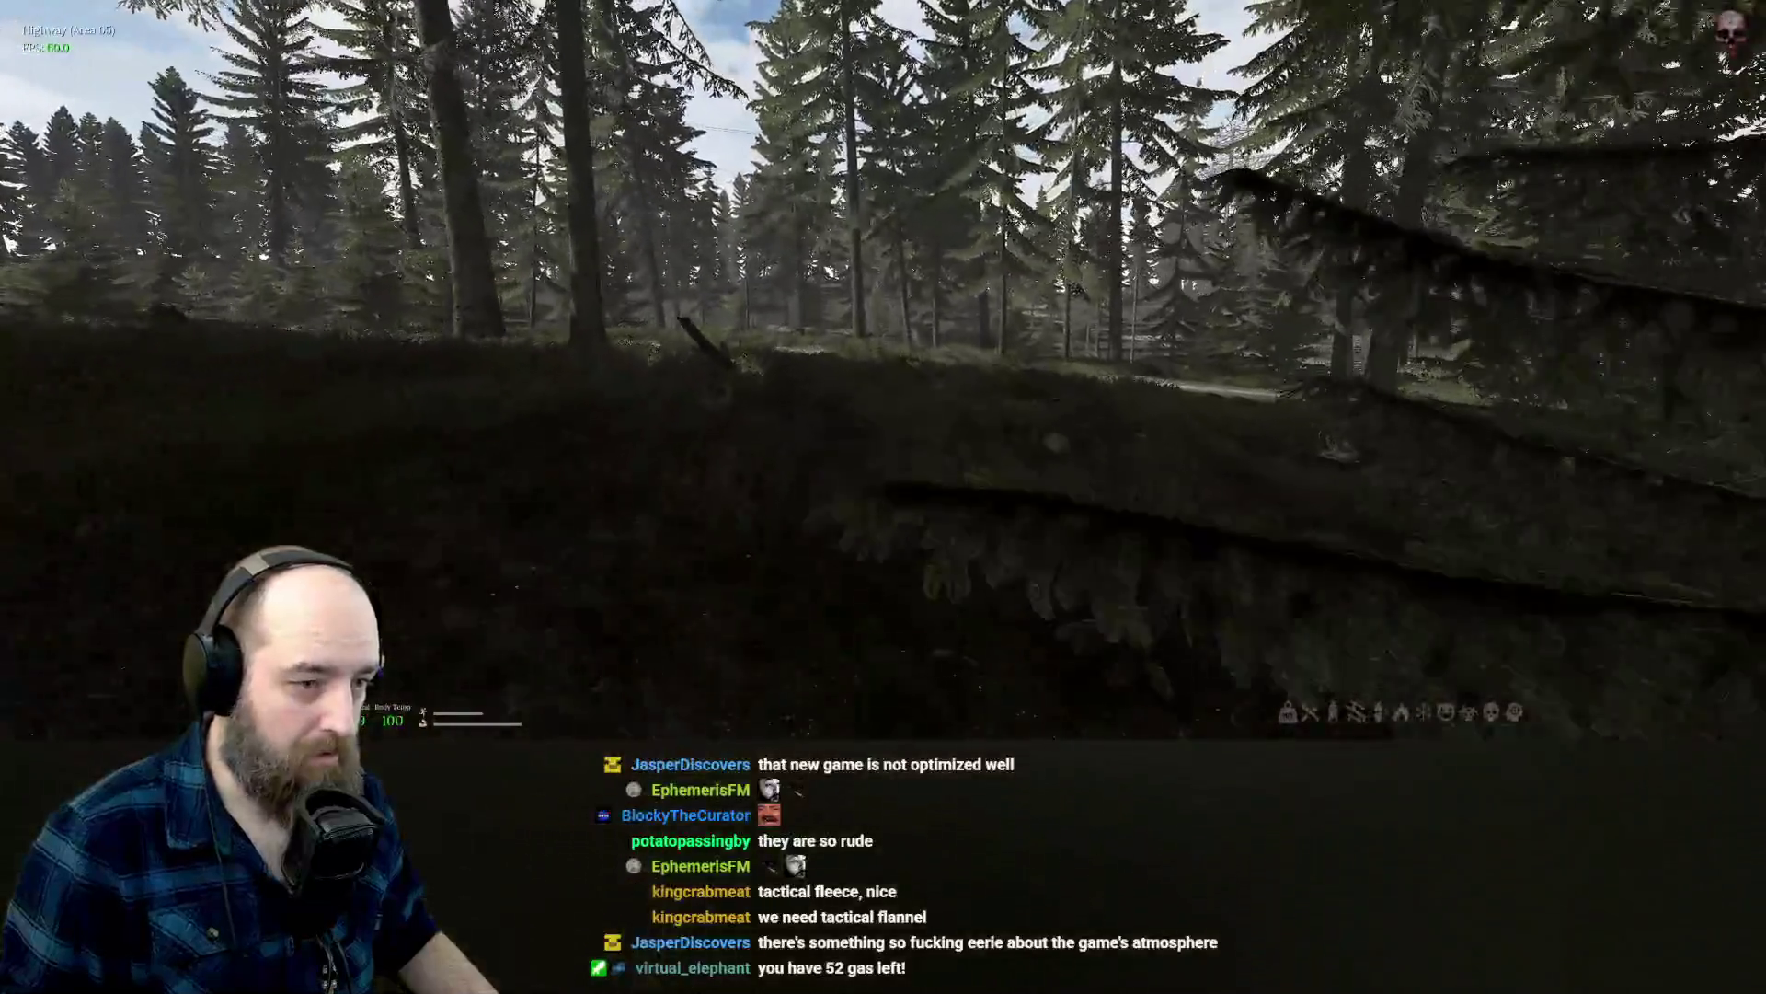
key(w)
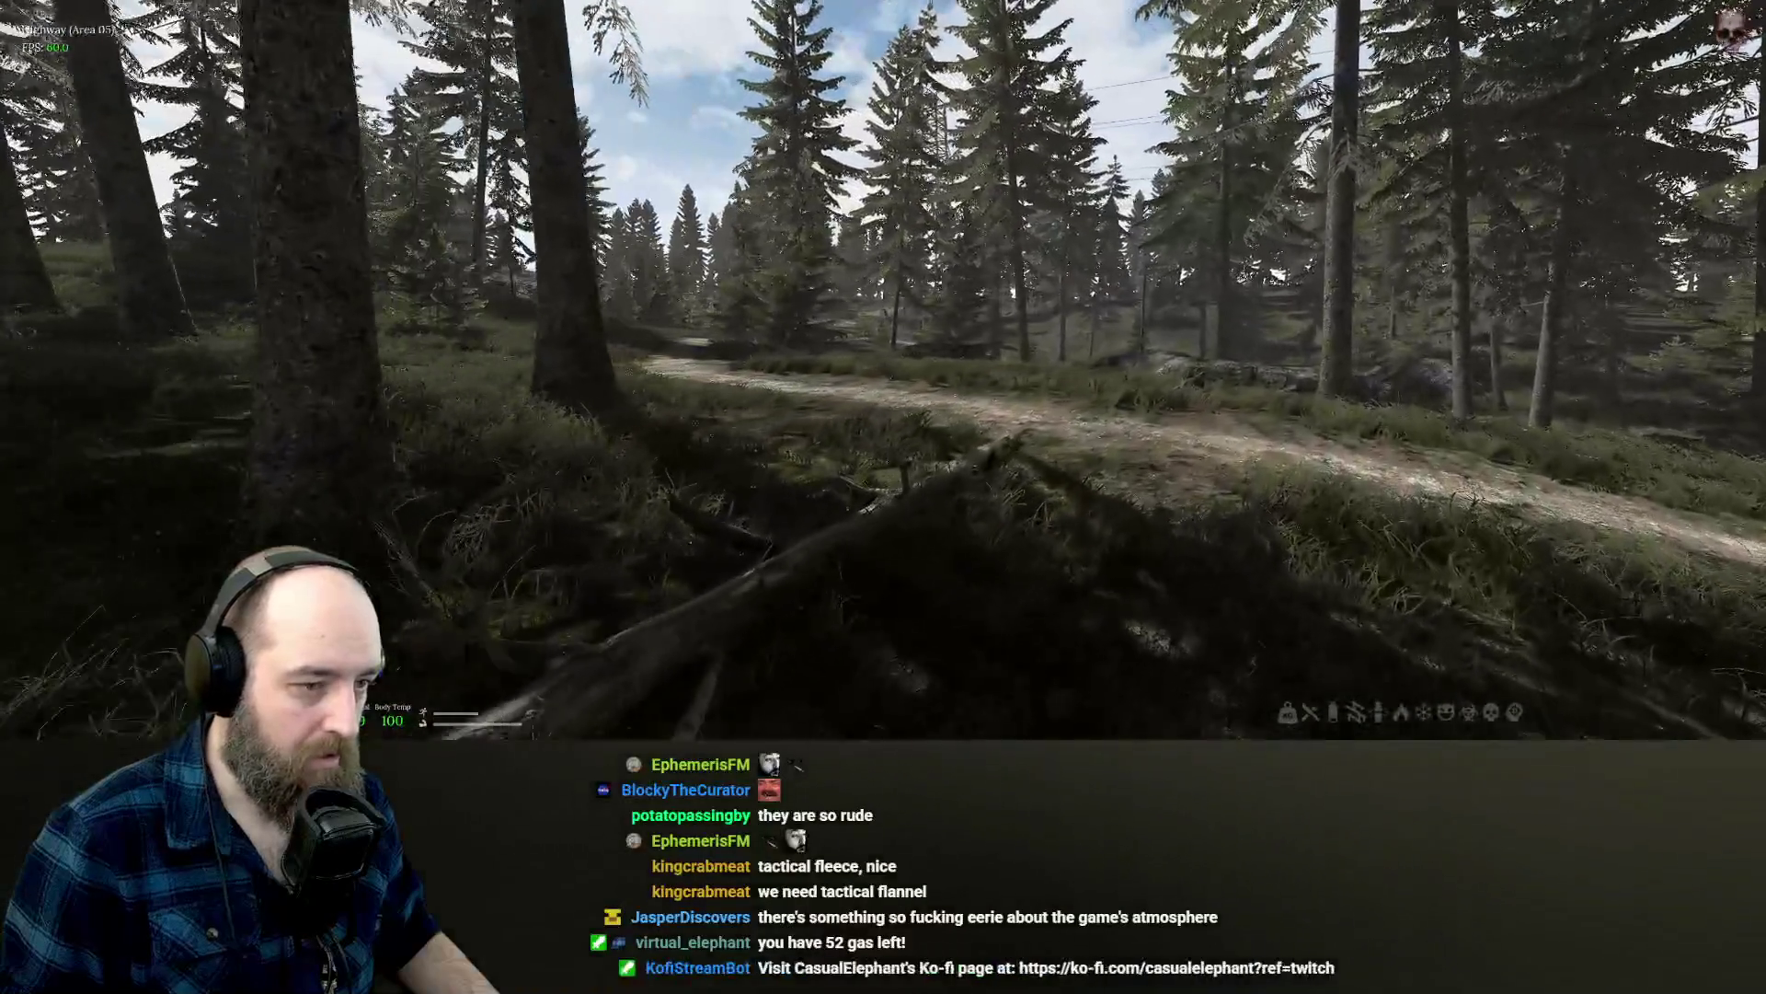
key(w)
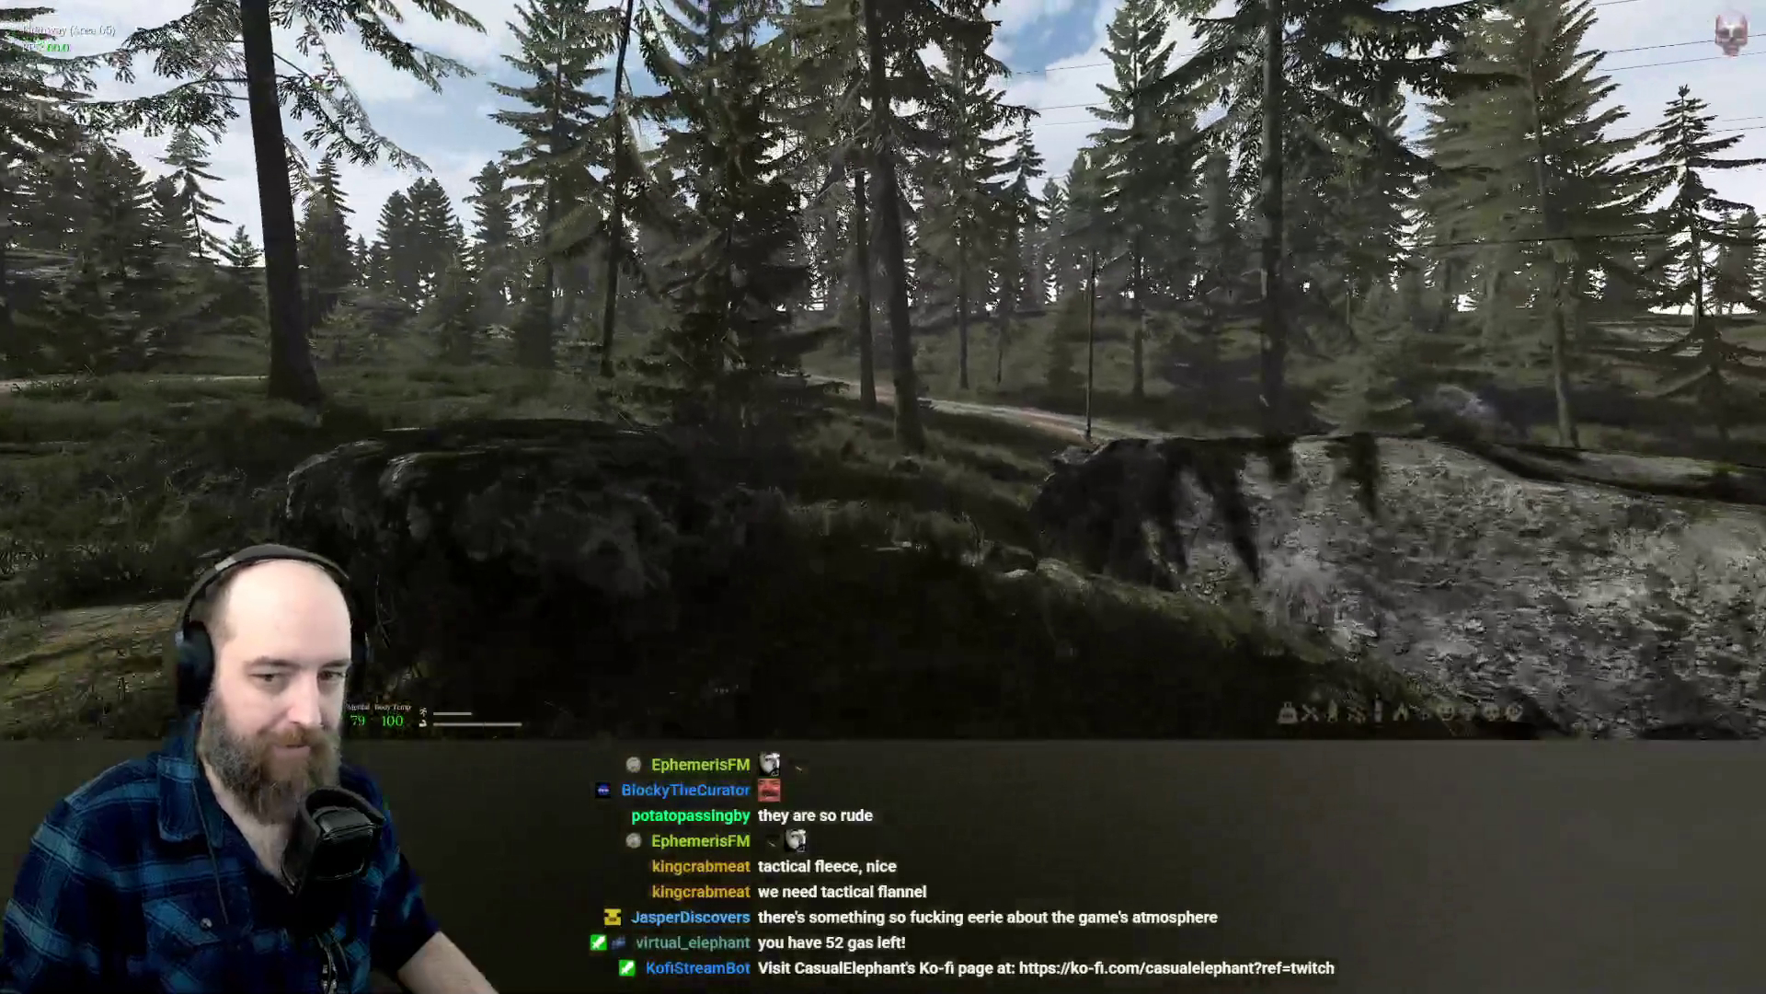
key(w)
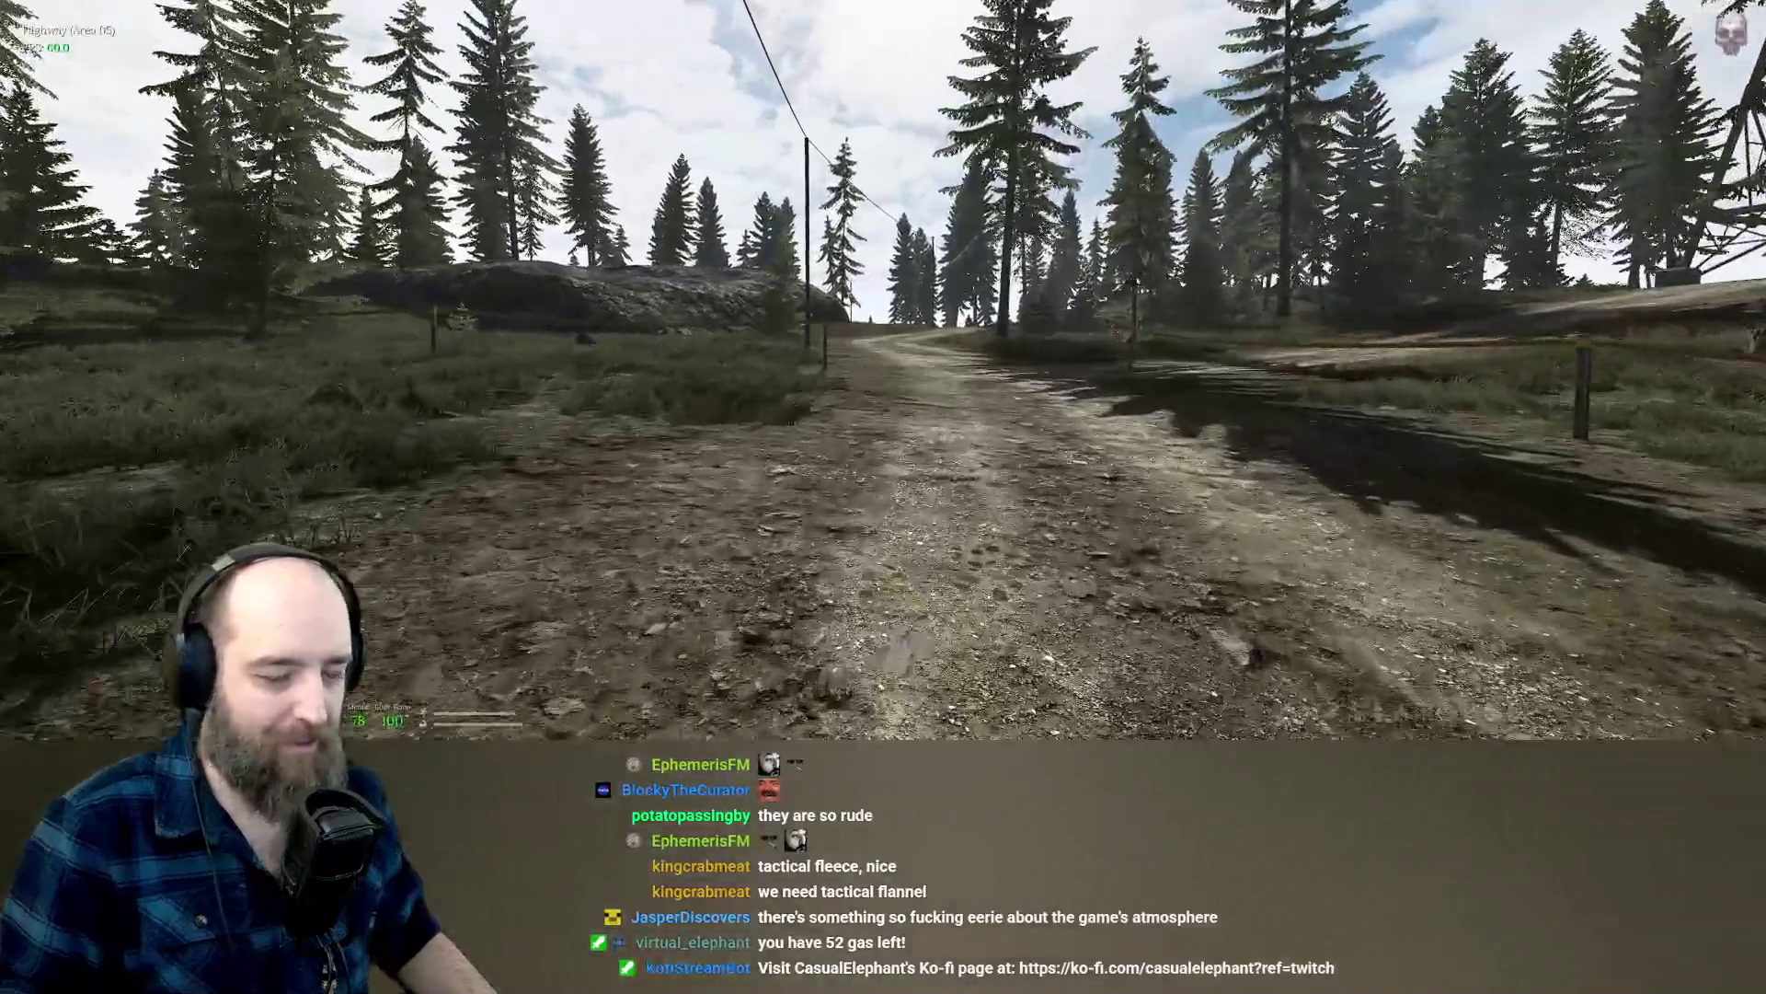
Follow the dirt road beneath the power lines until reaching the Village.
key(w)
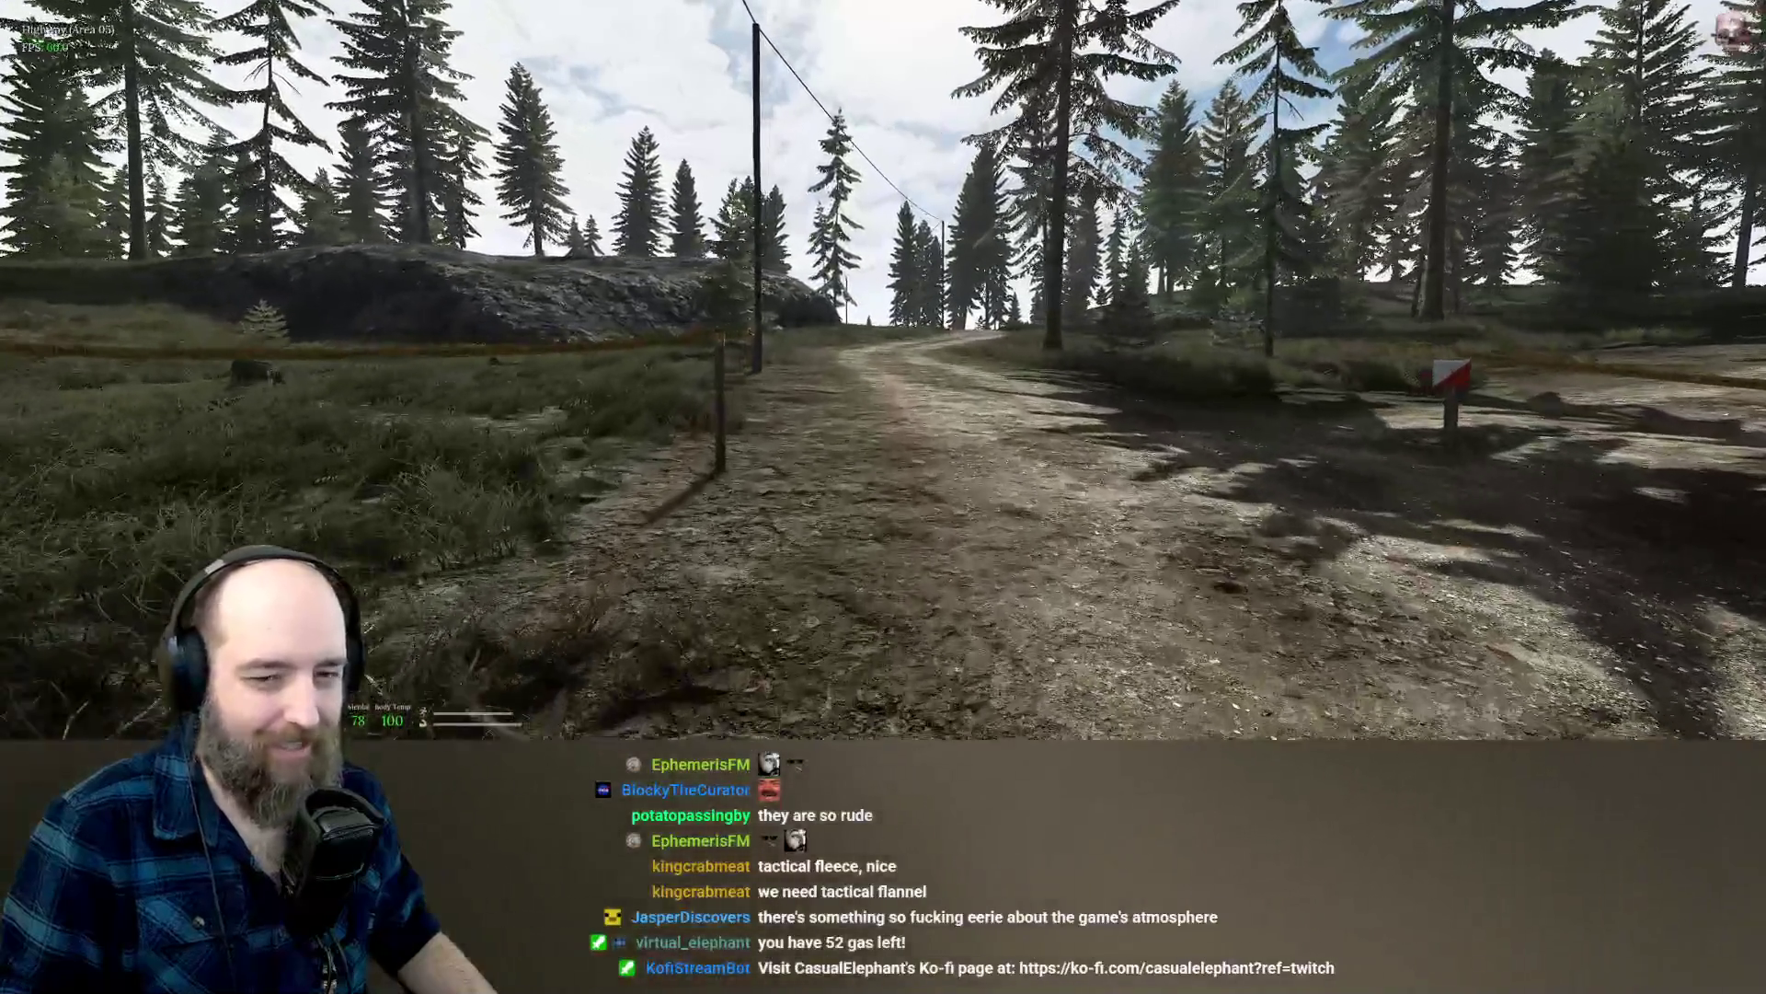
key(w)
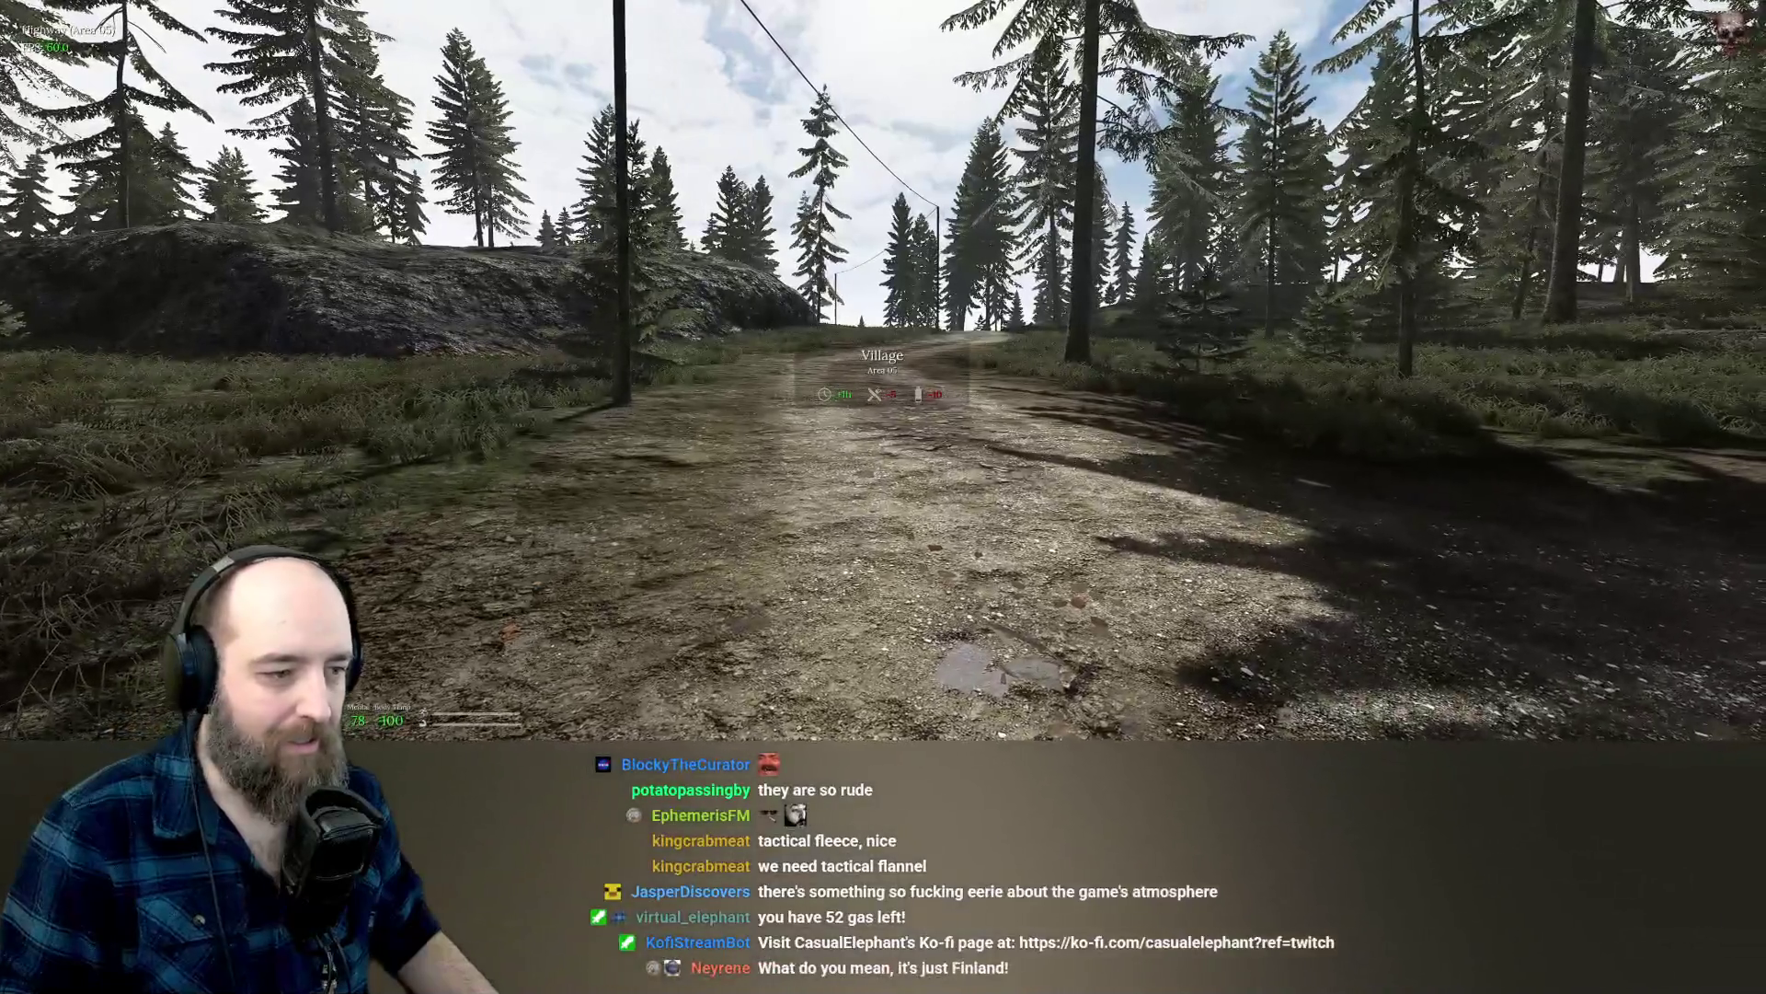
key(w)
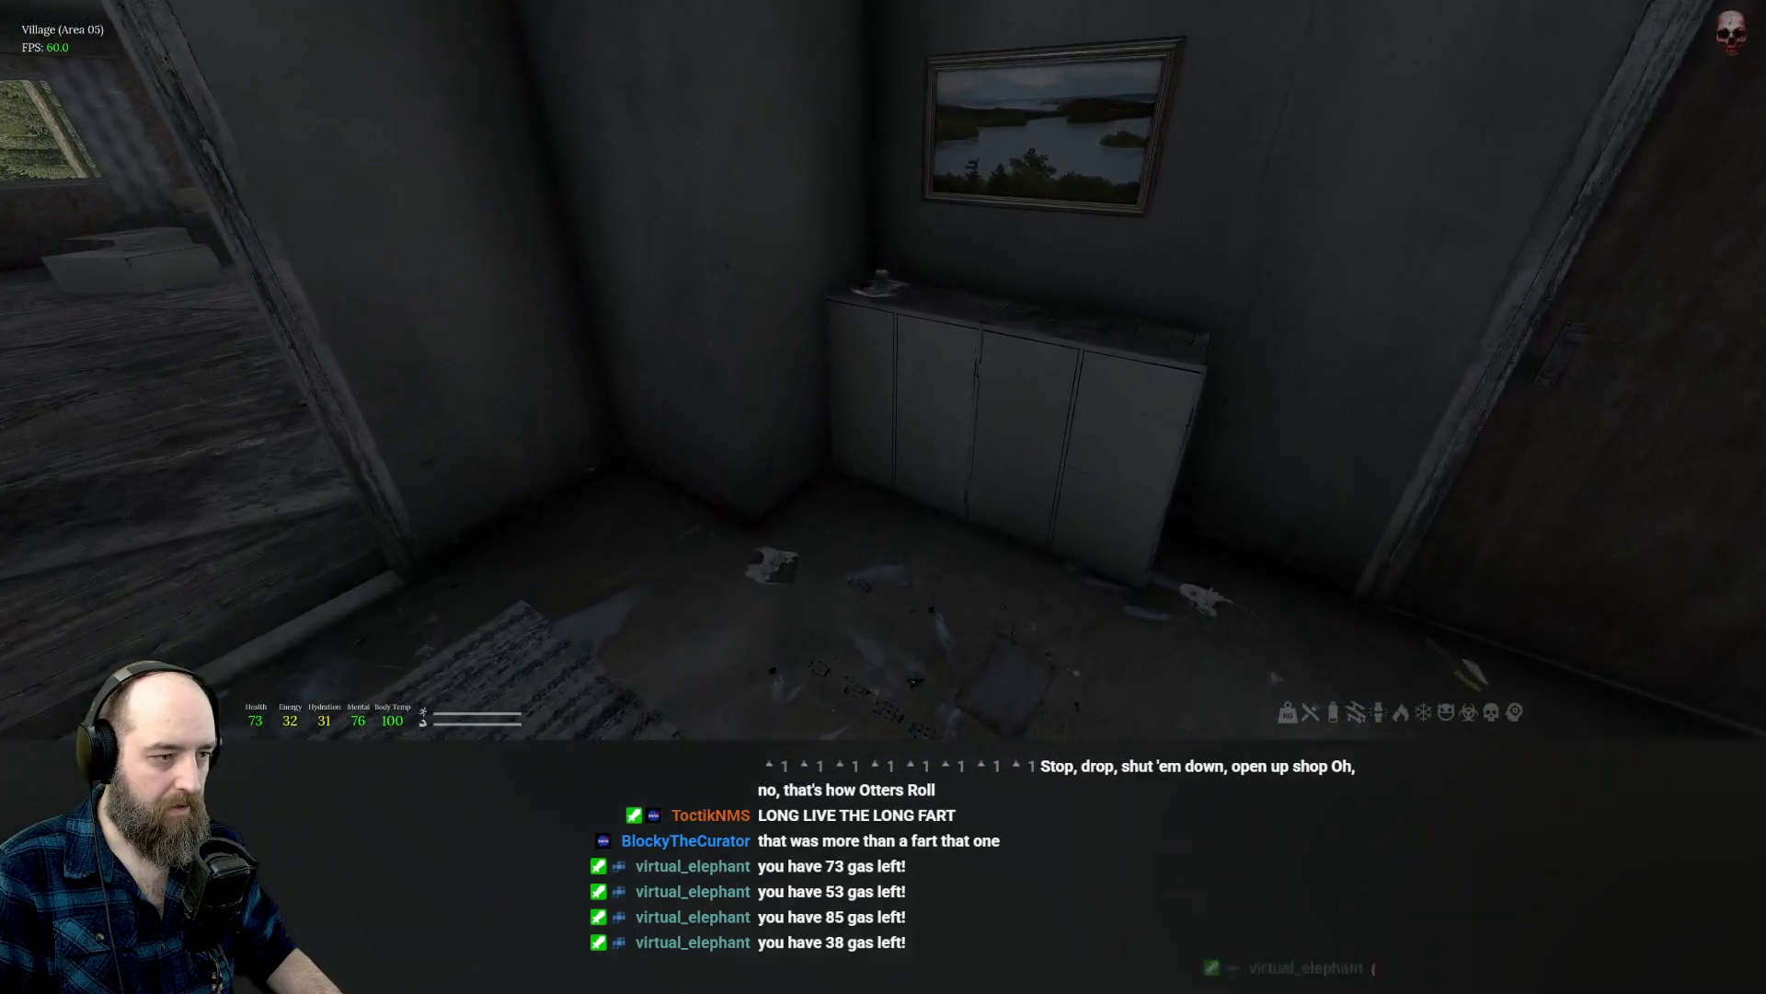
Walk through the house hallway into the room with the stove.
key(Tab)
key(Tab)
key(Tab)
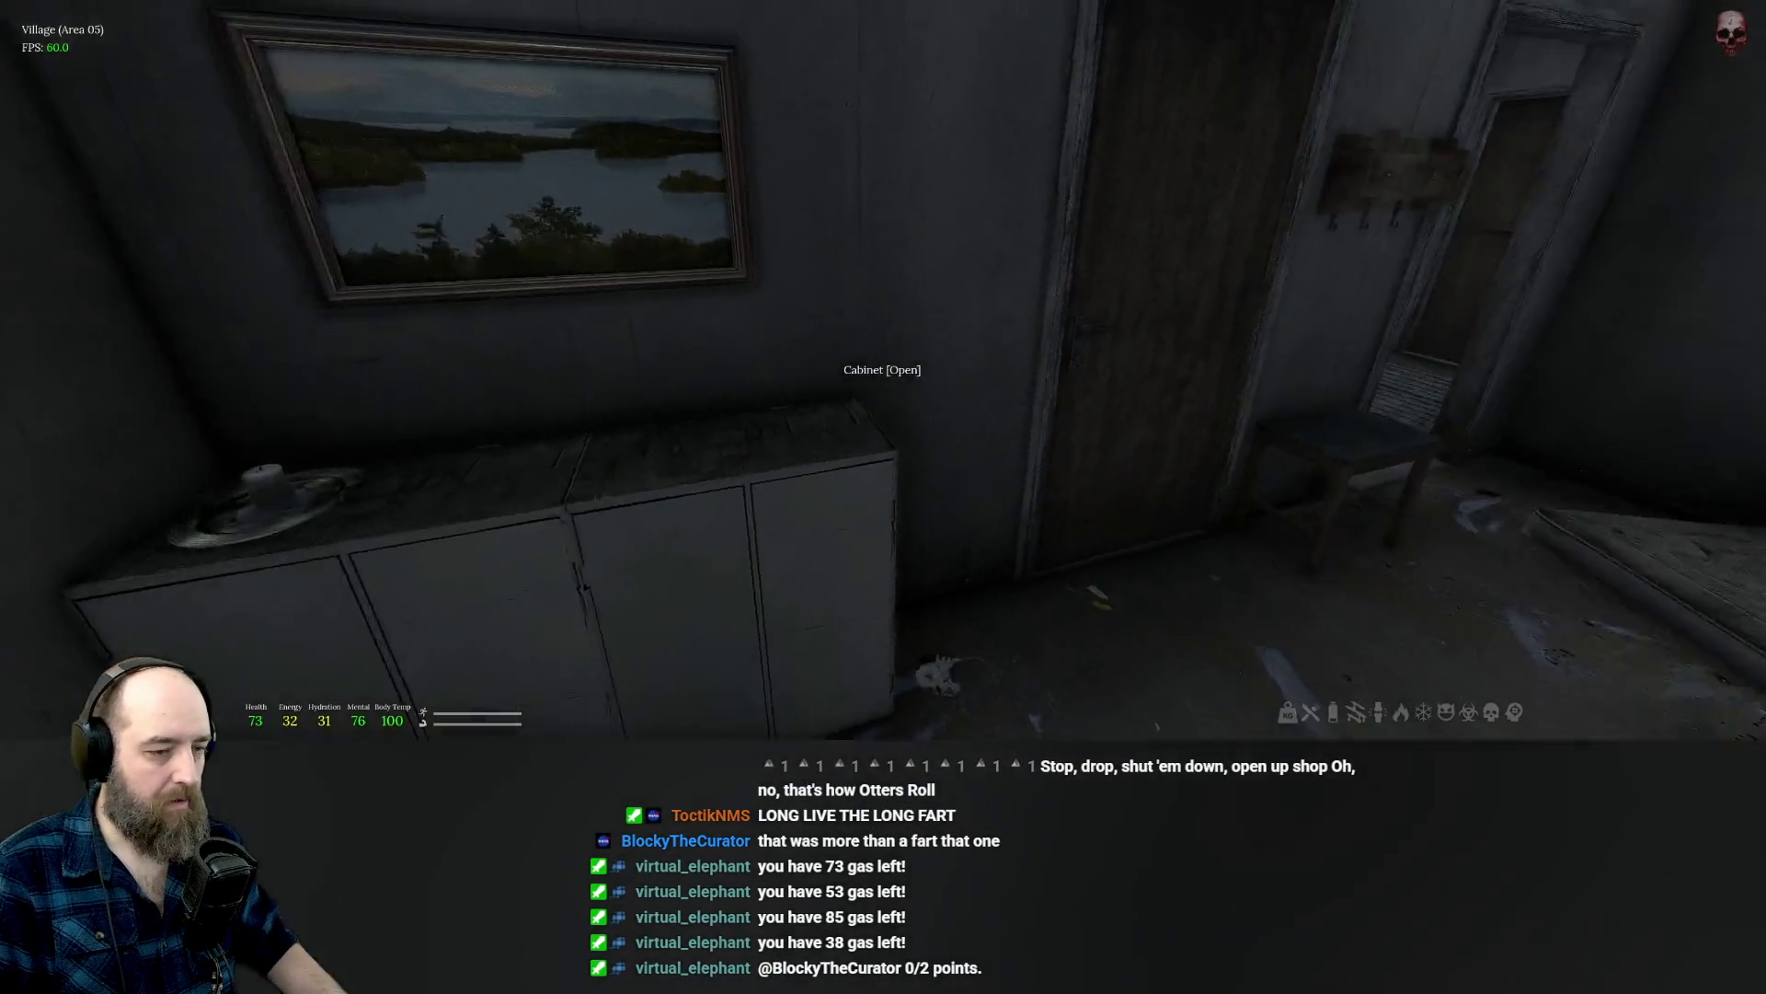
key(w)
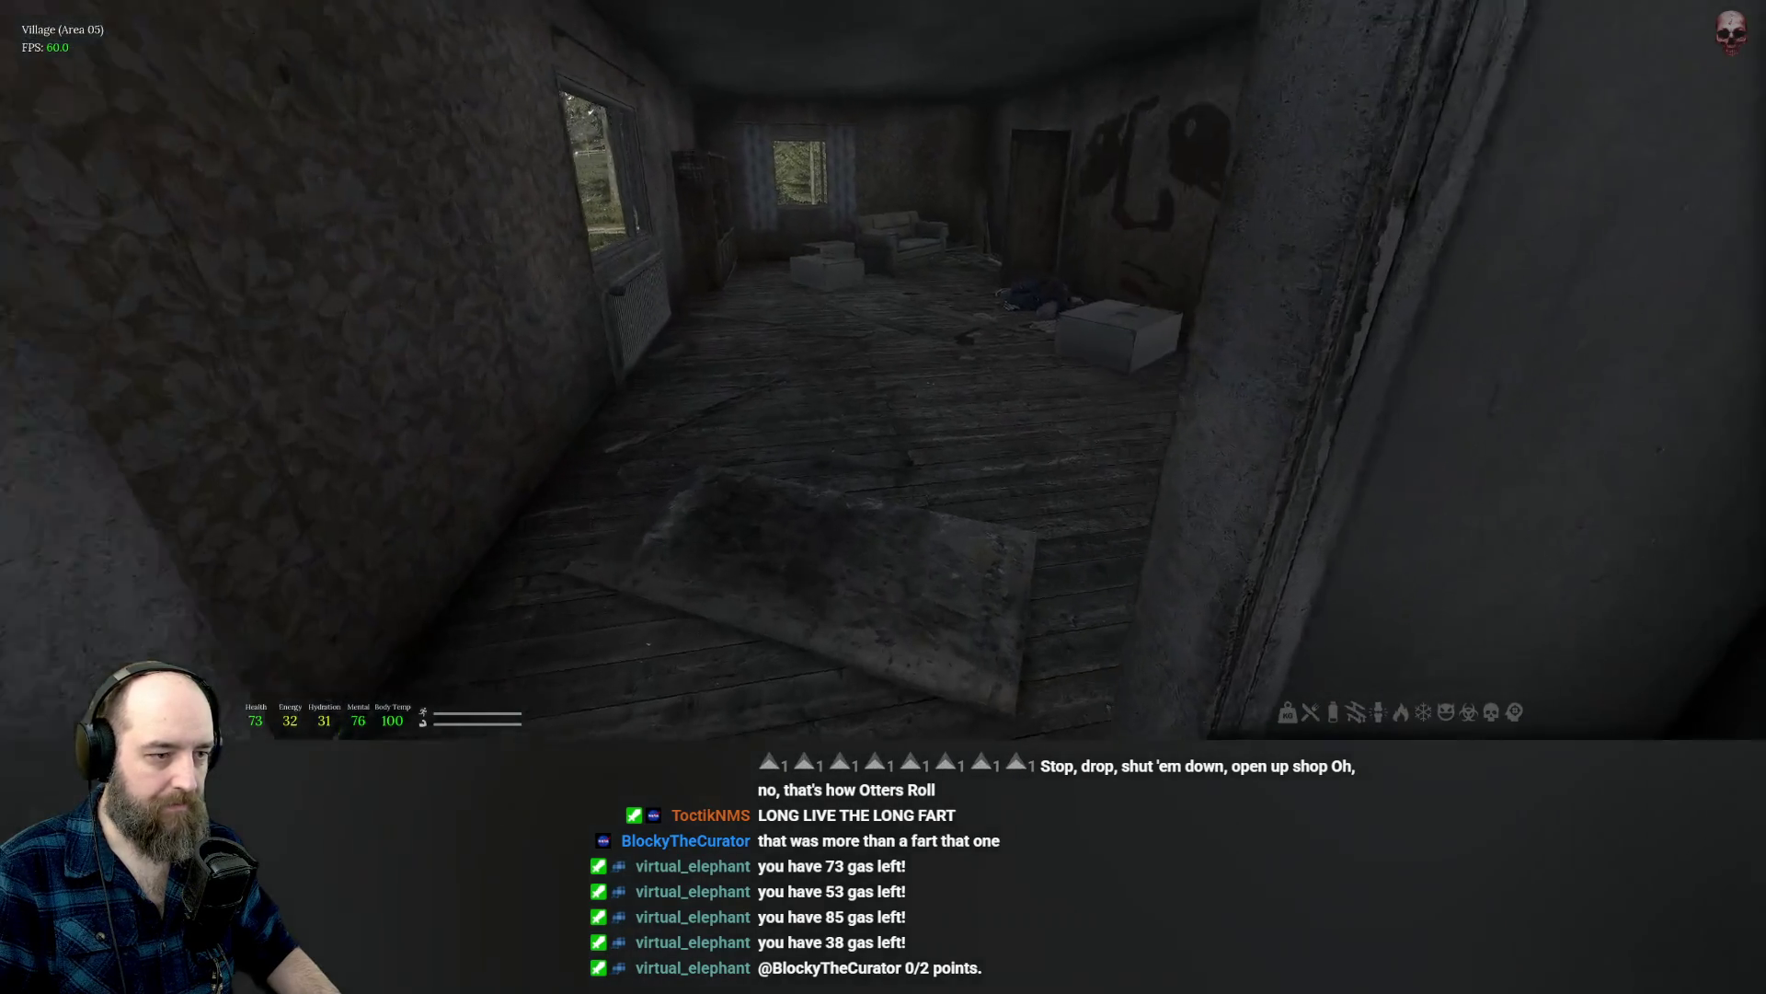
key(w)
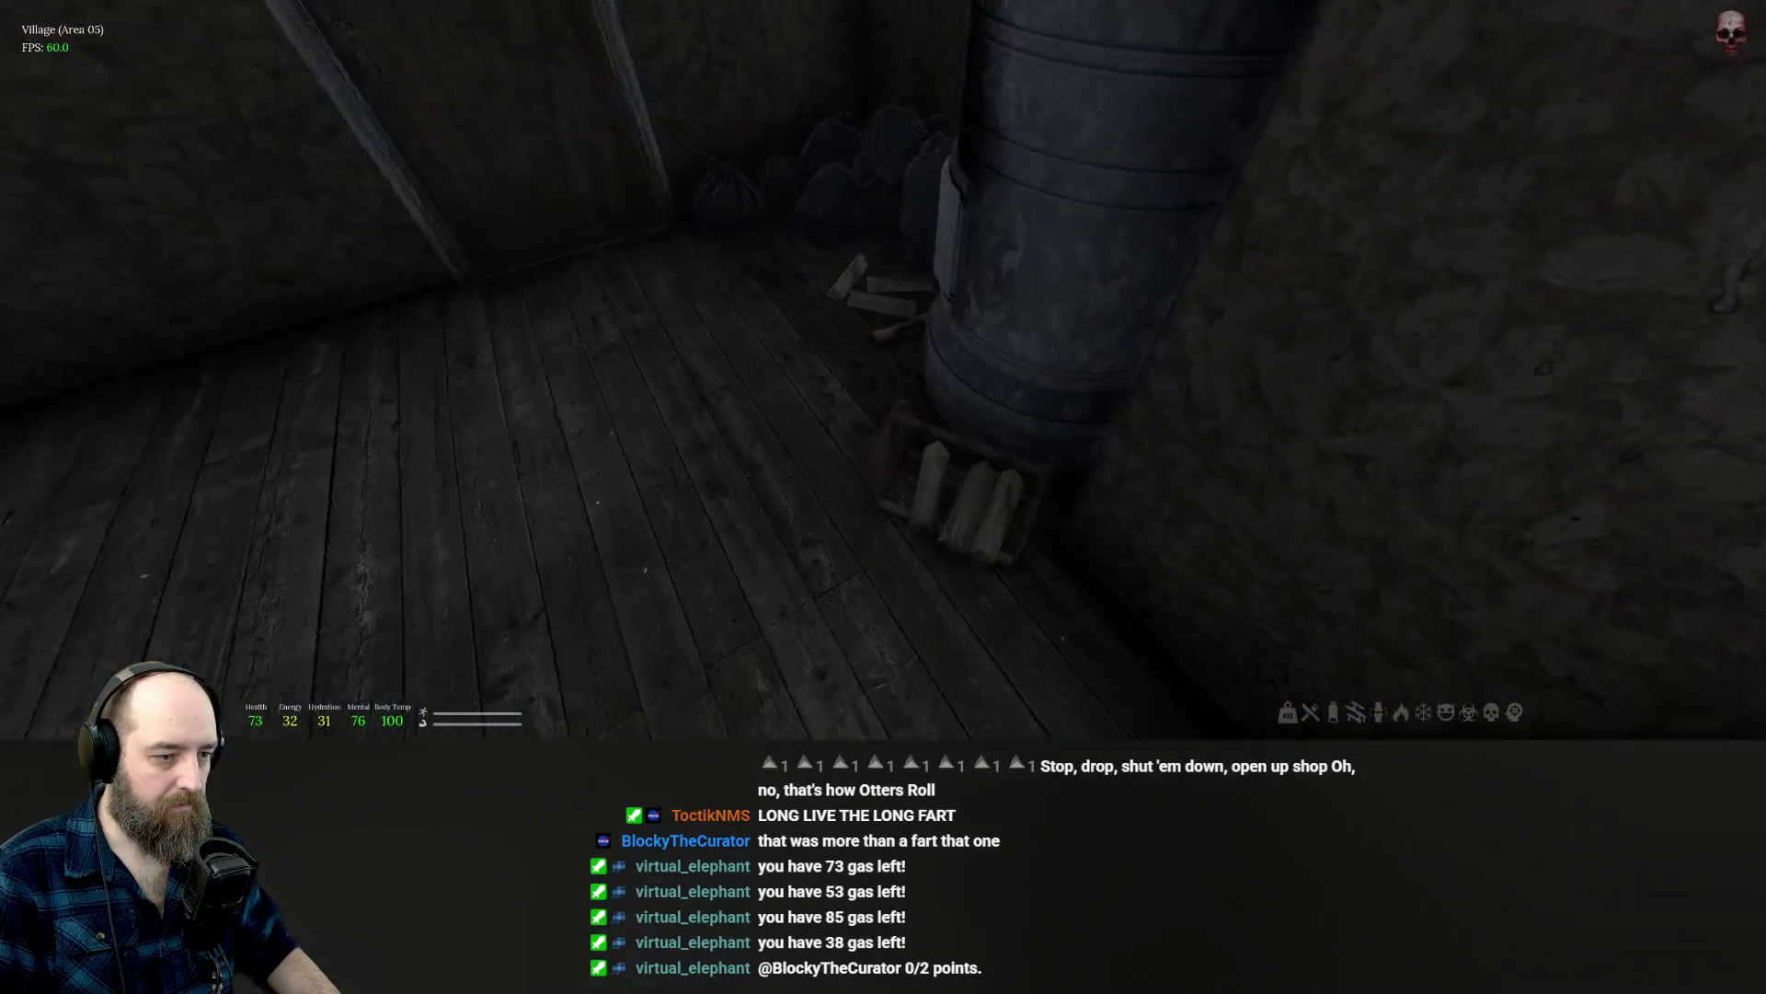
key(Tab)
key(Tab)
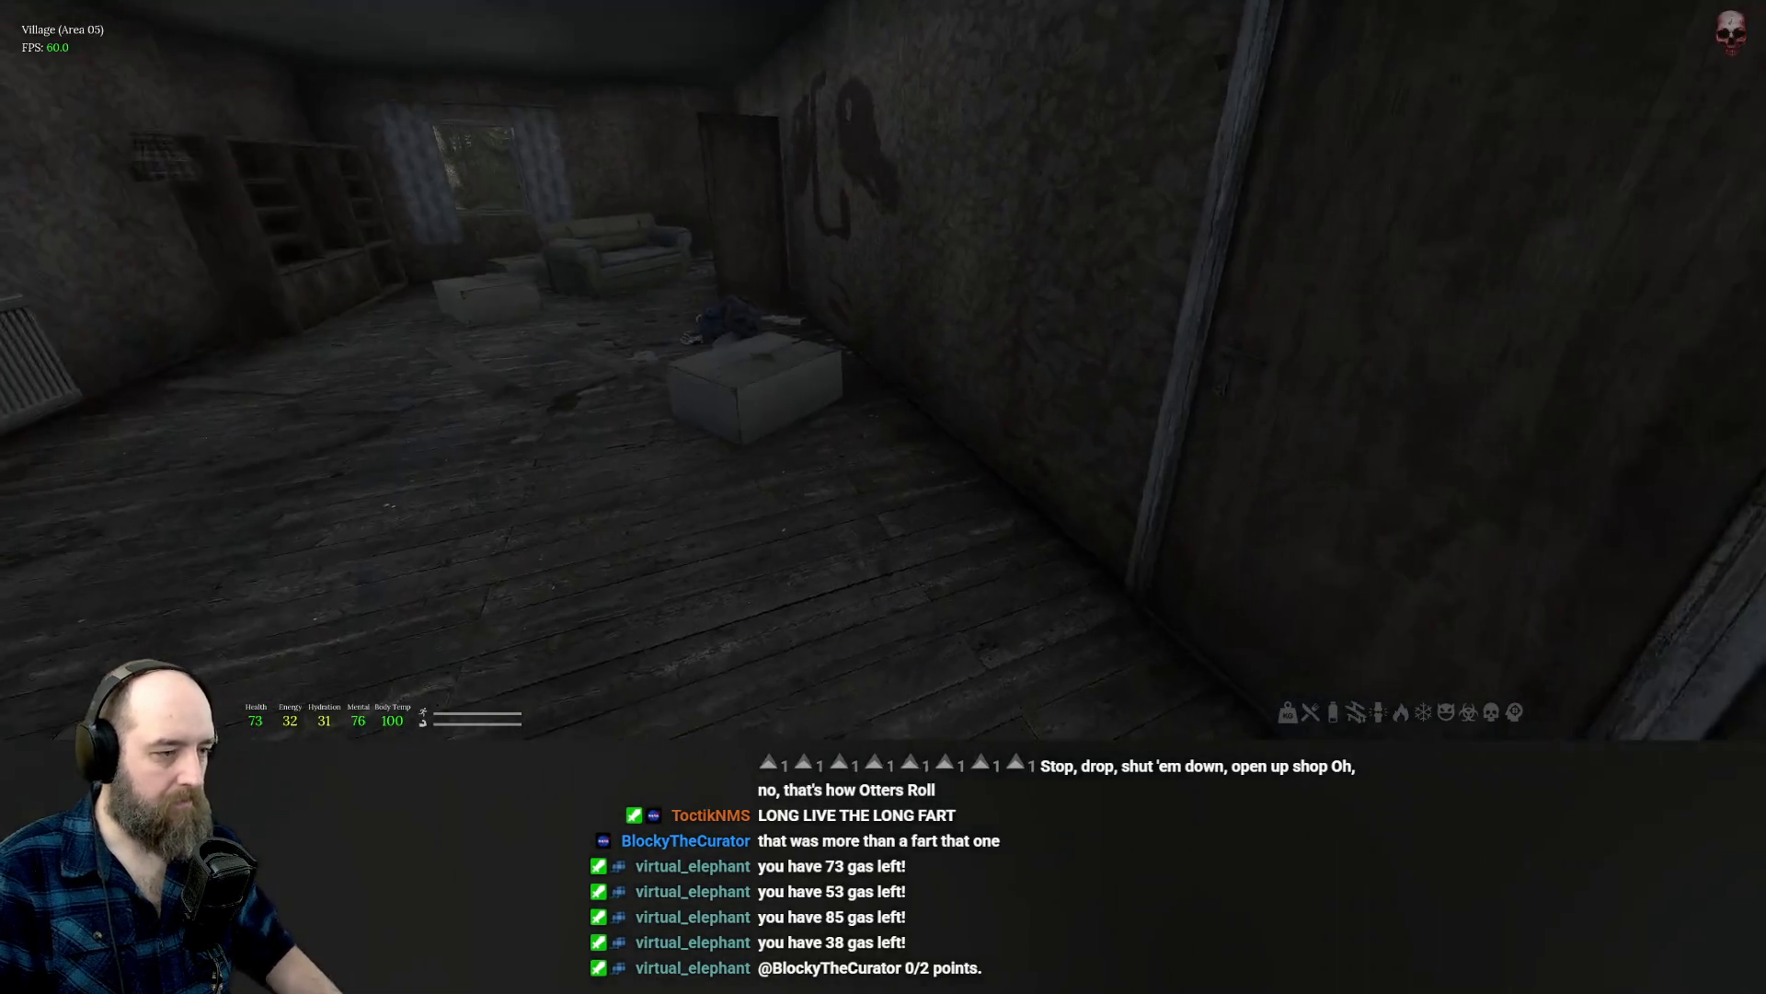
Search the box, the bandit corpse and the ottoman for loot.
key(e)
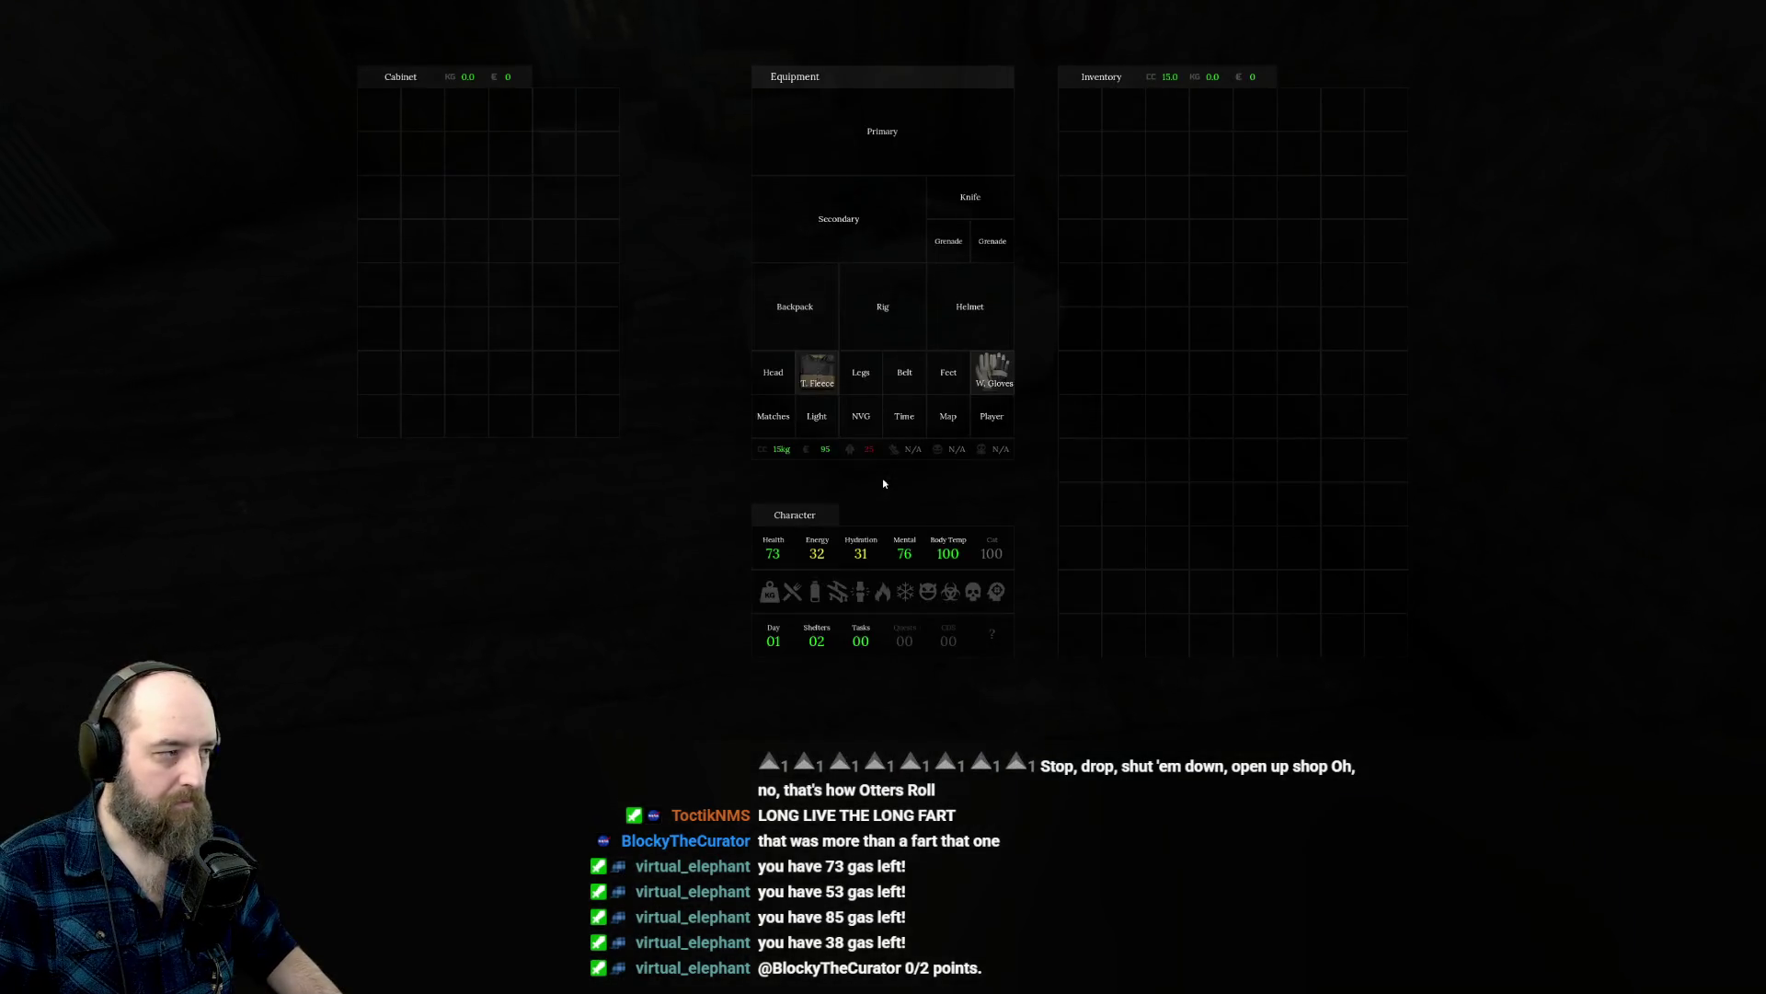
key(Tab)
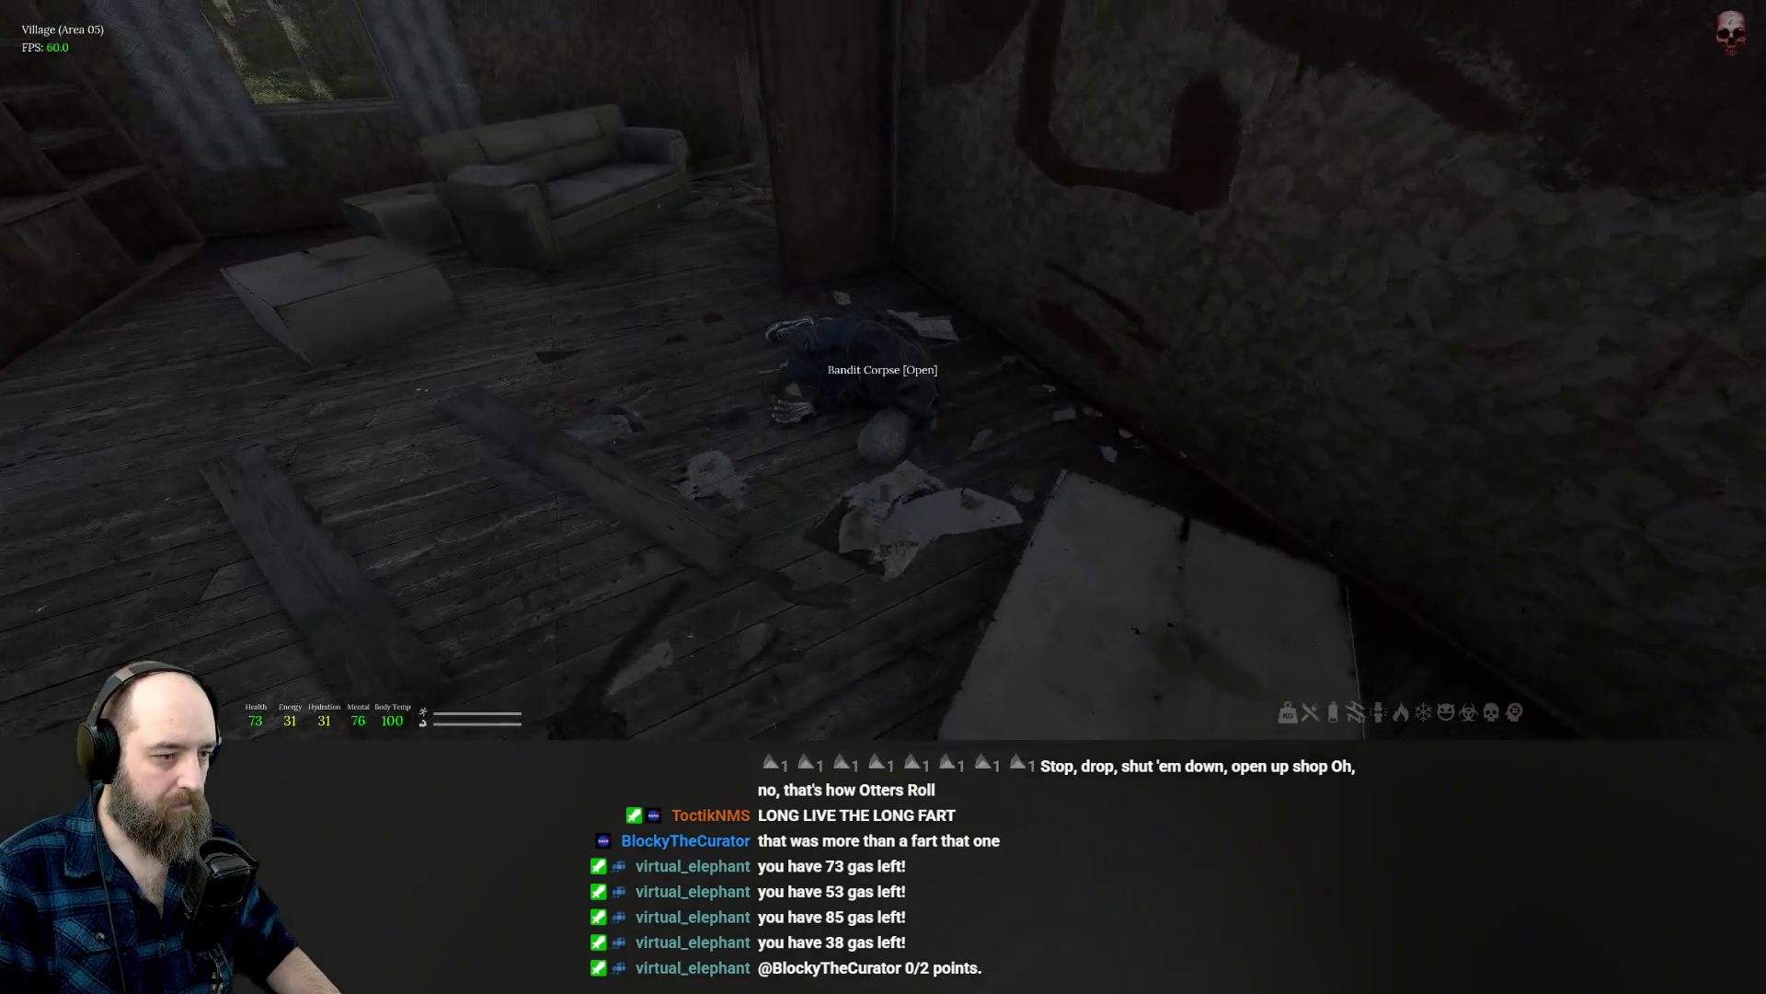
key(e)
key(Tab)
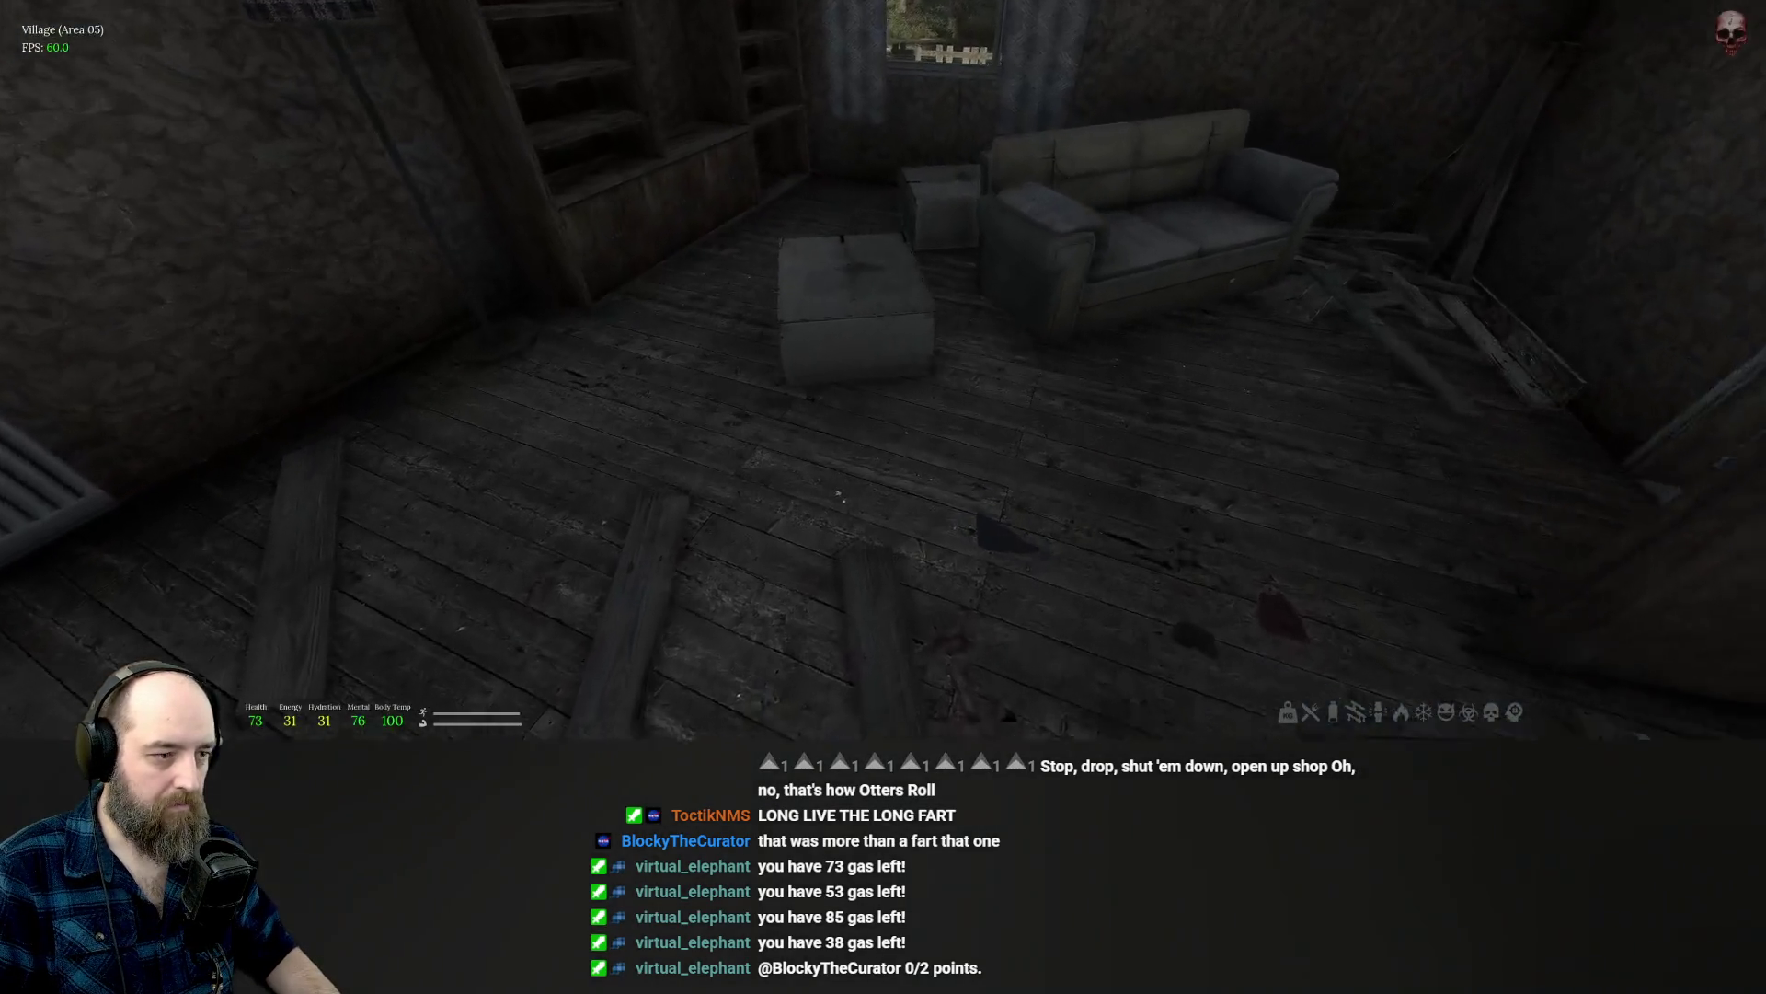
key(Tab)
key(Tab)
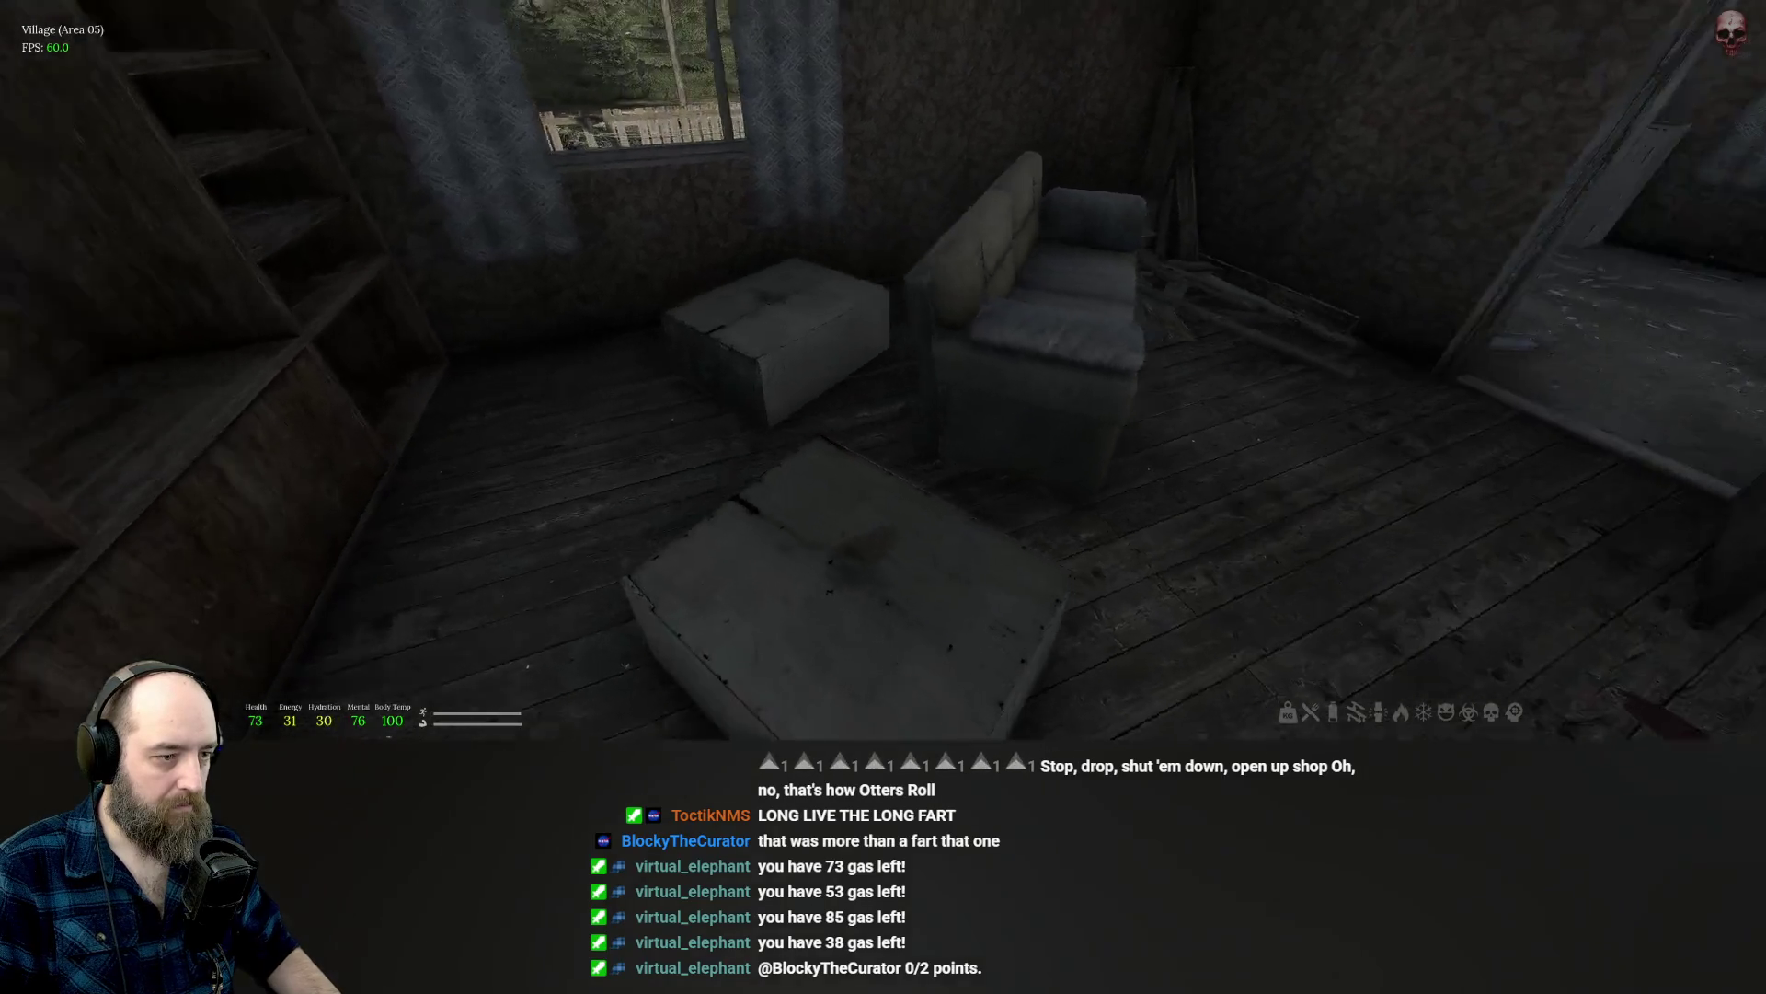
key(e)
key(Tab)
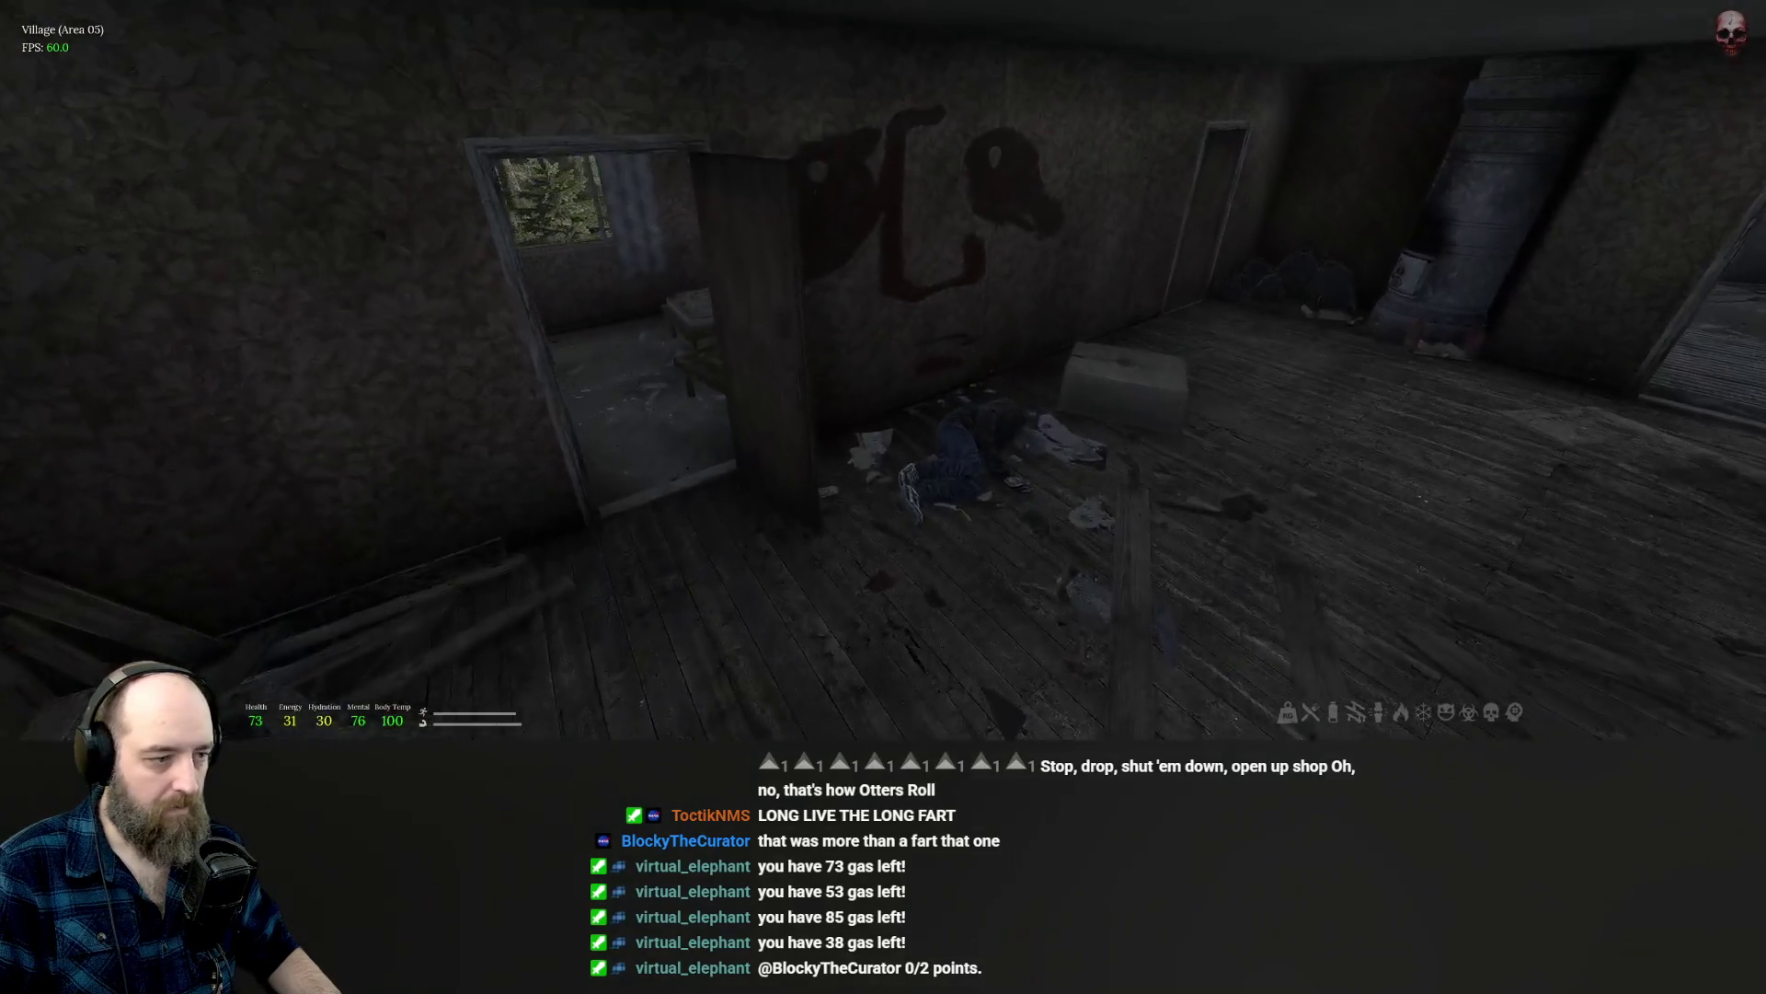
Take the Cat Food from the bedroom nightstand, then open the cabinet holding the Mosin rifle.
key(w)
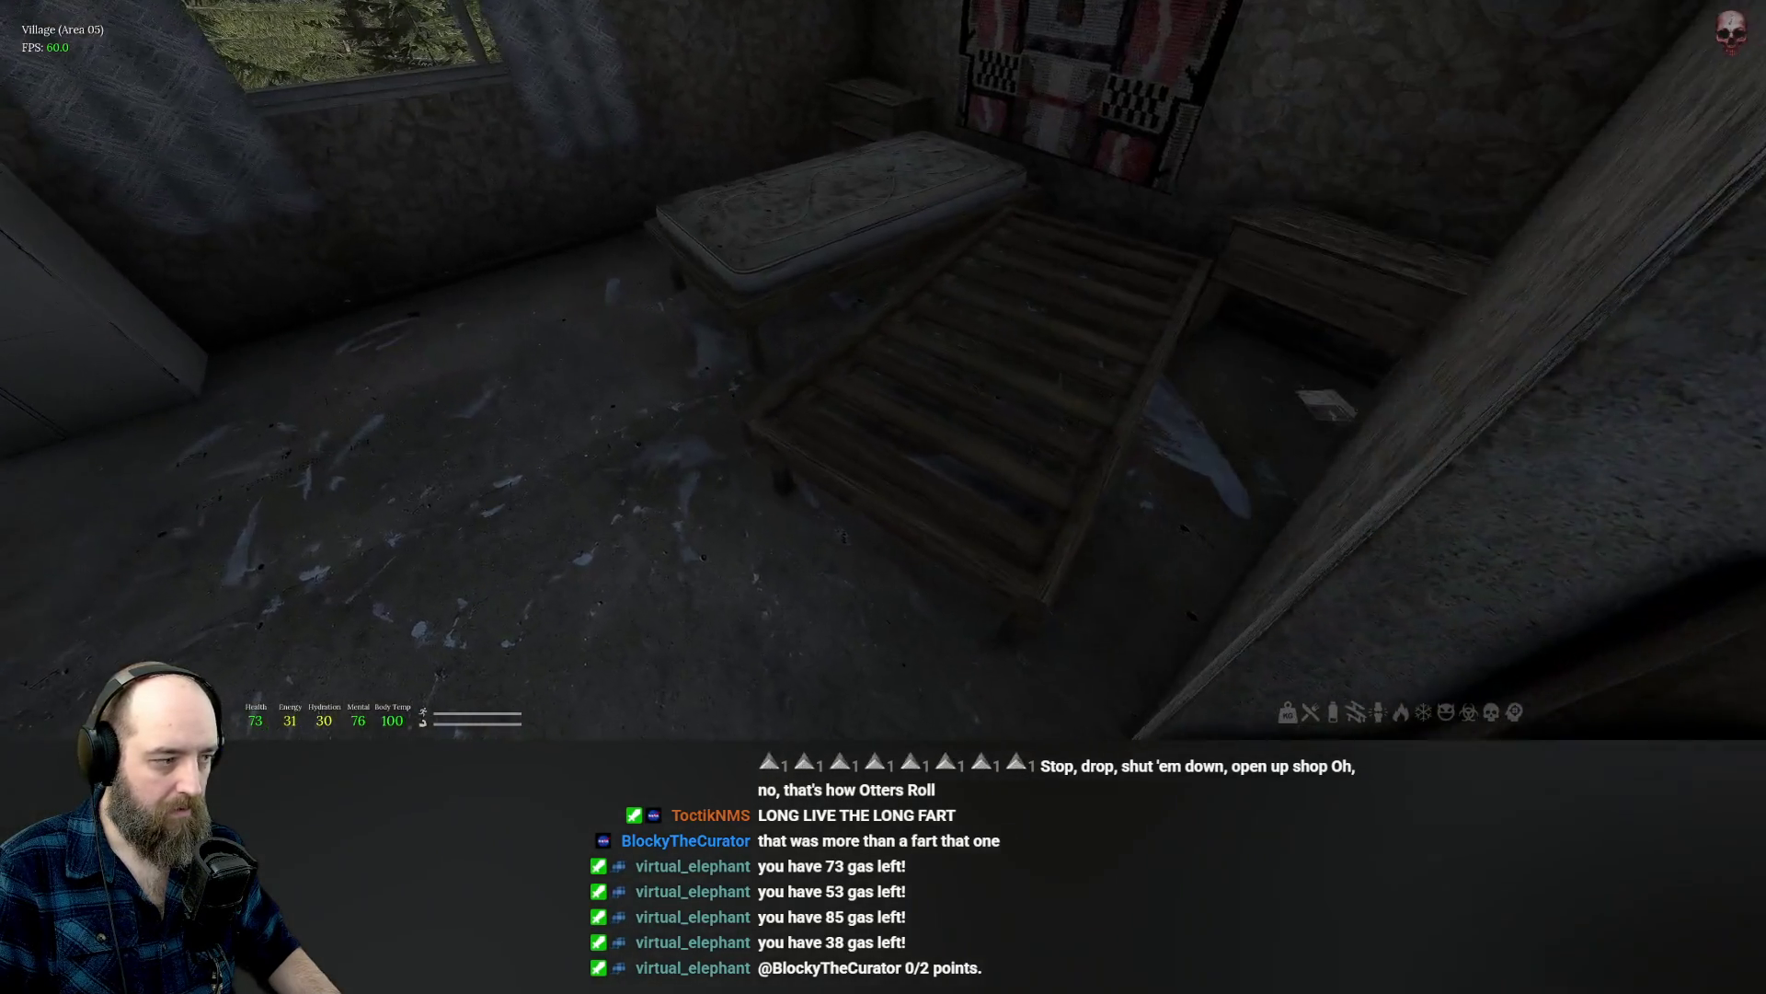
key(w)
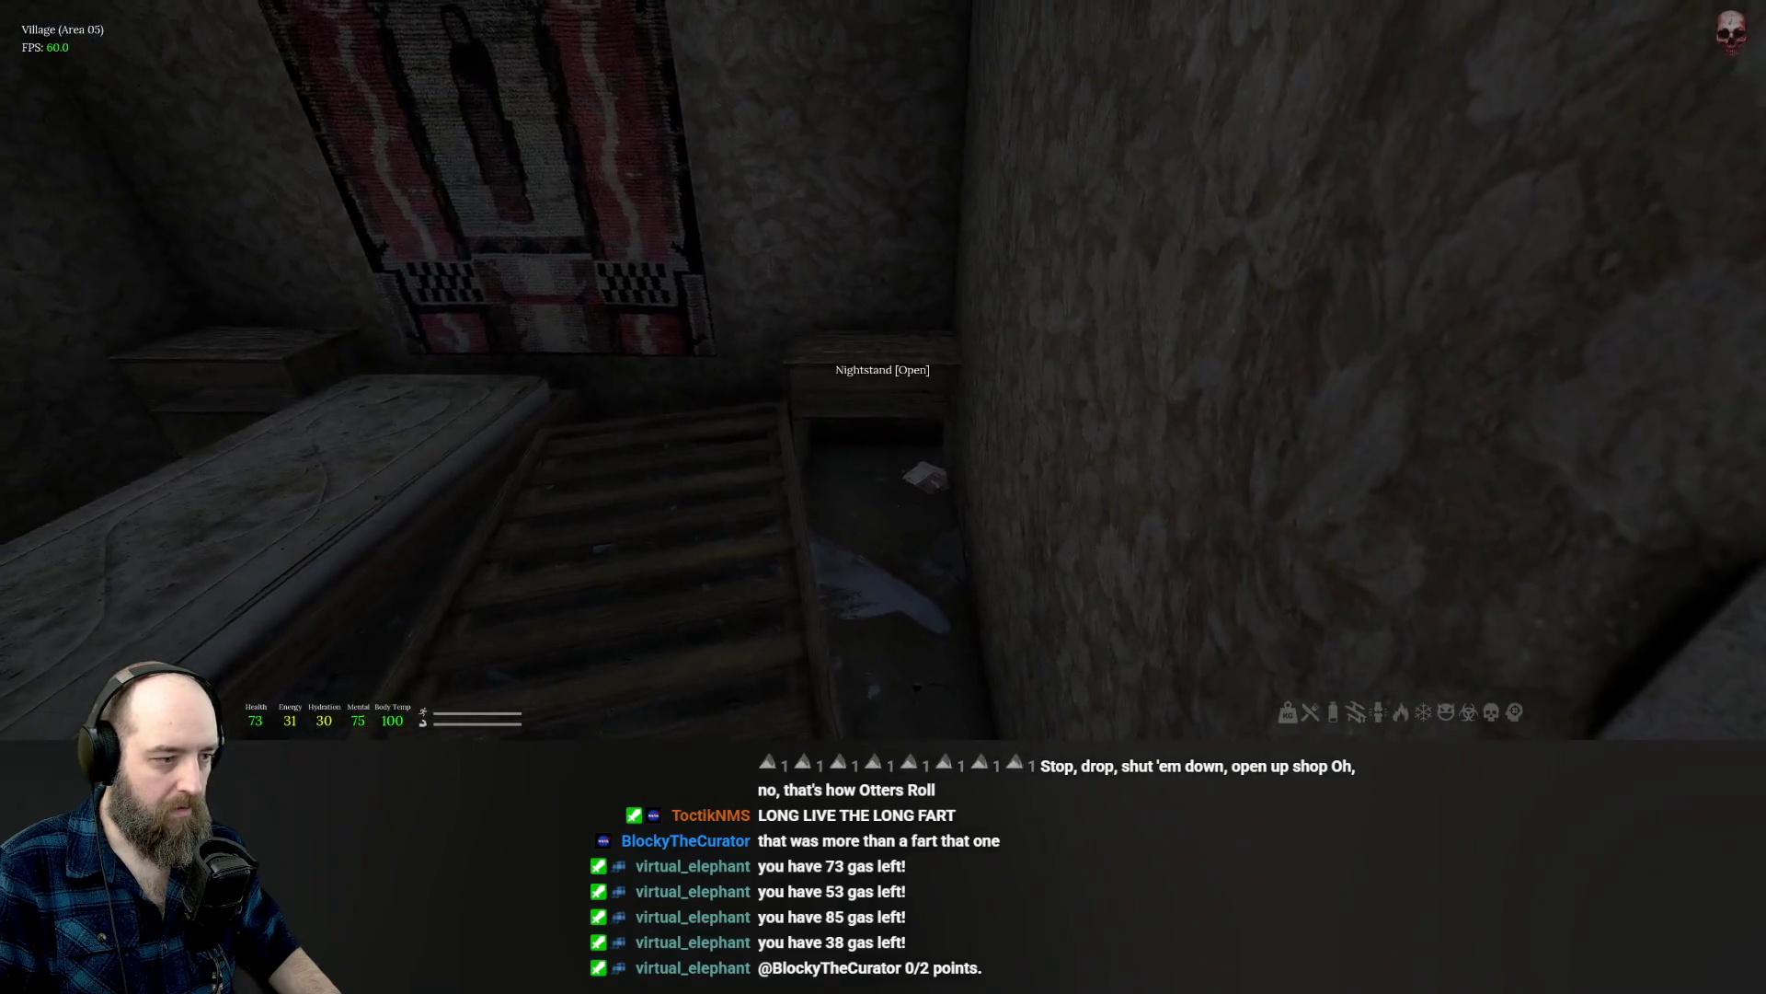
key(e)
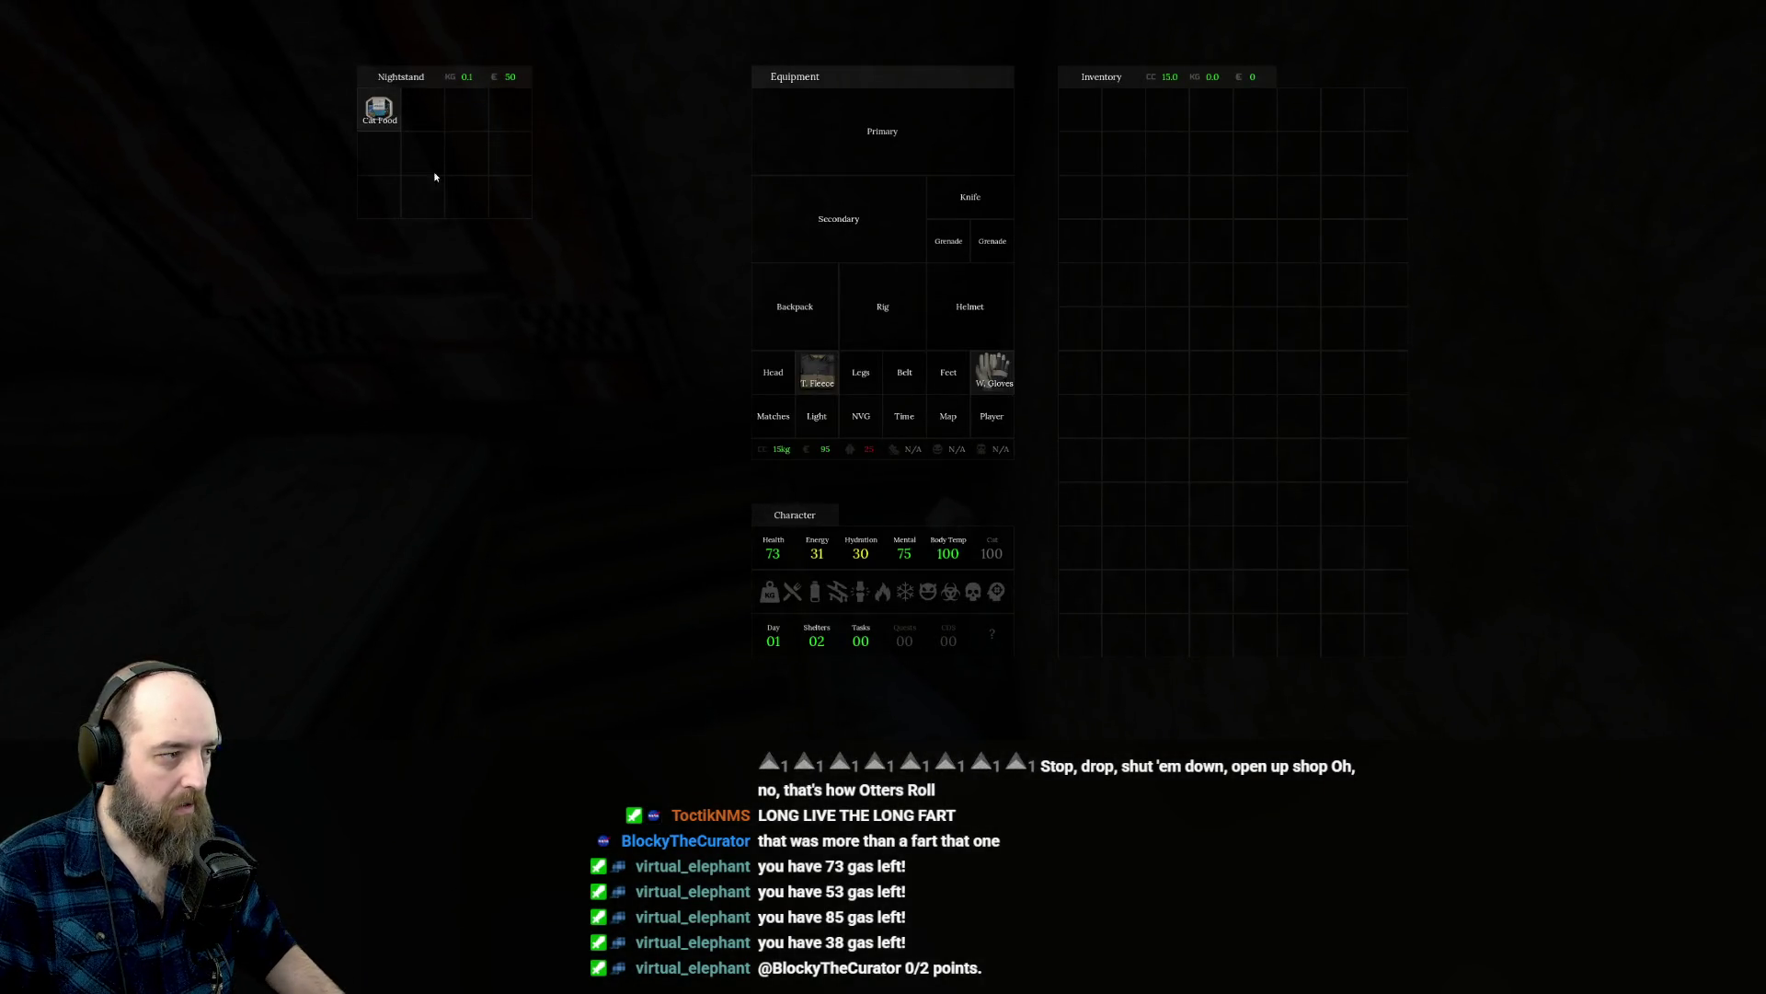
key(Escape)
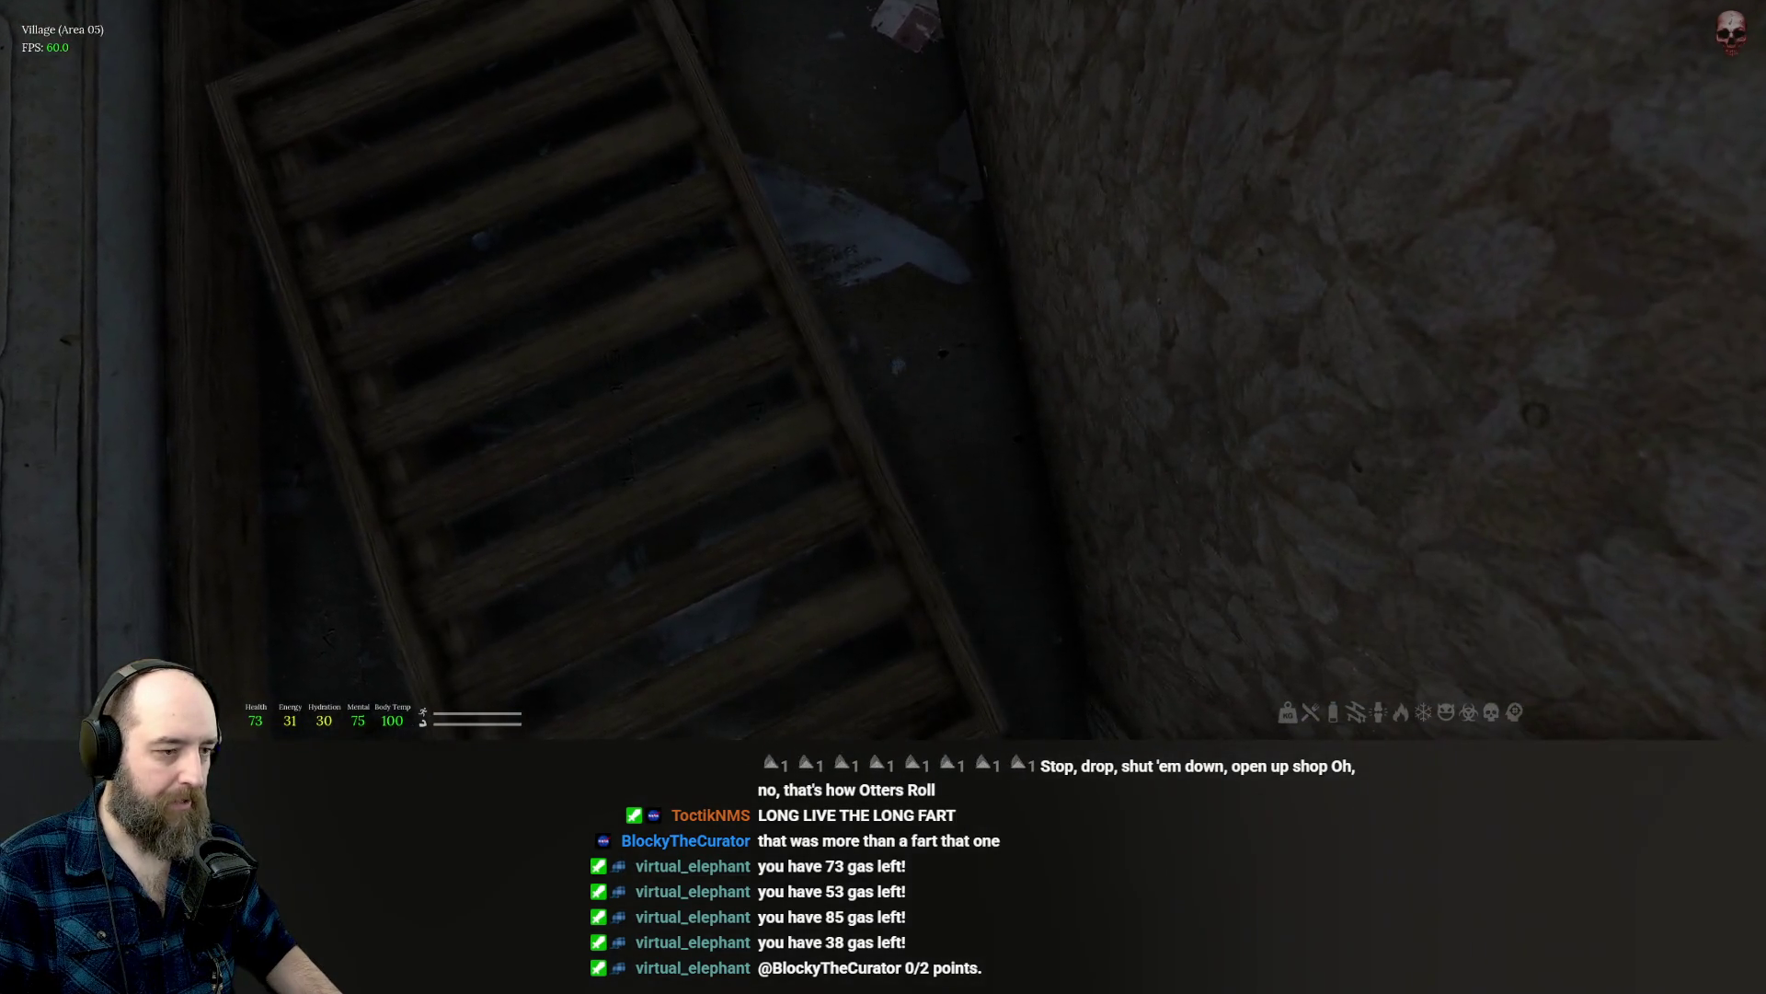
mouse_move(884, 497)
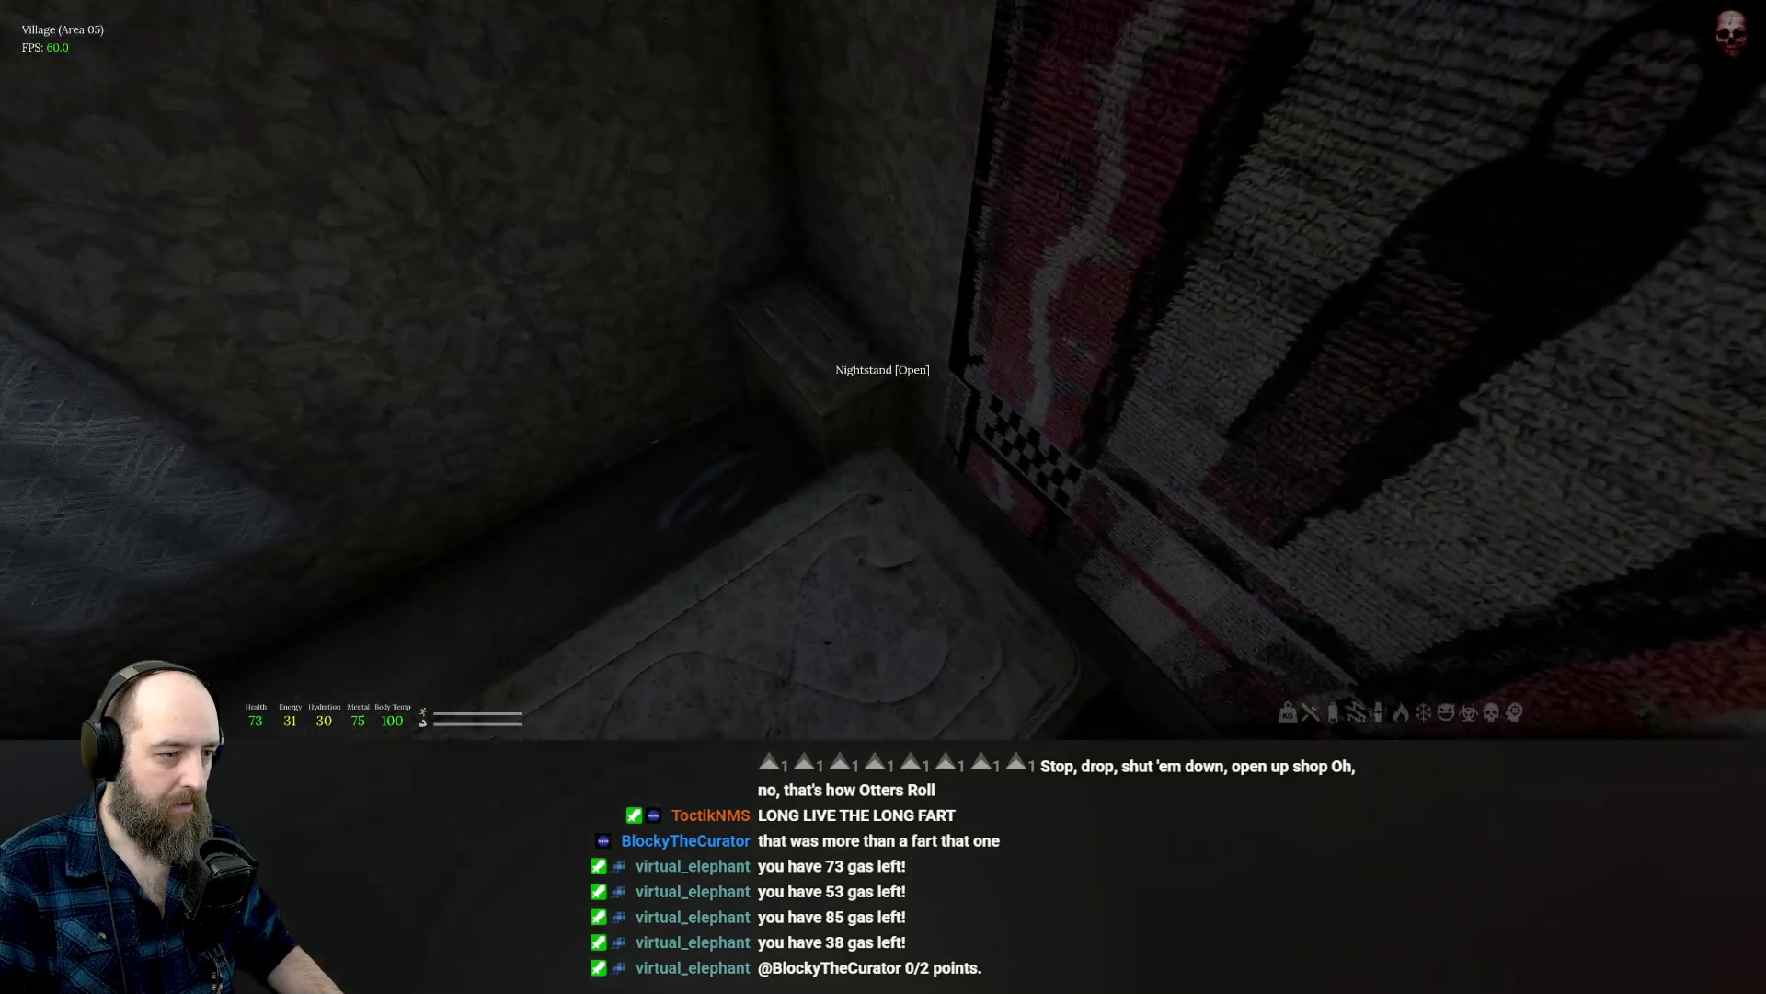
key(e)
key(Escape)
key(w)
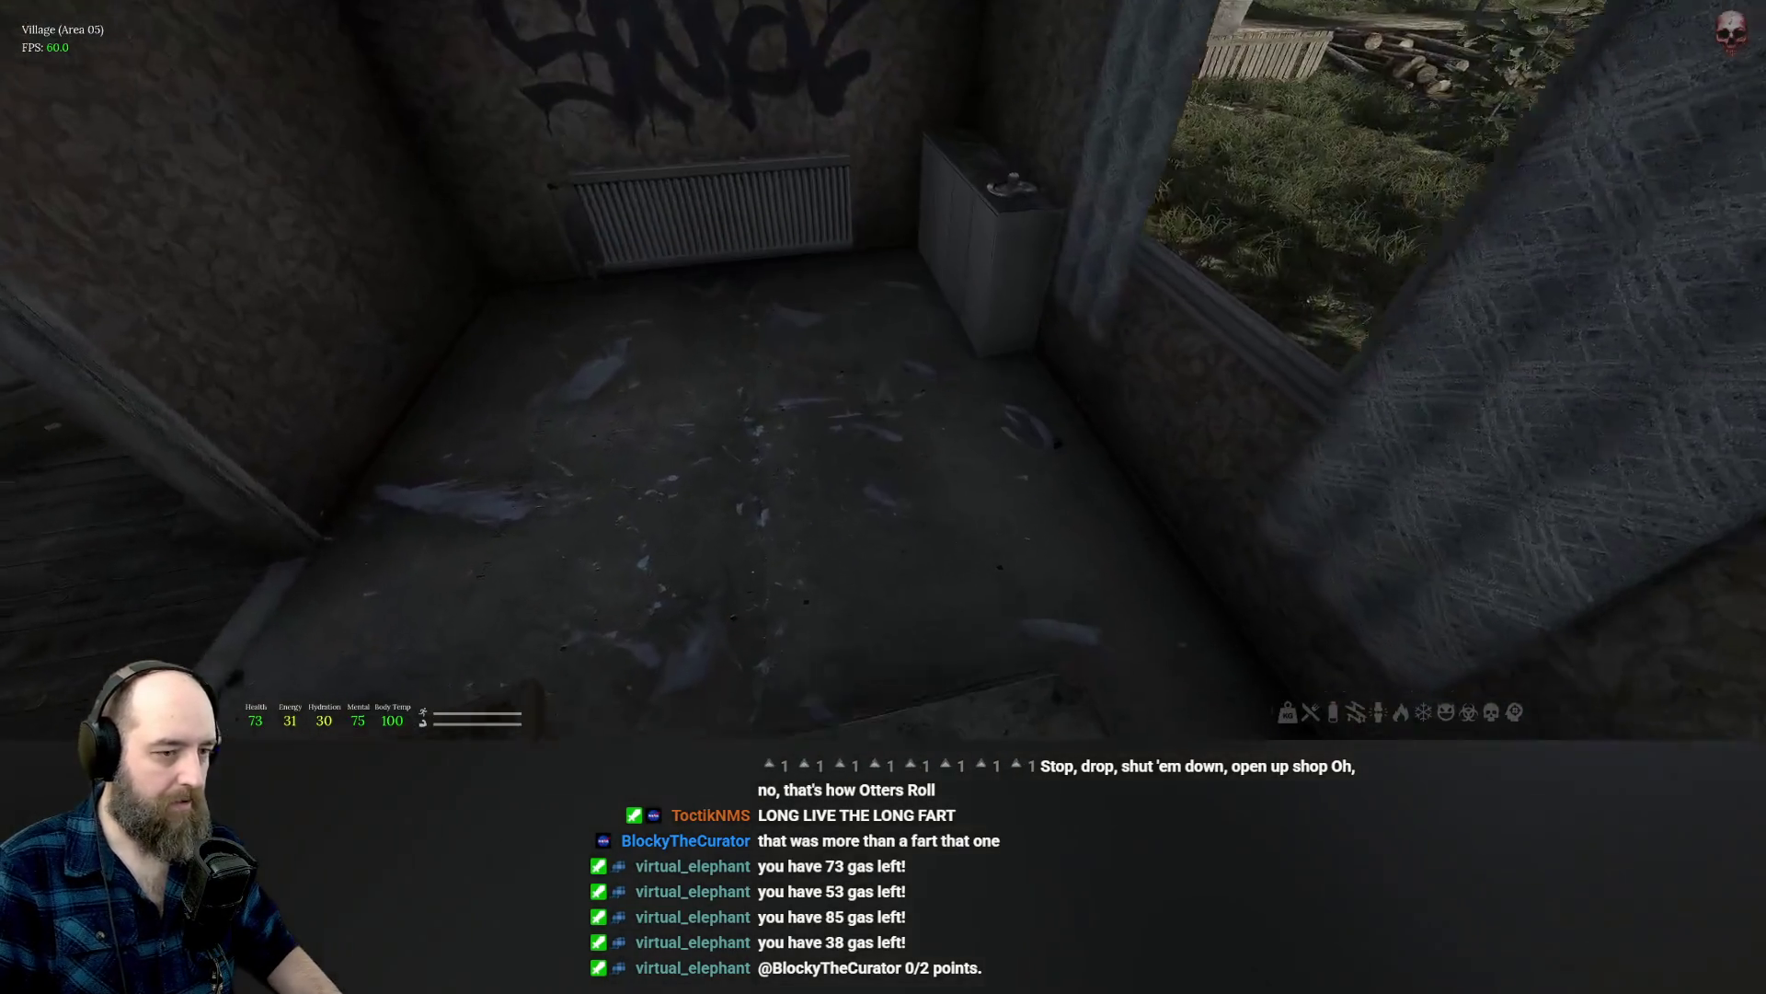
key(f)
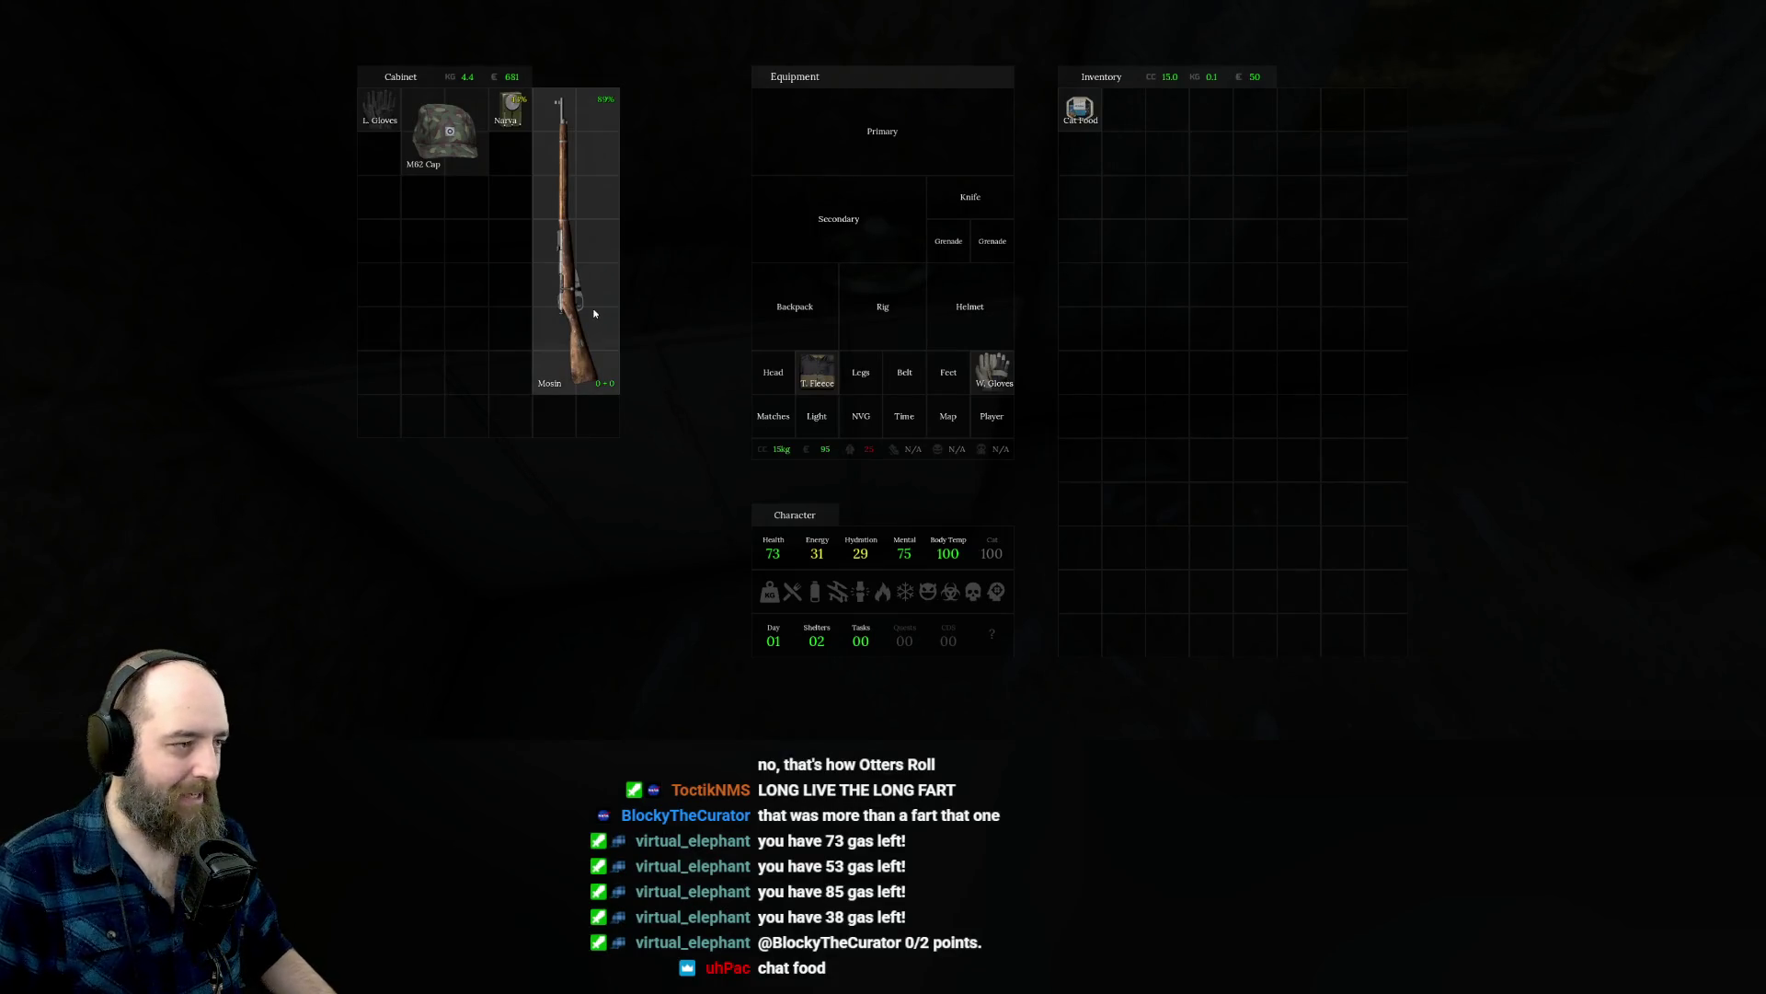
Move the Mosin rifle from the bedroom cabinet into the primary slot and close the loot screen.
mouse_move(594, 313)
mouse_move(578, 284)
mouse_down()
mouse_move(1272, 291)
mouse_move(916, 127)
mouse_up()
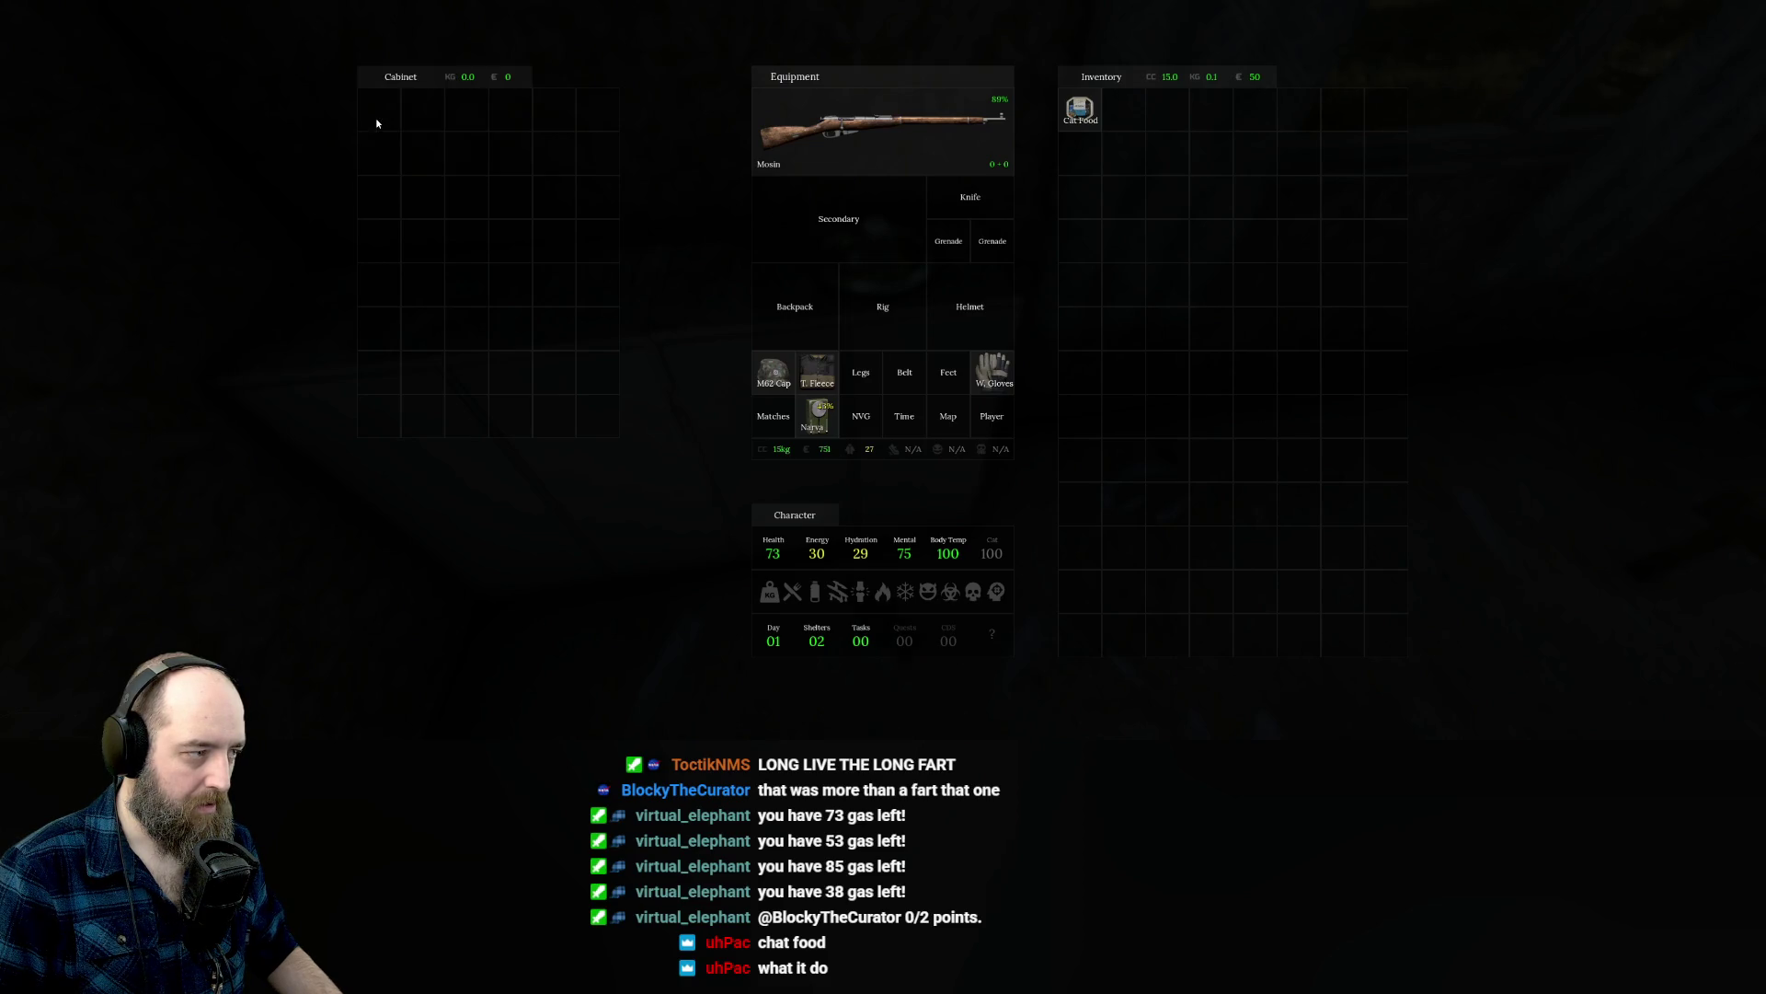
key(Tab)
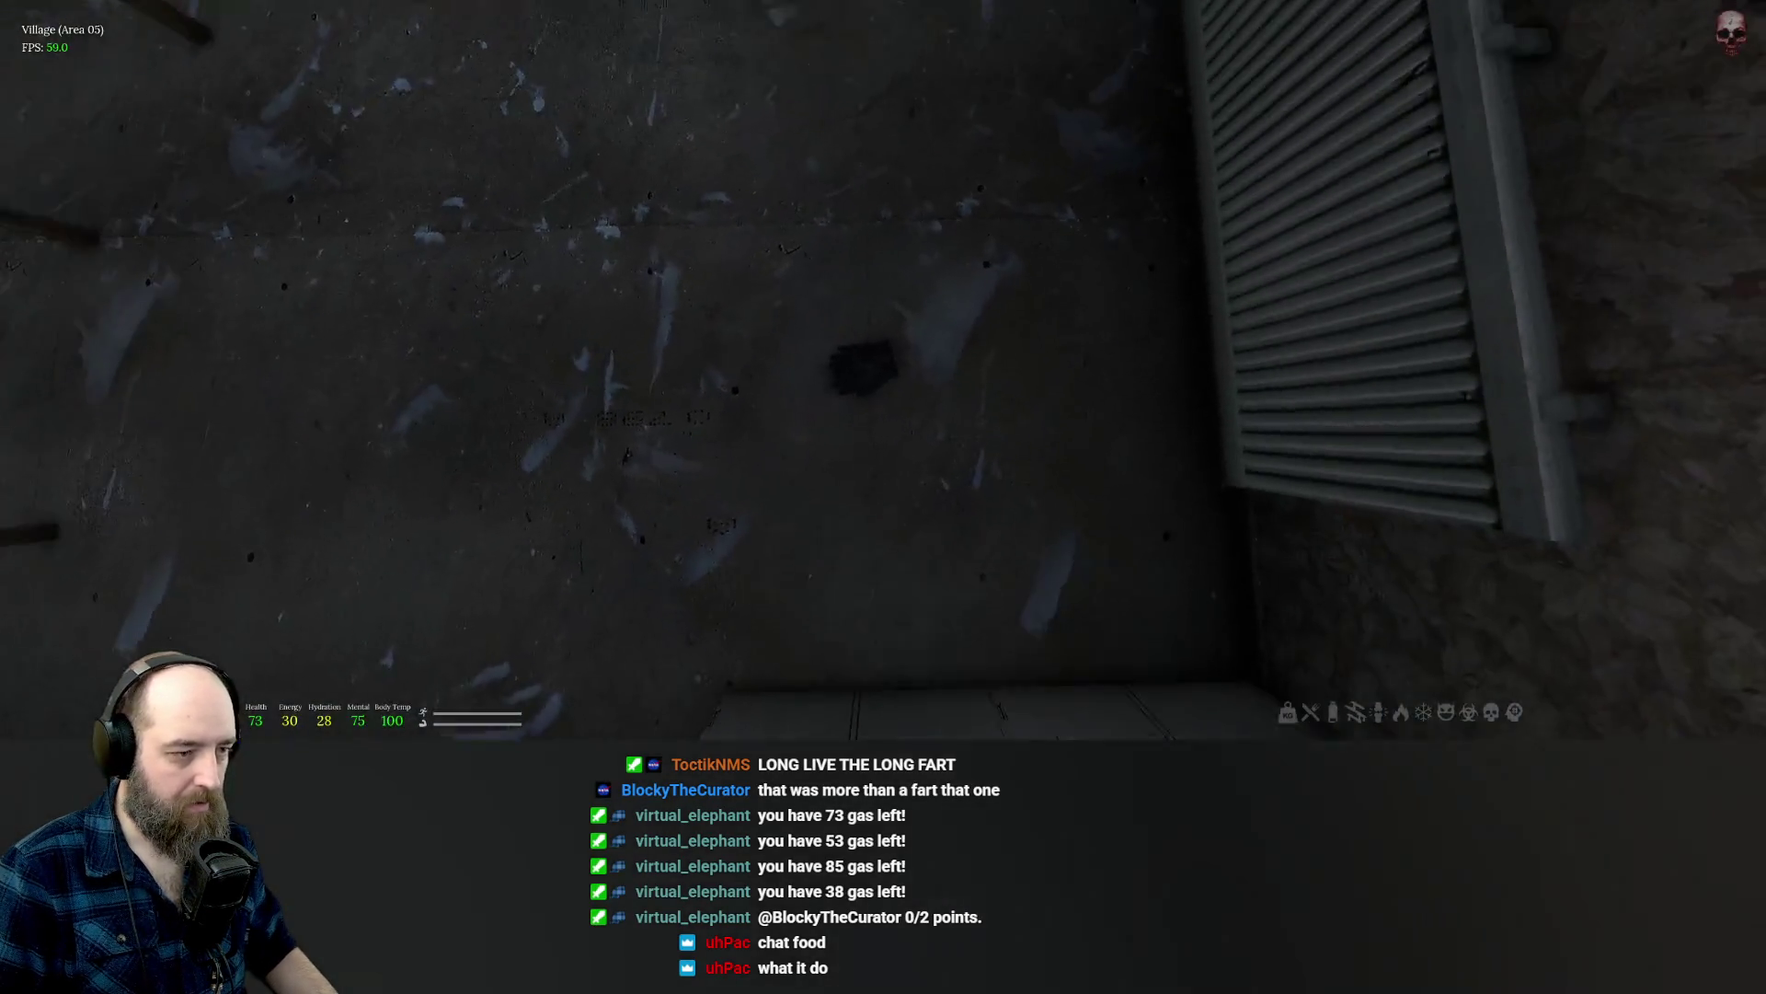